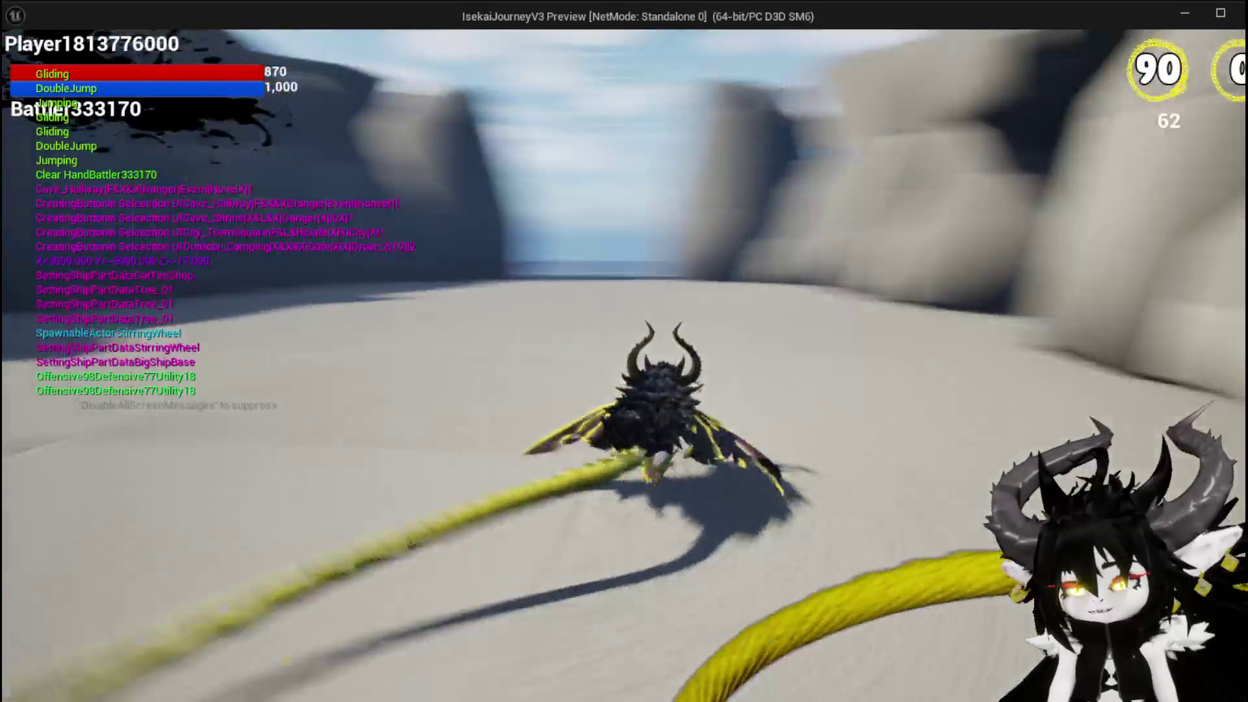
Step: Stop the game preview, save L_DungeonCreationTest, and bring the DT_RoomActors table forward
{"action": "key", "text": "Escape"}
{"action": "key", "text": "ctrl+s"}
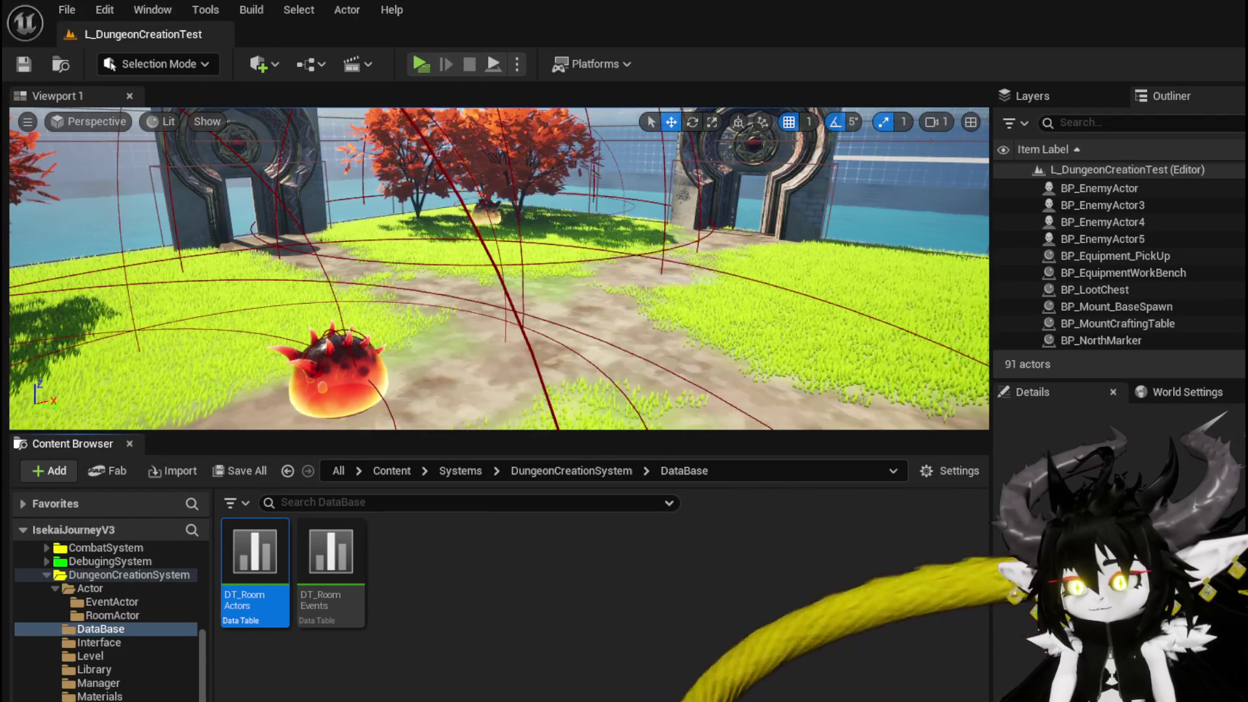
{"action": "key", "text": "alt+Tab"}
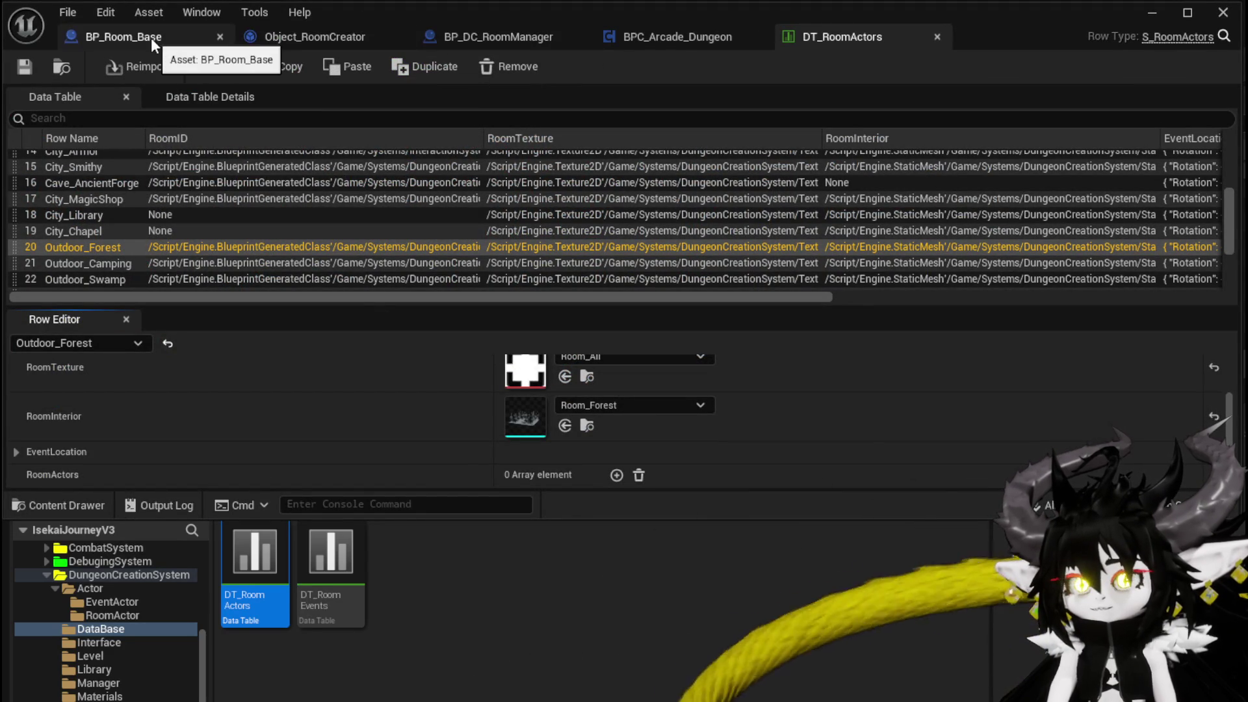
Step: Add a new input named 'Room Rotation' to Object_RoomCreator's SetData function
{"action": "left_click", "coordinate": [497, 37]}
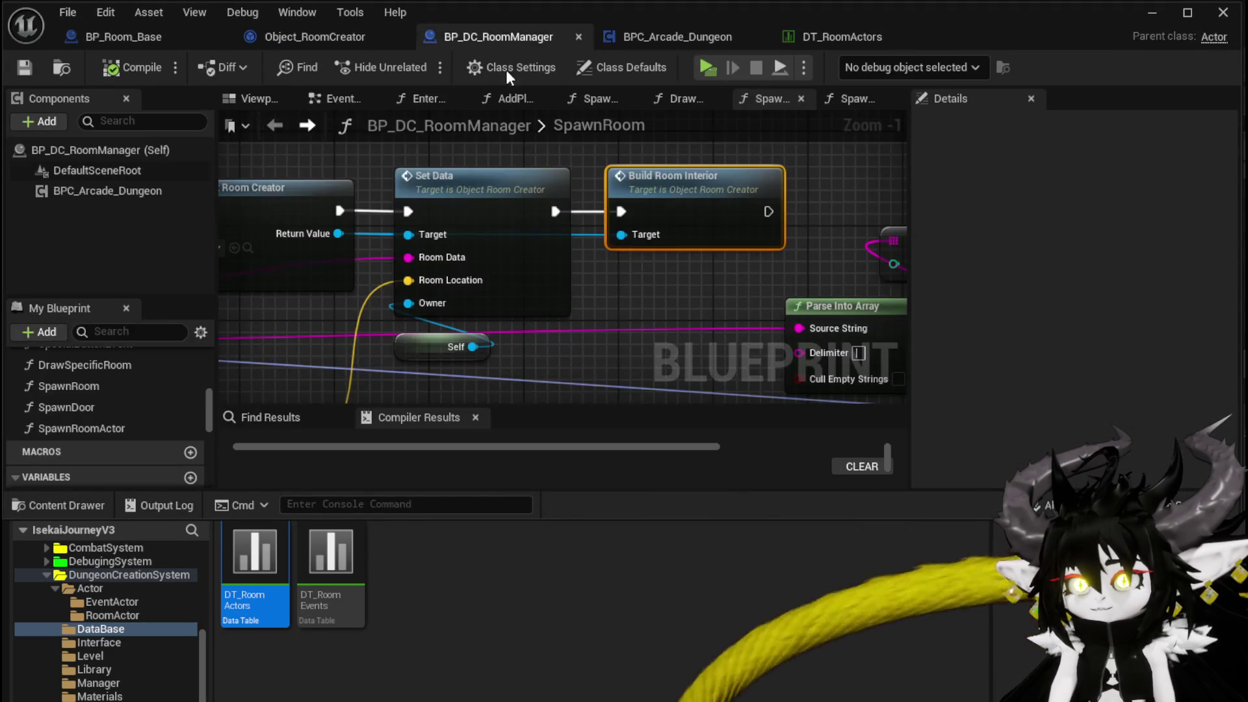
{"action": "double_click", "coordinate": [640, 247]}
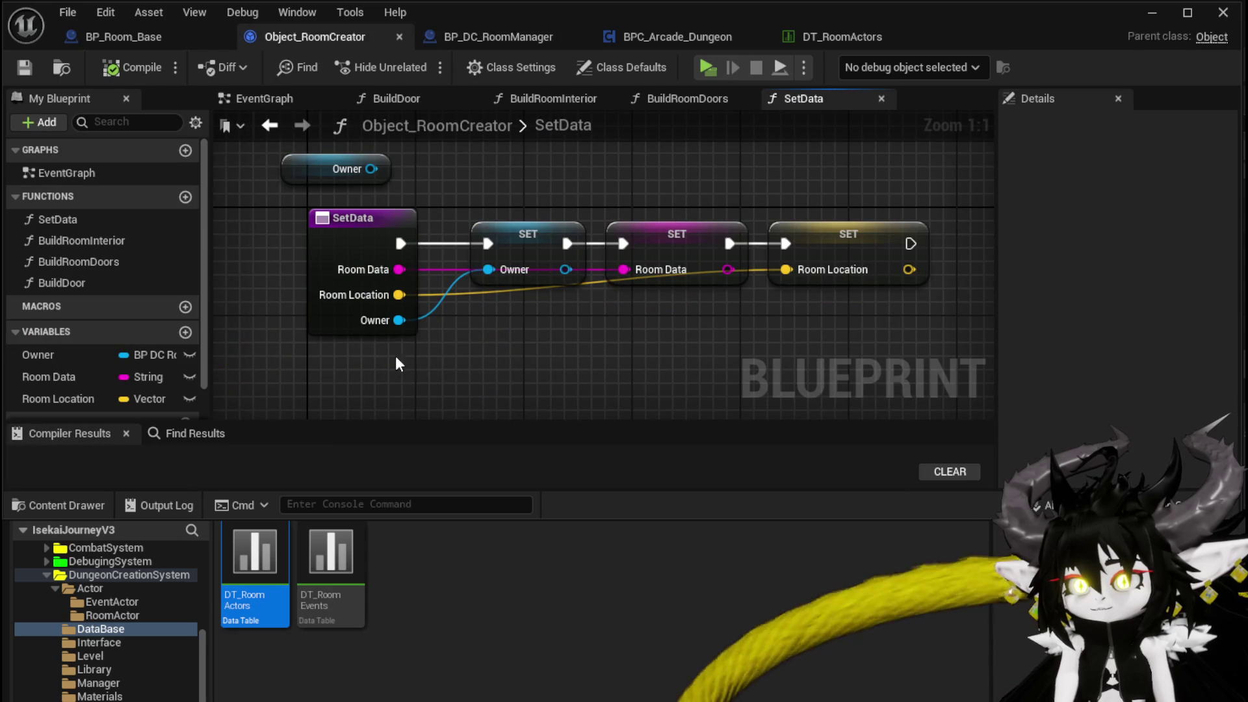
{"action": "left_click", "coordinate": [323, 329]}
{"action": "left_click", "coordinate": [1213, 403]}
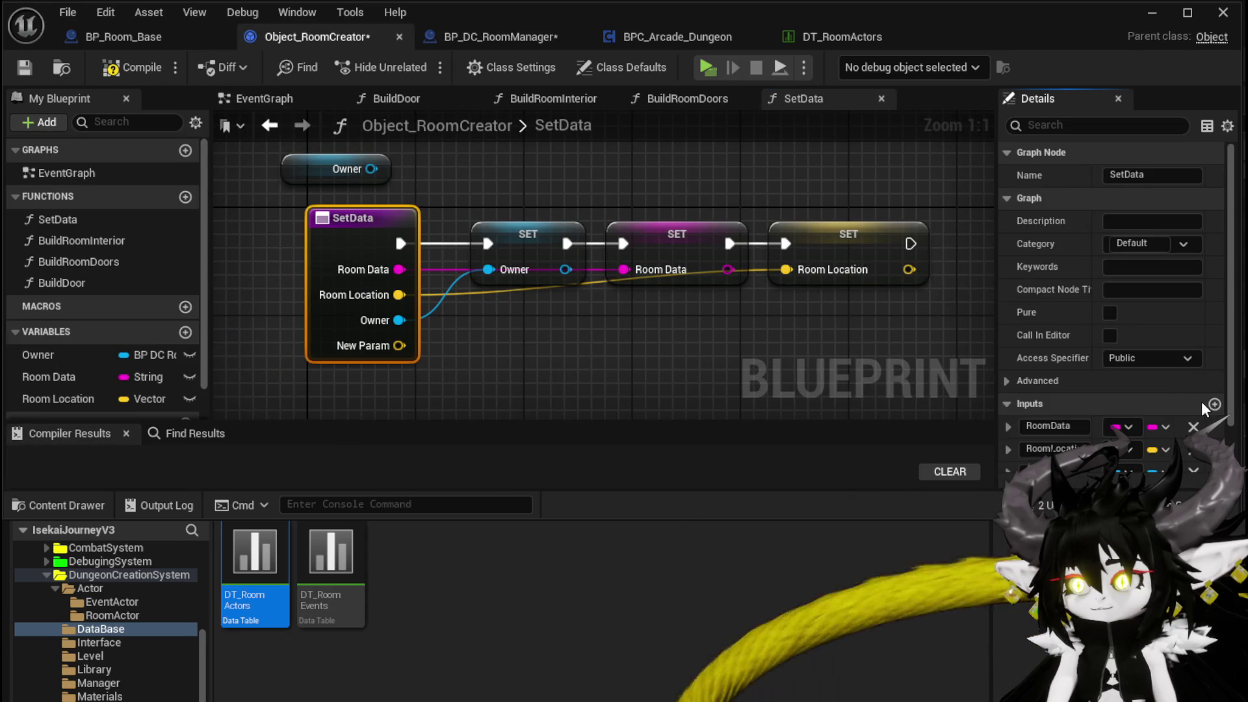
{"action": "scroll", "coordinate": [1181, 340], "scroll_direction": "down", "scroll_amount": 2}
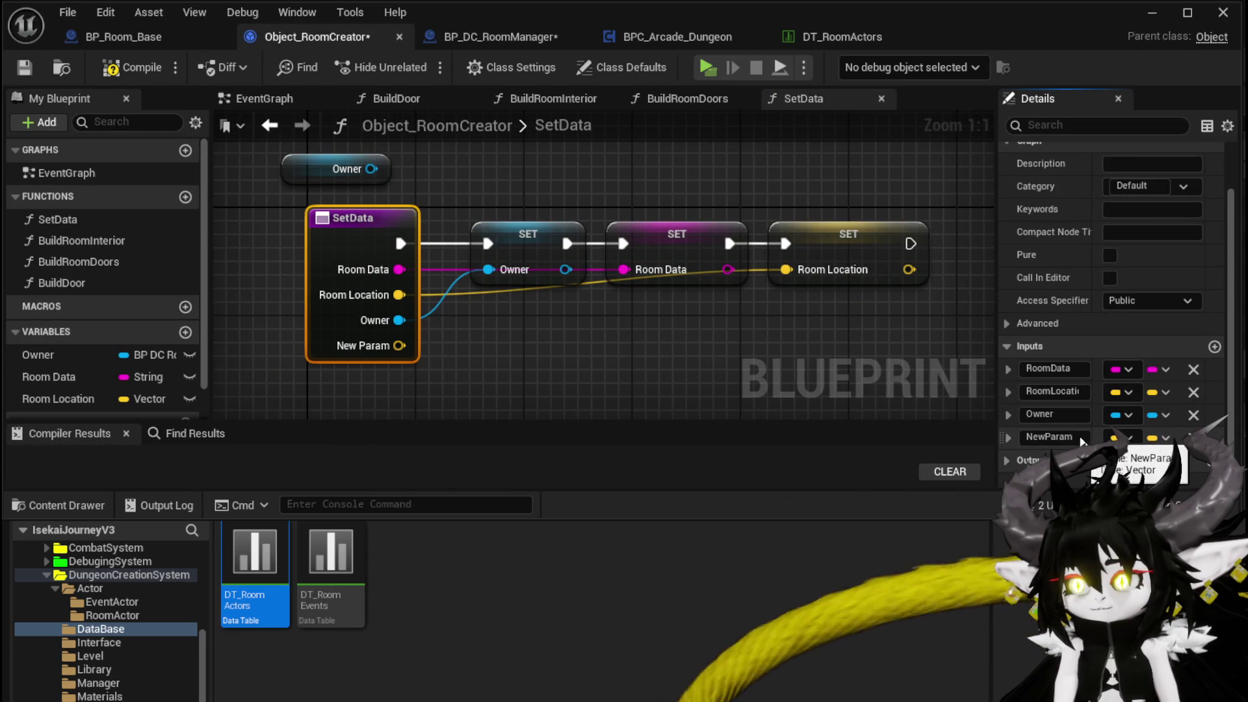
{"action": "double_click", "coordinate": [1082, 440]}
{"action": "type", "text": "Ro"}
{"action": "type", "text": "om Rotation"}
{"action": "key", "text": "Return"}
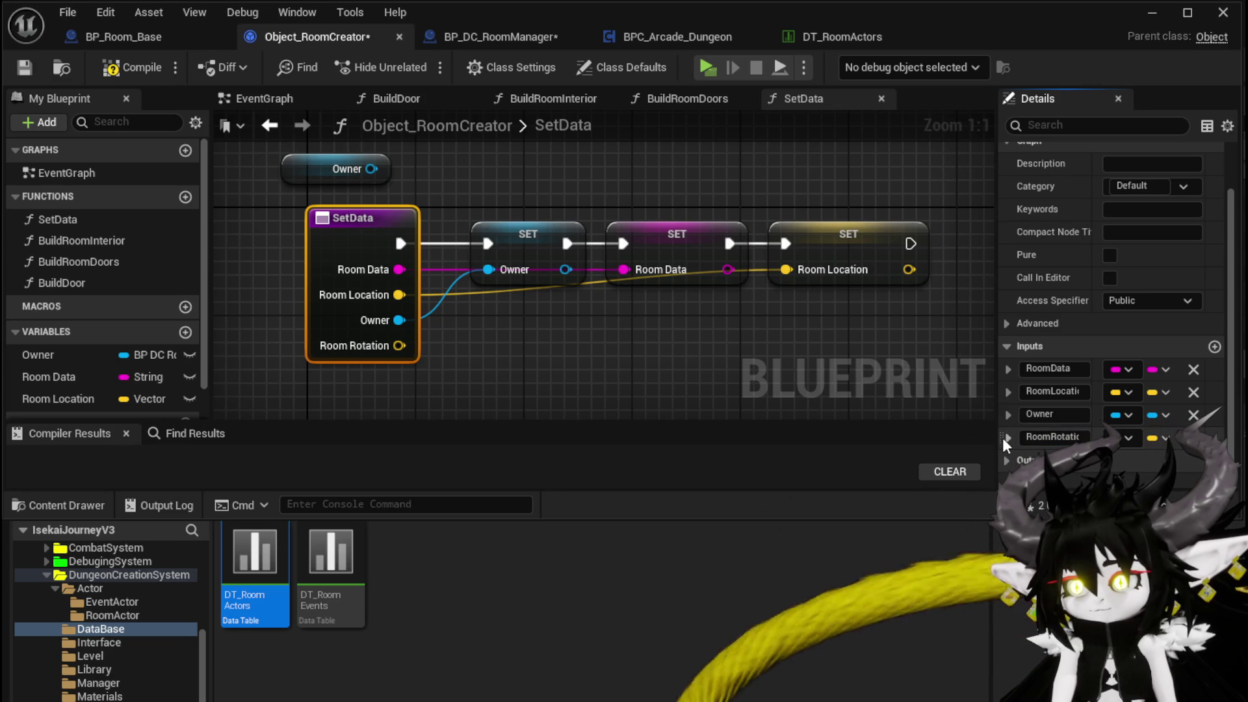
Step: Make Room Rotation a Rotator input placed above Owner, and save the blueprint
{"action": "mouse_move", "coordinate": [1002, 438]}
{"action": "left_mouse_down"}
{"action": "mouse_move", "coordinate": [1017, 423]}
{"action": "mouse_move", "coordinate": [1032, 445]}
{"action": "left_mouse_up"}
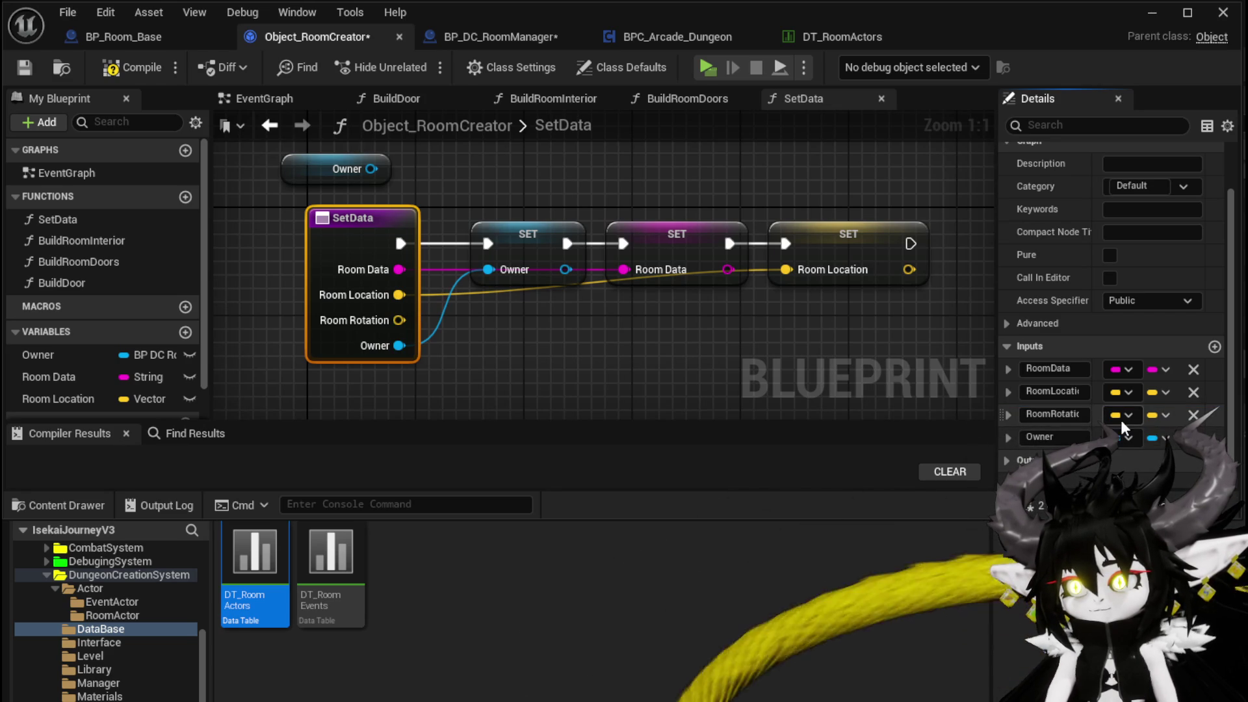
{"action": "left_click", "coordinate": [1122, 438]}
{"action": "left_click", "coordinate": [1150, 613]}
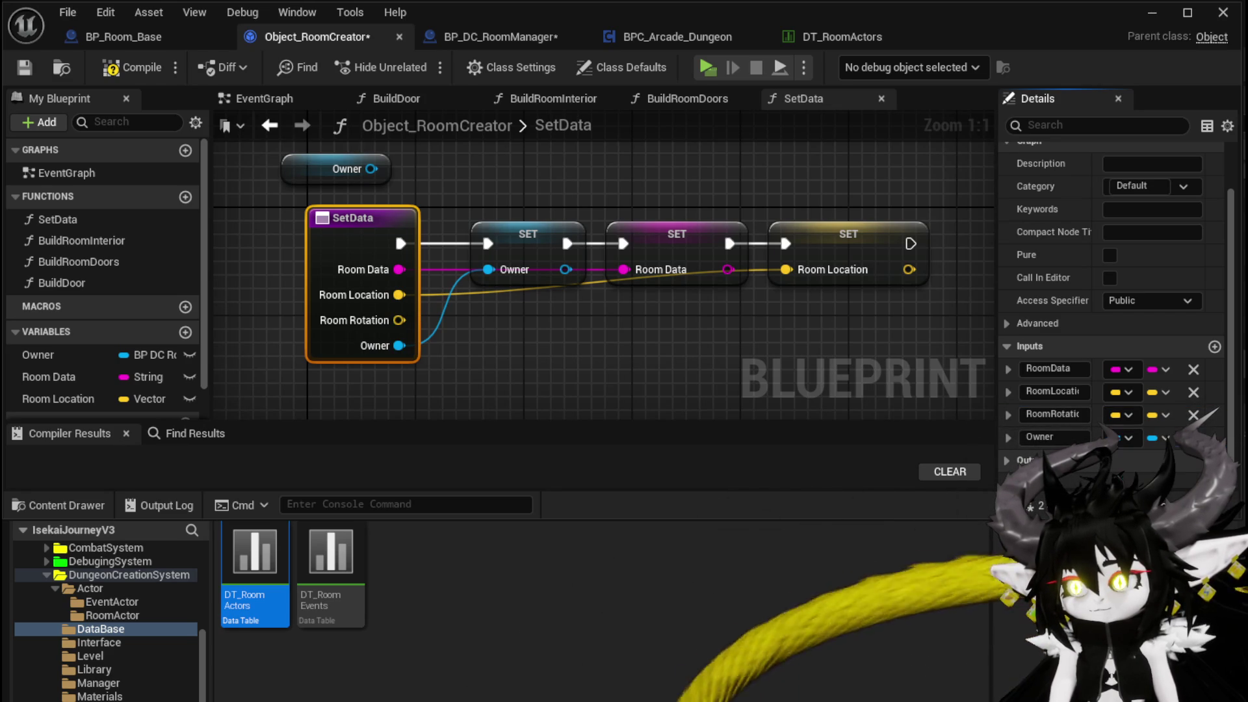
{"action": "left_click", "coordinate": [29, 74]}
Step: Promote Room Rotation to a variable, chain its SET after Room Data, then compile and save
{"action": "right_click", "coordinate": [393, 317]}
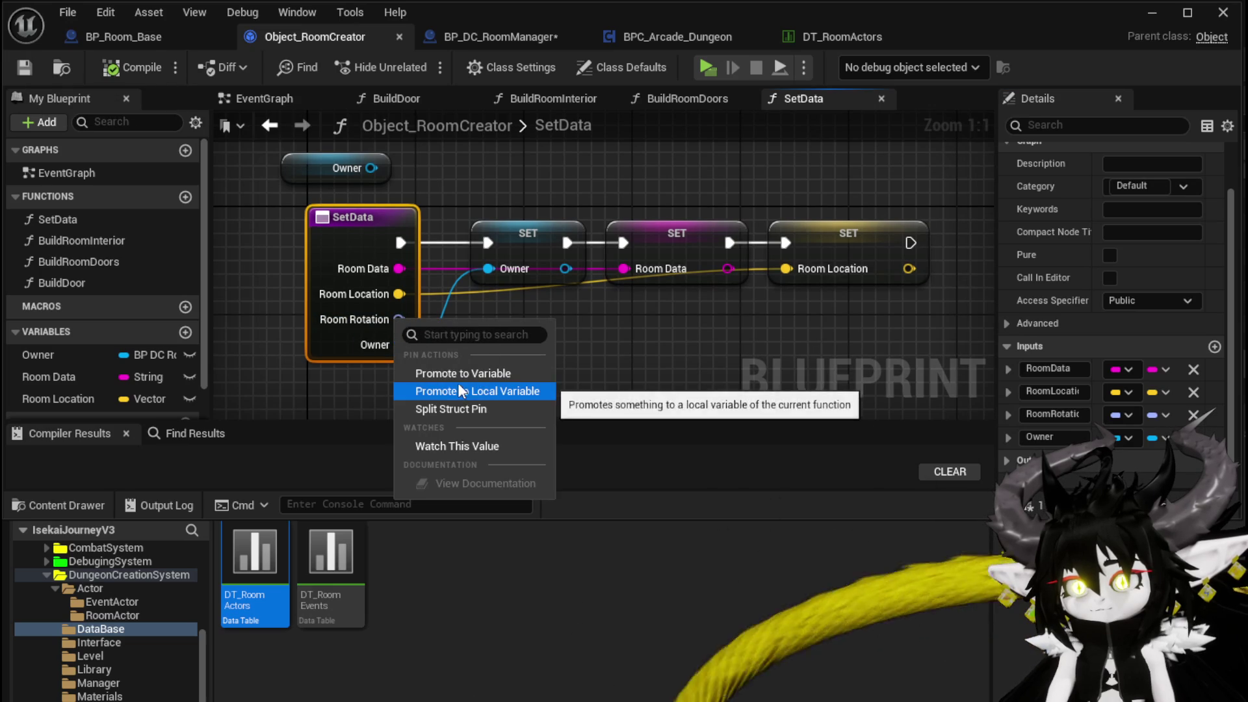
{"action": "left_click", "coordinate": [464, 372]}
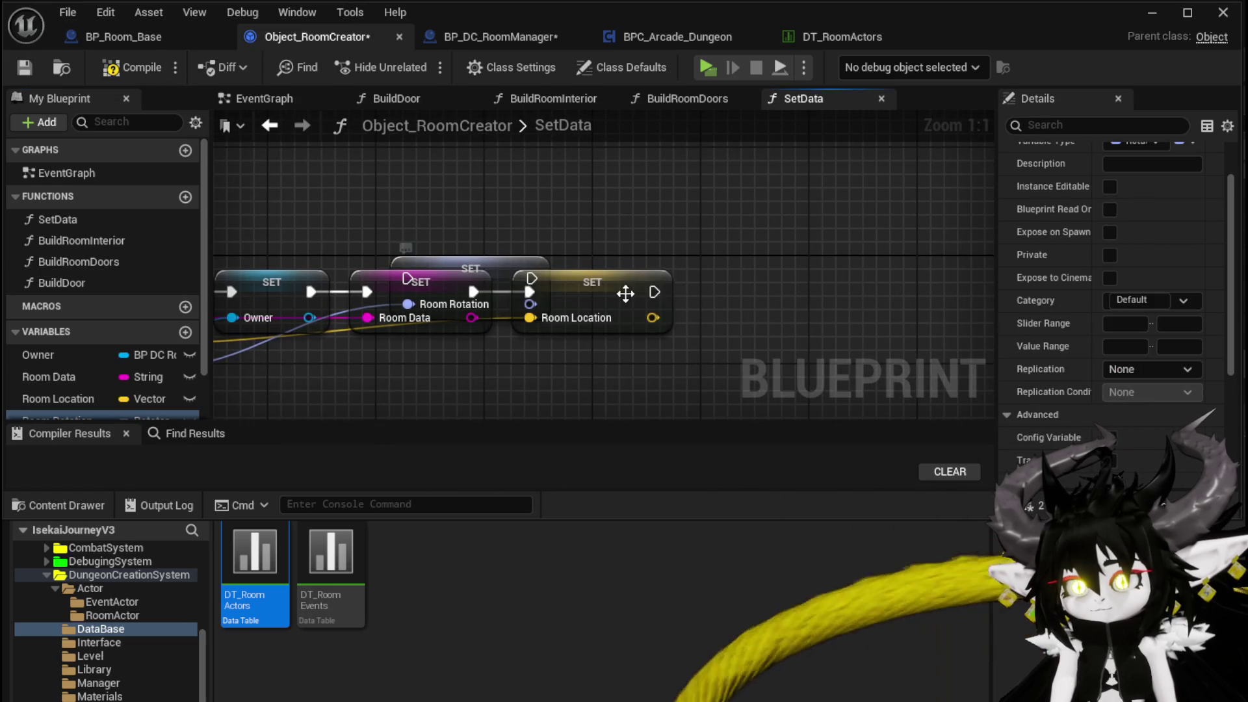
{"action": "left_click_drag", "start_coordinate": [621, 292], "coordinate": [796, 278]}
{"action": "mouse_move", "coordinate": [493, 279]}
{"action": "left_mouse_down"}
{"action": "mouse_move", "coordinate": [652, 277]}
{"action": "mouse_move", "coordinate": [503, 291]}
{"action": "mouse_move", "coordinate": [524, 293]}
{"action": "left_mouse_up"}
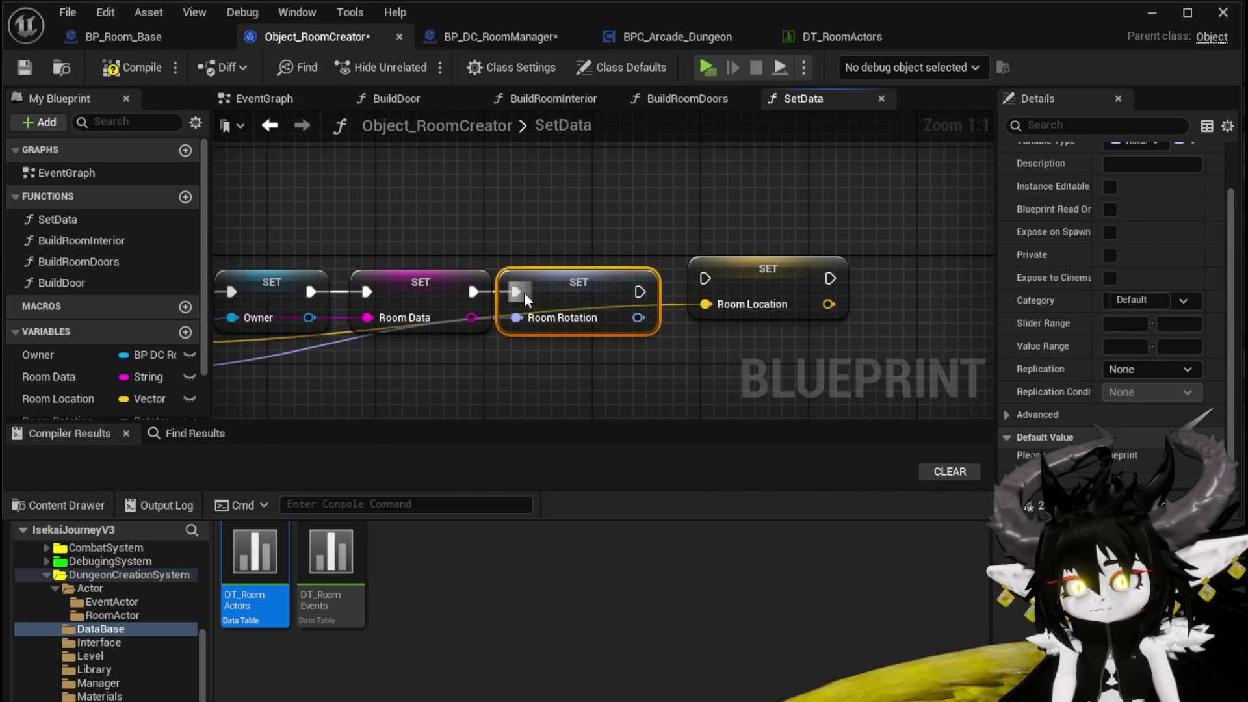
{"action": "left_click", "coordinate": [728, 286]}
{"action": "left_click", "coordinate": [597, 298]}
{"action": "left_click", "coordinate": [540, 243]}
{"action": "left_click", "coordinate": [130, 68]}
{"action": "left_click", "coordinate": [36, 68]}
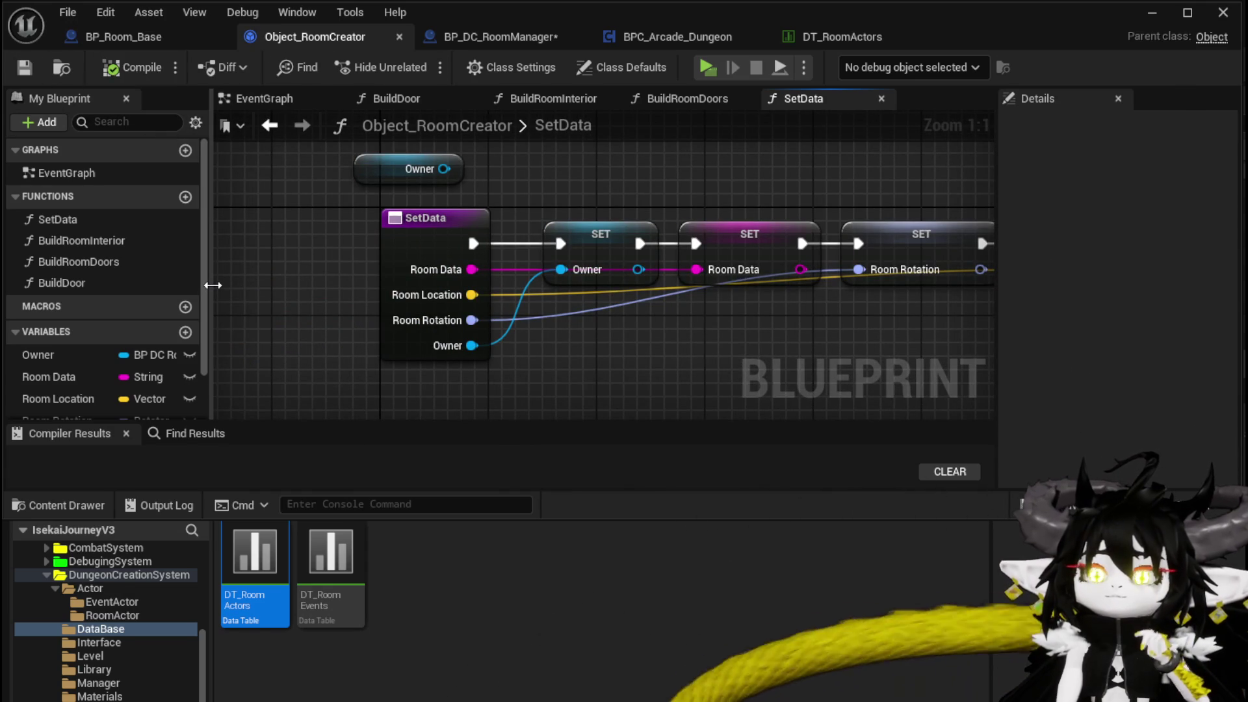
{"action": "left_click", "coordinate": [513, 37]}
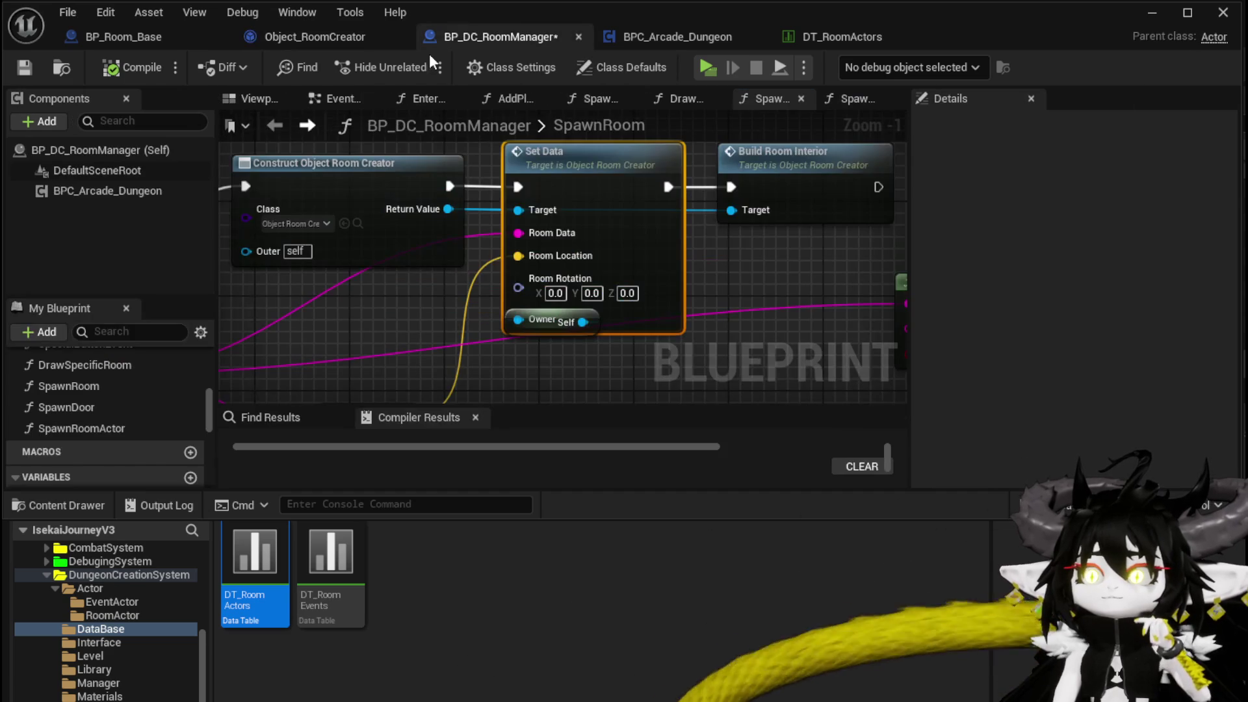
Step: Wire Current Room Rotation into Set Data's Room Rotation pin, then compile and save BP_DC_RoomManager
{"action": "left_click_drag", "start_coordinate": [431, 250], "coordinate": [749, 236]}
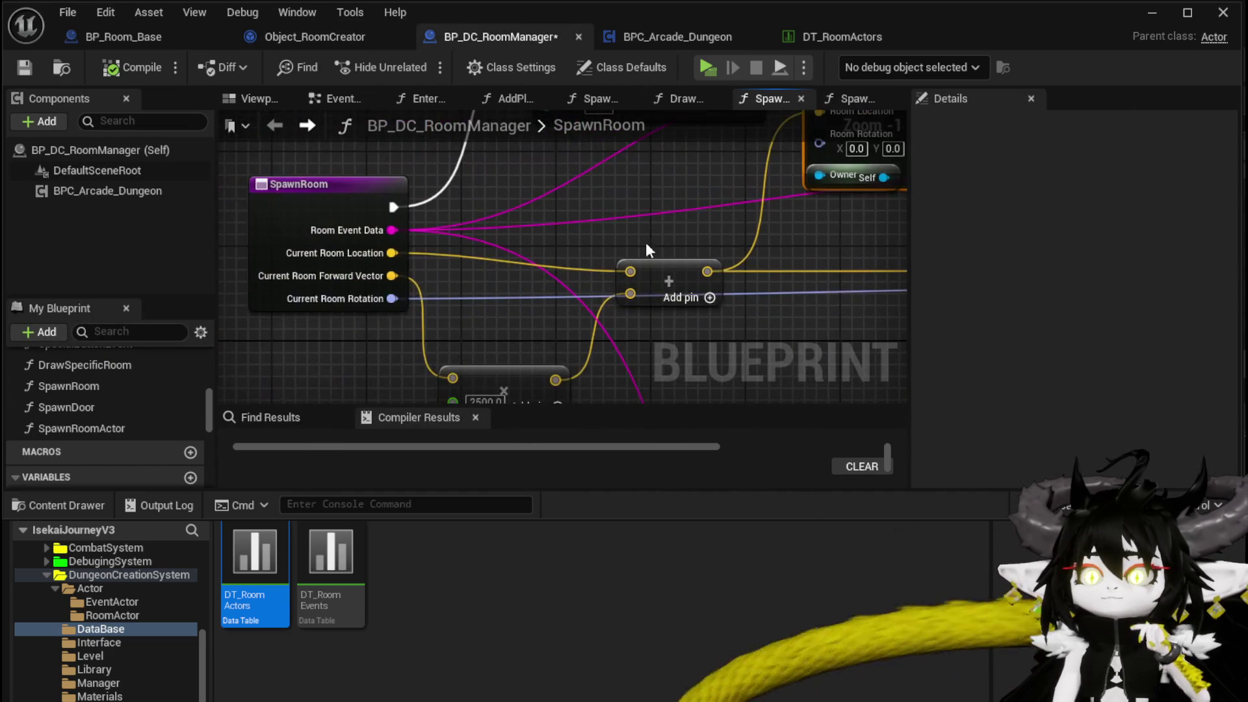
{"action": "mouse_move", "coordinate": [389, 301]}
{"action": "left_mouse_down"}
{"action": "mouse_move", "coordinate": [838, 140]}
{"action": "mouse_move", "coordinate": [809, 142]}
{"action": "left_mouse_up"}
{"action": "mouse_move", "coordinate": [615, 216]}
{"action": "left_mouse_down"}
{"action": "mouse_move", "coordinate": [546, 280]}
{"action": "mouse_move", "coordinate": [546, 321]}
{"action": "left_mouse_up"}
{"action": "left_click", "coordinate": [134, 70]}
{"action": "left_click", "coordinate": [24, 68]}
{"action": "mouse_move", "coordinate": [790, 180]}
{"action": "left_mouse_down"}
{"action": "mouse_move", "coordinate": [400, 199]}
{"action": "mouse_move", "coordinate": [801, 229]}
{"action": "mouse_move", "coordinate": [844, 218]}
{"action": "left_mouse_up"}
{"action": "left_click", "coordinate": [1165, 13]}
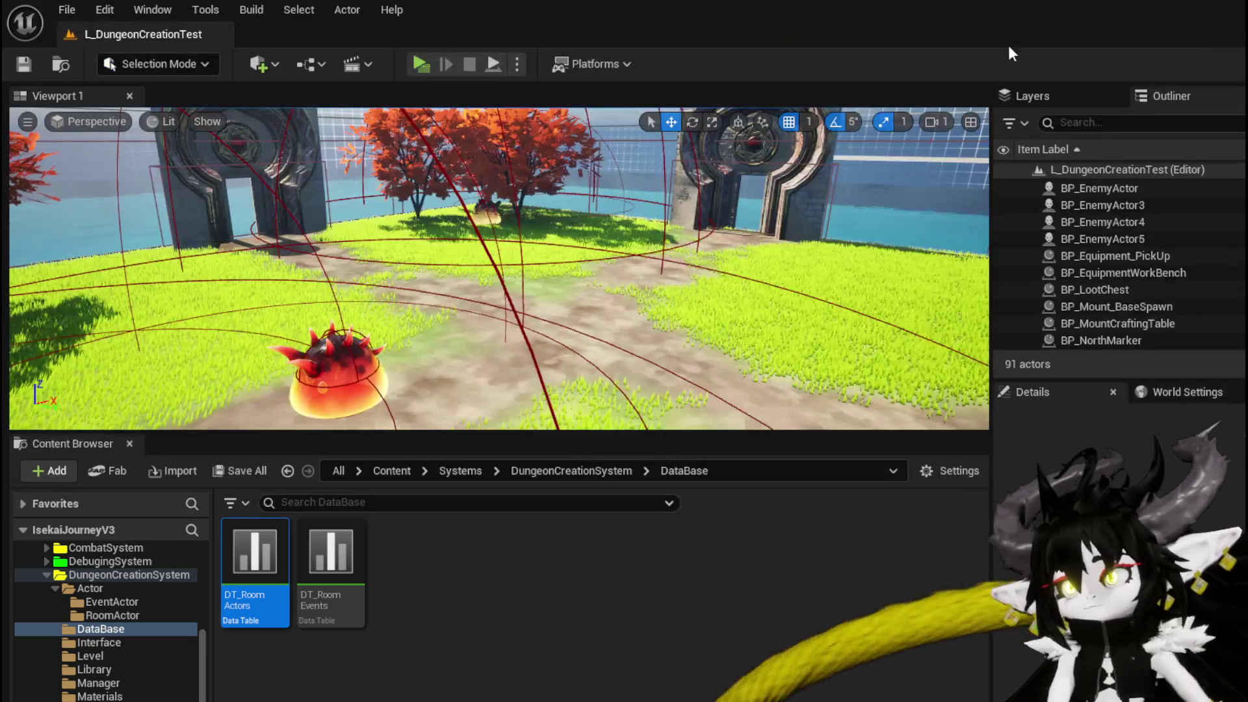
{"action": "left_click", "coordinate": [418, 64]}
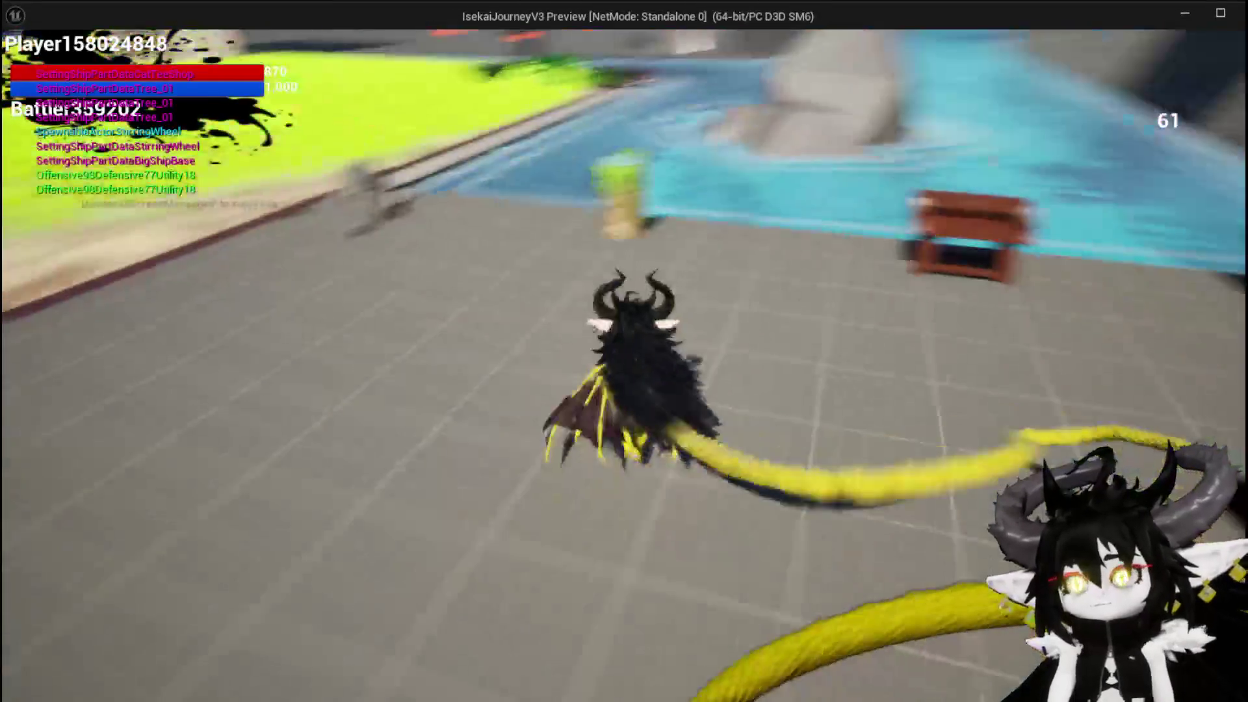
{"action": "key", "text": "w"}
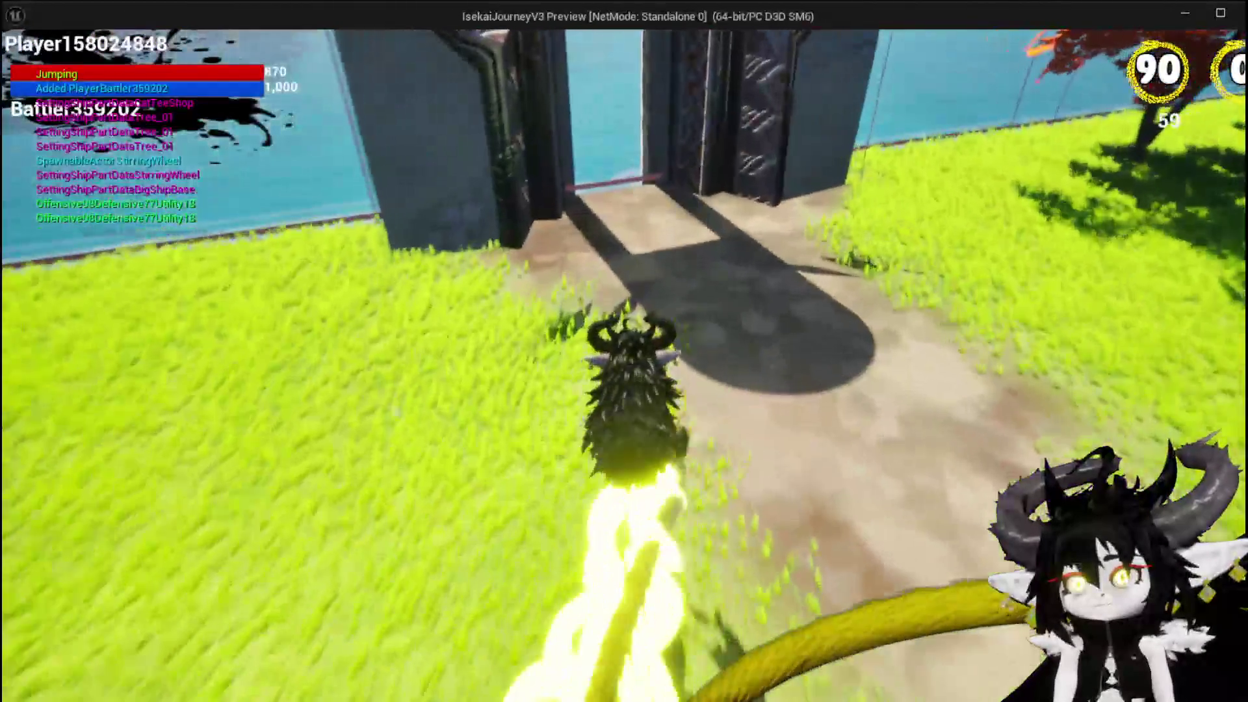
{"action": "key", "text": "space"}
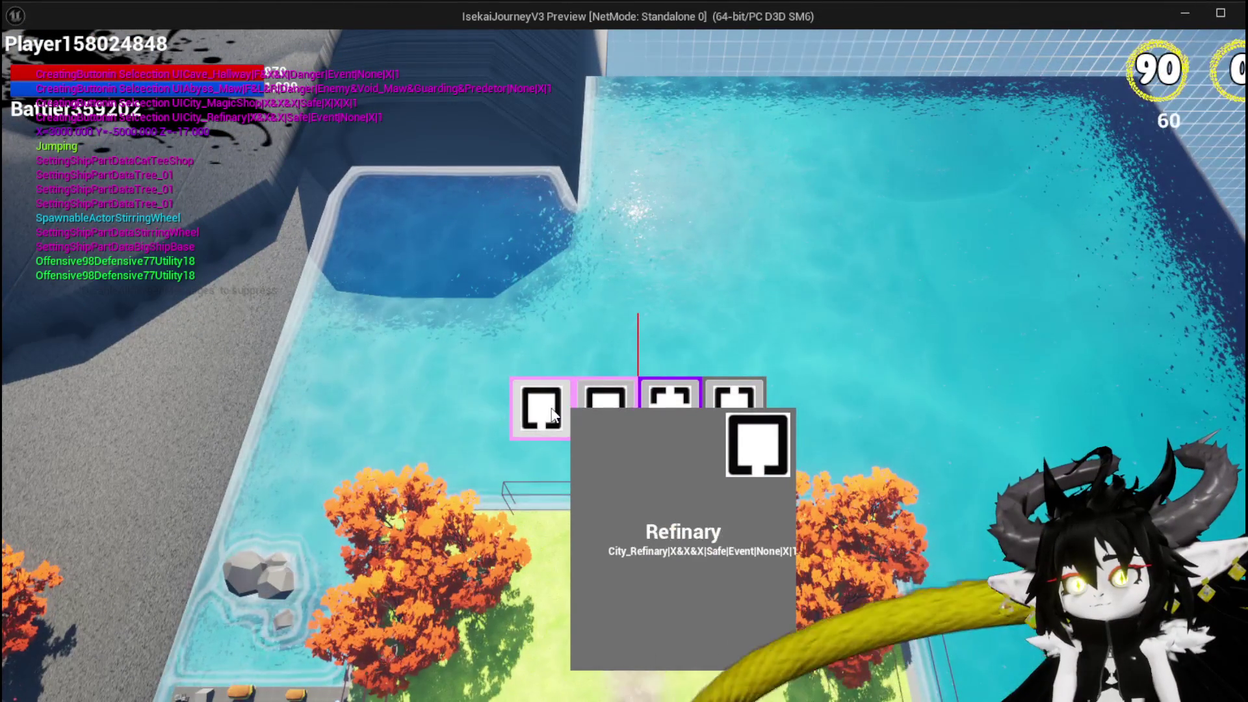
{"action": "left_click", "coordinate": [551, 415]}
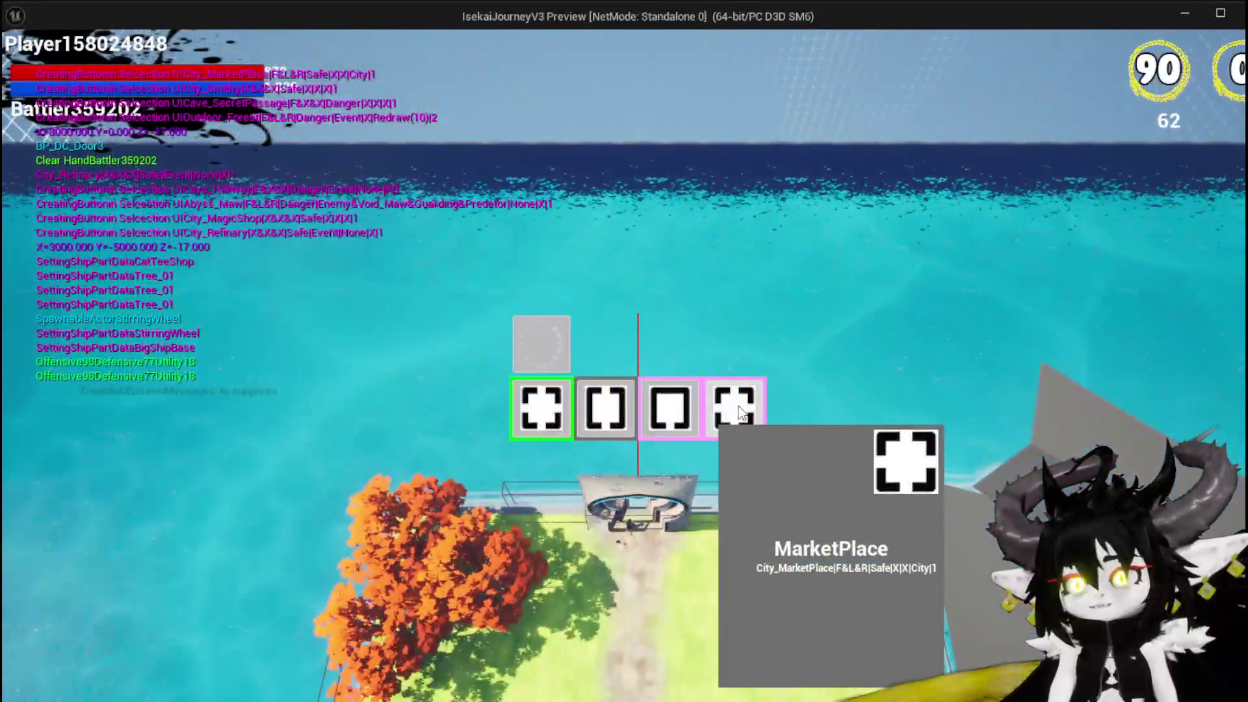
{"action": "left_click", "coordinate": [542, 409]}
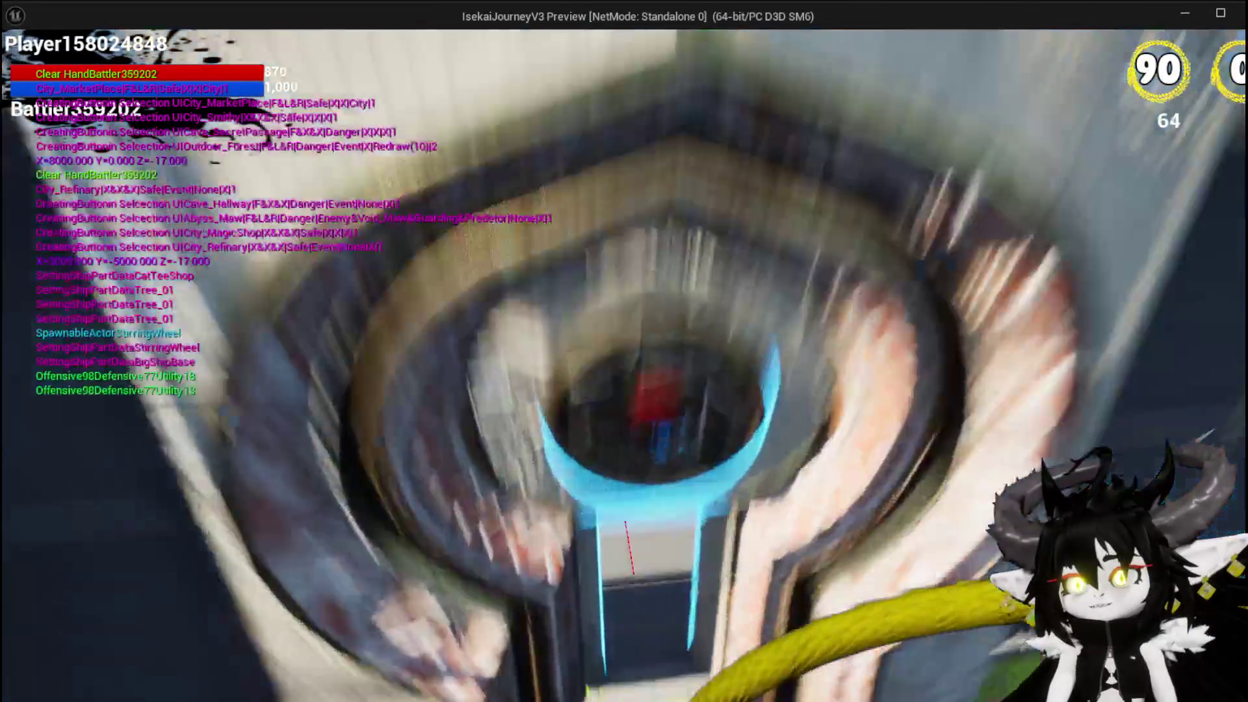
{"action": "key", "text": "Escape"}
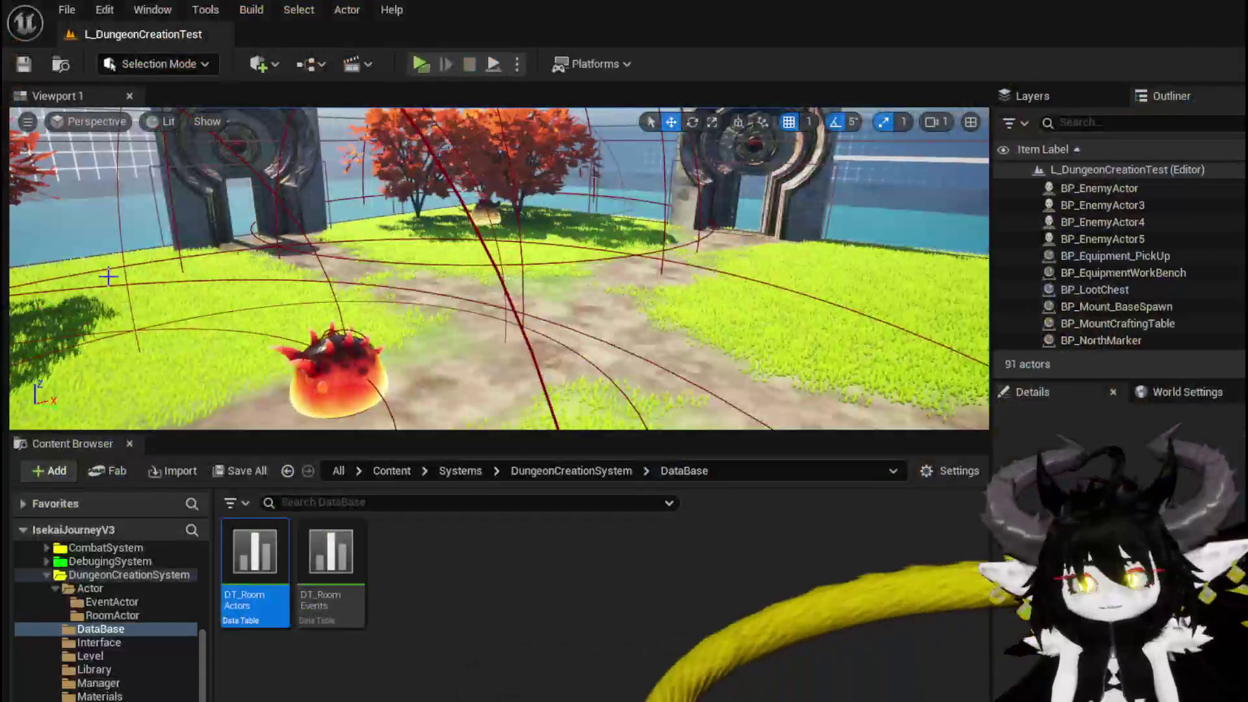
Step: Save the level, open DT_RoomActors, and review rows Cave_Hallway through Cave_Prison
{"action": "key", "text": "ctrl+s"}
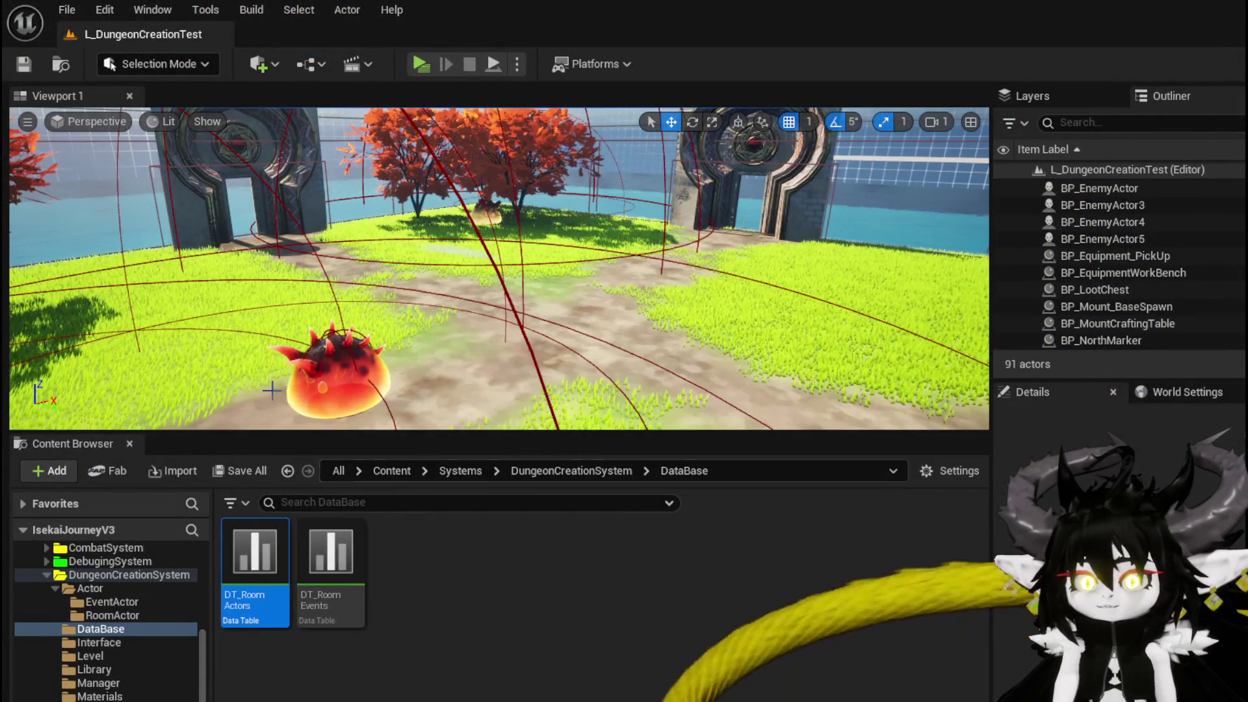
{"action": "double_click", "coordinate": [257, 546]}
{"action": "scroll", "coordinate": [146, 254], "scroll_direction": "up", "scroll_amount": 5}
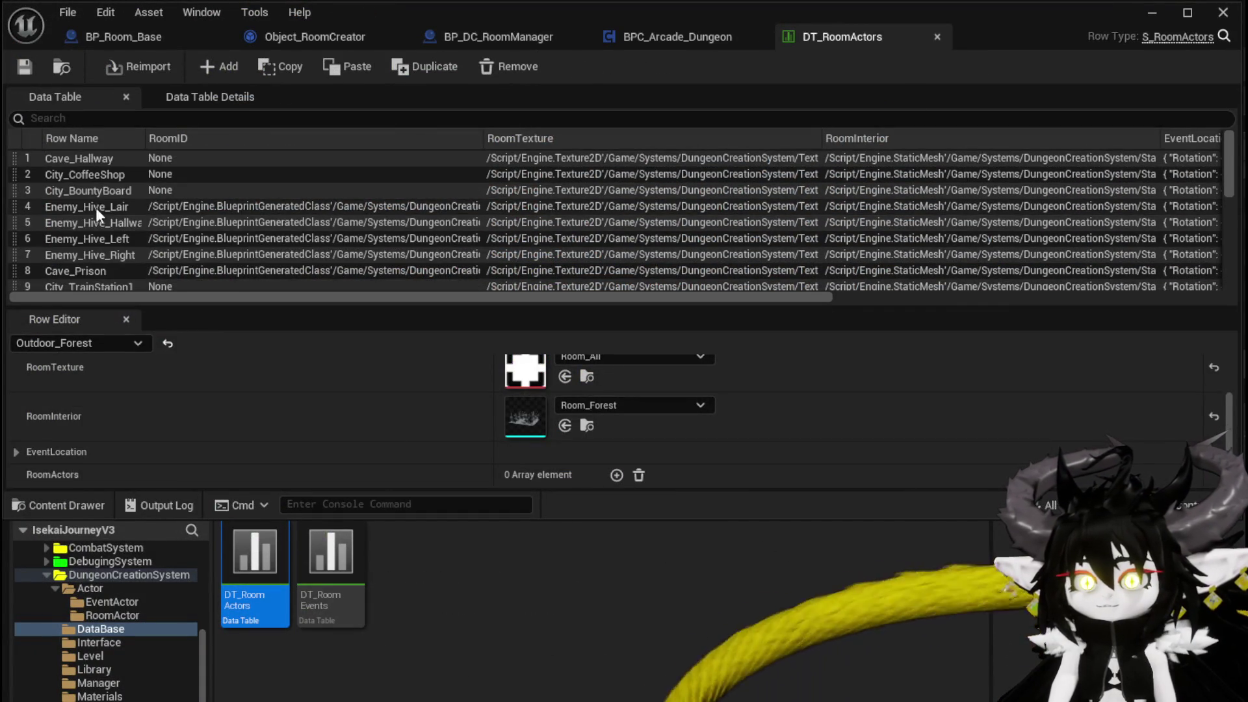
{"action": "left_click", "coordinate": [86, 157]}
{"action": "left_click", "coordinate": [86, 173]}
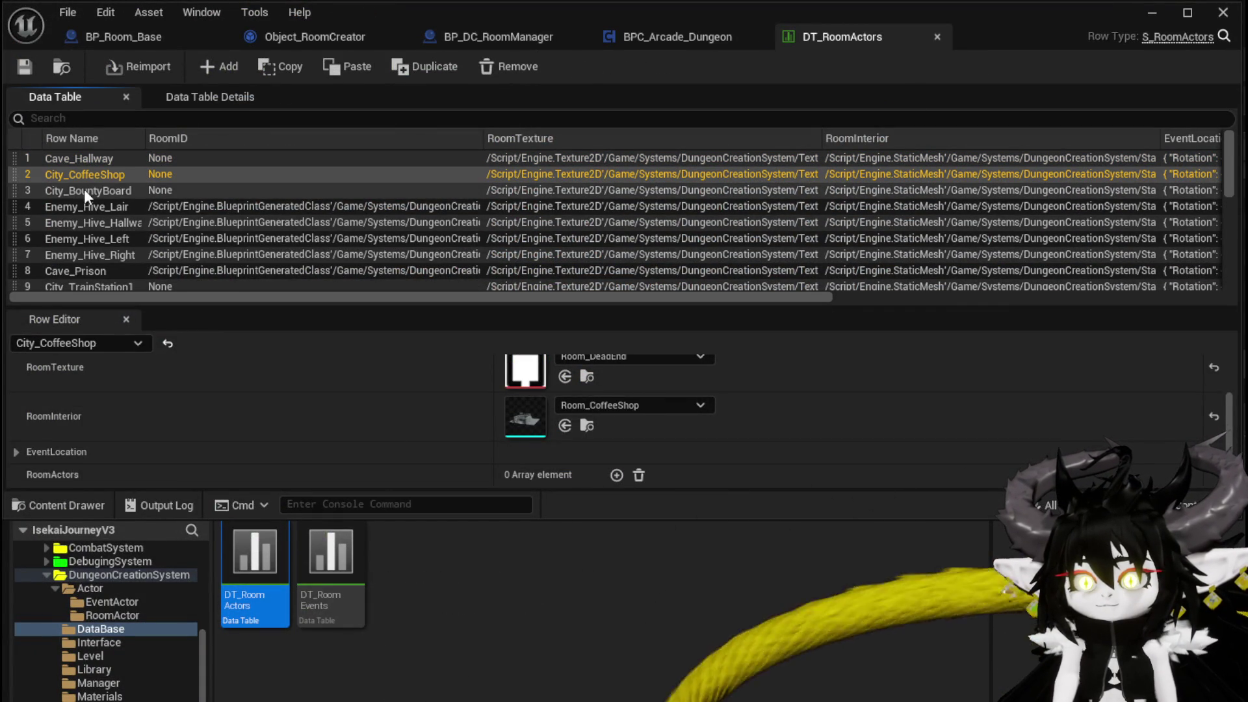
{"action": "left_click", "coordinate": [84, 190]}
{"action": "left_click", "coordinate": [84, 205]}
{"action": "left_click", "coordinate": [83, 222]}
{"action": "left_click", "coordinate": [83, 237]}
{"action": "left_click", "coordinate": [80, 253]}
{"action": "left_click", "coordinate": [81, 263]}
{"action": "left_click", "coordinate": [81, 256]}
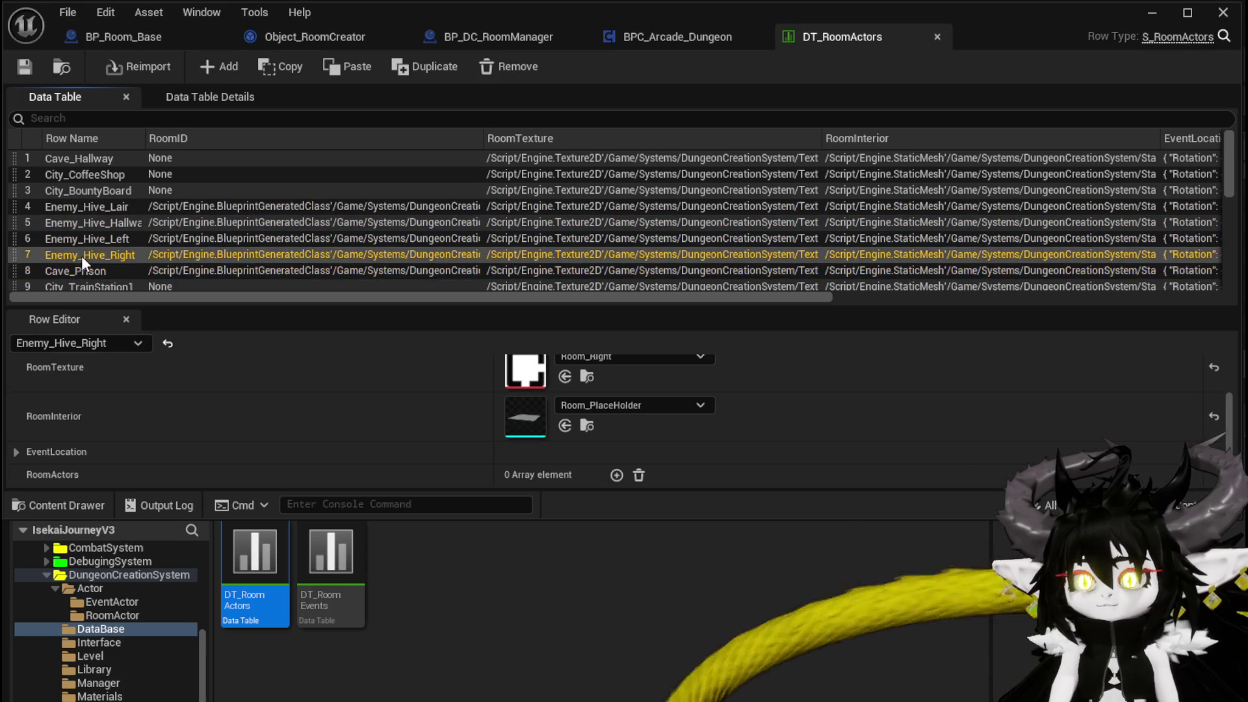
Step: Review the rows from City_TrainStation1 through City_Smithy
{"action": "scroll", "coordinate": [83, 260], "scroll_direction": "down", "scroll_amount": 2}
{"action": "left_click", "coordinate": [89, 227]}
{"action": "left_click", "coordinate": [90, 246]}
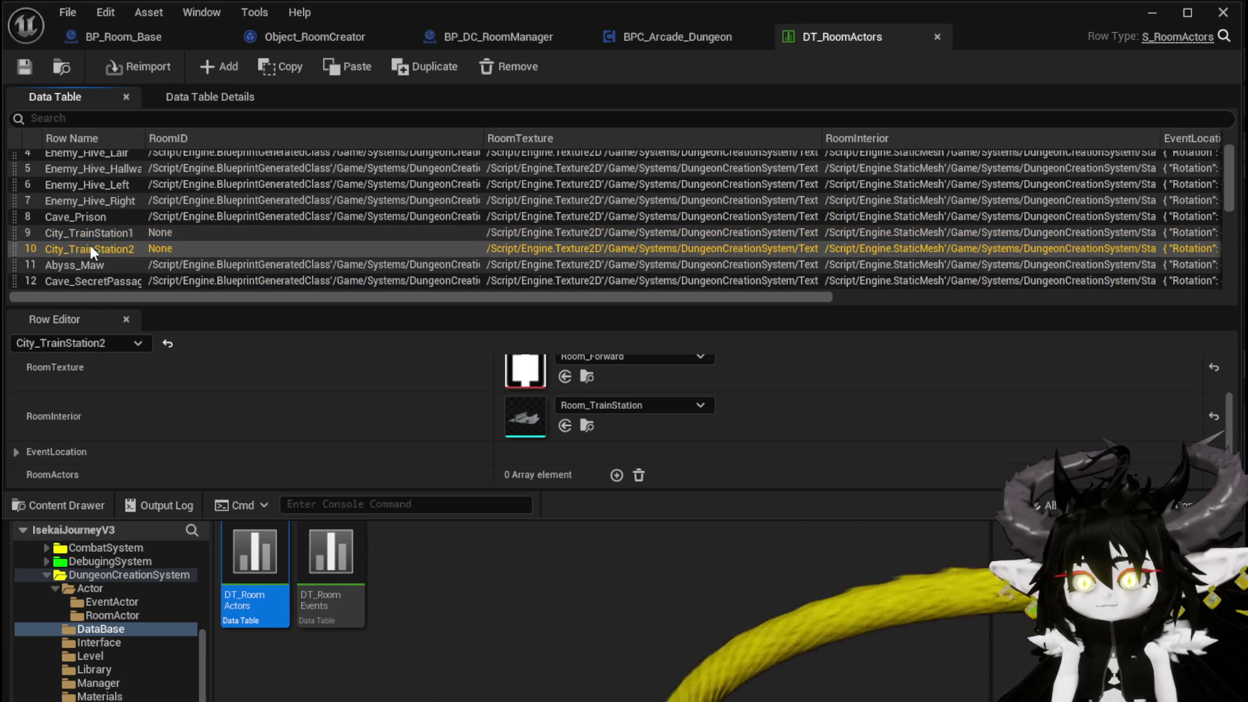
{"action": "left_click", "coordinate": [89, 264]}
{"action": "scroll", "coordinate": [88, 260], "scroll_direction": "down", "scroll_amount": 1}
{"action": "left_click", "coordinate": [89, 256]}
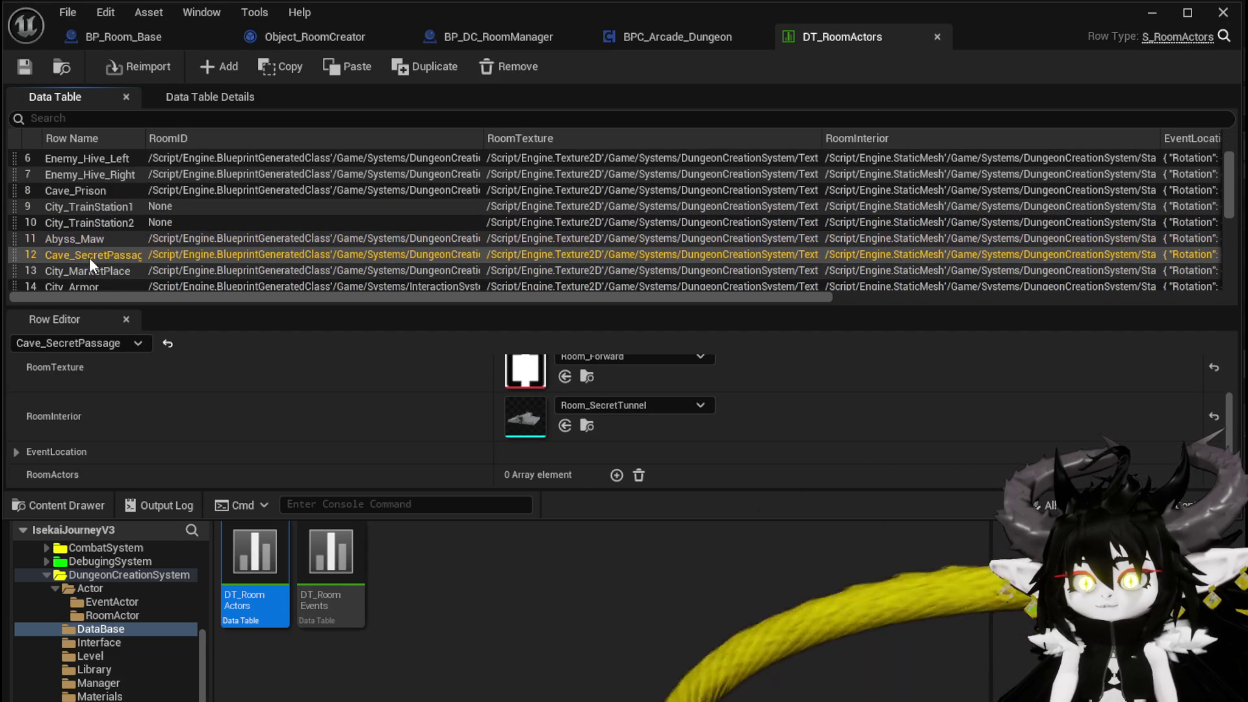
{"action": "left_click", "coordinate": [89, 270]}
{"action": "scroll", "coordinate": [89, 267], "scroll_direction": "down", "scroll_amount": 2}
{"action": "left_click", "coordinate": [89, 232]}
{"action": "left_click", "coordinate": [83, 248]}
{"action": "scroll", "coordinate": [83, 249], "scroll_direction": "down", "scroll_amount": 1}
Step: Set Cave_AncientForge's RoomInterior to the Room_Forge mesh
{"action": "left_click", "coordinate": [83, 242]}
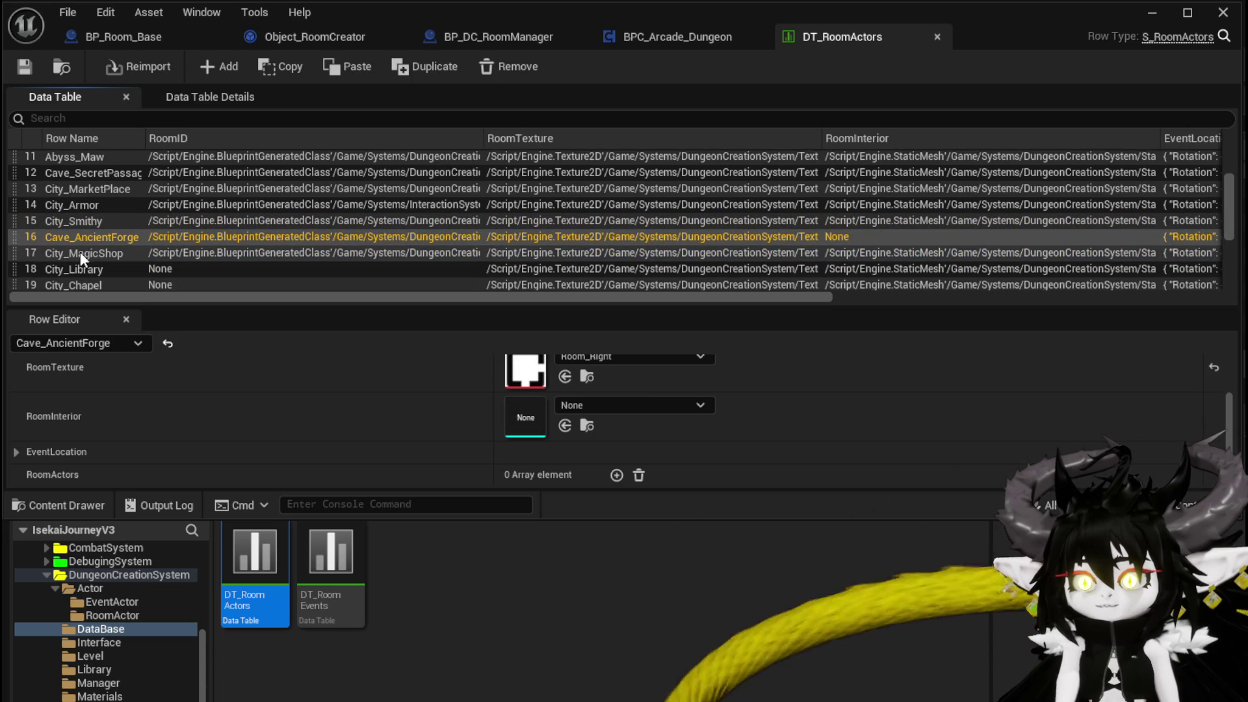
{"action": "left_click", "coordinate": [598, 405]}
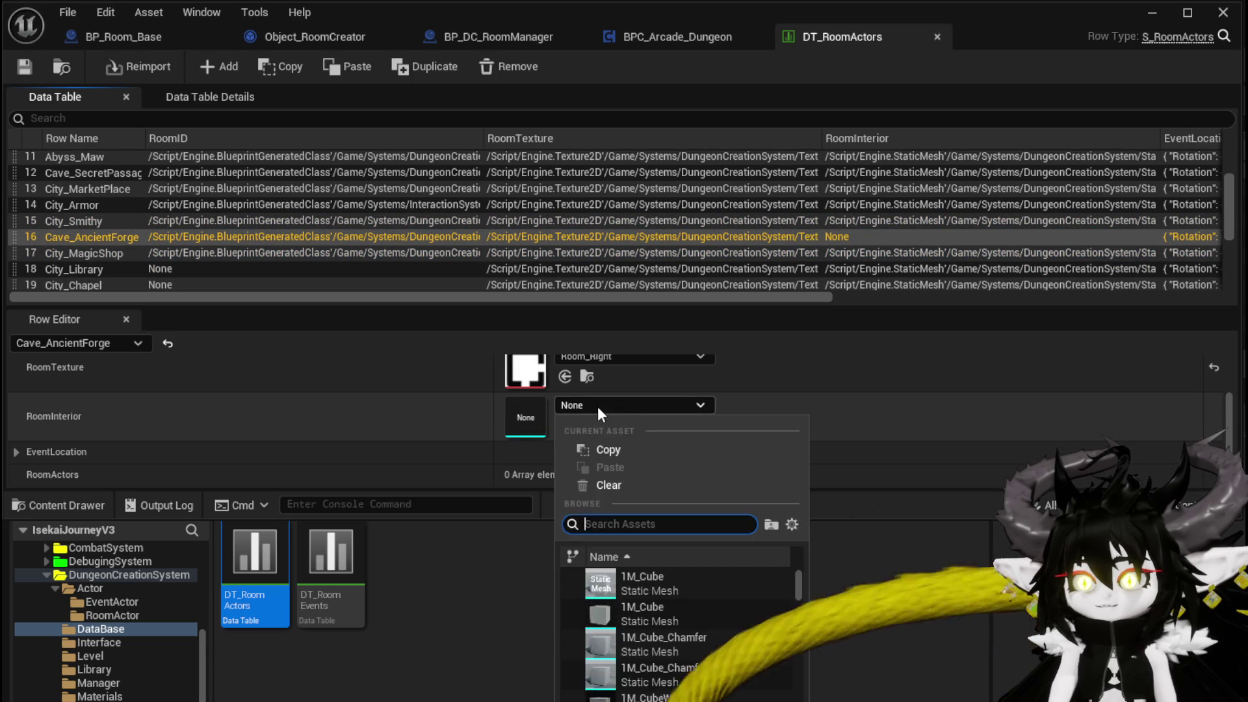
{"action": "type", "text": "Forge"}
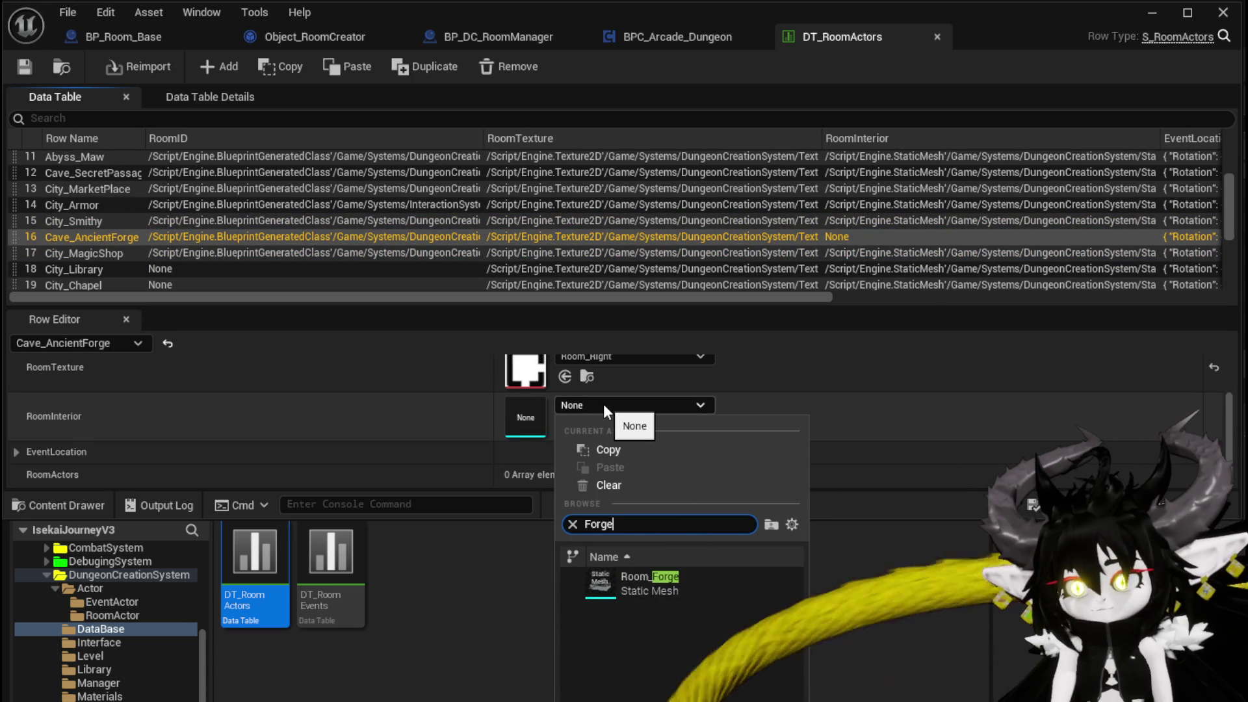
{"action": "left_click", "coordinate": [646, 580]}
Step: Check the rows from City_MagicShop through Outdoor_Temple
{"action": "left_click", "coordinate": [122, 255]}
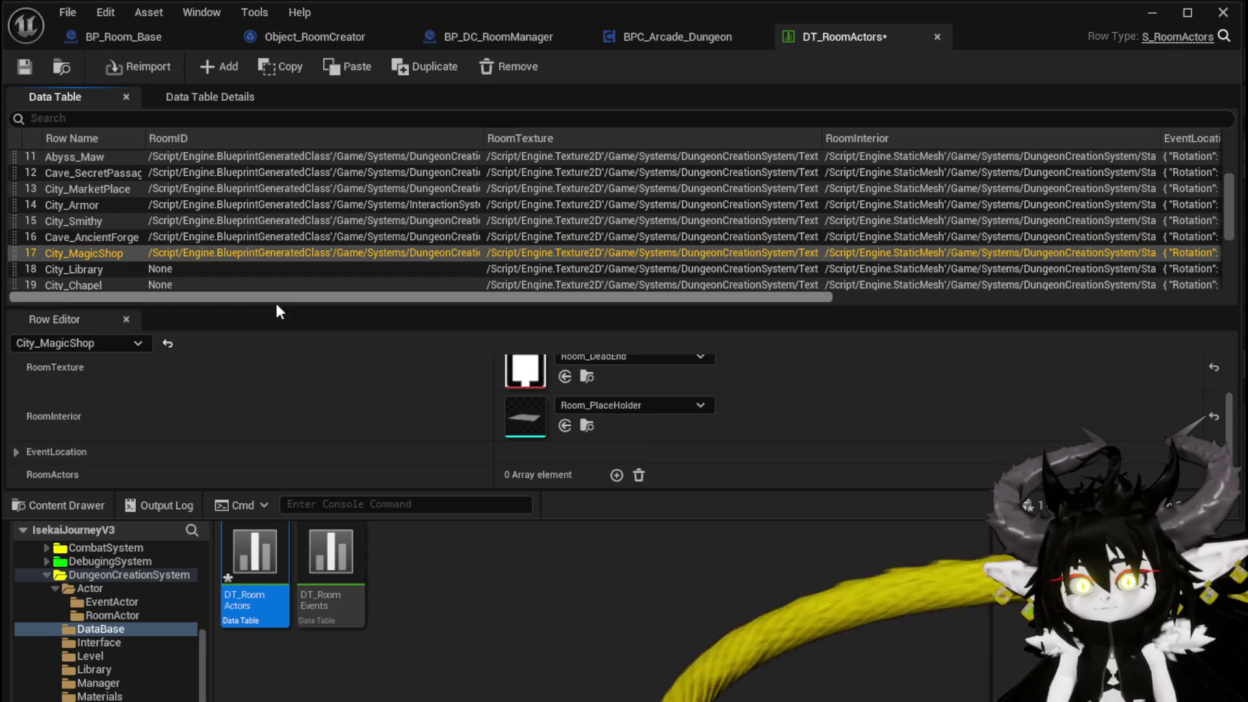
{"action": "left_click", "coordinate": [50, 269]}
{"action": "scroll", "coordinate": [104, 259], "scroll_direction": "down", "scroll_amount": 1}
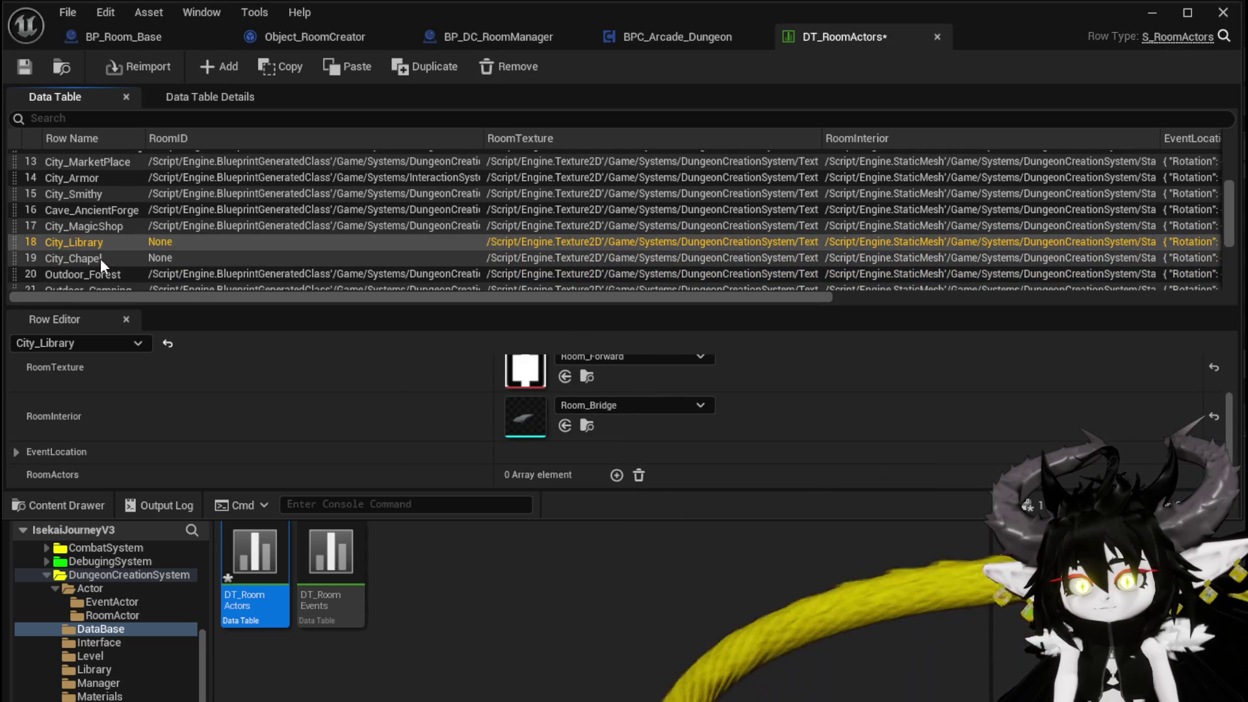
{"action": "left_click", "coordinate": [100, 259]}
{"action": "scroll", "coordinate": [100, 259], "scroll_direction": "down", "scroll_amount": 2}
{"action": "left_click", "coordinate": [95, 224]}
{"action": "left_click", "coordinate": [95, 232]}
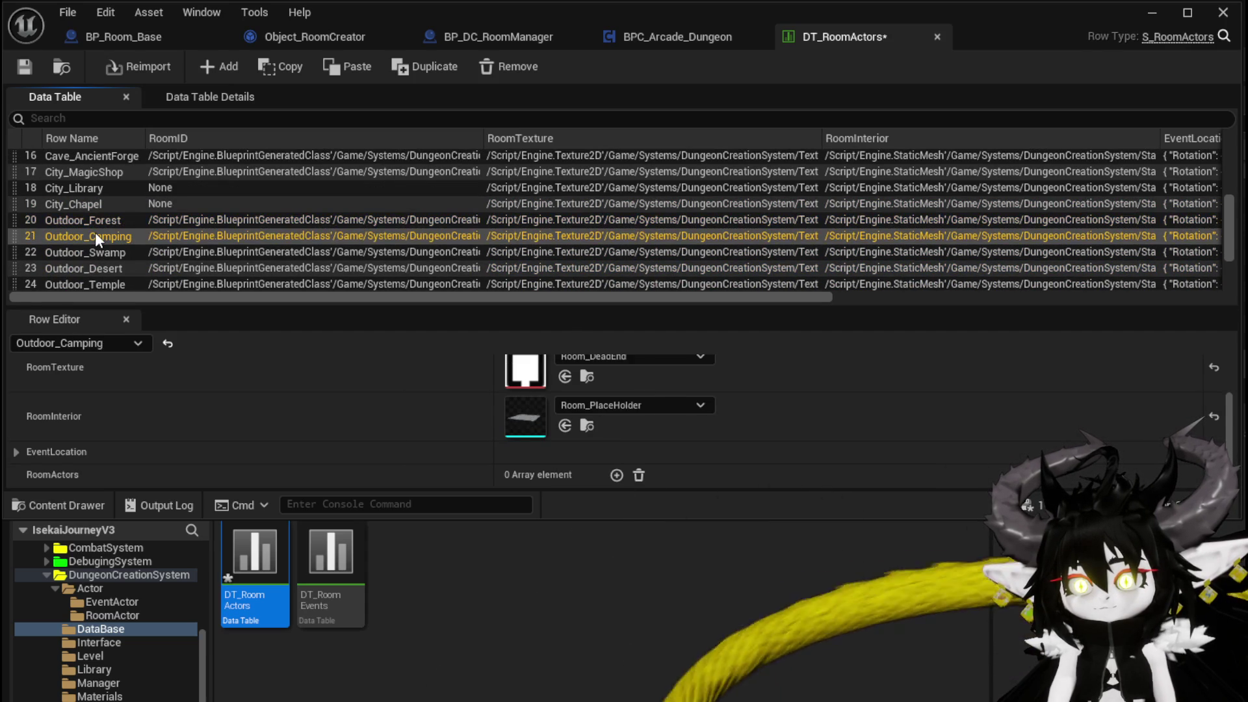
{"action": "left_click", "coordinate": [96, 252]}
{"action": "left_click", "coordinate": [95, 262]}
{"action": "left_click", "coordinate": [96, 278]}
Step: Continue through Cave_Shrine to City_Refinary, whose RoomInterior is None
{"action": "scroll", "coordinate": [102, 263], "scroll_direction": "down", "scroll_amount": 1}
{"action": "left_click", "coordinate": [94, 268]}
{"action": "scroll", "coordinate": [93, 267], "scroll_direction": "down", "scroll_amount": 1}
{"action": "left_click", "coordinate": [91, 260]}
{"action": "left_click", "coordinate": [92, 274]}
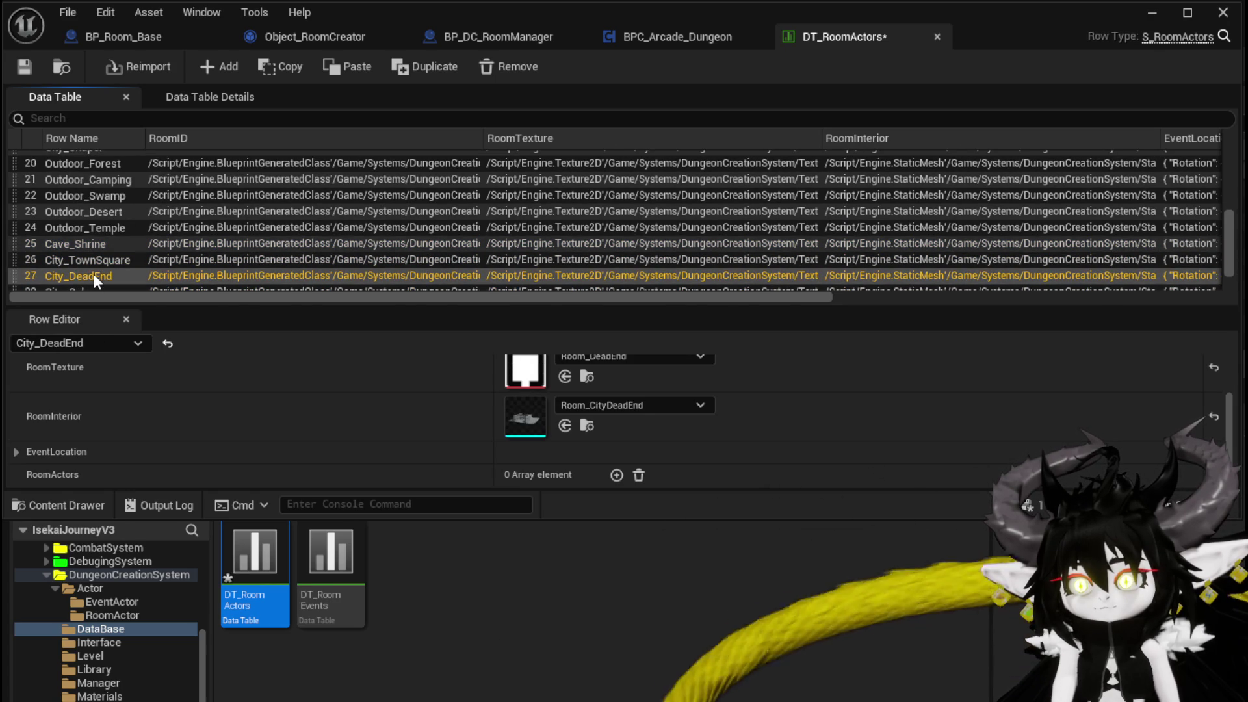
{"action": "scroll", "coordinate": [92, 275], "scroll_direction": "down", "scroll_amount": 1}
{"action": "left_click", "coordinate": [90, 264]}
{"action": "left_click", "coordinate": [92, 275]}
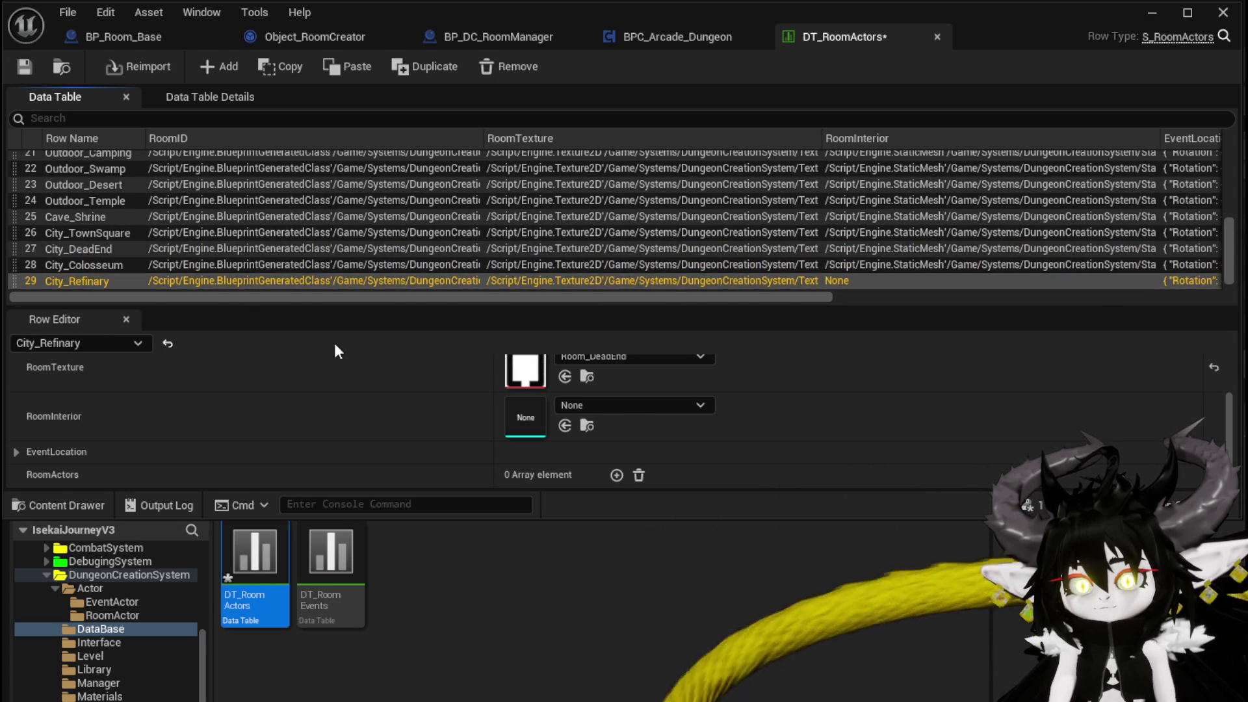
Step: Set City_Refinary's RoomInterior to the Room_Refinary mesh
{"action": "left_click", "coordinate": [575, 405]}
{"action": "type", "text": "Refinar"}
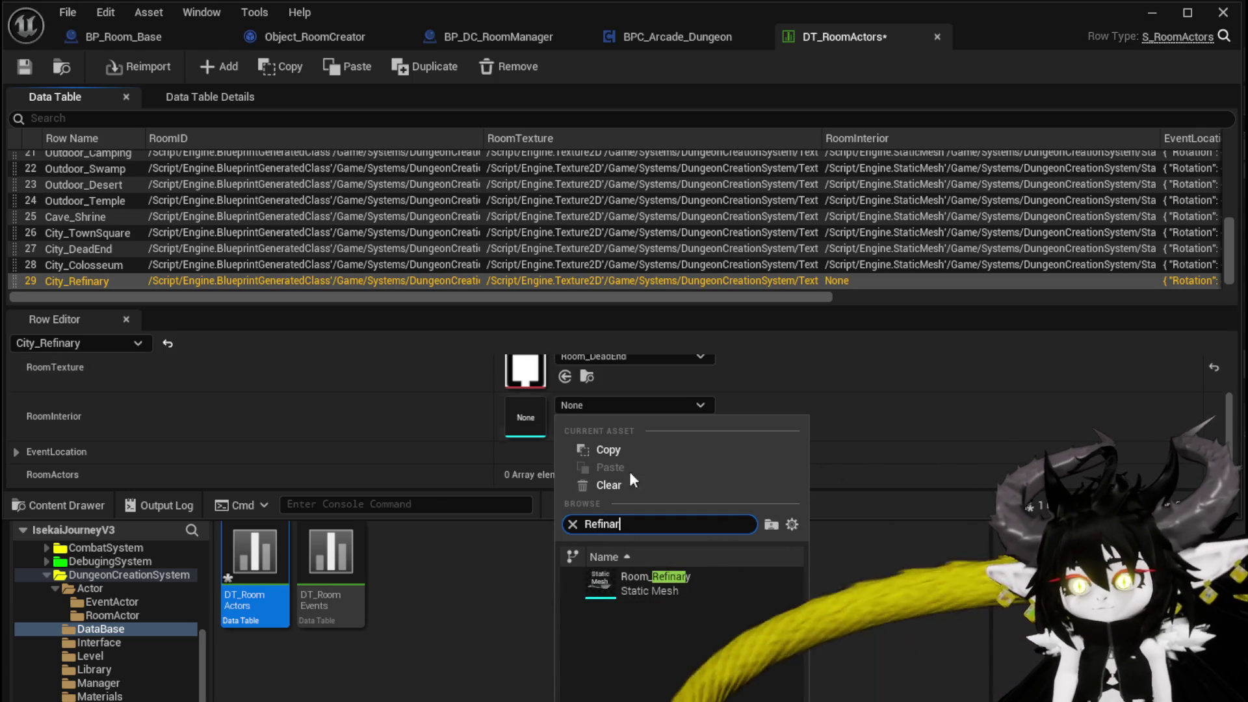
{"action": "left_click", "coordinate": [655, 577]}
Step: Set Outdoor_WindMill's RoomInterior to Room_Windmill and return to the level editor
{"action": "scroll", "coordinate": [194, 268], "scroll_direction": "down", "scroll_amount": 1}
{"action": "left_click", "coordinate": [108, 280]}
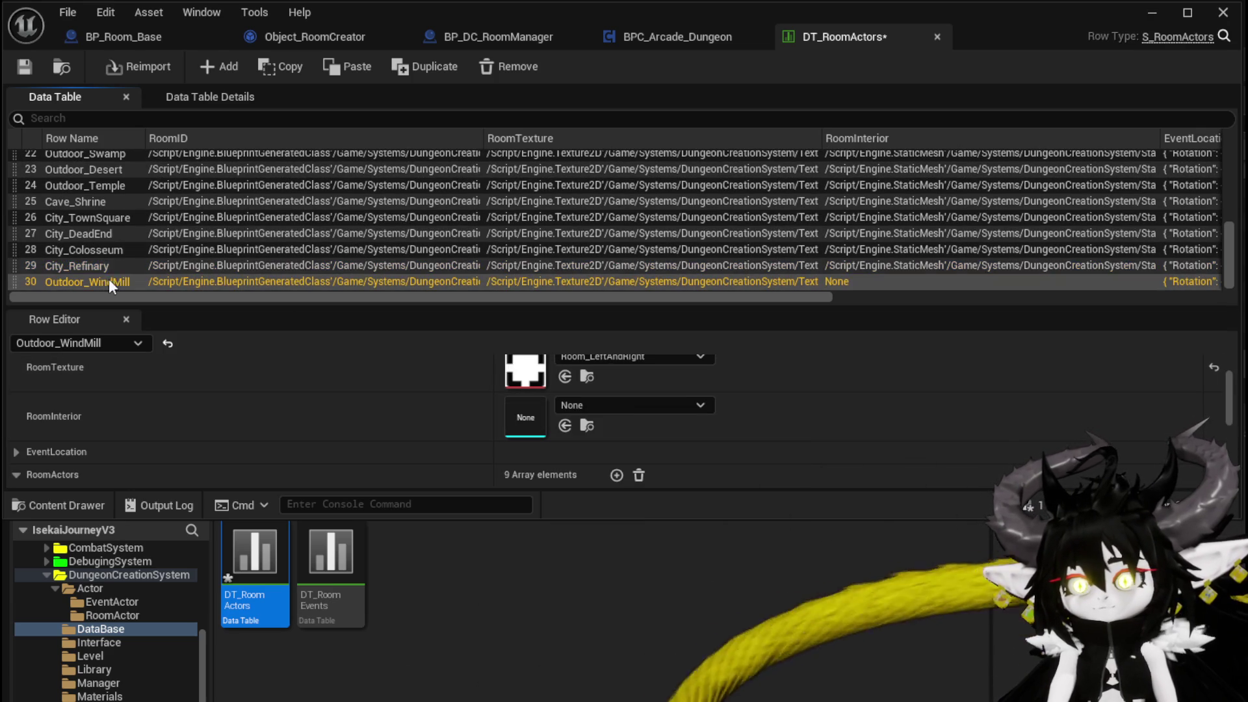
{"action": "scroll", "coordinate": [448, 377], "scroll_direction": "up", "scroll_amount": 2}
{"action": "scroll", "coordinate": [361, 390], "scroll_direction": "down", "scroll_amount": 2}
{"action": "left_click", "coordinate": [574, 383]}
{"action": "type", "text": "Windm"}
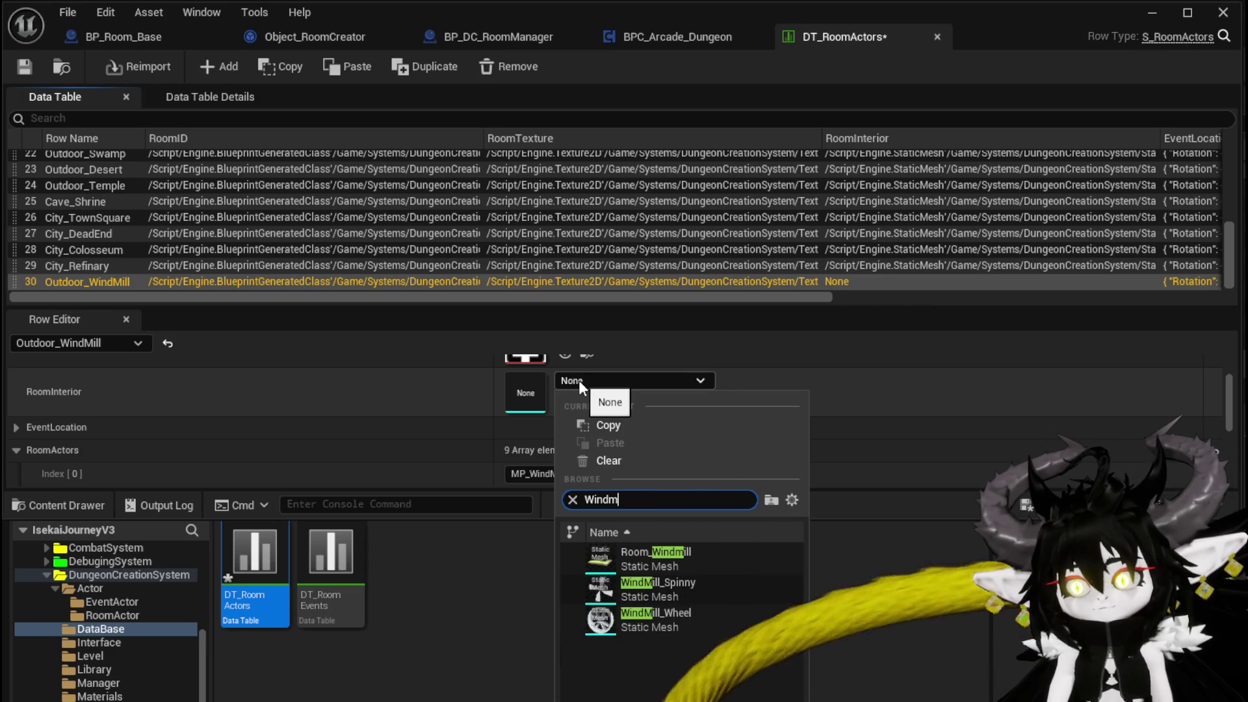
{"action": "type", "text": "i"}
{"action": "left_click", "coordinate": [650, 552]}
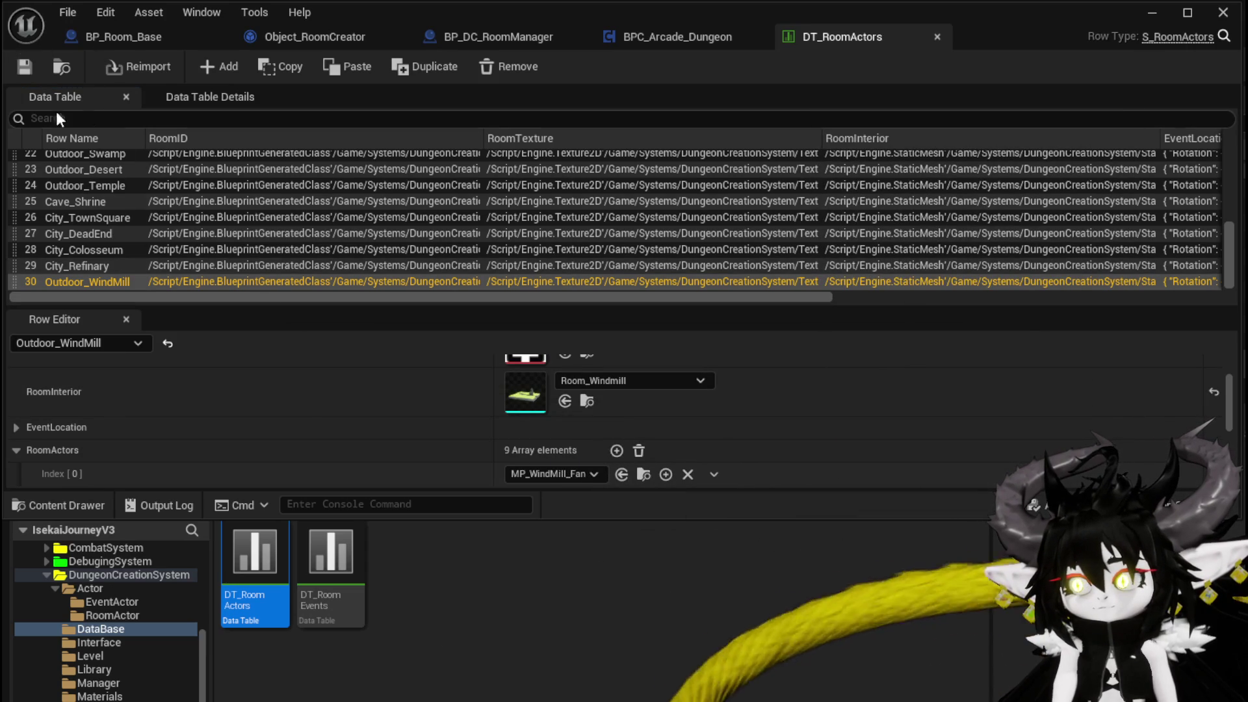
{"action": "left_click", "coordinate": [1152, 12]}
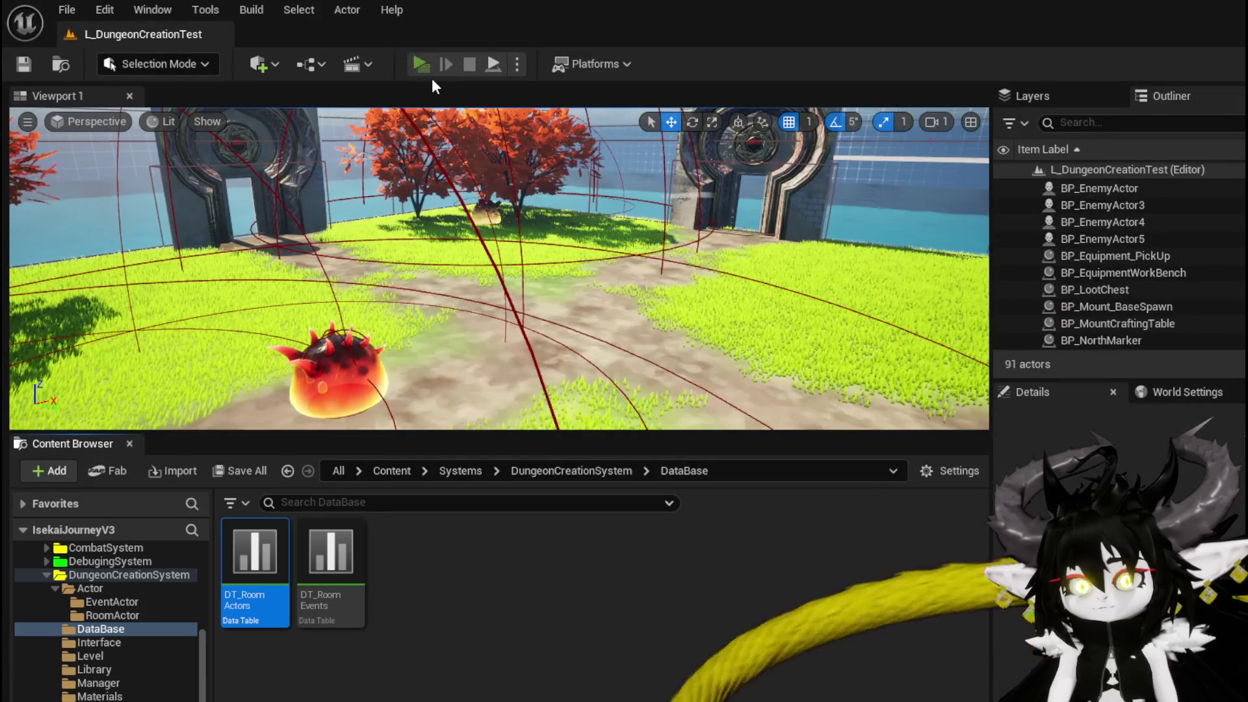
Step: Play-test the level, entering the Library room and then the CoffeeShop room
{"action": "left_click", "coordinate": [425, 73]}
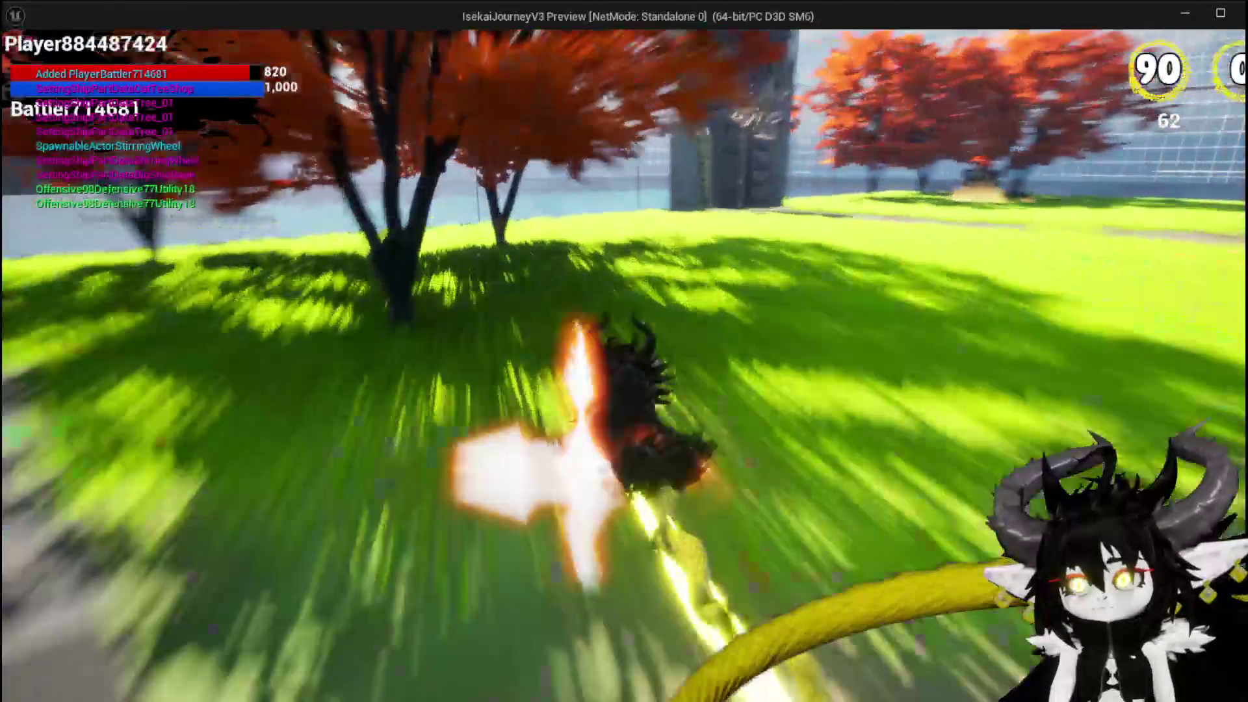
{"action": "key", "text": "space"}
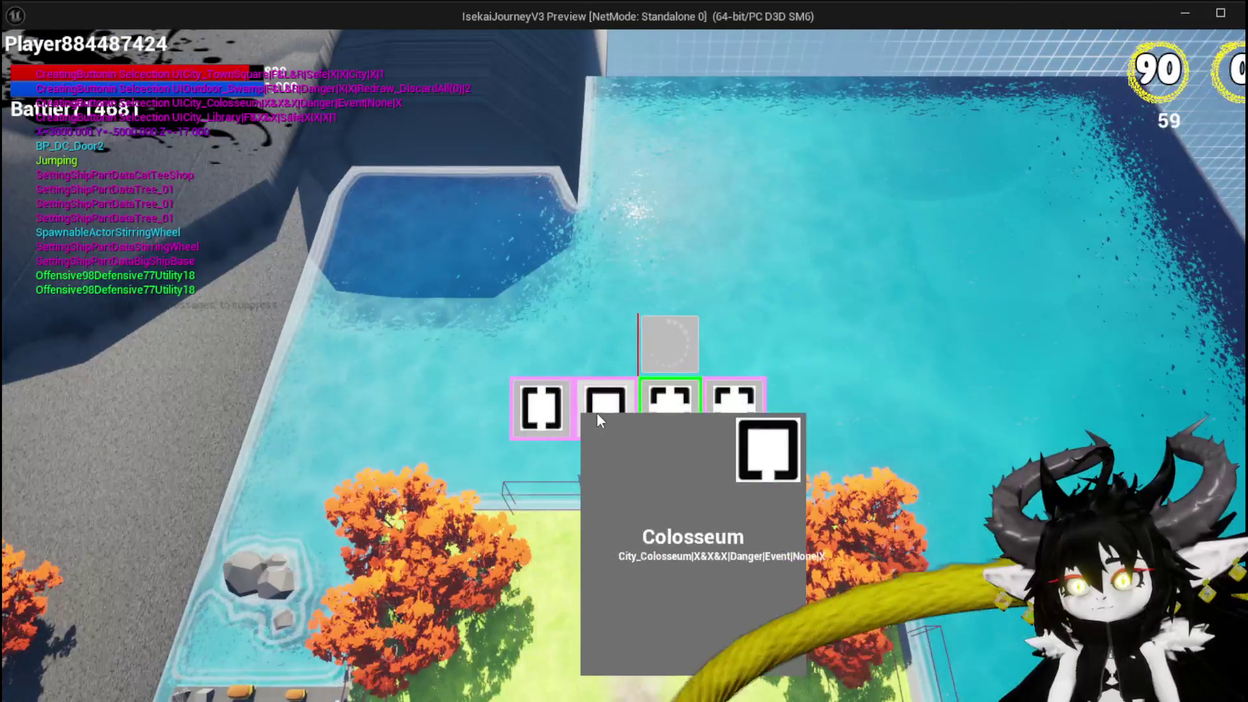
{"action": "left_click", "coordinate": [531, 407]}
{"action": "key", "text": "w"}
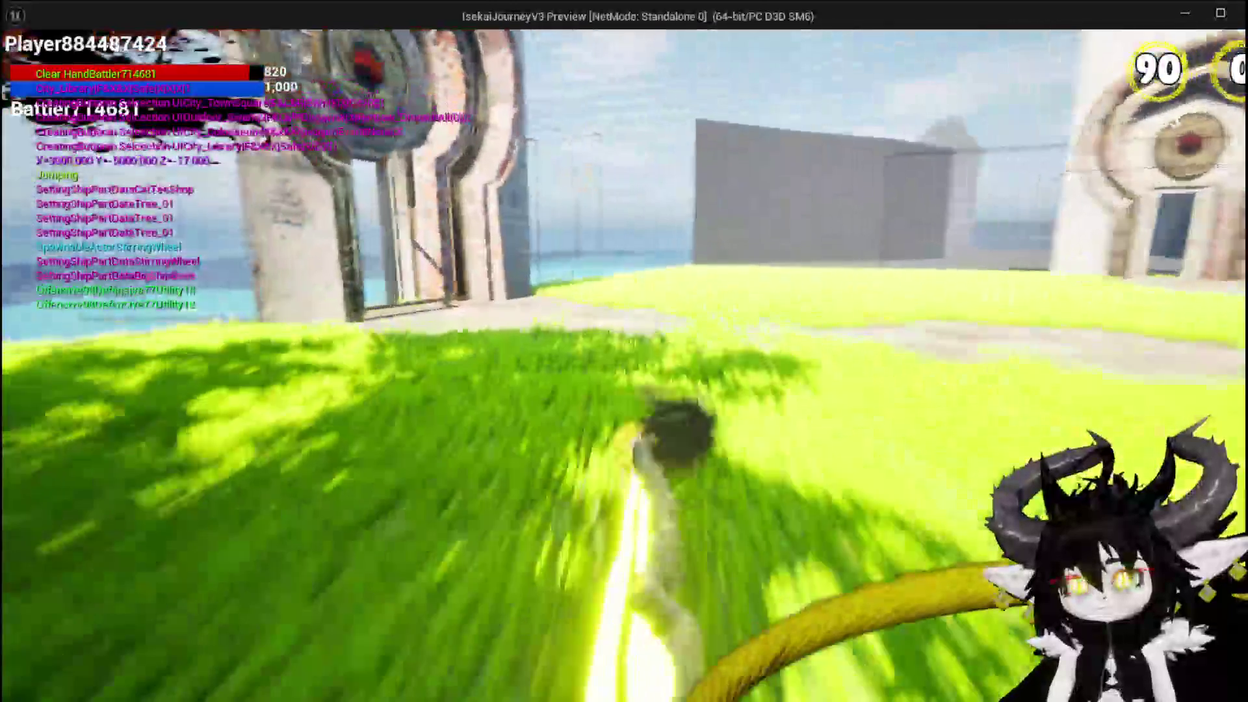
{"action": "key", "text": "w"}
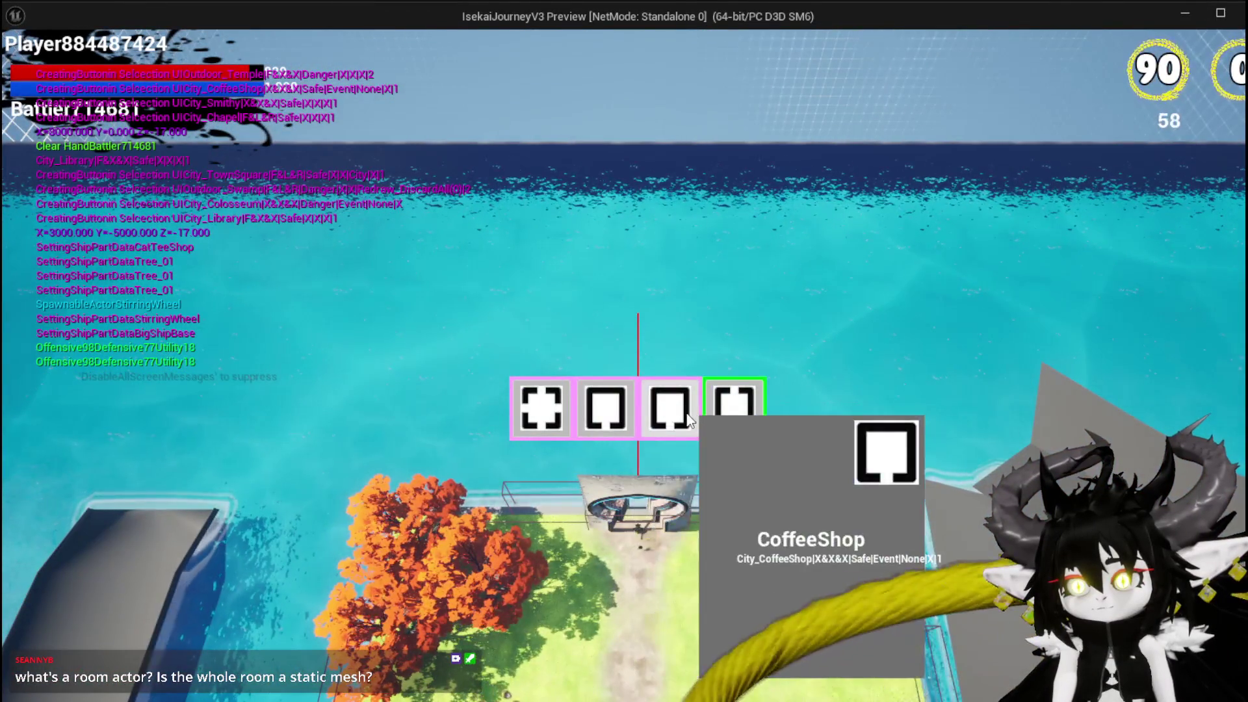
{"action": "left_click", "coordinate": [687, 416]}
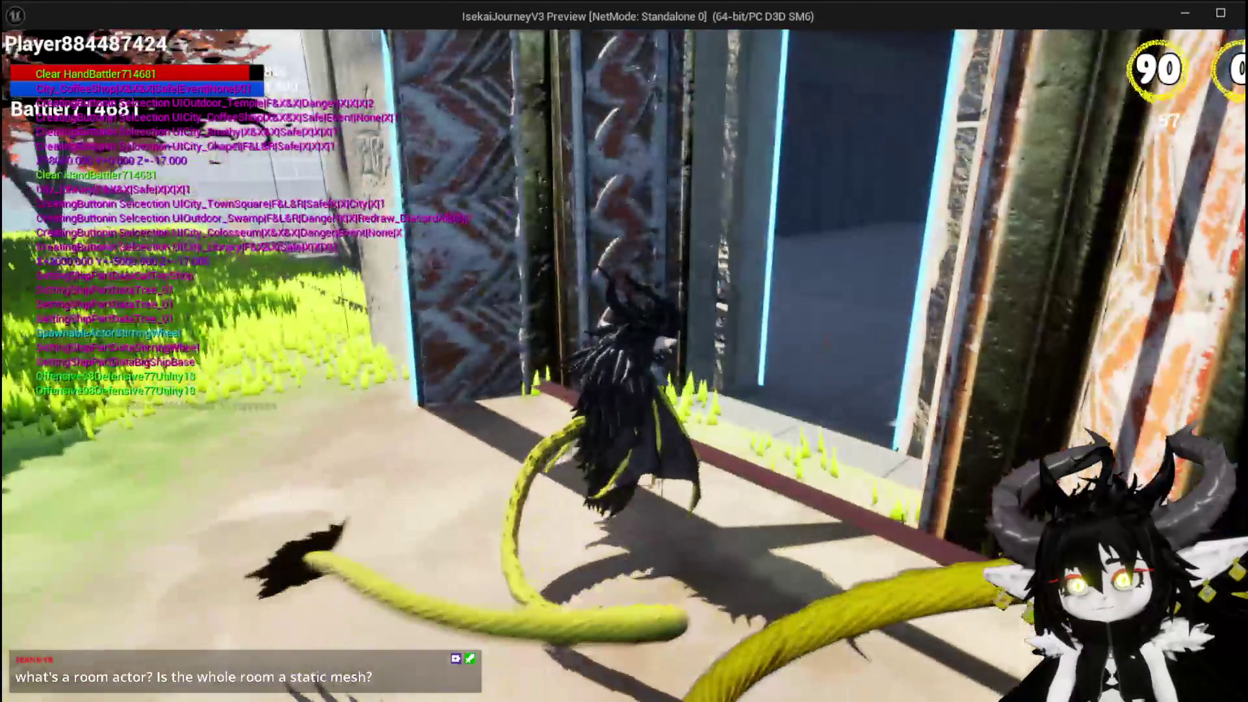
Step: Head back through the stone doorway and choose the Chapel room
{"action": "key", "text": "w"}
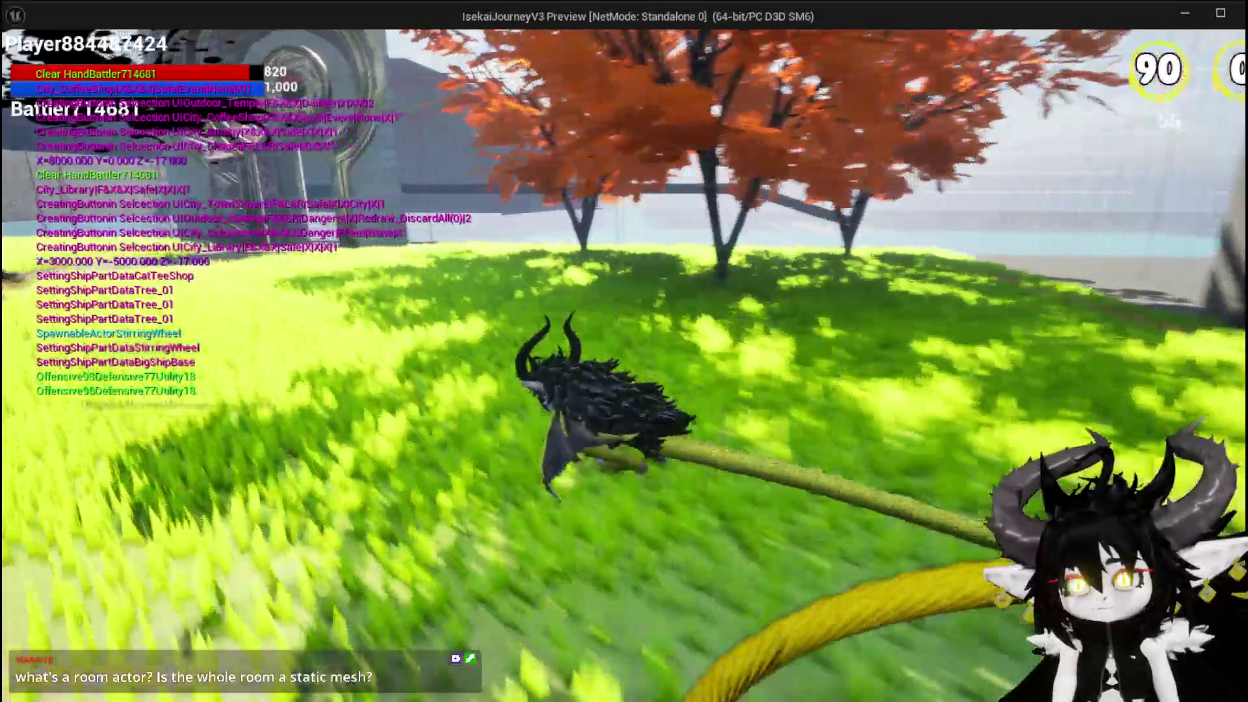
{"action": "key", "text": "w"}
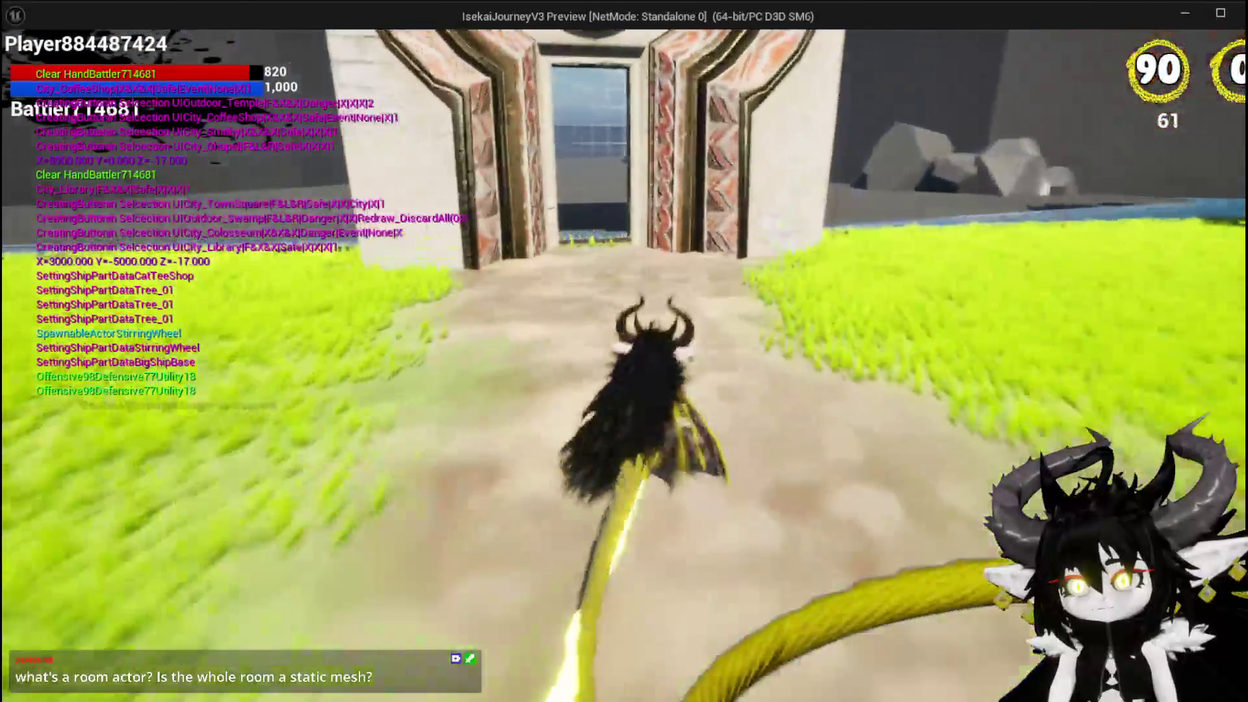
{"action": "key", "text": "w"}
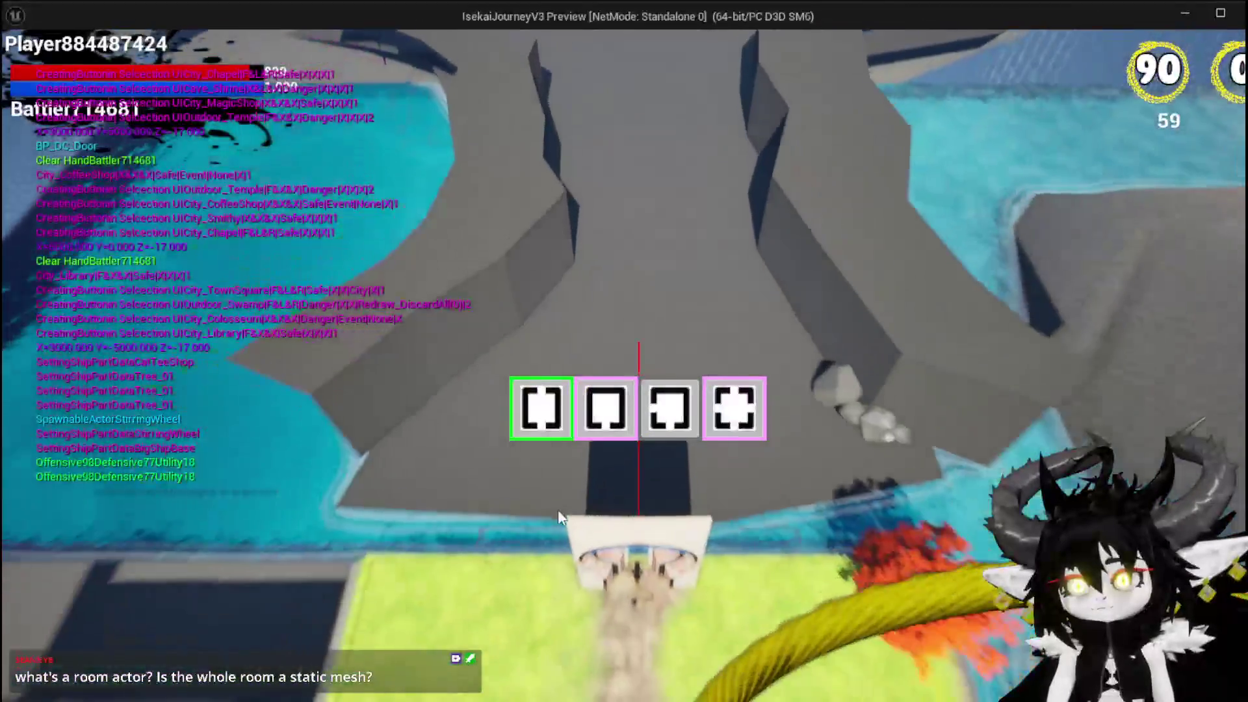
{"action": "mouse_move", "coordinate": [595, 427]}
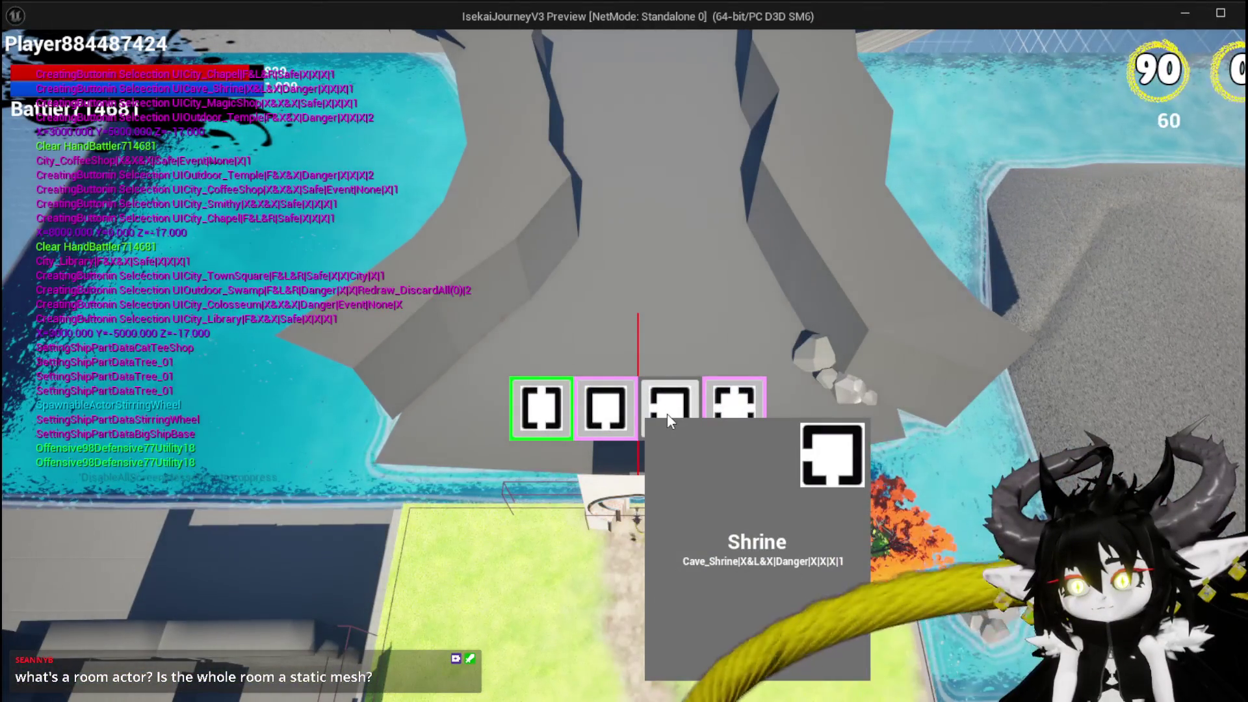
{"action": "mouse_move", "coordinate": [743, 409]}
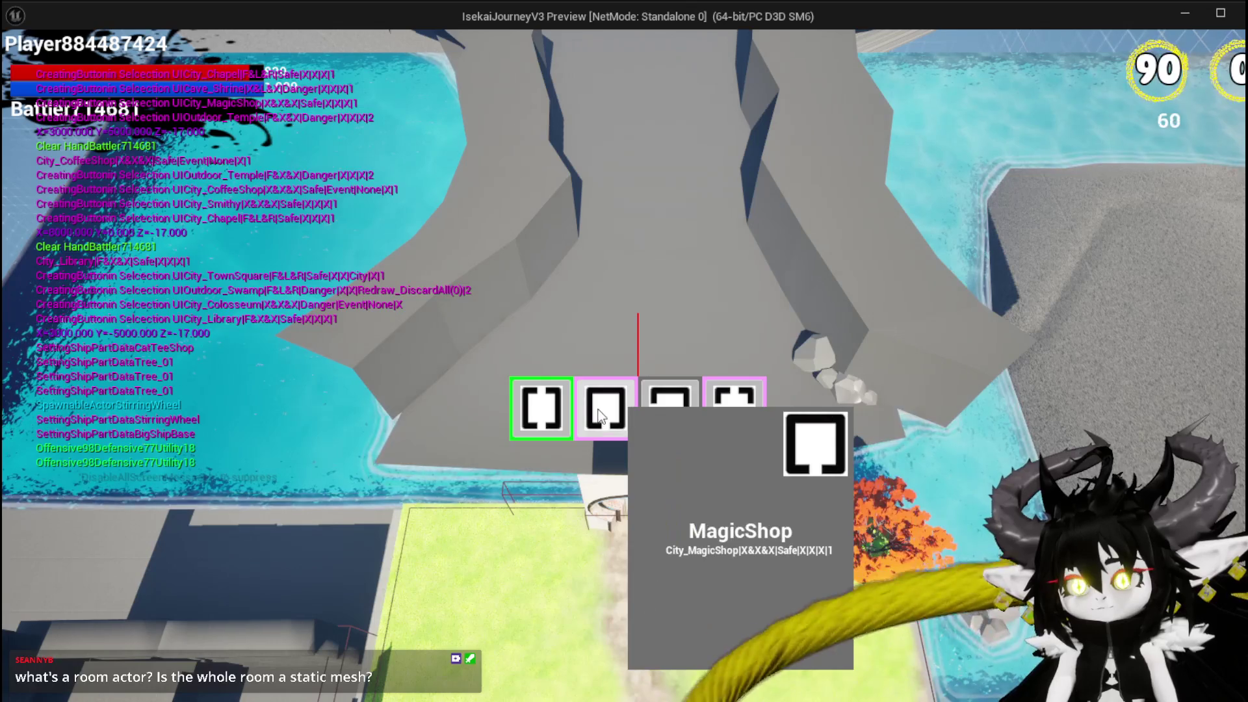
{"action": "mouse_move", "coordinate": [540, 408]}
{"action": "left_click", "coordinate": [748, 411]}
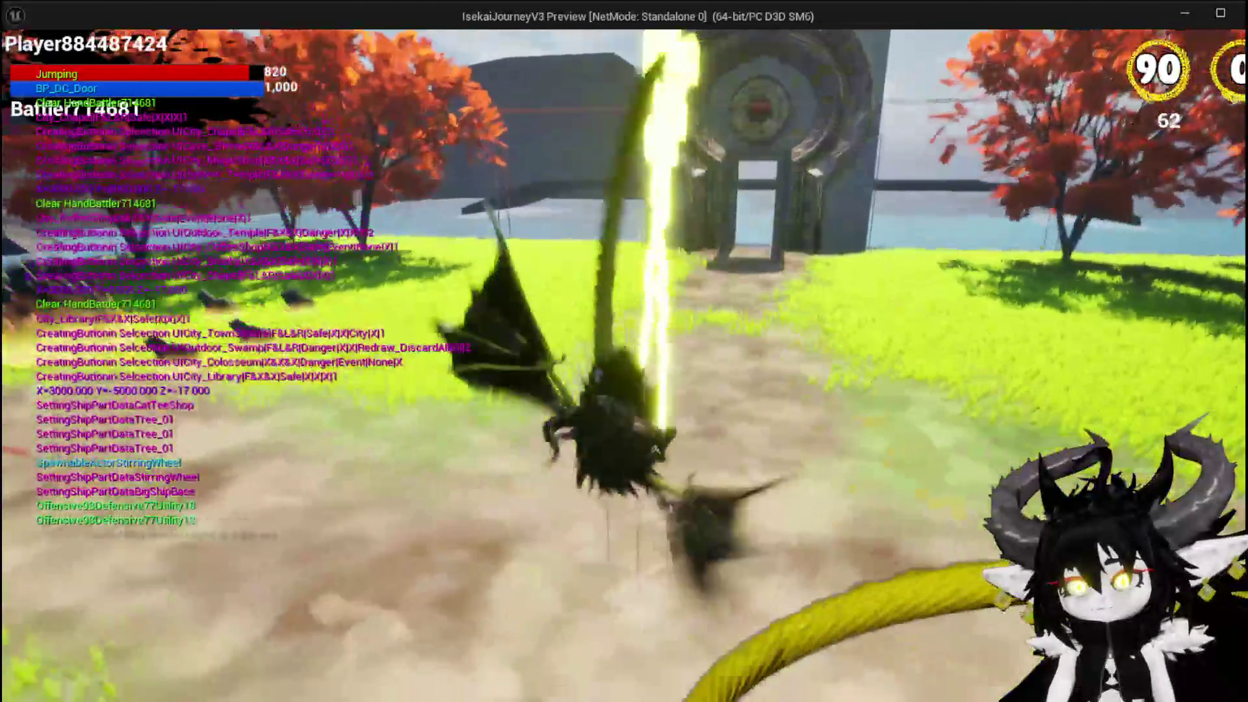
Step: Jump across the water in the Chapel, then leave the game and save the level
{"action": "key", "text": "space"}
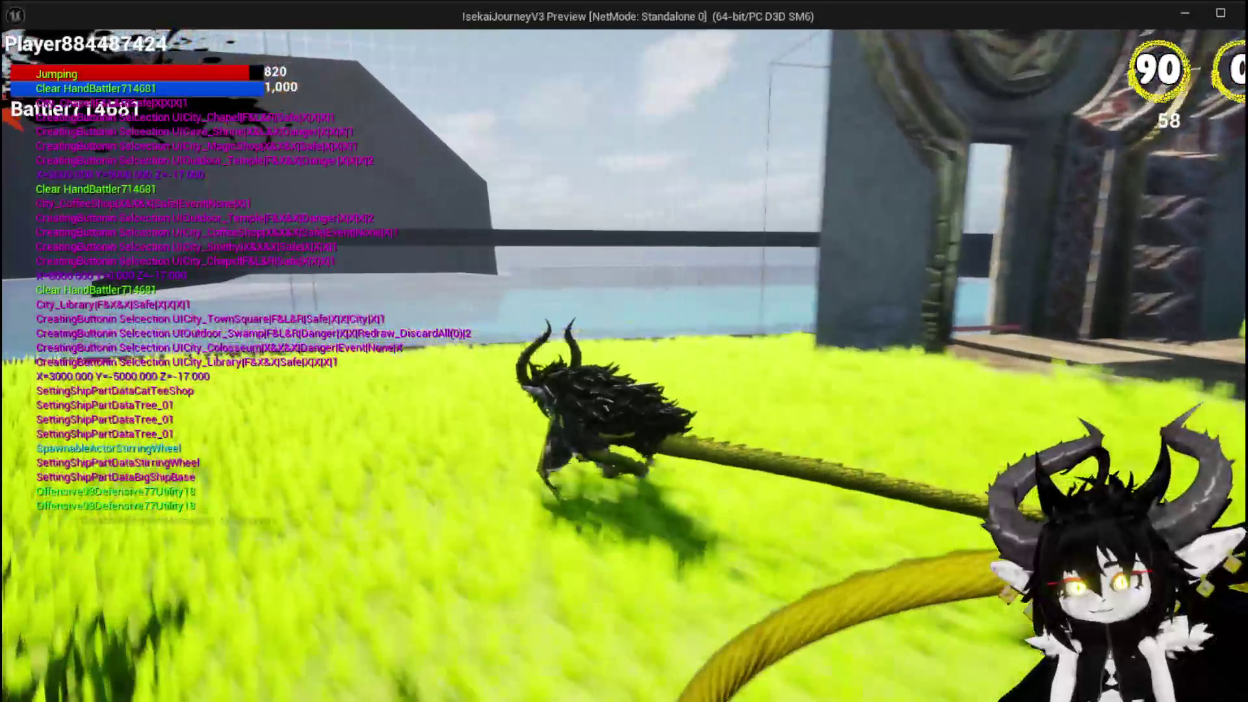
{"action": "key", "text": "space"}
{"action": "key", "text": "space"}
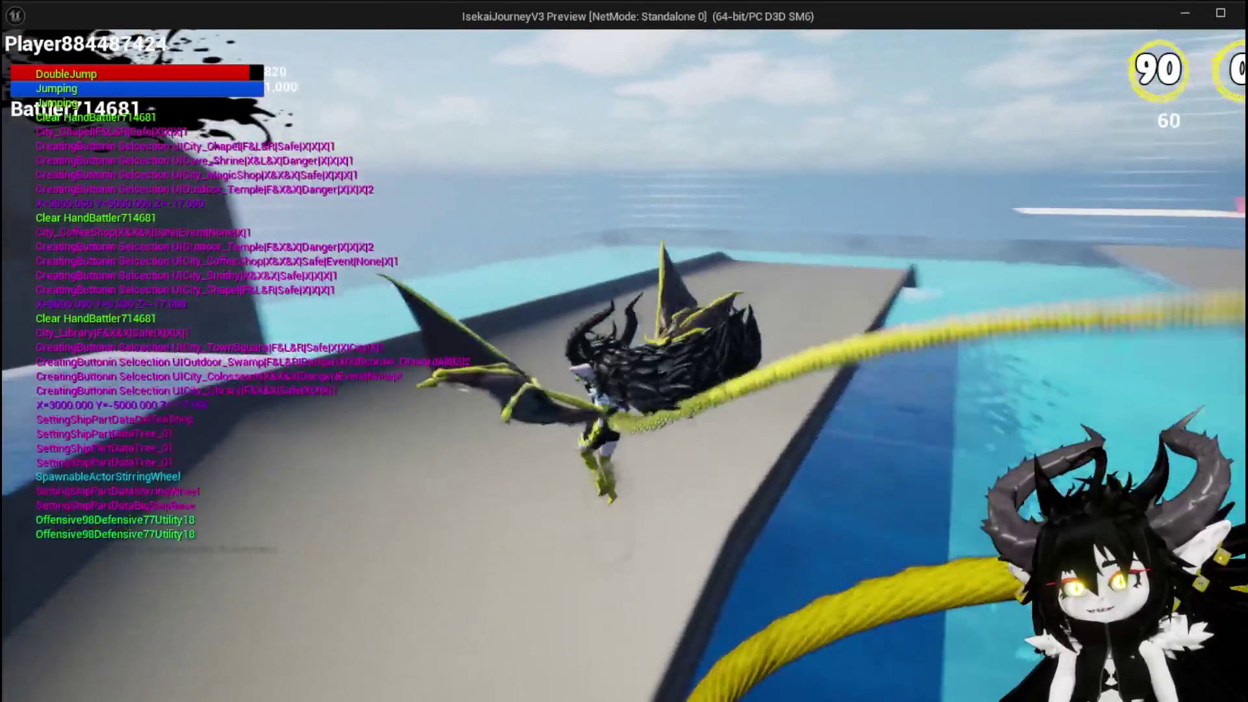
{"action": "key", "text": "space"}
{"action": "key", "text": "space"}
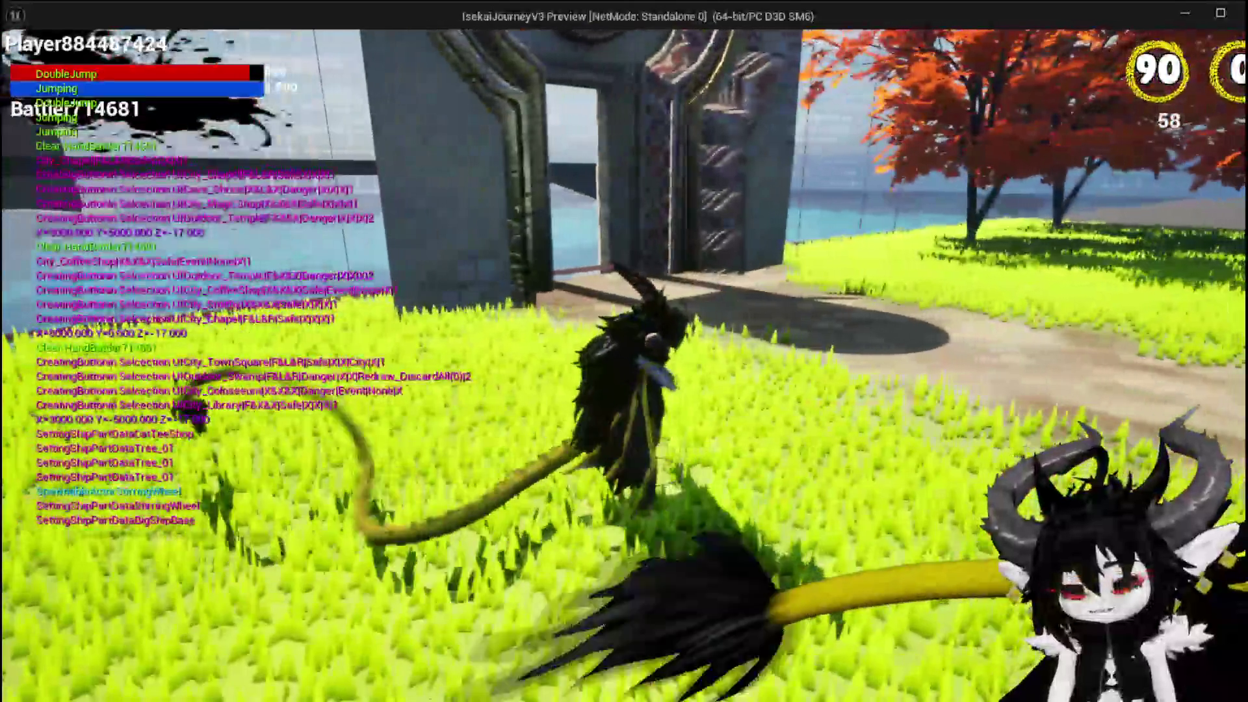
{"action": "key", "text": "alt+Tab"}
{"action": "left_click", "coordinate": [32, 67]}
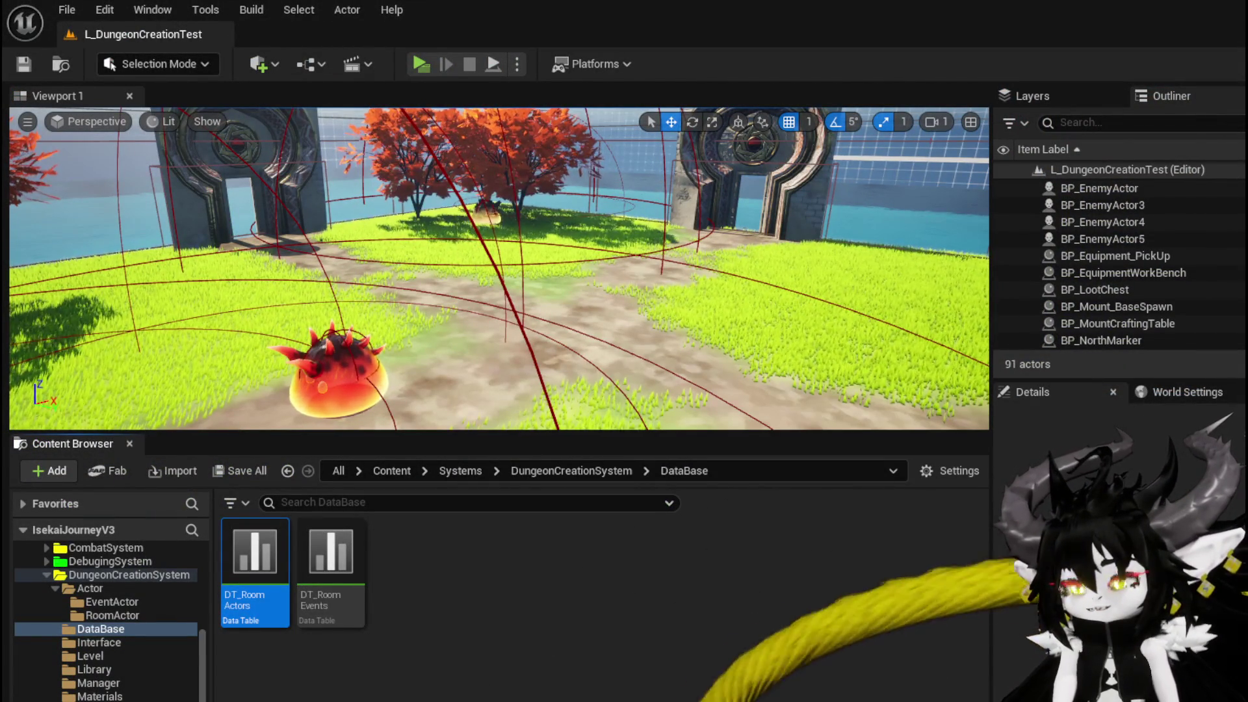
Step: Bring the DT_RoomActors window back, view BP_Room_Base's EventGraph, then go to Object_RoomCreator
{"action": "key", "text": "alt+Tab"}
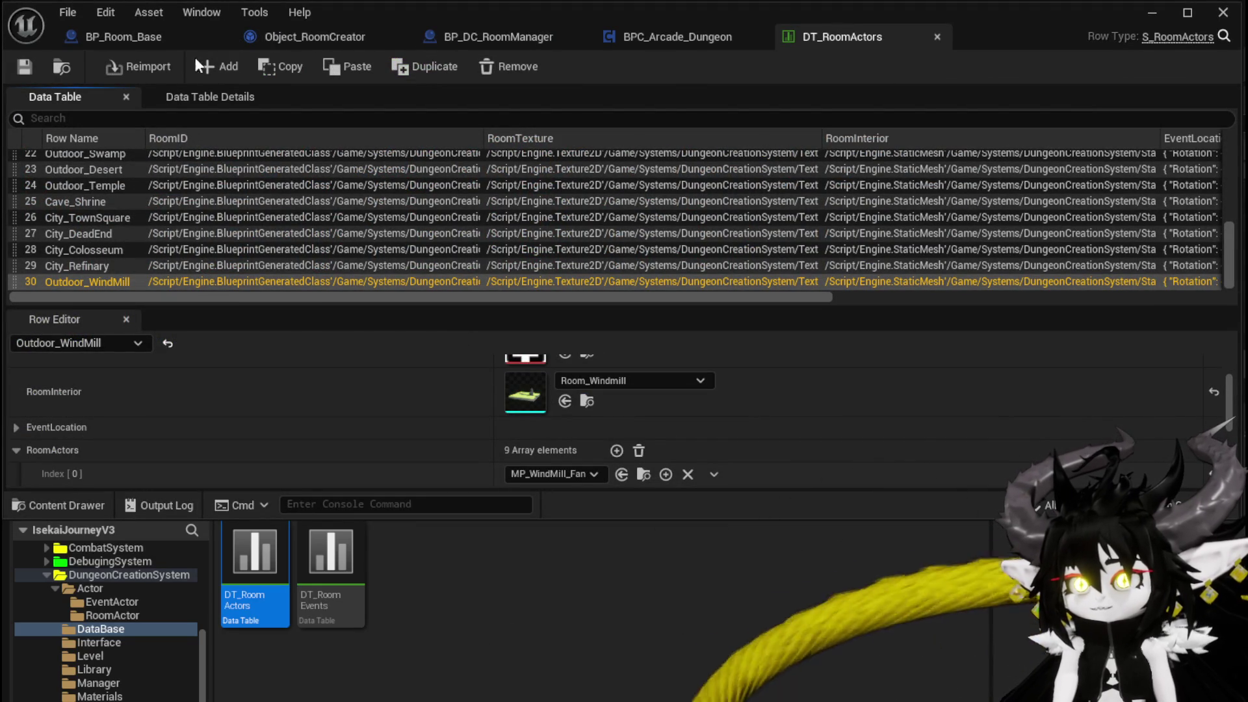
{"action": "left_click", "coordinate": [112, 40]}
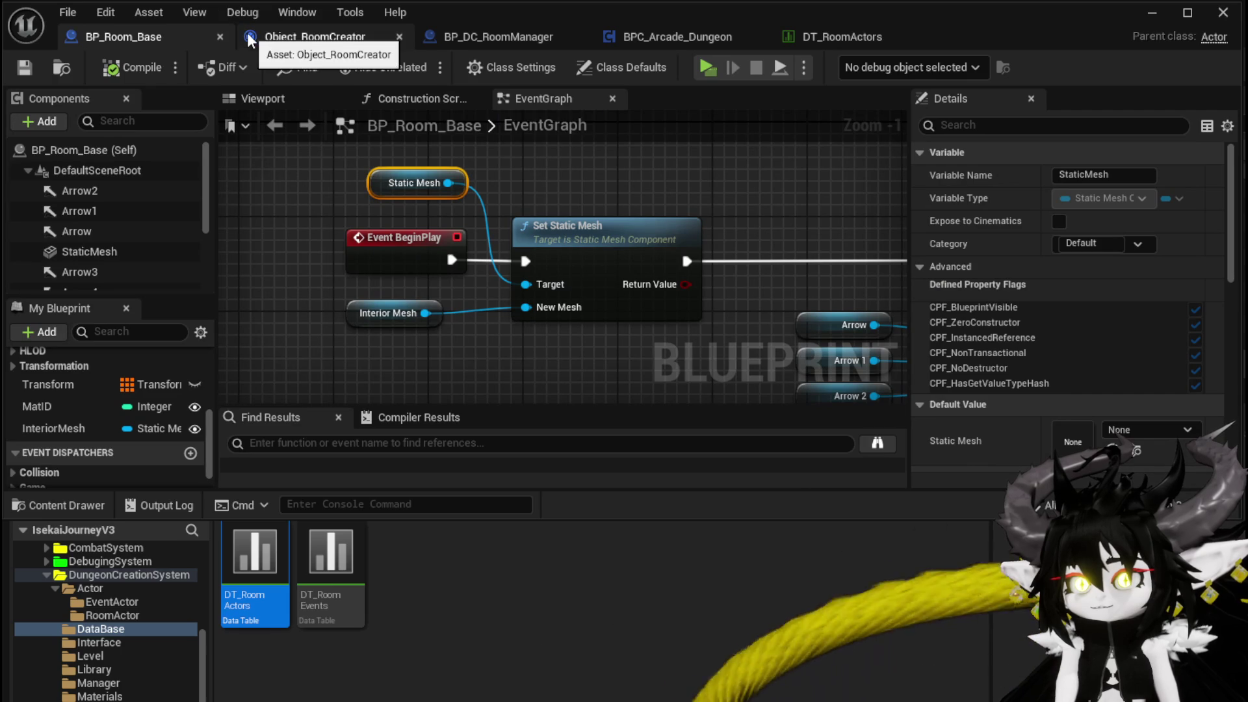
{"action": "left_click", "coordinate": [279, 37]}
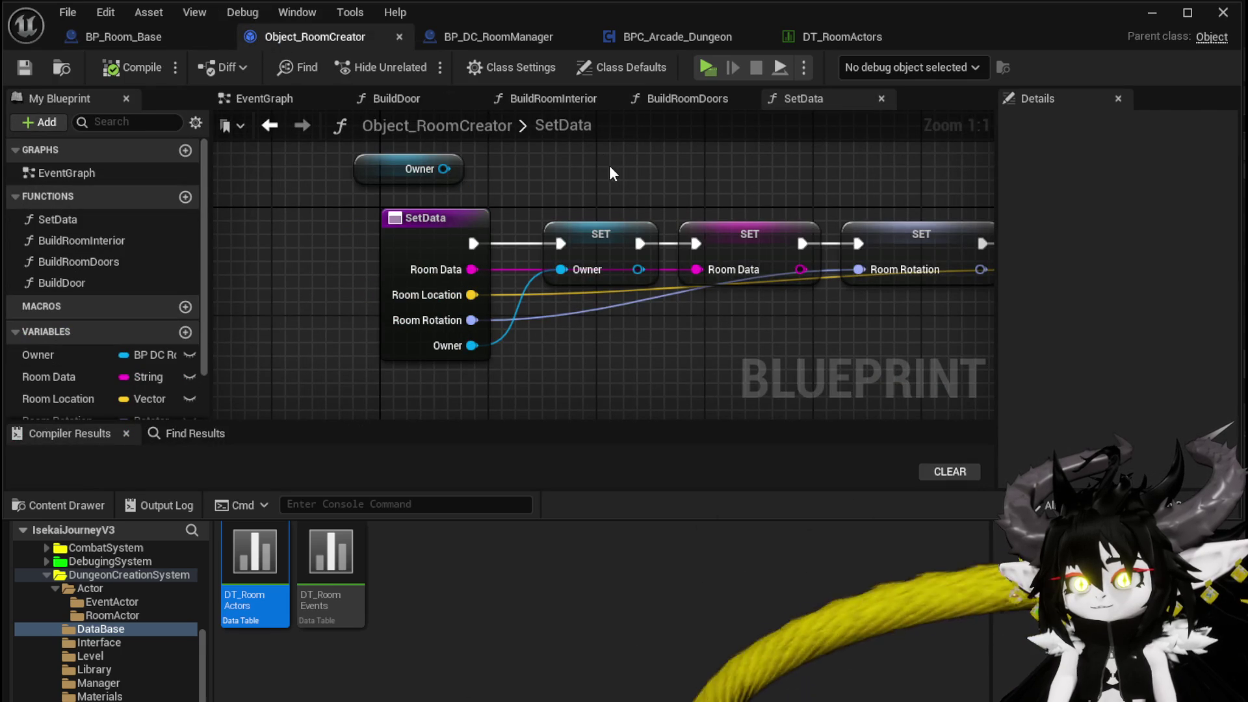
Step: Append a Build Room Interior call after SetData's last SET node and compile
{"action": "left_click", "coordinate": [747, 235]}
{"action": "mouse_move", "coordinate": [707, 200]}
{"action": "left_mouse_down"}
{"action": "mouse_move", "coordinate": [501, 209]}
{"action": "mouse_move", "coordinate": [379, 193]}
{"action": "mouse_move", "coordinate": [549, 194]}
{"action": "left_mouse_up"}
{"action": "scroll", "coordinate": [514, 234], "scroll_direction": "down", "scroll_amount": 2}
{"action": "left_click_drag", "start_coordinate": [514, 234], "coordinate": [316, 248]}
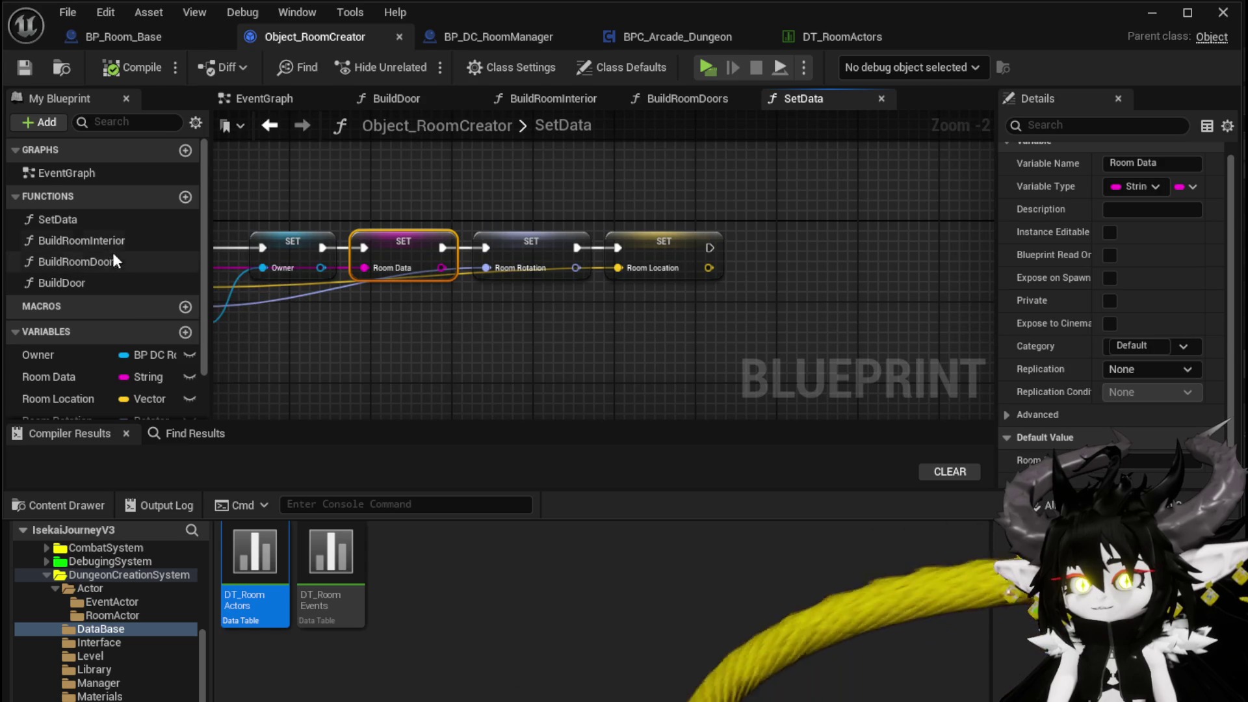
{"action": "left_click_drag", "start_coordinate": [100, 240], "coordinate": [738, 248]}
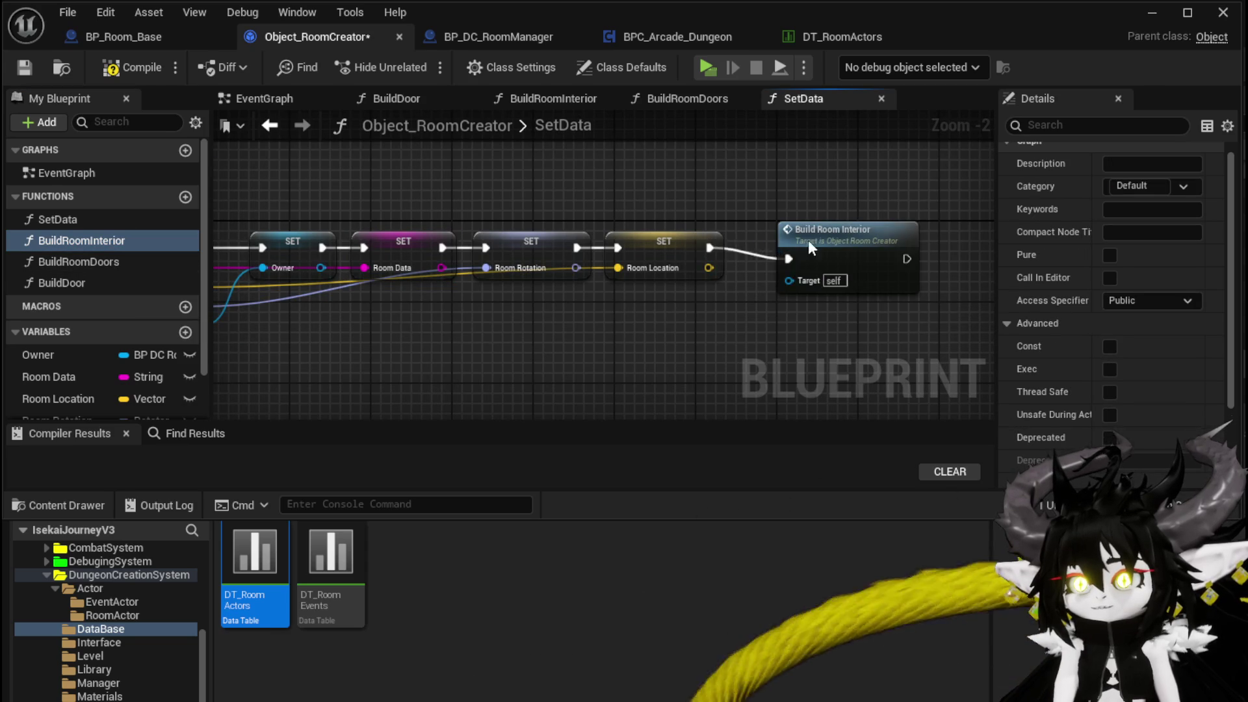
{"action": "left_click_drag", "start_coordinate": [816, 248], "coordinate": [795, 238]}
{"action": "left_click", "coordinate": [659, 199]}
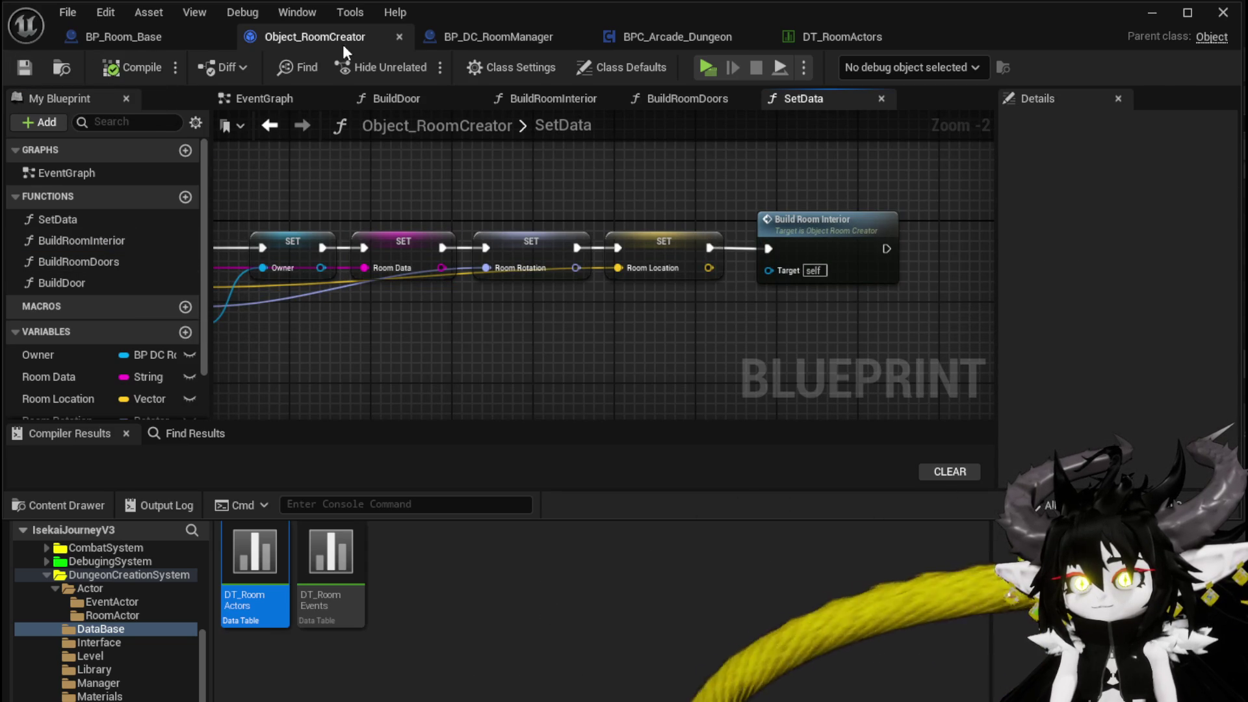
Step: Glance at BP_DC_RoomManager, then return to Object_RoomCreator
{"action": "left_click", "coordinate": [498, 36]}
{"action": "scroll", "coordinate": [696, 189], "scroll_direction": "up", "scroll_amount": 1}
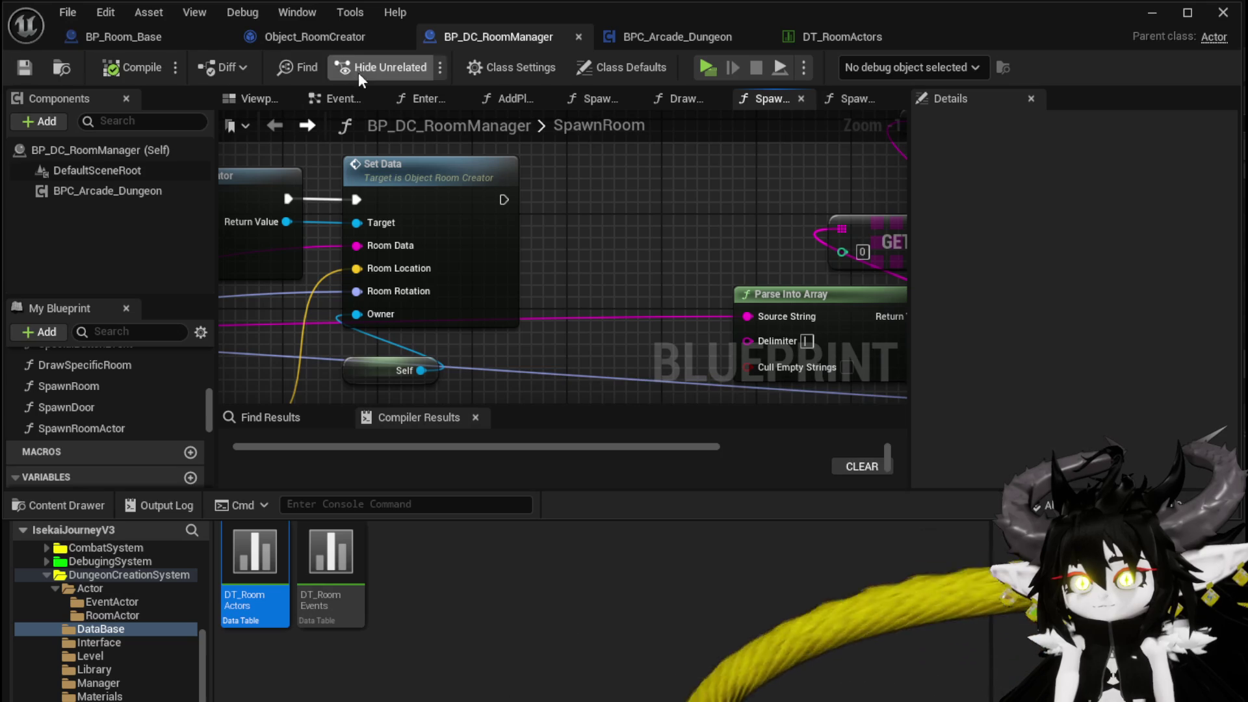
{"action": "left_click", "coordinate": [264, 36]}
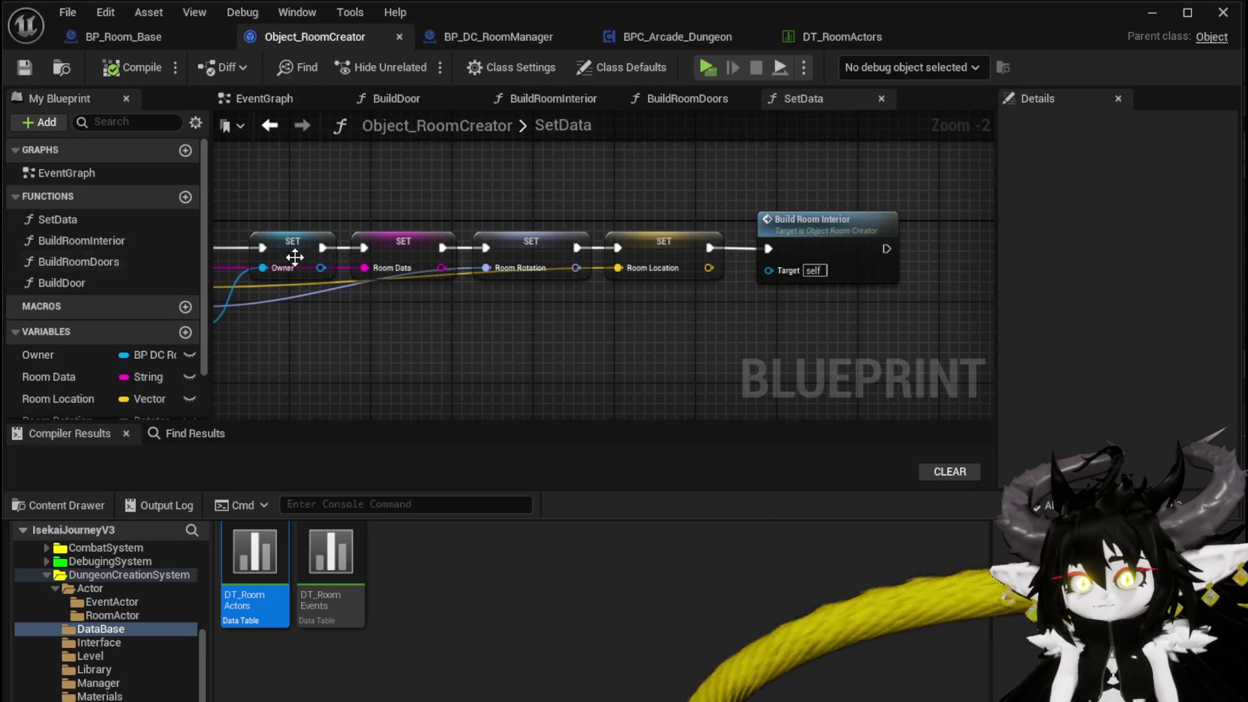
Step: Copy the Room Data, Parse Into Array and GET nodes from BuildRoomInterior into BuildDoor
{"action": "double_click", "coordinate": [802, 221]}
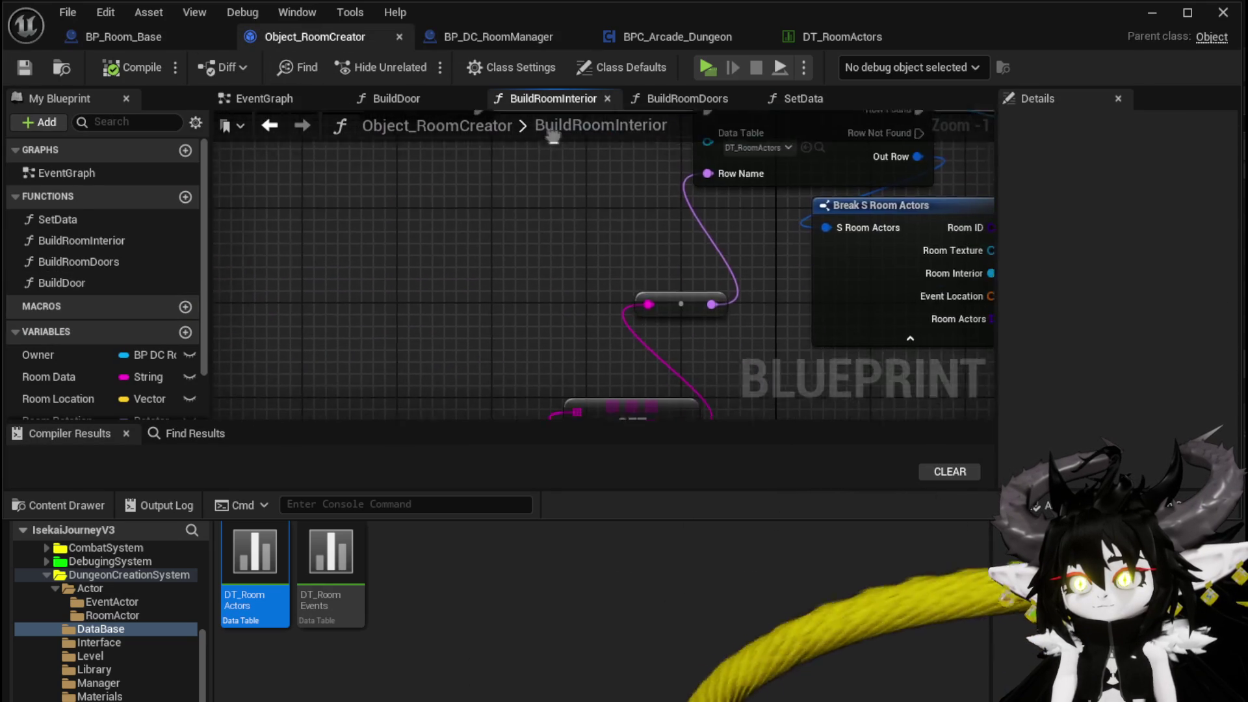
{"action": "mouse_move", "coordinate": [379, 241]}
{"action": "left_mouse_down"}
{"action": "mouse_move", "coordinate": [416, 286]}
{"action": "mouse_move", "coordinate": [595, 341]}
{"action": "left_mouse_up"}
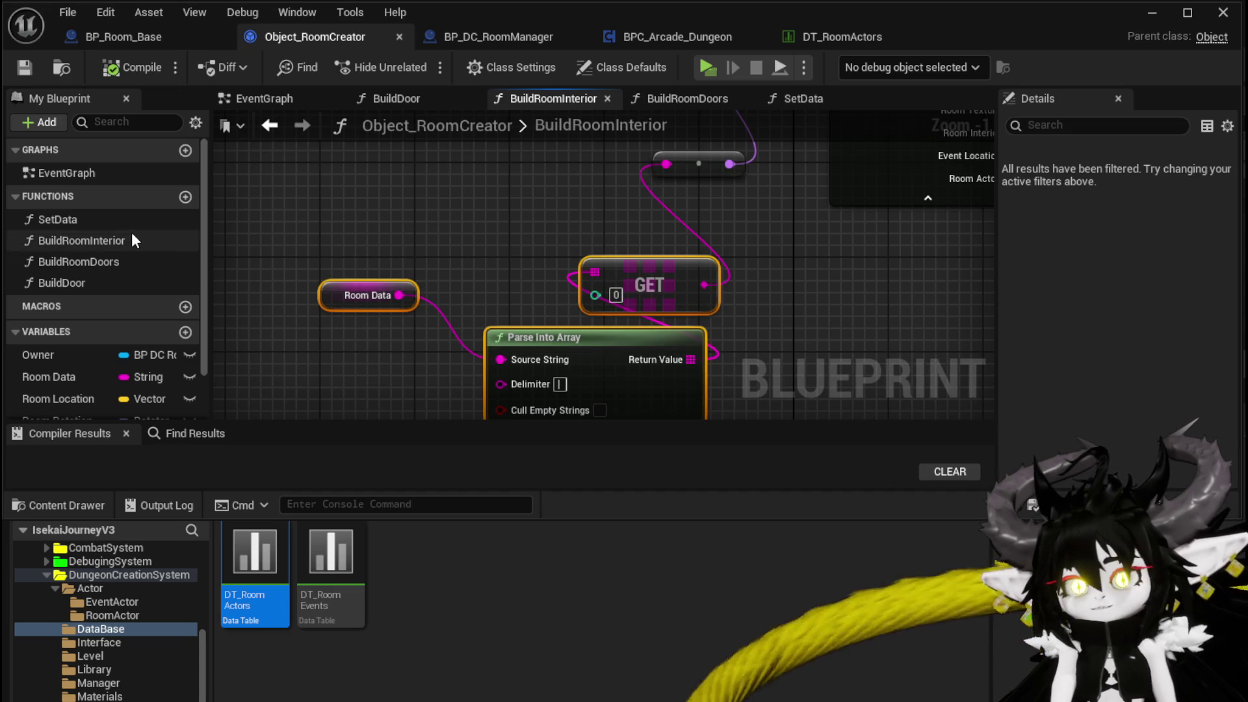
{"action": "double_click", "coordinate": [101, 281]}
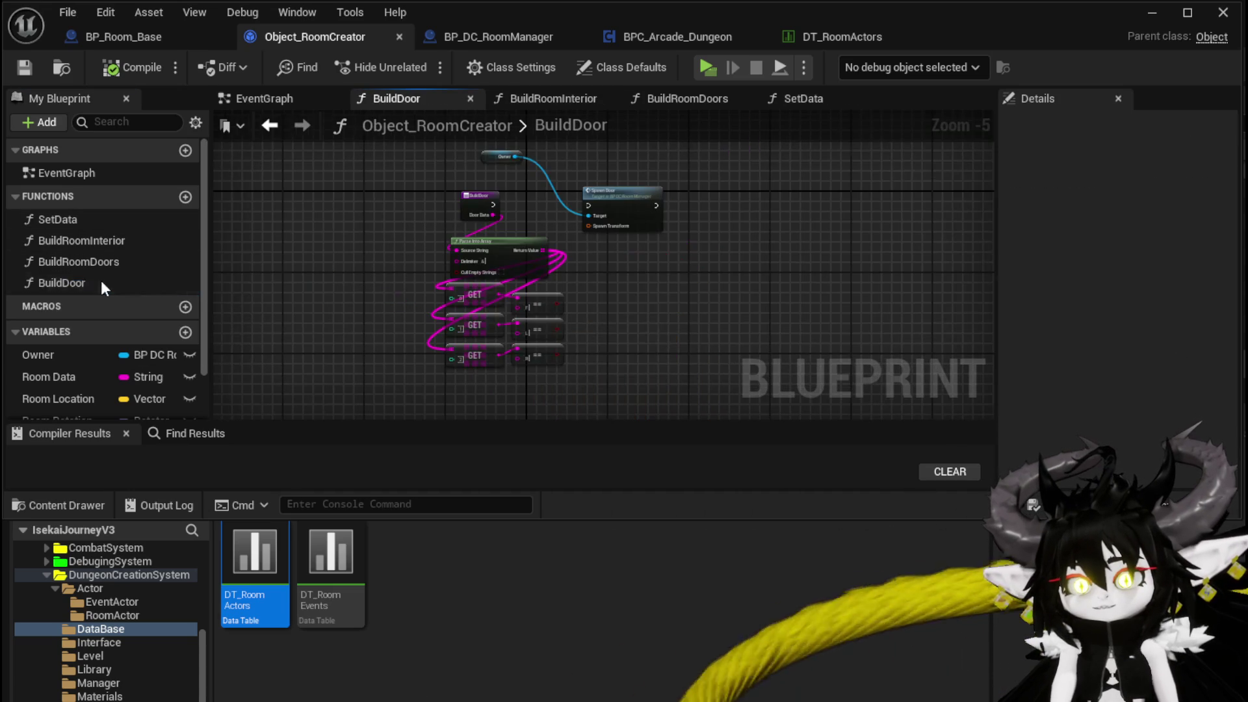
{"action": "scroll", "coordinate": [587, 276], "scroll_direction": "up", "scroll_amount": 2}
{"action": "mouse_move", "coordinate": [590, 259]}
{"action": "left_mouse_down"}
{"action": "mouse_move", "coordinate": [596, 299]}
{"action": "mouse_move", "coordinate": [725, 335]}
{"action": "left_mouse_up"}
{"action": "mouse_move", "coordinate": [364, 254]}
{"action": "left_mouse_down"}
{"action": "mouse_move", "coordinate": [437, 350]}
{"action": "mouse_move", "coordinate": [530, 364]}
{"action": "left_mouse_up"}
{"action": "key", "text": "ctrl+v"}
Step: Feed the pasted GET result into the door-data Parse Into Array's Source String
{"action": "left_click_drag", "start_coordinate": [374, 263], "coordinate": [366, 209]}
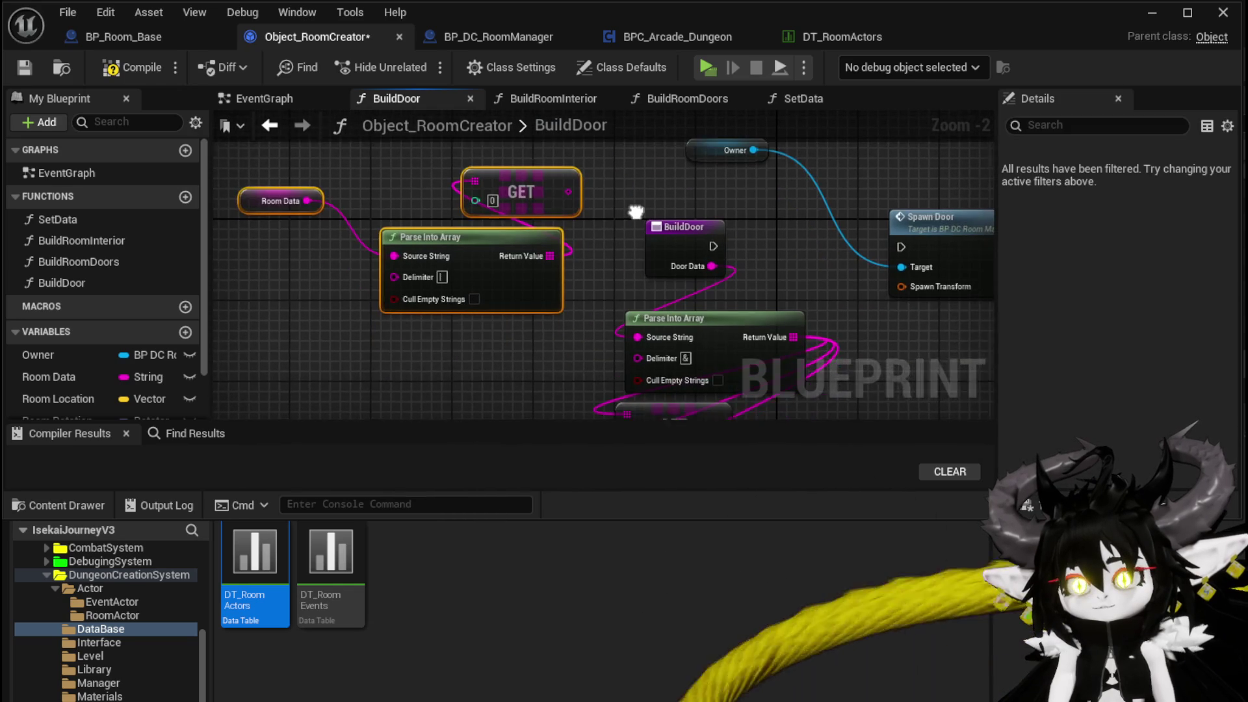
{"action": "left_click_drag", "start_coordinate": [562, 196], "coordinate": [628, 331]}
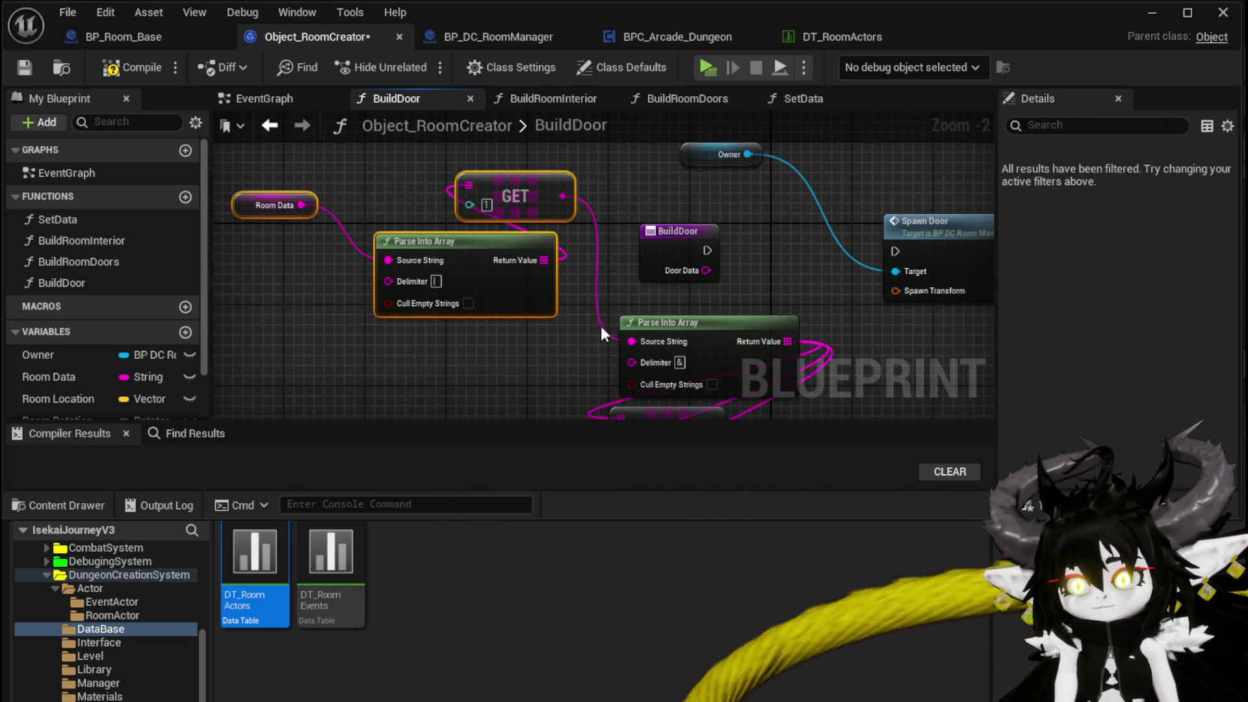
{"action": "left_click_drag", "start_coordinate": [698, 237], "coordinate": [496, 228]}
{"action": "mouse_move", "coordinate": [590, 283]}
{"action": "left_mouse_down"}
{"action": "mouse_move", "coordinate": [650, 299]}
{"action": "mouse_move", "coordinate": [629, 316]}
{"action": "left_mouse_up"}
{"action": "left_click_drag", "start_coordinate": [463, 217], "coordinate": [543, 169]}
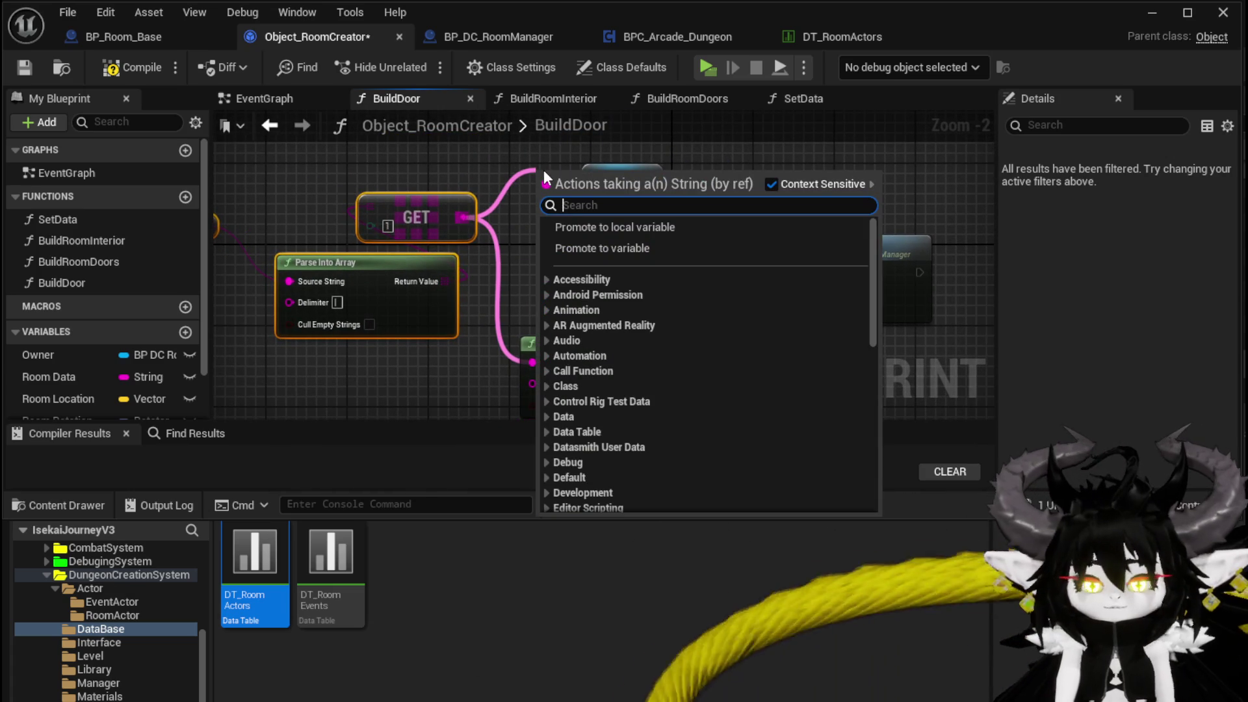
Step: Add a Print String node after BuildDoor for the GET result, with Owner as world context
{"action": "type", "text": "Print String"}
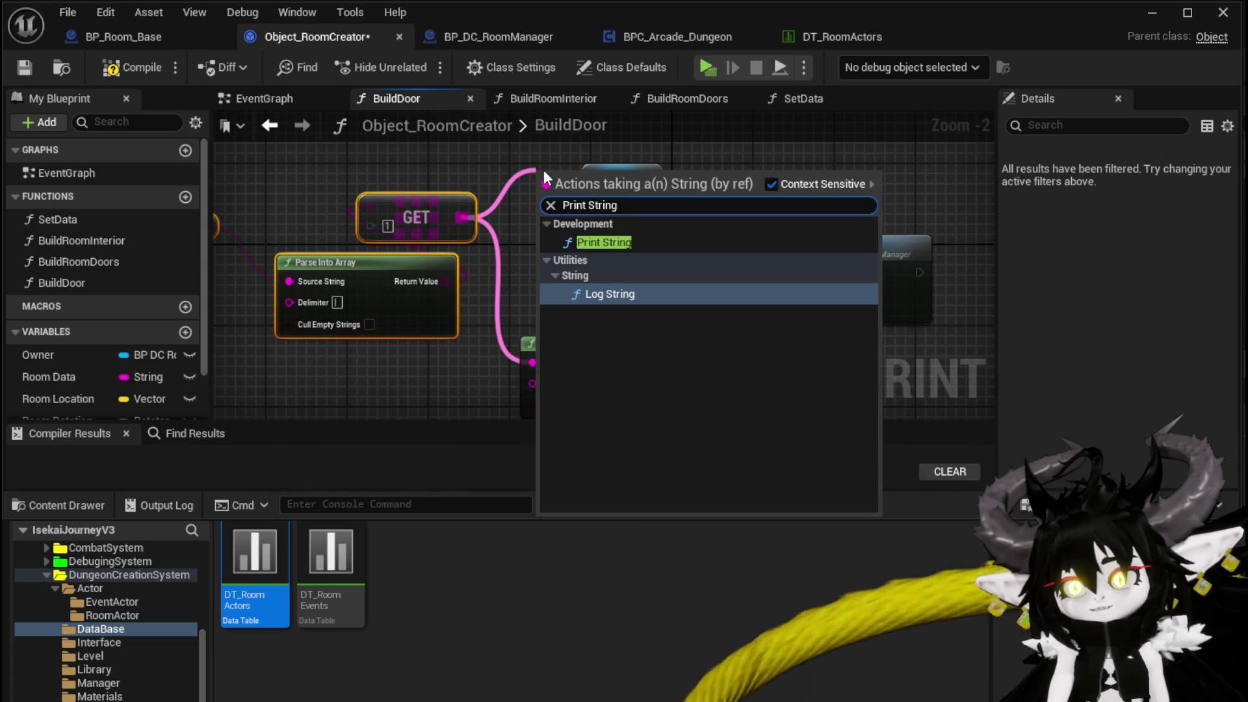
{"action": "left_click", "coordinate": [585, 243]}
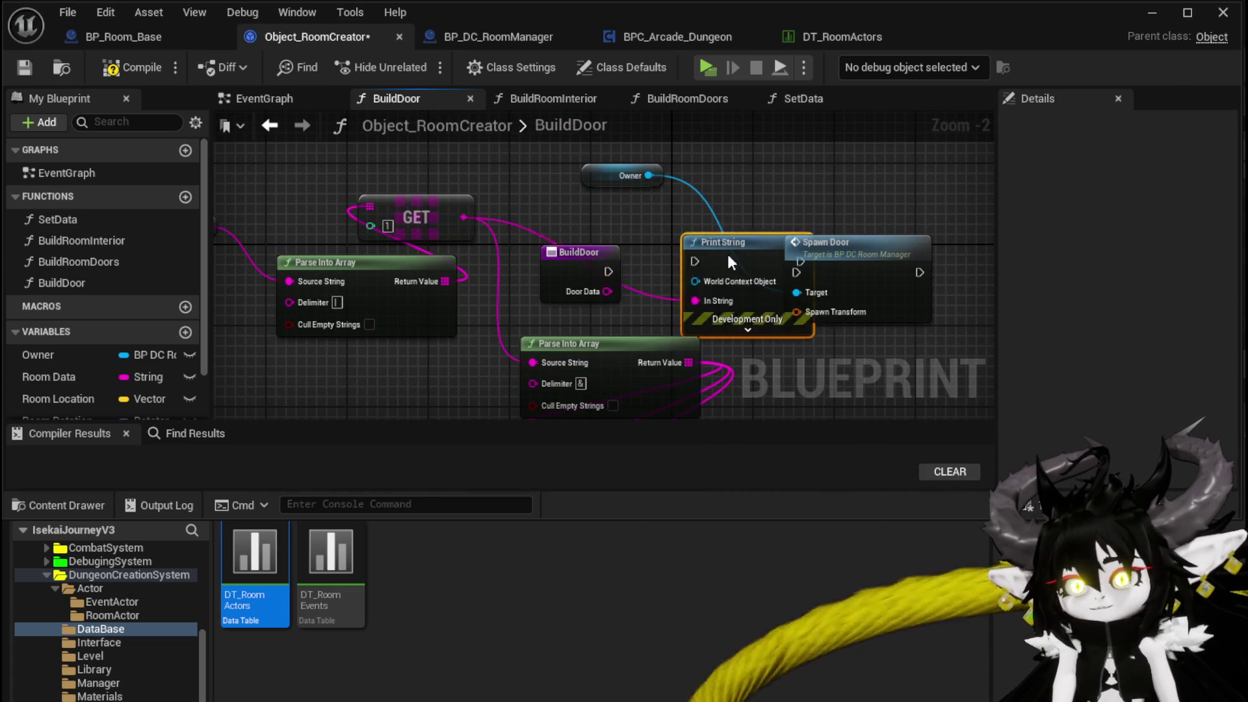
{"action": "mouse_move", "coordinate": [624, 300]}
{"action": "left_mouse_down"}
{"action": "mouse_move", "coordinate": [709, 254]}
{"action": "mouse_move", "coordinate": [767, 158]}
{"action": "left_mouse_up"}
{"action": "left_click_drag", "start_coordinate": [508, 305], "coordinate": [510, 319]}
{"action": "left_click", "coordinate": [449, 235]}
{"action": "mouse_move", "coordinate": [452, 236]}
{"action": "left_mouse_down"}
{"action": "mouse_move", "coordinate": [481, 236]}
{"action": "mouse_move", "coordinate": [462, 206]}
{"action": "mouse_move", "coordinate": [495, 319]}
{"action": "mouse_move", "coordinate": [640, 302]}
{"action": "left_mouse_up"}
{"action": "left_click_drag", "start_coordinate": [409, 328], "coordinate": [595, 299]}
{"action": "left_click_drag", "start_coordinate": [386, 310], "coordinate": [395, 270]}
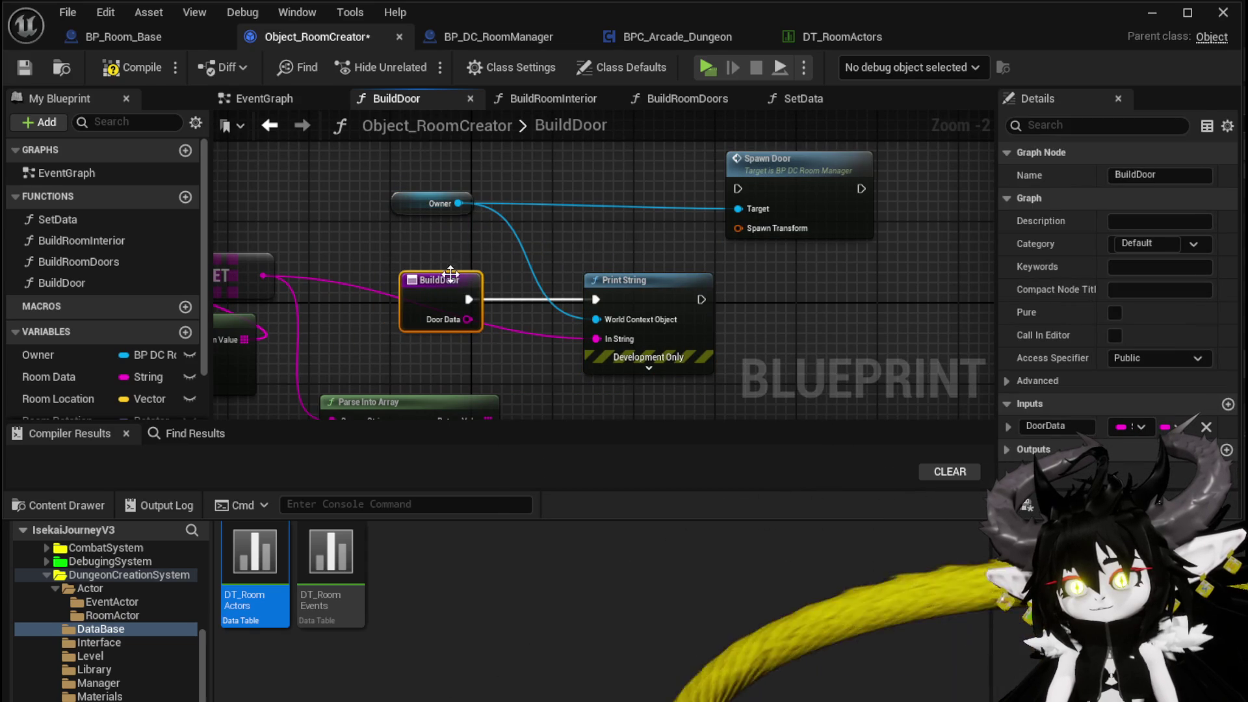
Step: Set the Print String text colour to magenta, tidy Spawn Door, and save Object_RoomCreator
{"action": "left_click", "coordinate": [648, 367]}
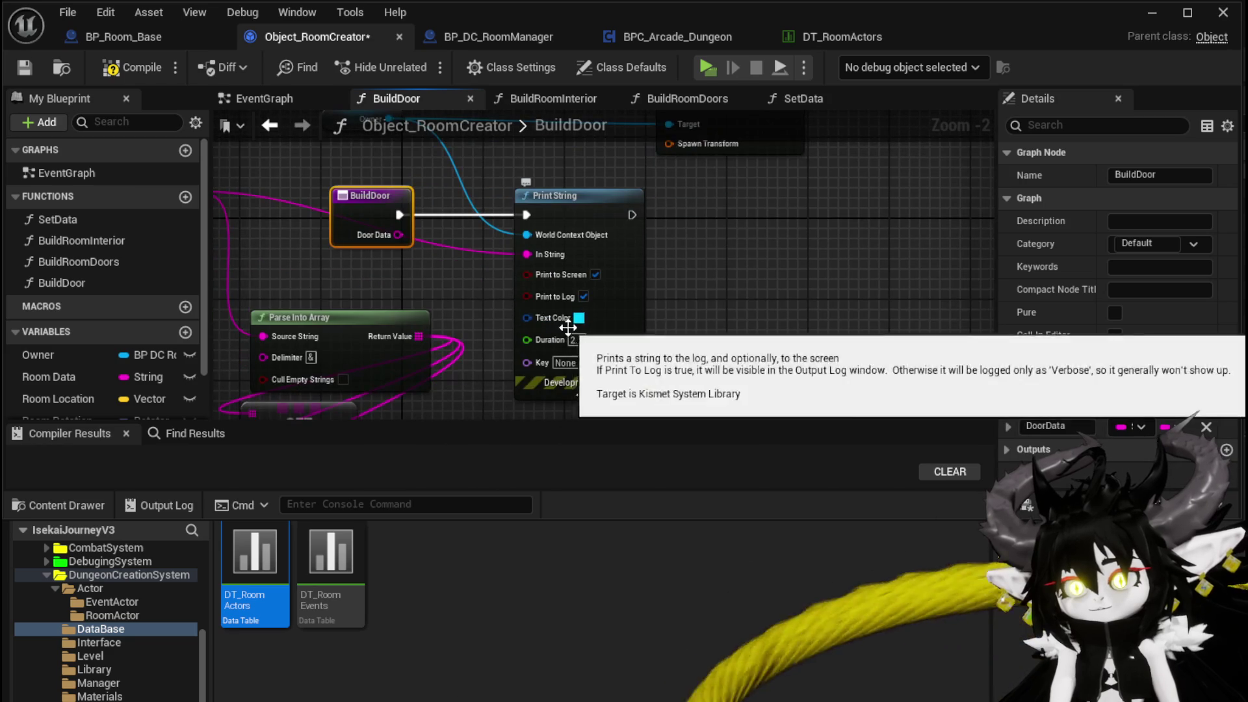
{"action": "left_click", "coordinate": [578, 318]}
{"action": "left_click", "coordinate": [719, 395]}
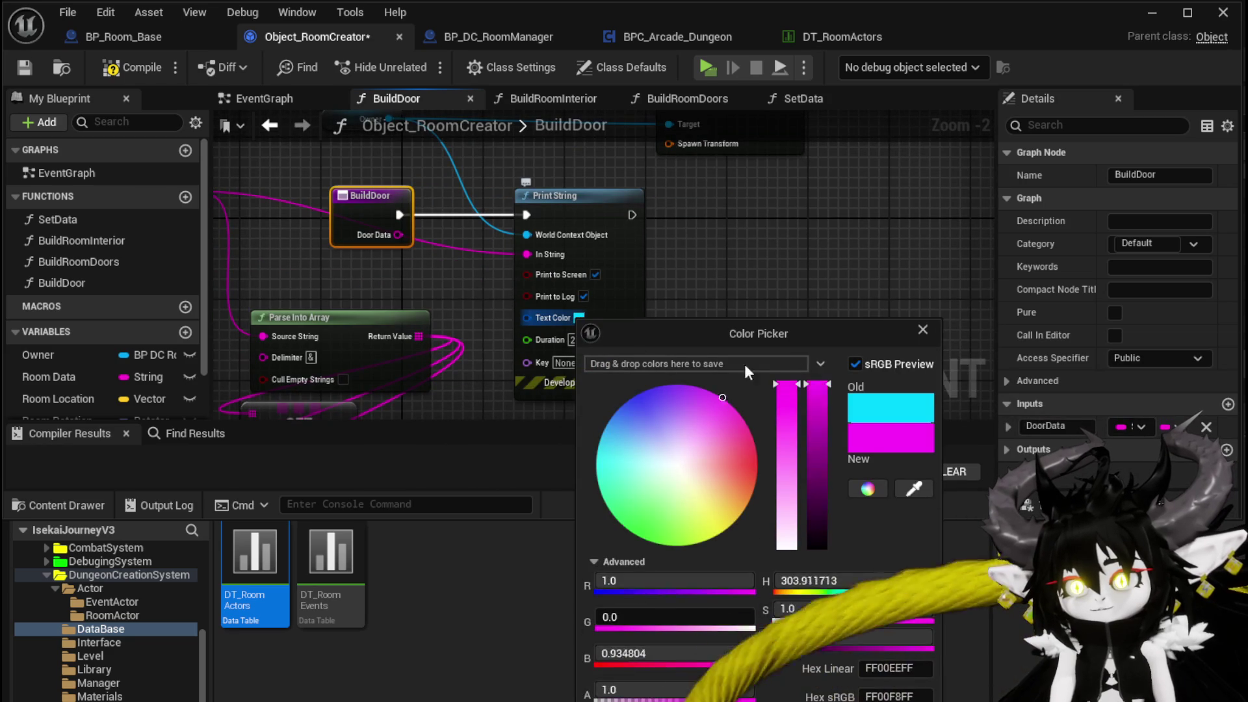
{"action": "key", "text": "Return"}
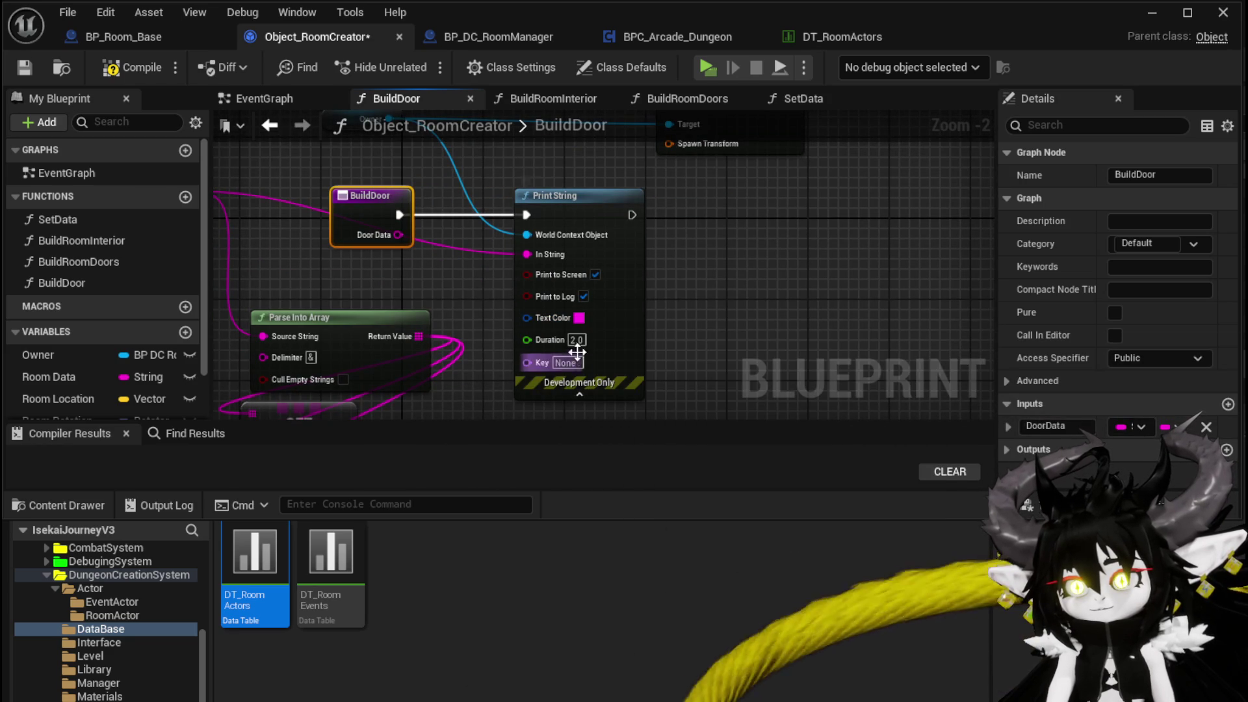
{"action": "mouse_move", "coordinate": [729, 286]}
{"action": "left_mouse_down"}
{"action": "mouse_move", "coordinate": [874, 204]}
{"action": "mouse_move", "coordinate": [840, 193]}
{"action": "mouse_move", "coordinate": [692, 207]}
{"action": "left_mouse_up"}
{"action": "left_click", "coordinate": [692, 206]}
{"action": "left_click", "coordinate": [23, 72]}
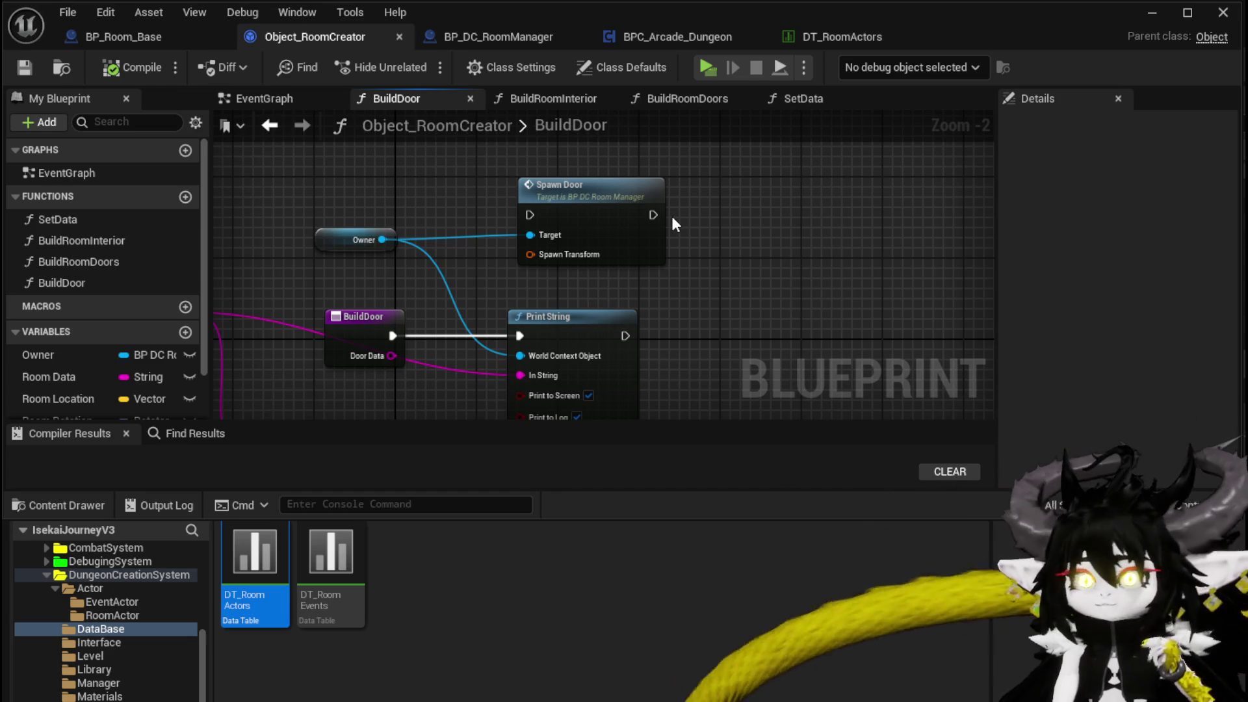
{"action": "left_click", "coordinate": [130, 39]}
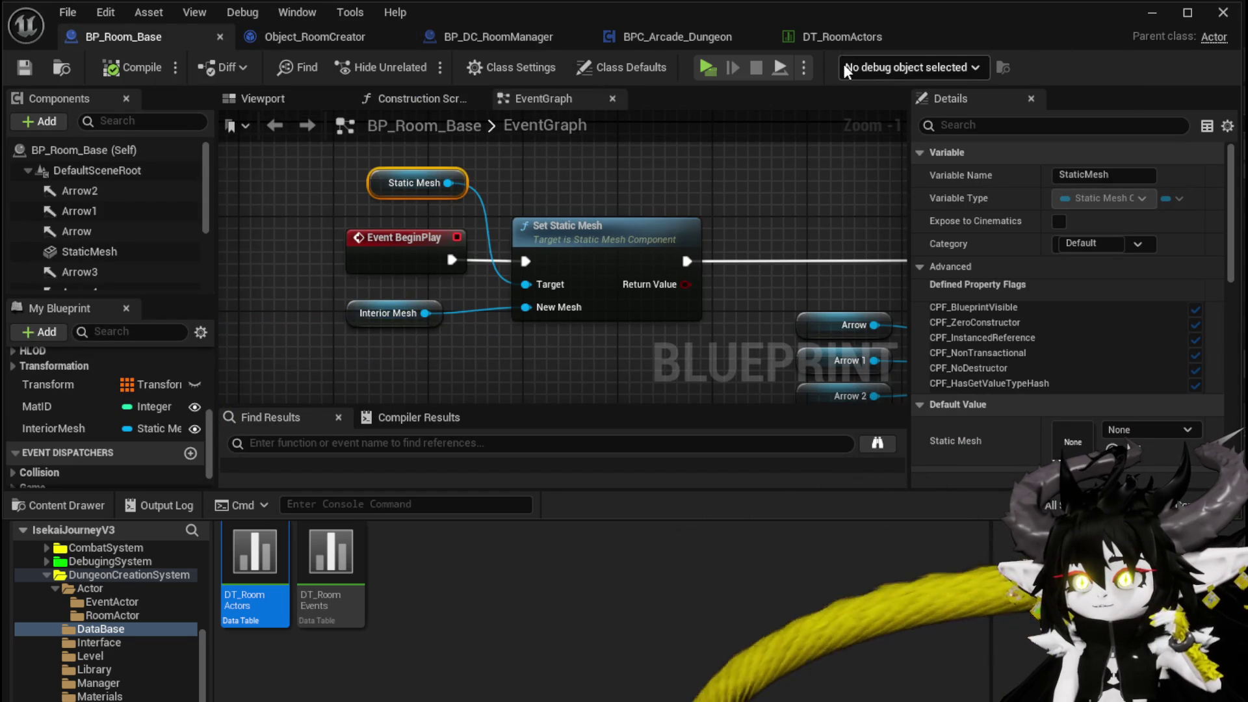
Step: Zoom out on BP_Room_Base's EventGraph to see the BeginPlay mesh setup and arrow loop
{"action": "scroll", "coordinate": [562, 159], "scroll_direction": "down", "scroll_amount": 3}
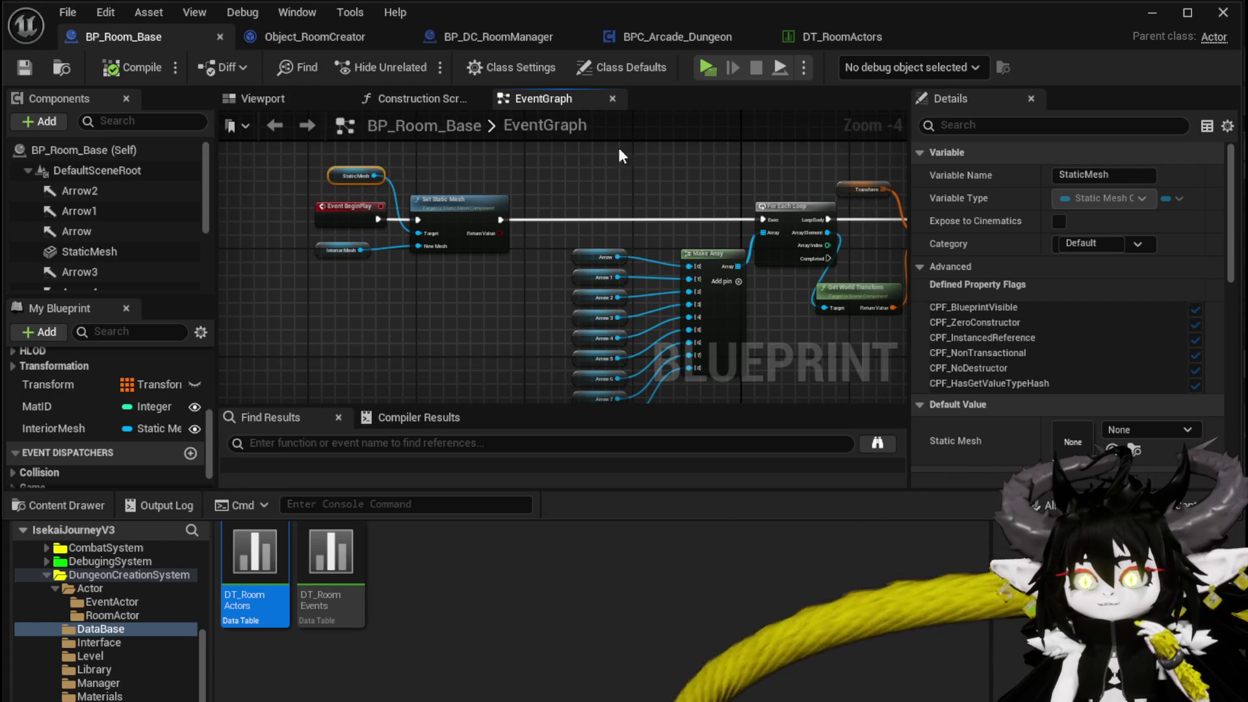
{"action": "left_click", "coordinate": [829, 38]}
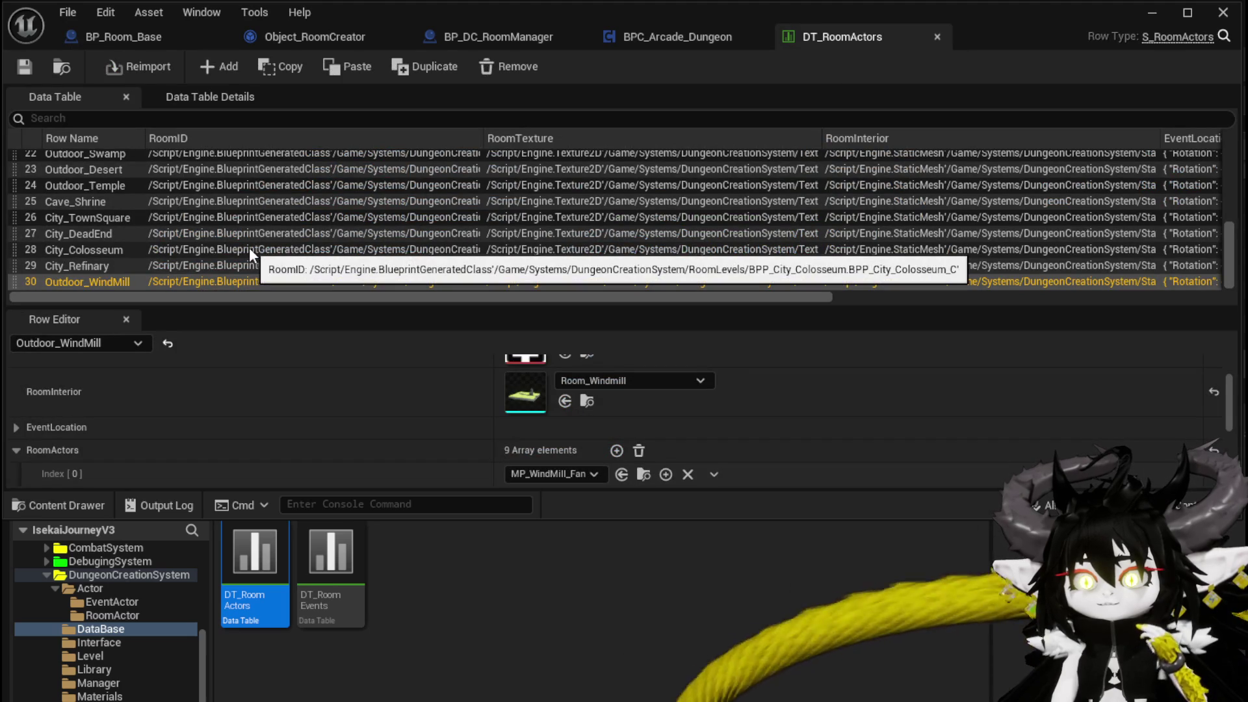
Step: Inspect the City_Refinary, City_Colosseum and City_TownSquare rows in DT_RoomActors
{"action": "left_click", "coordinate": [52, 282]}
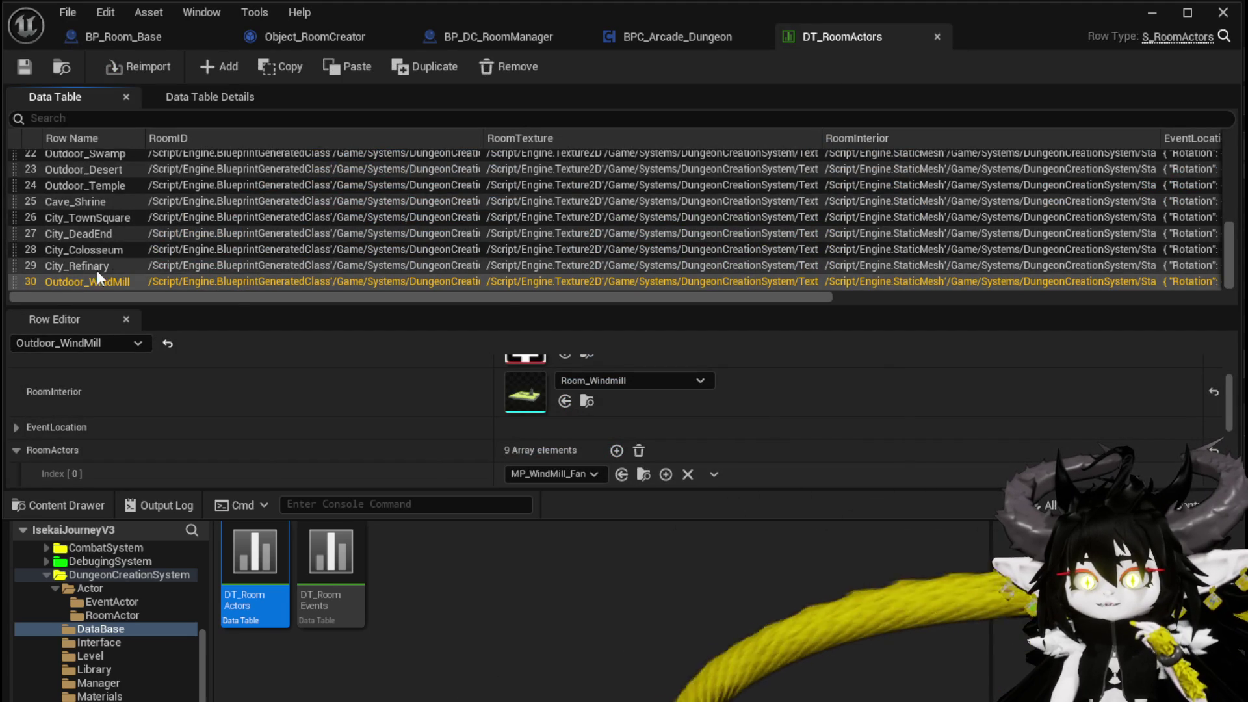
{"action": "left_click", "coordinate": [47, 265]}
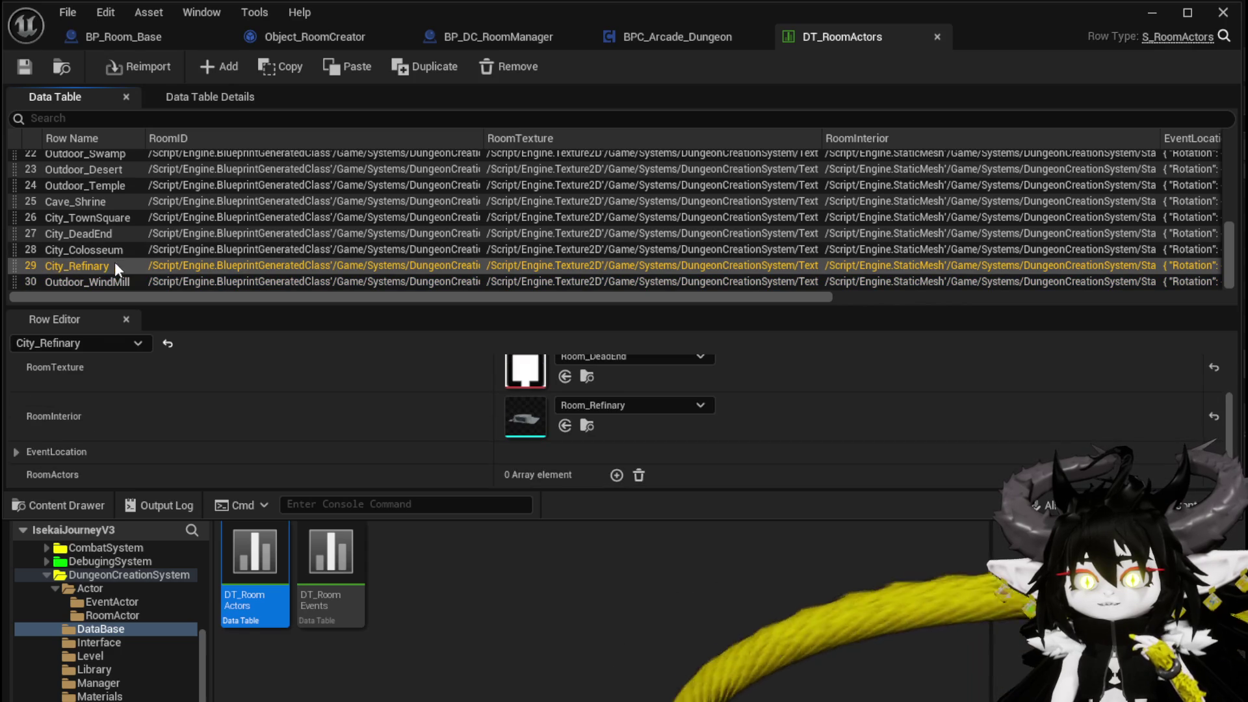
{"action": "left_click", "coordinate": [50, 248]}
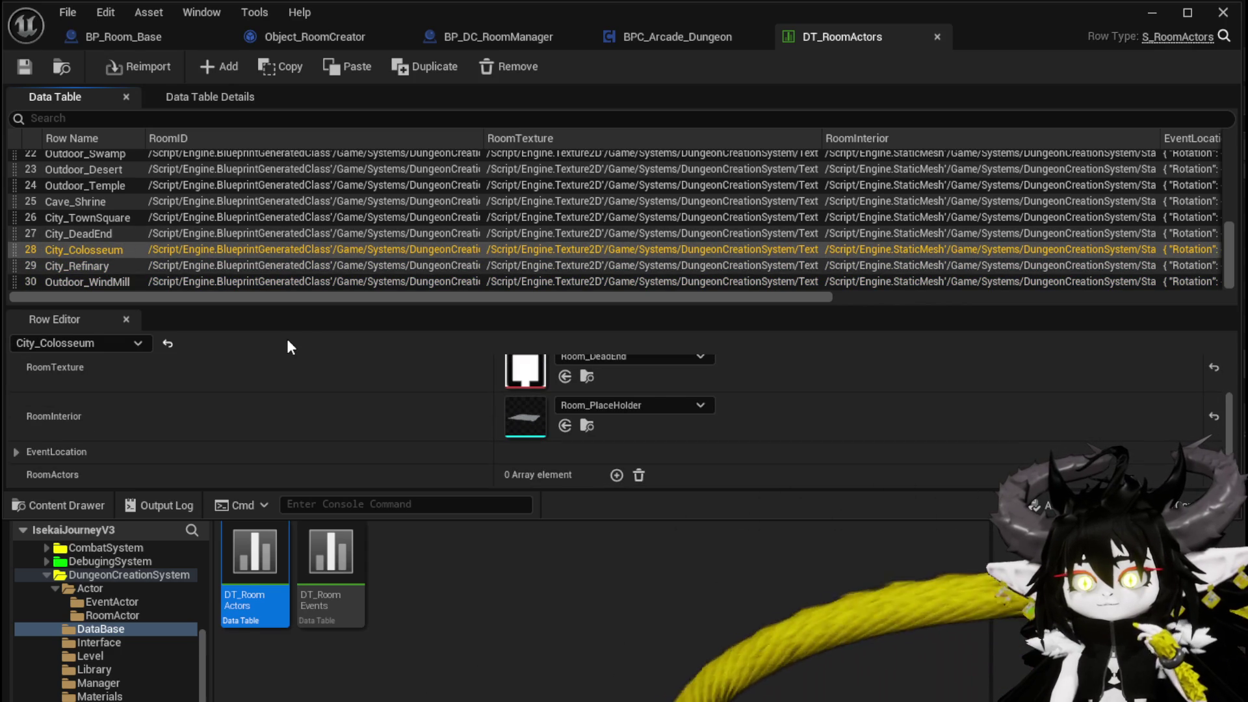
{"action": "left_click", "coordinate": [81, 217]}
{"action": "scroll", "coordinate": [364, 390], "scroll_direction": "up", "scroll_amount": 2}
{"action": "scroll", "coordinate": [450, 384], "scroll_direction": "down", "scroll_amount": 1}
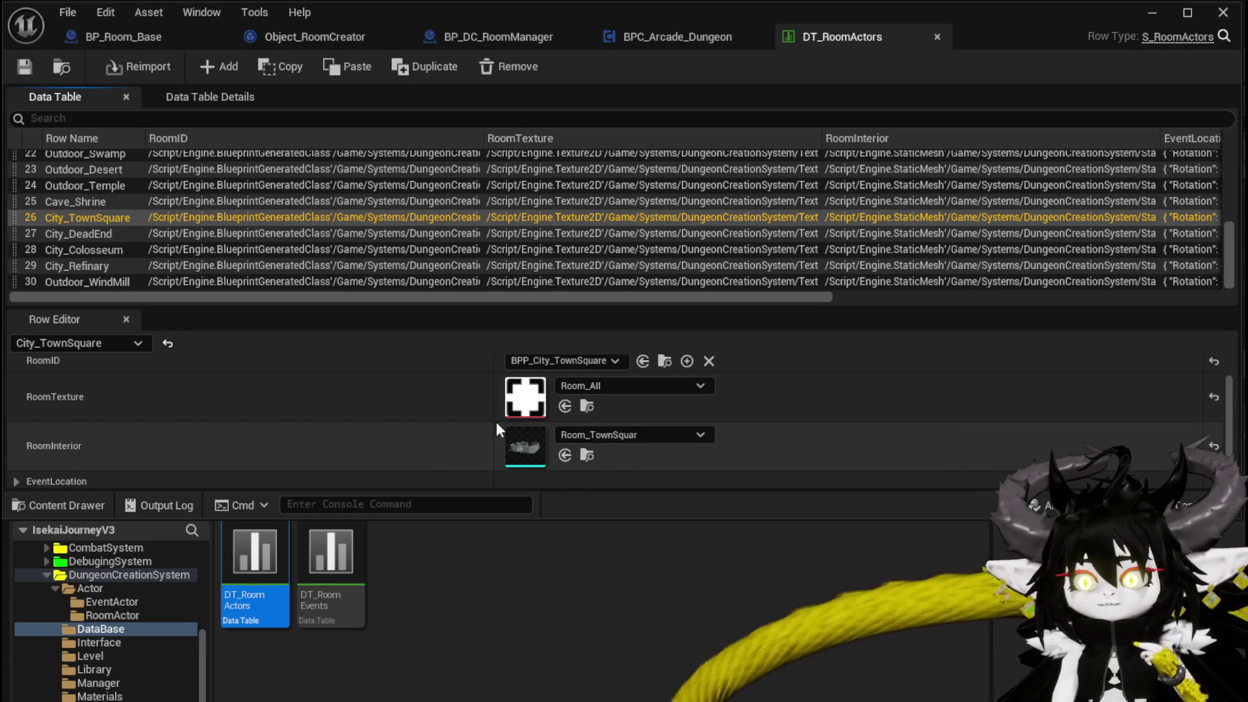
{"action": "scroll", "coordinate": [527, 413], "scroll_direction": "down", "scroll_amount": 1}
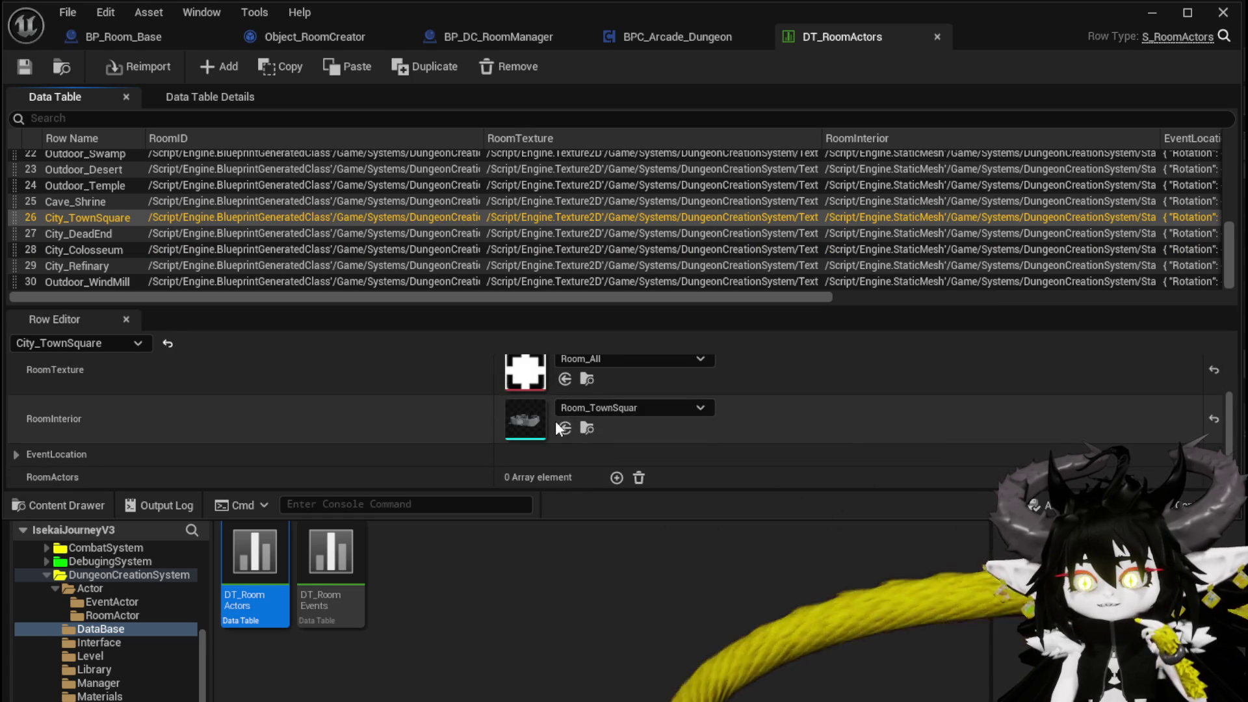
{"action": "scroll", "coordinate": [422, 426], "scroll_direction": "down", "scroll_amount": 1}
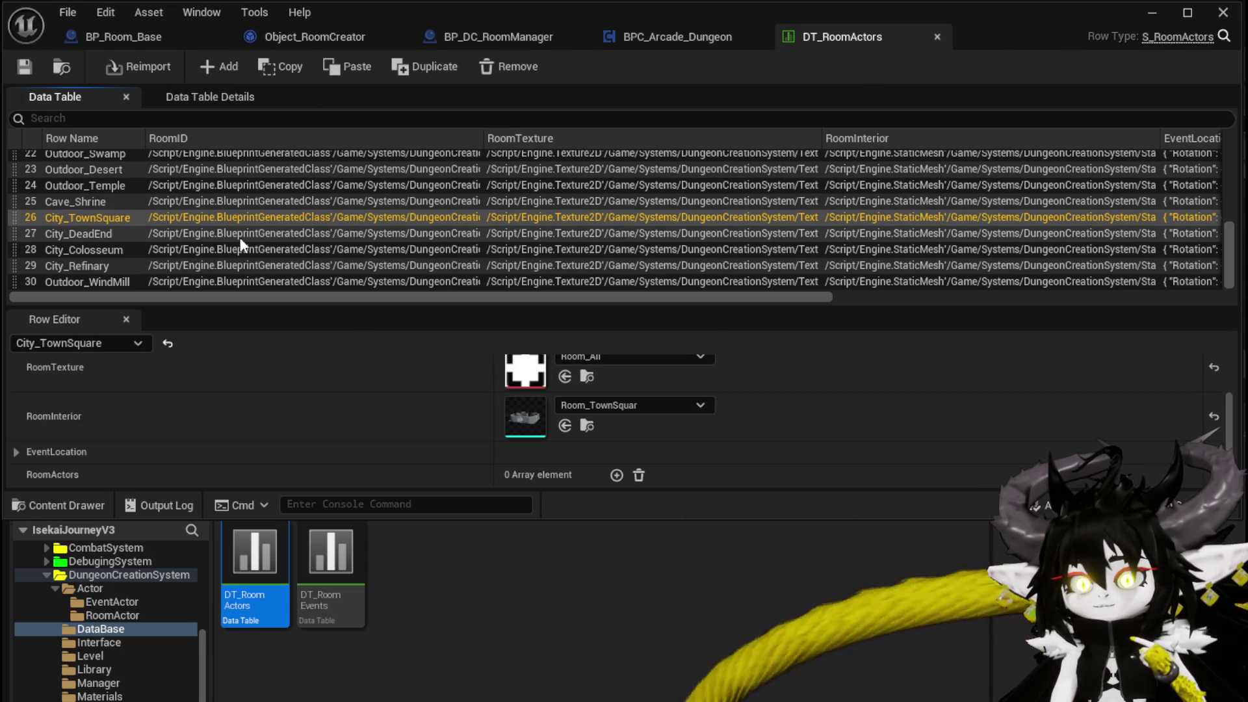
Step: Open BP_ThirdPersonCharacter from the ThirdPerson Blueprints folder
{"action": "left_click", "coordinate": [1151, 14]}
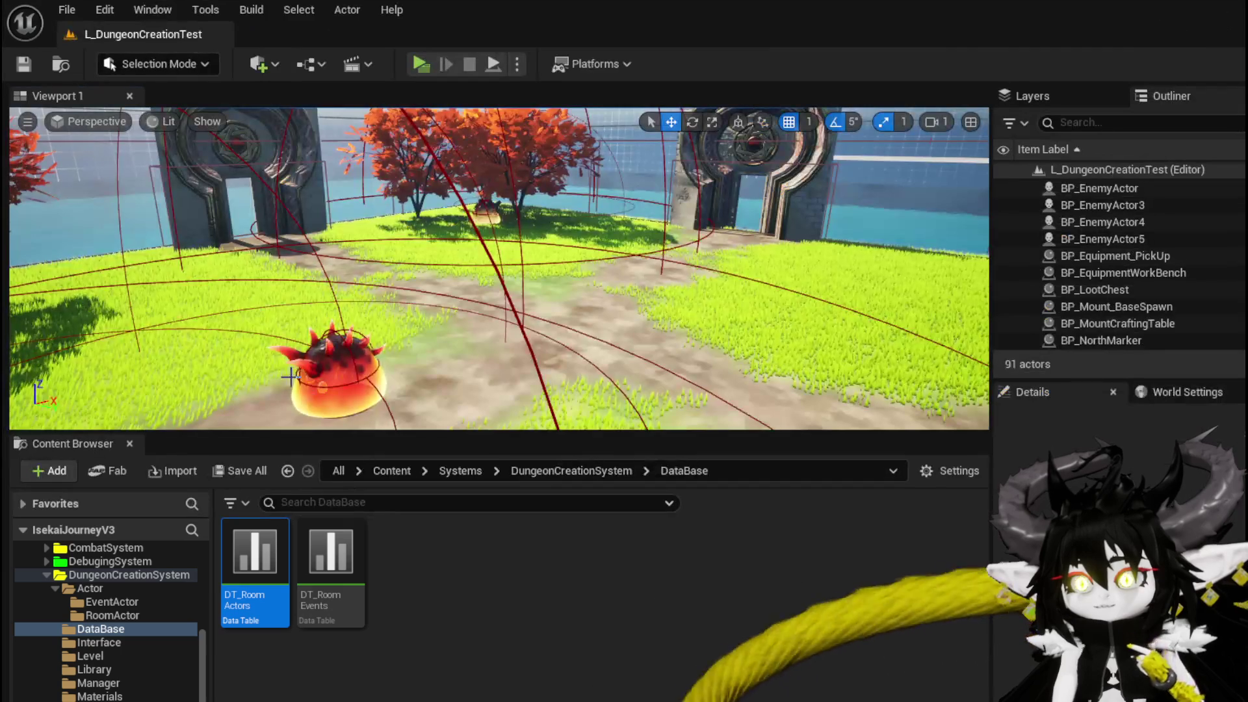
{"action": "scroll", "coordinate": [117, 650], "scroll_direction": "down", "scroll_amount": 5}
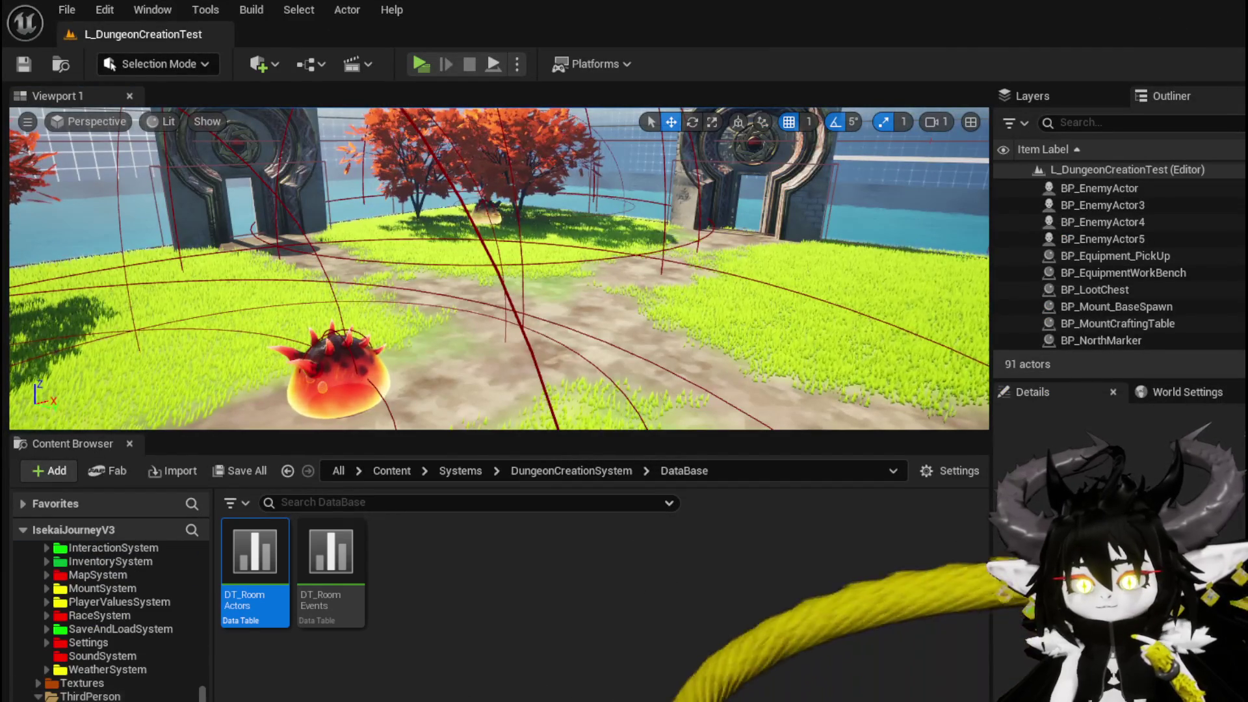
{"action": "left_click", "coordinate": [129, 700]}
{"action": "double_click", "coordinate": [484, 555]}
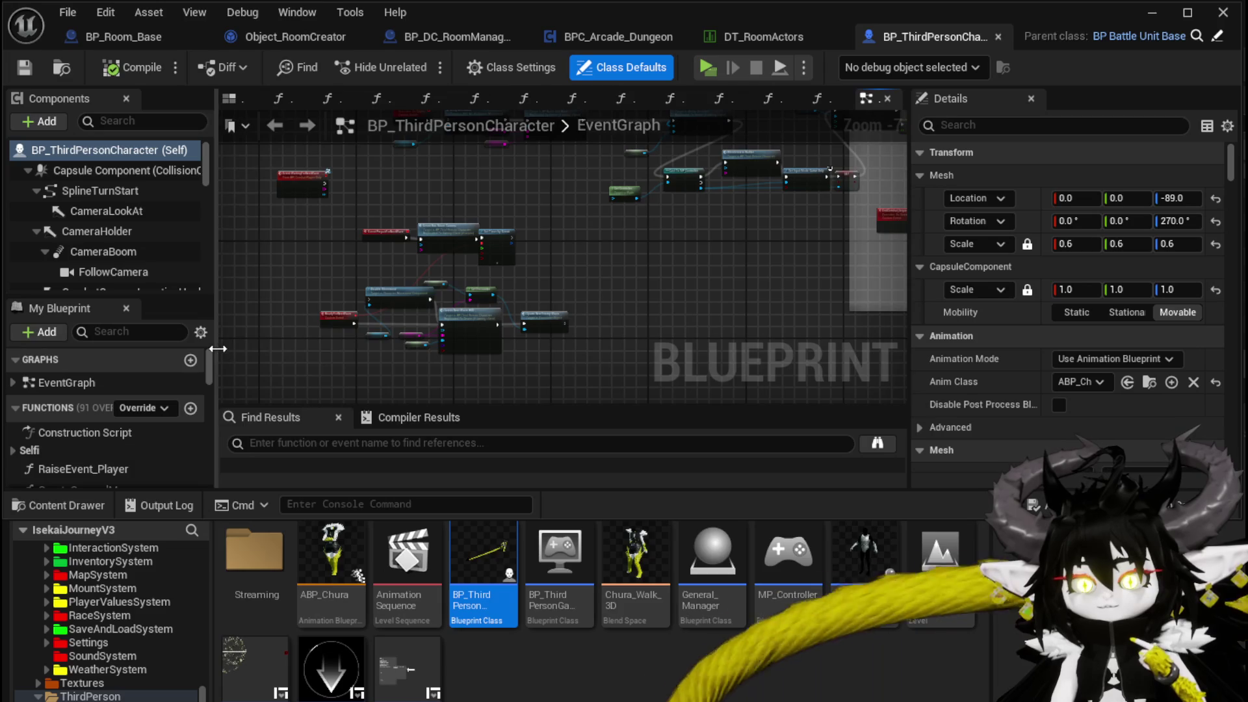
Step: Review the 24 default entries of the RoomDeck variable under DC Manager Stuff
{"action": "left_click_drag", "start_coordinate": [219, 348], "coordinate": [322, 338]}
{"action": "scroll", "coordinate": [174, 421], "scroll_direction": "down", "scroll_amount": 10}
{"action": "scroll", "coordinate": [170, 409], "scroll_direction": "down", "scroll_amount": 5}
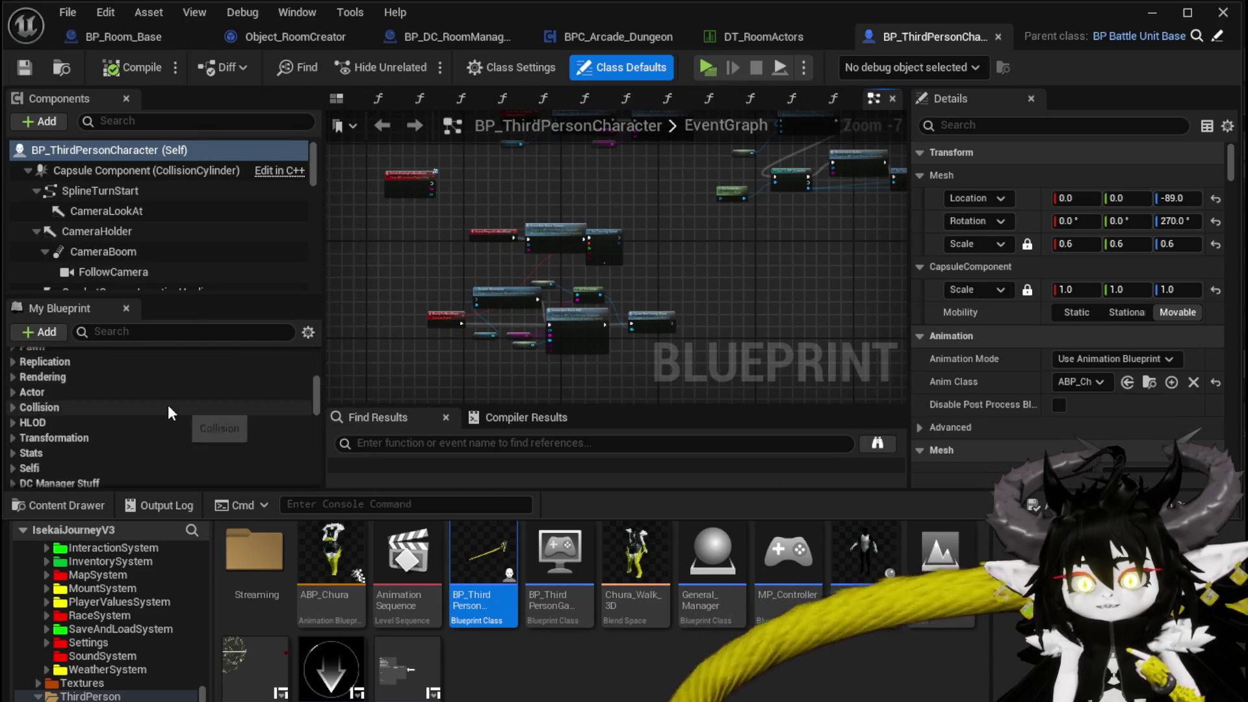
{"action": "scroll", "coordinate": [176, 411], "scroll_direction": "up", "scroll_amount": 1}
{"action": "scroll", "coordinate": [172, 412], "scroll_direction": "down", "scroll_amount": 5}
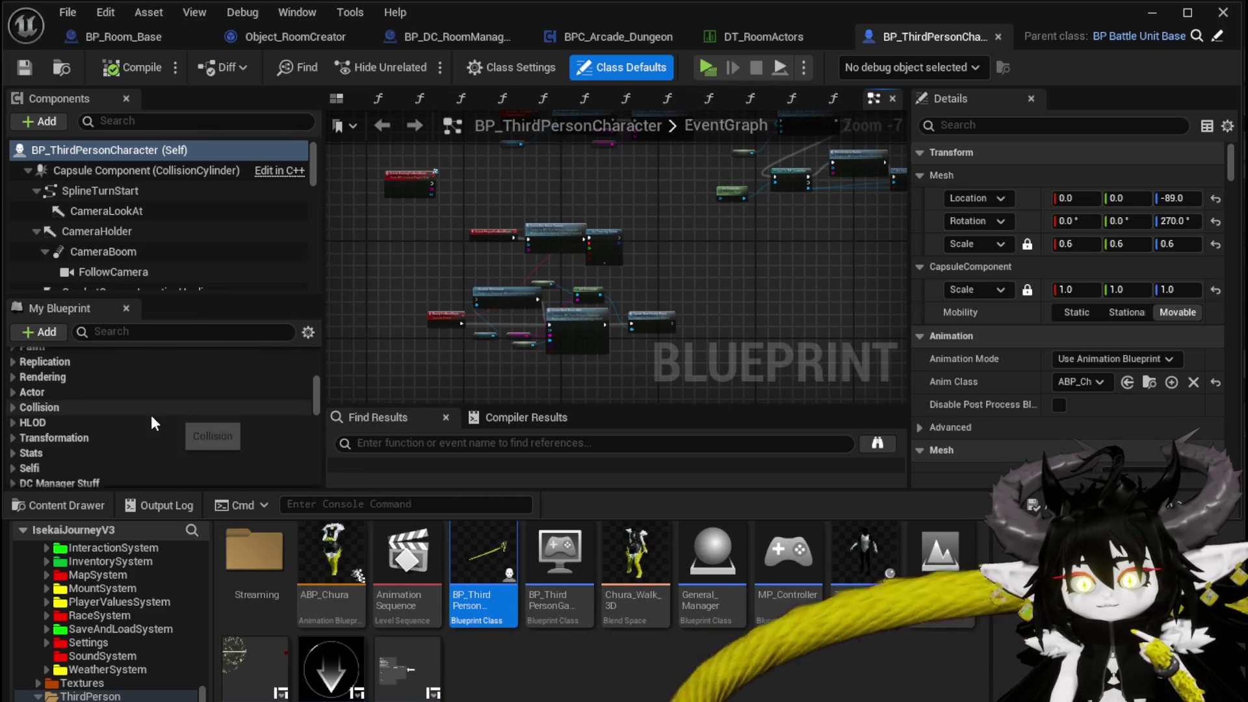
{"action": "left_click", "coordinate": [17, 426]}
{"action": "scroll", "coordinate": [91, 432], "scroll_direction": "down", "scroll_amount": 2}
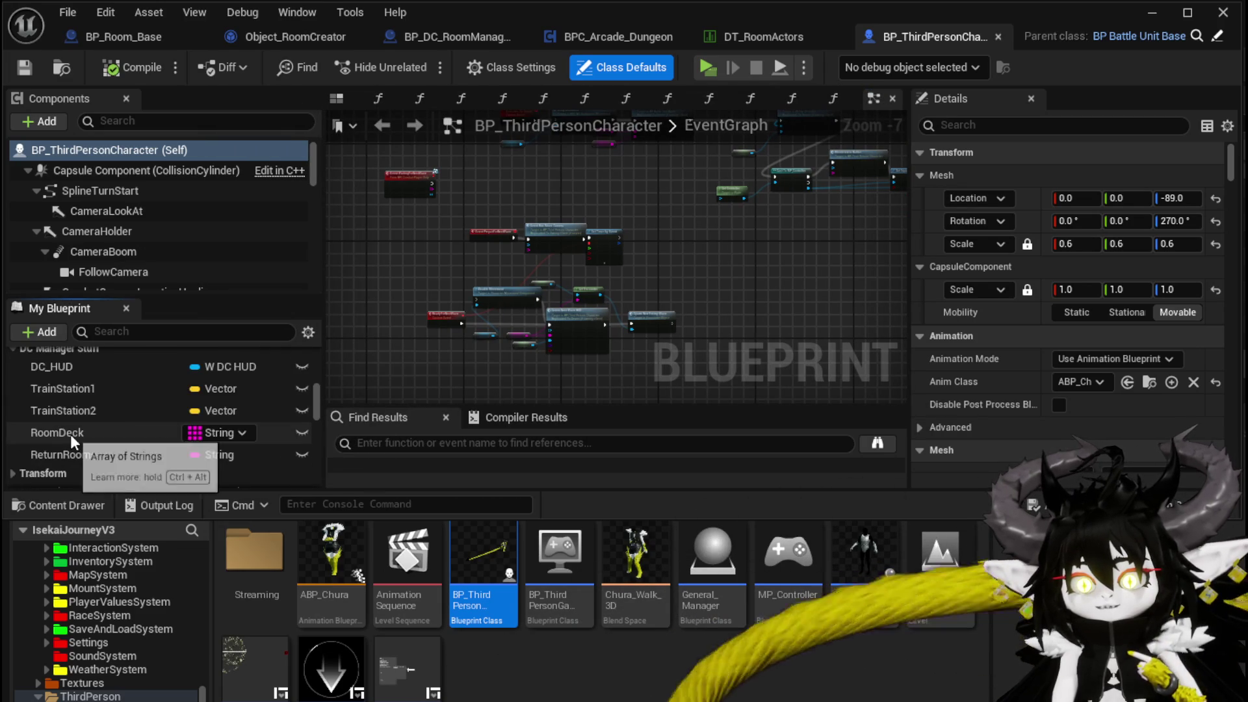
{"action": "left_click", "coordinate": [45, 432]}
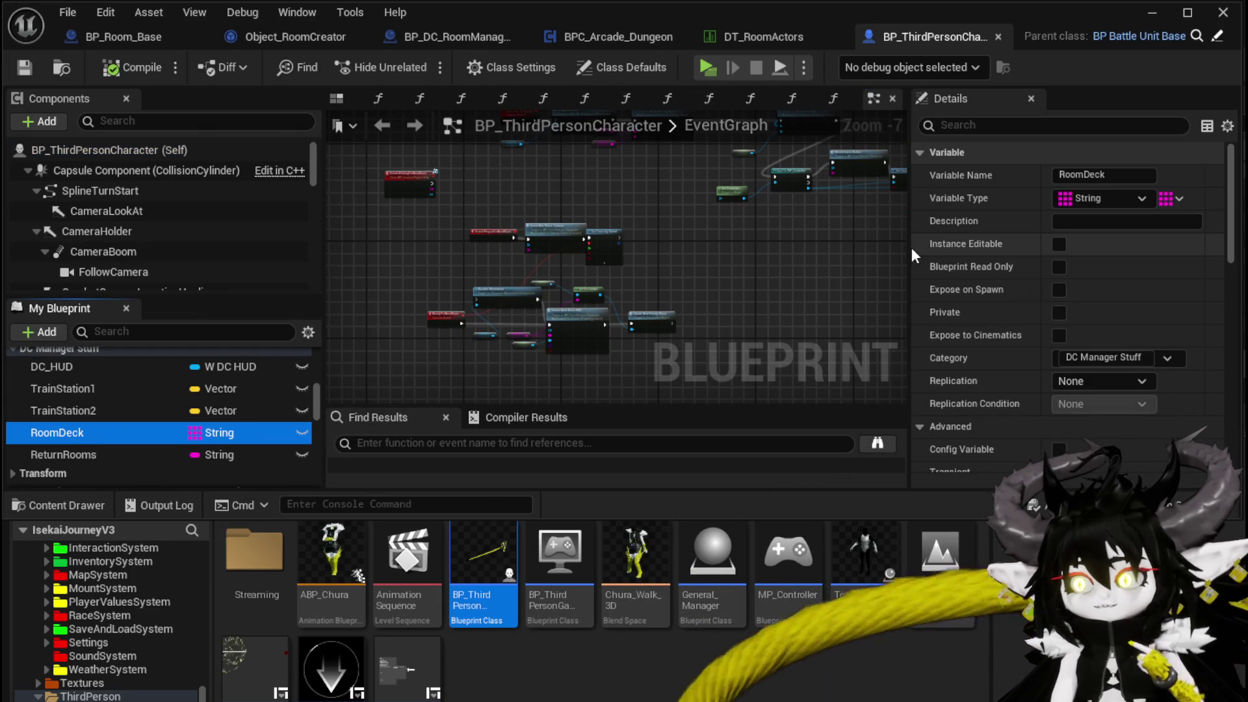
{"action": "left_click_drag", "start_coordinate": [911, 249], "coordinate": [725, 250]}
{"action": "scroll", "coordinate": [844, 294], "scroll_direction": "down", "scroll_amount": 5}
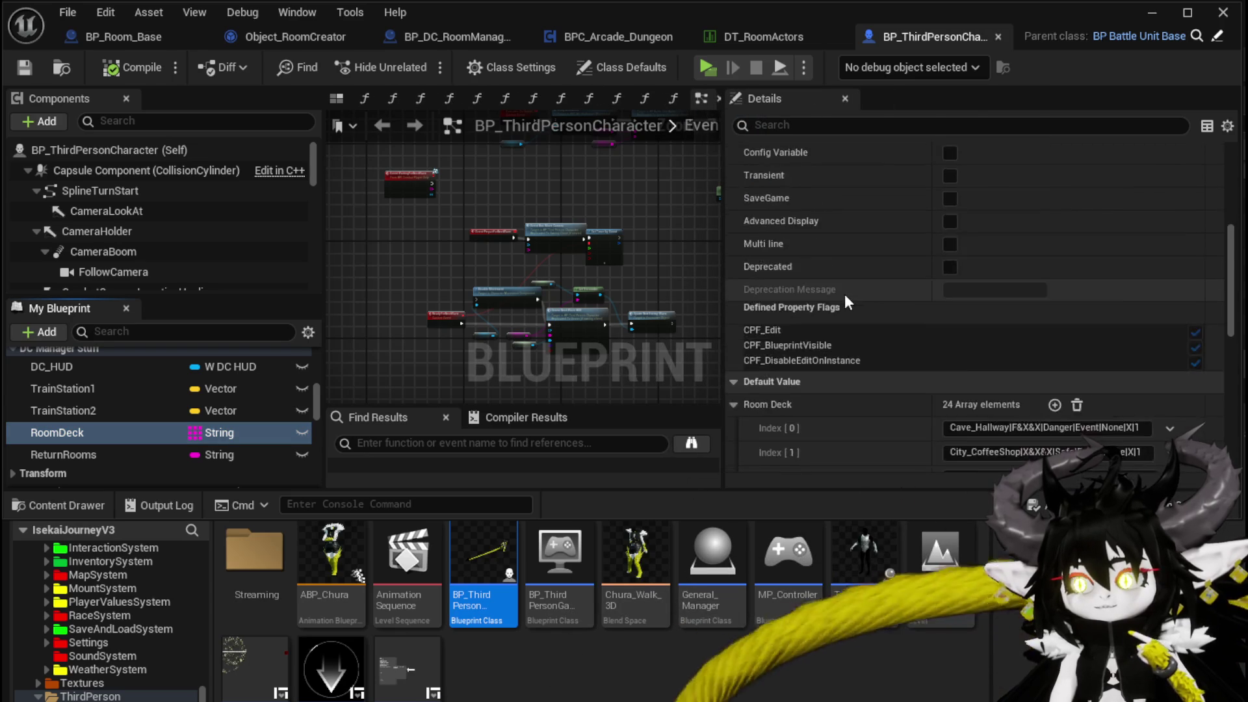
{"action": "scroll", "coordinate": [845, 293], "scroll_direction": "down", "scroll_amount": 5}
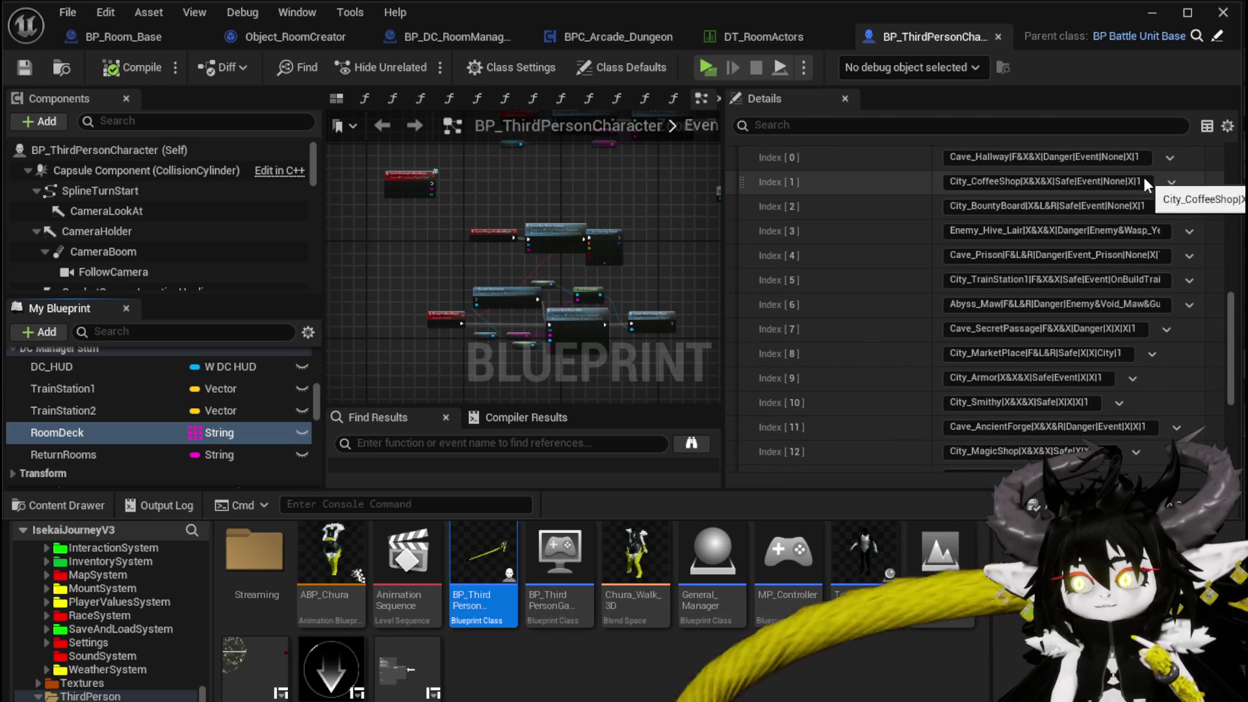
{"action": "scroll", "coordinate": [1144, 177], "scroll_direction": "up", "scroll_amount": 4}
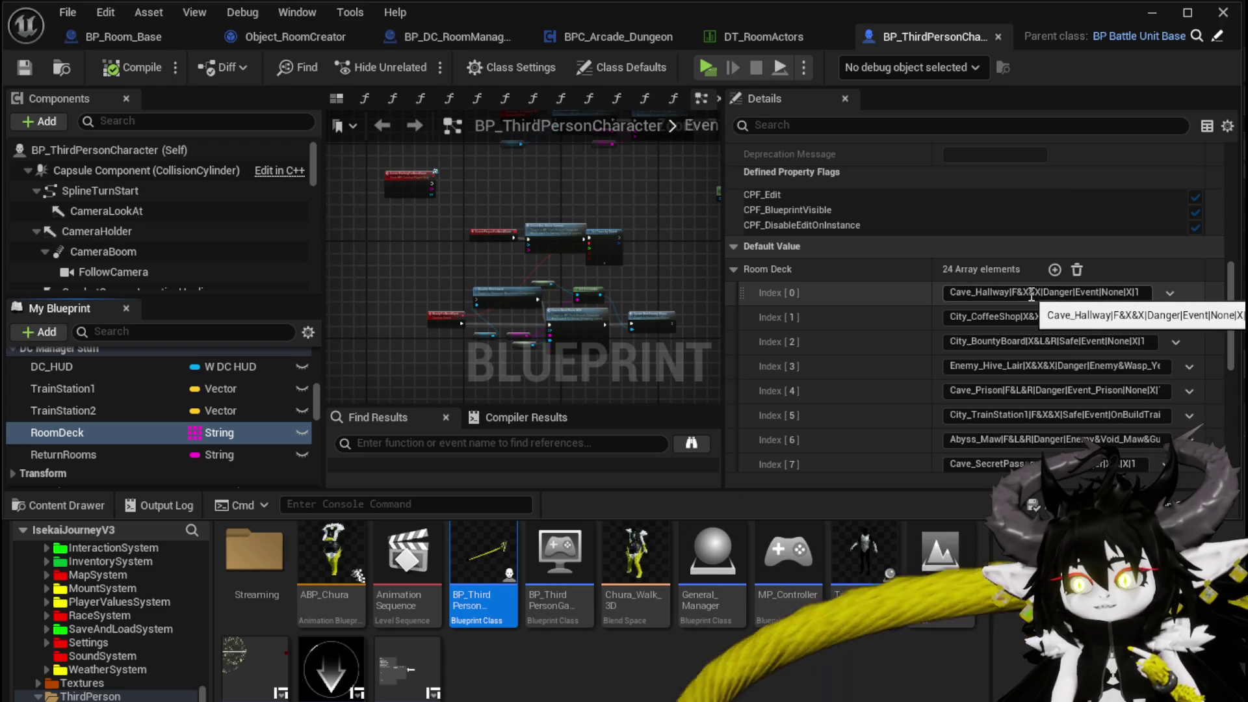
Step: Copy the Outdoor_WindMill row name from the DT_RoomActors data table
{"action": "left_click", "coordinate": [757, 29]}
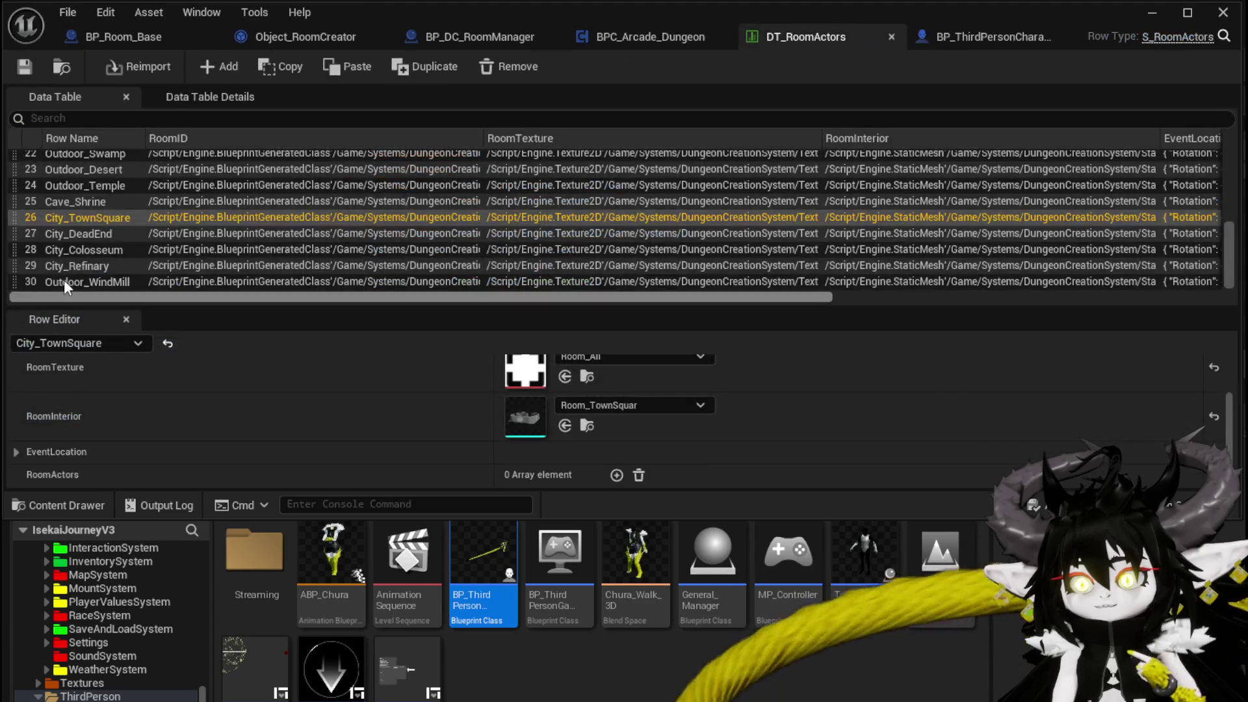
{"action": "double_click", "coordinate": [93, 282]}
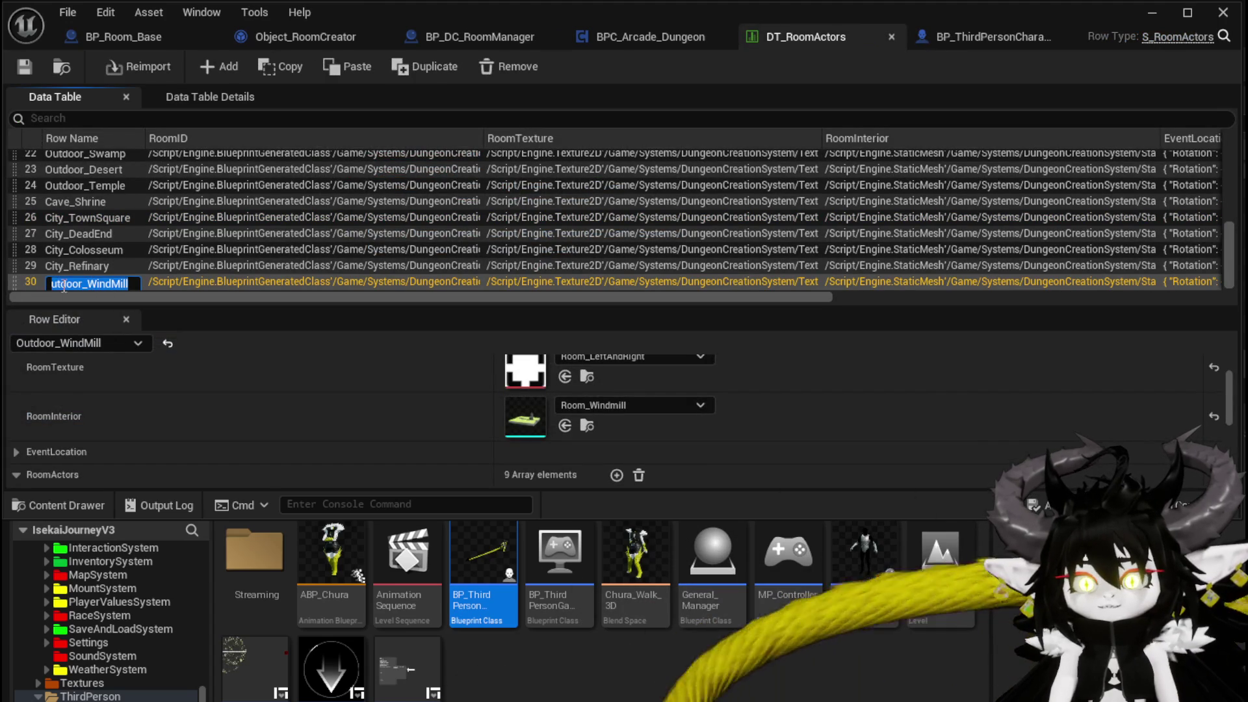
{"action": "left_click", "coordinate": [31, 61]}
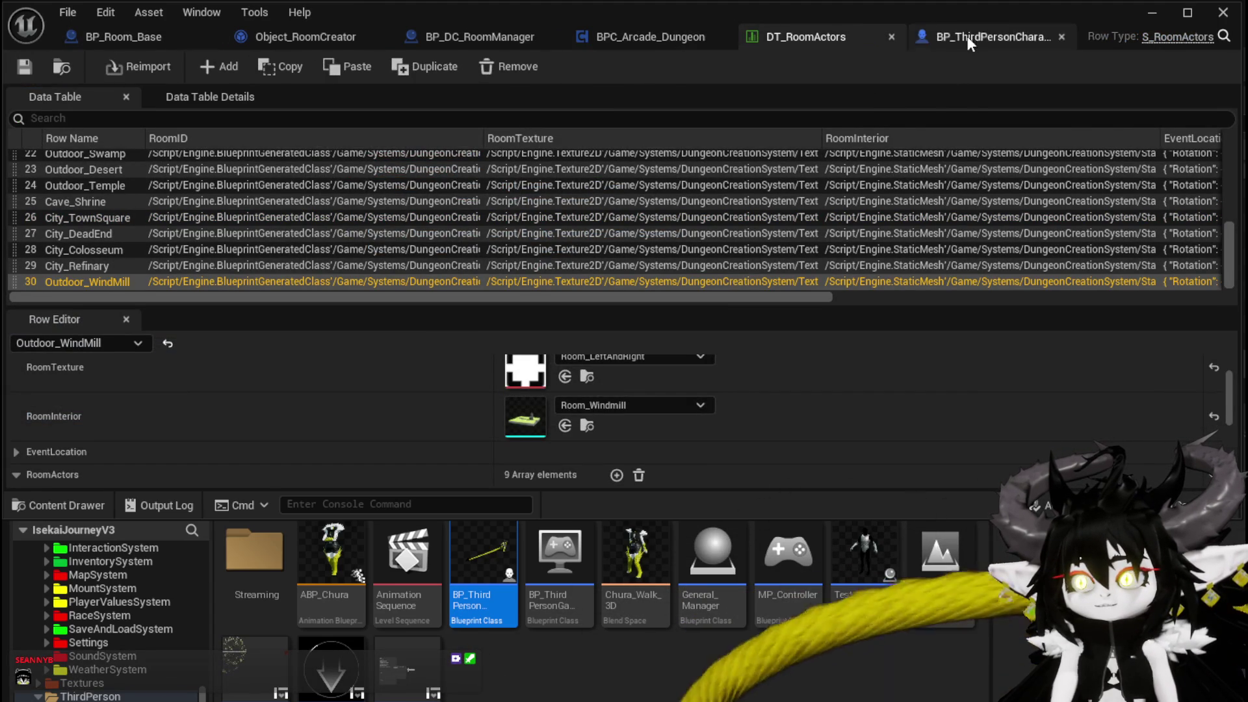
{"action": "left_click", "coordinate": [967, 35]}
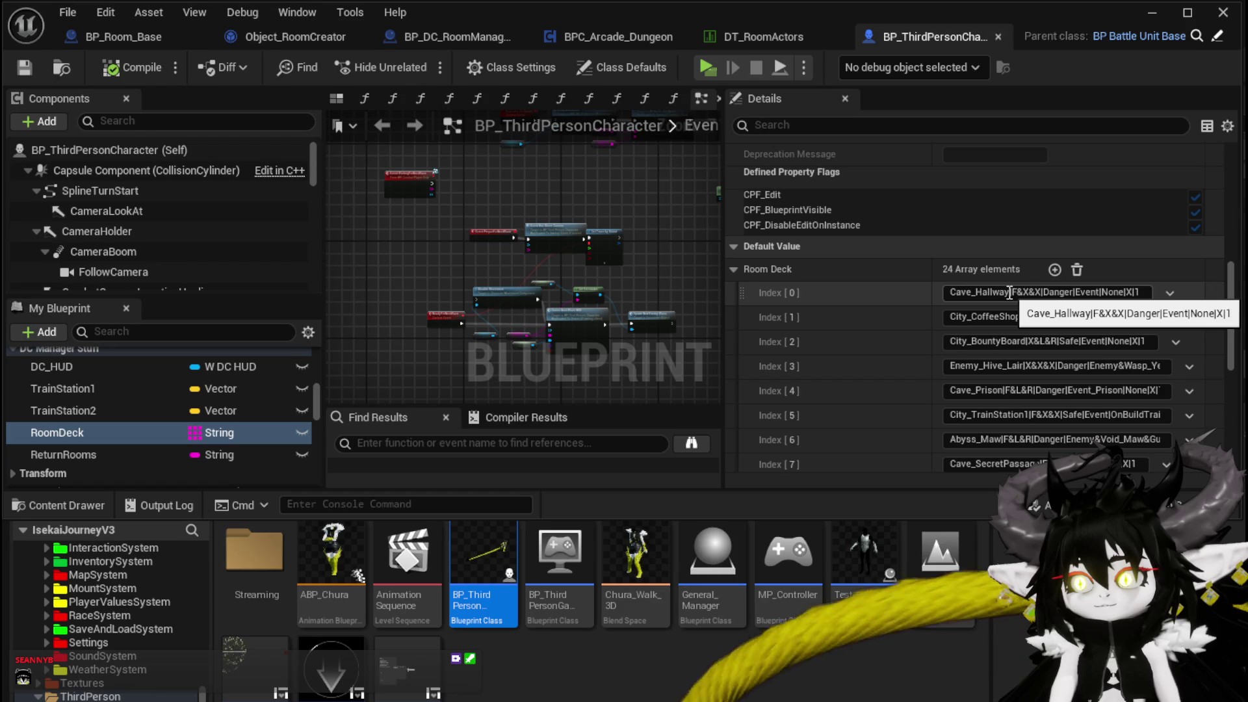
Step: Replace Cave_Hallway with Outdoor_WindMill in RoomDeck Index[0], then compile and save the blueprint
{"action": "left_click_drag", "start_coordinate": [1010, 292], "coordinate": [924, 287]}
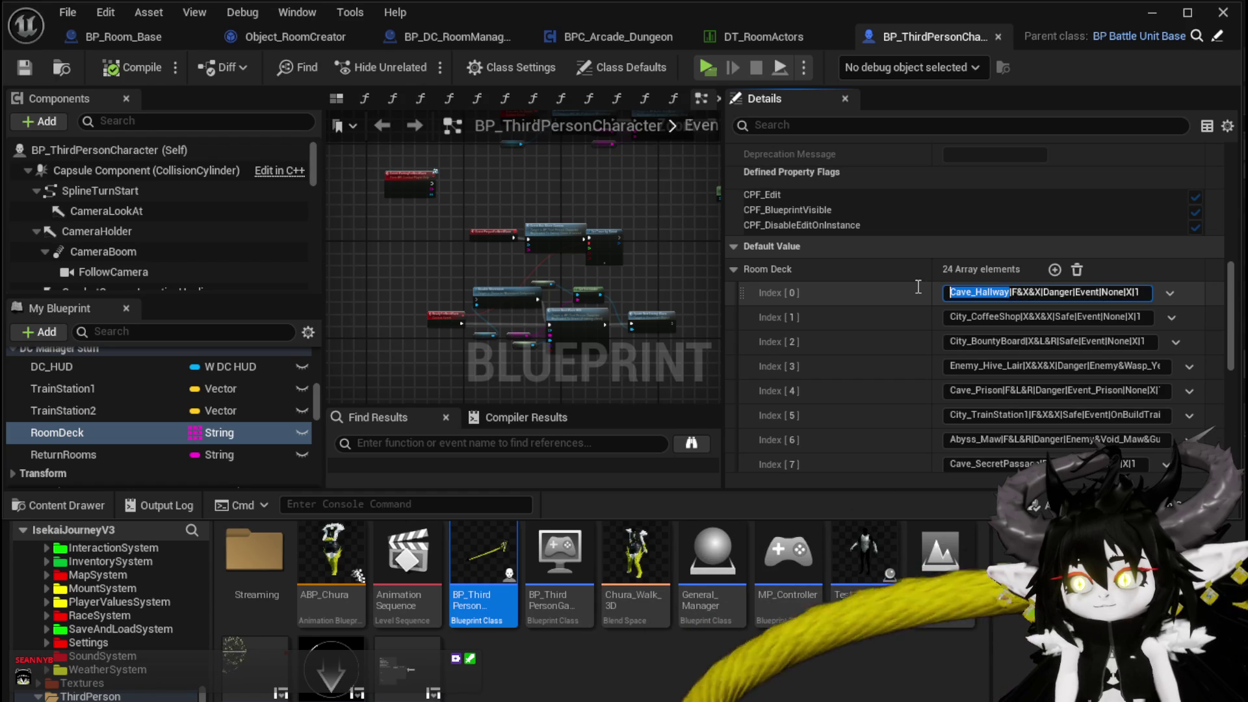
{"action": "type", "text": "Outdoor_WindMill"}
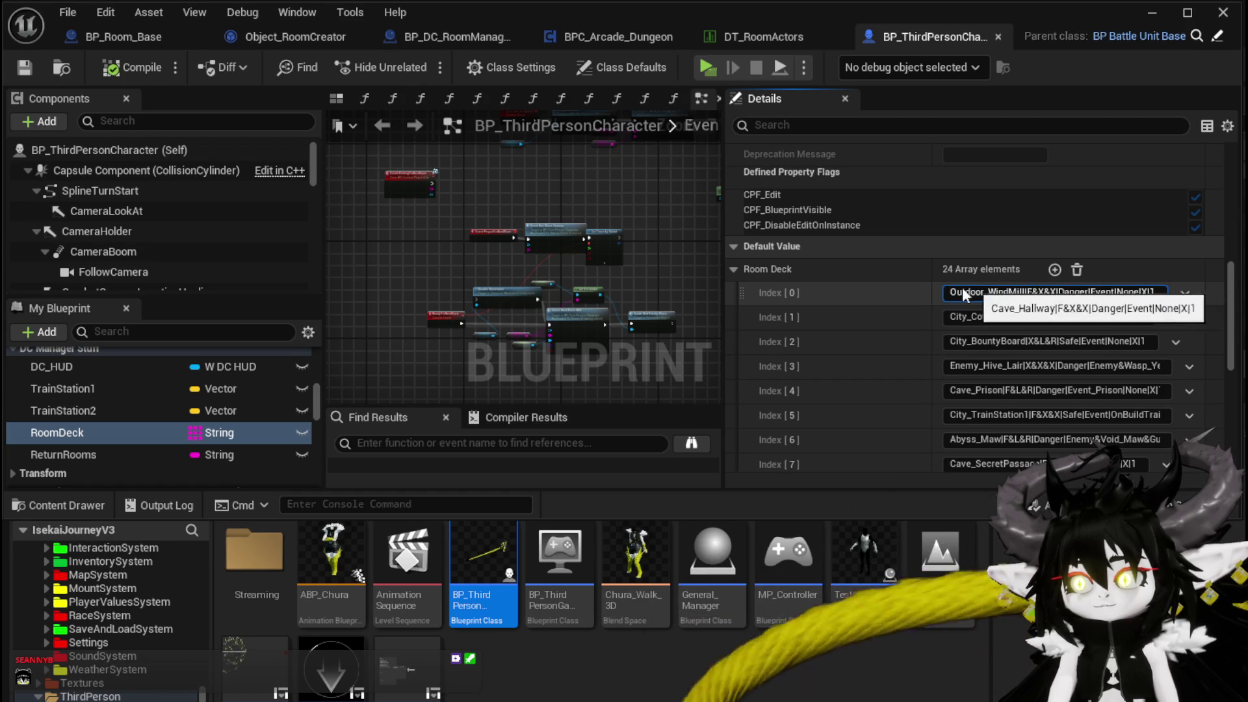
{"action": "key", "text": "Return"}
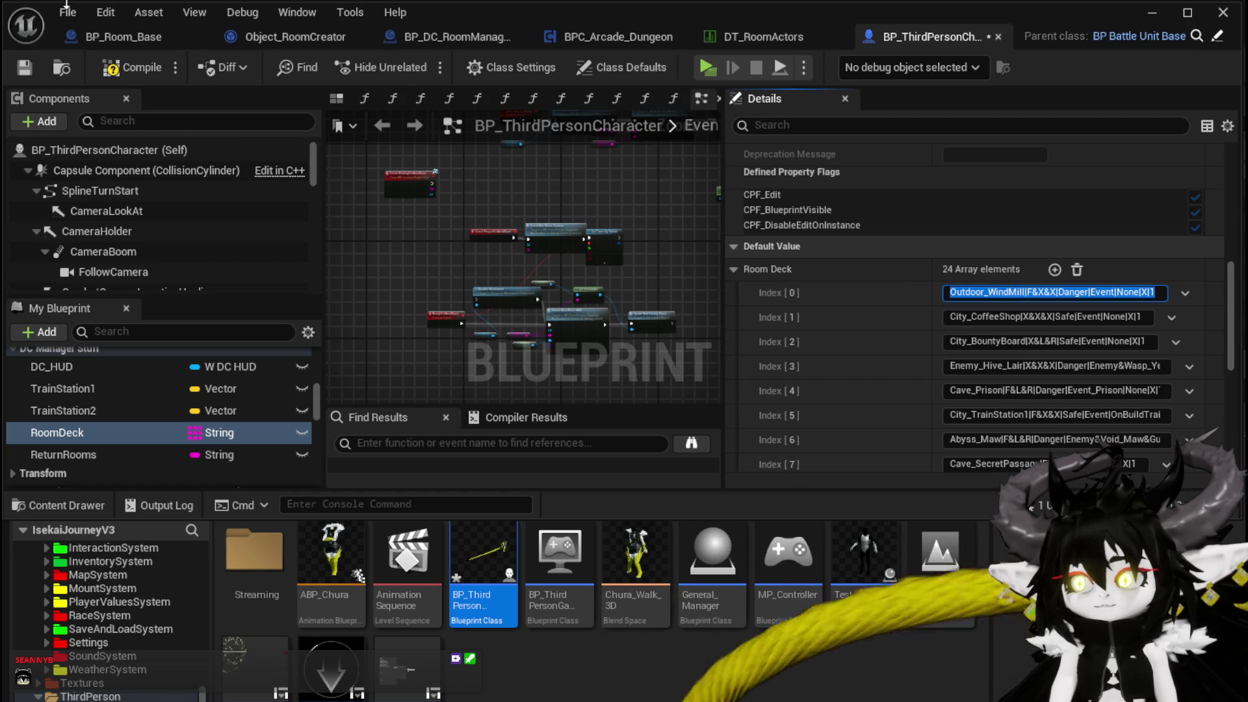
{"action": "left_click", "coordinate": [87, 73]}
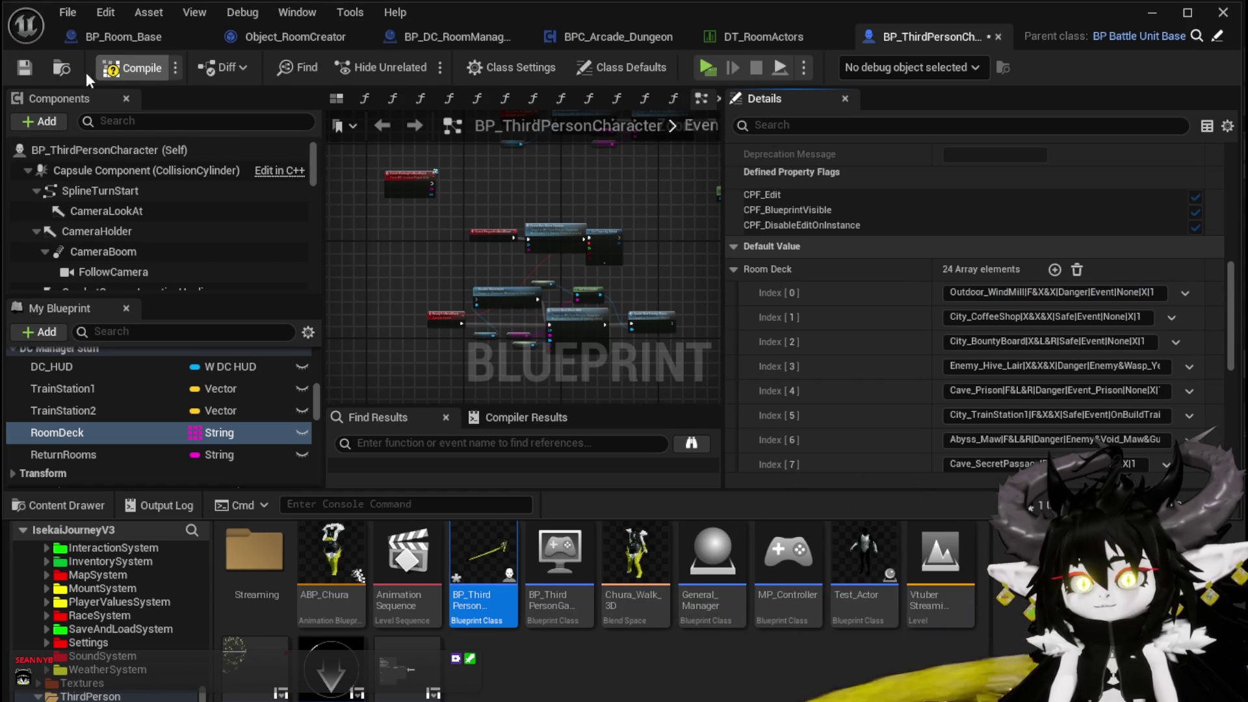
{"action": "left_click", "coordinate": [26, 71]}
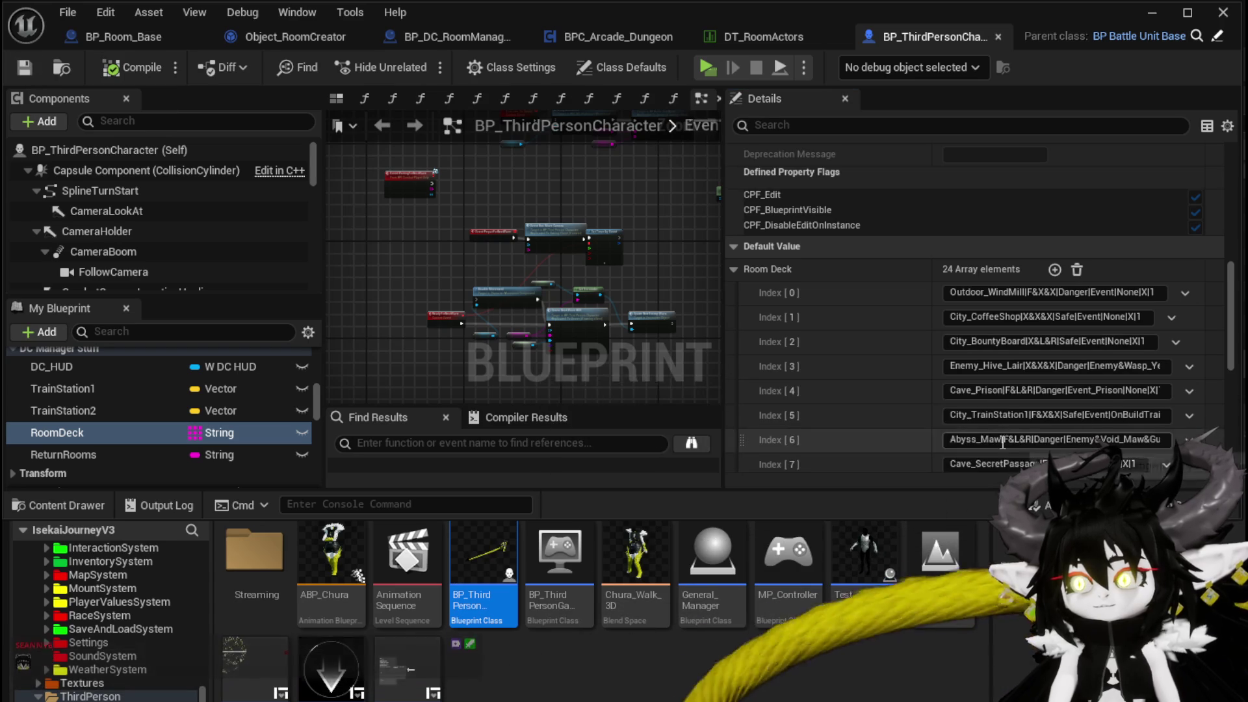
{"action": "scroll", "coordinate": [1001, 443], "scroll_direction": "down", "scroll_amount": 10}
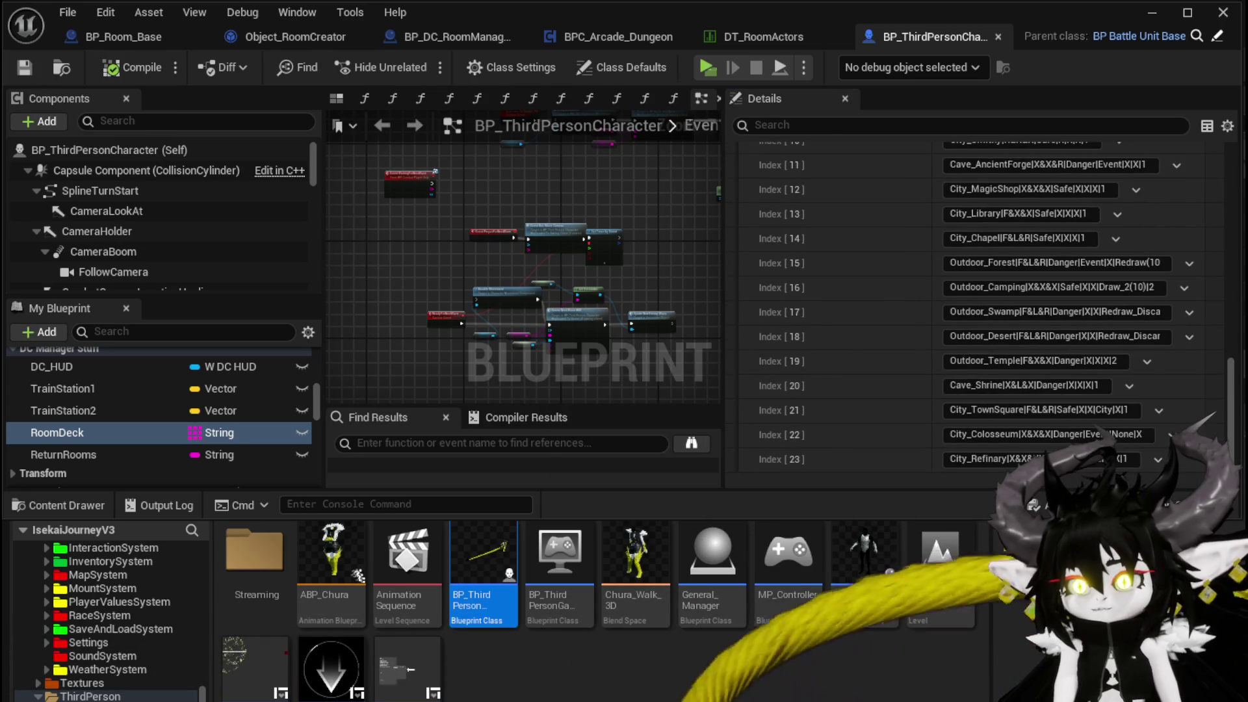
{"action": "left_click", "coordinate": [1152, 12]}
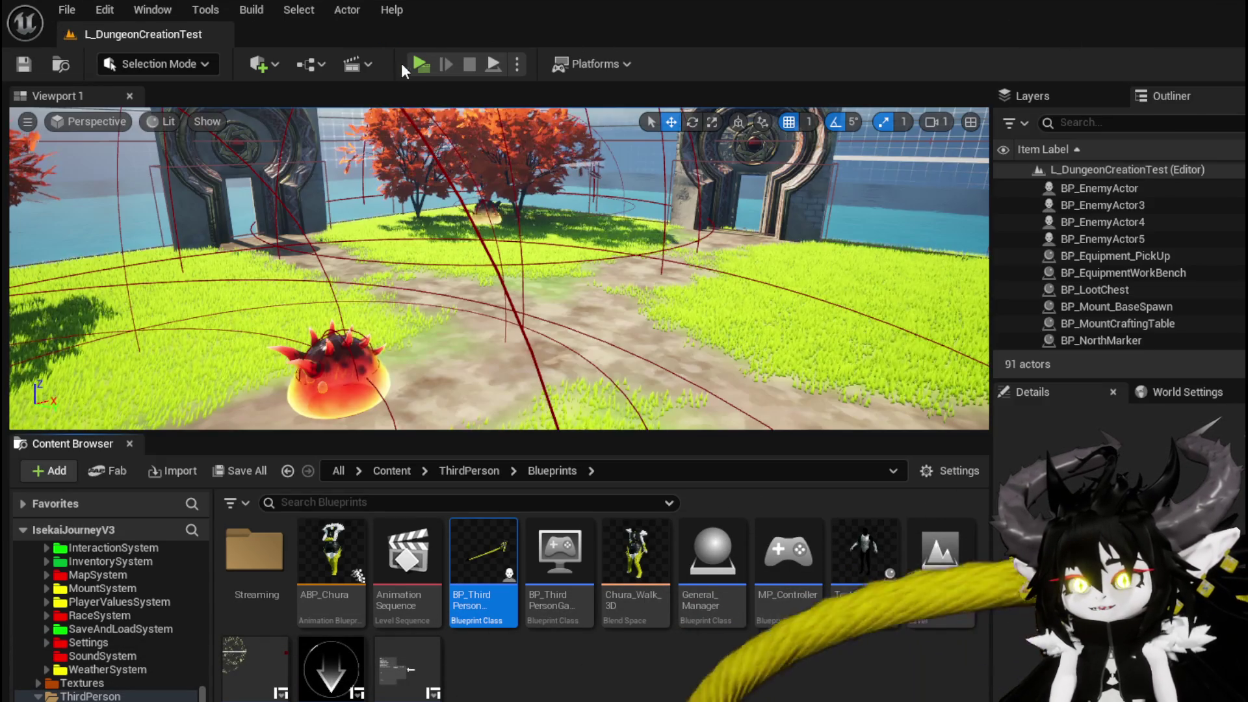
Step: Start a play test and run the character through the gateway, past the slimes, into the doorway
{"action": "left_click", "coordinate": [416, 66]}
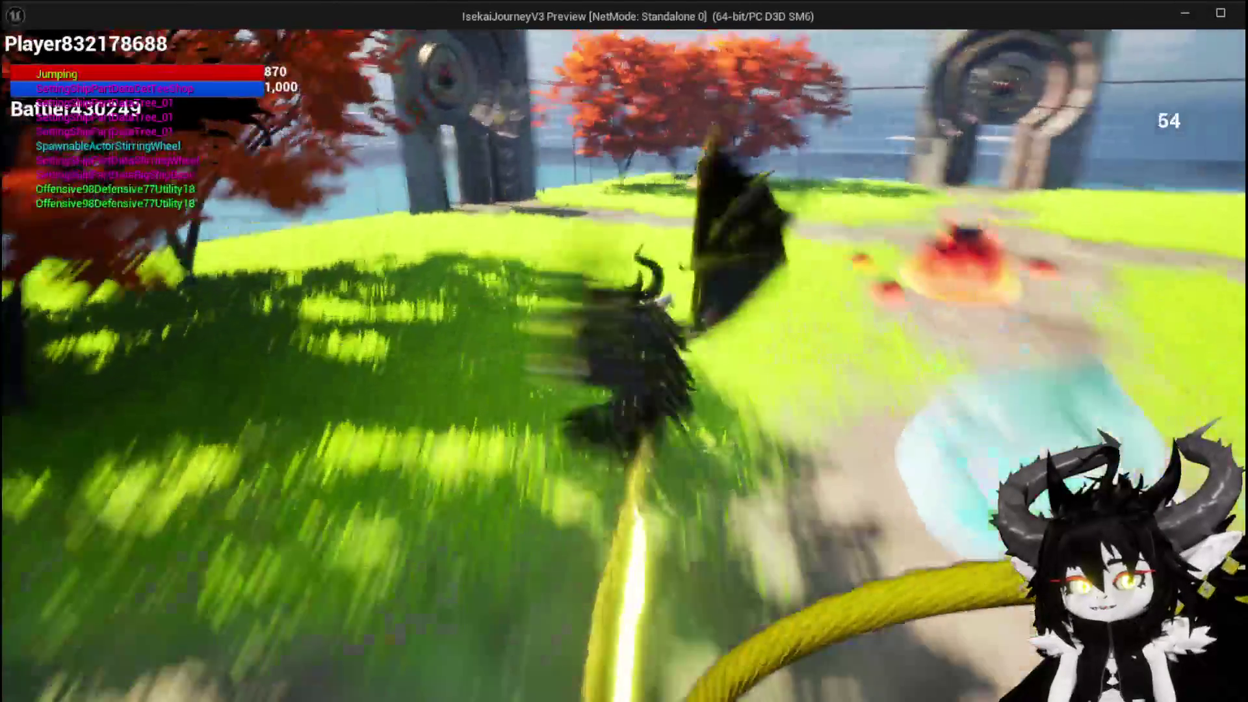
{"action": "key", "text": "w"}
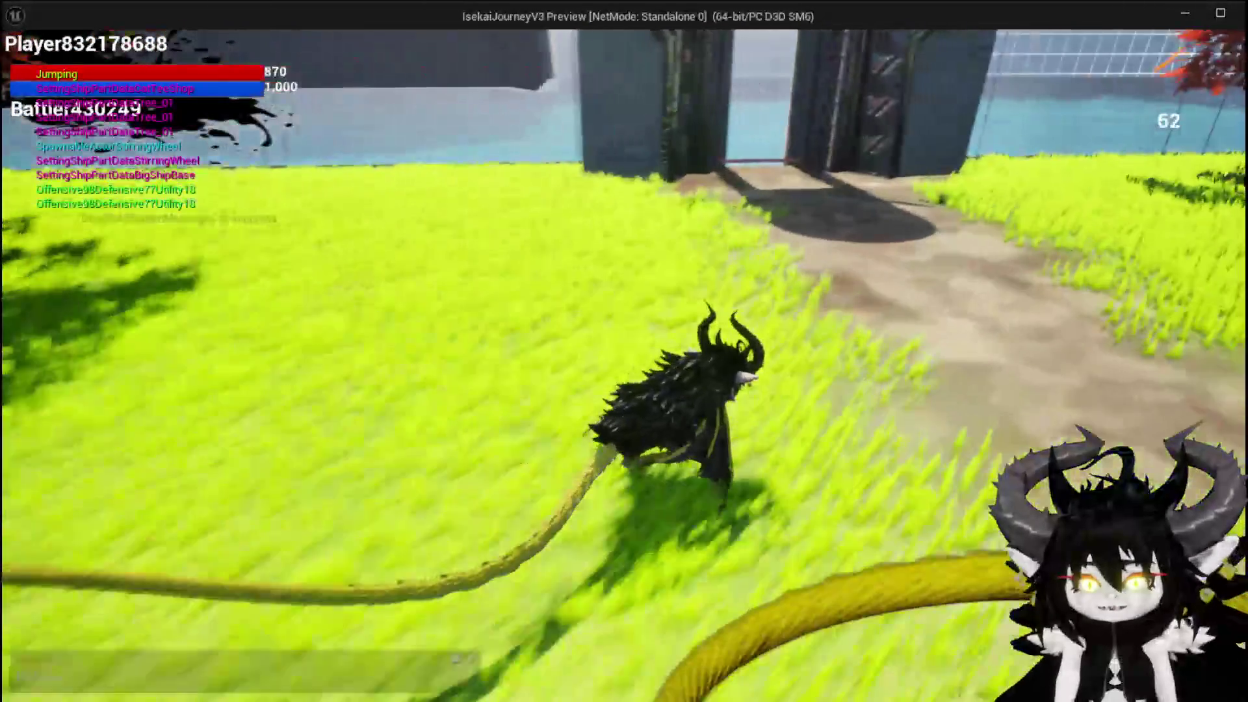
{"action": "key", "text": "w"}
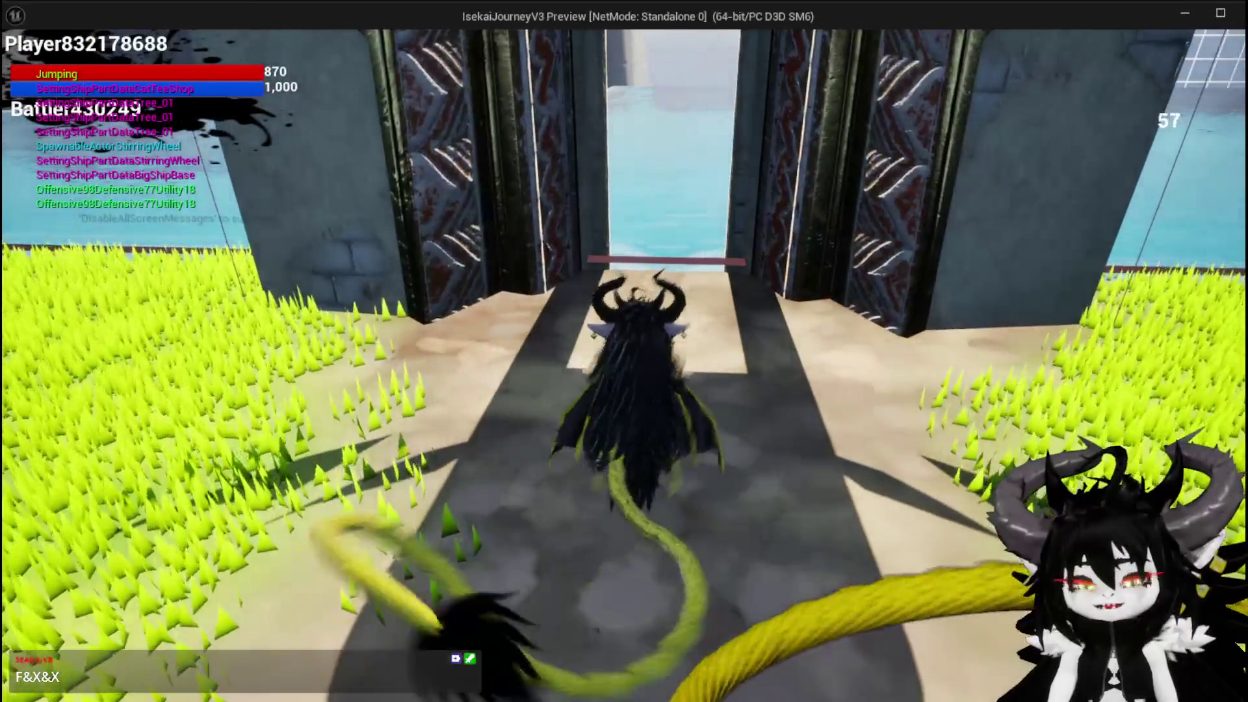
{"action": "key", "text": "w"}
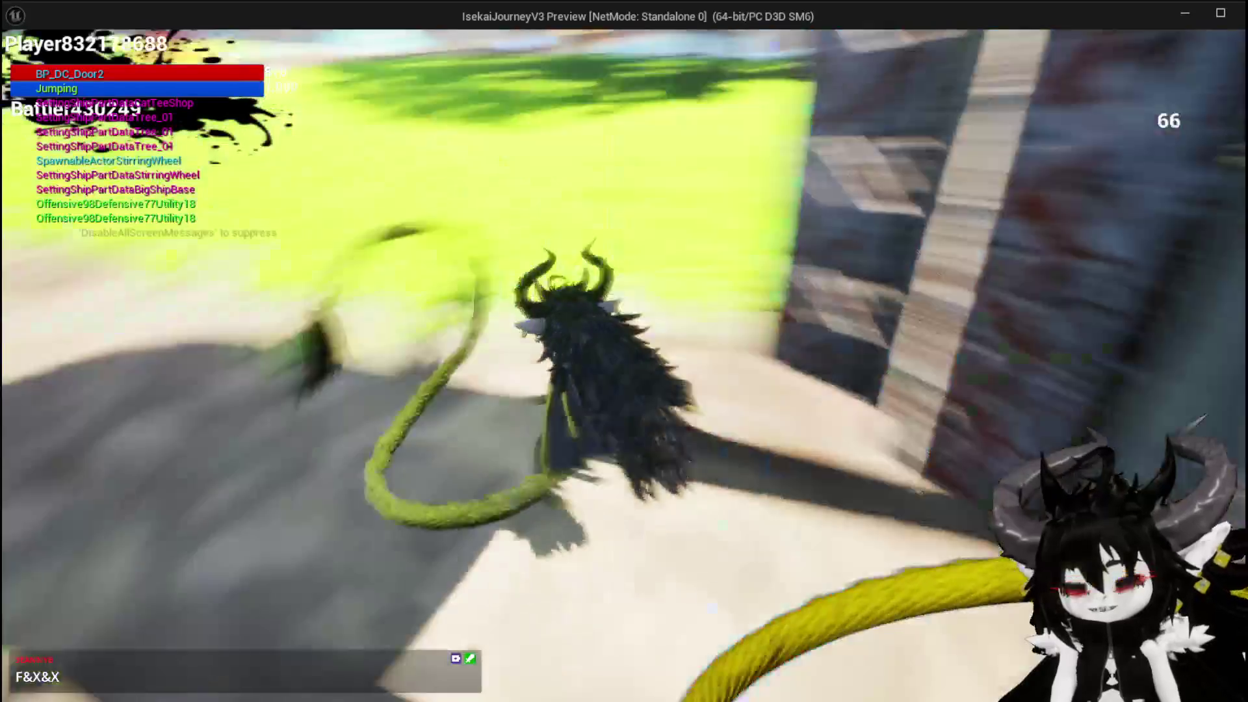
{"action": "key", "text": "space"}
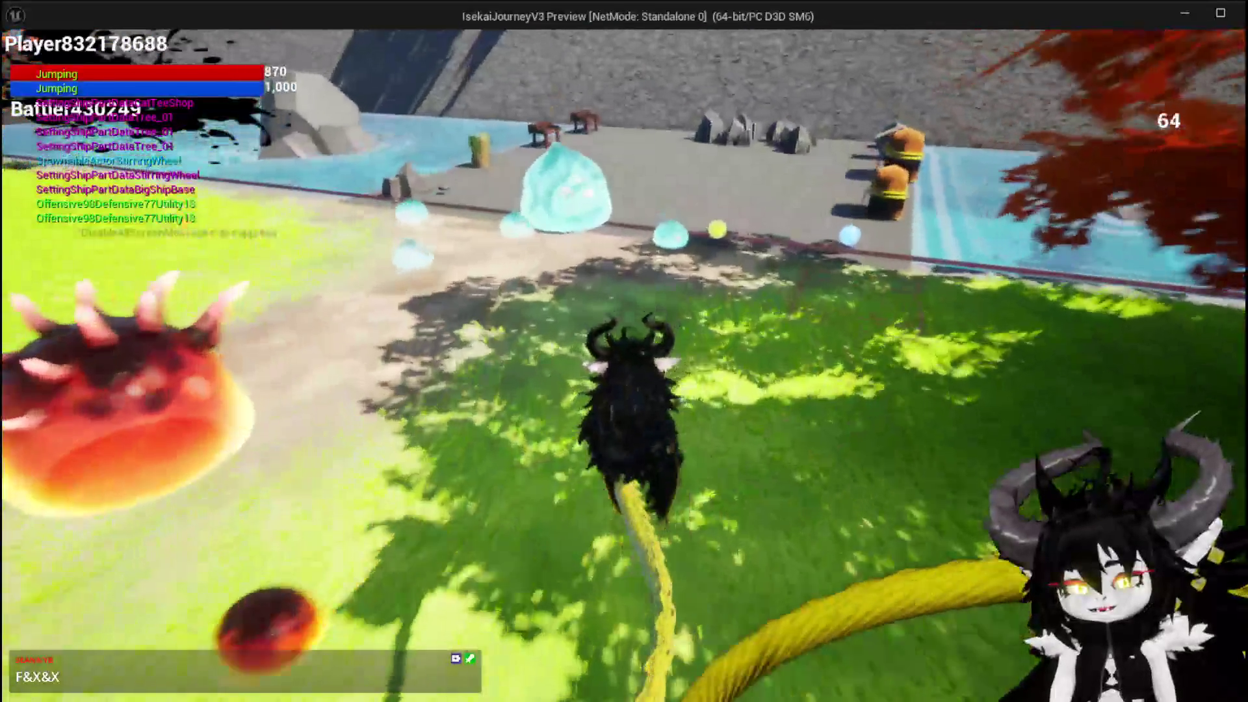
{"action": "key", "text": "w"}
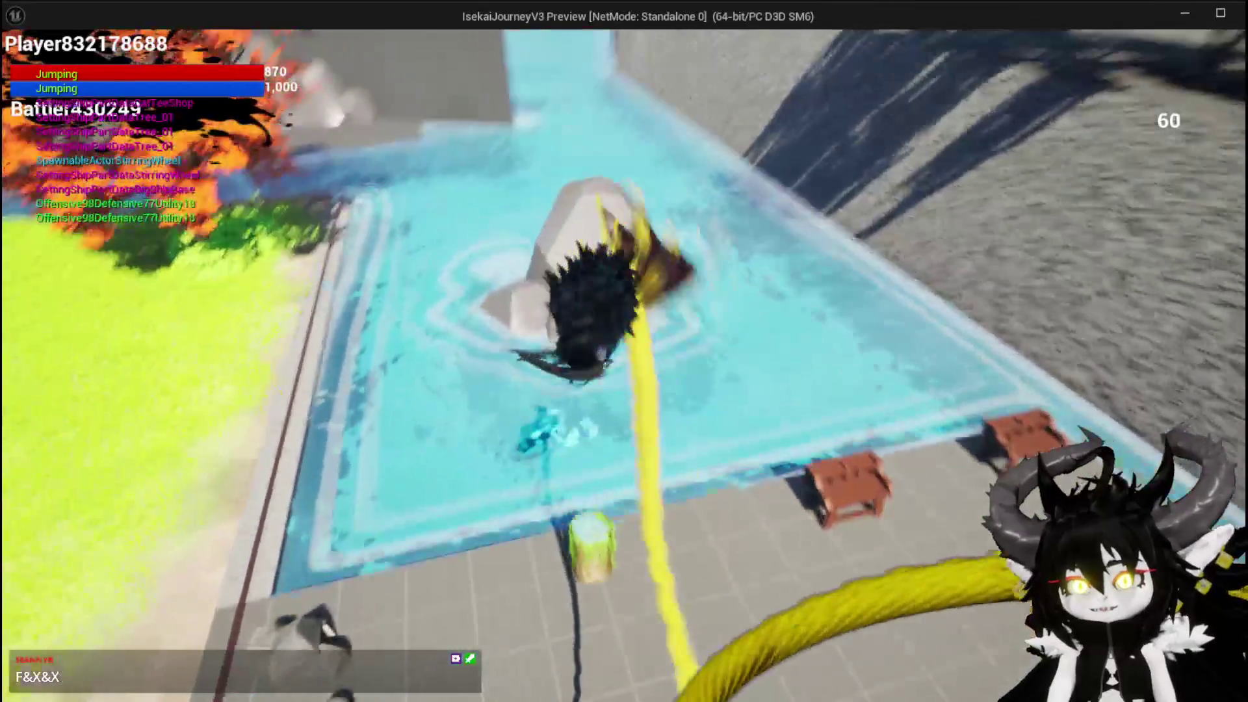
{"action": "key", "text": "w"}
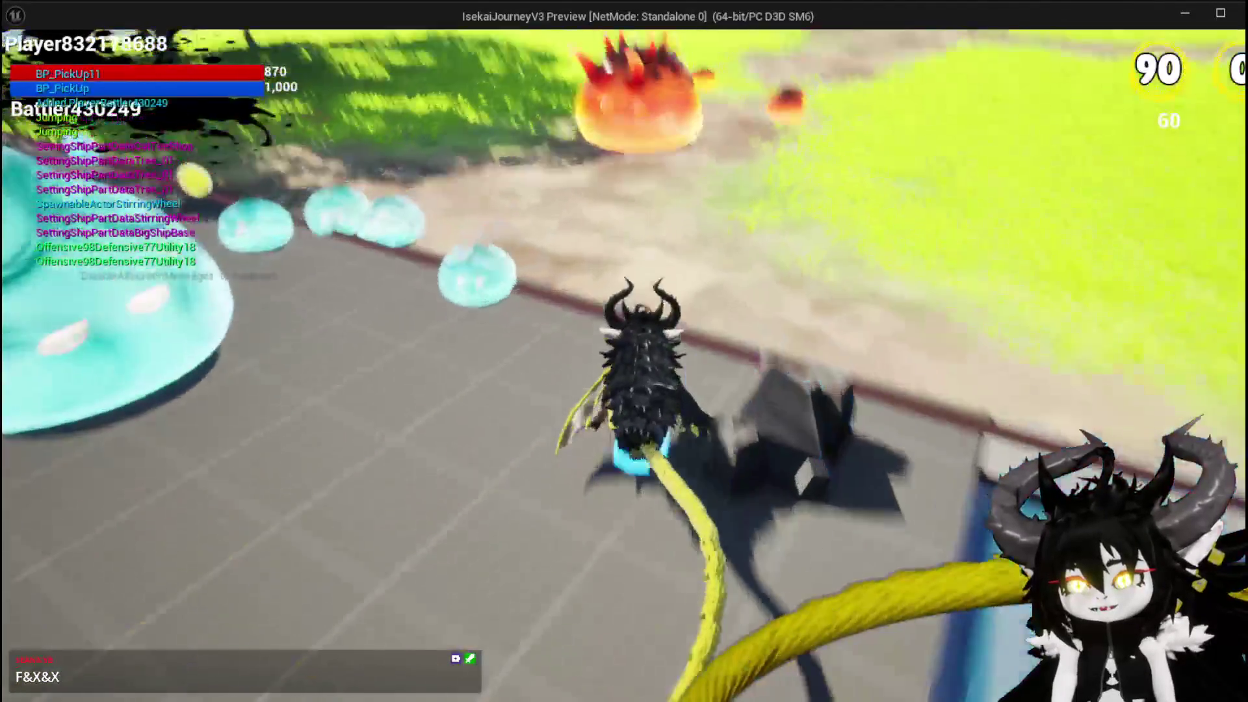
{"action": "key", "text": "w"}
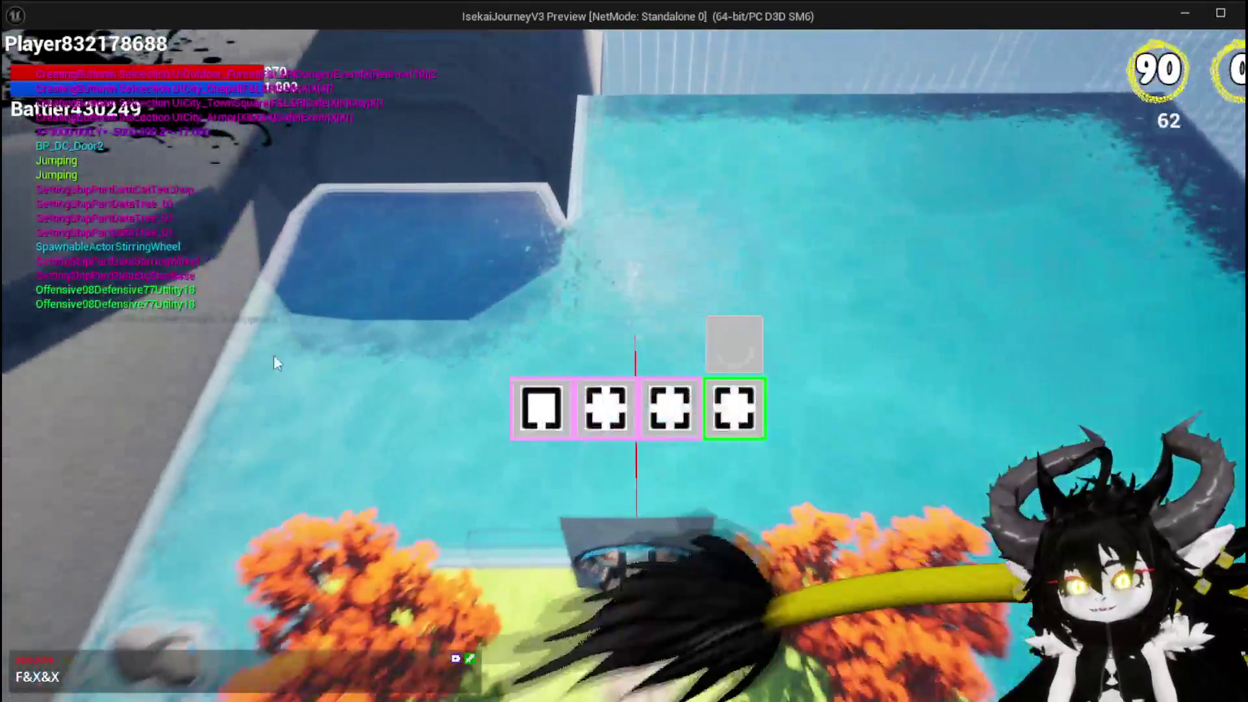
Step: Pick the Forest, SecretPassage and Hive Lair rooms, then stop the play session
{"action": "mouse_move", "coordinate": [558, 395]}
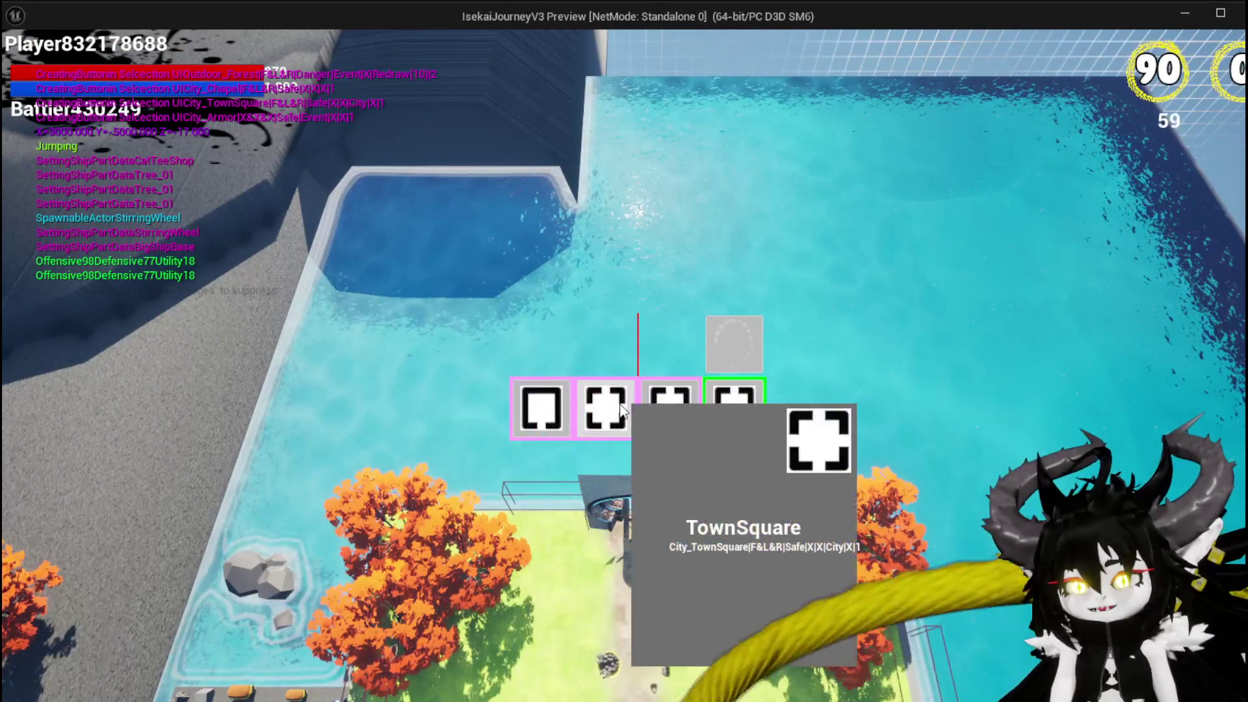
{"action": "left_click", "coordinate": [749, 416]}
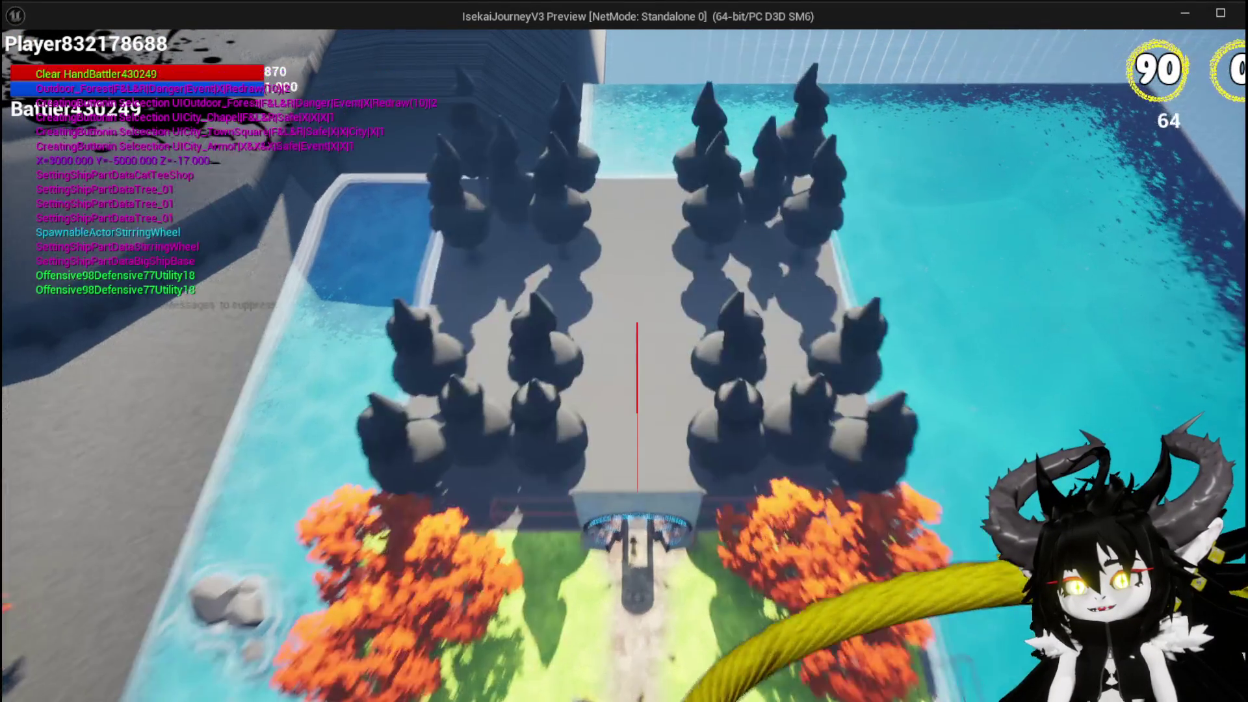
{"action": "key", "text": "w"}
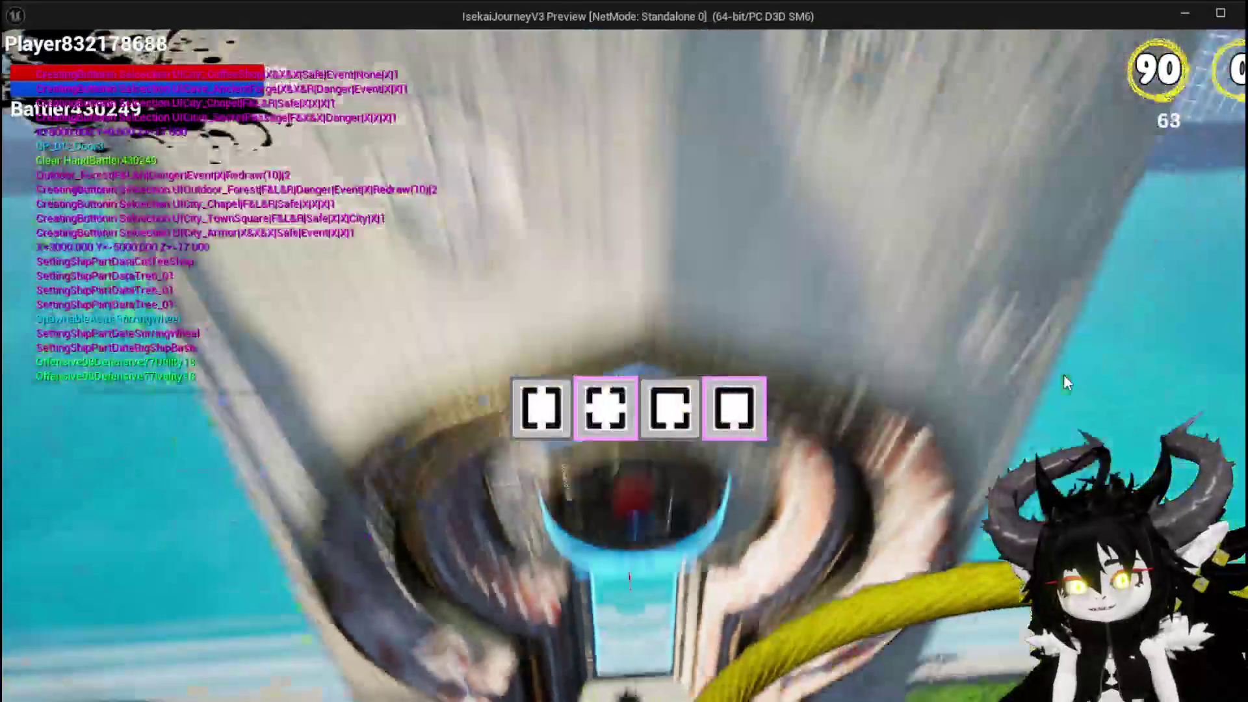
{"action": "mouse_move", "coordinate": [601, 414]}
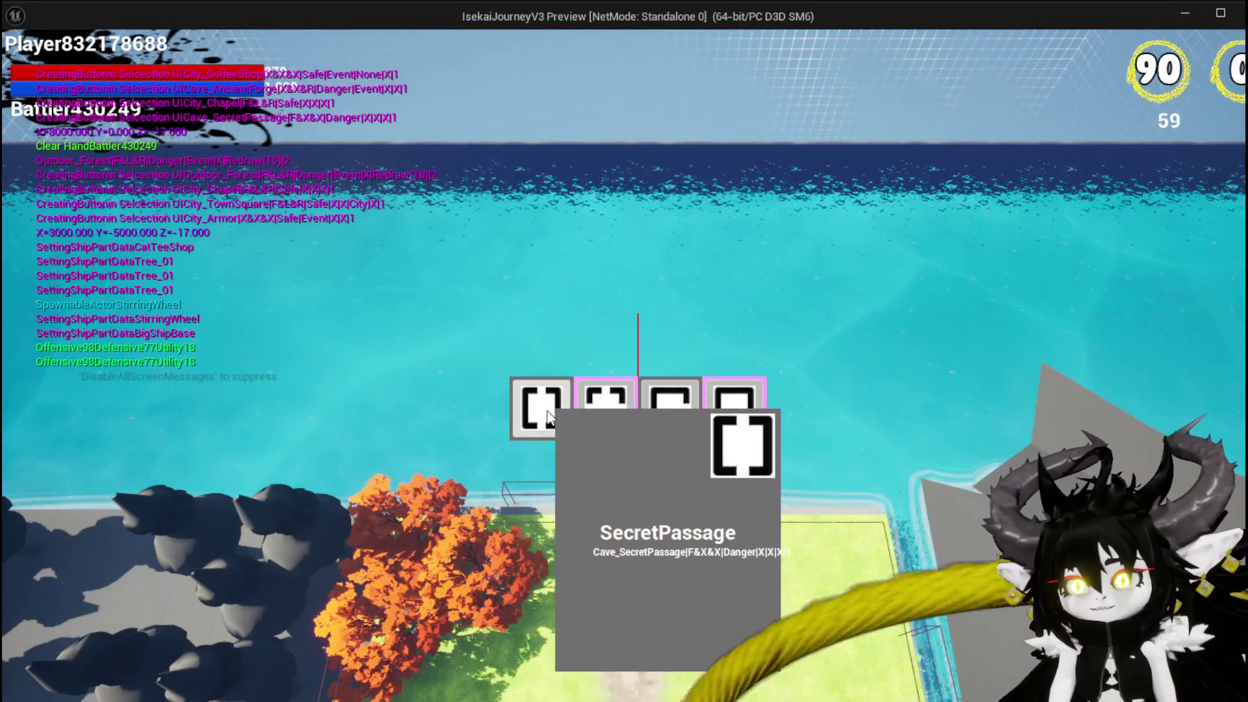
{"action": "left_click", "coordinate": [551, 416]}
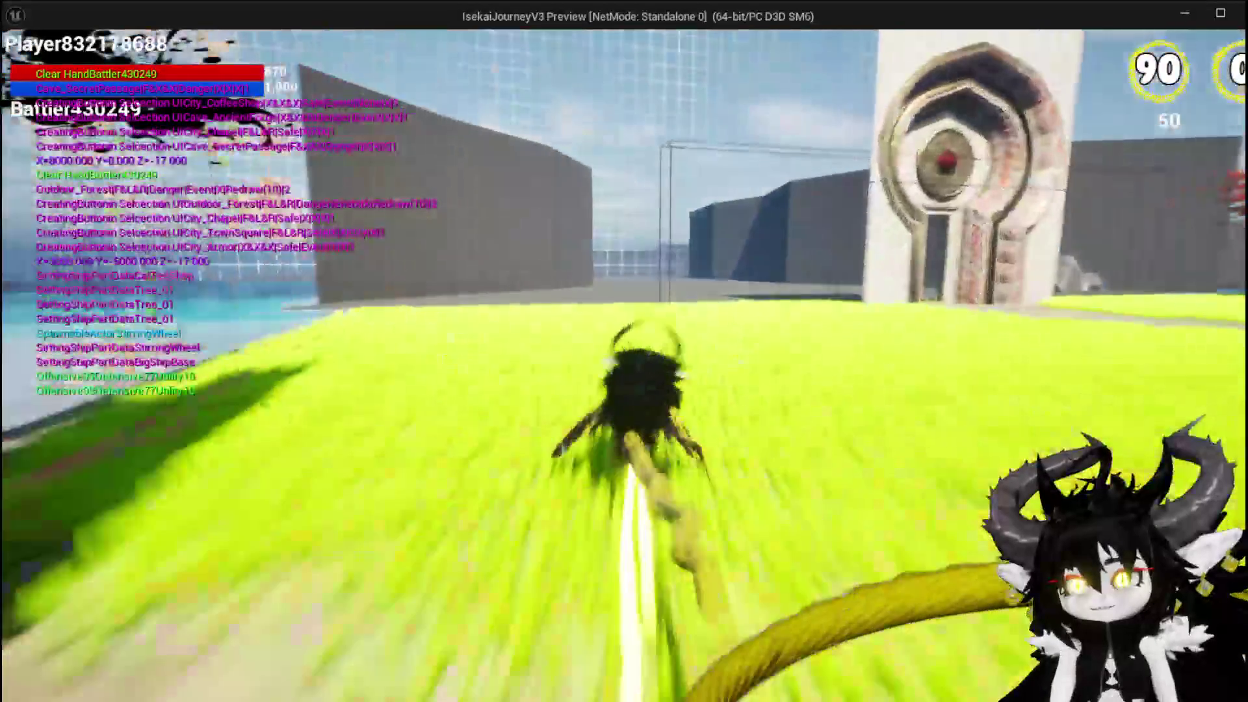
{"action": "key", "text": "w"}
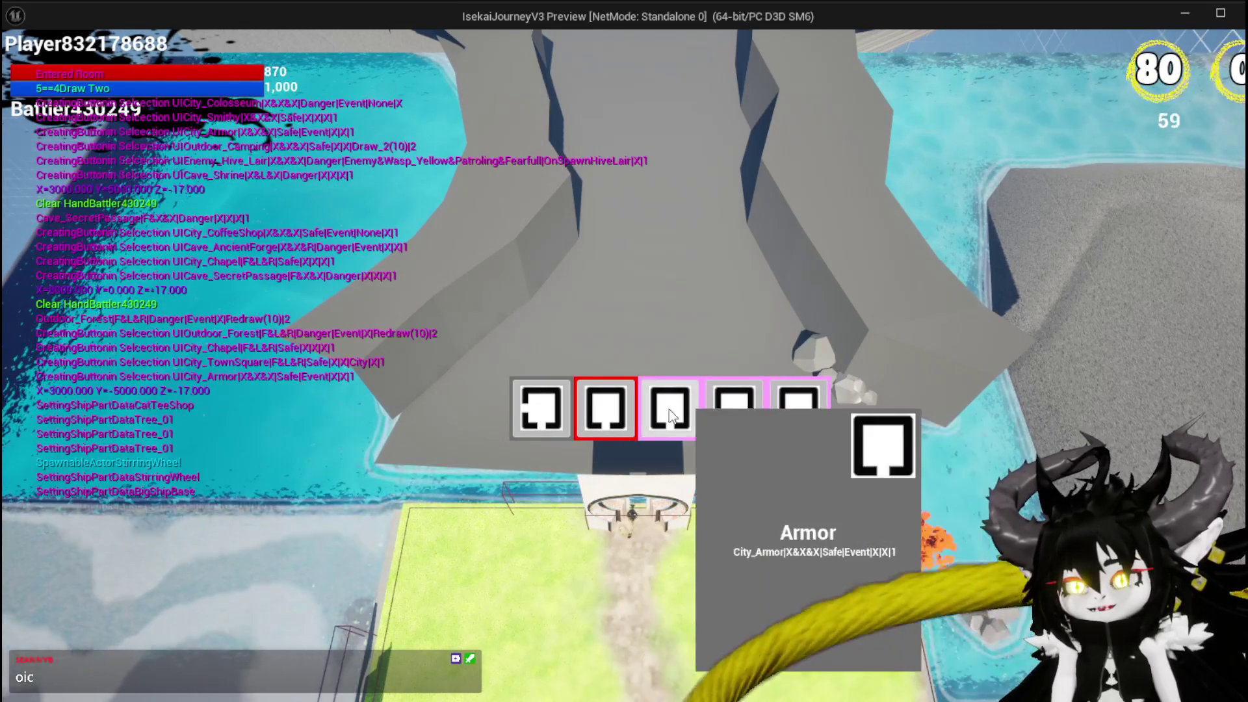
{"action": "left_click", "coordinate": [599, 415]}
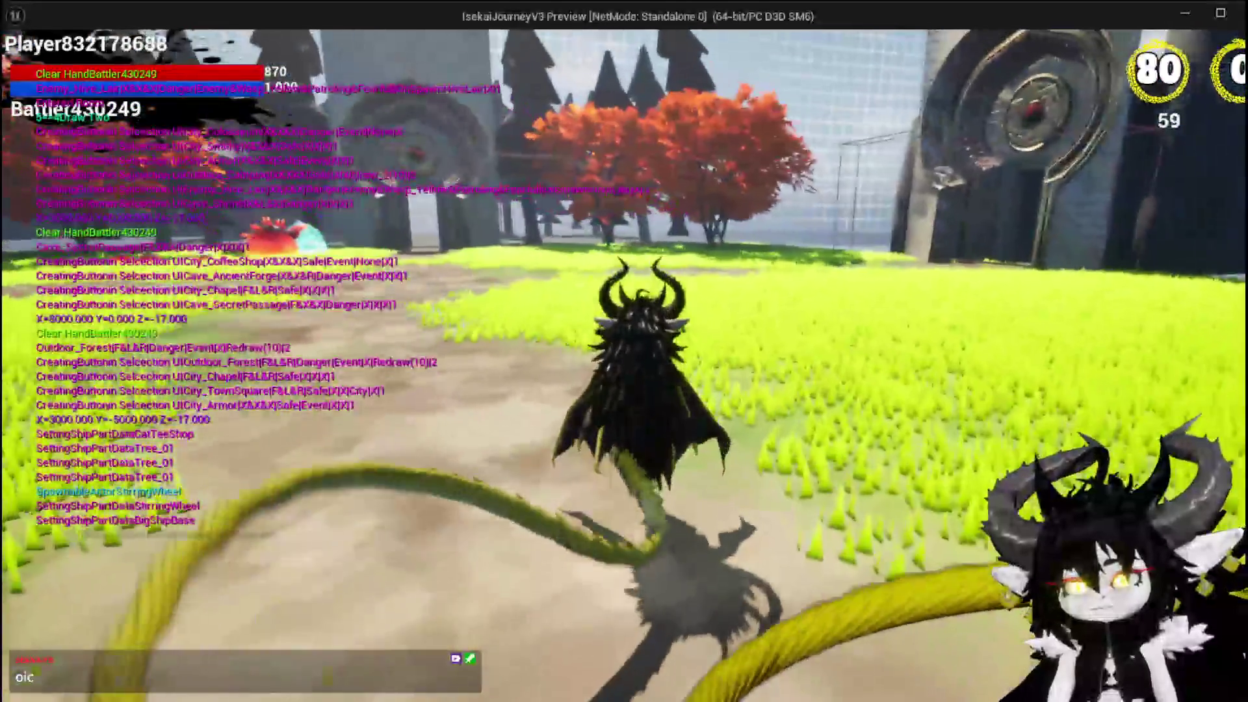
{"action": "key", "text": "Escape"}
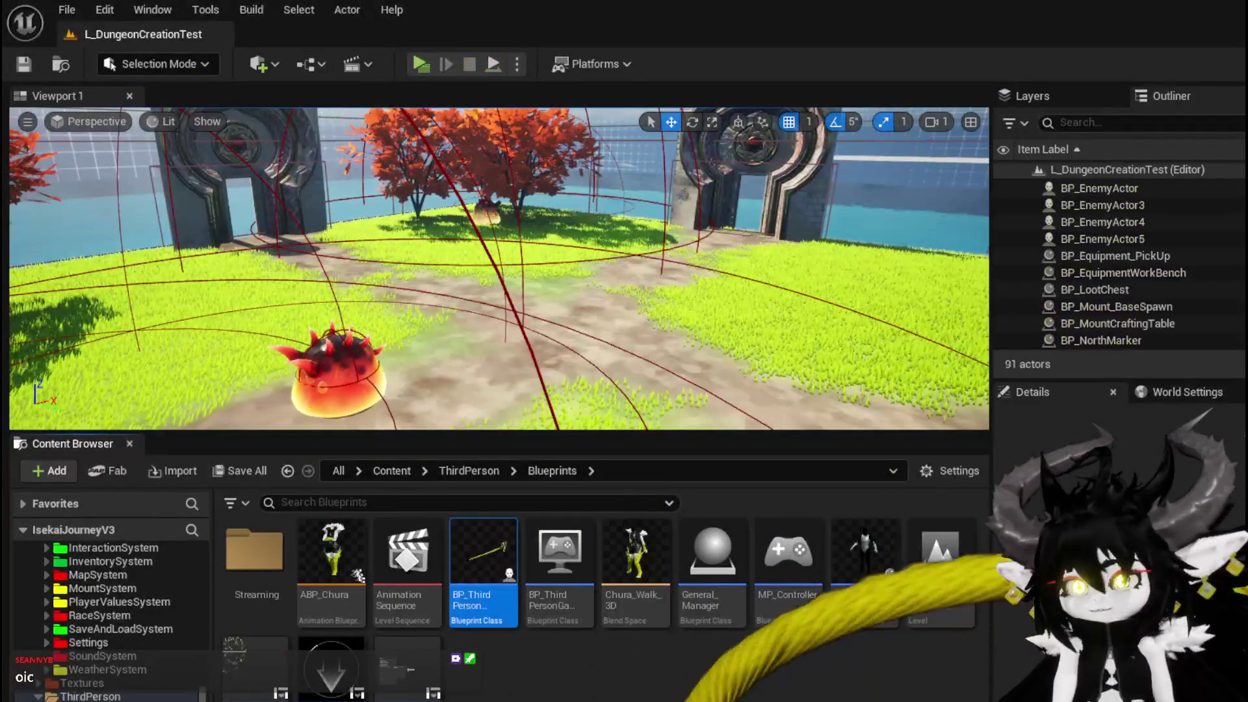
Step: Start a new play test and run the character through the stone gate and back
{"action": "left_click", "coordinate": [421, 64]}
{"action": "key", "text": "w"}
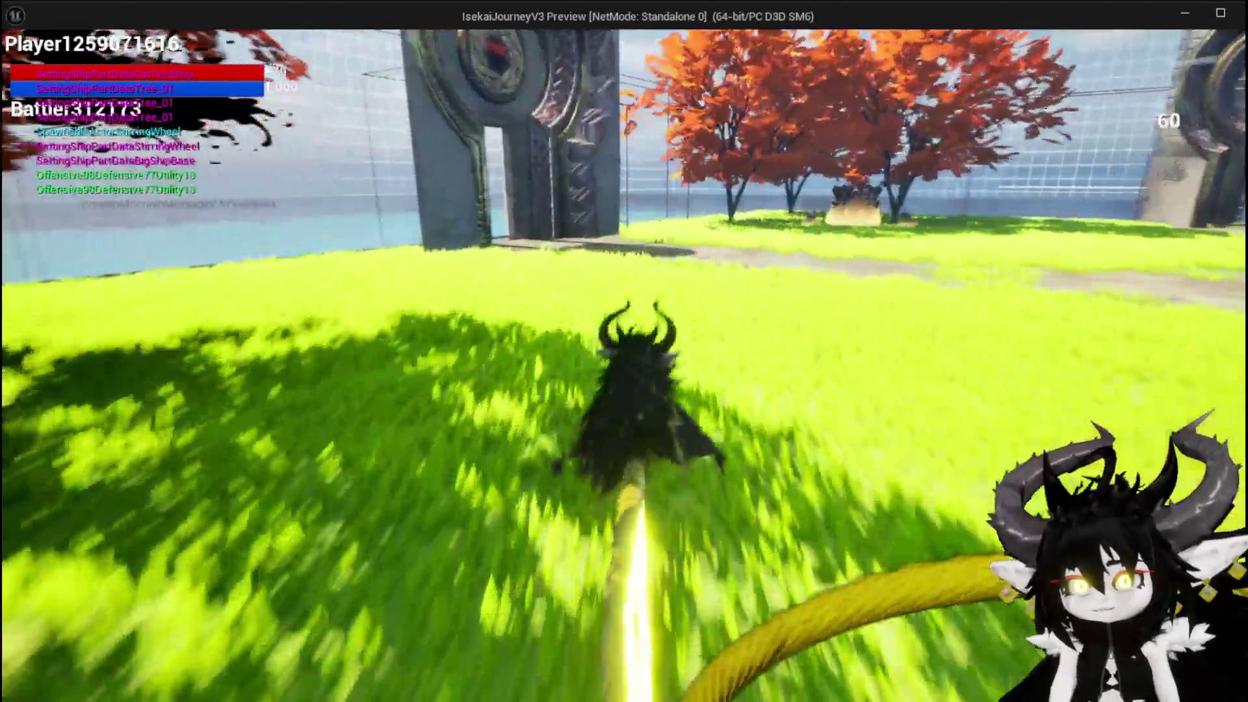
{"action": "key", "text": "w"}
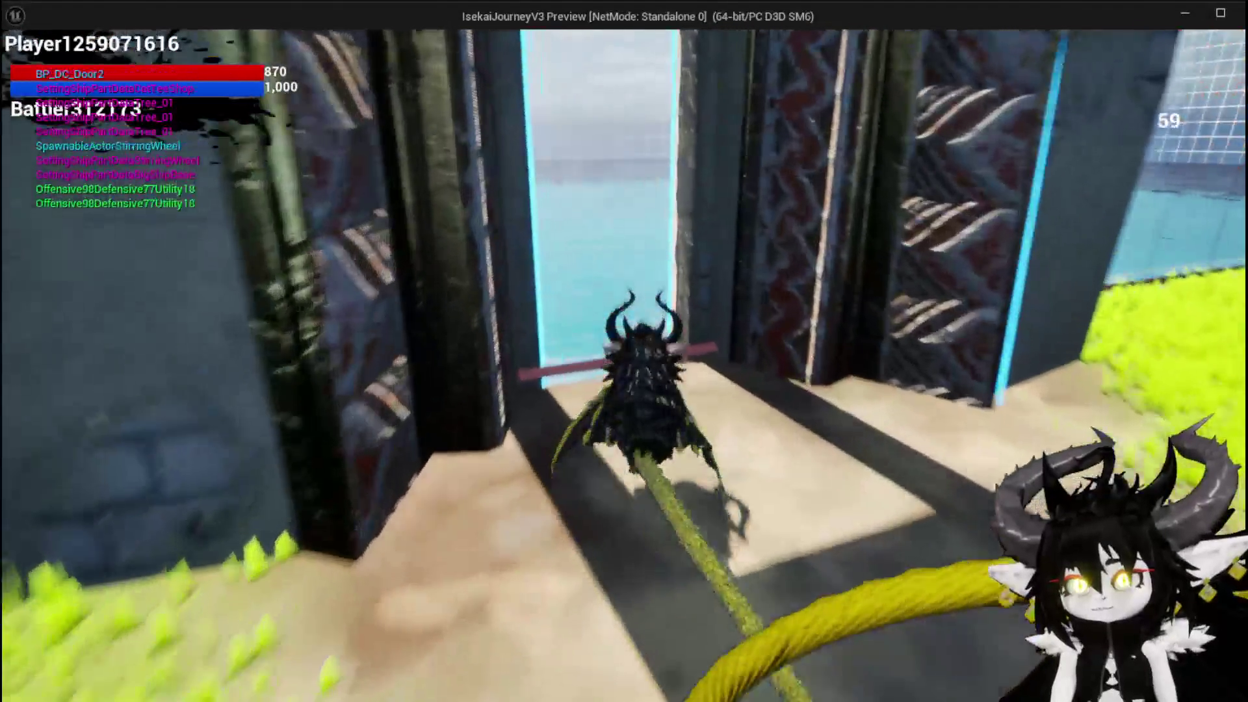
{"action": "key", "text": "w"}
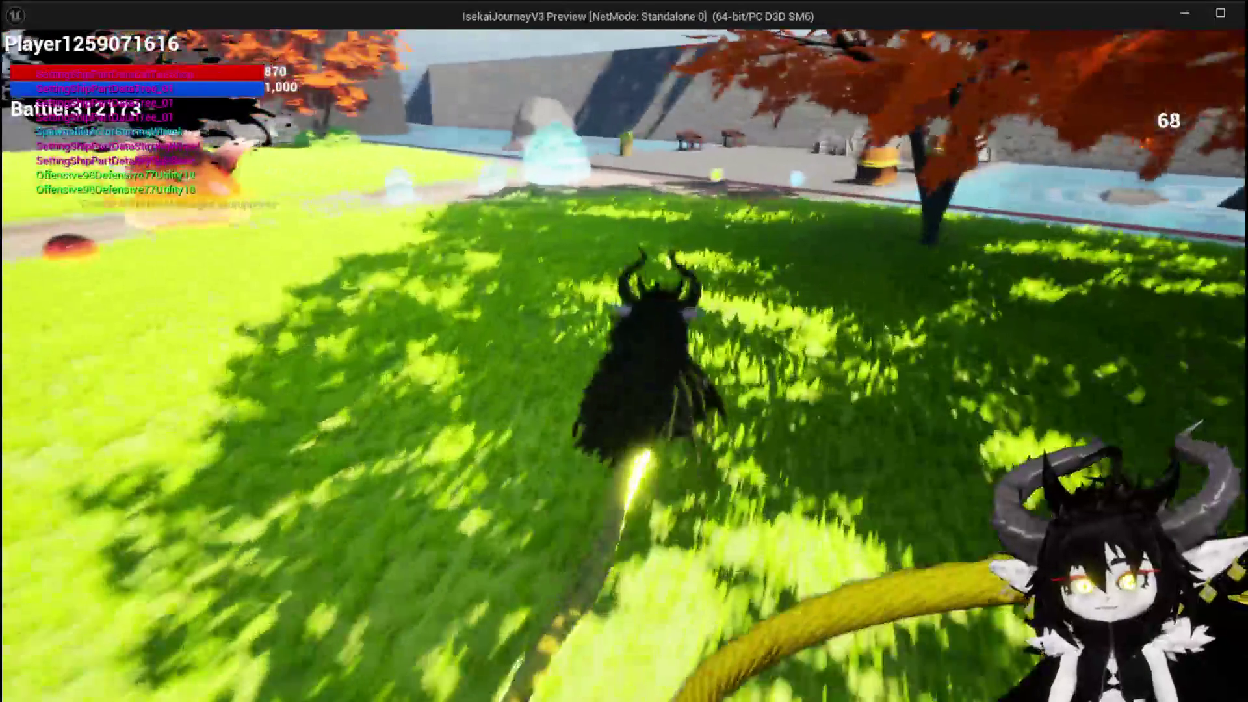
{"action": "key", "text": "w"}
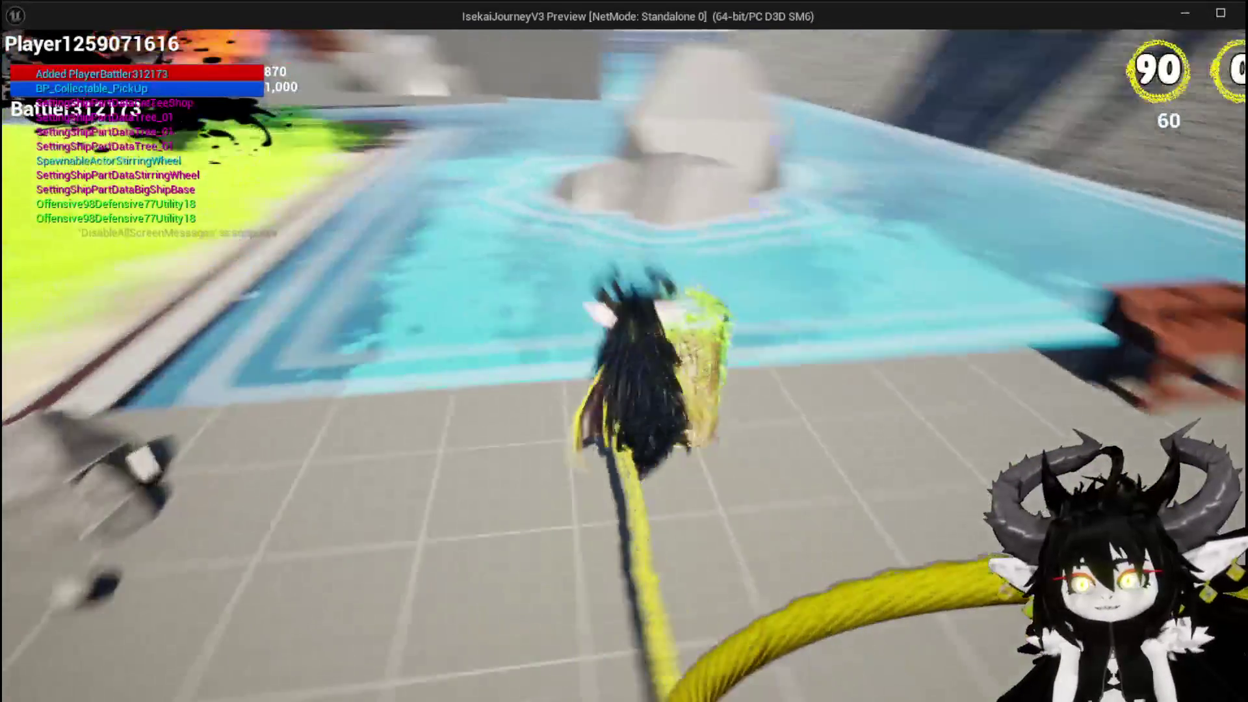
{"action": "key", "text": "w"}
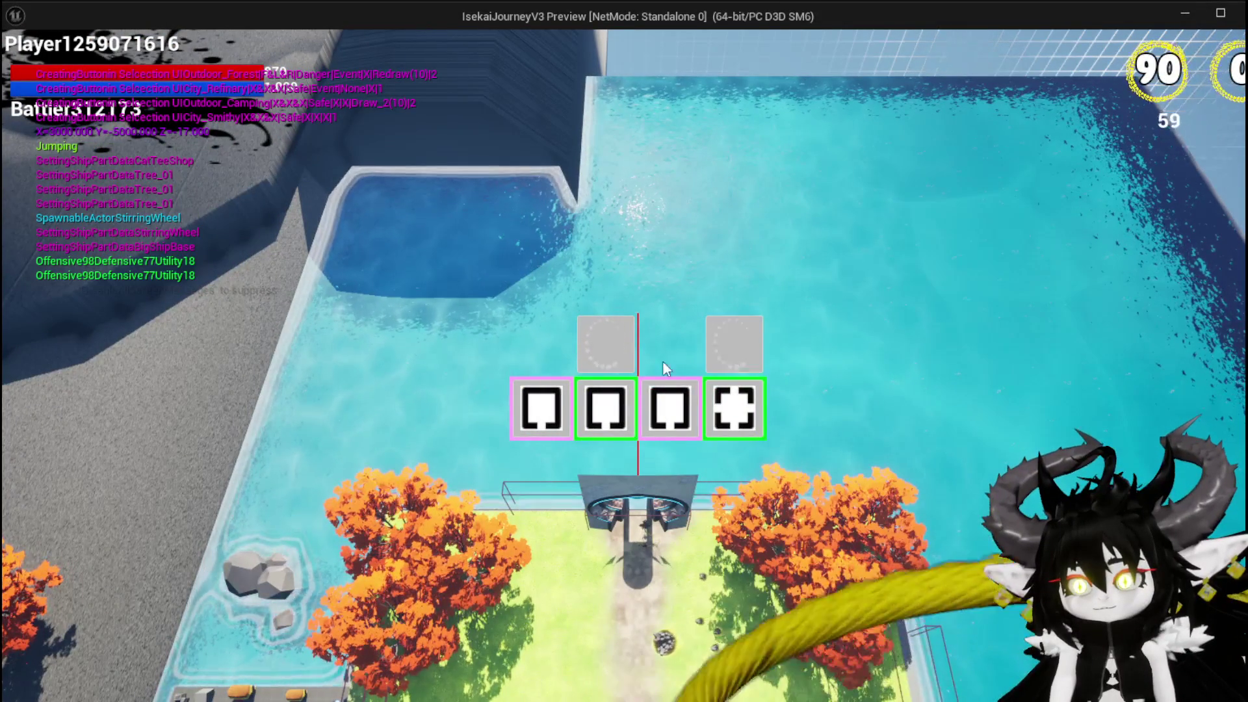
Step: Choose the MarketPlace and Library rooms from the selection cards, then end the session
{"action": "left_click", "coordinate": [595, 360]}
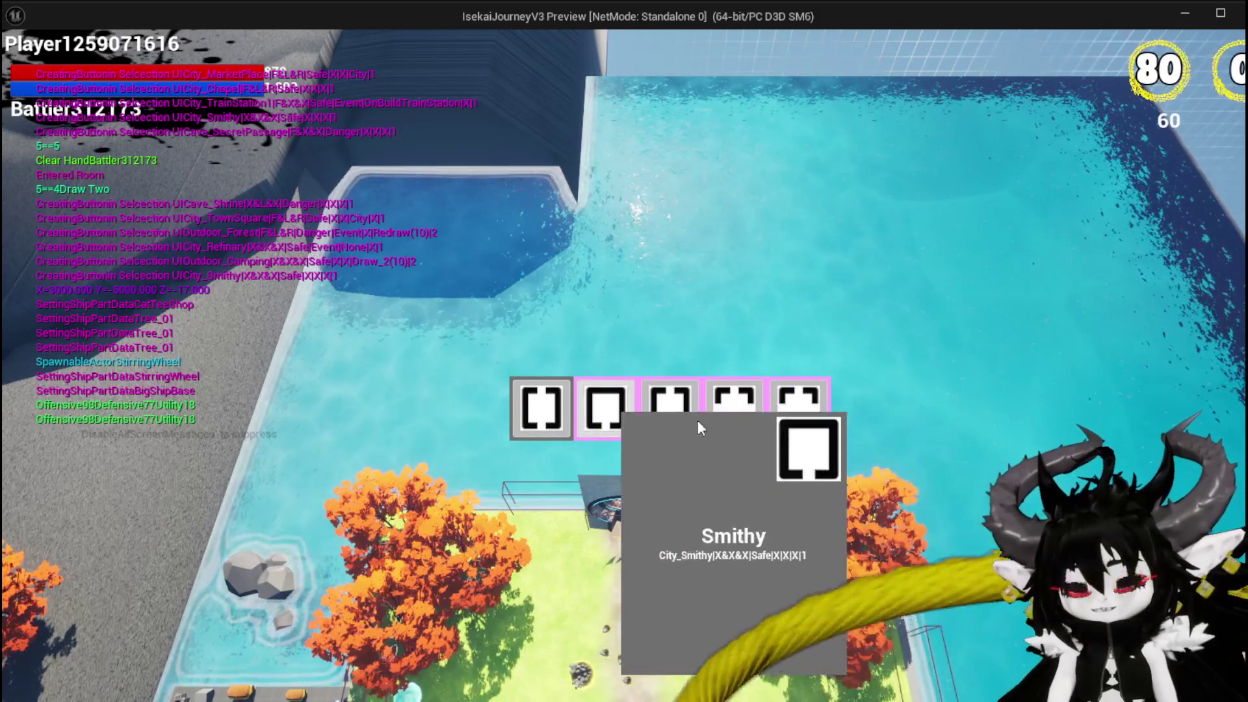
{"action": "left_click", "coordinate": [780, 416]}
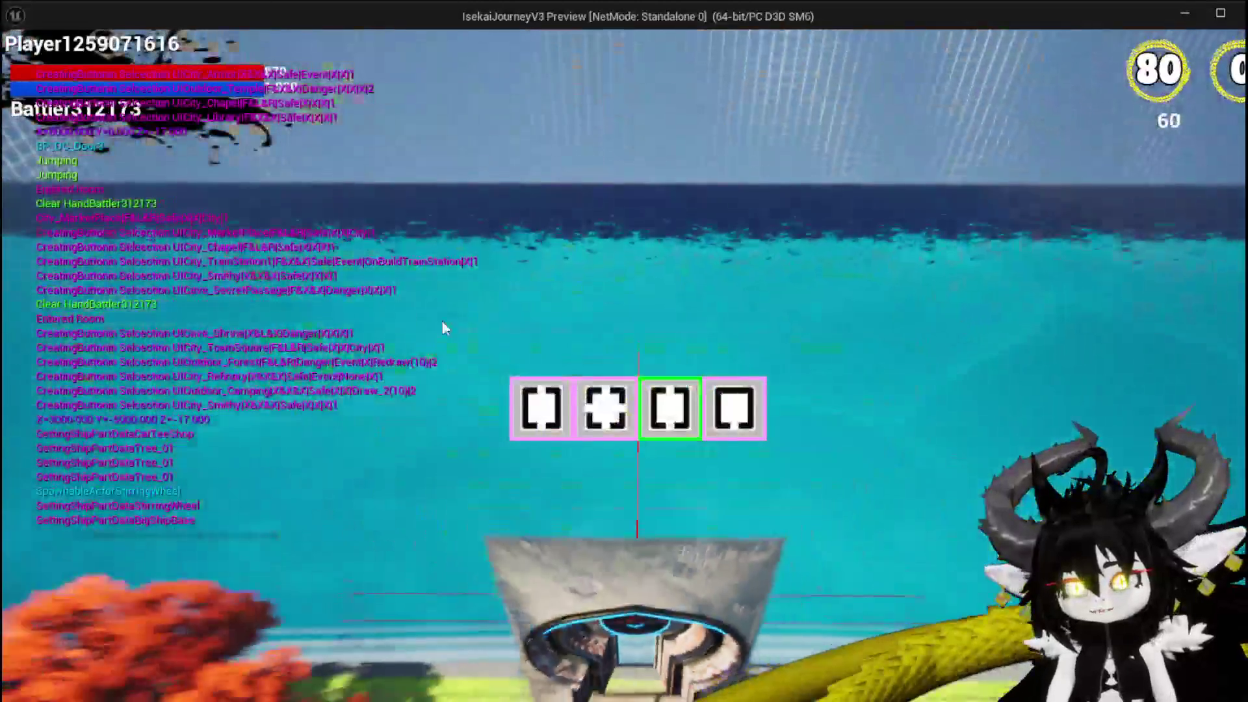
{"action": "mouse_move", "coordinate": [615, 411]}
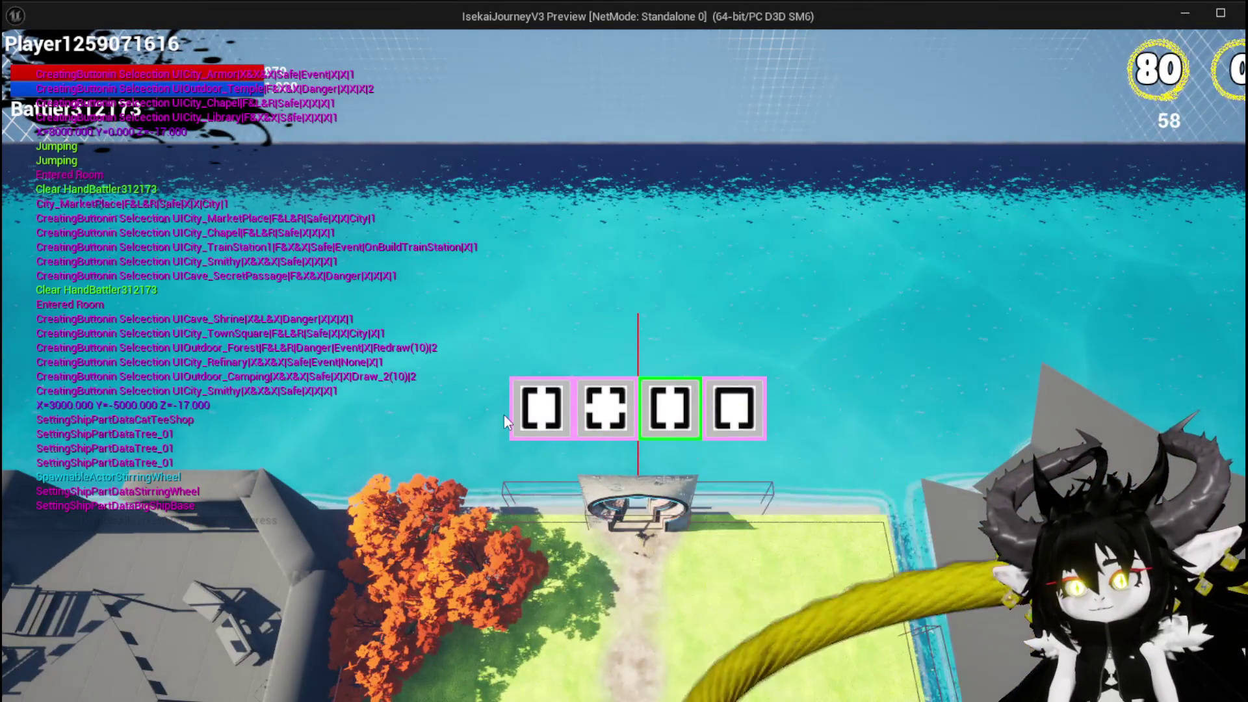
{"action": "mouse_move", "coordinate": [533, 418]}
{"action": "left_click", "coordinate": [567, 404]}
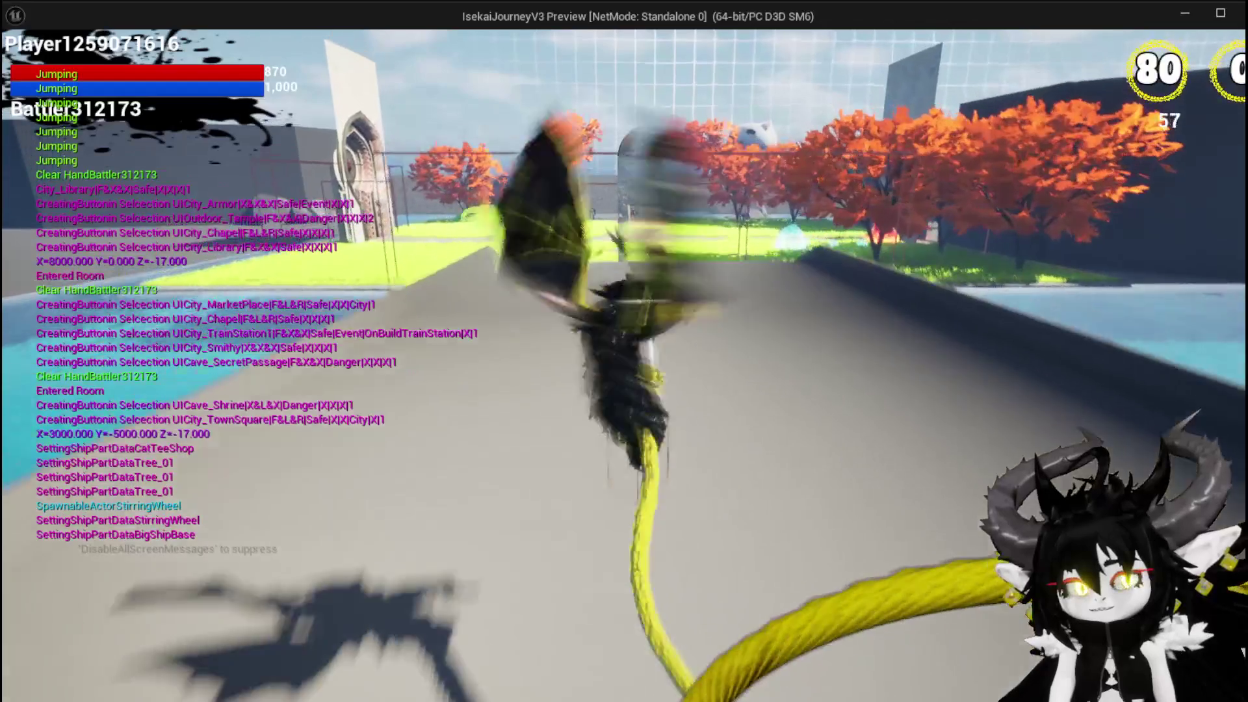
{"action": "key", "text": "Escape"}
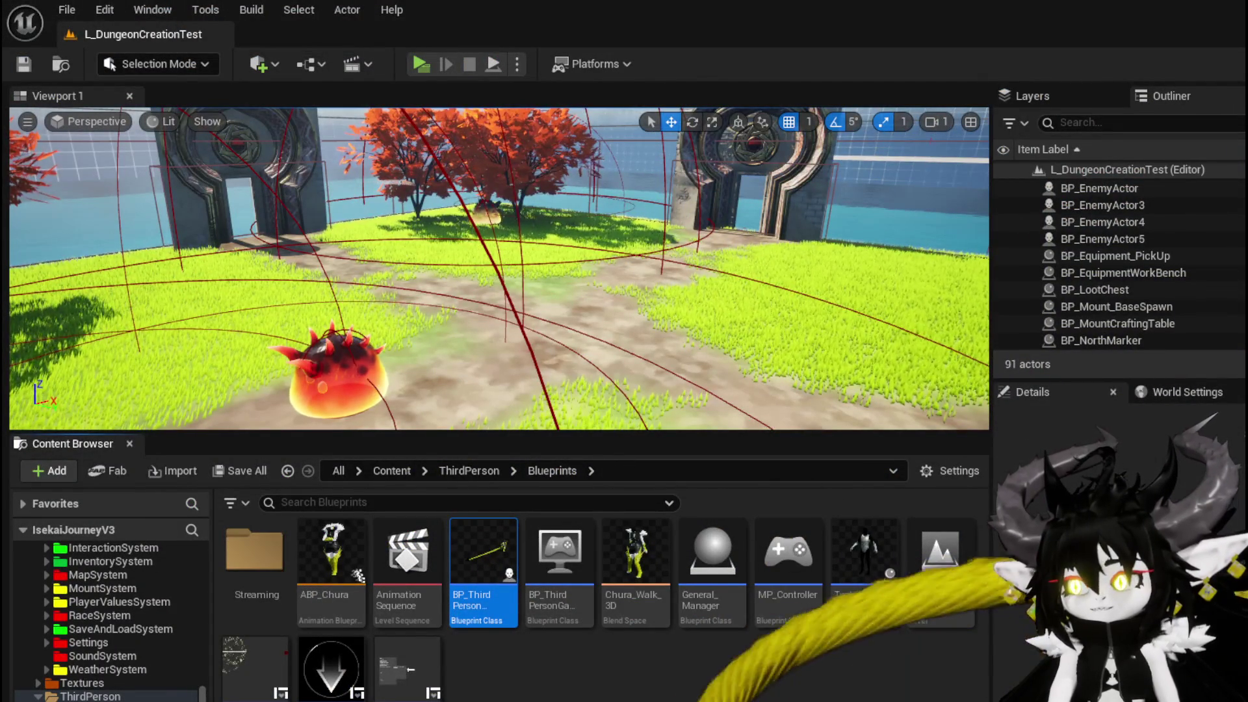
Step: Save the character blueprint, then move Spawn Door up and right in the BuildDoor graph
{"action": "key", "text": "alt+Tab"}
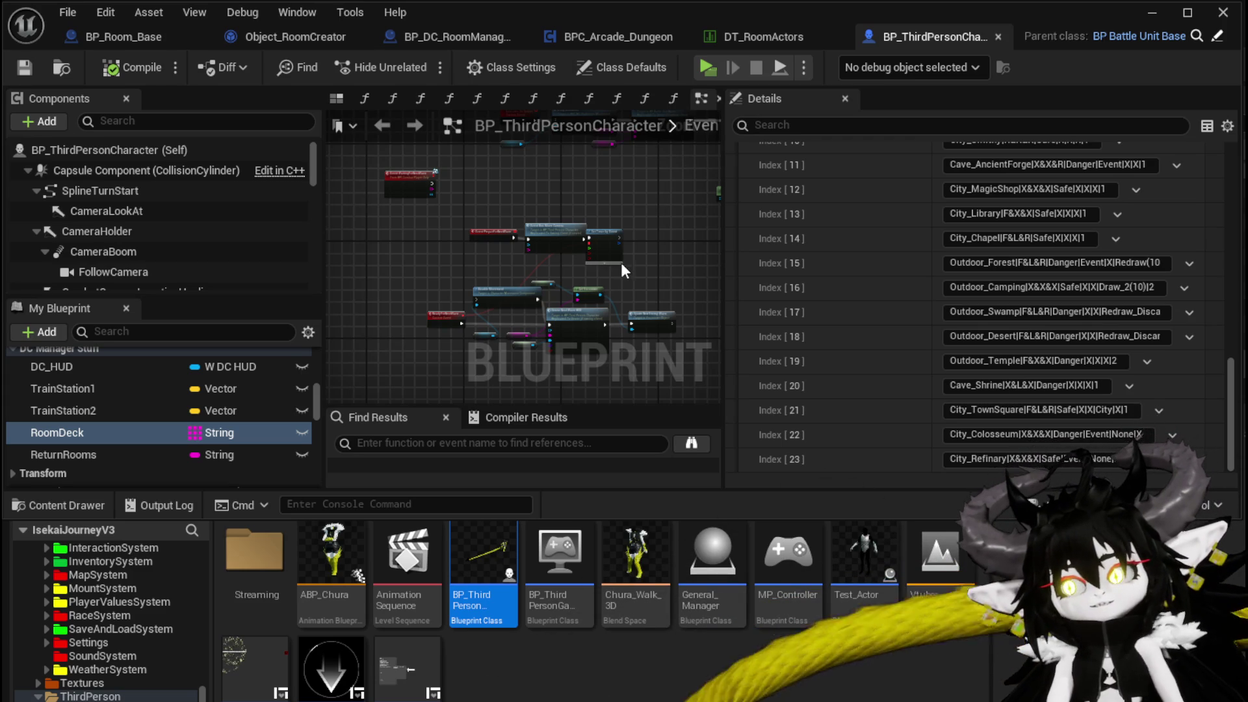
{"action": "left_click", "coordinate": [24, 67]}
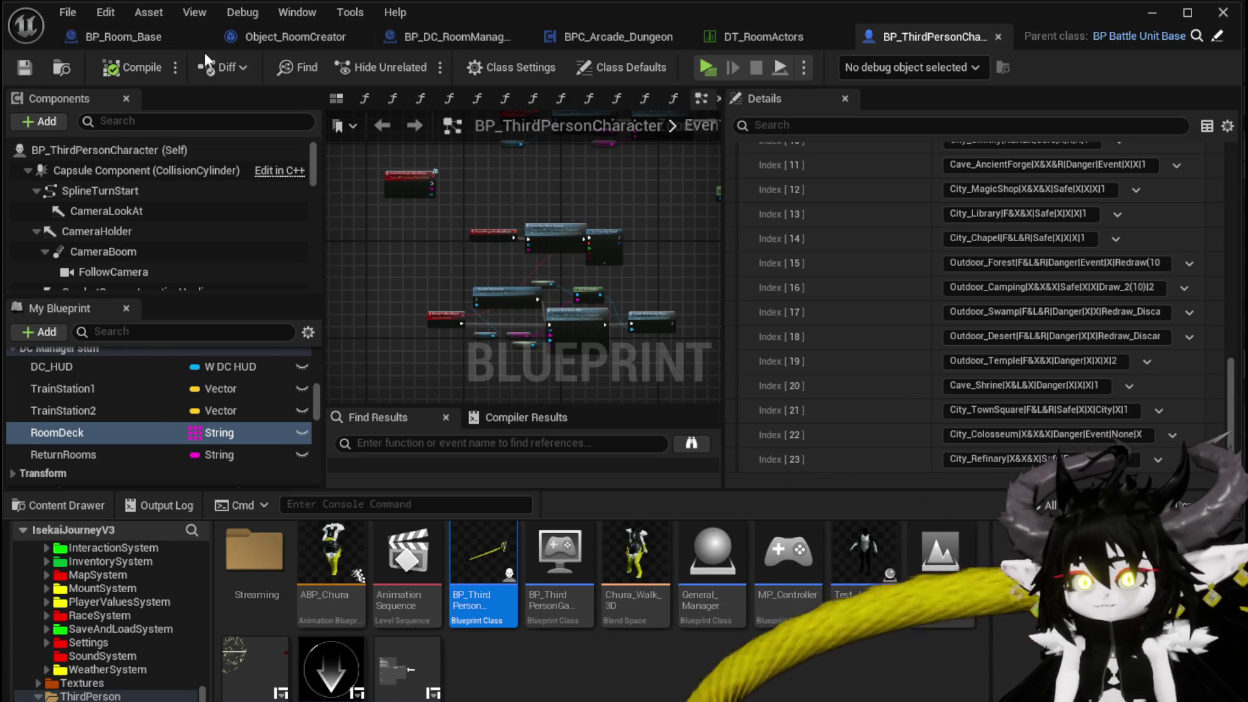
{"action": "left_click", "coordinate": [296, 38]}
{"action": "left_click_drag", "start_coordinate": [521, 241], "coordinate": [490, 201]}
{"action": "mouse_move", "coordinate": [574, 208]}
{"action": "left_mouse_down"}
{"action": "mouse_move", "coordinate": [553, 181]}
{"action": "mouse_move", "coordinate": [655, 187]}
{"action": "left_mouse_up"}
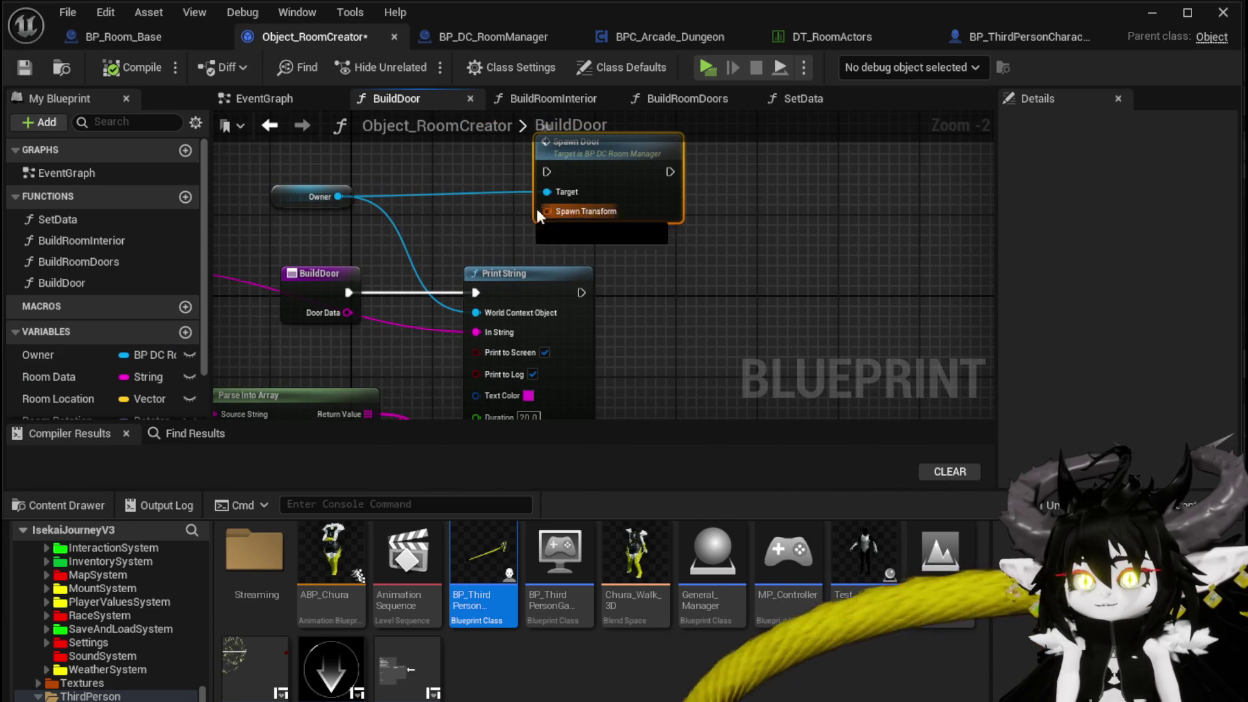
Step: Open the SpawnDoor function in BP_DC_RoomManager and select its two SET nodes
{"action": "left_click_drag", "start_coordinate": [550, 210], "coordinate": [547, 215]}
{"action": "key", "text": "Escape"}
{"action": "left_click_drag", "start_coordinate": [472, 247], "coordinate": [528, 235]}
{"action": "double_click", "coordinate": [599, 191]}
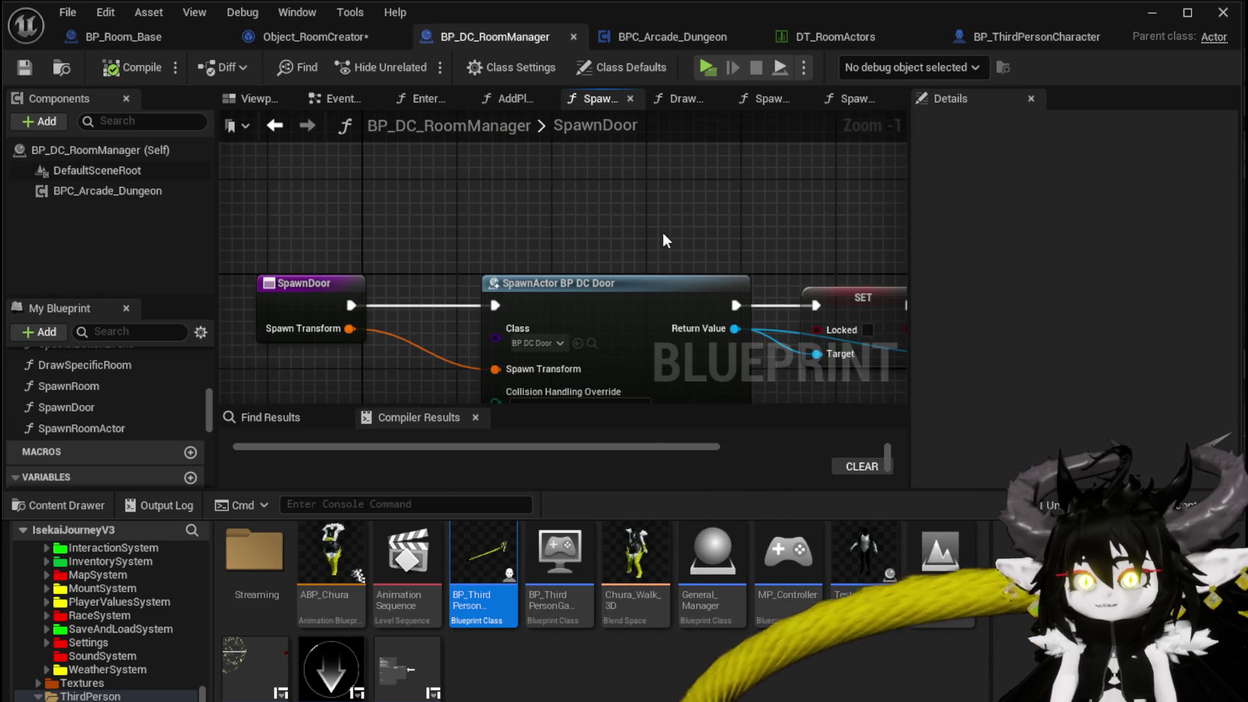
{"action": "left_click_drag", "start_coordinate": [608, 190], "coordinate": [628, 204]}
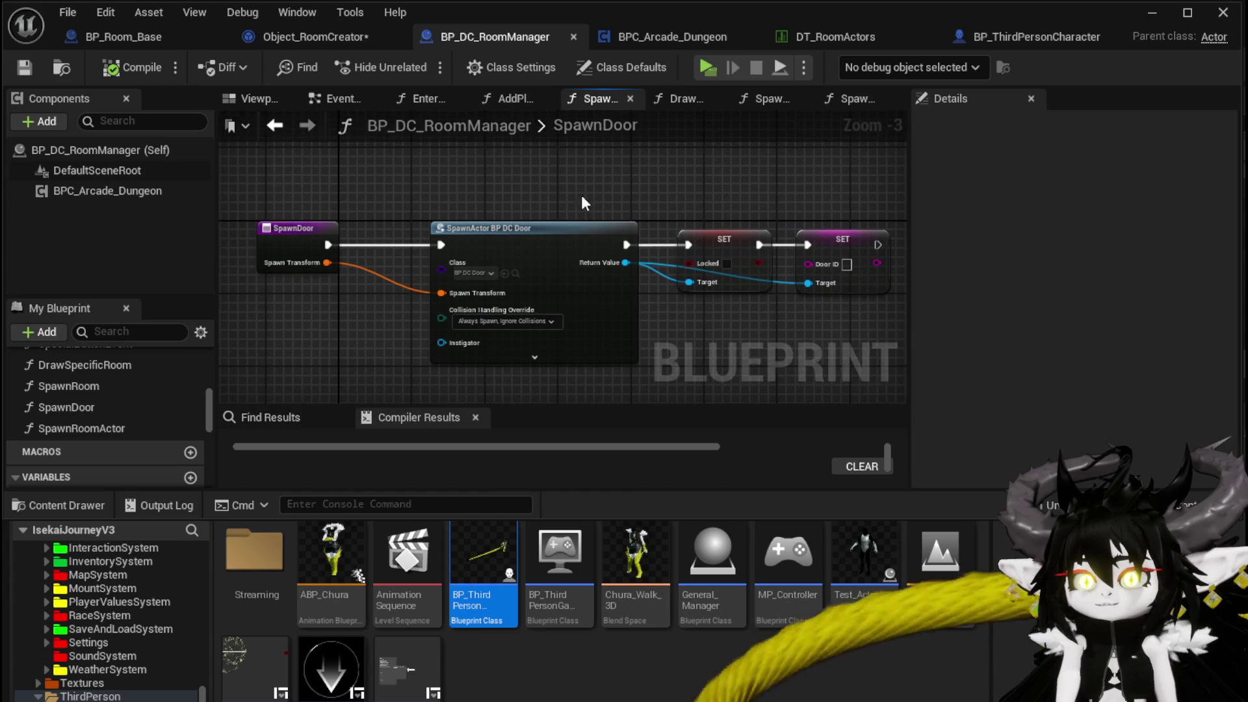
{"action": "left_click_drag", "start_coordinate": [820, 329], "coordinate": [809, 323]}
{"action": "left_click", "coordinate": [794, 316]}
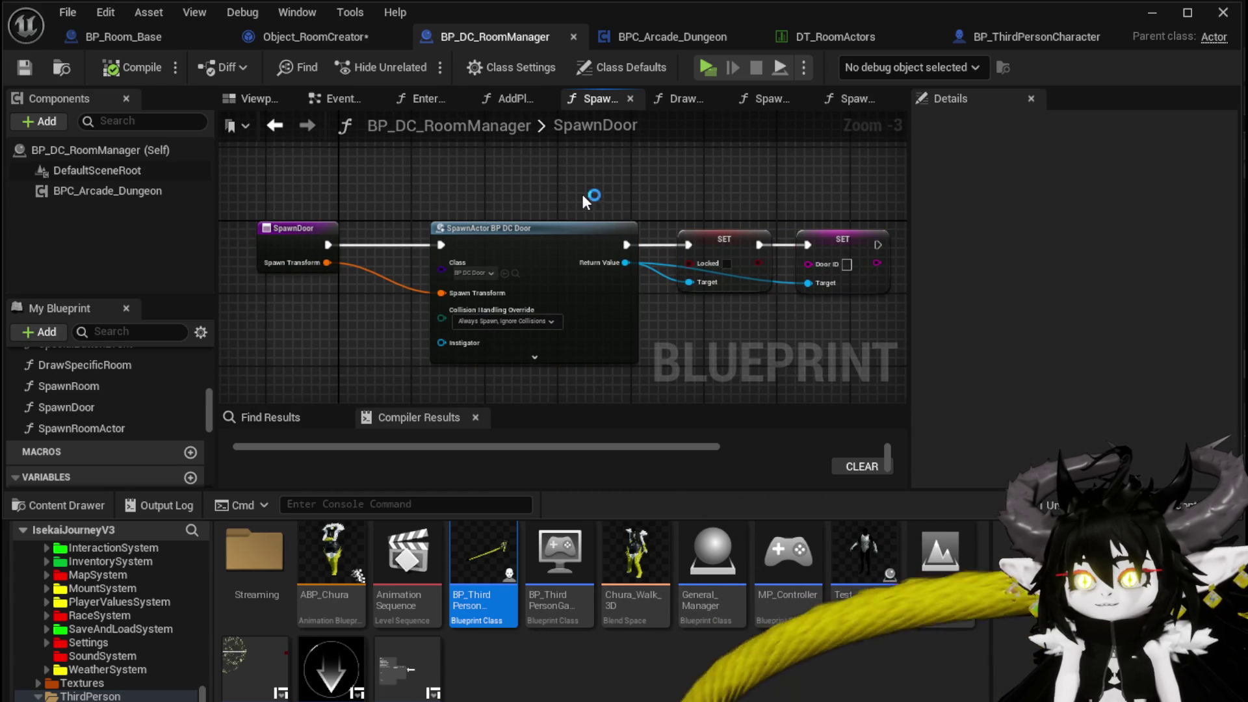
{"action": "mouse_move", "coordinate": [665, 197]}
{"action": "left_mouse_down"}
{"action": "mouse_move", "coordinate": [956, 334]}
{"action": "mouse_move", "coordinate": [617, 334]}
{"action": "mouse_move", "coordinate": [696, 329]}
{"action": "left_mouse_up"}
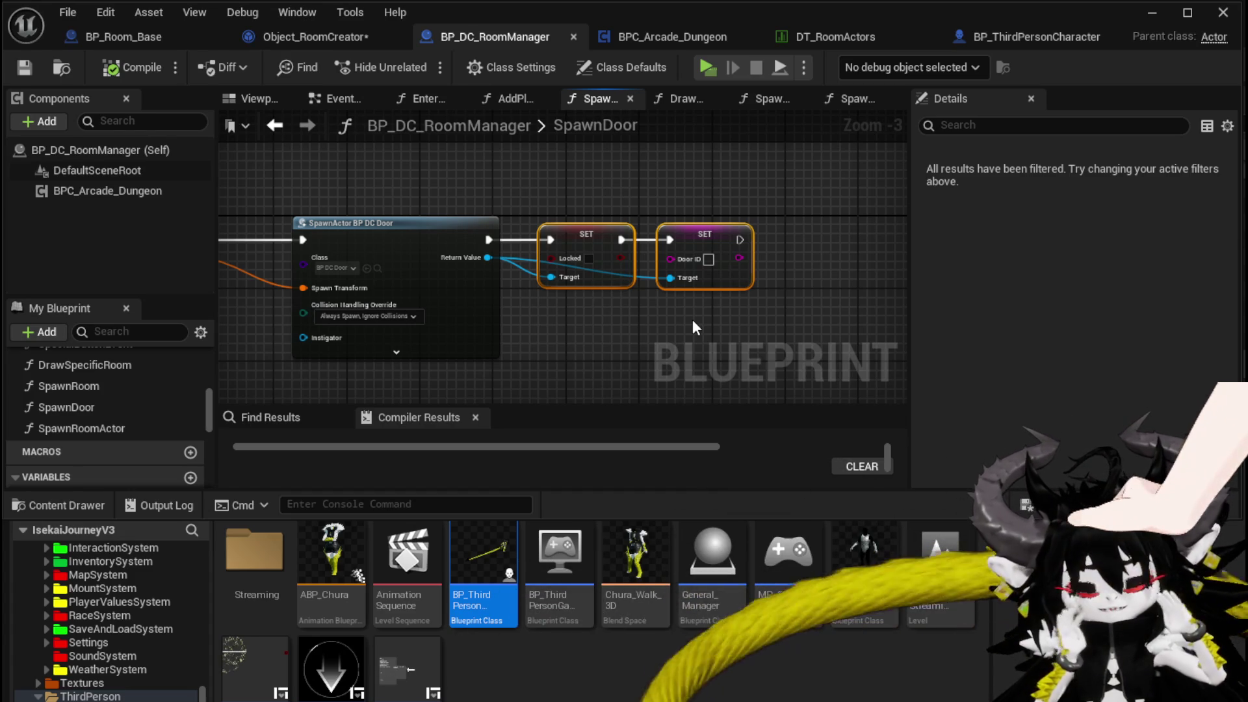
Step: Save BP_DC_RoomManager and Object_RoomCreator, review the BuildDoor graph, and return to the level
{"action": "left_click", "coordinate": [17, 72]}
{"action": "left_click", "coordinate": [317, 36]}
{"action": "left_click", "coordinate": [24, 68]}
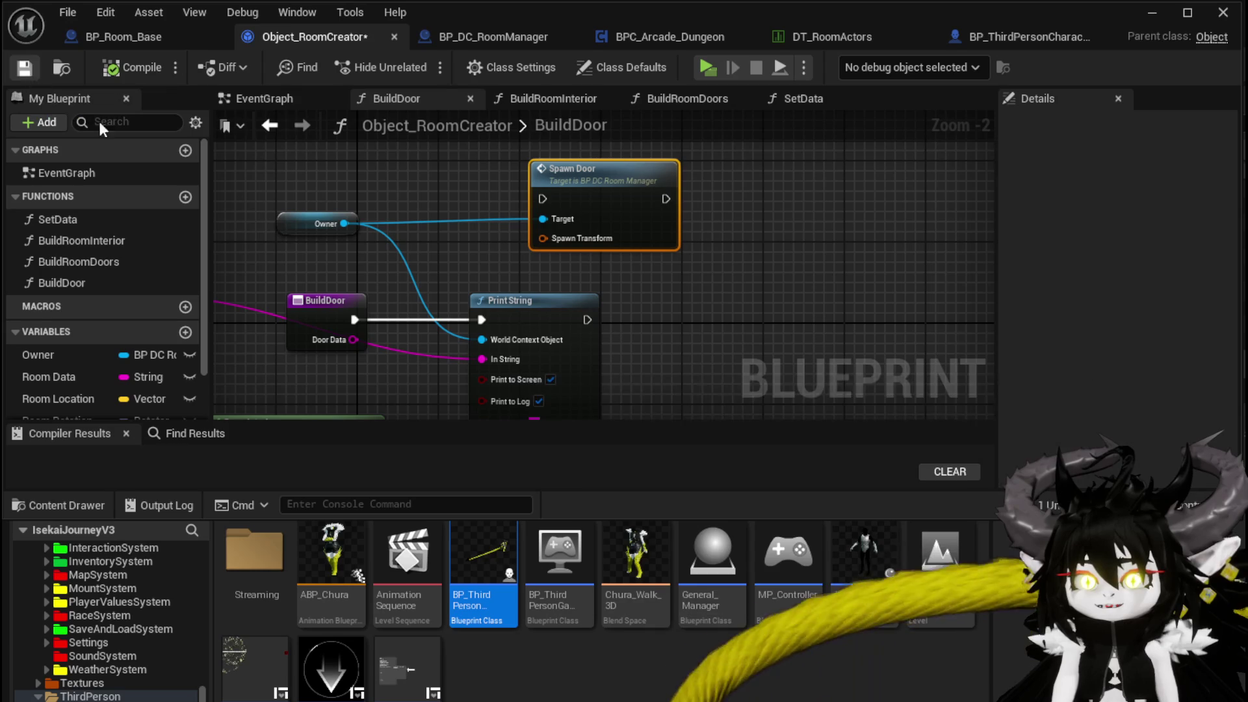
{"action": "left_click_drag", "start_coordinate": [467, 291], "coordinate": [511, 260]}
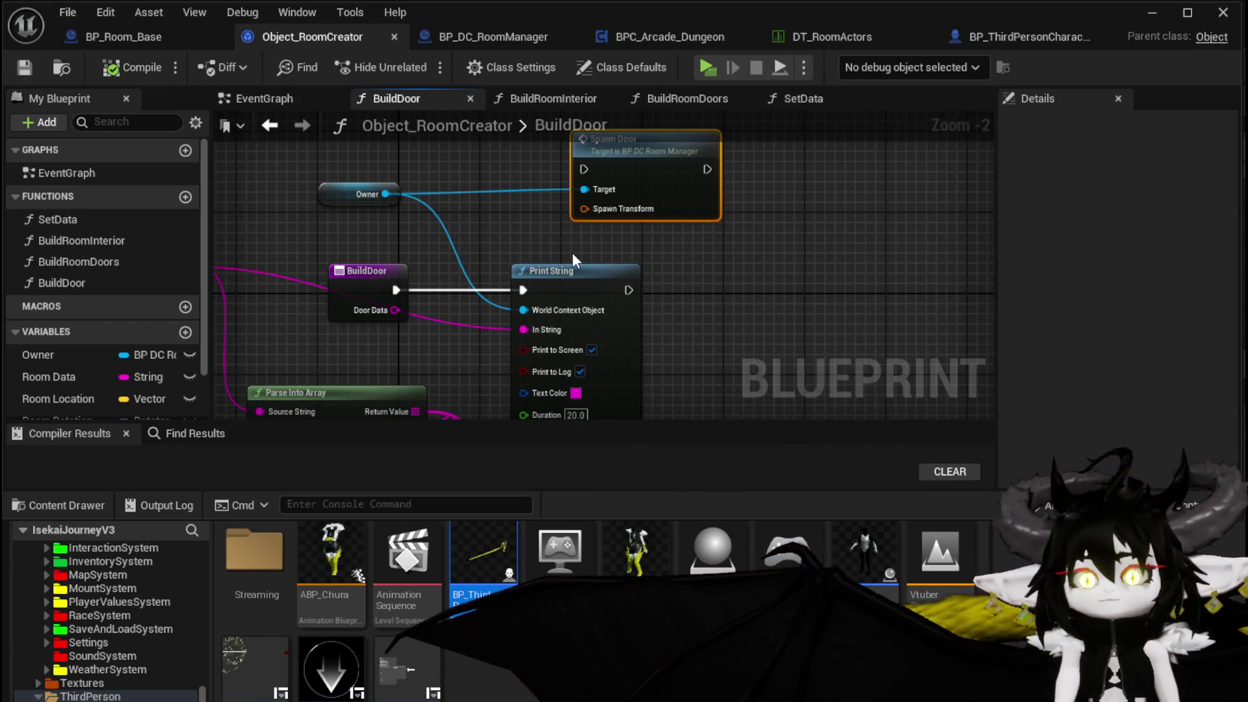
{"action": "left_click_drag", "start_coordinate": [589, 229], "coordinate": [608, 226]}
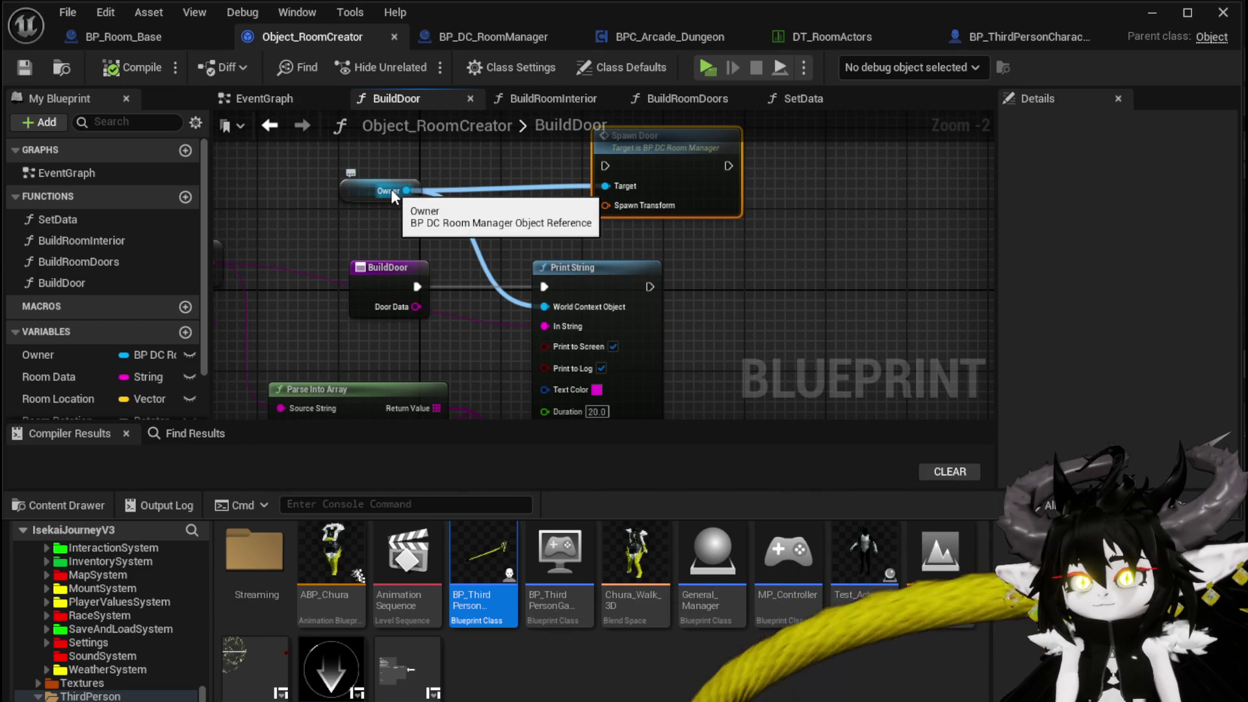
{"action": "mouse_move", "coordinate": [497, 326]}
{"action": "left_mouse_down"}
{"action": "mouse_move", "coordinate": [742, 287]}
{"action": "mouse_move", "coordinate": [813, 297]}
{"action": "mouse_move", "coordinate": [758, 338]}
{"action": "mouse_move", "coordinate": [640, 342]}
{"action": "left_mouse_up"}
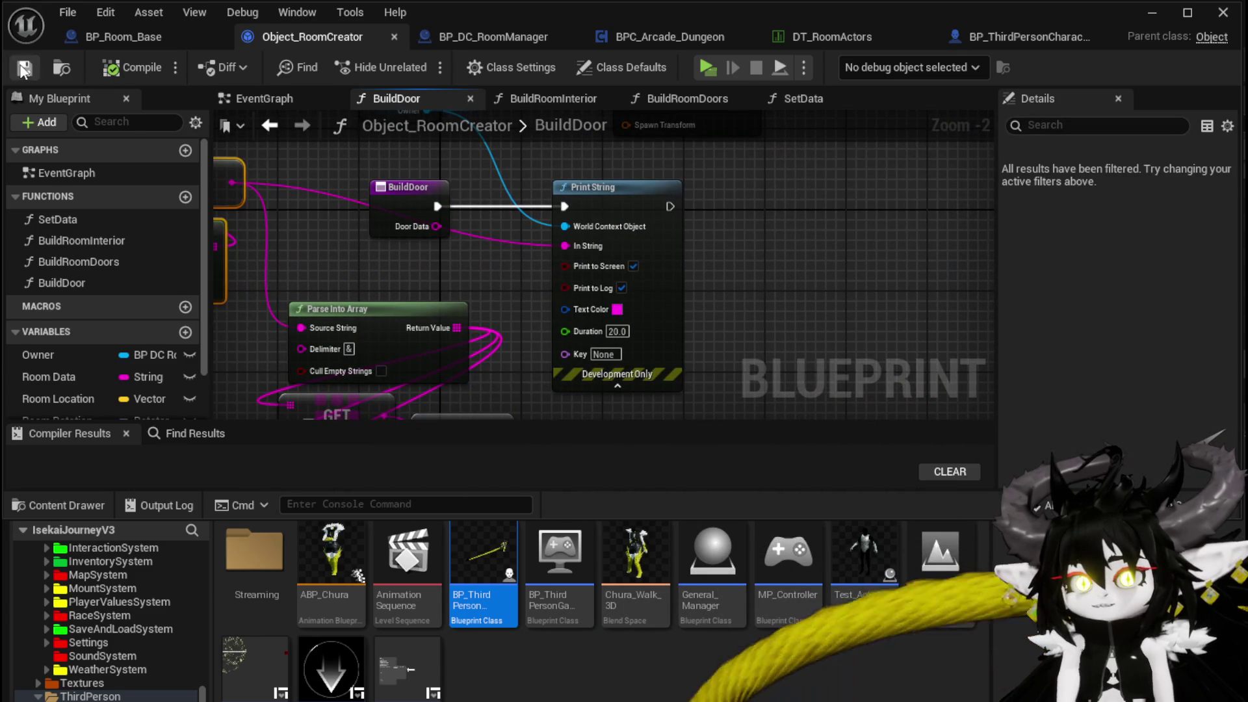
{"action": "left_click", "coordinate": [1157, 13]}
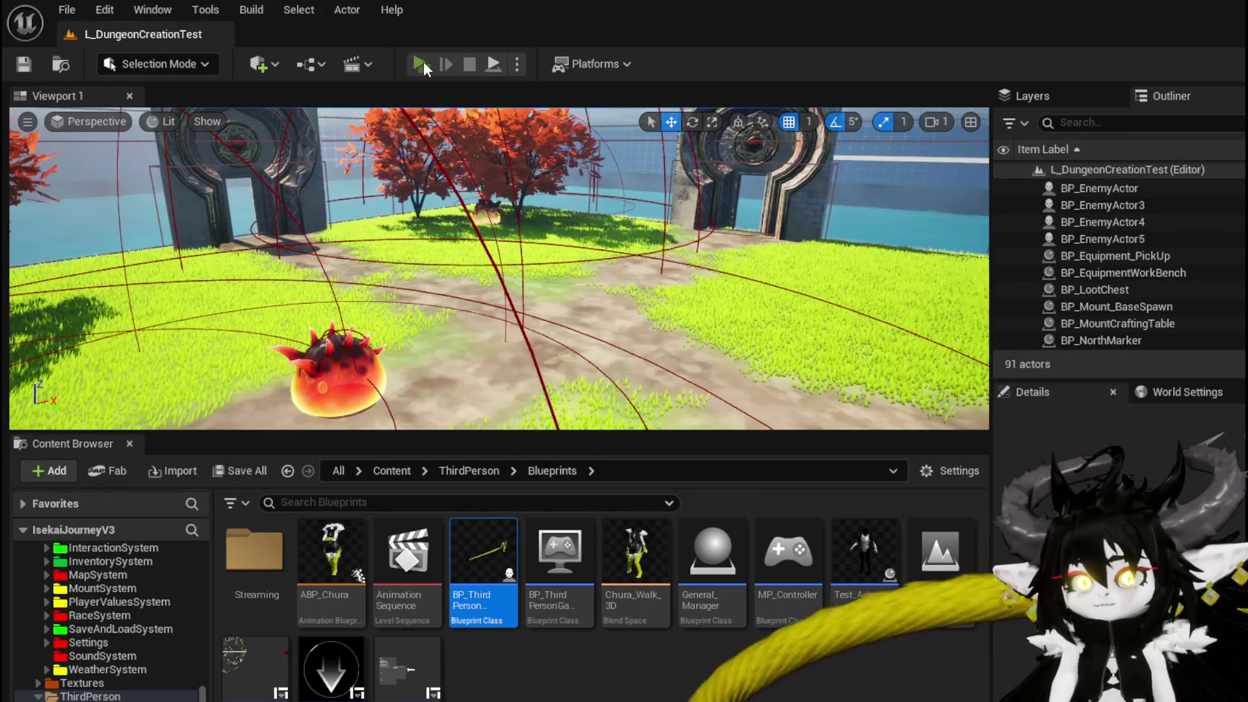
Step: Play-test the level, pick the Forest room, walk into the doorway, then stop playing
{"action": "left_click", "coordinate": [421, 63]}
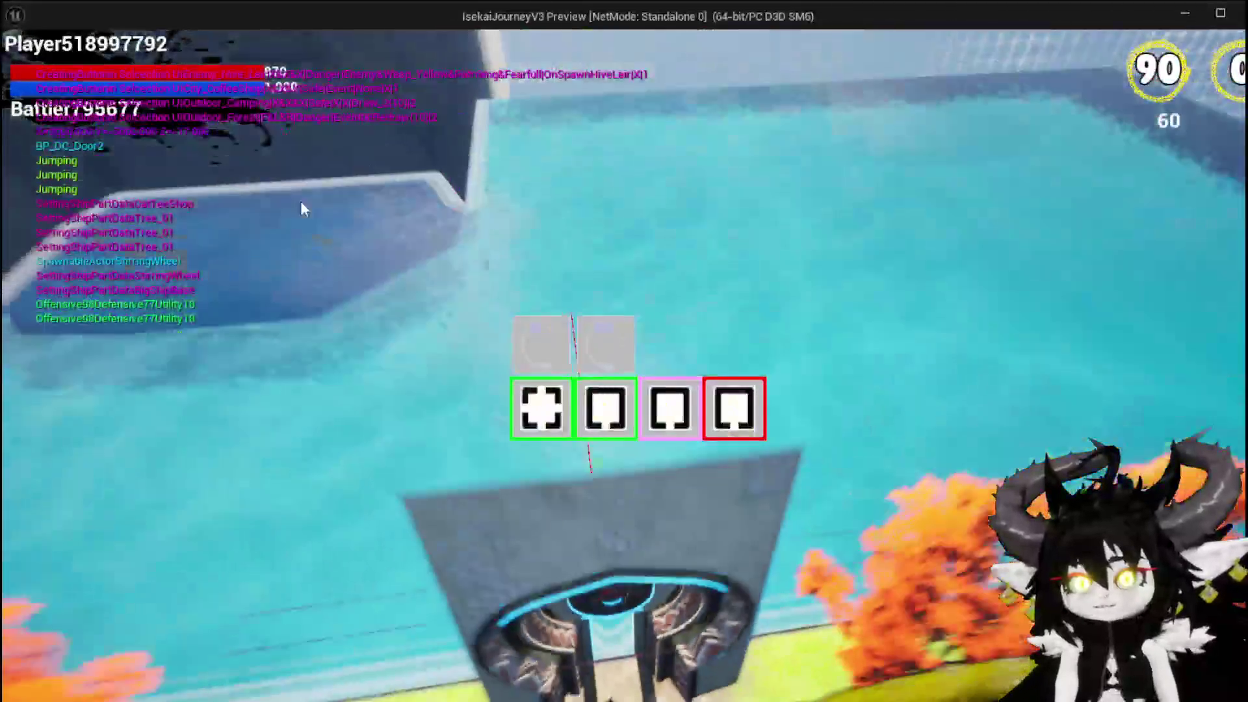
{"action": "mouse_move", "coordinate": [544, 381]}
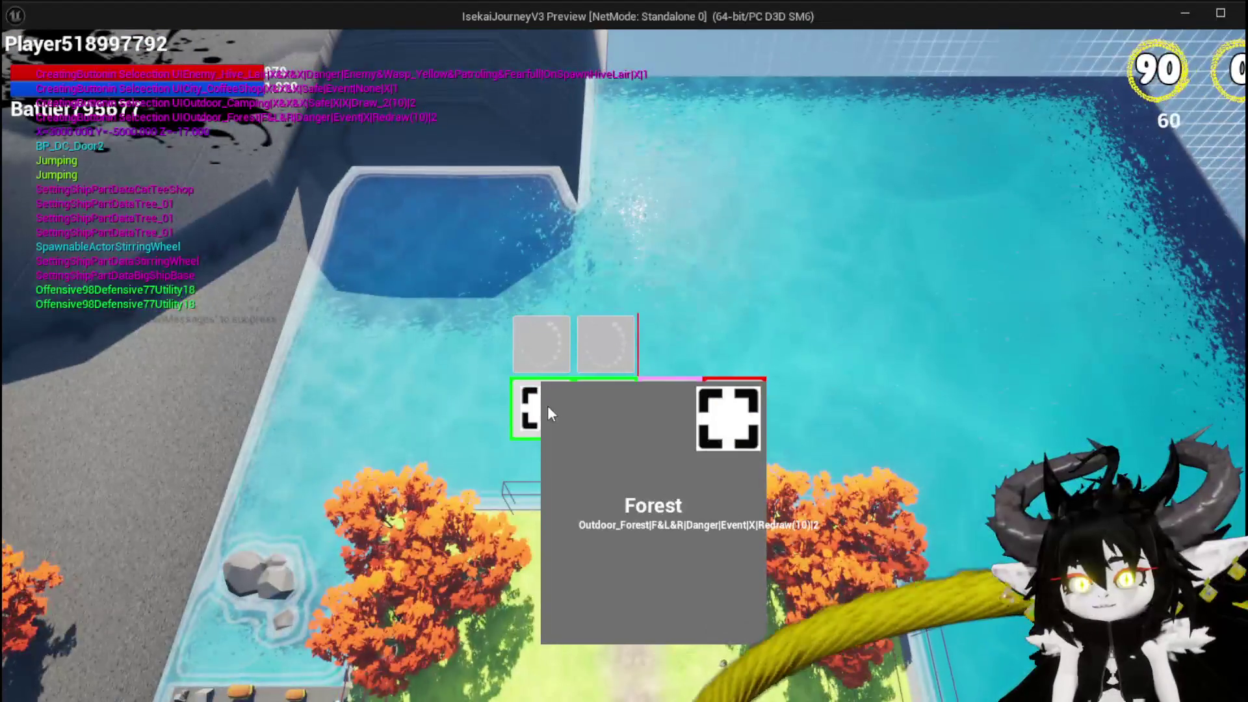
{"action": "left_click", "coordinate": [548, 407]}
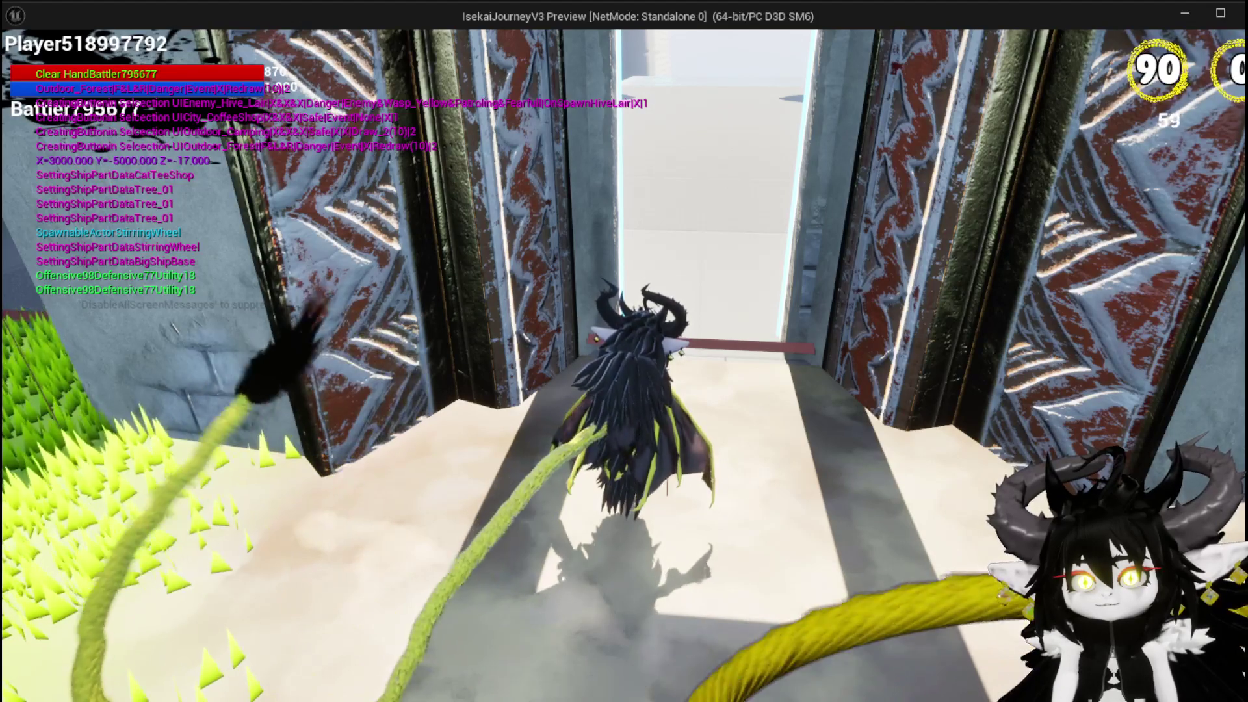
{"action": "key", "text": "w"}
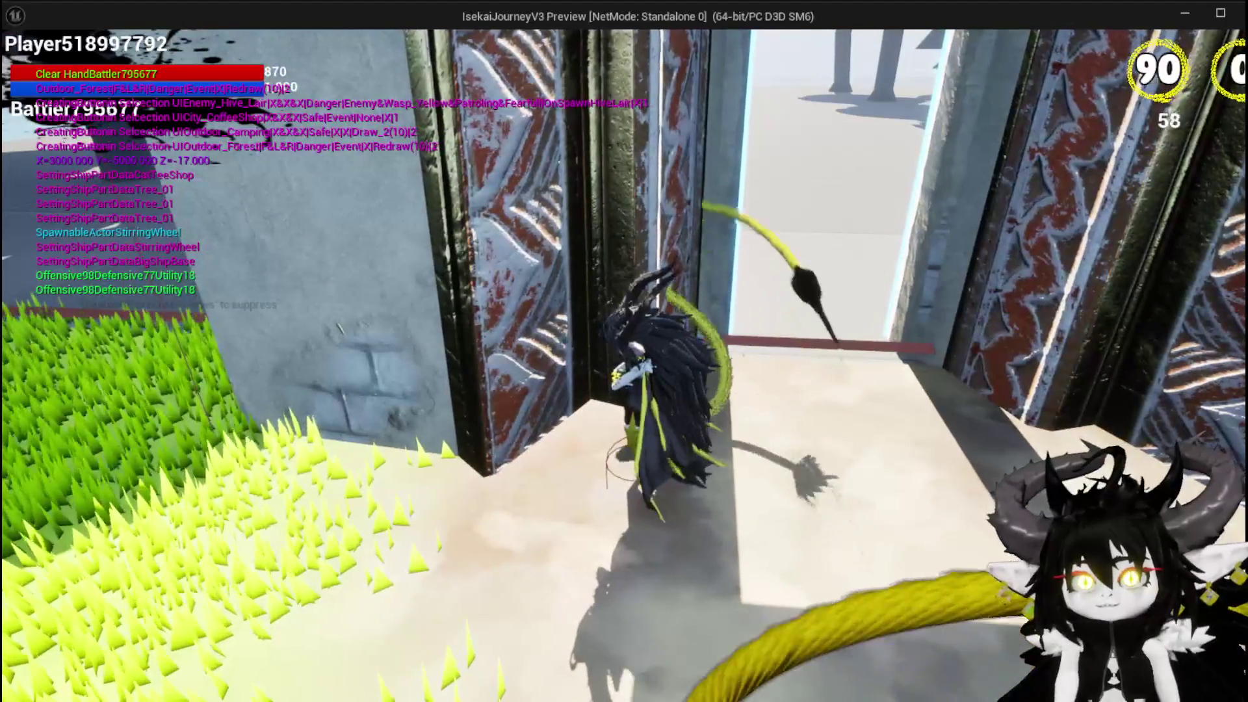
{"action": "key", "text": "w"}
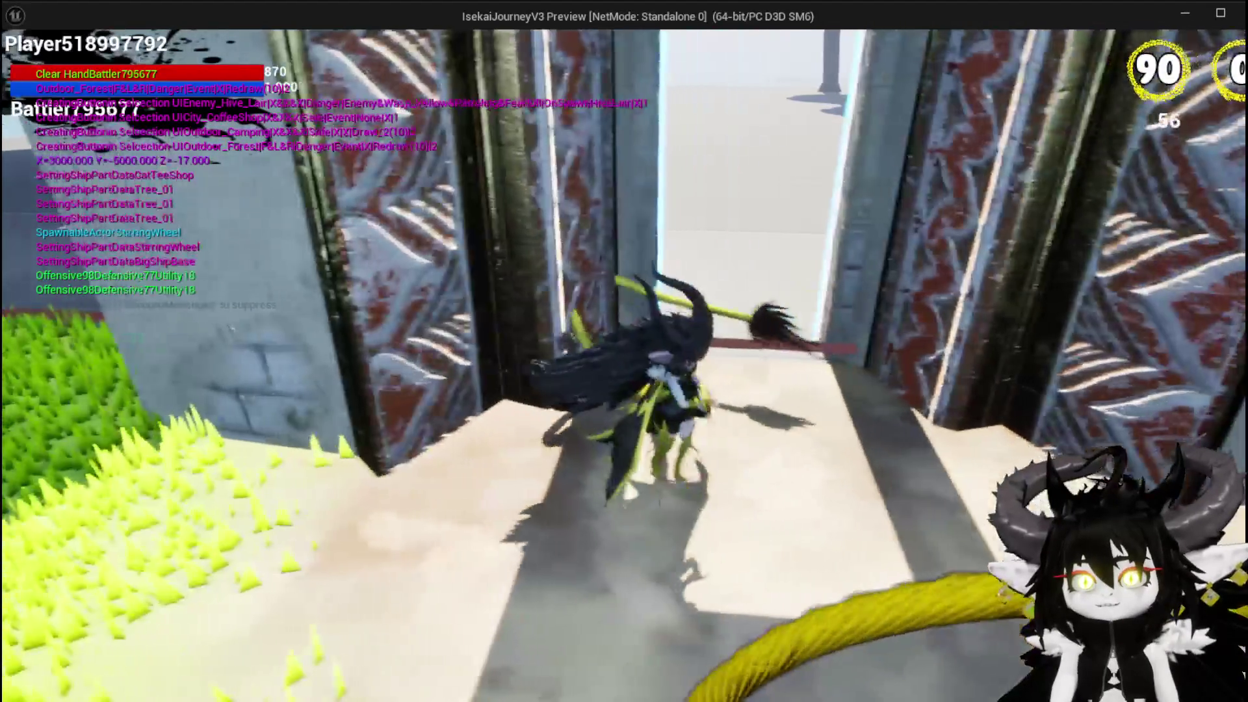
{"action": "key", "text": "Escape"}
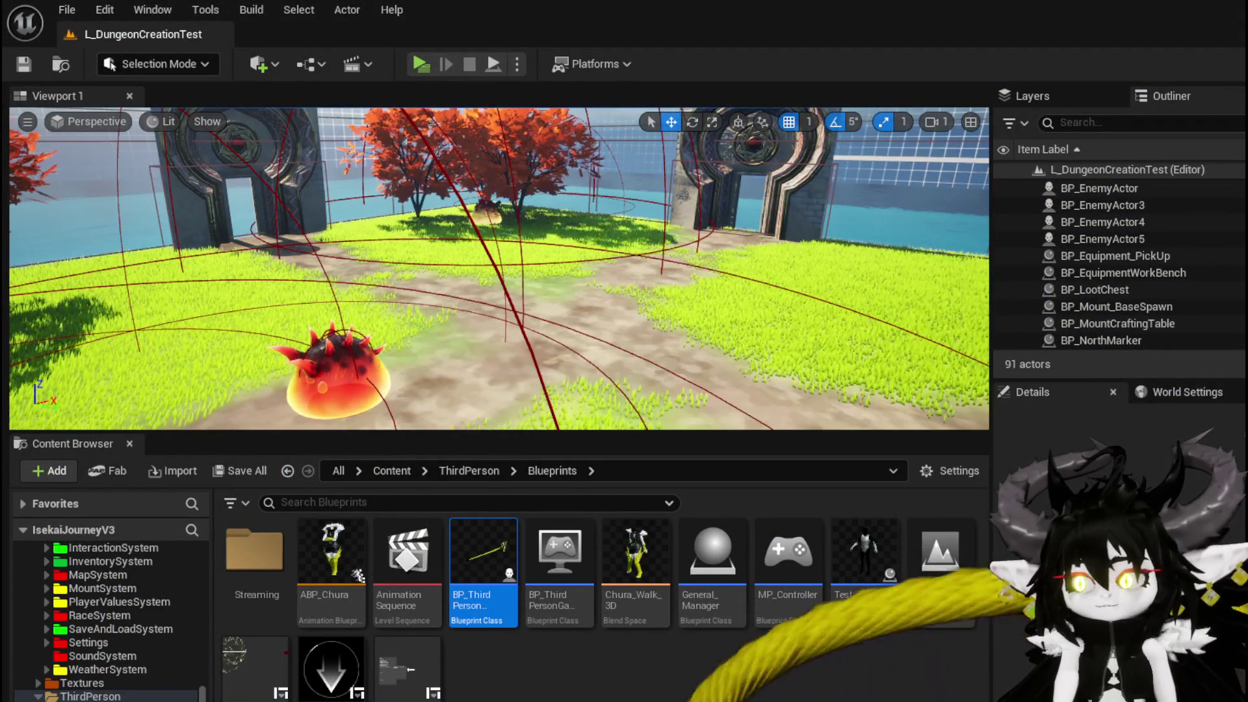
Step: In BuildDoor's graph, set the Print String text colour to lime green
{"action": "key", "text": "alt+Tab"}
{"action": "left_click_drag", "start_coordinate": [412, 301], "coordinate": [718, 310]}
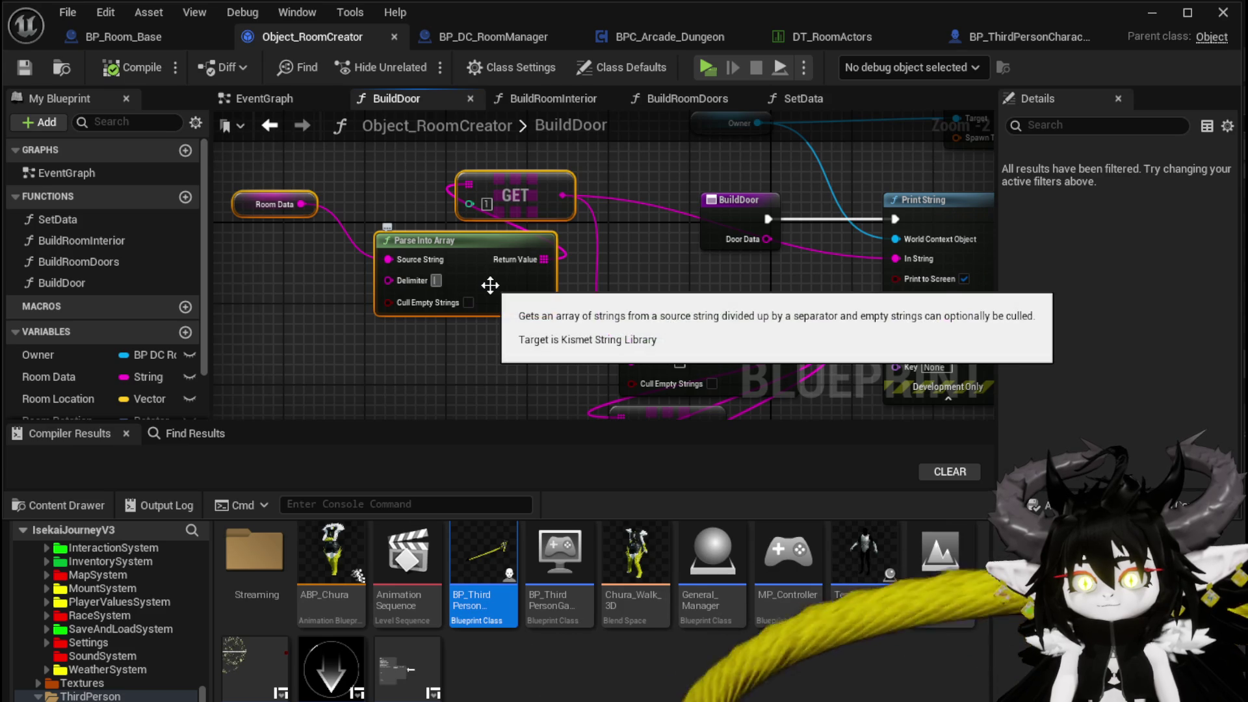
{"action": "mouse_move", "coordinate": [667, 323]}
{"action": "left_mouse_down"}
{"action": "mouse_move", "coordinate": [482, 335]}
{"action": "mouse_move", "coordinate": [418, 257]}
{"action": "mouse_move", "coordinate": [382, 245]}
{"action": "left_mouse_up"}
{"action": "left_click", "coordinate": [663, 244]}
{"action": "left_click", "coordinate": [744, 467]}
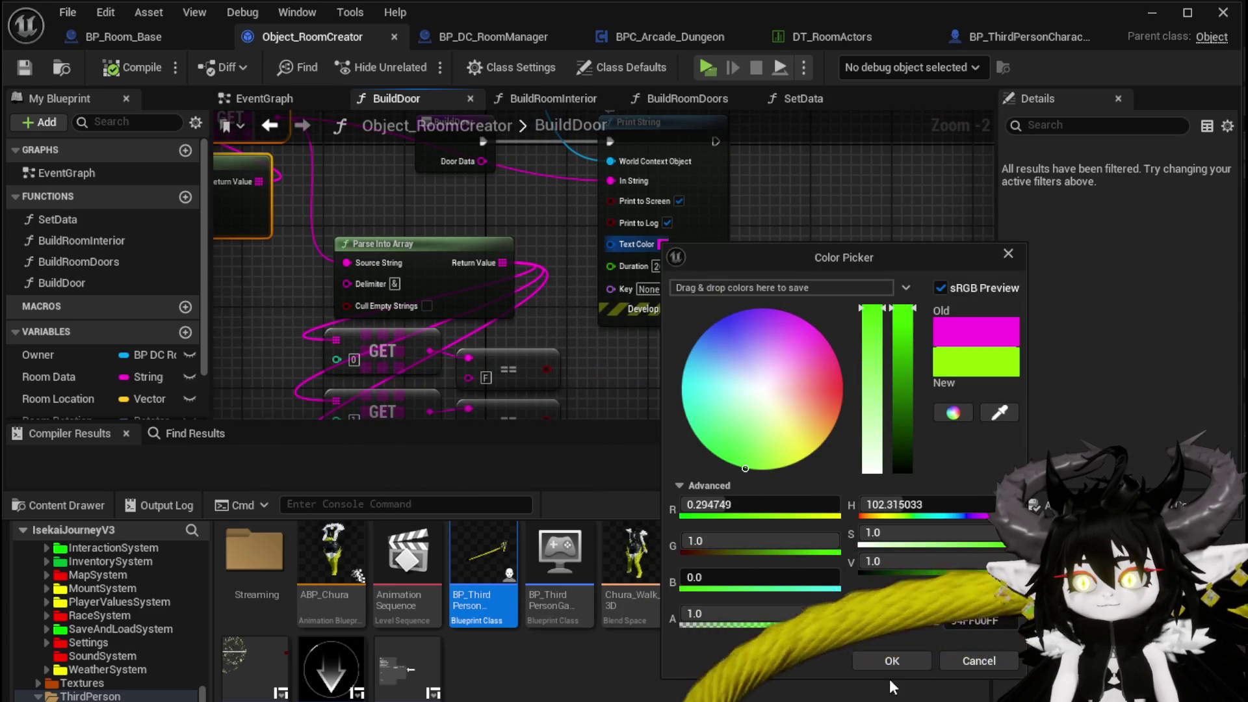
{"action": "left_click", "coordinate": [877, 662]}
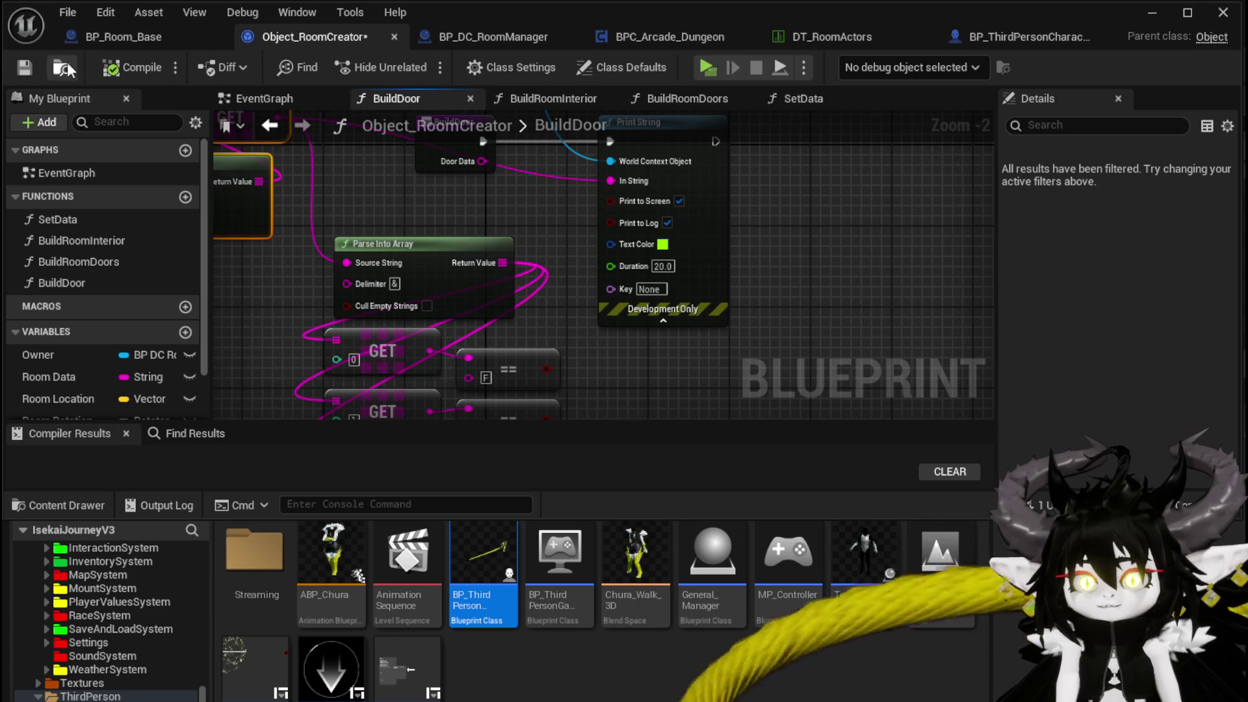
Step: In SetData, replace the Build Door call with a Build Room Doors call
{"action": "double_click", "coordinate": [103, 221]}
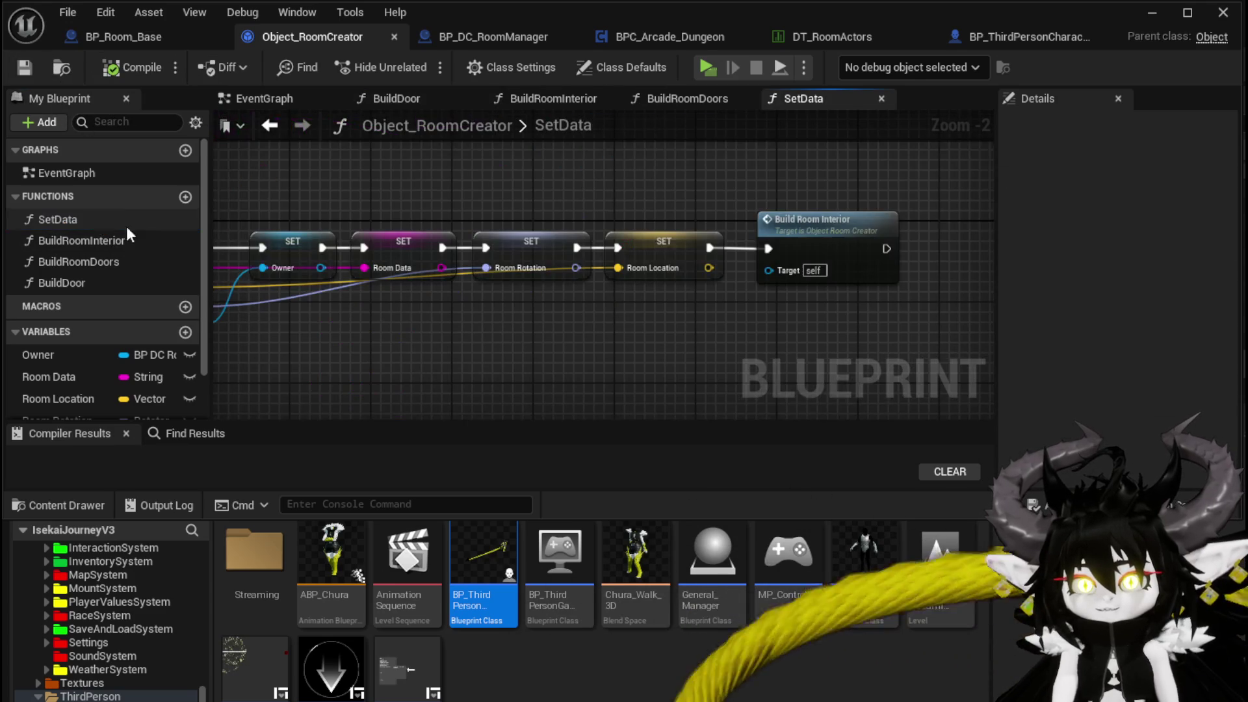
{"action": "mouse_move", "coordinate": [70, 282]}
{"action": "left_mouse_down"}
{"action": "mouse_move", "coordinate": [907, 215]}
{"action": "mouse_move", "coordinate": [813, 178]}
{"action": "mouse_move", "coordinate": [641, 146]}
{"action": "left_mouse_up"}
{"action": "mouse_move", "coordinate": [144, 263]}
{"action": "left_mouse_down"}
{"action": "mouse_move", "coordinate": [646, 155]}
{"action": "mouse_move", "coordinate": [448, 189]}
{"action": "mouse_move", "coordinate": [390, 247]}
{"action": "mouse_move", "coordinate": [877, 260]}
{"action": "left_mouse_up"}
{"action": "left_click", "coordinate": [634, 216]}
{"action": "key", "text": "Delete"}
{"action": "mouse_move", "coordinate": [805, 284]}
{"action": "left_mouse_down"}
{"action": "mouse_move", "coordinate": [607, 261]}
{"action": "mouse_move", "coordinate": [653, 262]}
{"action": "left_mouse_up"}
Step: Replace BuildRoomDoors' old data table lookup nodes with BuildDoor's parsing nodes
{"action": "double_click", "coordinate": [693, 267]}
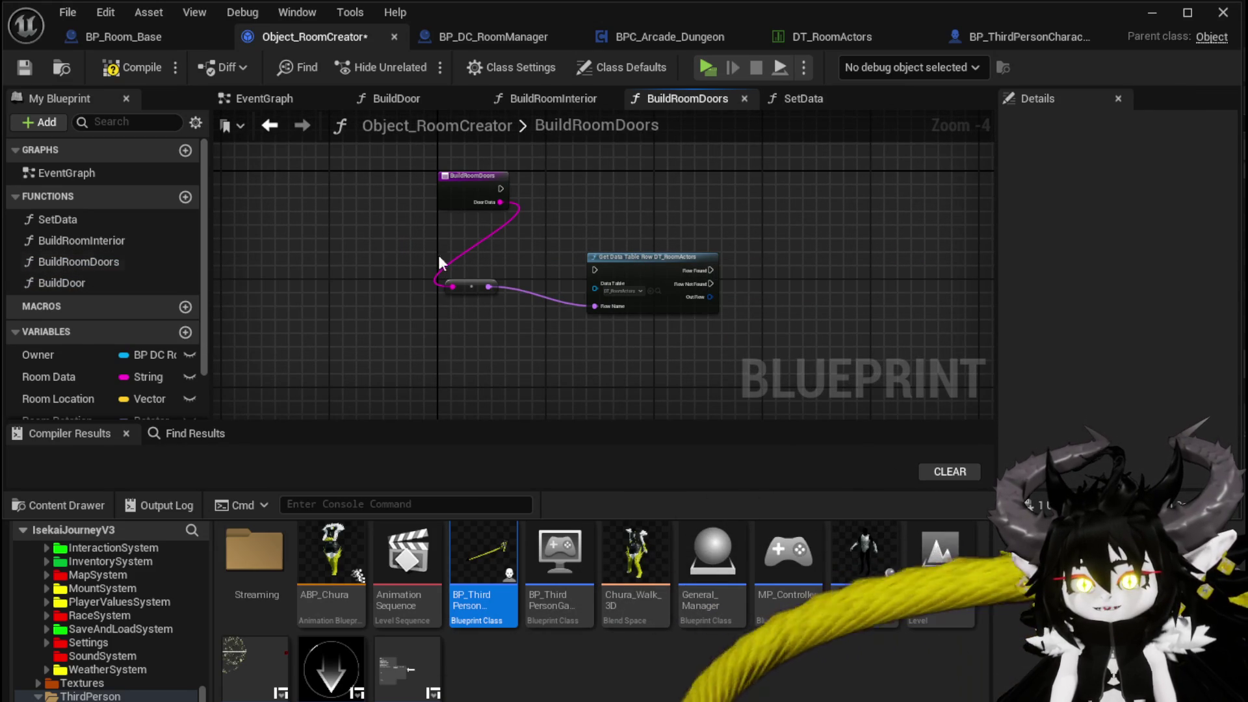
{"action": "left_click_drag", "start_coordinate": [544, 292], "coordinate": [773, 232]}
{"action": "key", "text": "Delete"}
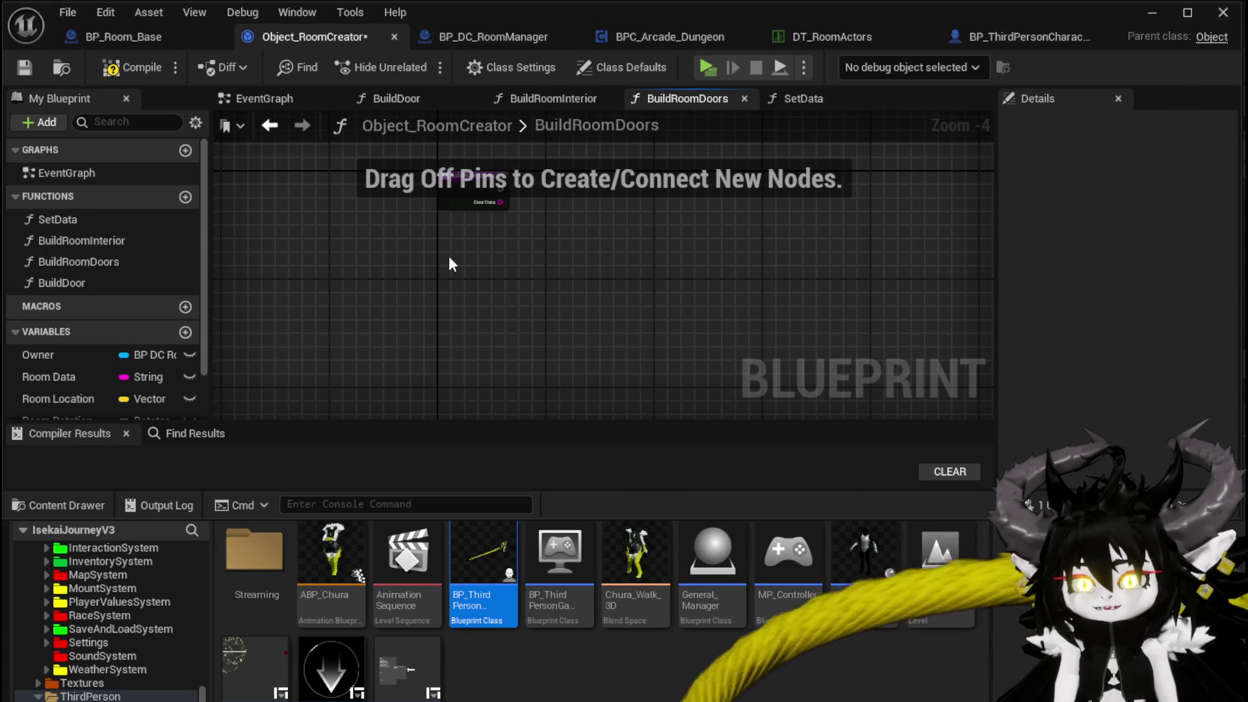
{"action": "double_click", "coordinate": [86, 282]}
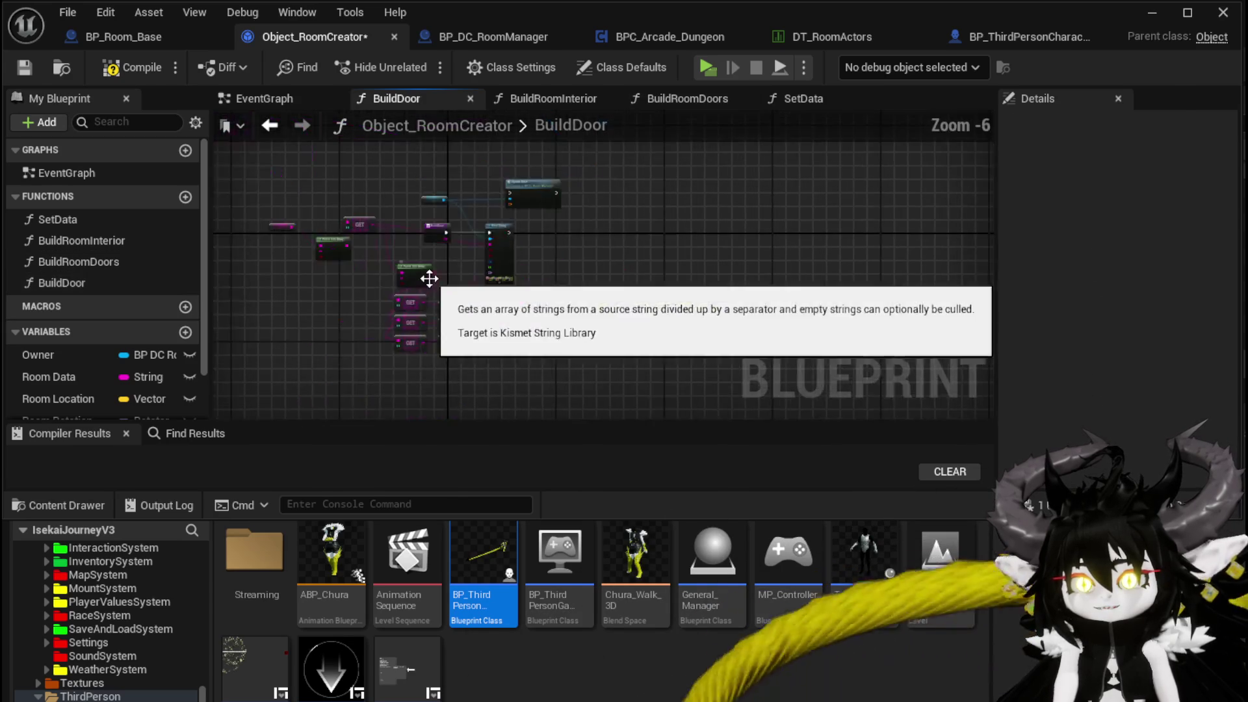
{"action": "mouse_move", "coordinate": [494, 334]}
{"action": "left_mouse_down"}
{"action": "mouse_move", "coordinate": [517, 365]}
{"action": "mouse_move", "coordinate": [626, 260]}
{"action": "left_mouse_up"}
{"action": "double_click", "coordinate": [107, 263]}
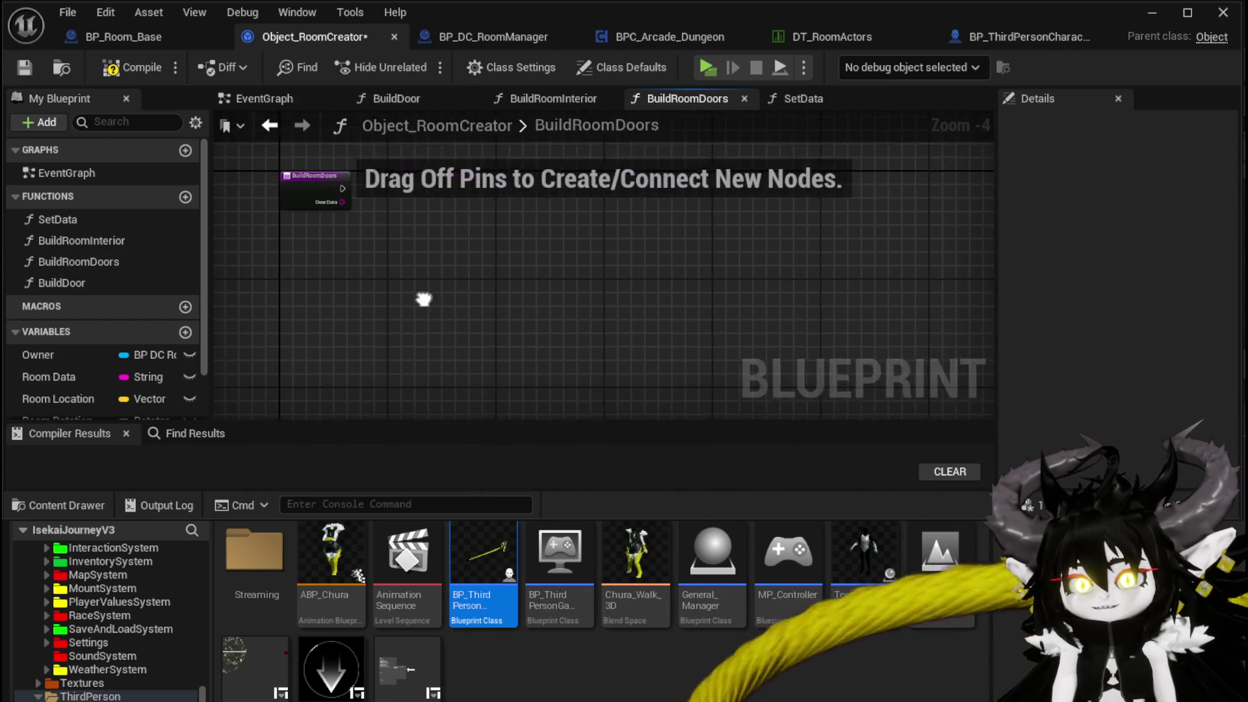
{"action": "scroll", "coordinate": [420, 236], "scroll_direction": "up", "scroll_amount": 2}
{"action": "left_click_drag", "start_coordinate": [421, 237], "coordinate": [427, 192]}
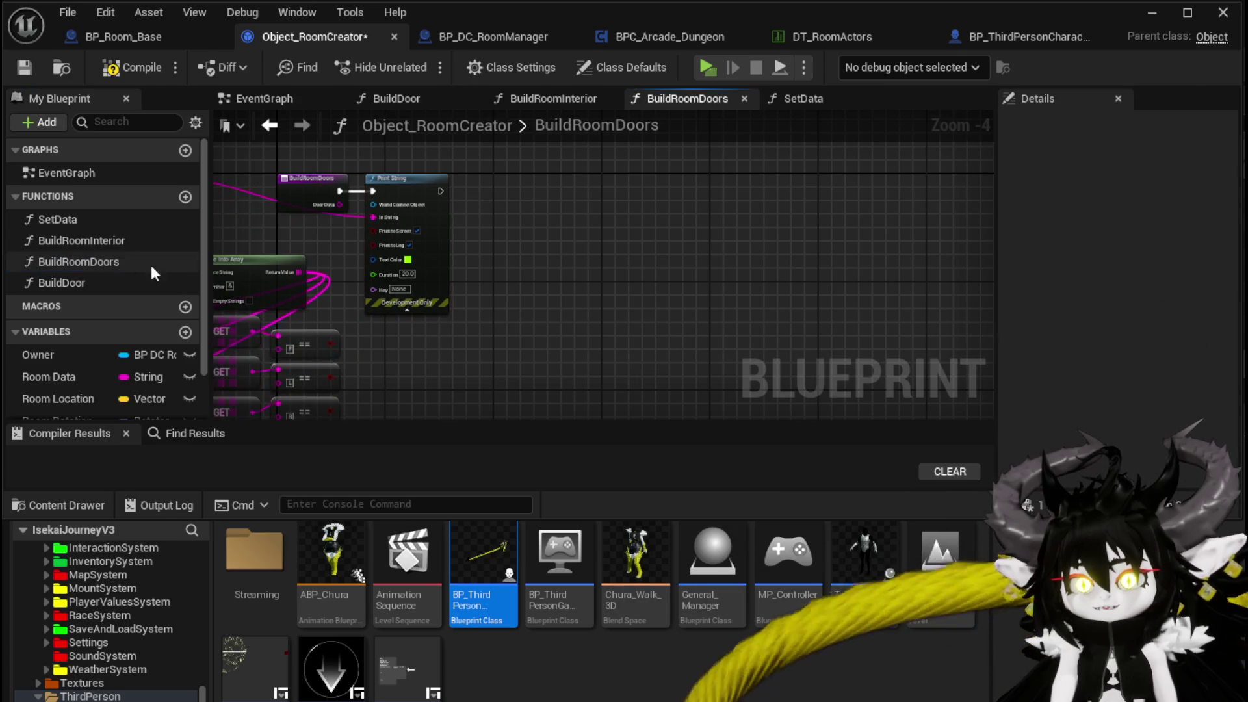
Step: Delete the in-use BuildDoor function and compile Object_RoomCreator
{"action": "double_click", "coordinate": [106, 281]}
{"action": "double_click", "coordinate": [181, 262]}
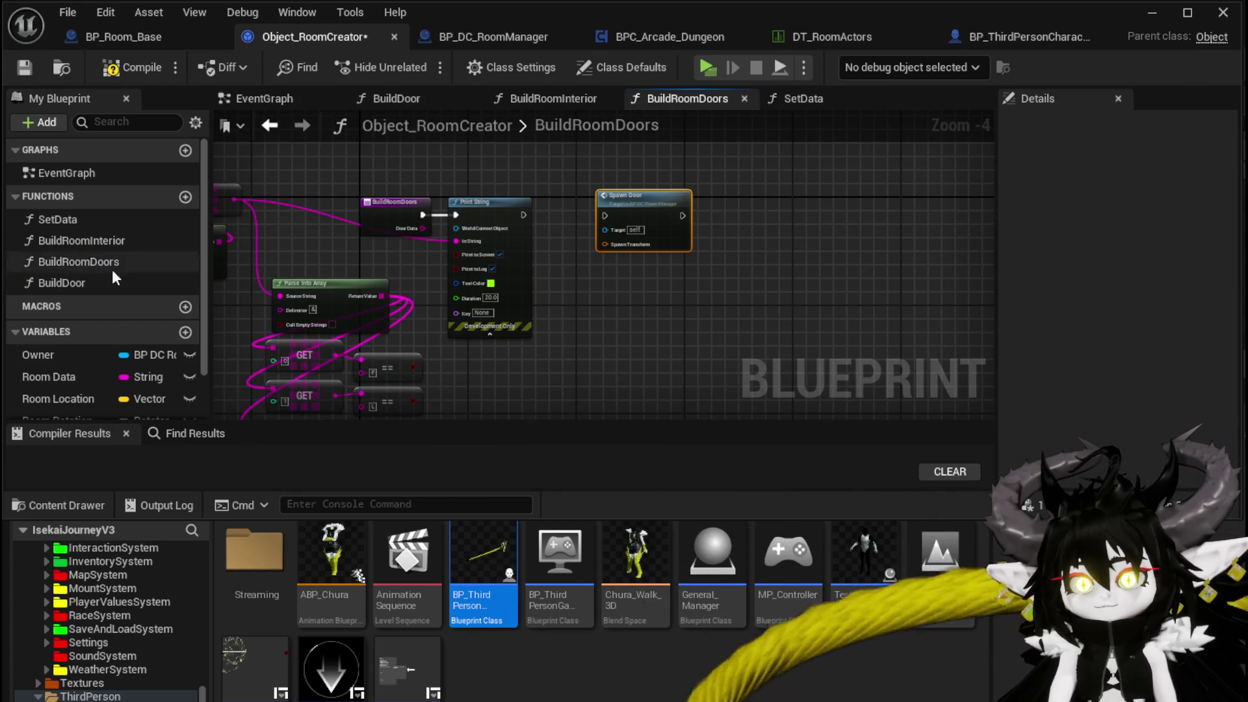
{"action": "left_click", "coordinate": [67, 282]}
{"action": "key", "text": "Delete"}
{"action": "left_click", "coordinate": [910, 478]}
{"action": "left_click", "coordinate": [110, 70]}
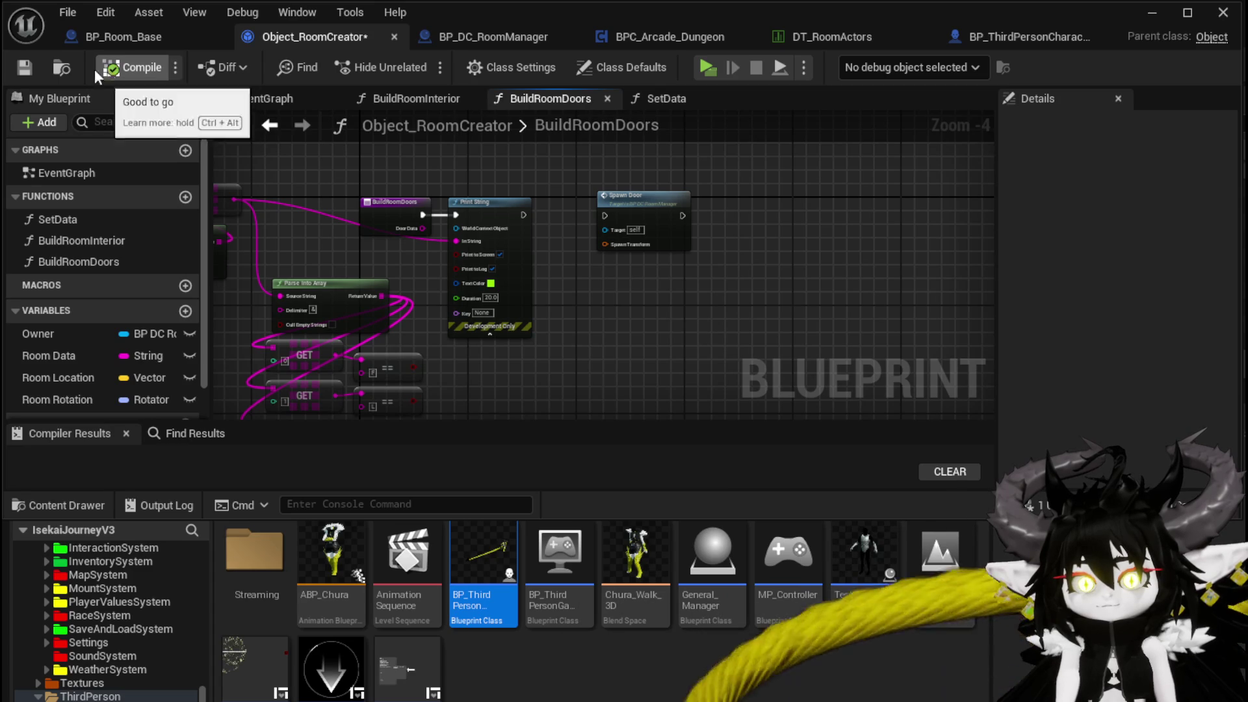
{"action": "left_click", "coordinate": [1179, 17]}
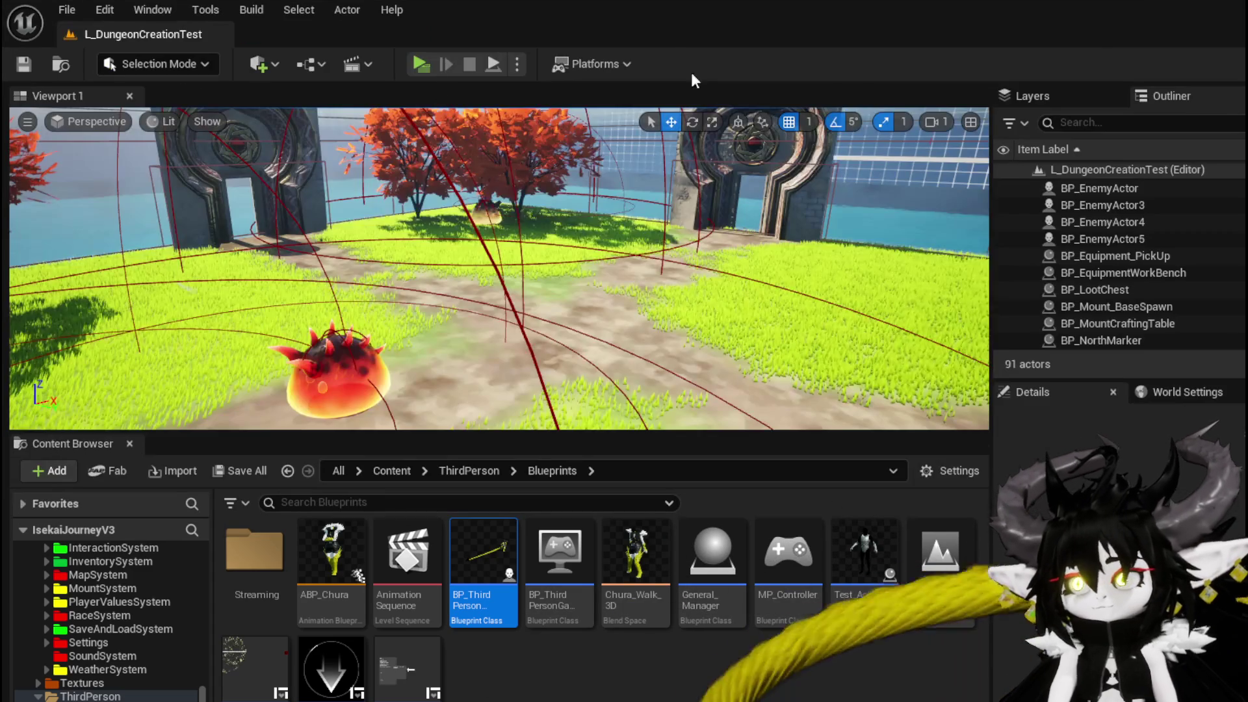
{"action": "left_click", "coordinate": [427, 62]}
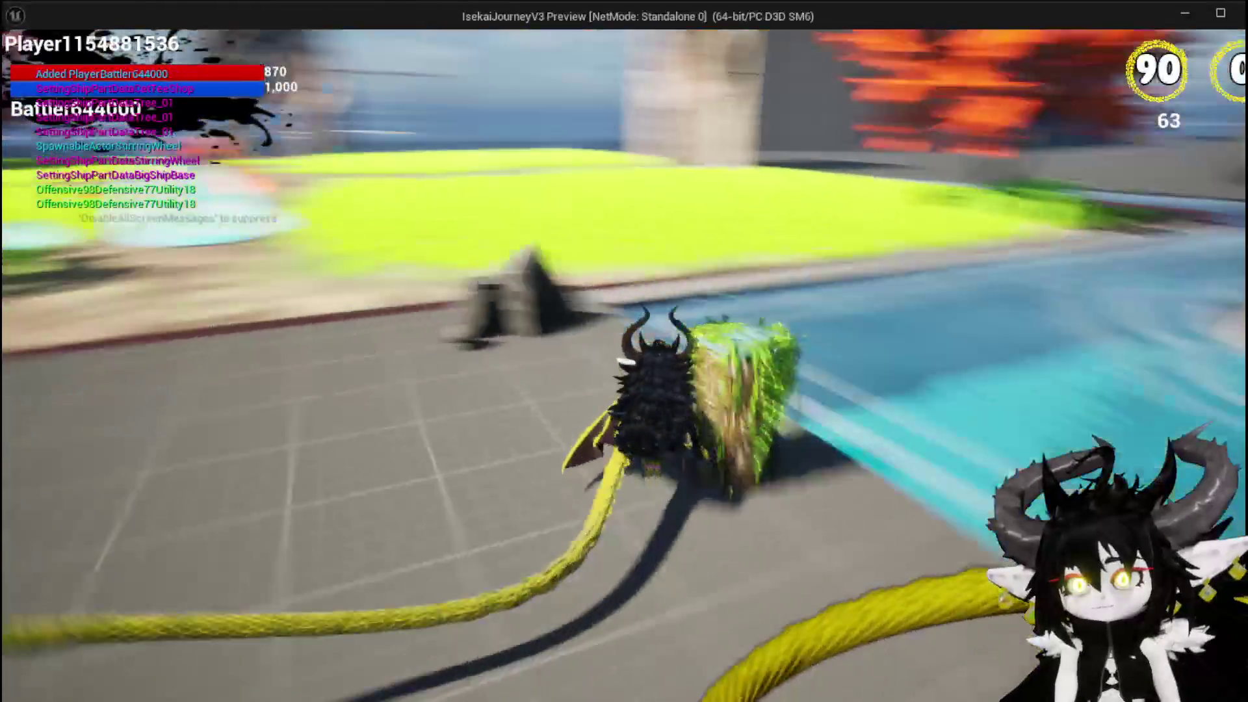
{"action": "key", "text": "space"}
{"action": "key", "text": "w"}
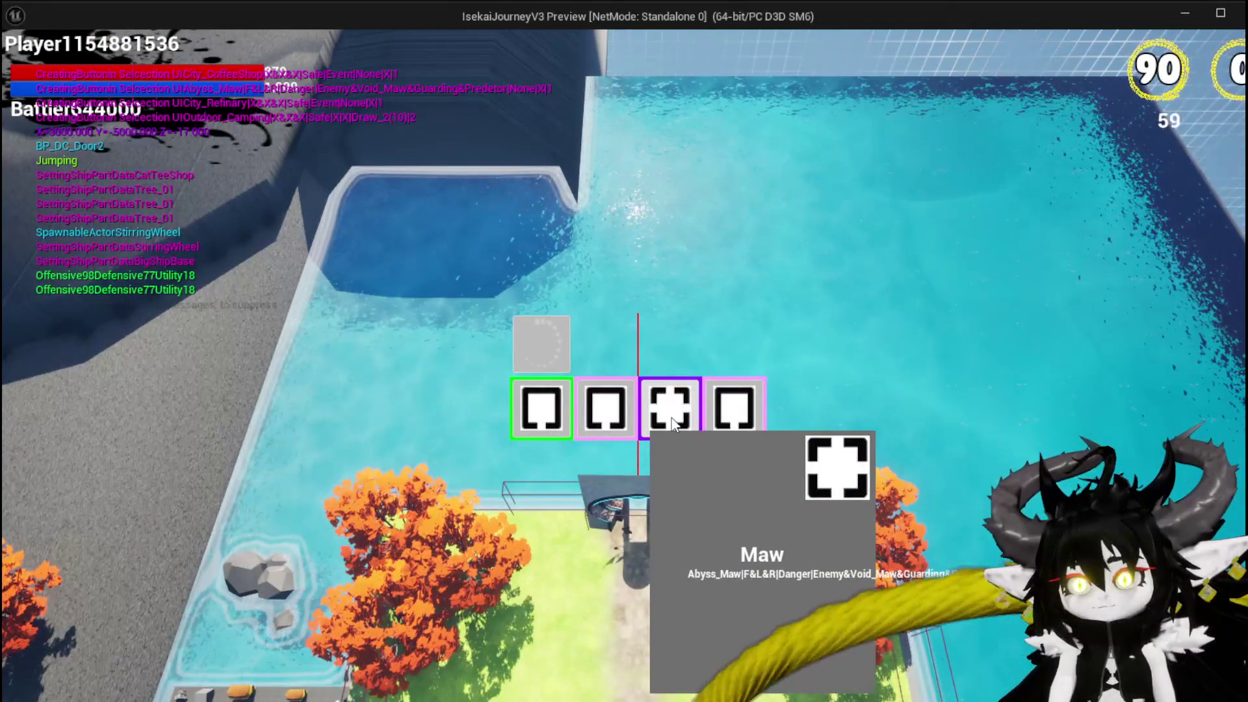
{"action": "left_click", "coordinate": [673, 422]}
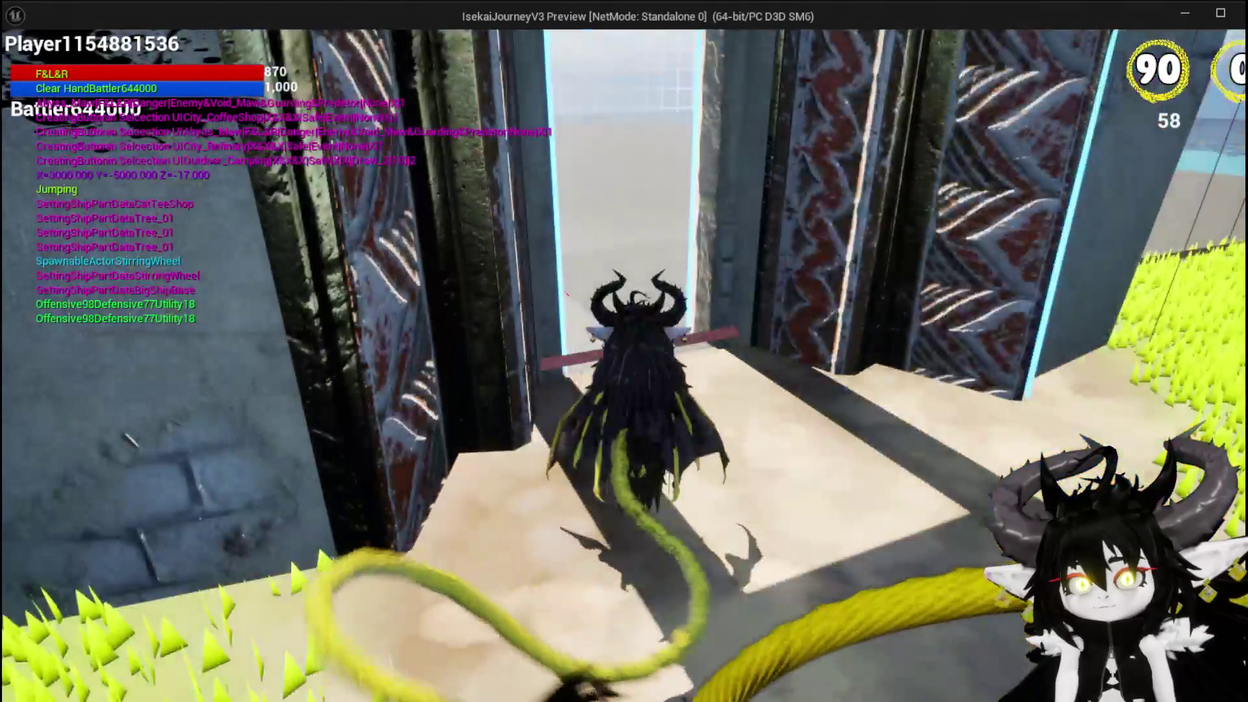
{"action": "key", "text": "w"}
{"action": "key", "text": "space"}
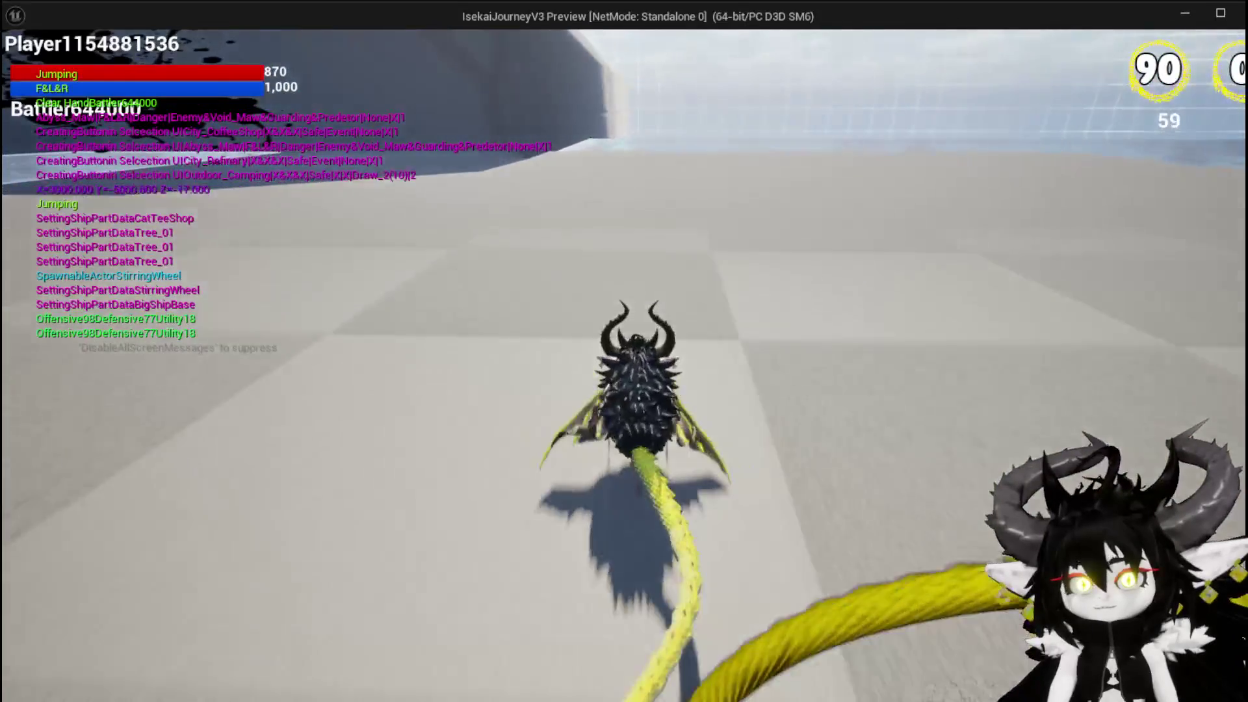
{"action": "key", "text": "space"}
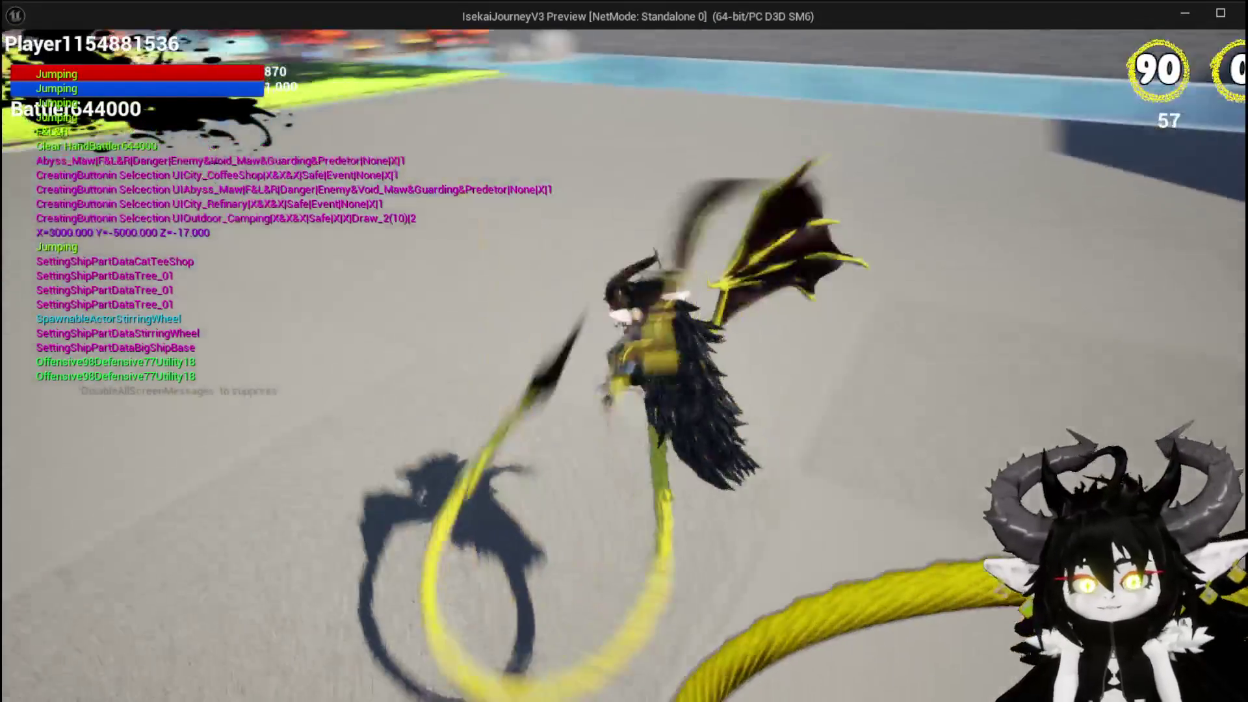
{"action": "key", "text": "space"}
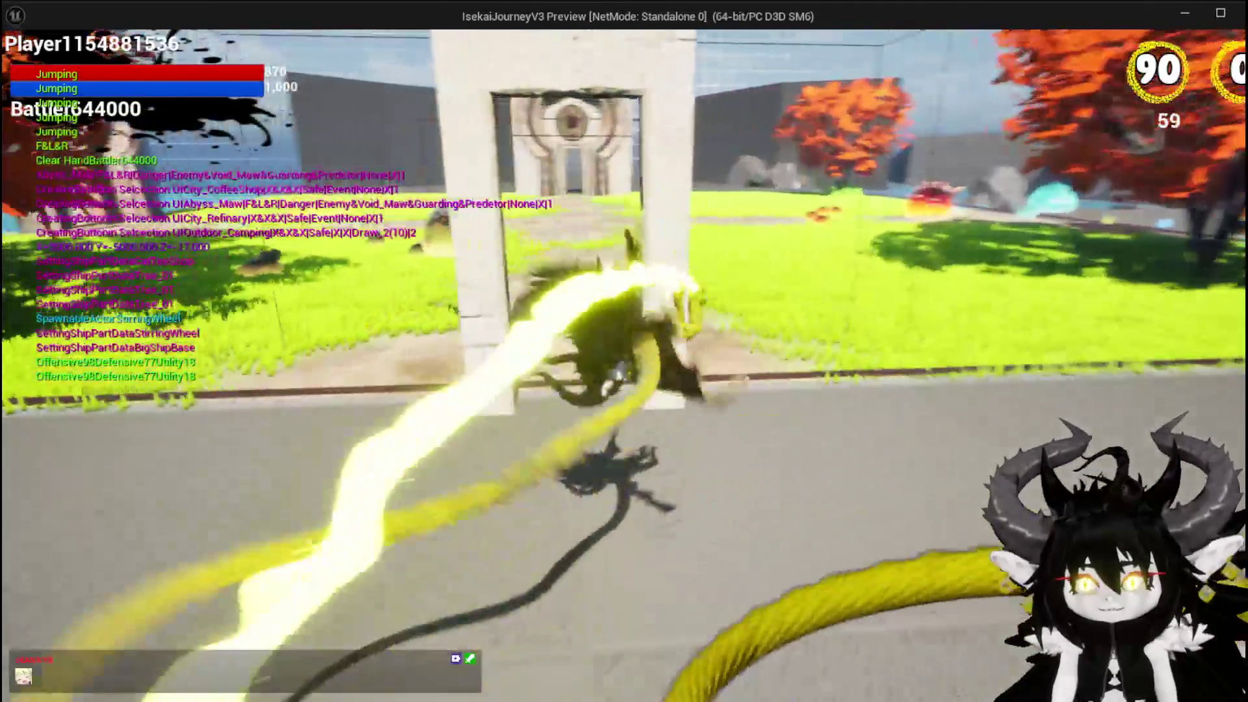
{"action": "key", "text": "space"}
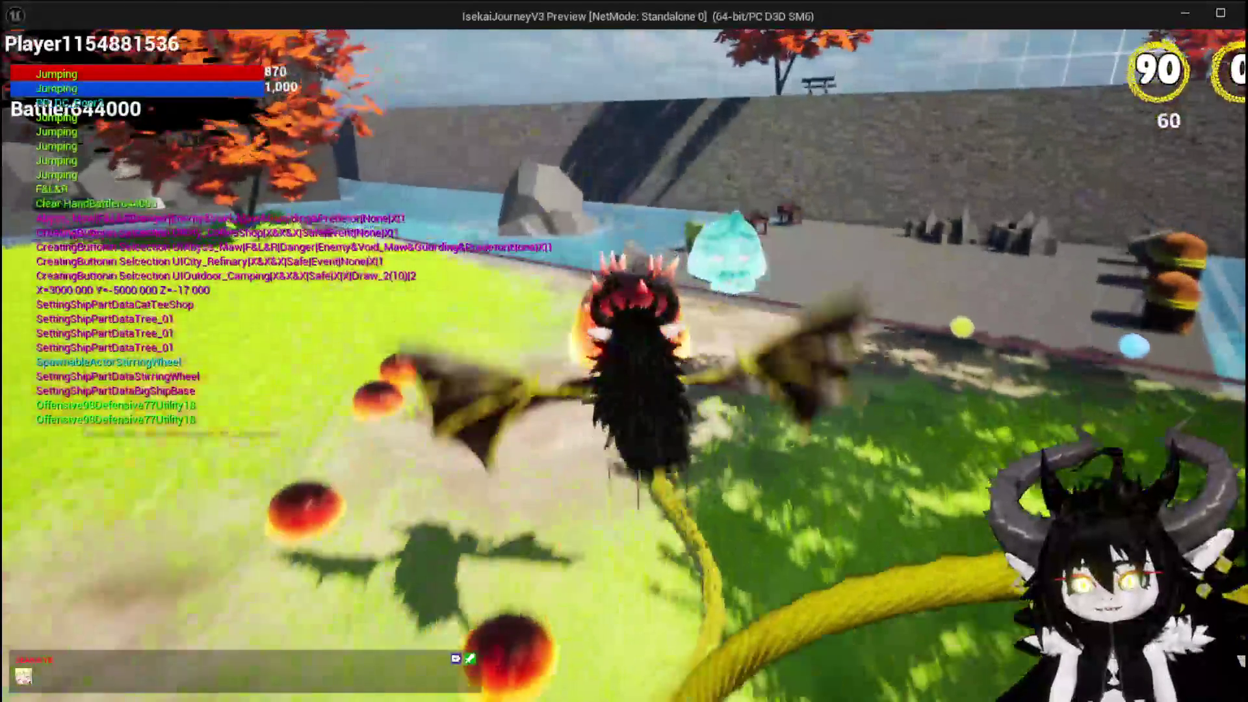
{"action": "key", "text": "space"}
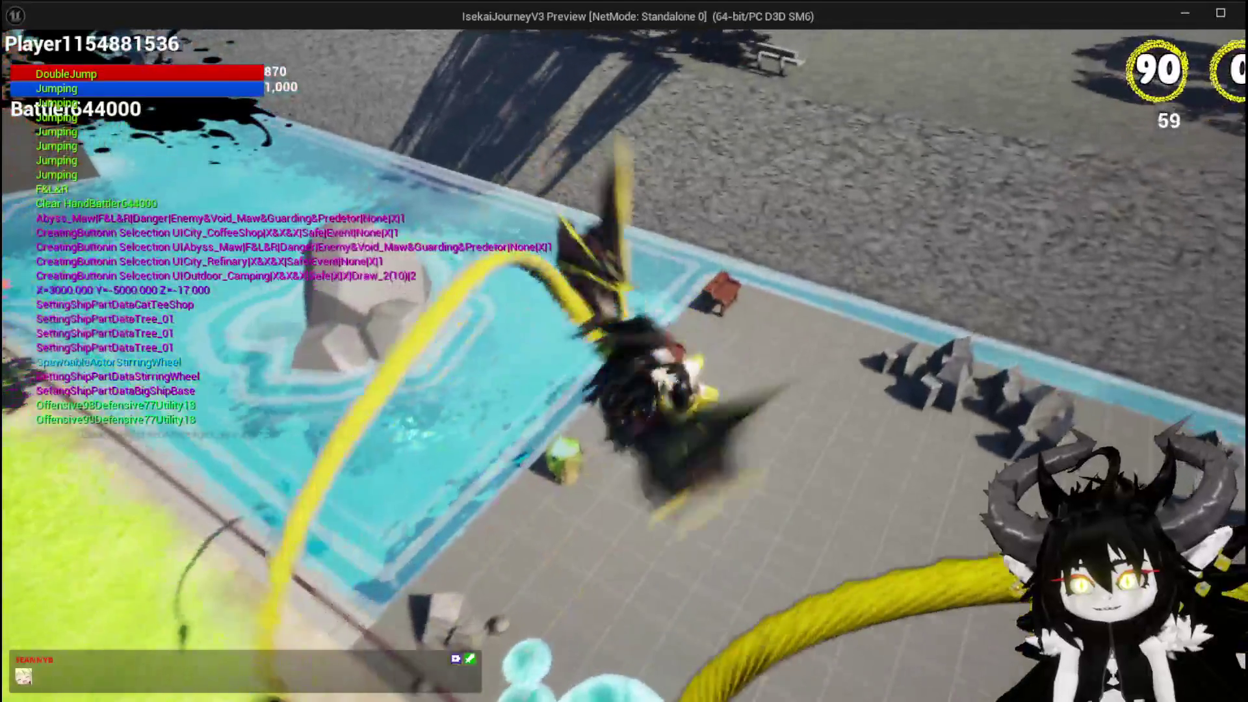
{"action": "key", "text": "w"}
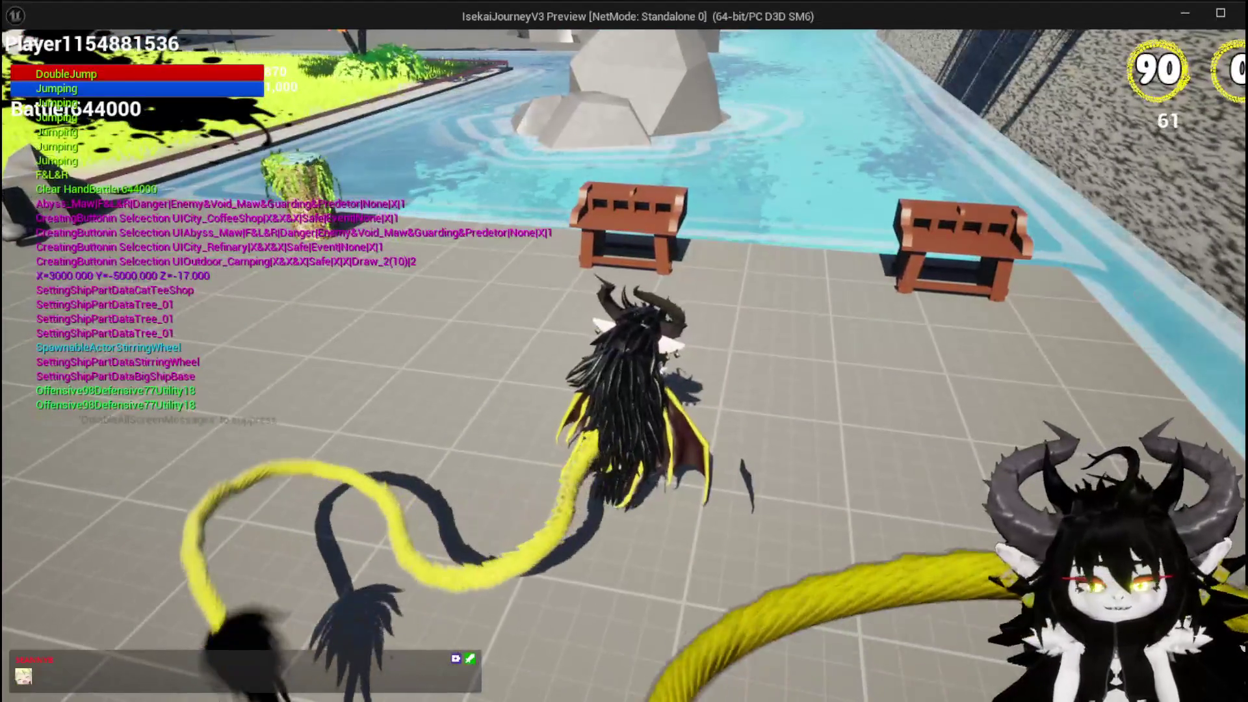
{"action": "key", "text": "Escape"}
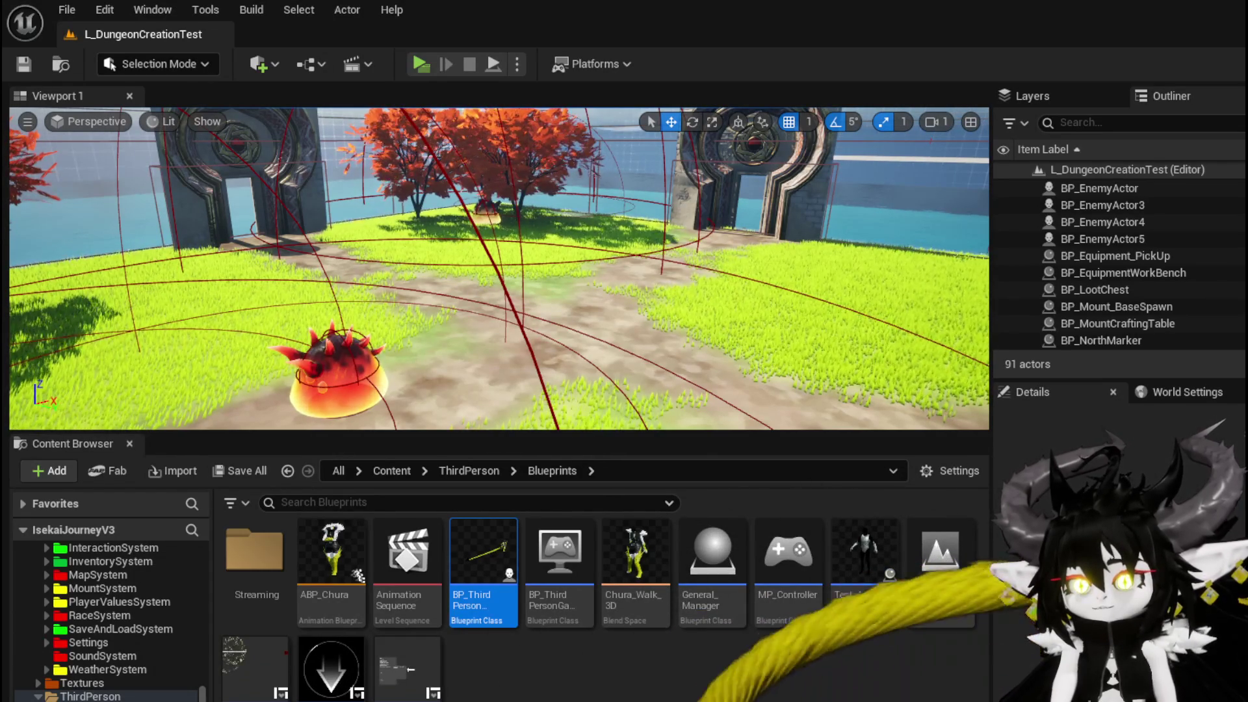
Step: In BP_DC_RoomManager, start SpawnDoor with a Line Trace By Channel drawn For One Frame
{"action": "key", "text": "alt+Tab"}
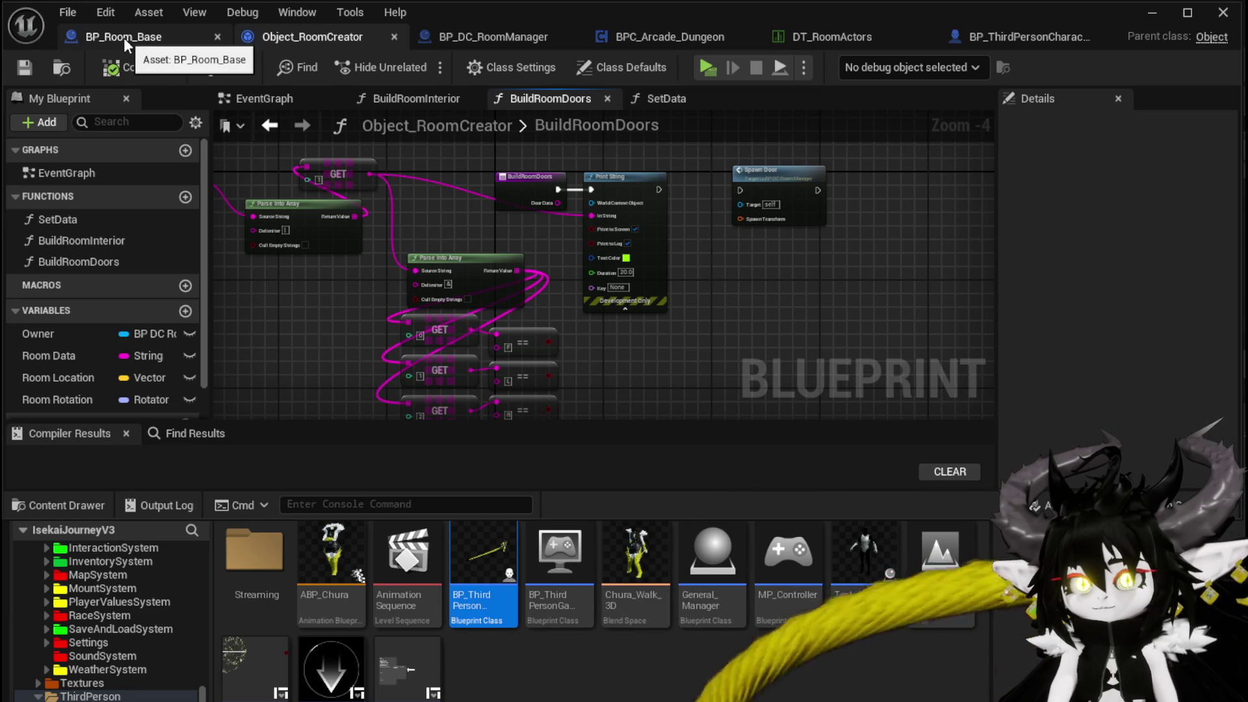
{"action": "left_click", "coordinate": [485, 37]}
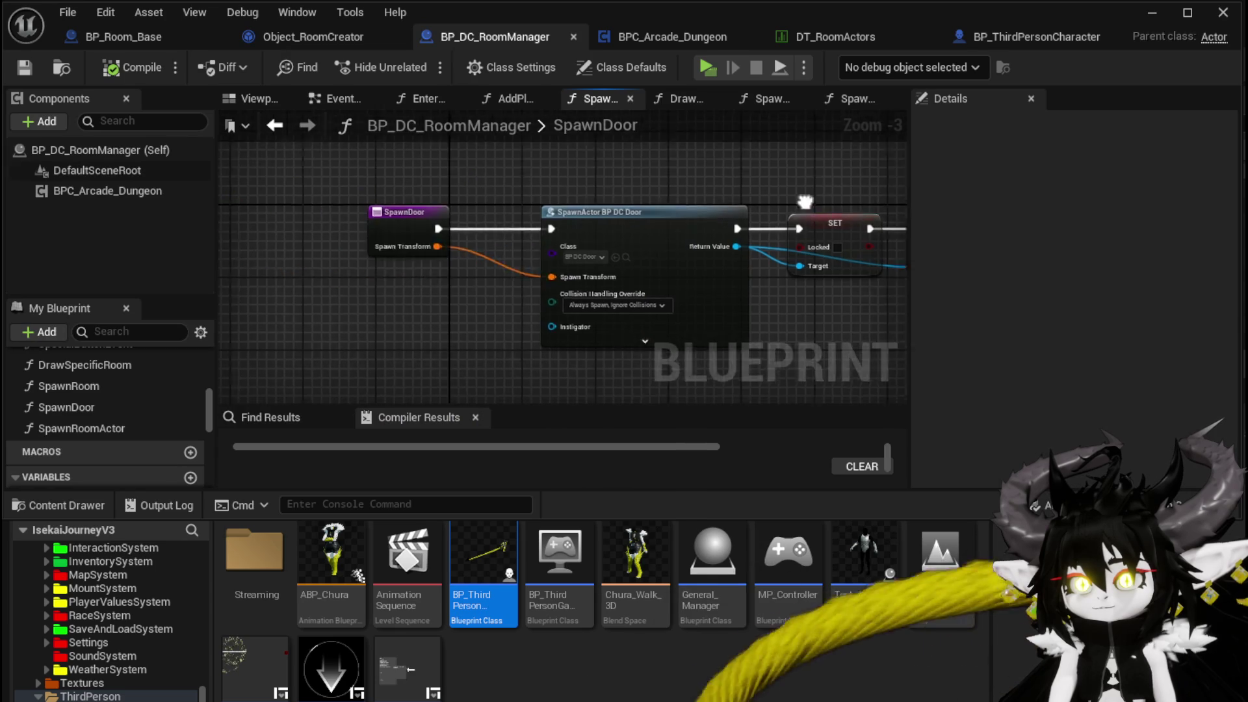
{"action": "mouse_move", "coordinate": [385, 337]}
{"action": "left_mouse_down"}
{"action": "mouse_move", "coordinate": [236, 337]}
{"action": "mouse_move", "coordinate": [544, 157]}
{"action": "left_mouse_up"}
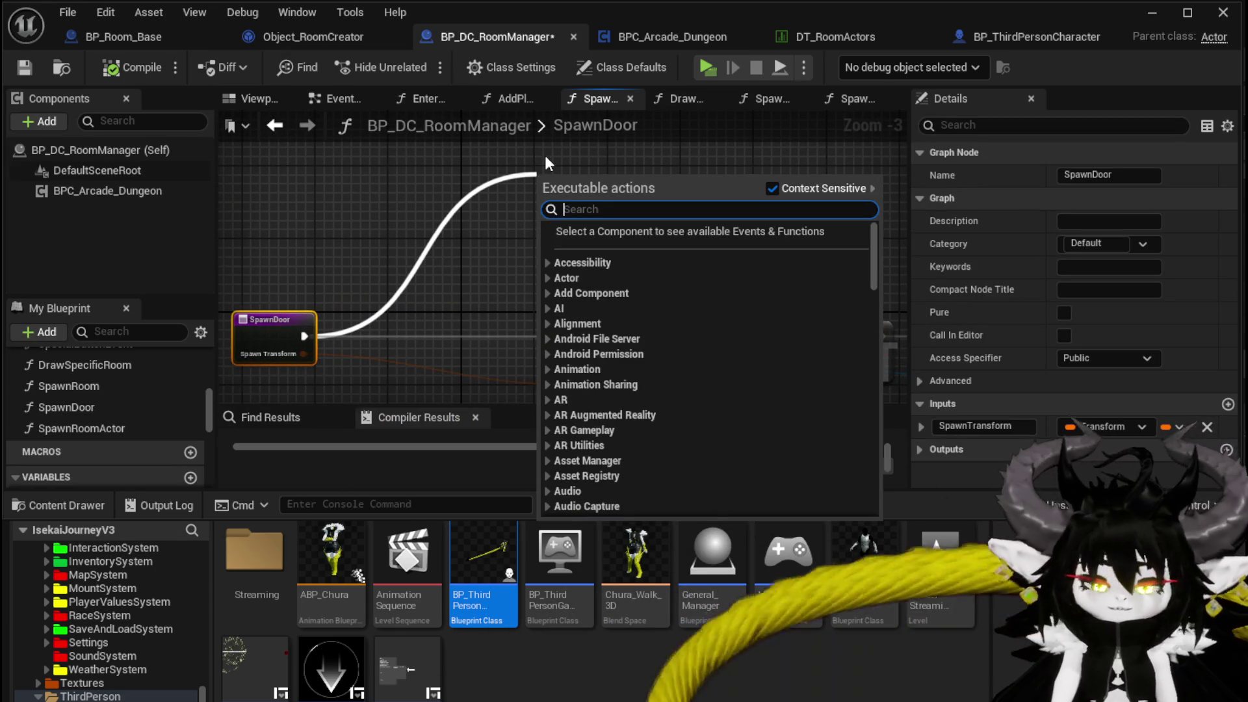
{"action": "type", "text": "Line Trace"}
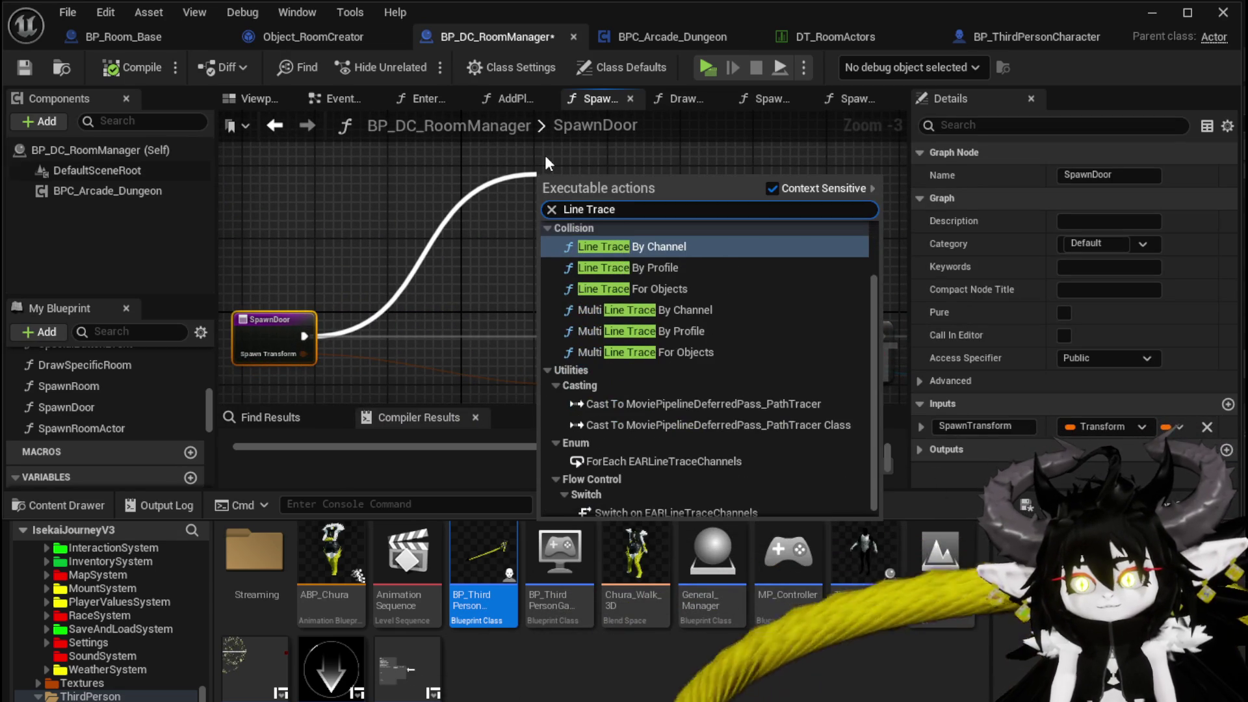
{"action": "key", "text": "Return"}
{"action": "mouse_move", "coordinate": [589, 221]}
{"action": "left_mouse_down"}
{"action": "mouse_move", "coordinate": [552, 271]}
{"action": "mouse_move", "coordinate": [434, 253]}
{"action": "left_mouse_up"}
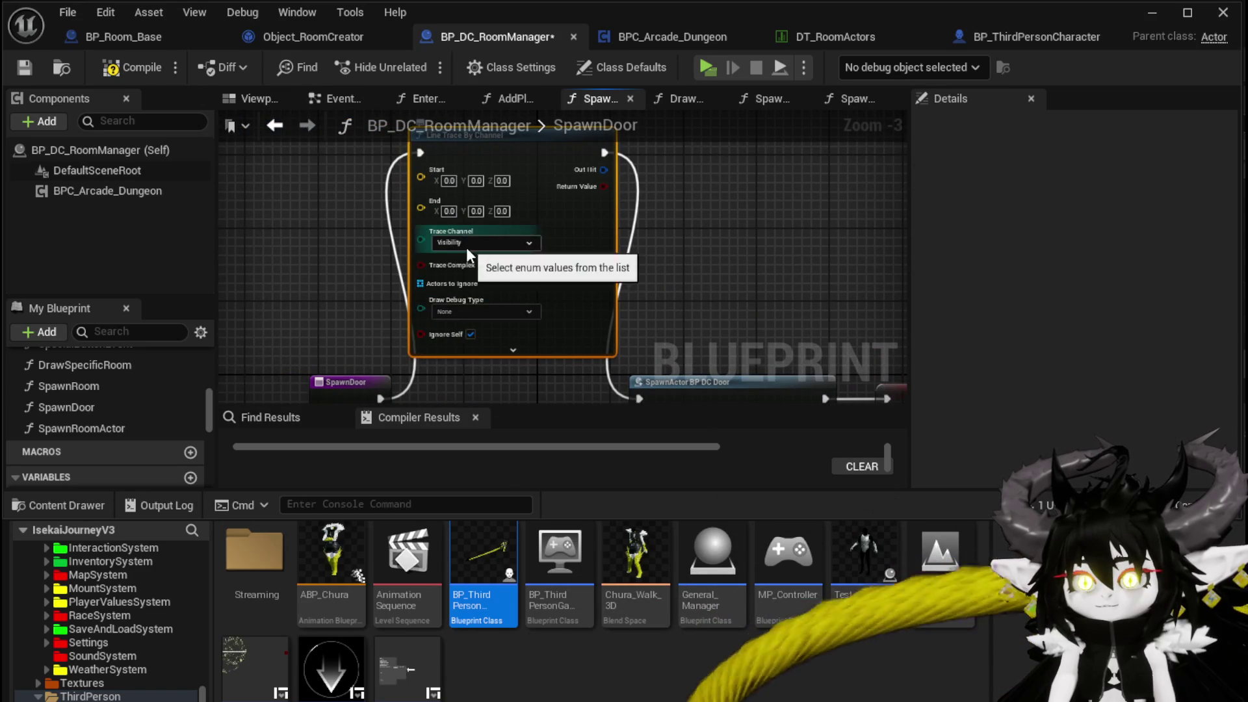
{"action": "left_click", "coordinate": [462, 311]}
{"action": "left_click", "coordinate": [463, 336]}
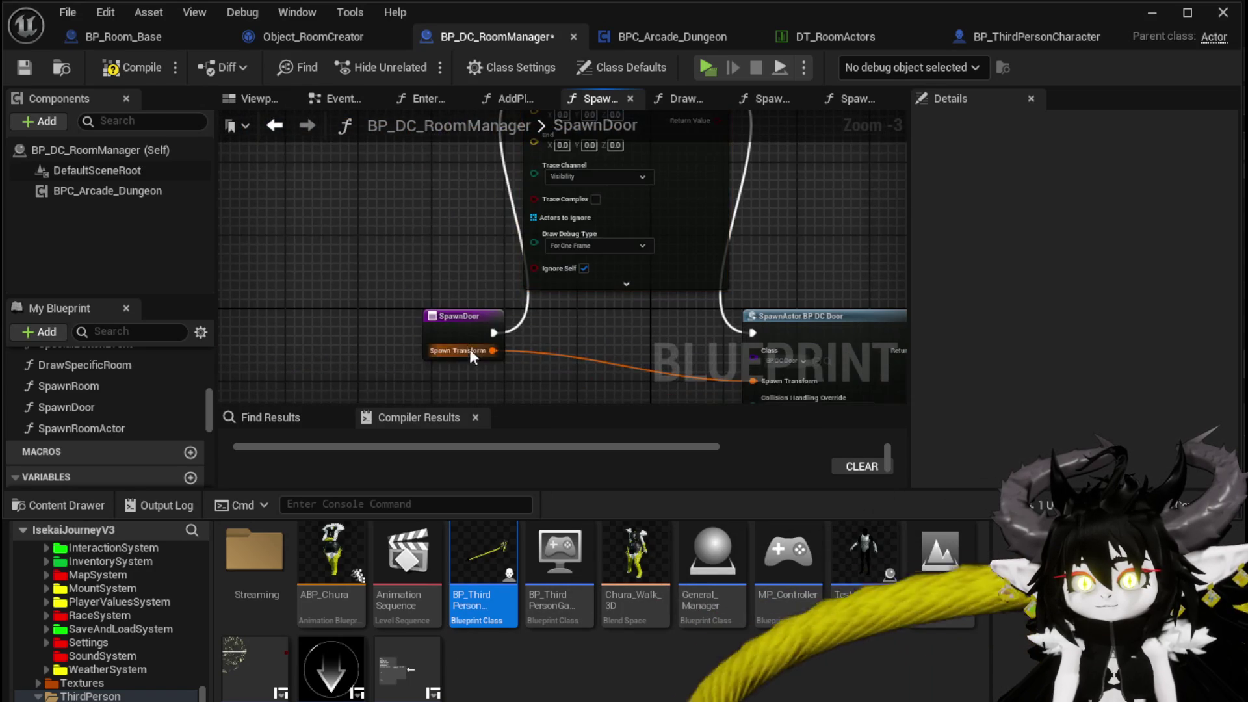
Step: Disconnect the Spawn Transform wire from SpawnActor and compile
{"action": "left_click_drag", "start_coordinate": [472, 351], "coordinate": [322, 253]}
{"action": "left_click", "coordinate": [356, 269], "text": "alt"}
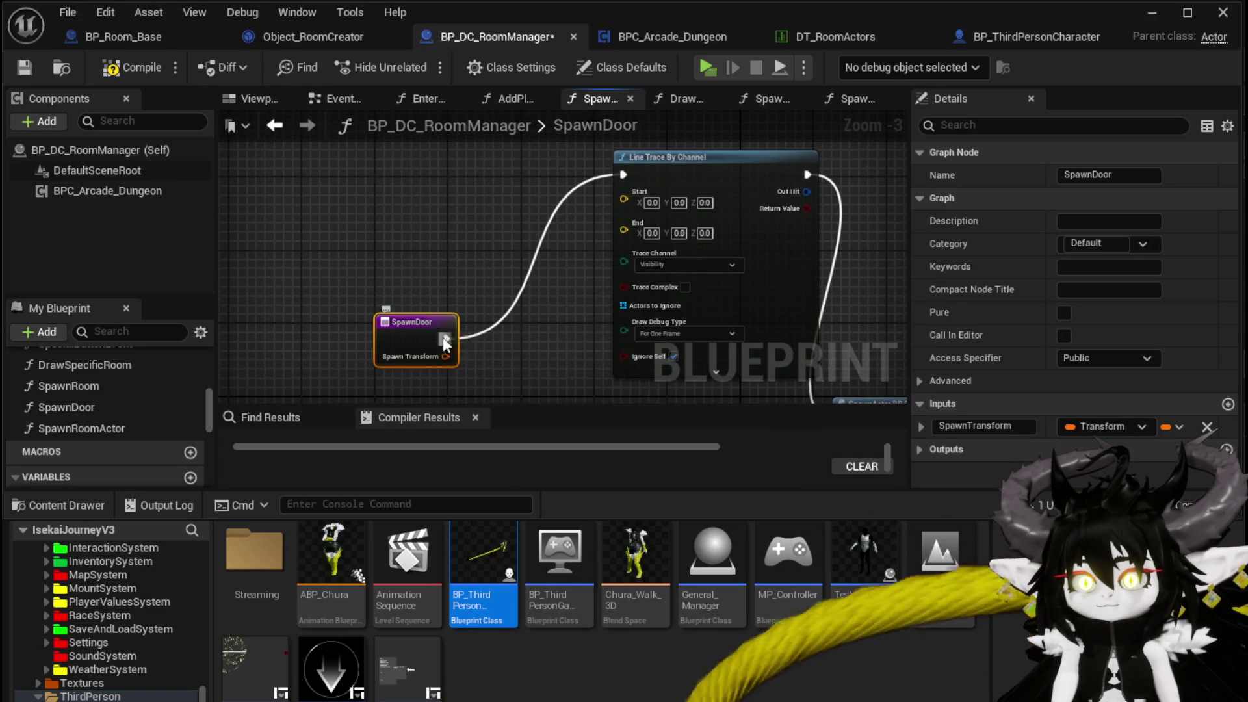
{"action": "left_click_drag", "start_coordinate": [455, 299], "coordinate": [385, 147]}
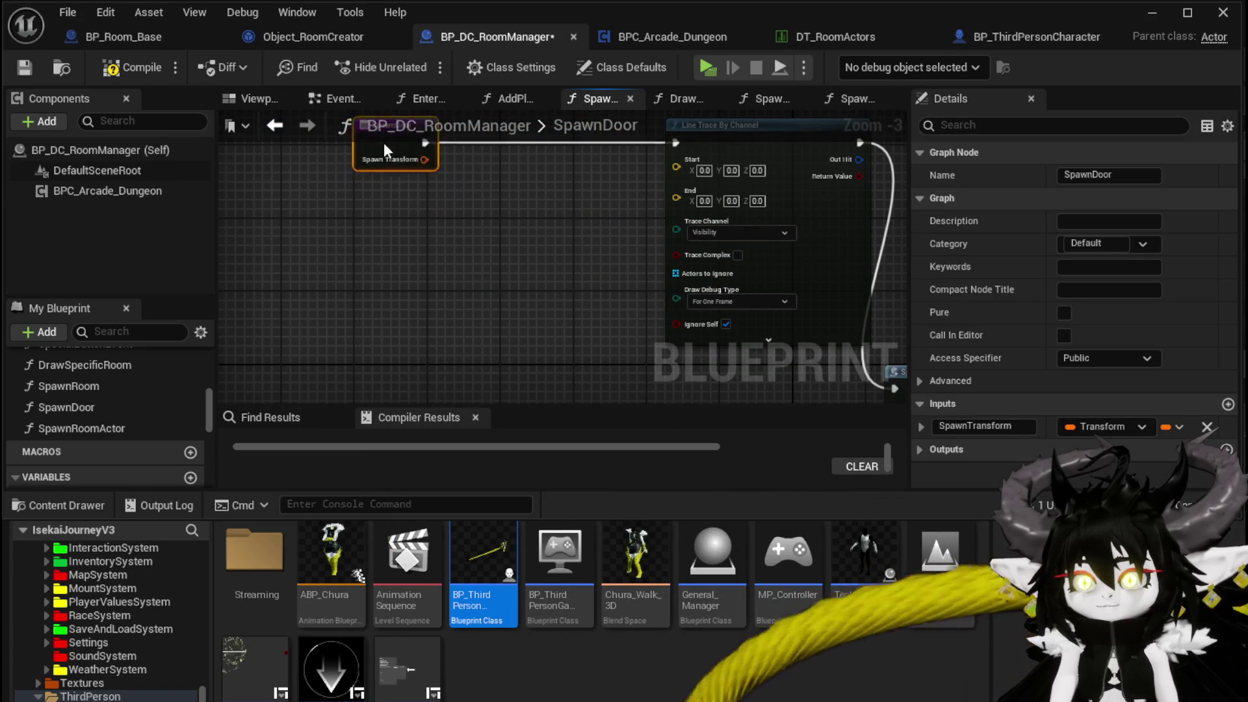
{"action": "left_click", "coordinate": [404, 235]}
{"action": "left_click", "coordinate": [138, 68]}
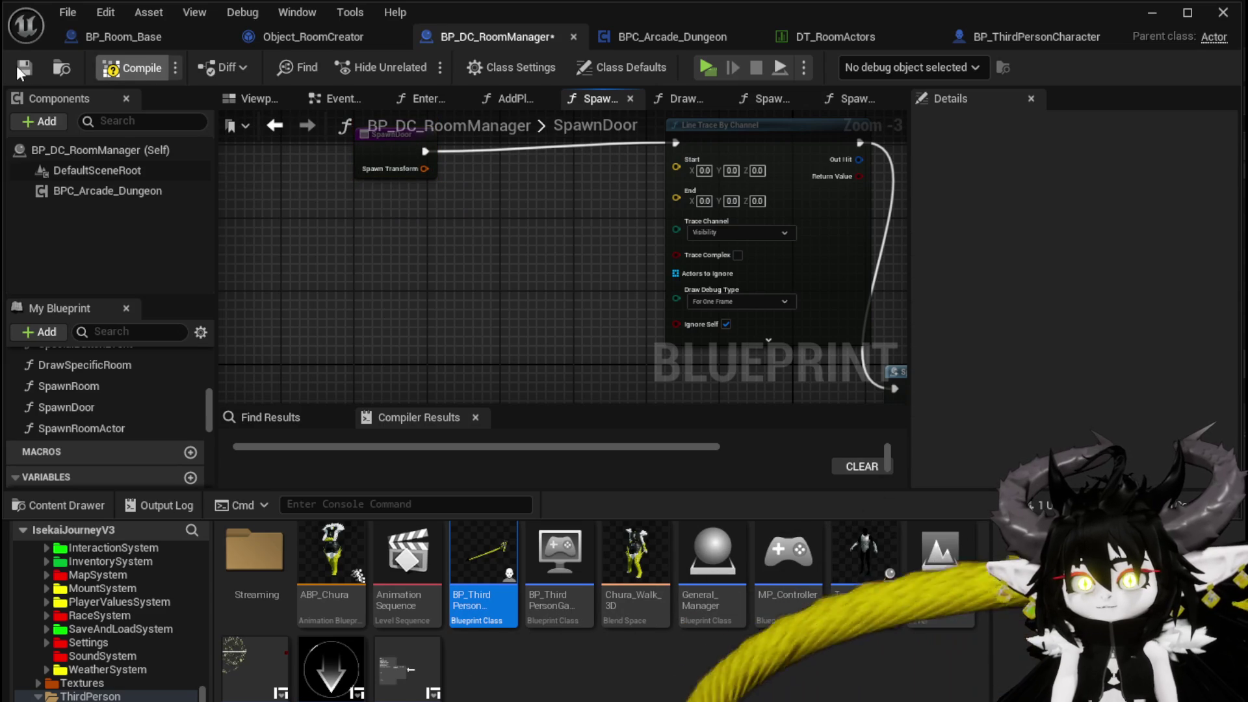
Step: Add a vector input named Center to SpawnDoor and compile
{"action": "left_click", "coordinate": [381, 169]}
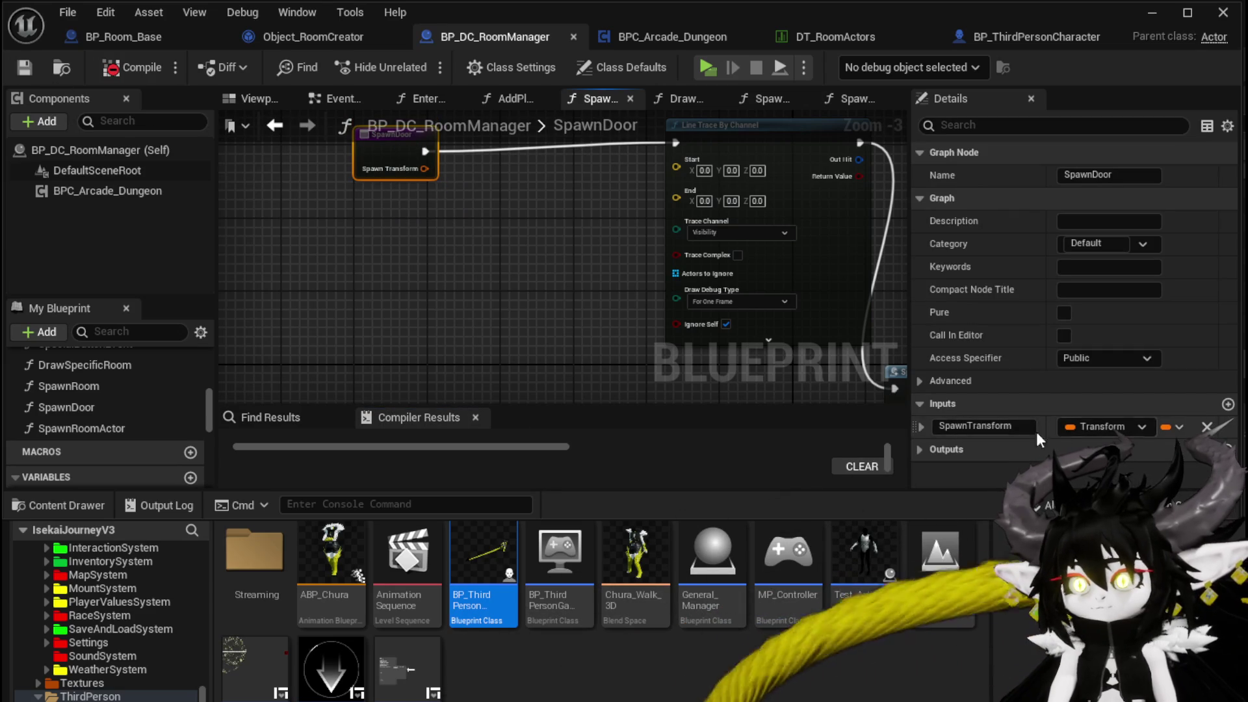
{"action": "left_click", "coordinate": [1227, 405]}
{"action": "double_click", "coordinate": [1008, 450]}
{"action": "type", "text": "Center"}
{"action": "key", "text": "Return"}
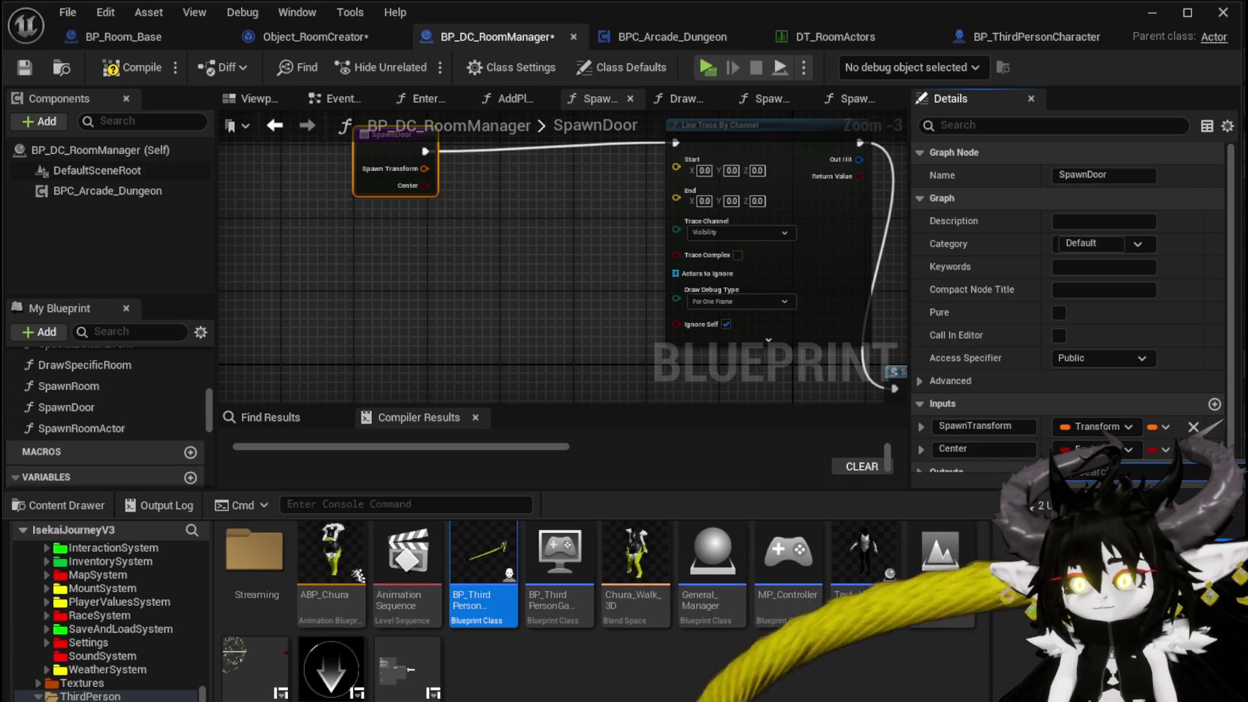
{"action": "left_click", "coordinate": [1092, 614]}
{"action": "left_click", "coordinate": [139, 69]}
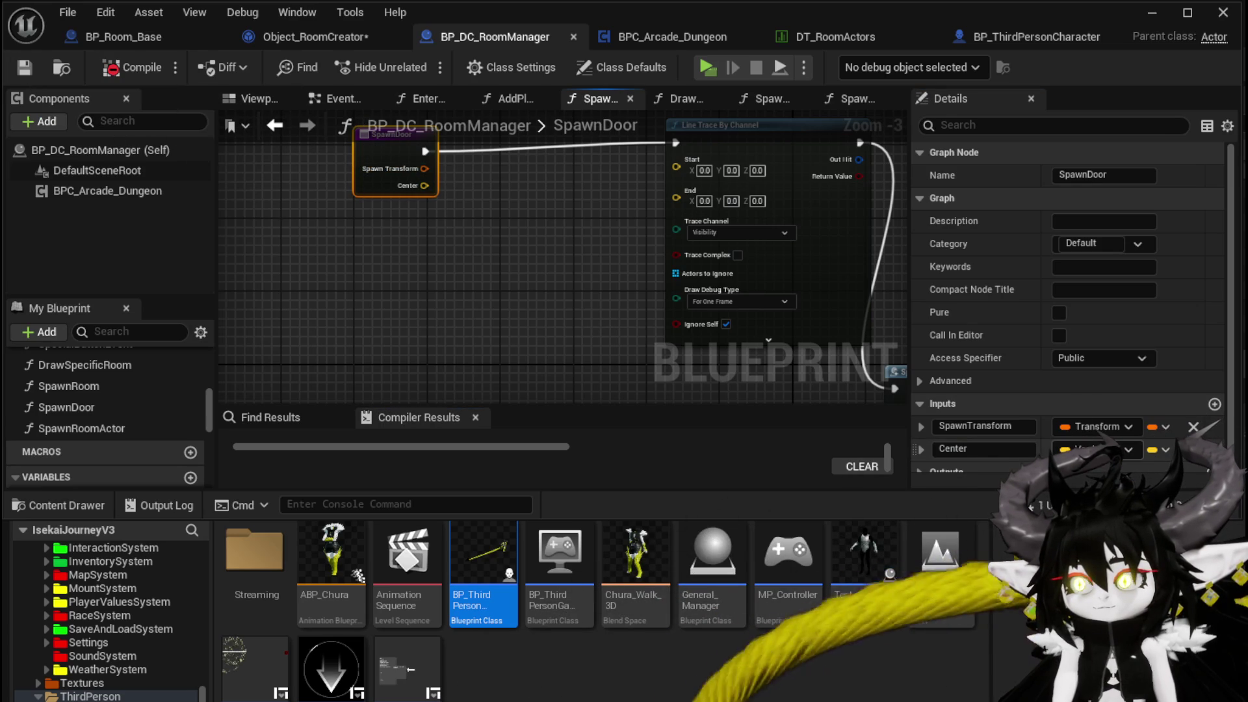
Step: Remove the Spawn Transform input and save the blueprint
{"action": "left_click", "coordinate": [1193, 427]}
{"action": "left_click", "coordinate": [22, 67]}
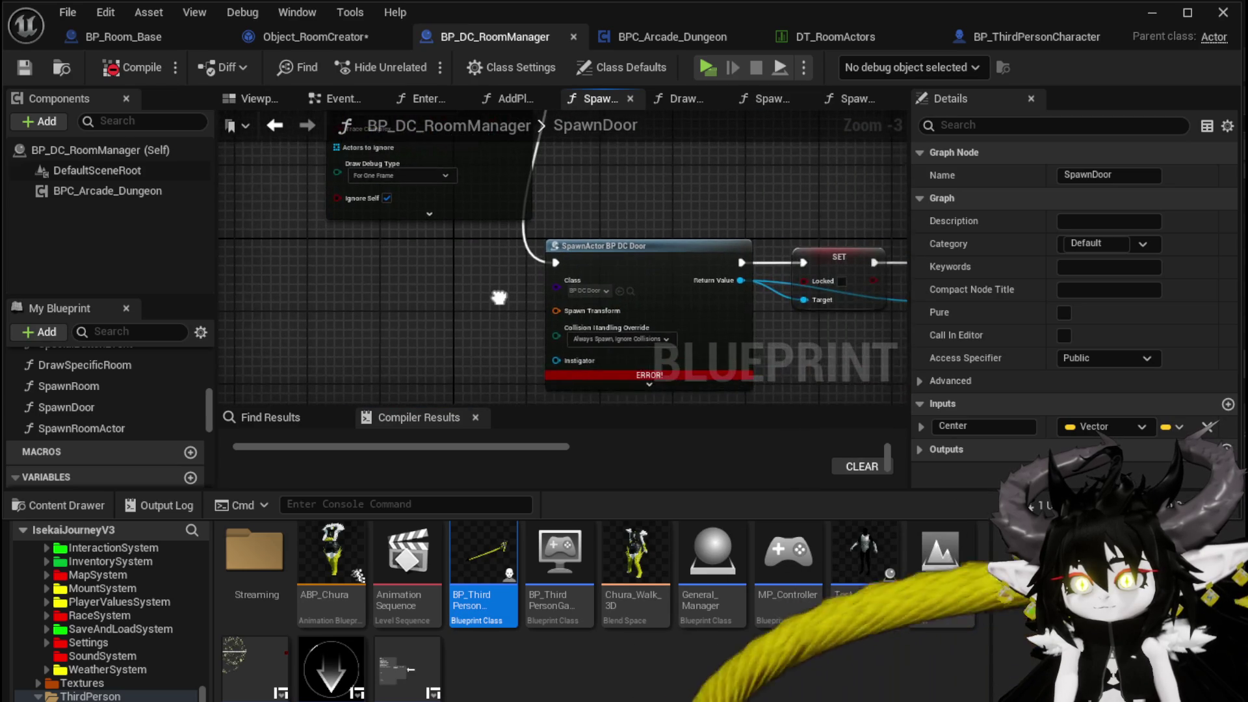
{"action": "left_click_drag", "start_coordinate": [570, 279], "coordinate": [218, 105]}
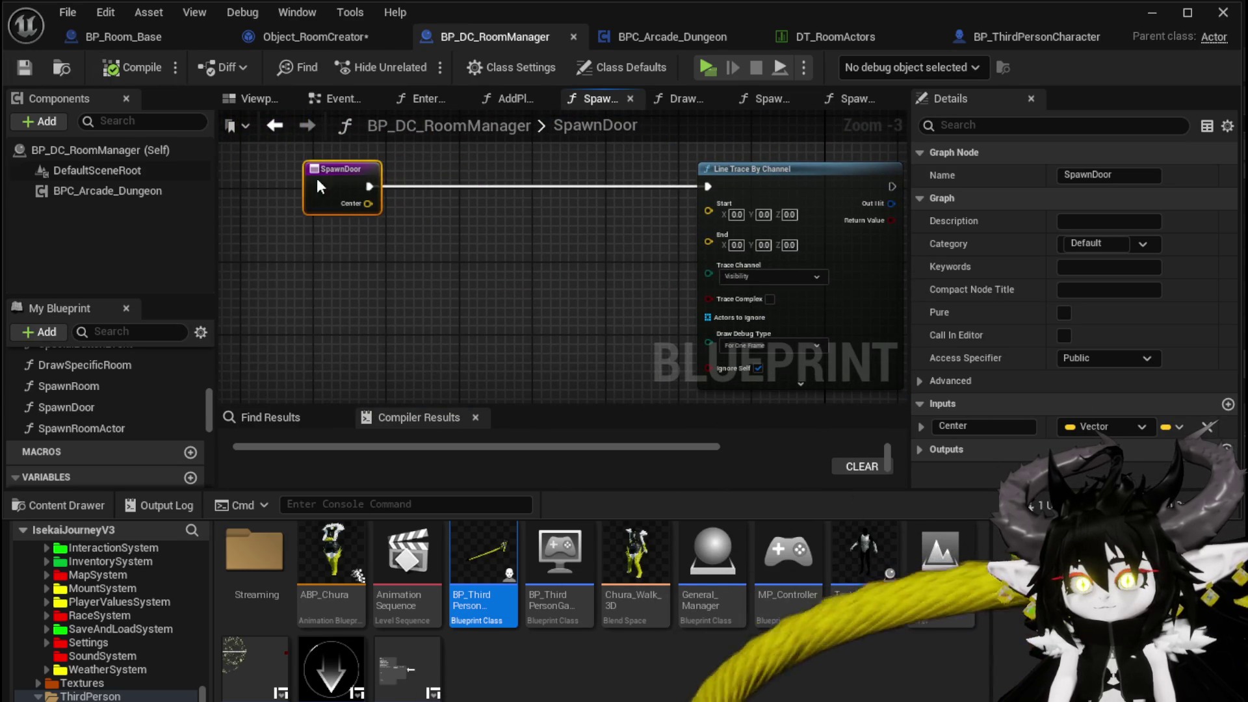
{"action": "left_click", "coordinate": [260, 142]}
Step: Wire Print String into Spawn Door and feed Room Location into its Center, then compile
{"action": "left_click", "coordinate": [309, 28]}
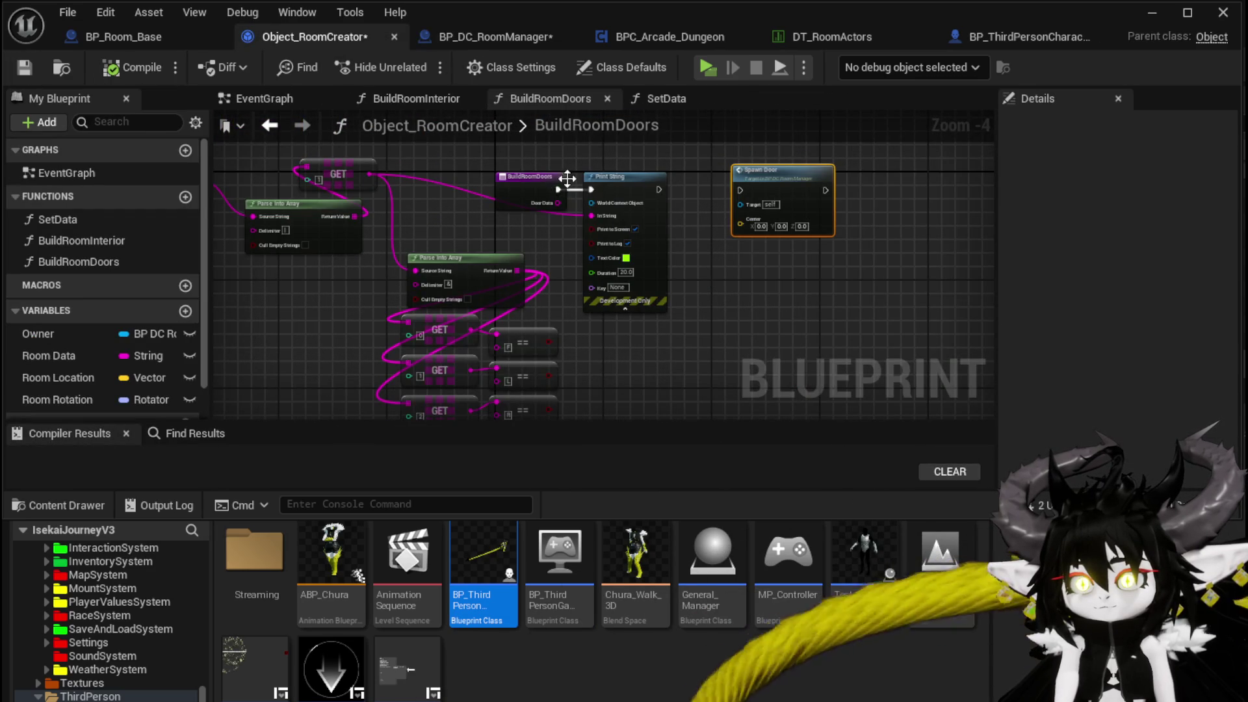
{"action": "scroll", "coordinate": [563, 185], "scroll_direction": "up", "scroll_amount": 3}
{"action": "left_click_drag", "start_coordinate": [704, 205], "coordinate": [805, 206]}
{"action": "left_click_drag", "start_coordinate": [775, 257], "coordinate": [578, 238]}
{"action": "mouse_move", "coordinate": [95, 377]}
{"action": "left_mouse_down"}
{"action": "mouse_move", "coordinate": [601, 277]}
{"action": "mouse_move", "coordinate": [618, 299]}
{"action": "mouse_move", "coordinate": [632, 234]}
{"action": "left_mouse_up"}
{"action": "left_click", "coordinate": [672, 308]}
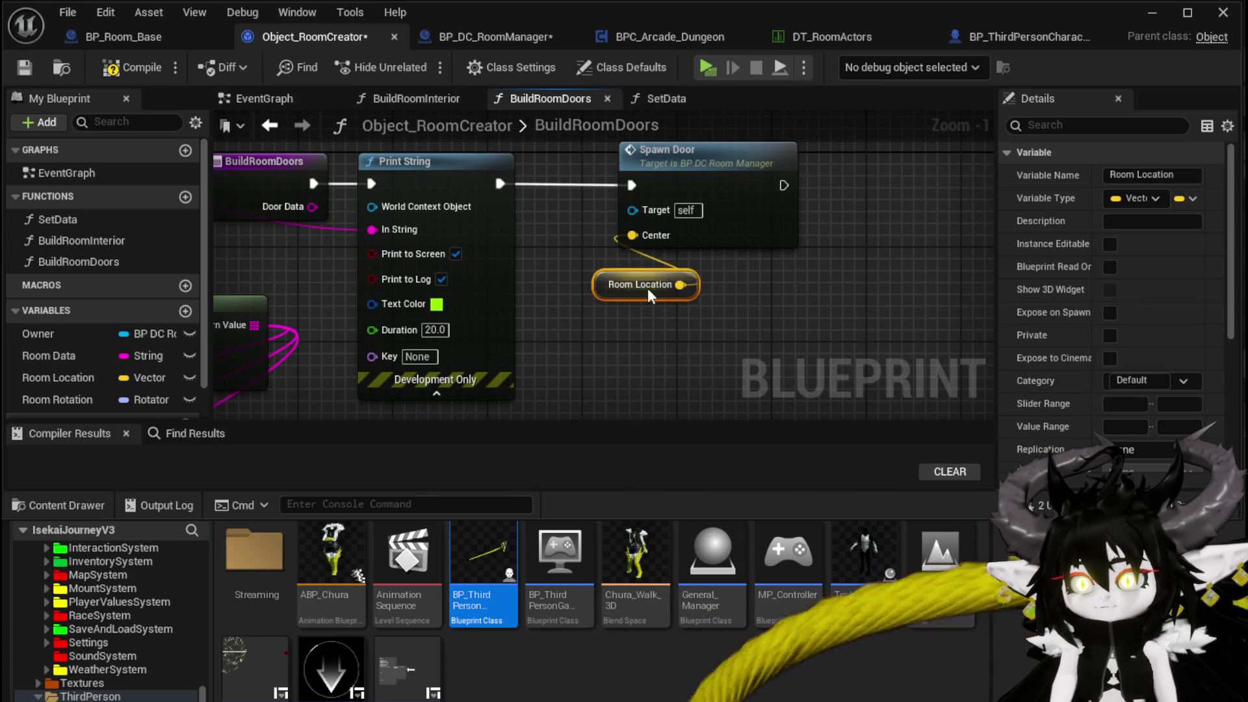
{"action": "left_click_drag", "start_coordinate": [647, 276], "coordinate": [622, 288]}
{"action": "left_click", "coordinate": [650, 195]}
{"action": "left_click", "coordinate": [136, 68]}
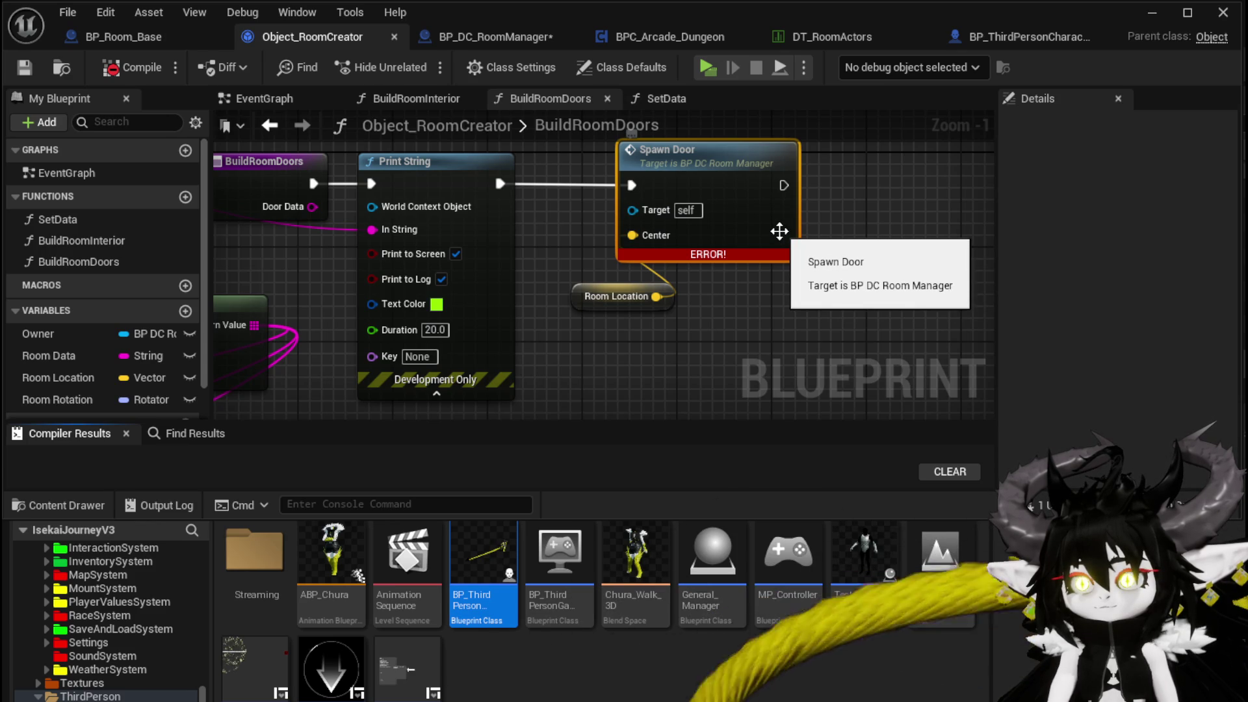
Step: Connect an Owner getter to Spawn Door's Target, then compile and save
{"action": "key", "text": "Home"}
{"action": "left_click_drag", "start_coordinate": [38, 334], "coordinate": [669, 243]}
{"action": "mouse_move", "coordinate": [591, 235]}
{"action": "left_mouse_down"}
{"action": "mouse_move", "coordinate": [565, 245]}
{"action": "mouse_move", "coordinate": [673, 162]}
{"action": "mouse_move", "coordinate": [672, 262]}
{"action": "left_mouse_up"}
{"action": "left_click_drag", "start_coordinate": [707, 187], "coordinate": [743, 199]}
{"action": "left_click", "coordinate": [112, 67]}
{"action": "left_click", "coordinate": [25, 67]}
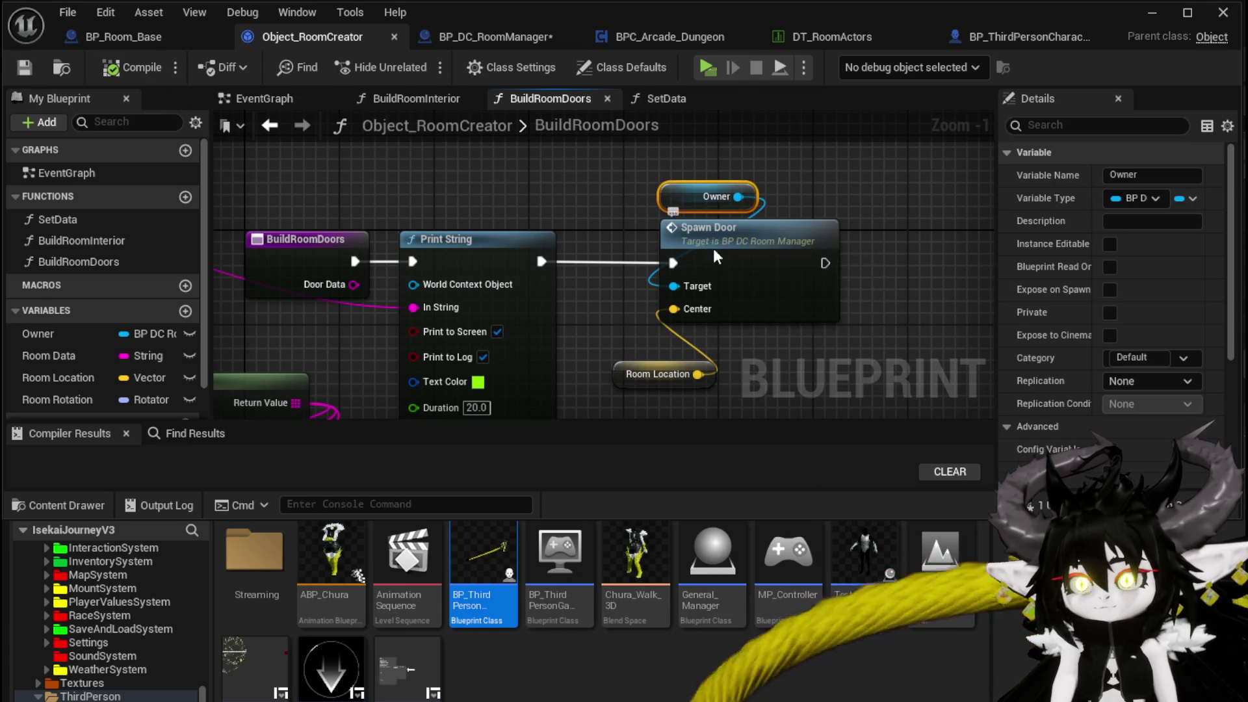
{"action": "double_click", "coordinate": [685, 268]}
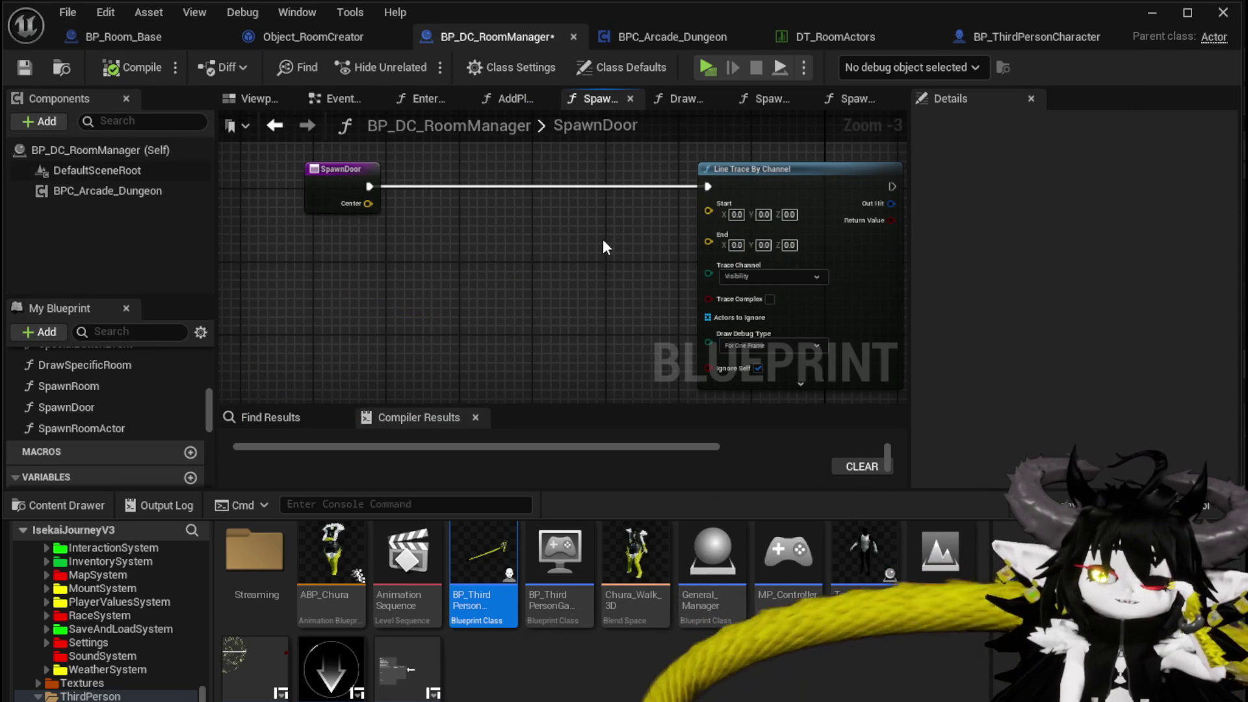
Step: Search from Center for an actor or forward node, then dismiss the search
{"action": "mouse_move", "coordinate": [368, 203]}
{"action": "left_mouse_down"}
{"action": "mouse_move", "coordinate": [342, 279]}
{"action": "mouse_move", "coordinate": [354, 286]}
{"action": "left_mouse_up"}
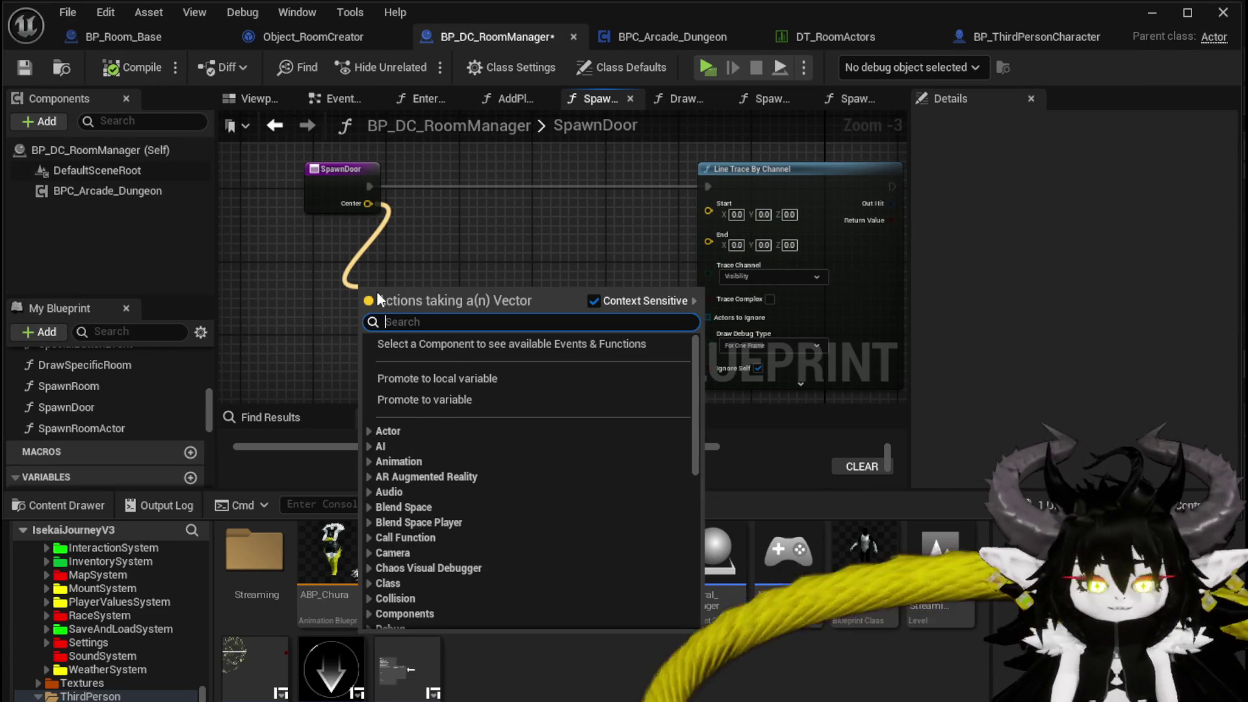
{"action": "type", "text": "get actir"}
{"action": "key", "text": "BackSpace"}
{"action": "key", "text": "BackSpace"}
{"action": "key", "text": "BackSpace"}
{"action": "type", "text": "or"}
{"action": "key", "text": "BackSpace"}
{"action": "key", "text": "BackSpace"}
{"action": "key", "text": "BackSpace"}
{"action": "type", "text": "forg"}
{"action": "key", "text": "BackSpace"}
{"action": "type", "text": "w"}
{"action": "key", "text": "BackSpace"}
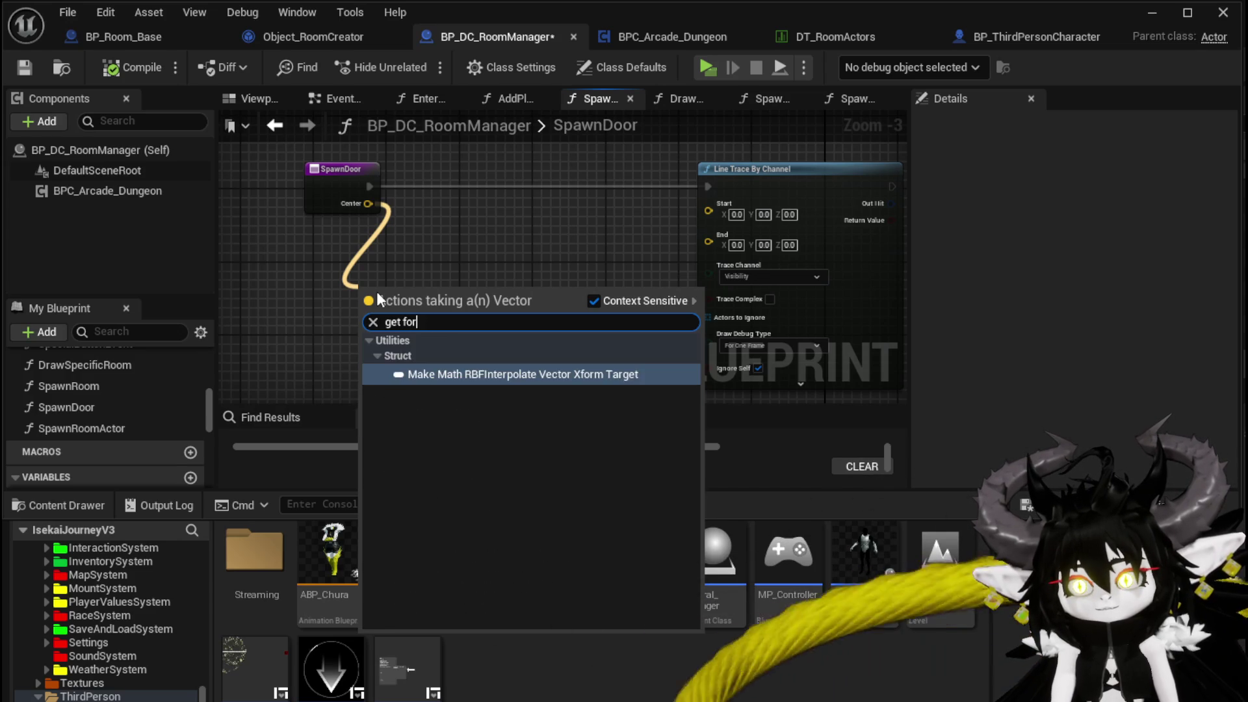
{"action": "key", "text": "BackSpace"}
{"action": "key", "text": "BackSpace"}
{"action": "key", "text": "BackSpace"}
{"action": "type", "text": "f"}
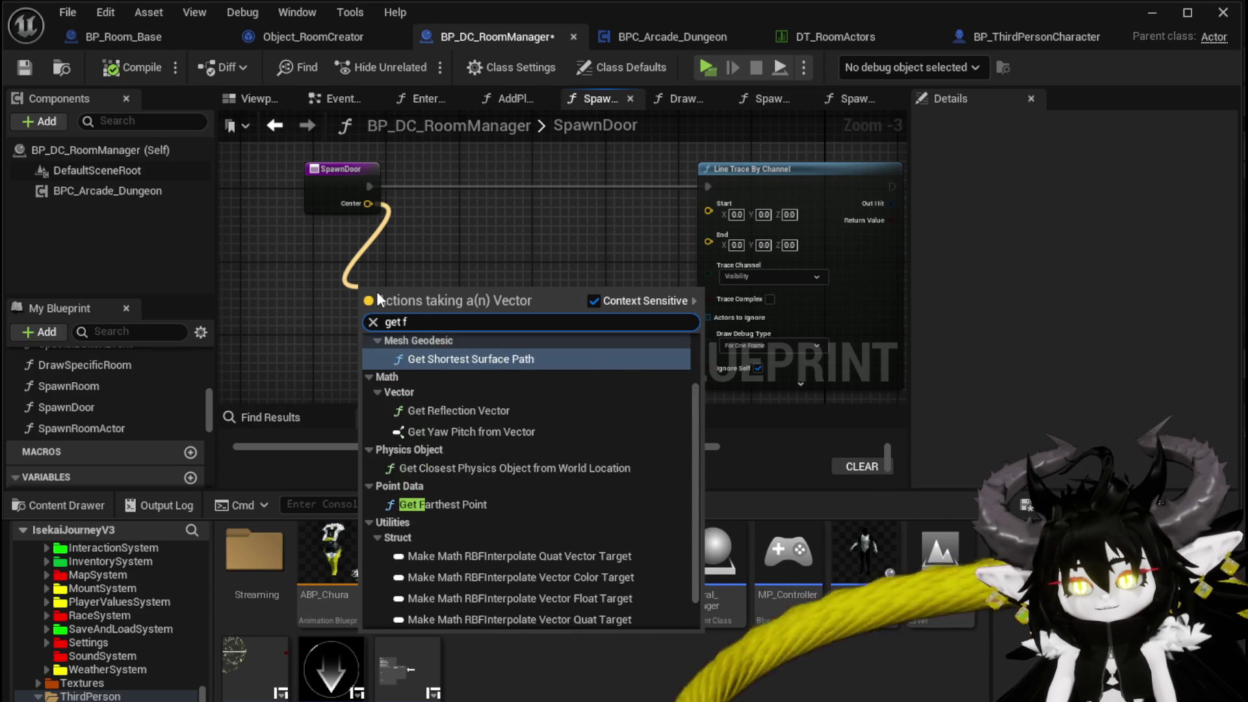
{"action": "type", "text": "orwa"}
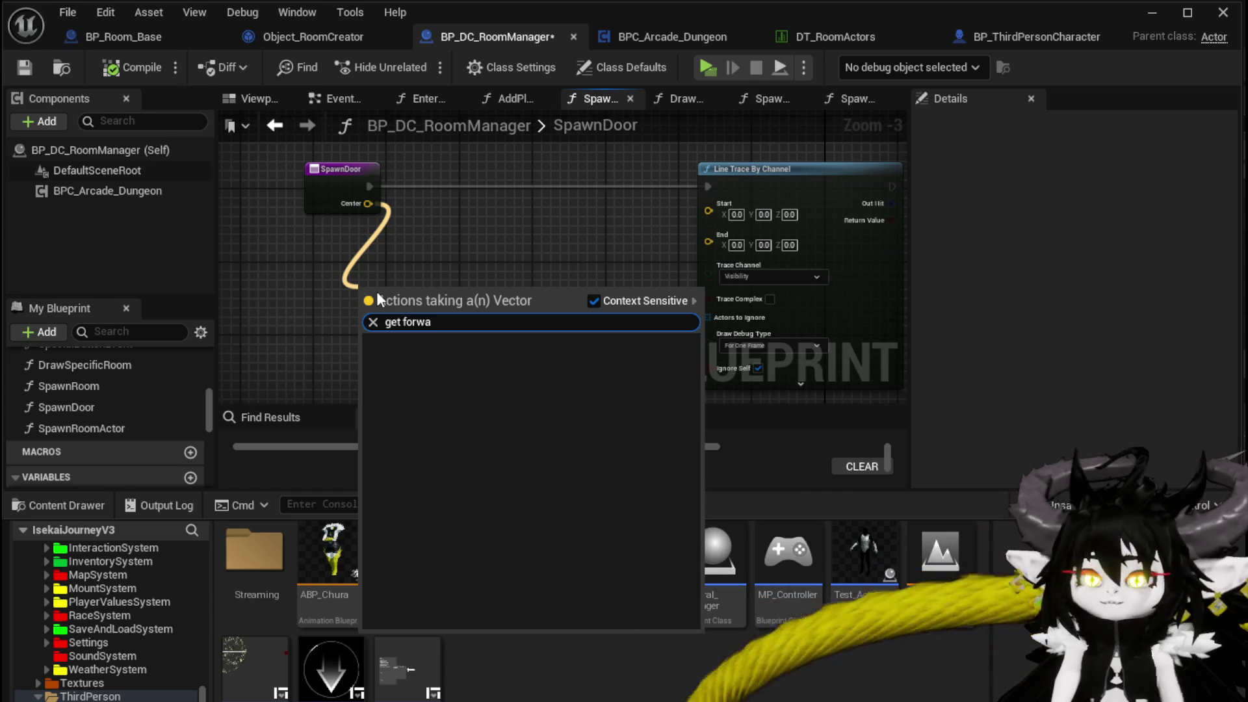
{"action": "left_click", "coordinate": [548, 250]}
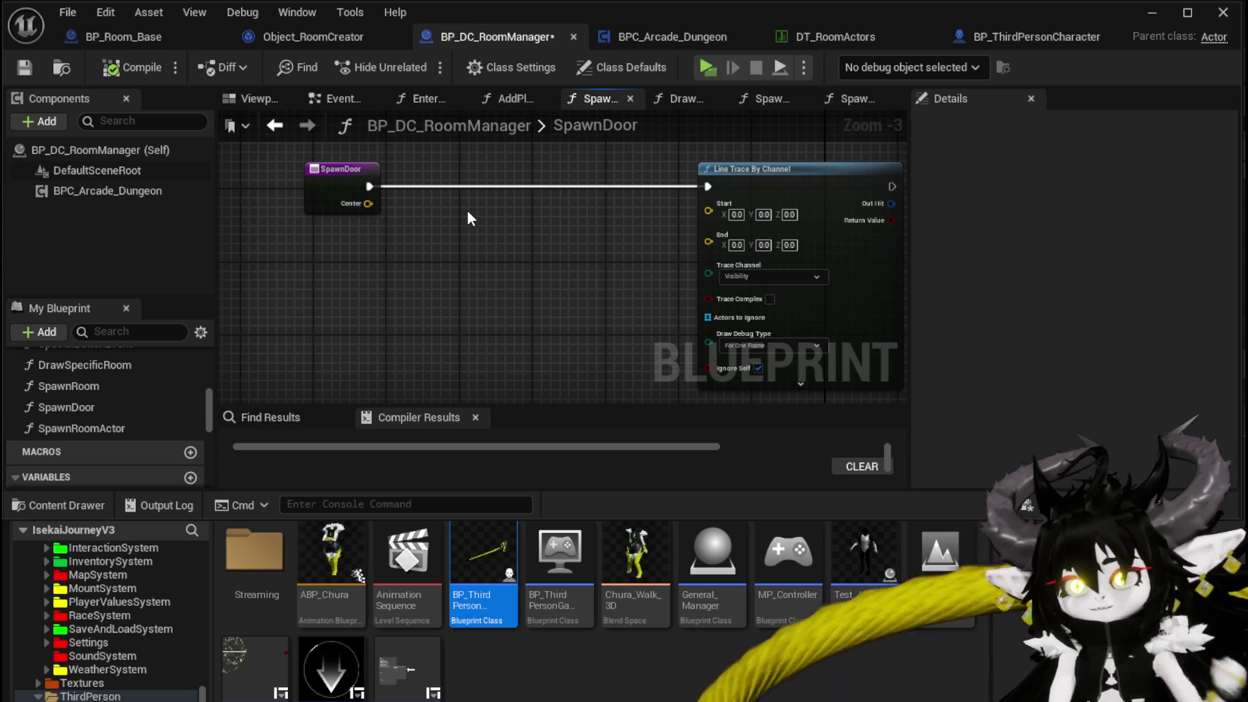
Step: Try 'Direction' and 'forward' node searches from the Center pin
{"action": "right_click", "coordinate": [323, 282]}
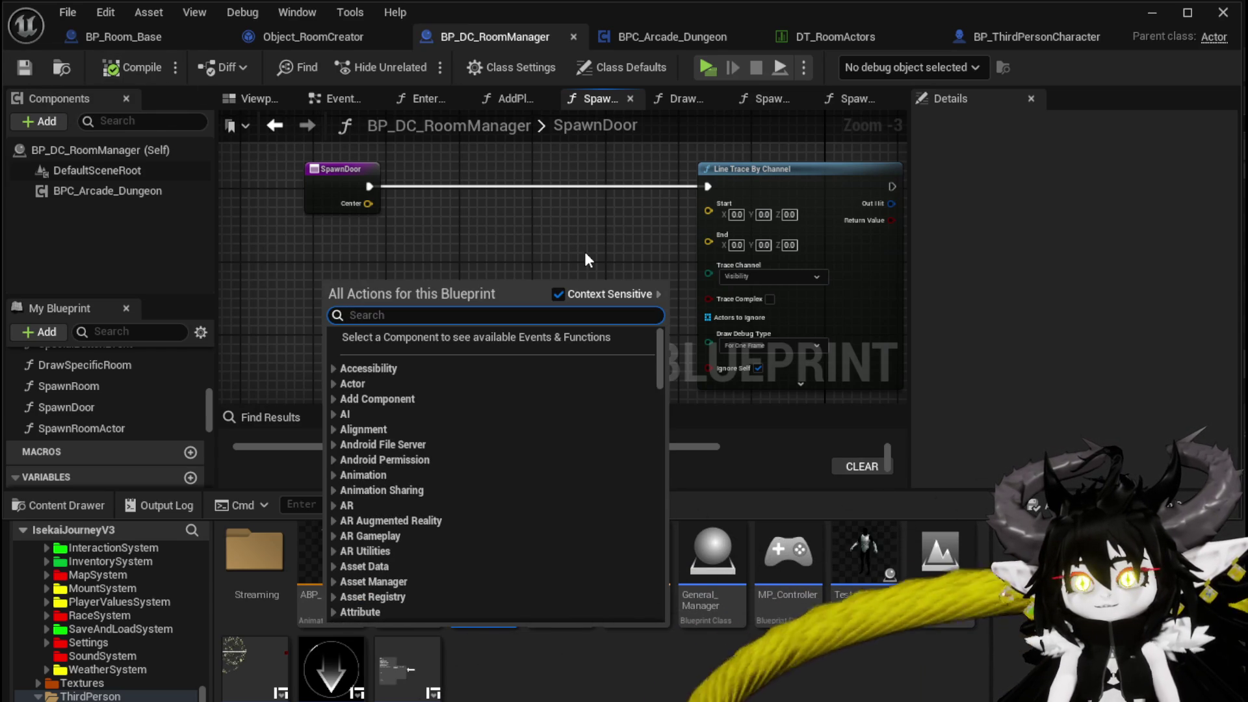
{"action": "left_click", "coordinate": [617, 215]}
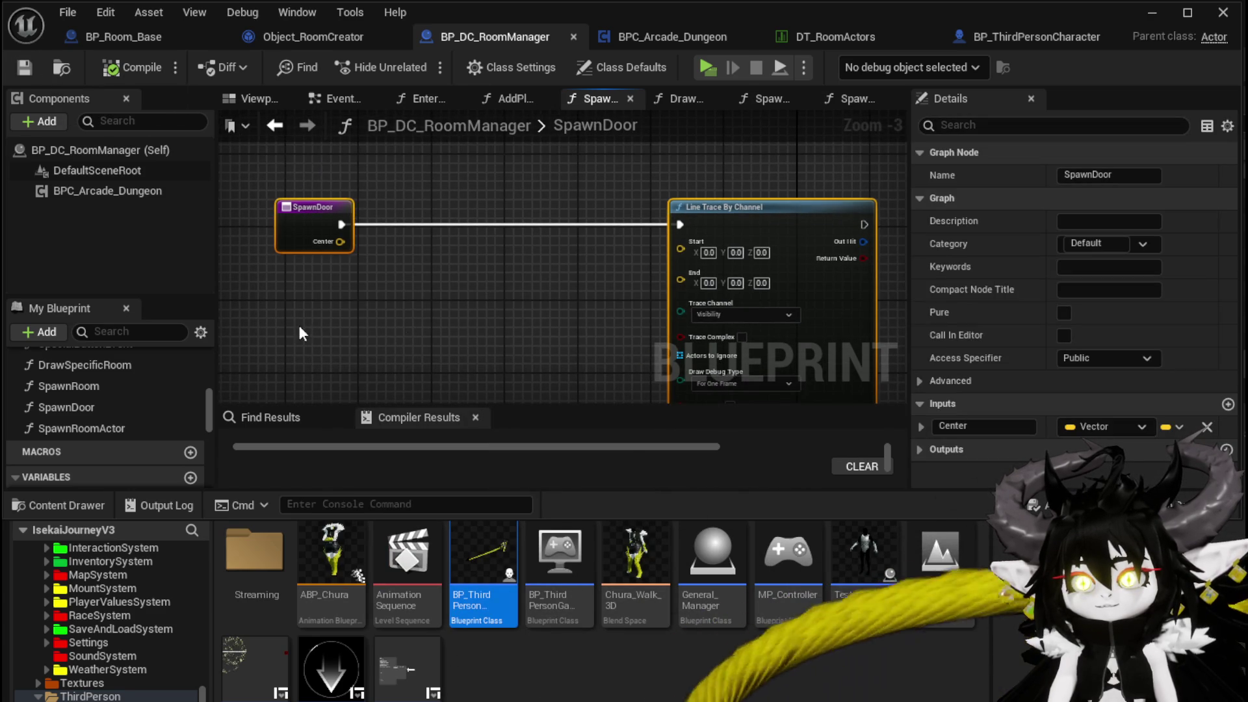
{"action": "left_click", "coordinate": [546, 296]}
{"action": "scroll", "coordinate": [473, 294], "scroll_direction": "up", "scroll_amount": 1}
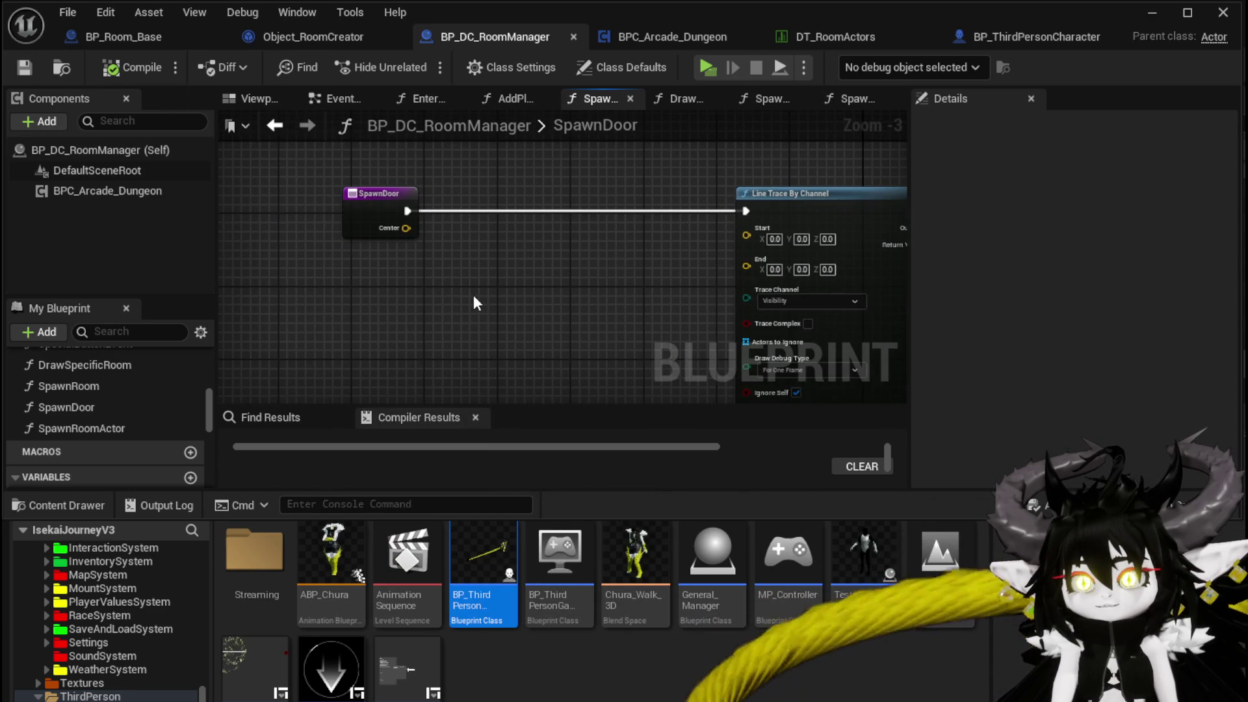
{"action": "scroll", "coordinate": [396, 248], "scroll_direction": "up", "scroll_amount": 1}
{"action": "left_click_drag", "start_coordinate": [380, 209], "coordinate": [432, 319]}
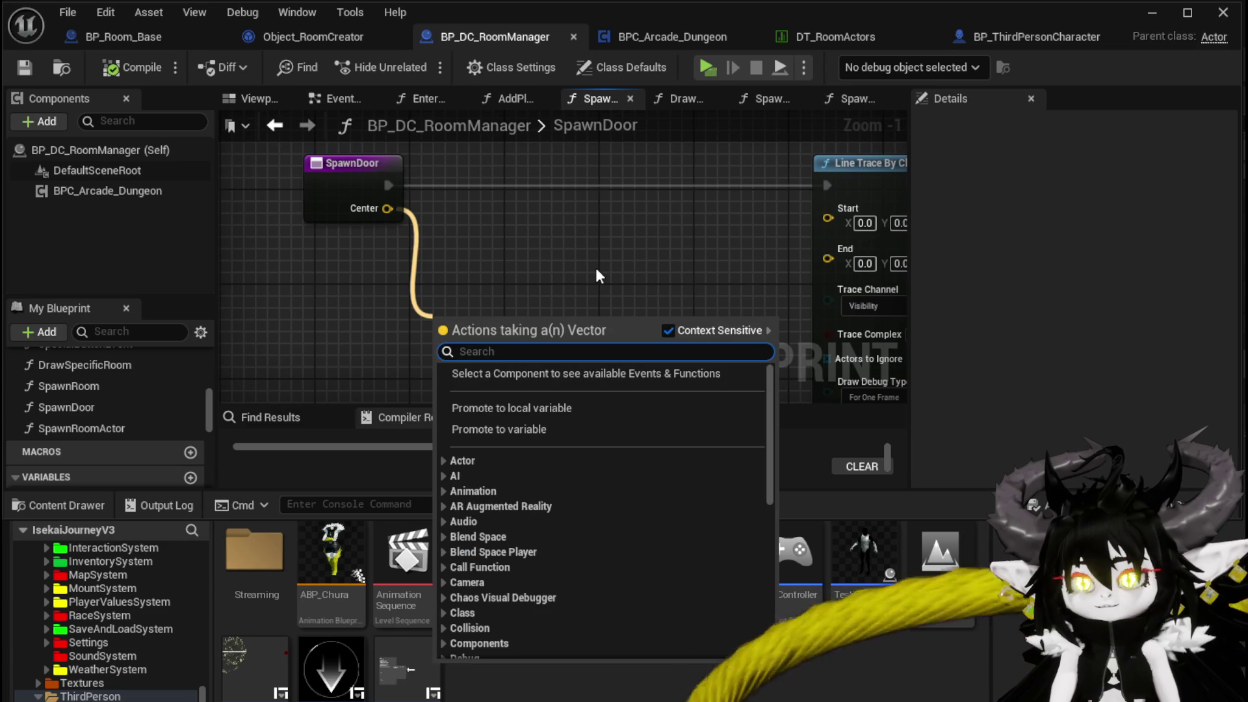
{"action": "type", "text": "Direction"}
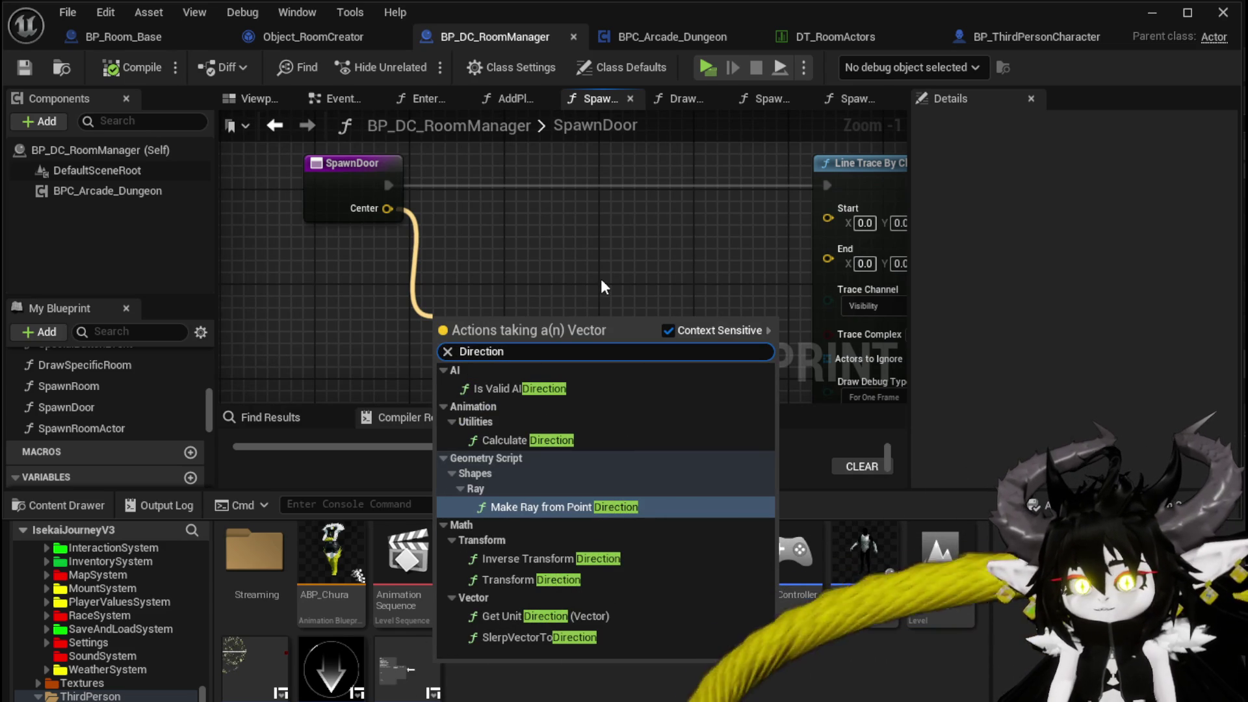
{"action": "key", "text": "BackSpace"}
{"action": "key", "text": "BackSpace"}
{"action": "key", "text": "BackSpace"}
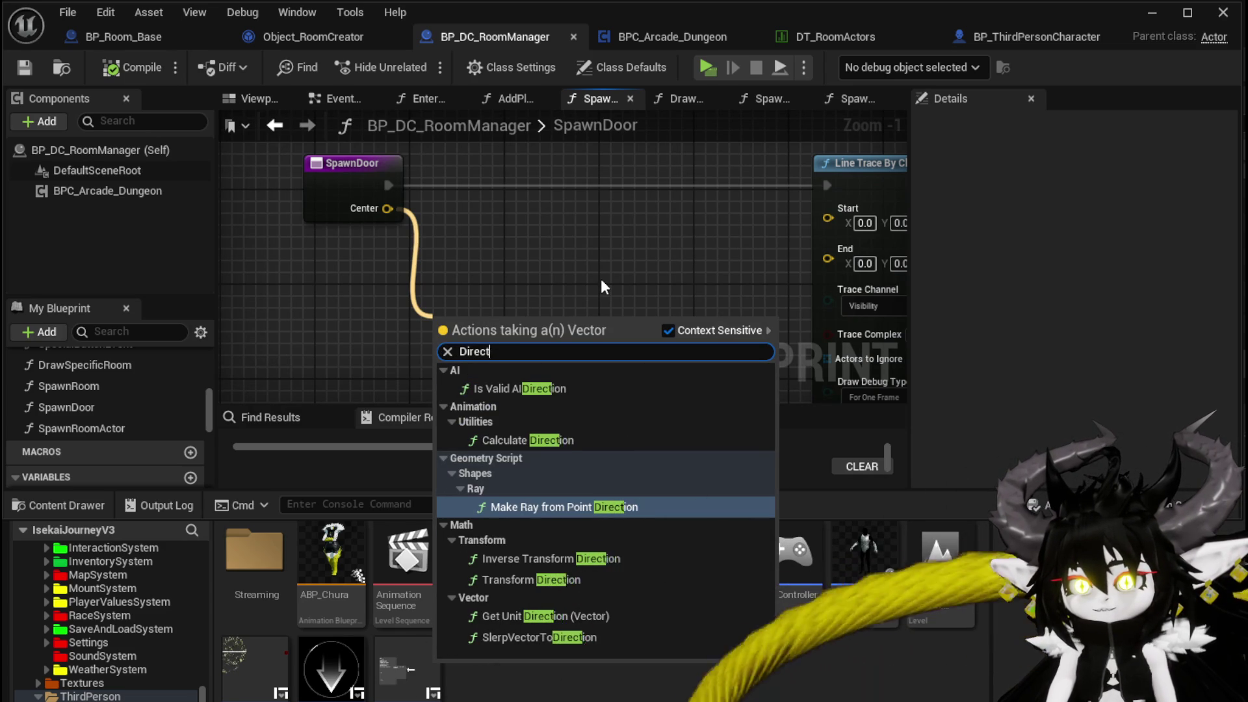
{"action": "type", "text": "forward"}
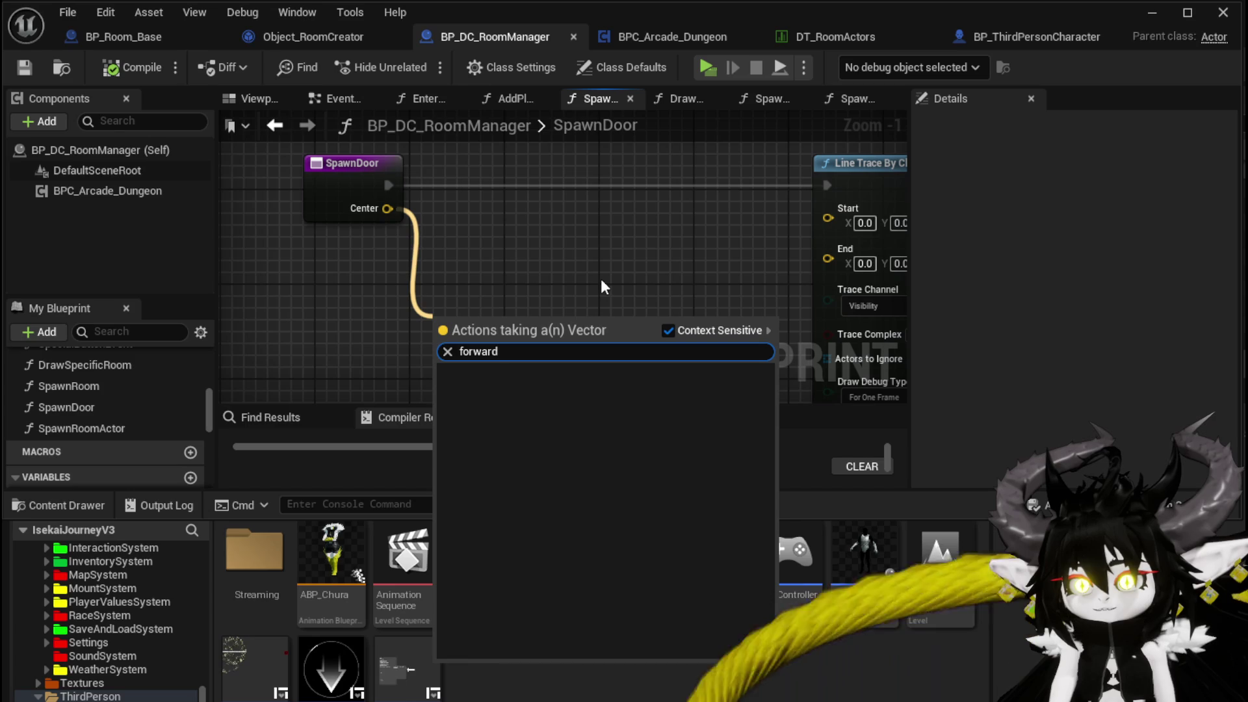
Step: Add a Get Forward Vector node via 'get forward' and place it below SpawnDoor
{"action": "right_click", "coordinate": [572, 257]}
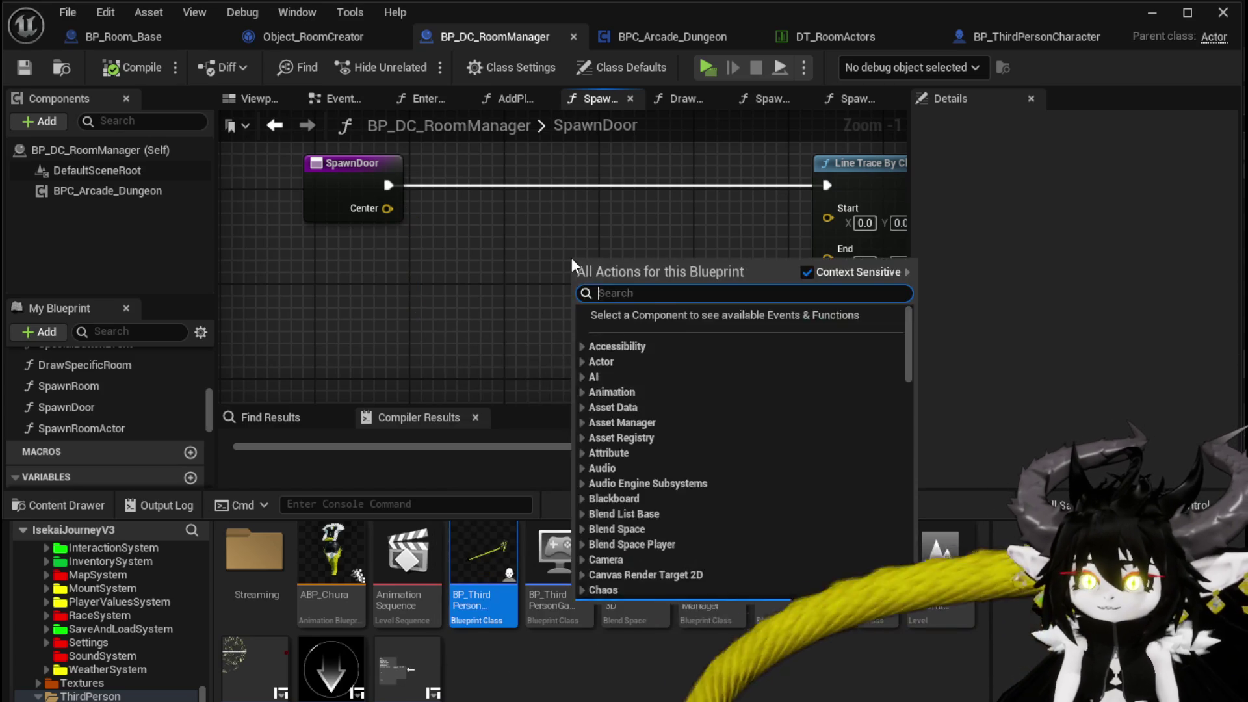
{"action": "type", "text": "get forward"}
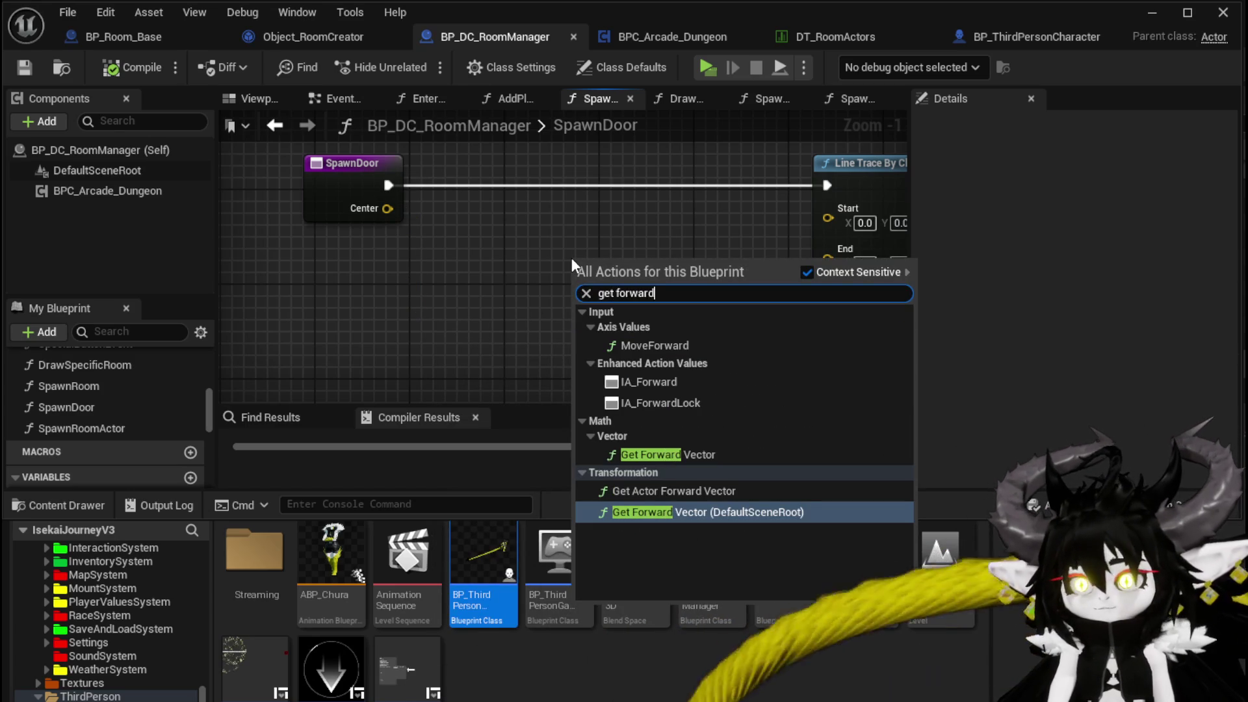
{"action": "left_click", "coordinate": [634, 455]}
{"action": "left_click_drag", "start_coordinate": [658, 257], "coordinate": [400, 328]}
{"action": "left_click_drag", "start_coordinate": [635, 278], "coordinate": [710, 223]}
{"action": "left_click", "coordinate": [463, 197]}
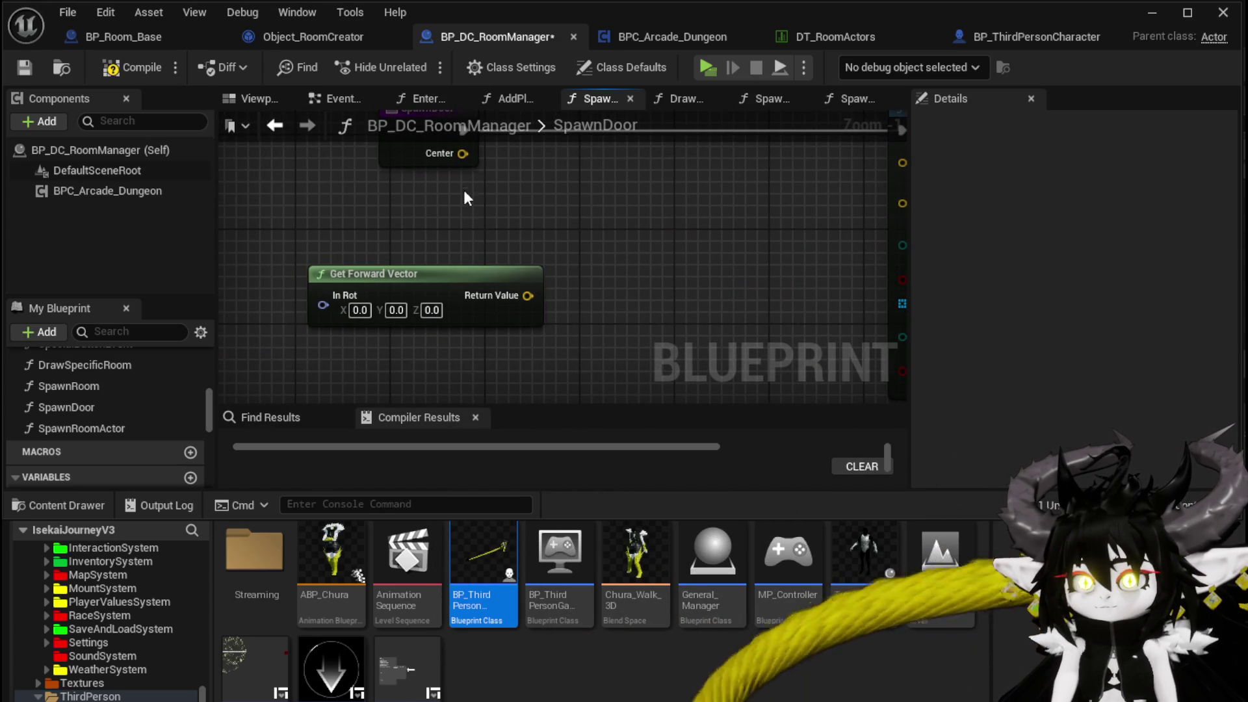
{"action": "left_click_drag", "start_coordinate": [462, 248], "coordinate": [472, 306]}
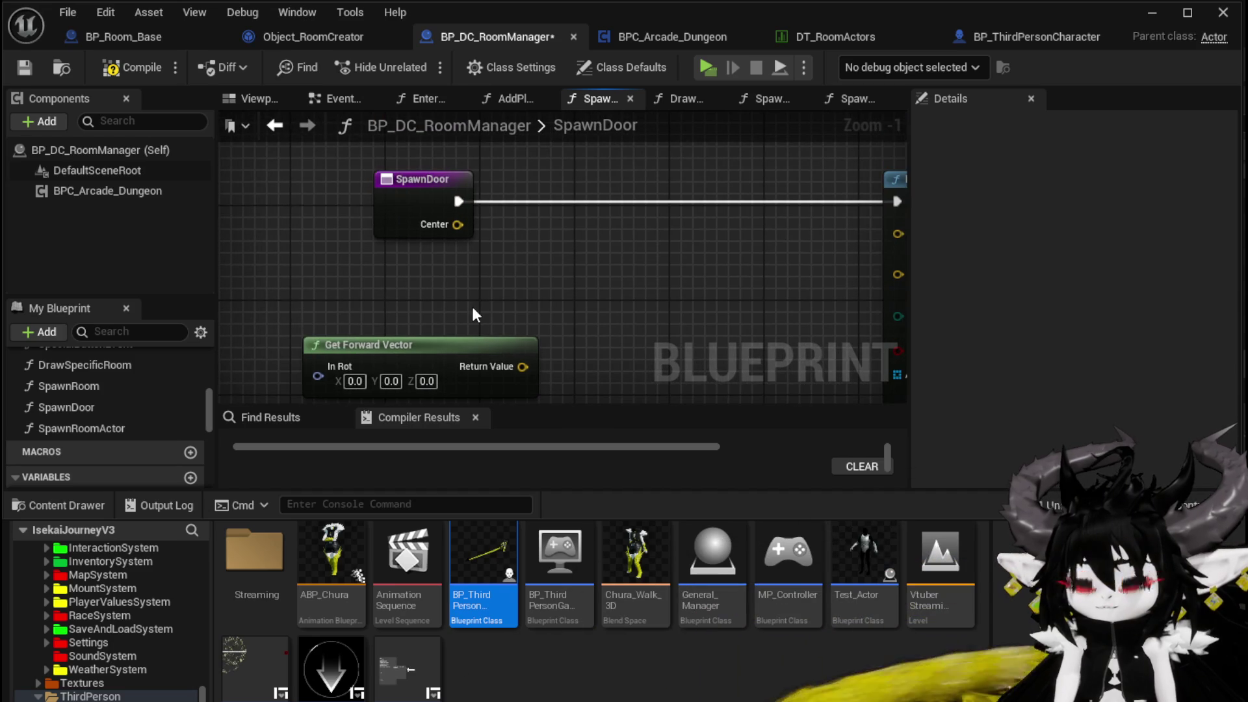
Step: Drag In Rot onto SpawnDoor to create a RoomRotation input, then save and compile
{"action": "left_click", "coordinate": [24, 67]}
{"action": "left_click", "coordinate": [403, 182]}
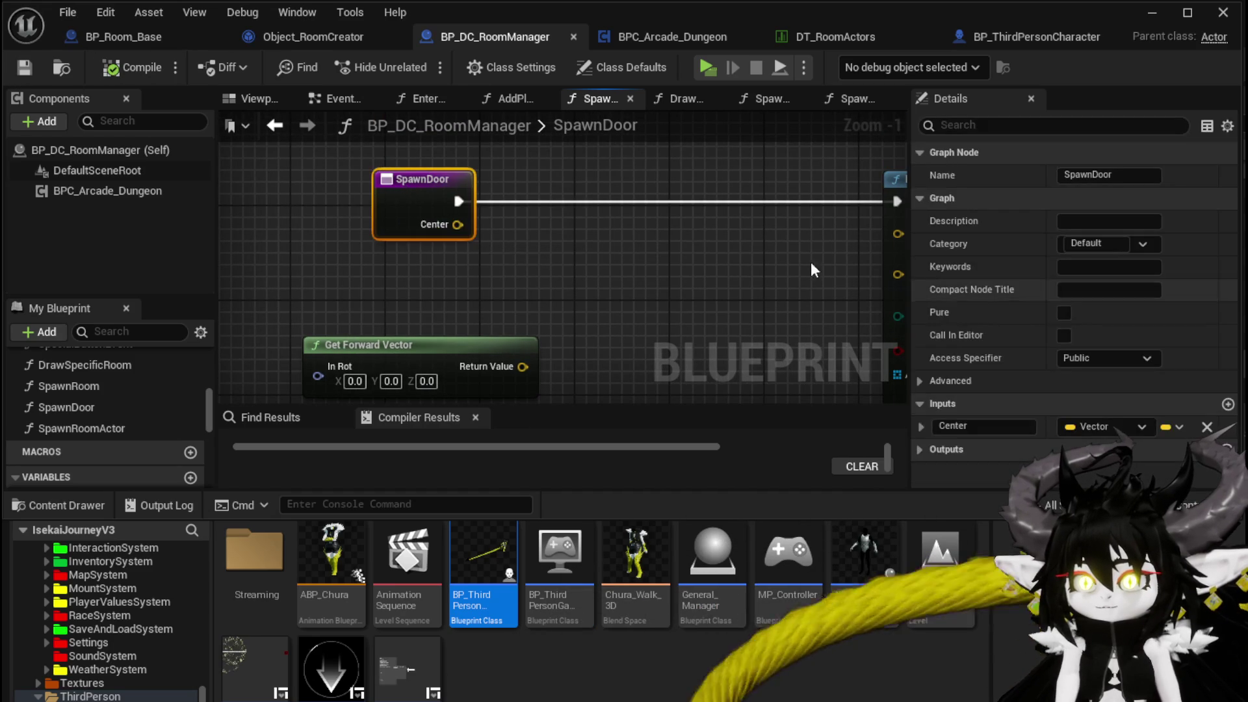
{"action": "left_click_drag", "start_coordinate": [318, 375], "coordinate": [422, 221]}
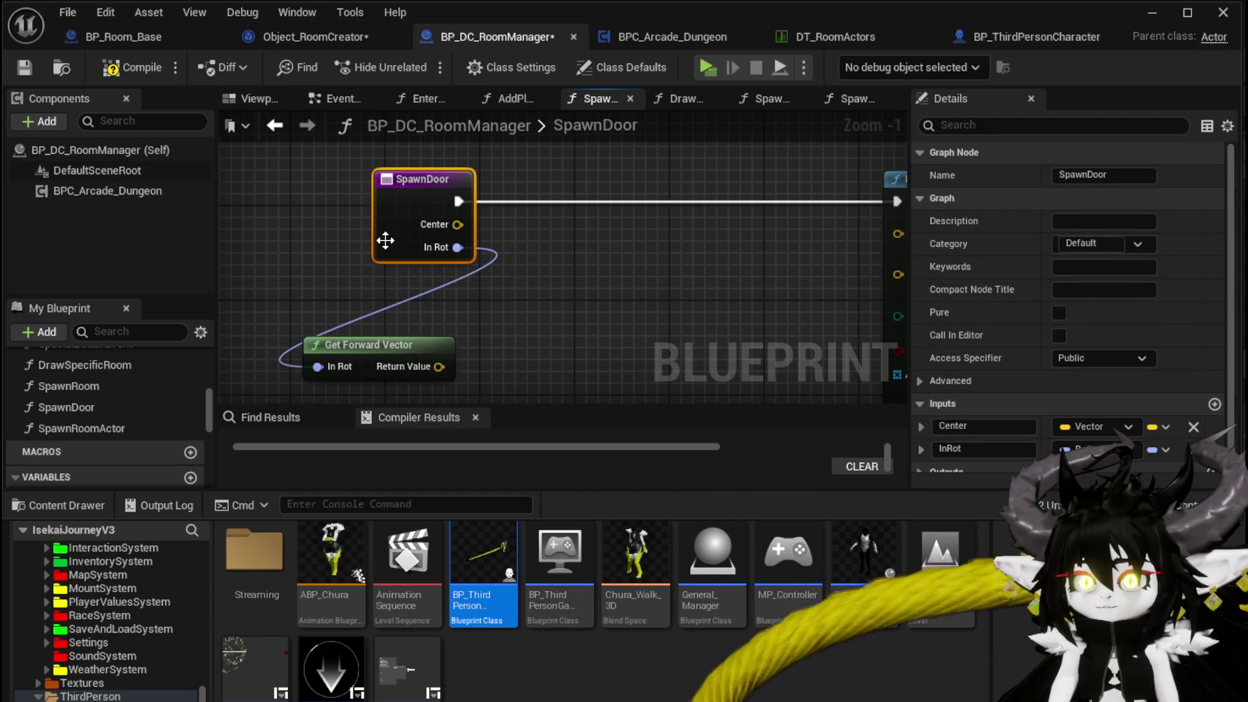
{"action": "type", "text": "RoomROtatio"}
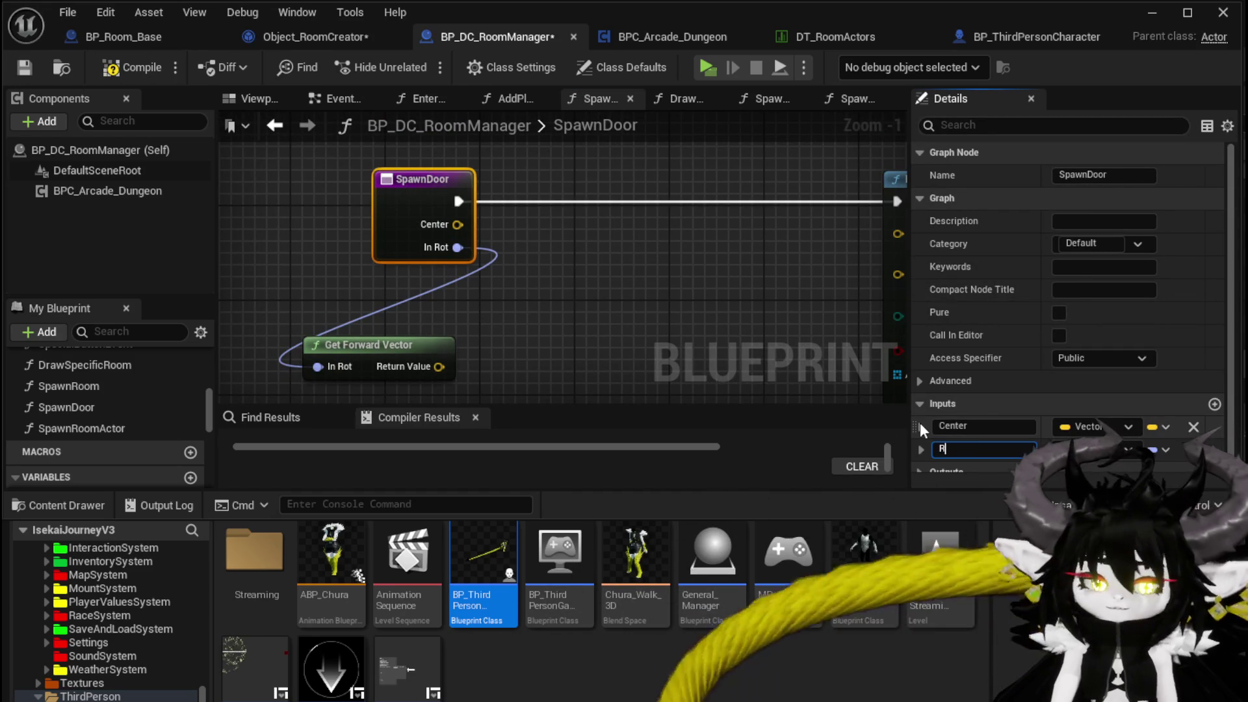
{"action": "key", "text": "BackSpace"}
{"action": "key", "text": "BackSpace"}
{"action": "key", "text": "BackSpace"}
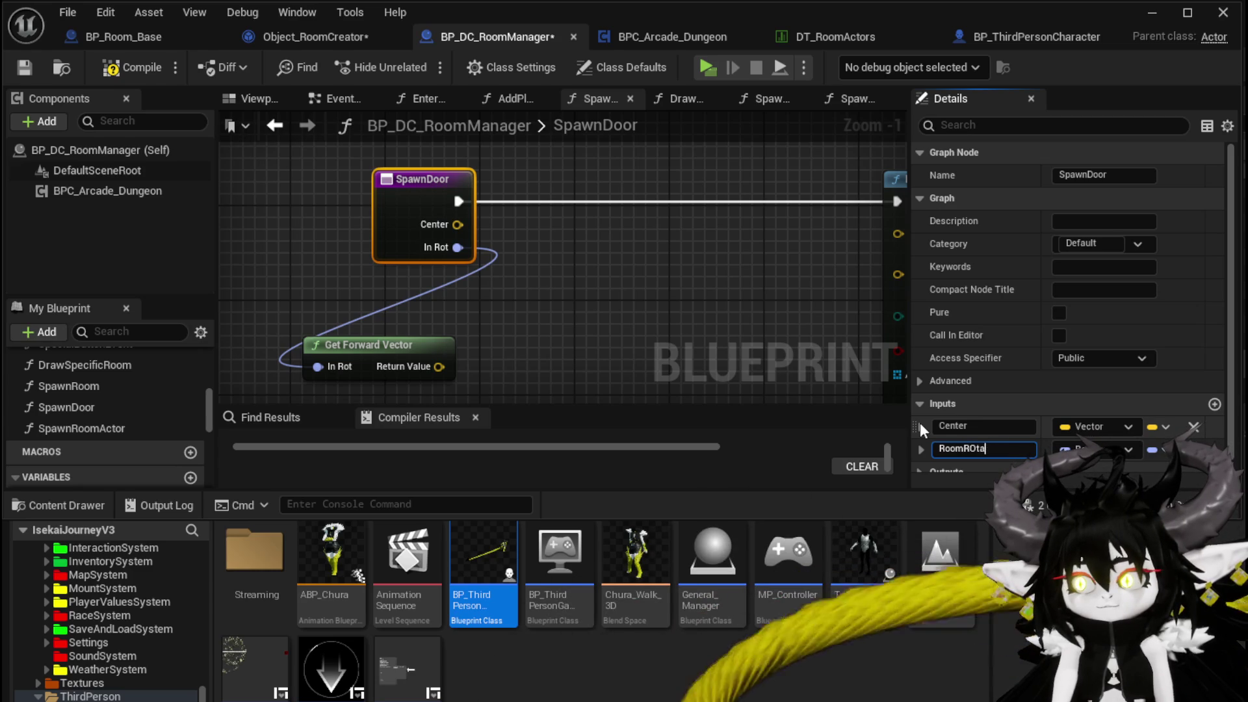
{"action": "type", "text": "otation"}
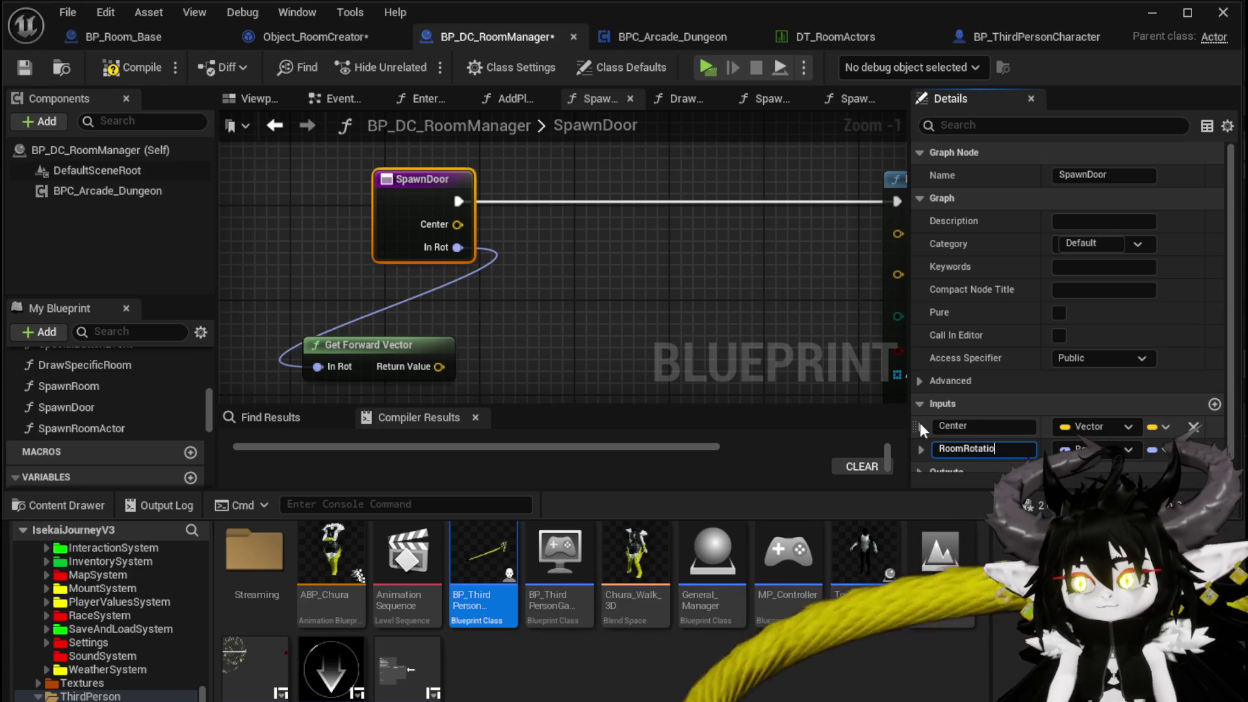
{"action": "key", "text": "Return"}
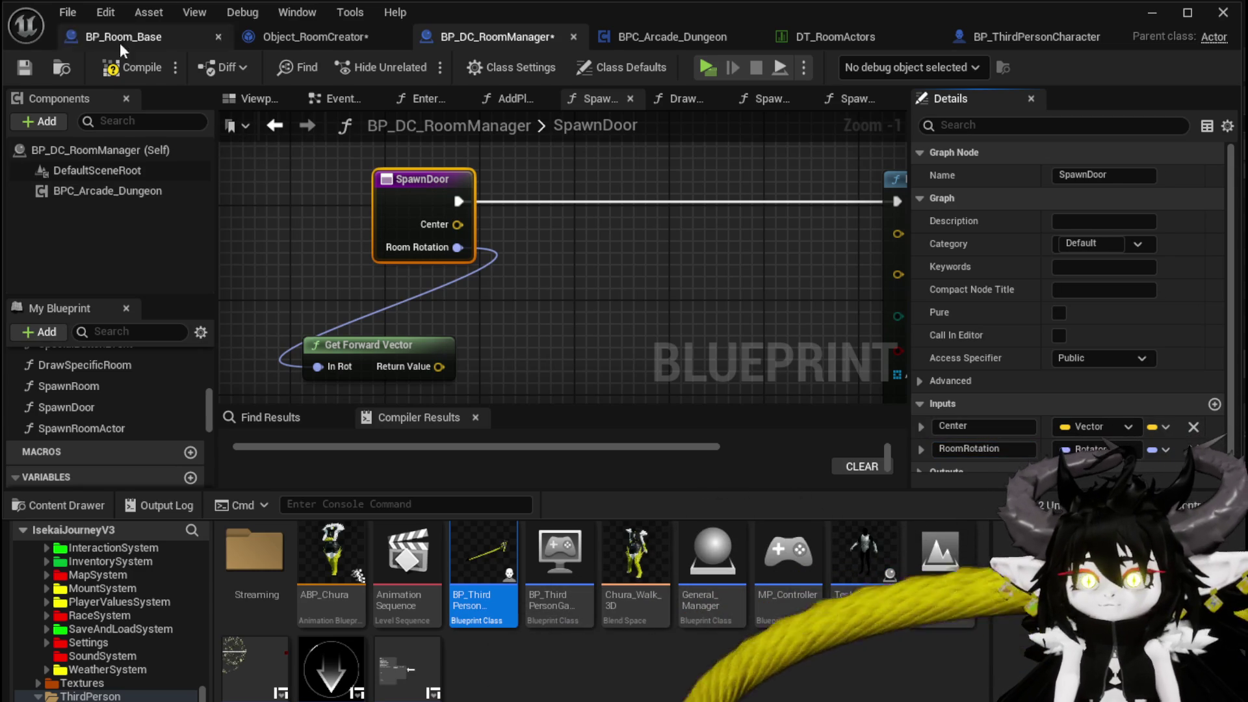
{"action": "left_click", "coordinate": [15, 63]}
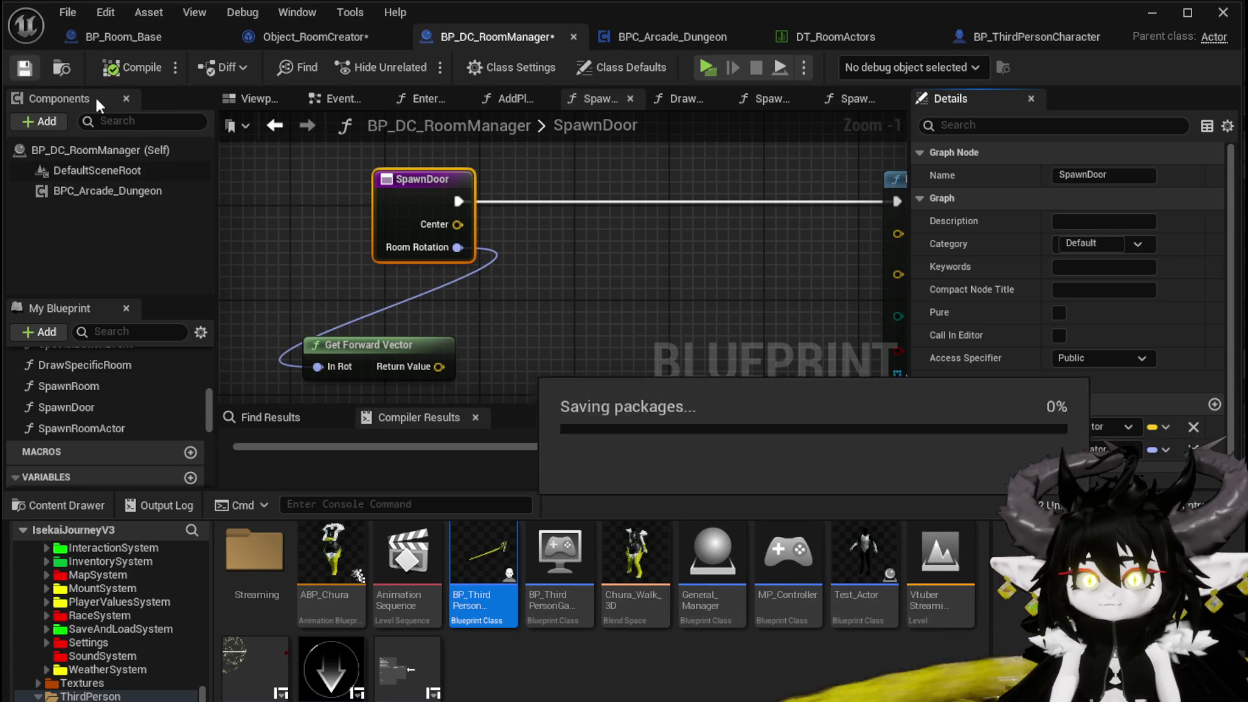
Step: Wire a Room Rotation getter into Spawn Door's Room Rotation pin and save Object_RoomCreator
{"action": "left_click", "coordinate": [298, 39]}
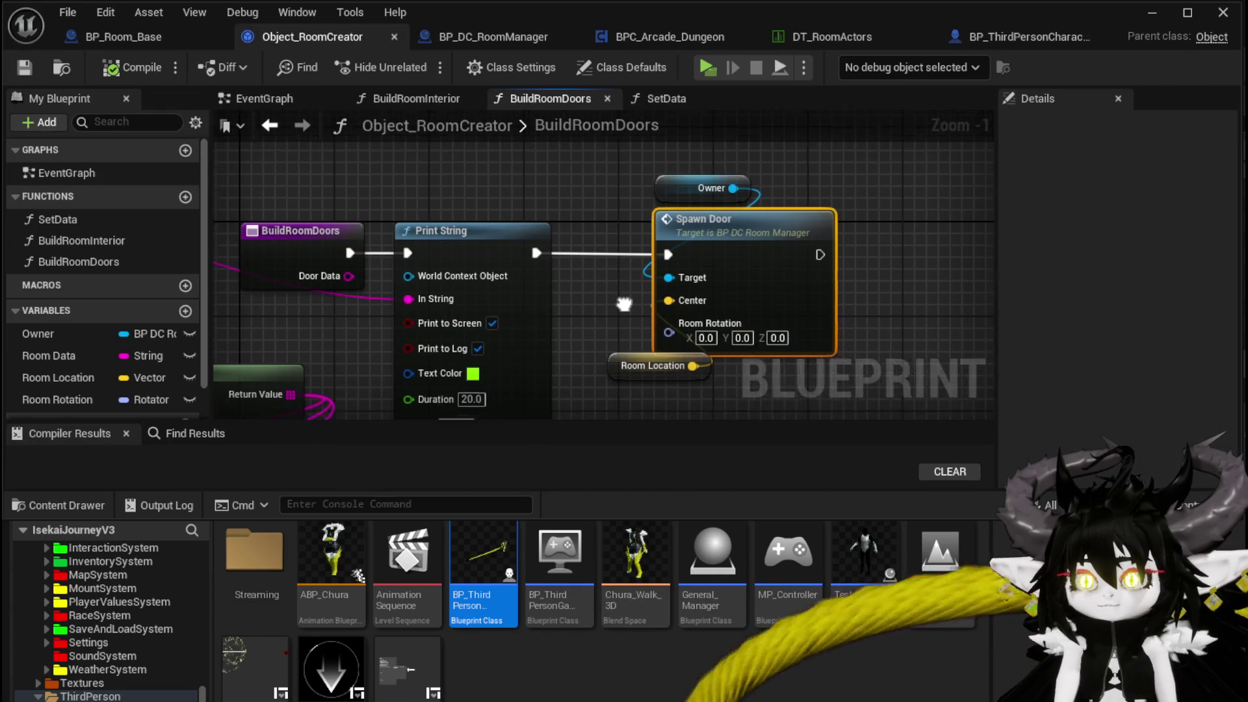
{"action": "mouse_move", "coordinate": [58, 399]}
{"action": "left_mouse_down"}
{"action": "mouse_move", "coordinate": [637, 303]}
{"action": "mouse_move", "coordinate": [602, 315]}
{"action": "left_mouse_up"}
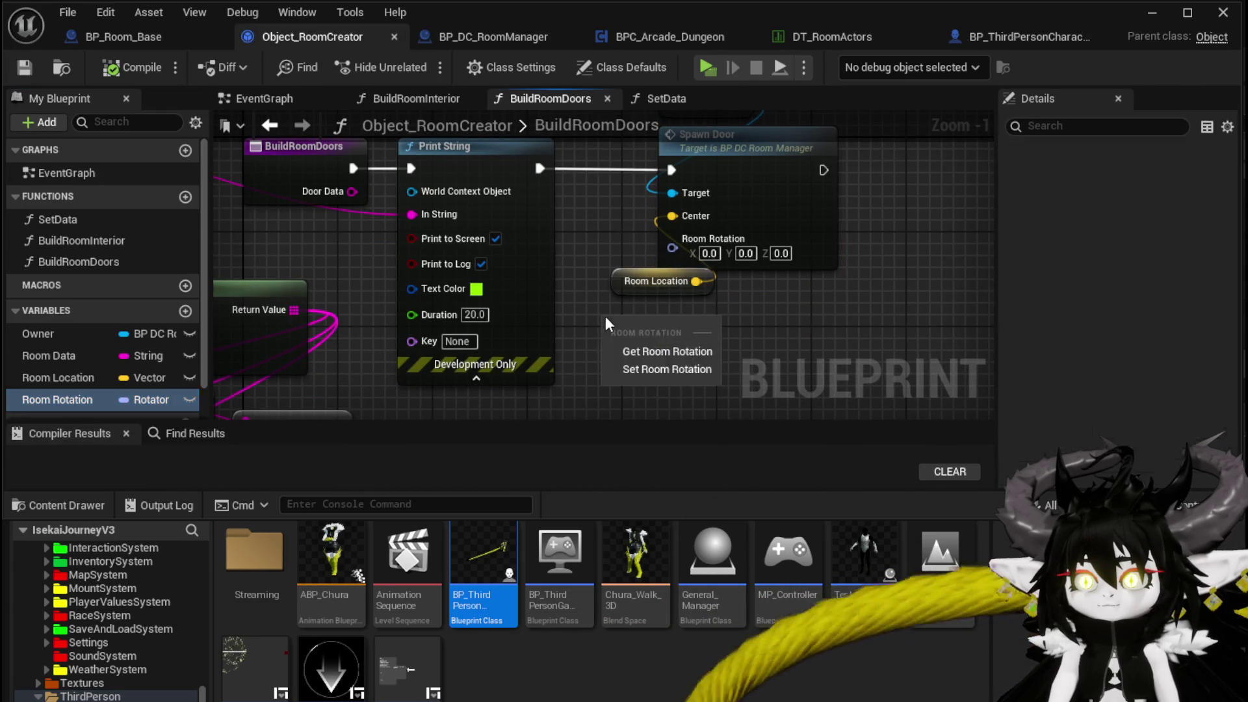
{"action": "mouse_move", "coordinate": [684, 328]}
{"action": "left_mouse_down"}
{"action": "mouse_move", "coordinate": [705, 301]}
{"action": "mouse_move", "coordinate": [672, 238]}
{"action": "left_mouse_up"}
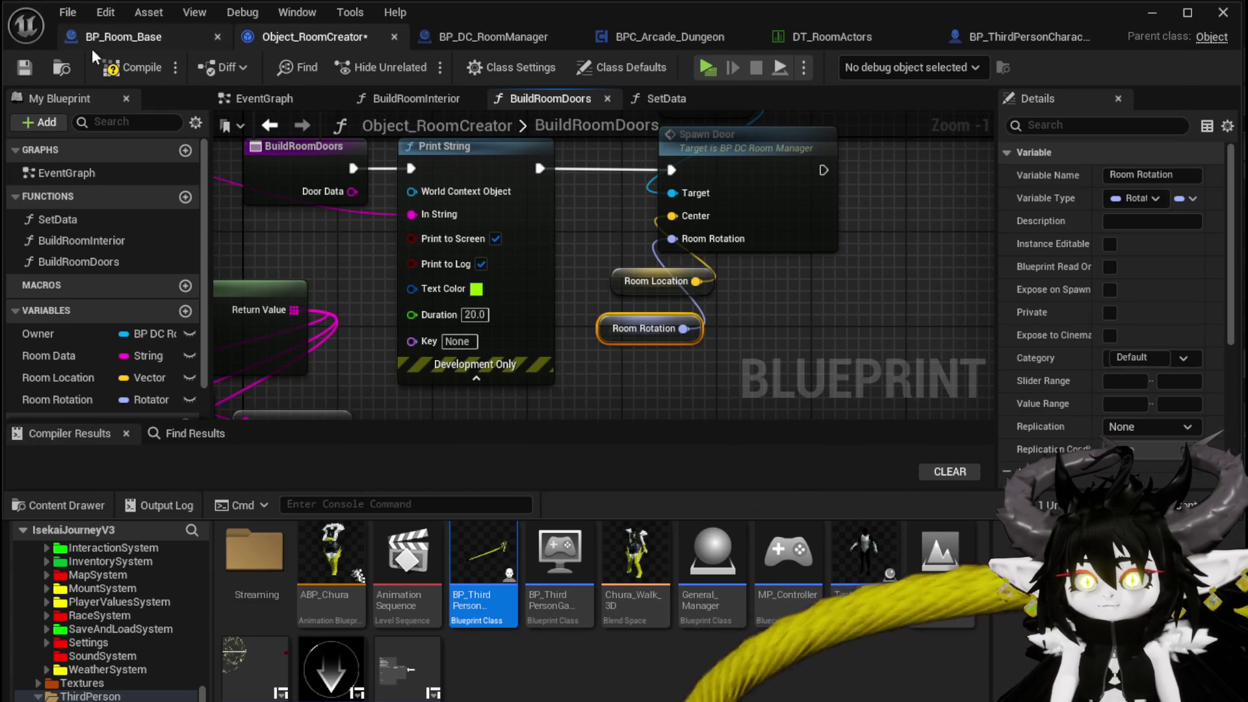
{"action": "left_click", "coordinate": [24, 67]}
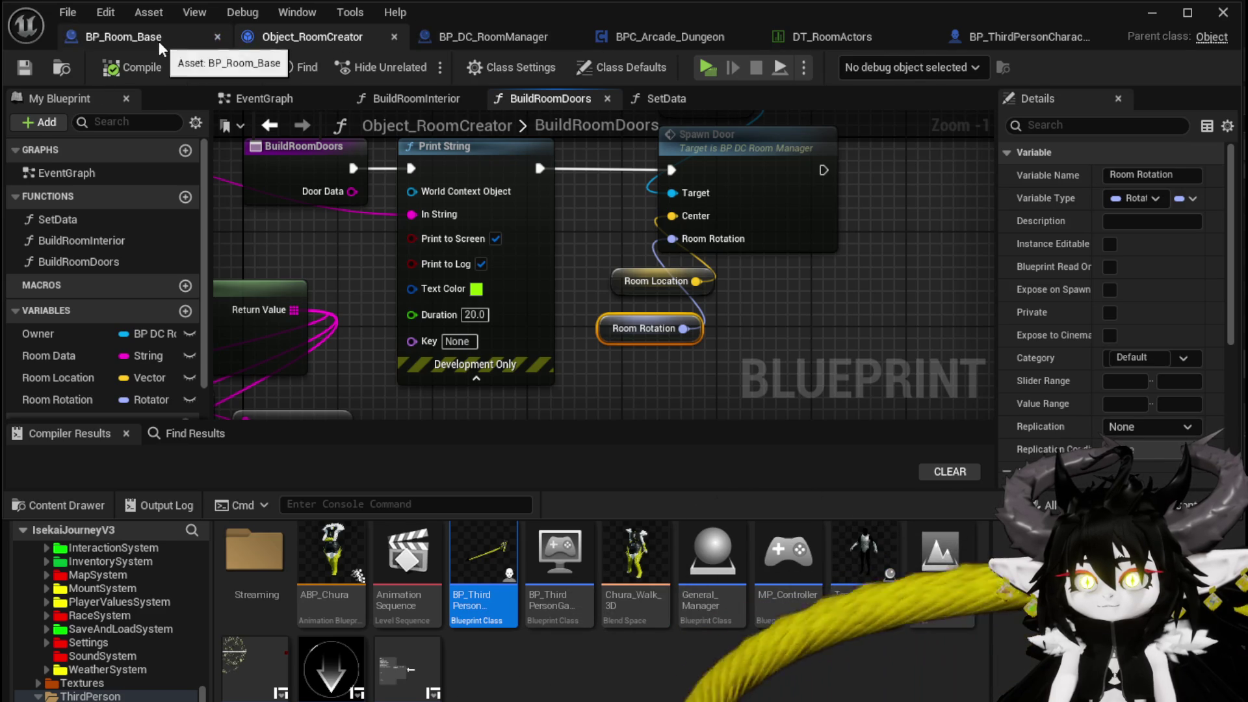
Step: Return to BP_DC_RoomManager's SpawnDoor graph and pull a wire from the forward vector
{"action": "left_click", "coordinate": [159, 39]}
{"action": "left_click", "coordinate": [302, 39]}
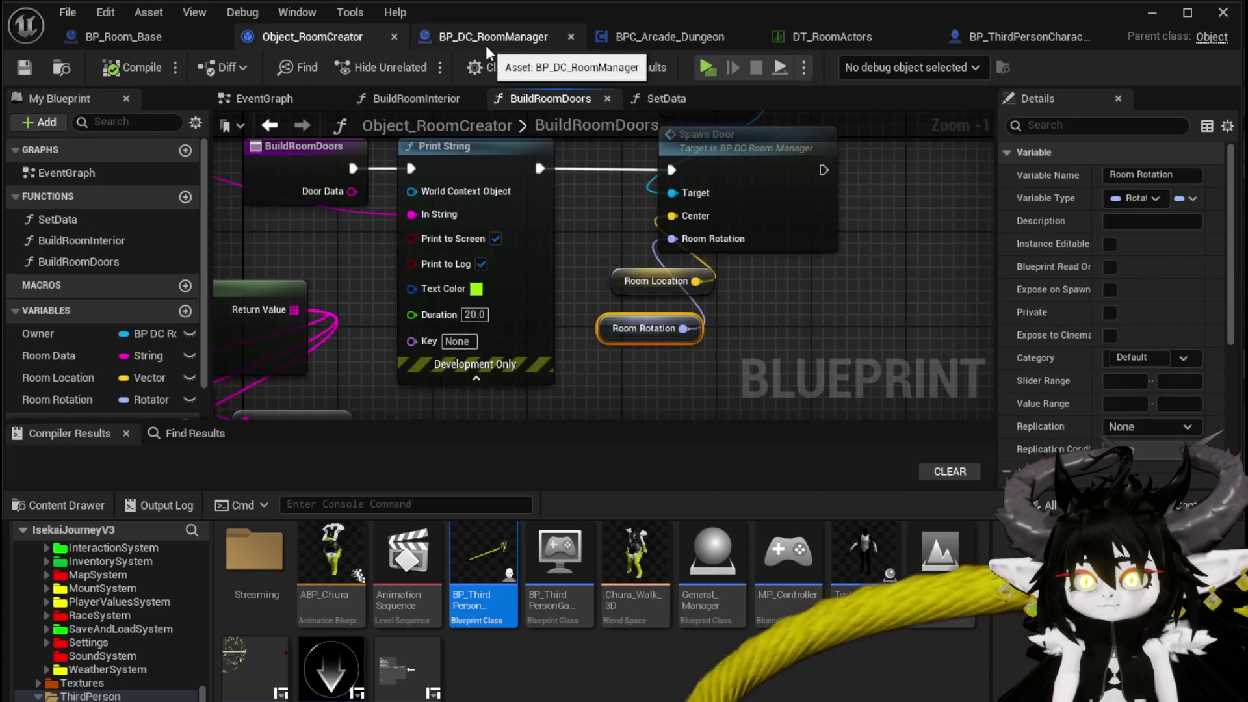
{"action": "left_click", "coordinate": [485, 43]}
{"action": "left_click_drag", "start_coordinate": [420, 278], "coordinate": [462, 280]}
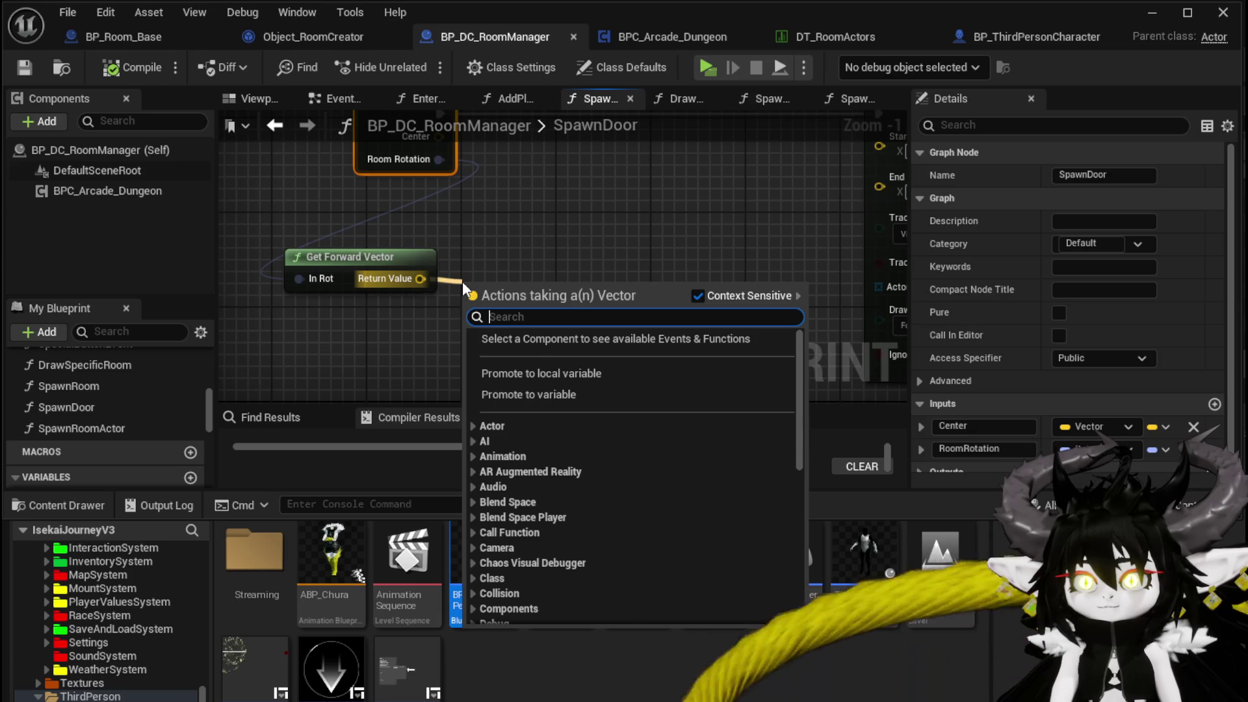
Step: Combine the forward vector with a float value of 2500 in an Add node
{"action": "type", "text": "add"}
{"action": "left_click", "coordinate": [523, 365]}
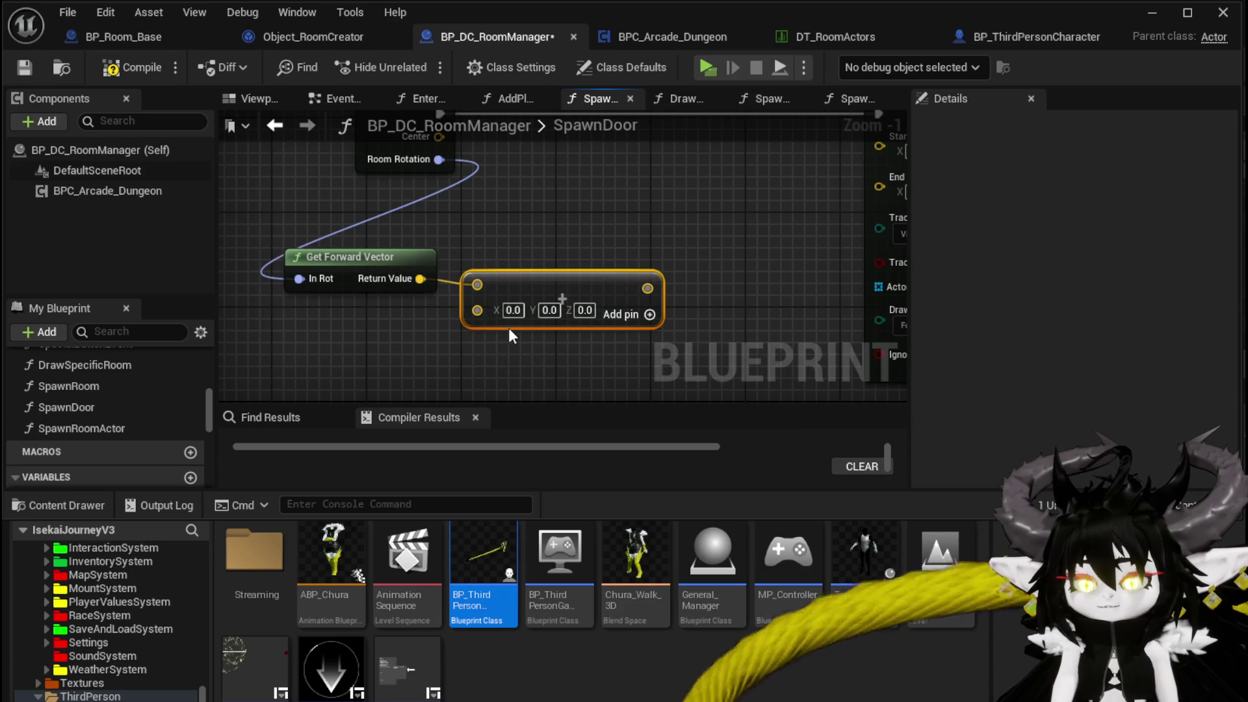
{"action": "right_click", "coordinate": [480, 311]}
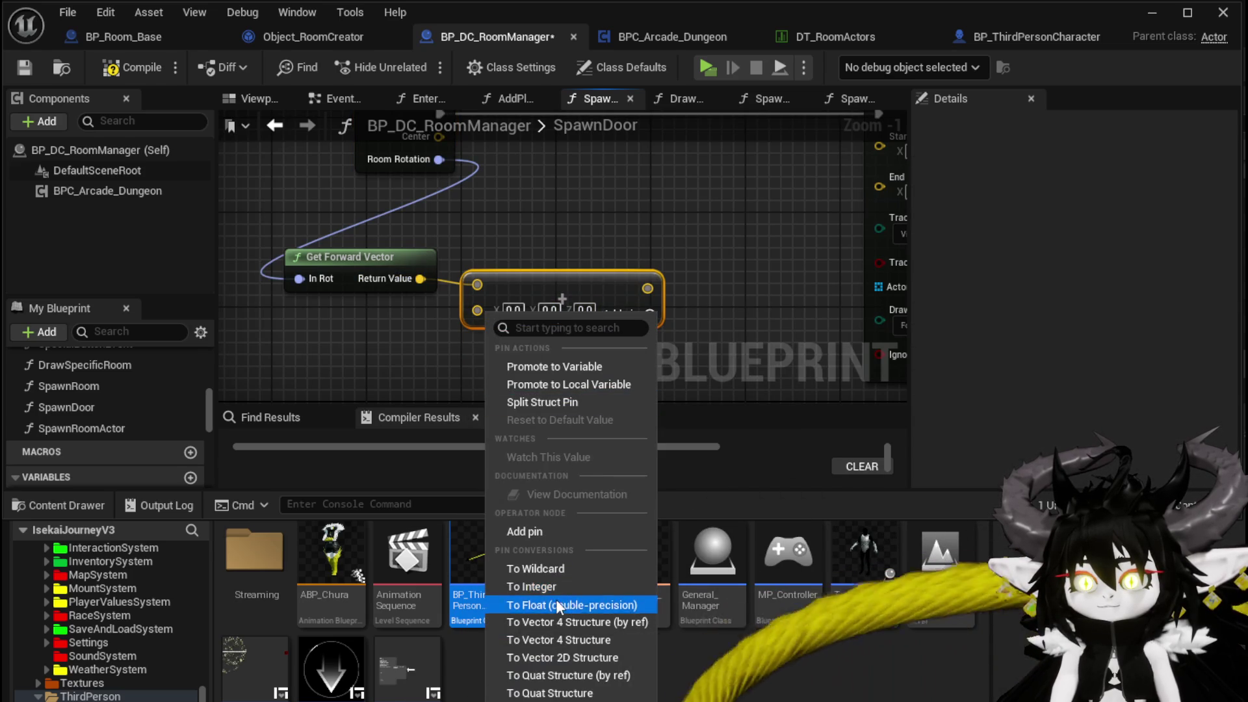
{"action": "left_click", "coordinate": [570, 606]}
{"action": "type", "text": "500"}
{"action": "mouse_move", "coordinate": [469, 154]}
{"action": "left_mouse_down"}
{"action": "mouse_move", "coordinate": [439, 232]}
{"action": "mouse_move", "coordinate": [492, 237]}
{"action": "left_mouse_up"}
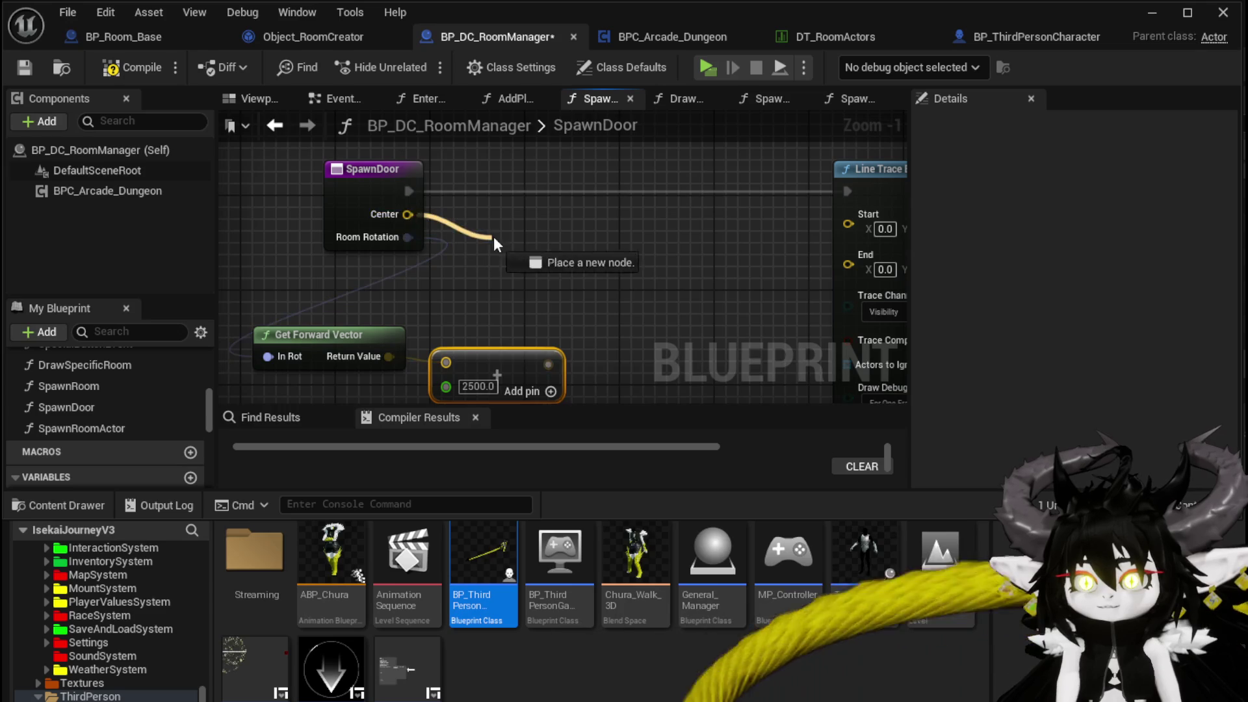
{"action": "type", "text": "+"}
Step: Add Center to that result for the trace End, wire Center to Start, and save
{"action": "left_click", "coordinate": [547, 323]}
{"action": "left_click_drag", "start_coordinate": [548, 364], "coordinate": [524, 275]}
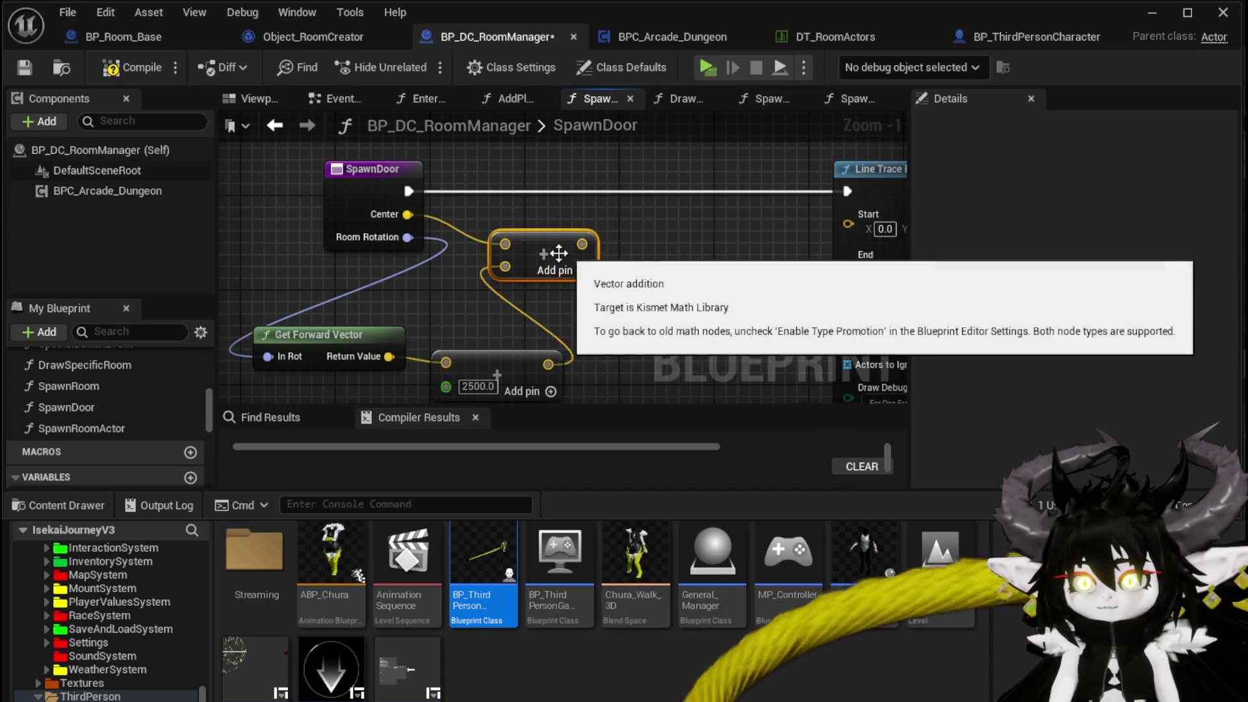
{"action": "mouse_move", "coordinate": [456, 219]}
{"action": "left_mouse_down"}
{"action": "mouse_move", "coordinate": [387, 208]}
{"action": "mouse_move", "coordinate": [754, 219]}
{"action": "mouse_move", "coordinate": [778, 208]}
{"action": "left_mouse_up"}
{"action": "mouse_move", "coordinate": [568, 259]}
{"action": "left_mouse_down"}
{"action": "mouse_move", "coordinate": [591, 243]}
{"action": "mouse_move", "coordinate": [727, 255]}
{"action": "mouse_move", "coordinate": [557, 259]}
{"action": "mouse_move", "coordinate": [803, 251]}
{"action": "mouse_move", "coordinate": [780, 228]}
{"action": "left_mouse_up"}
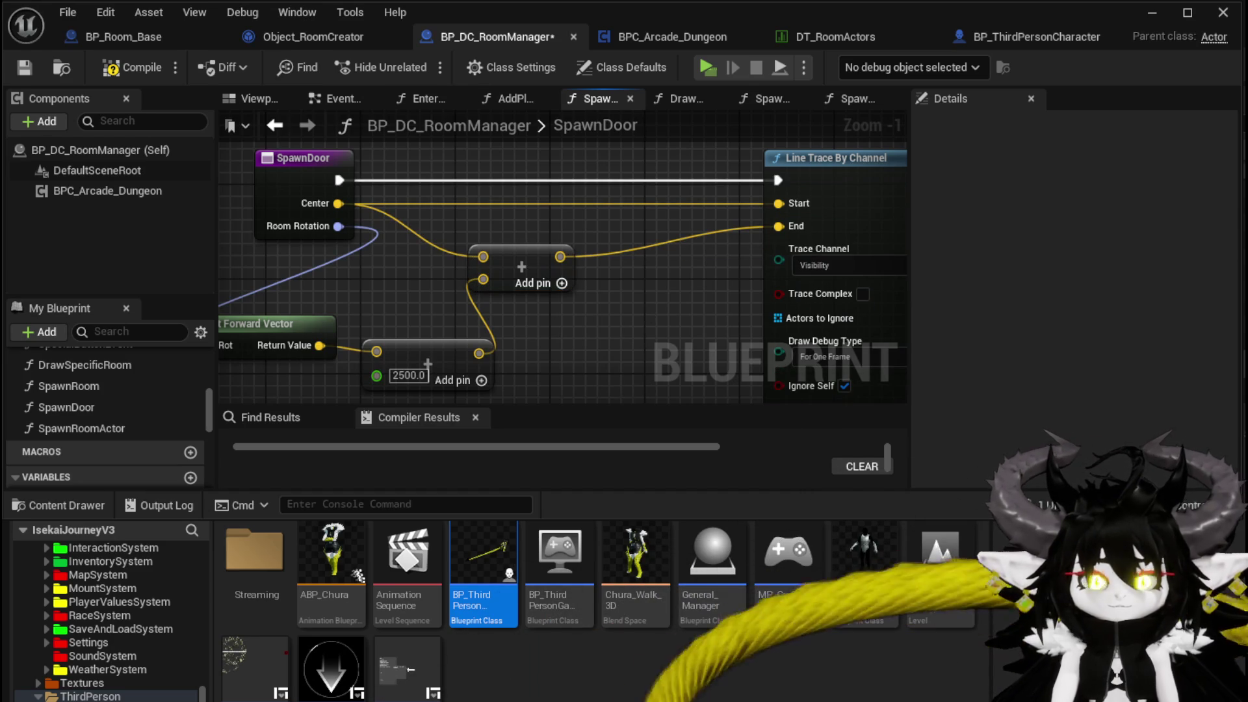
{"action": "left_click", "coordinate": [25, 68]}
{"action": "mouse_move", "coordinate": [518, 235]}
{"action": "left_mouse_down"}
{"action": "mouse_move", "coordinate": [688, 298]}
{"action": "mouse_move", "coordinate": [791, 315]}
{"action": "left_mouse_up"}
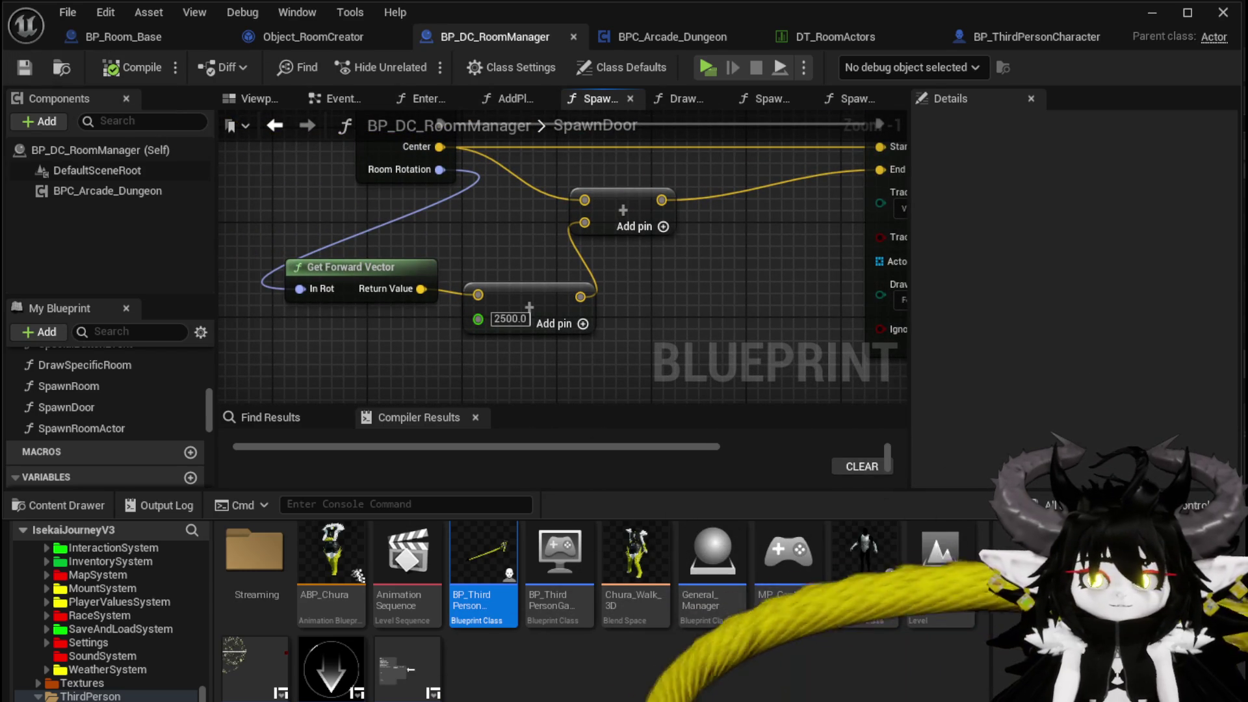
{"action": "left_click_drag", "start_coordinate": [429, 356], "coordinate": [317, 277]}
{"action": "scroll", "coordinate": [485, 304], "scroll_direction": "down", "scroll_amount": 3}
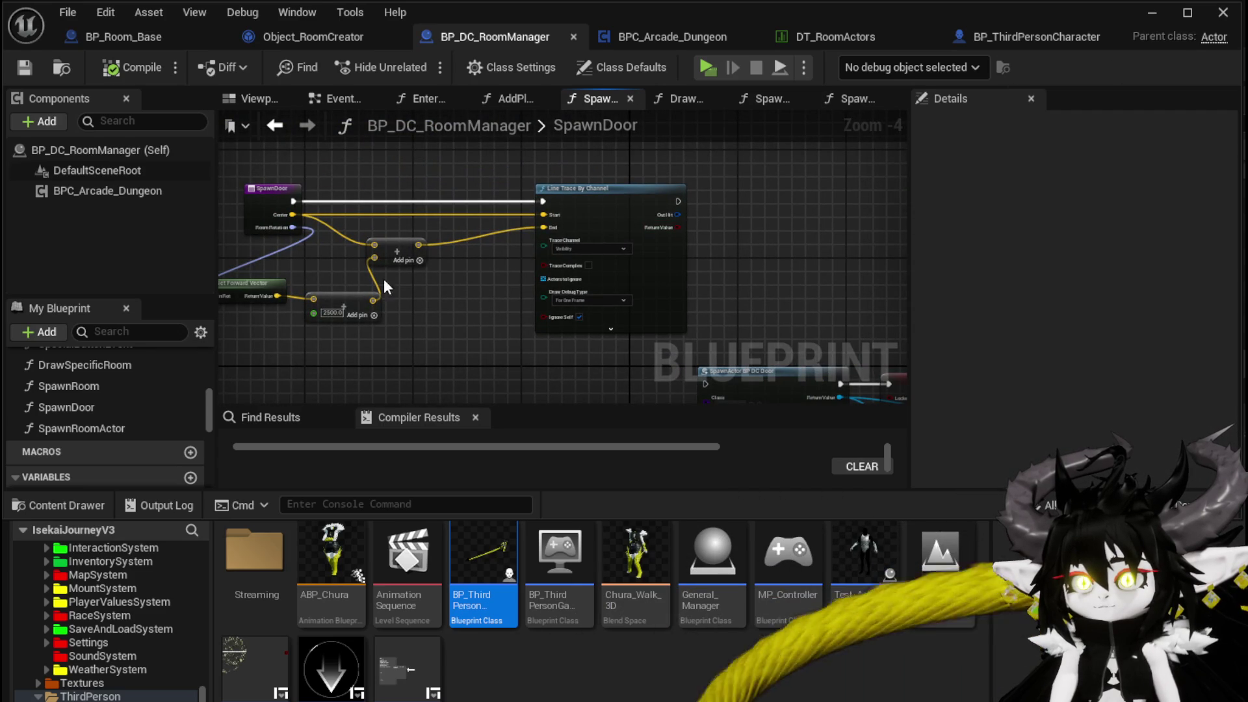
{"action": "left_click", "coordinate": [1162, 13]}
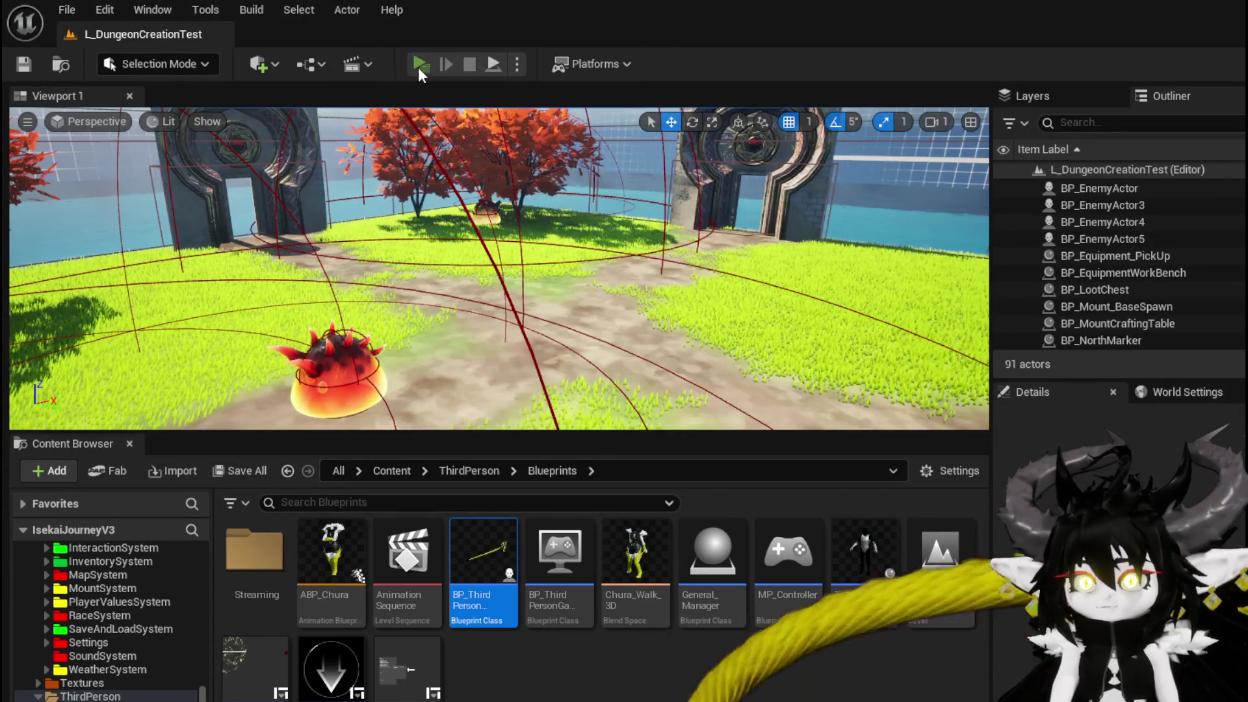
Step: Play-test the level choosing the WindMill room, then stop and return to the SpawnDoor graph
{"action": "left_click", "coordinate": [420, 63]}
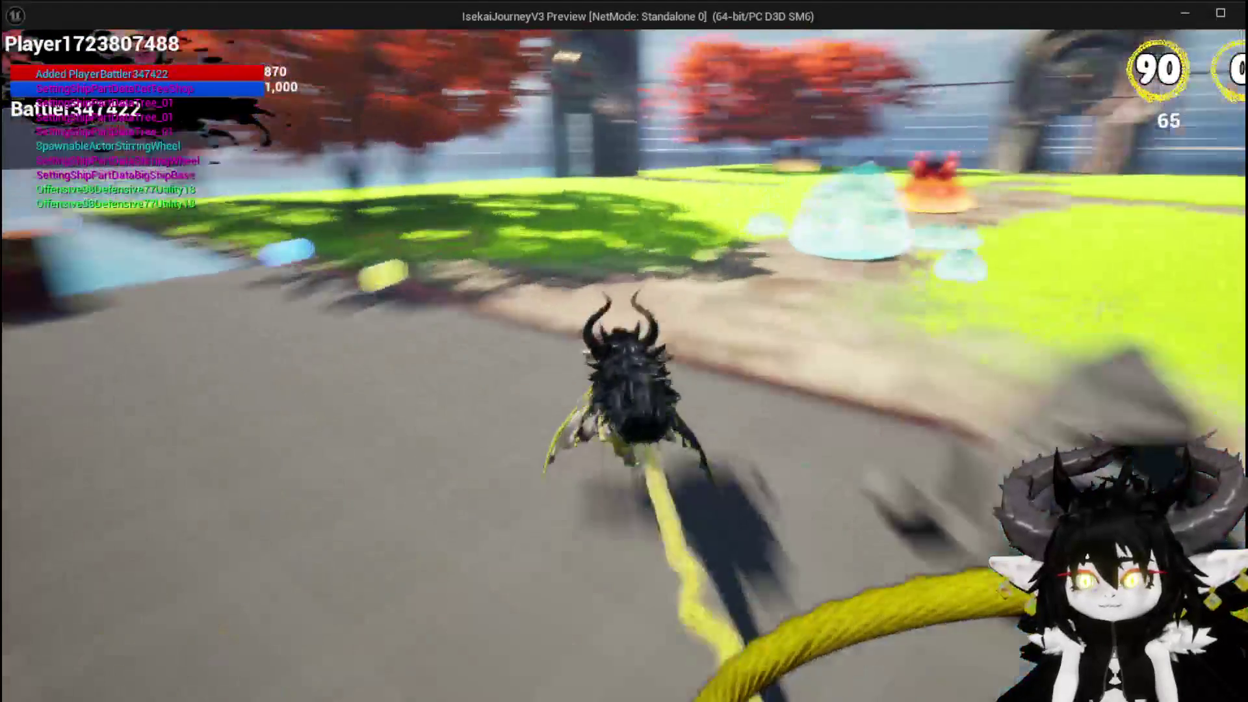
{"action": "key", "text": "space"}
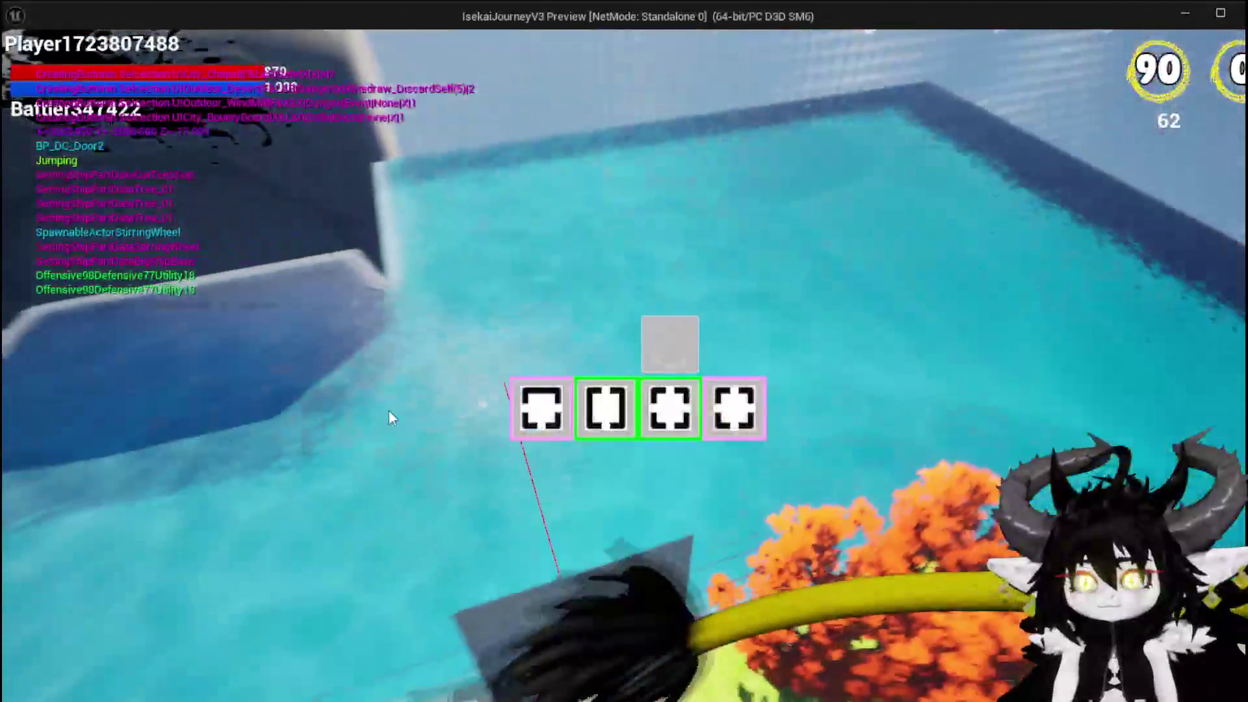
{"action": "mouse_move", "coordinate": [609, 410]}
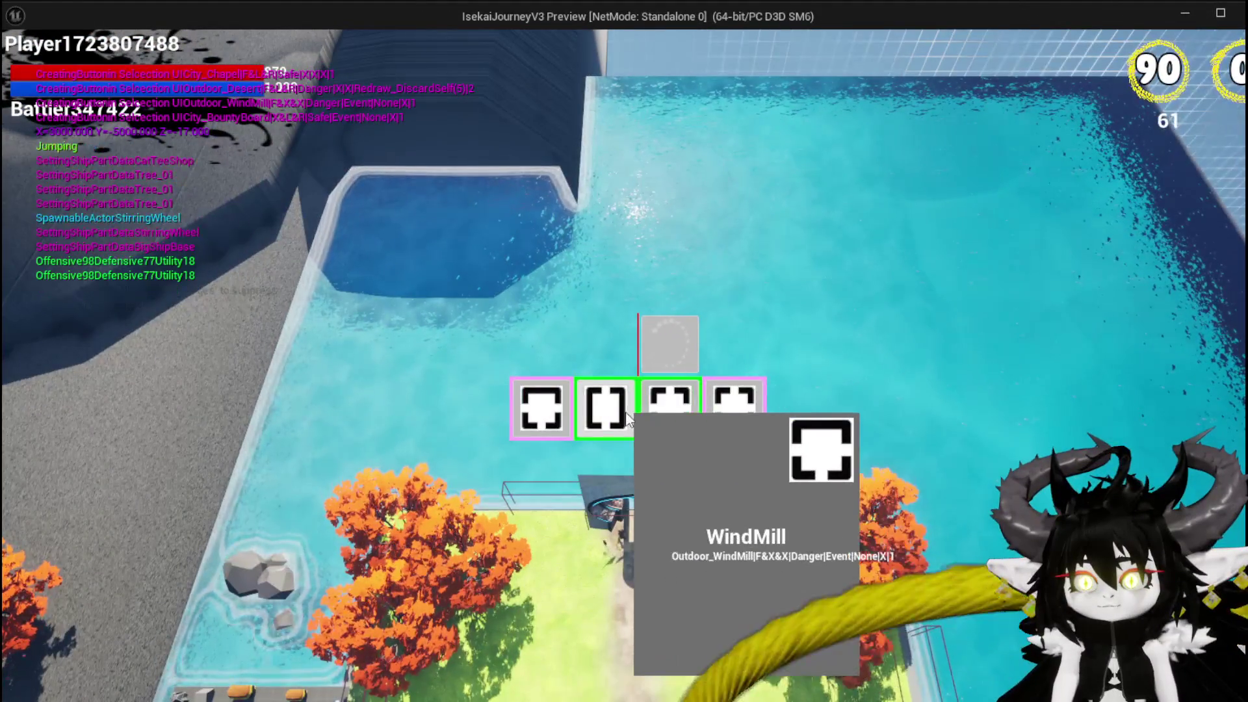
{"action": "left_click", "coordinate": [669, 409]}
{"action": "key", "text": "space"}
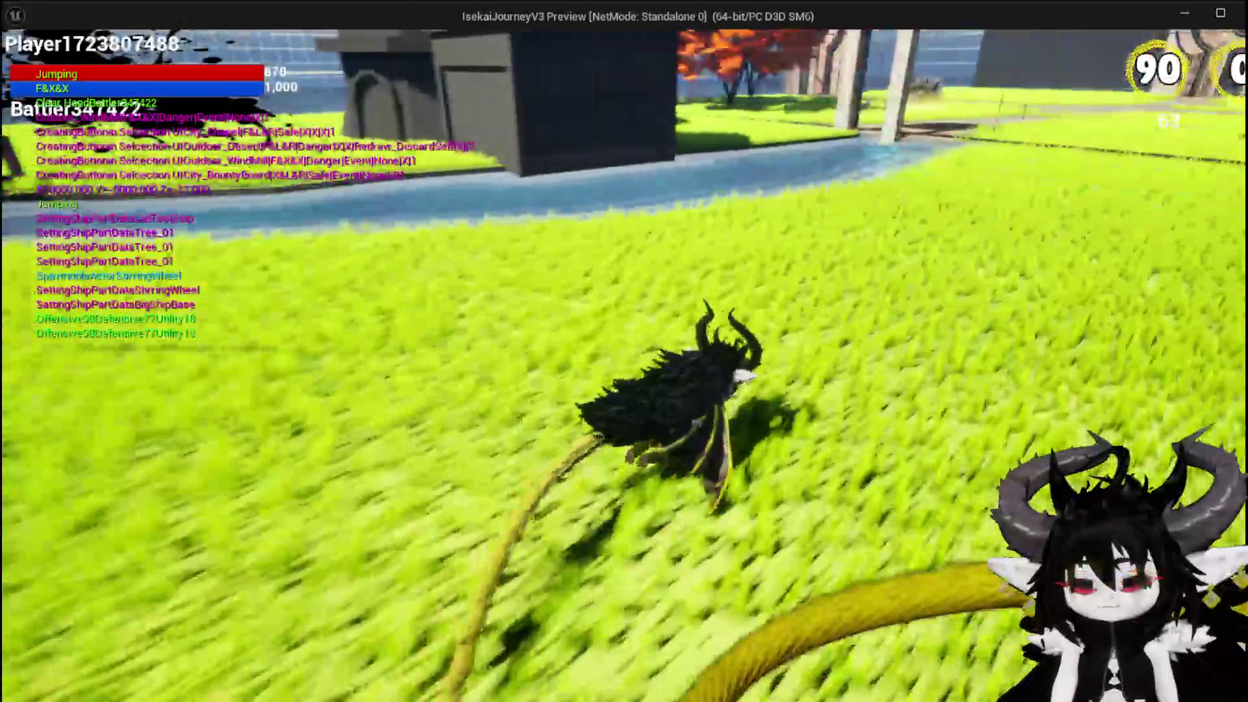
{"action": "key", "text": "space"}
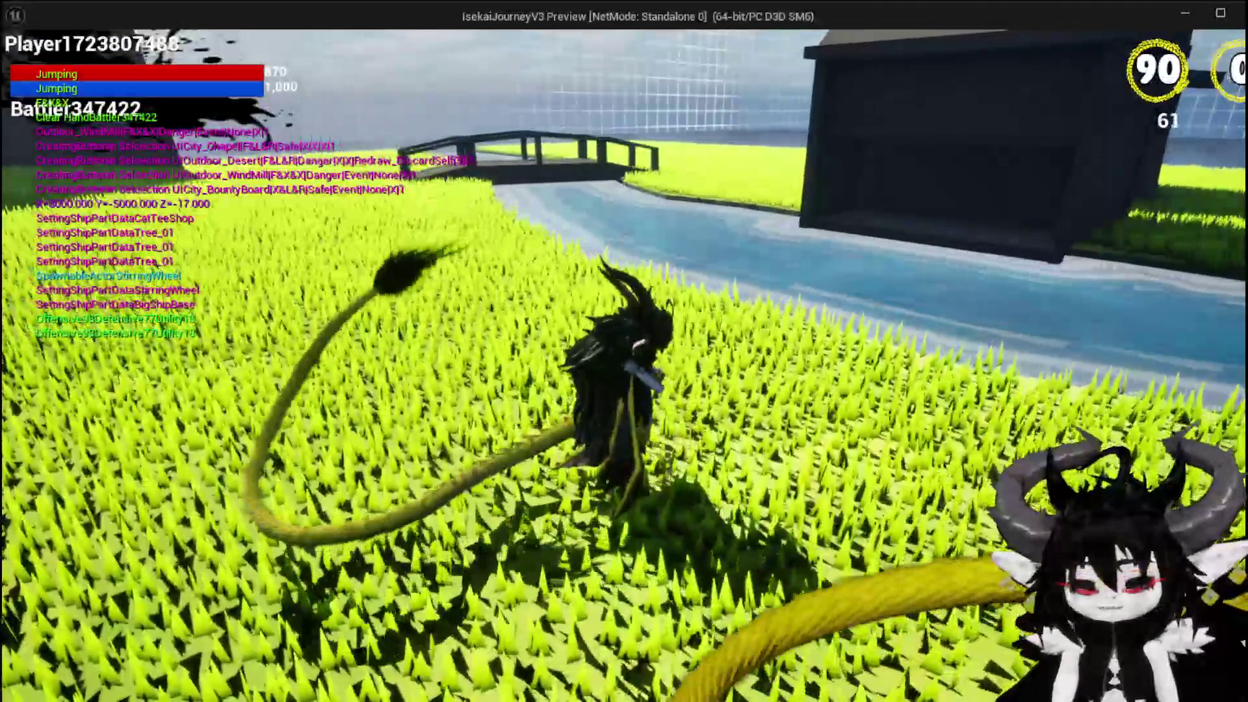
{"action": "key", "text": "Escape"}
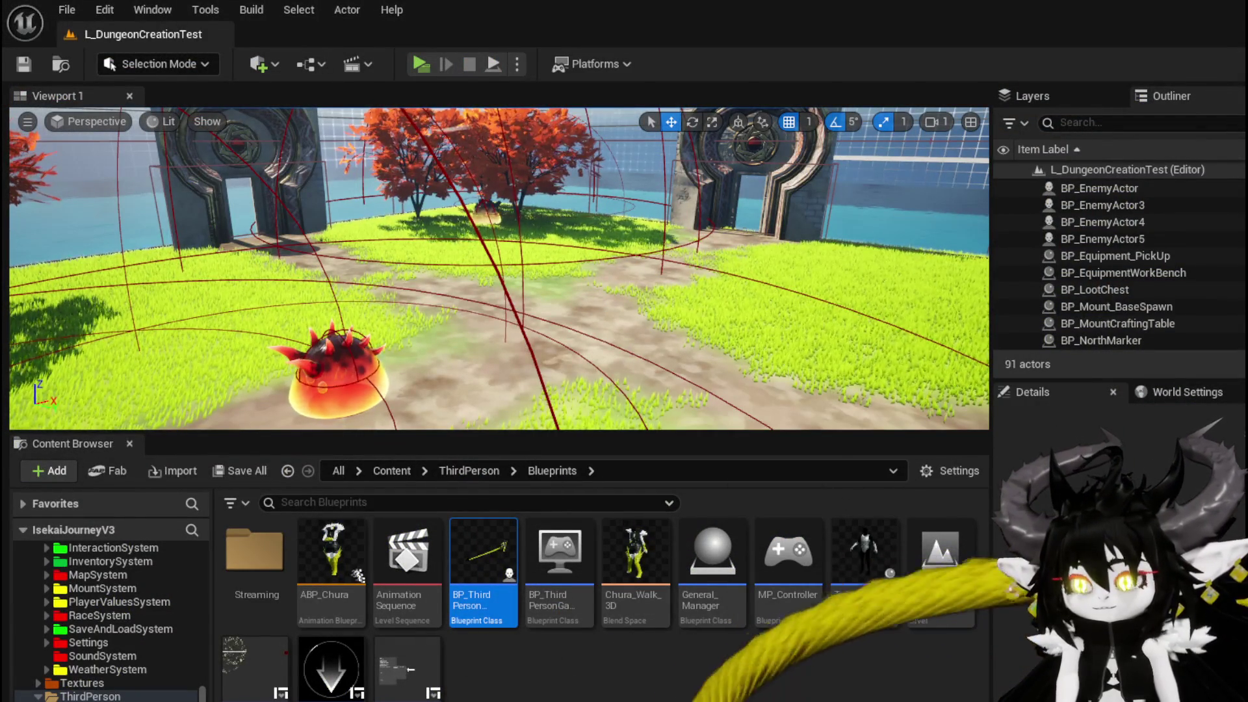
{"action": "key", "text": "alt+Tab"}
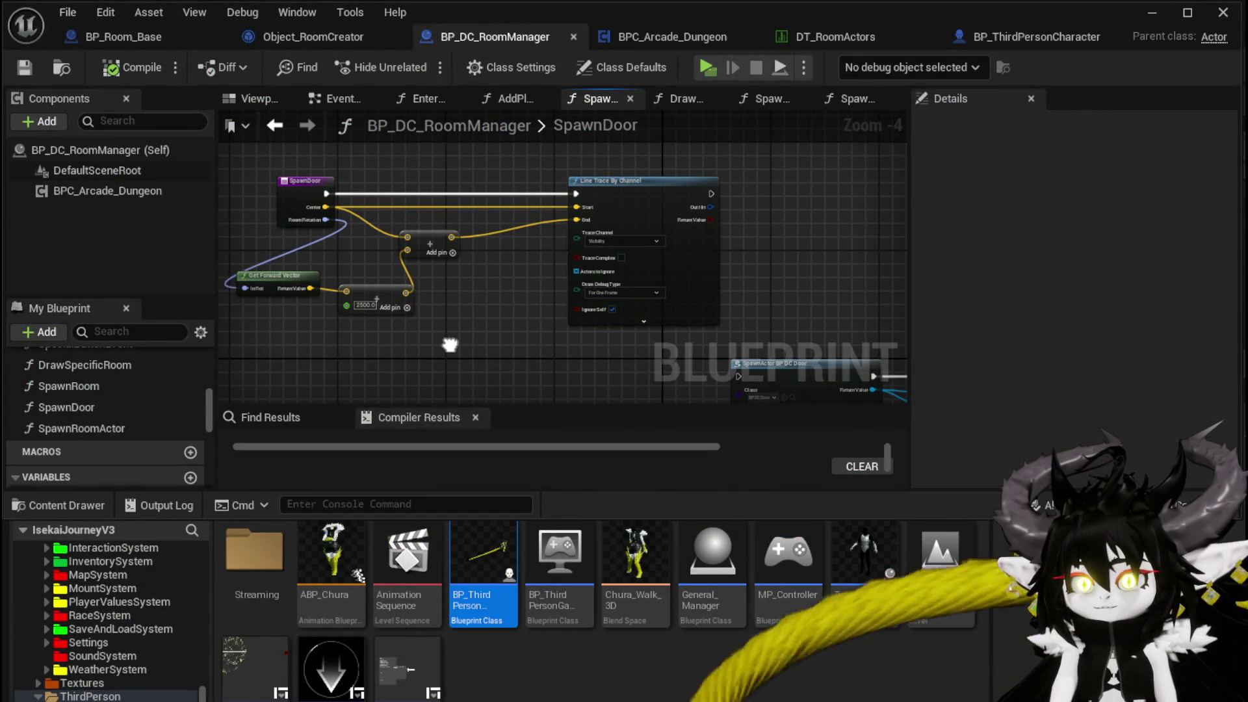
Step: Add an expanded Break Hit Result node off the line trace's Out Hit, moving the spawn nodes down
{"action": "left_click_drag", "start_coordinate": [508, 319], "coordinate": [396, 331]}
{"action": "left_click_drag", "start_coordinate": [604, 225], "coordinate": [638, 223]}
{"action": "type", "text": "brea"}
{"action": "left_click", "coordinate": [702, 294]}
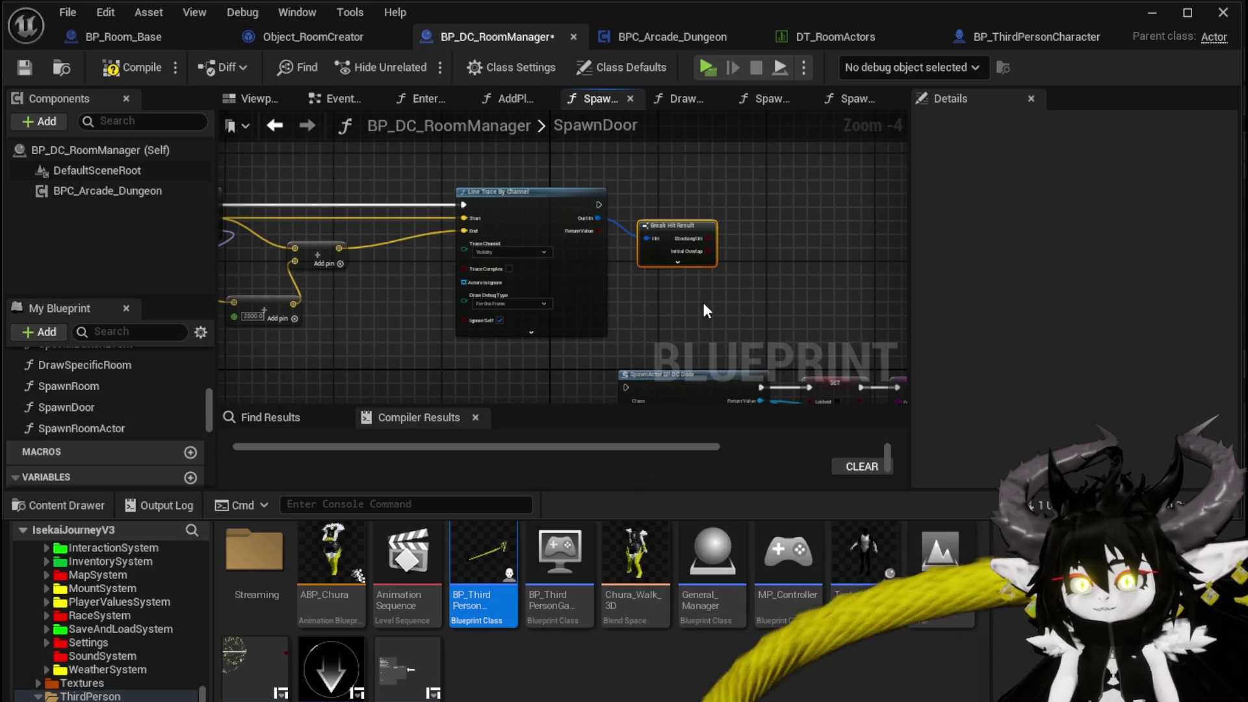
{"action": "left_click", "coordinate": [684, 269]}
{"action": "left_click", "coordinate": [677, 262]}
{"action": "left_click_drag", "start_coordinate": [780, 390], "coordinate": [609, 334]}
{"action": "mouse_move", "coordinate": [585, 215]}
{"action": "left_mouse_down"}
{"action": "mouse_move", "coordinate": [734, 296]}
{"action": "mouse_move", "coordinate": [677, 360]}
{"action": "mouse_move", "coordinate": [698, 439]}
{"action": "left_mouse_up"}
Step: Add a Draw Debug Sphere after the line trace and wire Trace End into its Center
{"action": "left_click_drag", "start_coordinate": [453, 189], "coordinate": [661, 201]}
{"action": "type", "text": "Draw deb"}
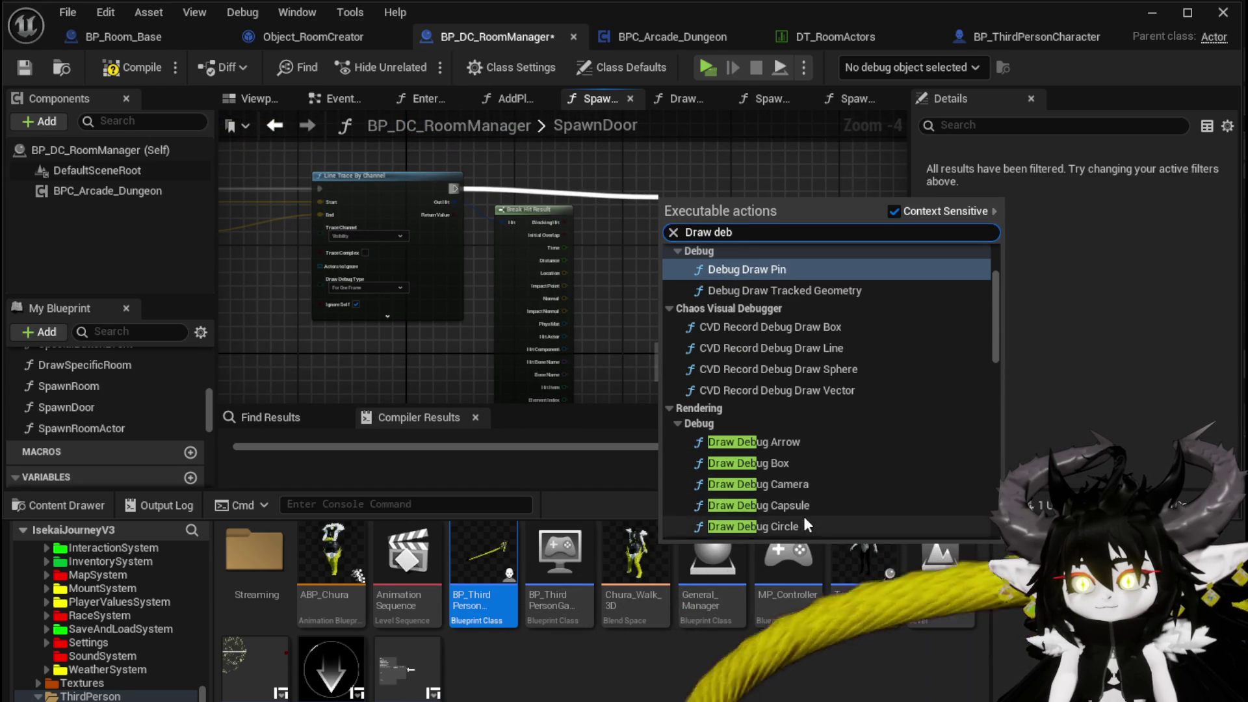
{"action": "scroll", "coordinate": [801, 505], "scroll_direction": "down", "scroll_amount": 3}
{"action": "scroll", "coordinate": [790, 442], "scroll_direction": "down", "scroll_amount": 2}
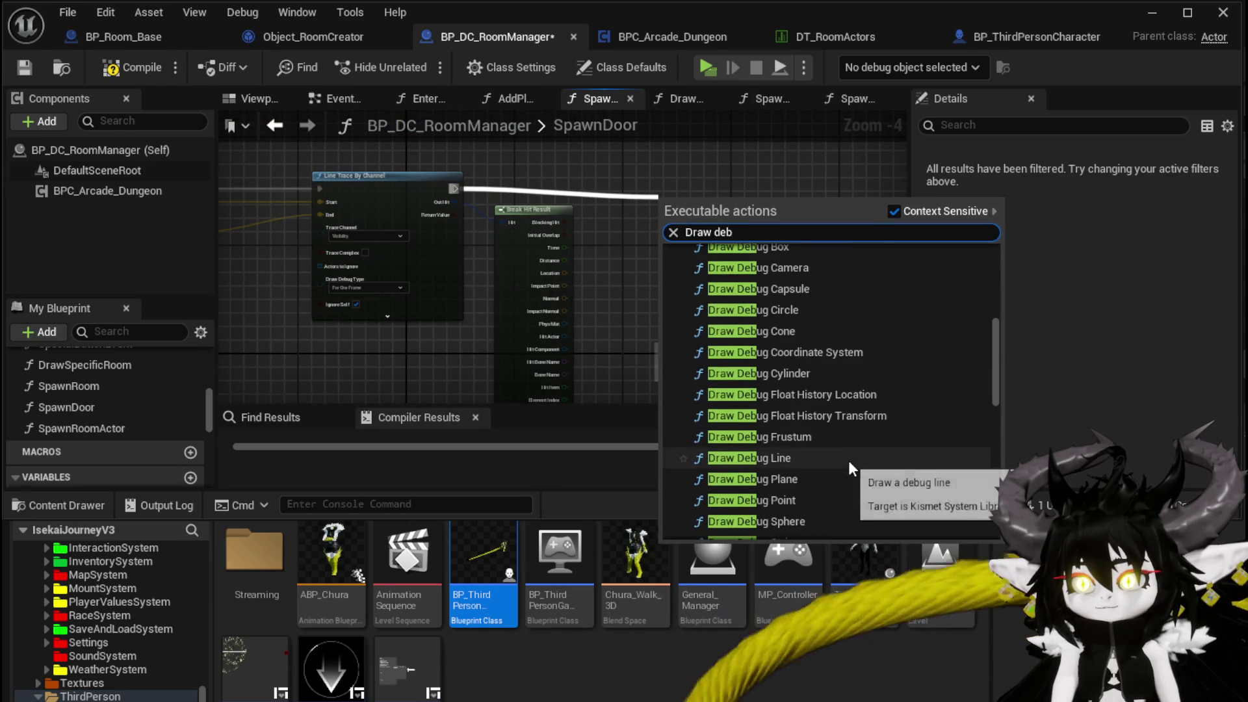
{"action": "scroll", "coordinate": [845, 463], "scroll_direction": "down", "scroll_amount": 2}
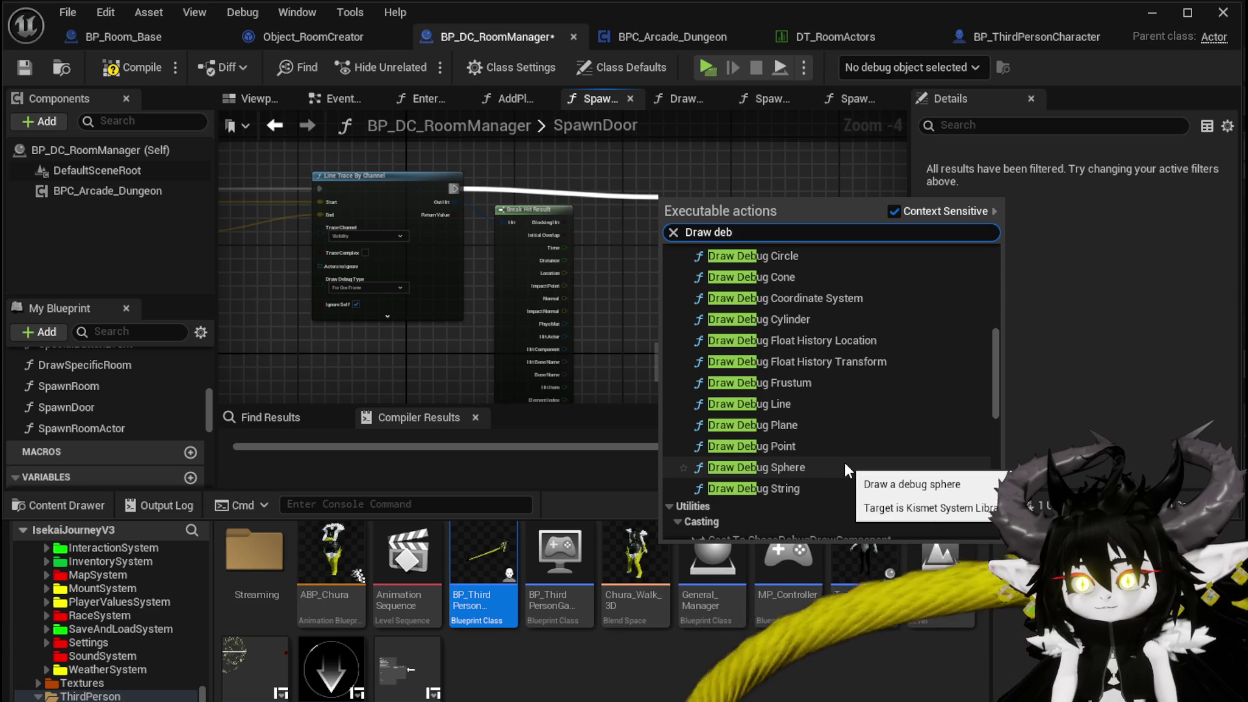
{"action": "scroll", "coordinate": [844, 462], "scroll_direction": "up", "scroll_amount": 5}
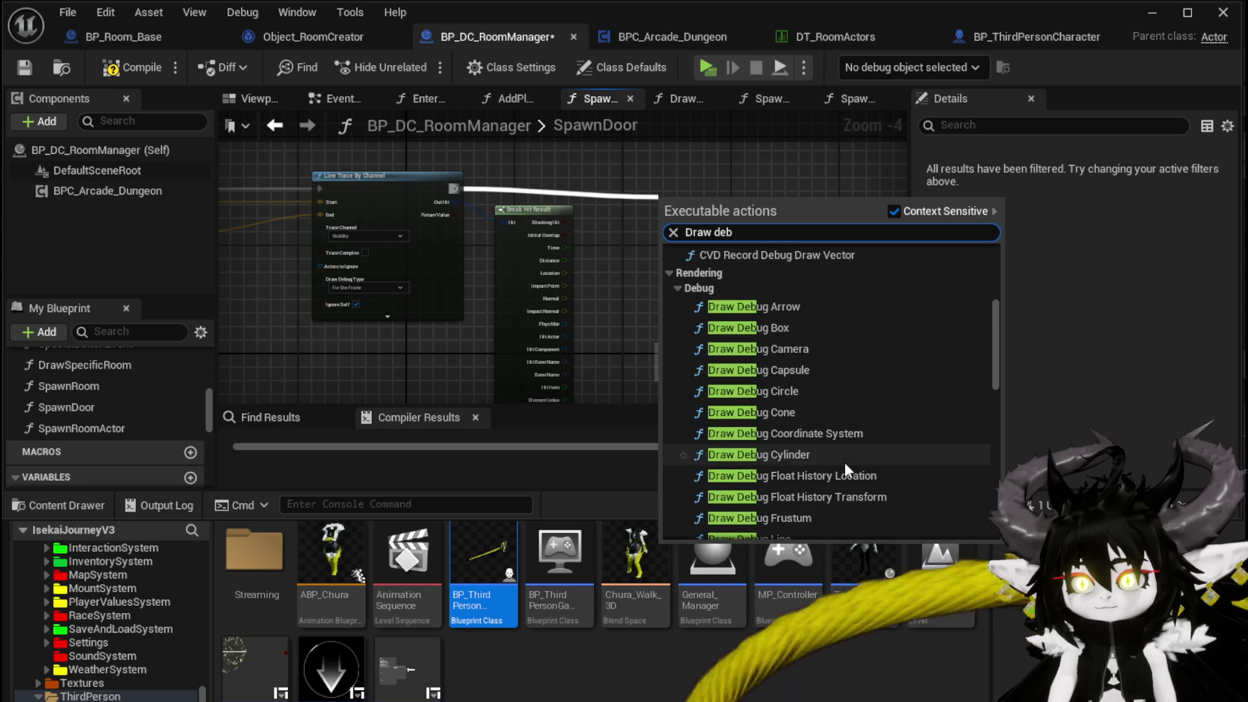
{"action": "scroll", "coordinate": [845, 463], "scroll_direction": "down", "scroll_amount": 2}
{"action": "scroll", "coordinate": [844, 462], "scroll_direction": "down", "scroll_amount": 4}
{"action": "scroll", "coordinate": [845, 462], "scroll_direction": "up", "scroll_amount": 2}
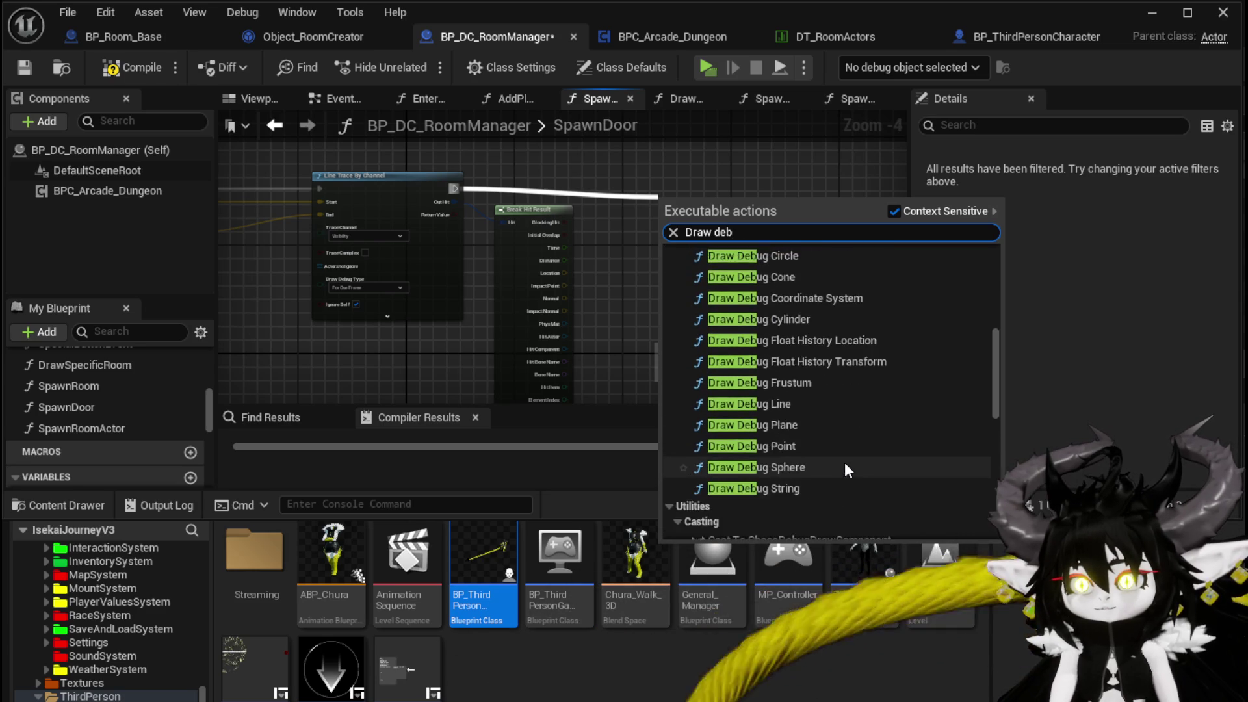
{"action": "left_click", "coordinate": [845, 465]}
{"action": "scroll", "coordinate": [635, 255], "scroll_direction": "up", "scroll_amount": 3}
{"action": "mouse_move", "coordinate": [595, 214]}
{"action": "left_mouse_down"}
{"action": "mouse_move", "coordinate": [541, 228]}
{"action": "mouse_move", "coordinate": [541, 199]}
{"action": "left_mouse_up"}
{"action": "scroll", "coordinate": [418, 228], "scroll_direction": "down", "scroll_amount": 2}
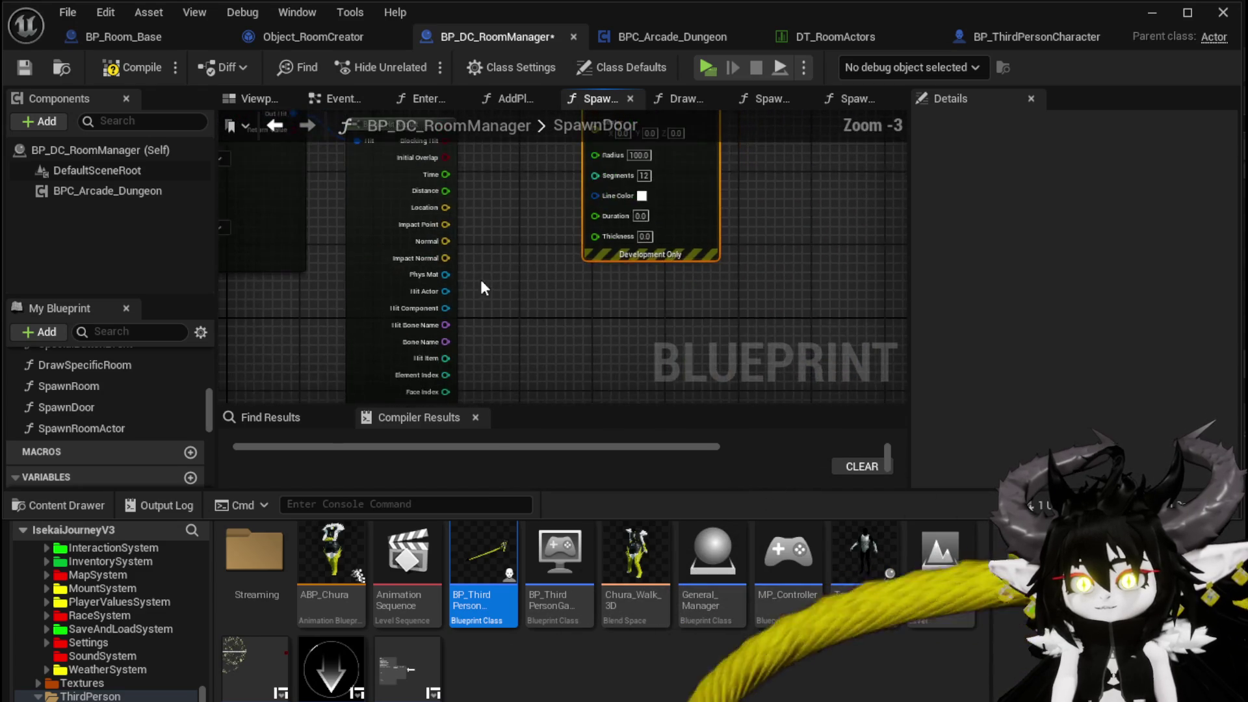
{"action": "mouse_move", "coordinate": [447, 336]}
{"action": "left_mouse_down"}
{"action": "mouse_move", "coordinate": [594, 256]}
{"action": "mouse_move", "coordinate": [612, 221]}
{"action": "left_mouse_up"}
{"action": "left_click", "coordinate": [458, 361]}
{"action": "scroll", "coordinate": [563, 237], "scroll_direction": "up", "scroll_amount": 2}
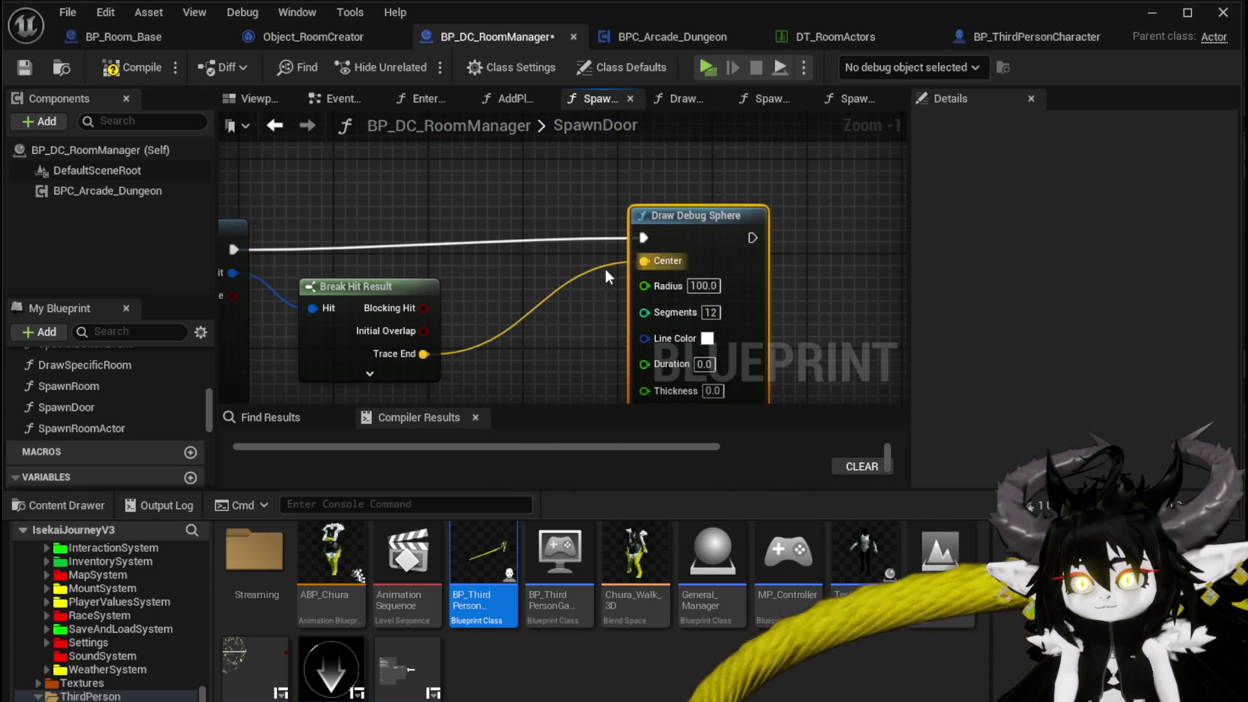
{"action": "left_click_drag", "start_coordinate": [645, 260], "coordinate": [570, 180]}
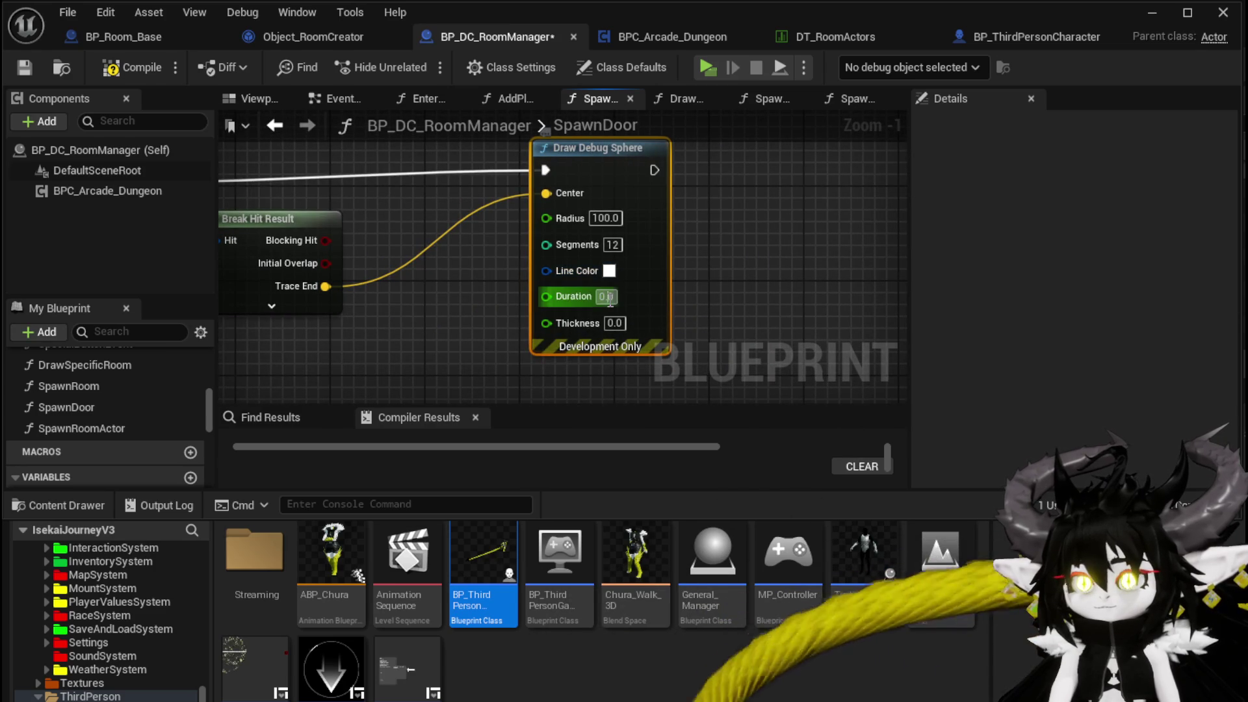
Step: Set the sphere's Duration 50, Thickness 5 and Radius 400, then compile and save
{"action": "type", "text": "50"}
{"action": "left_click", "coordinate": [620, 322]}
{"action": "type", "text": "5"}
{"action": "key", "text": "Return"}
{"action": "left_click", "coordinate": [721, 322]}
{"action": "left_click", "coordinate": [132, 67]}
{"action": "left_click", "coordinate": [24, 67]}
{"action": "scroll", "coordinate": [384, 199], "scroll_direction": "down", "scroll_amount": 2}
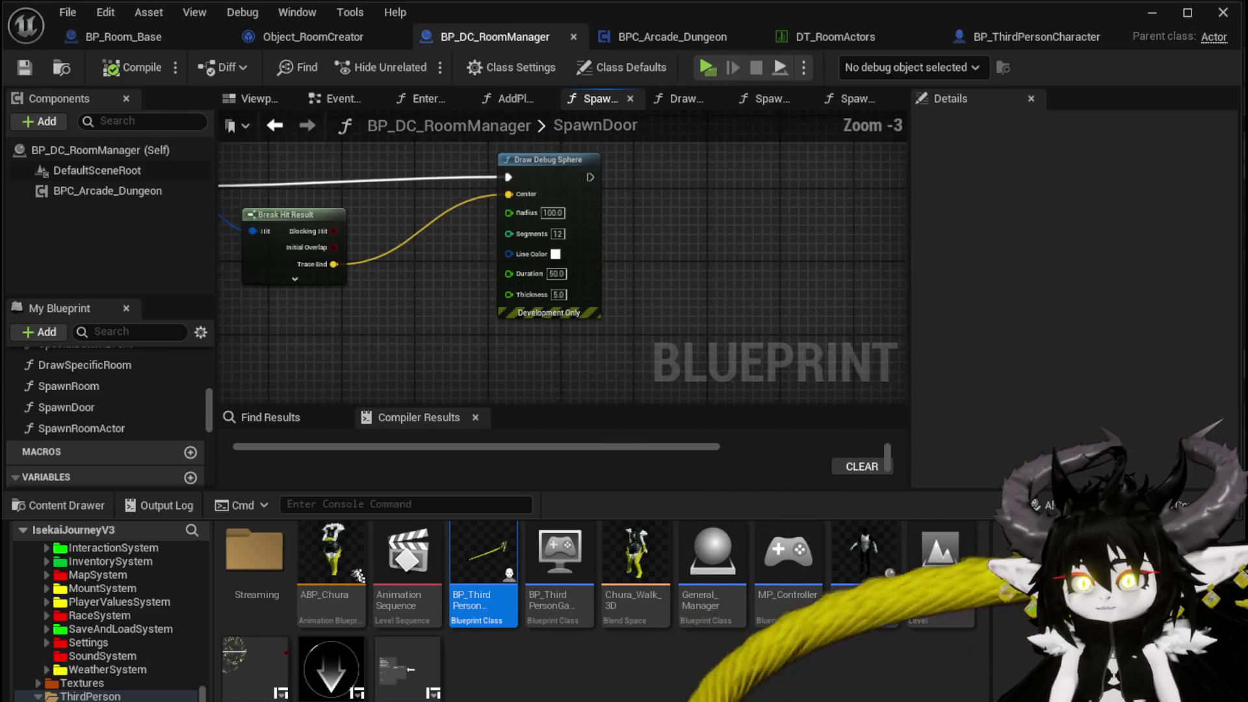
{"action": "scroll", "coordinate": [383, 203], "scroll_direction": "up", "scroll_amount": 2}
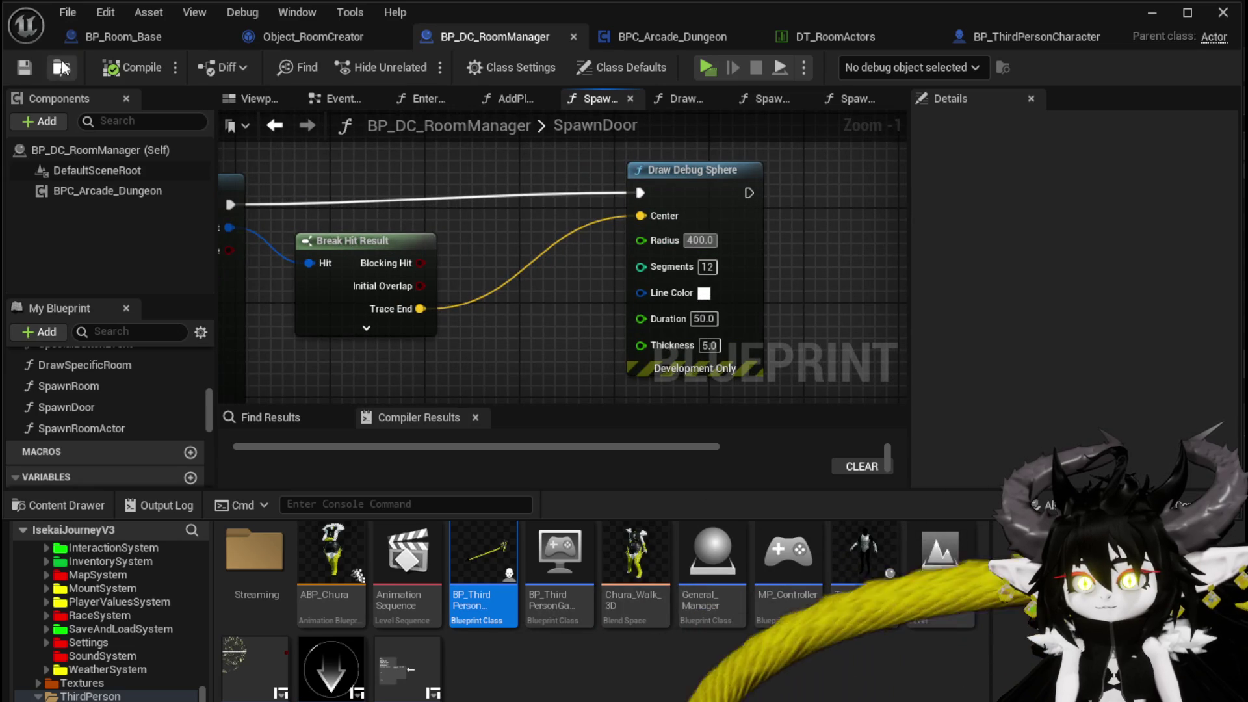
{"action": "left_click", "coordinate": [149, 67]}
{"action": "mouse_move", "coordinate": [472, 161]}
{"action": "left_mouse_down"}
{"action": "mouse_move", "coordinate": [719, 184]}
{"action": "mouse_move", "coordinate": [556, 223]}
{"action": "left_mouse_up"}
{"action": "left_click", "coordinate": [501, 228]}
{"action": "left_click", "coordinate": [342, 219]}
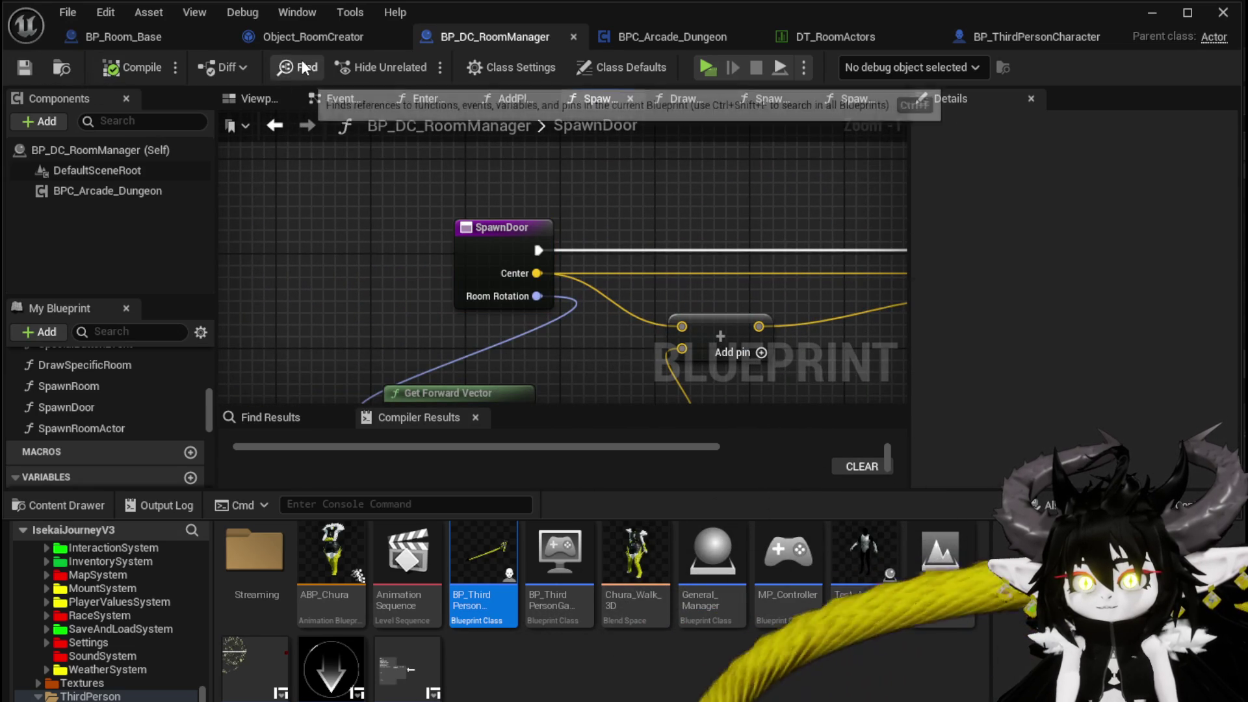
Step: In Object_RoomCreator, open SetData then BuildRoomDoors and locate the Spawn Door call
{"action": "left_click", "coordinate": [310, 37]}
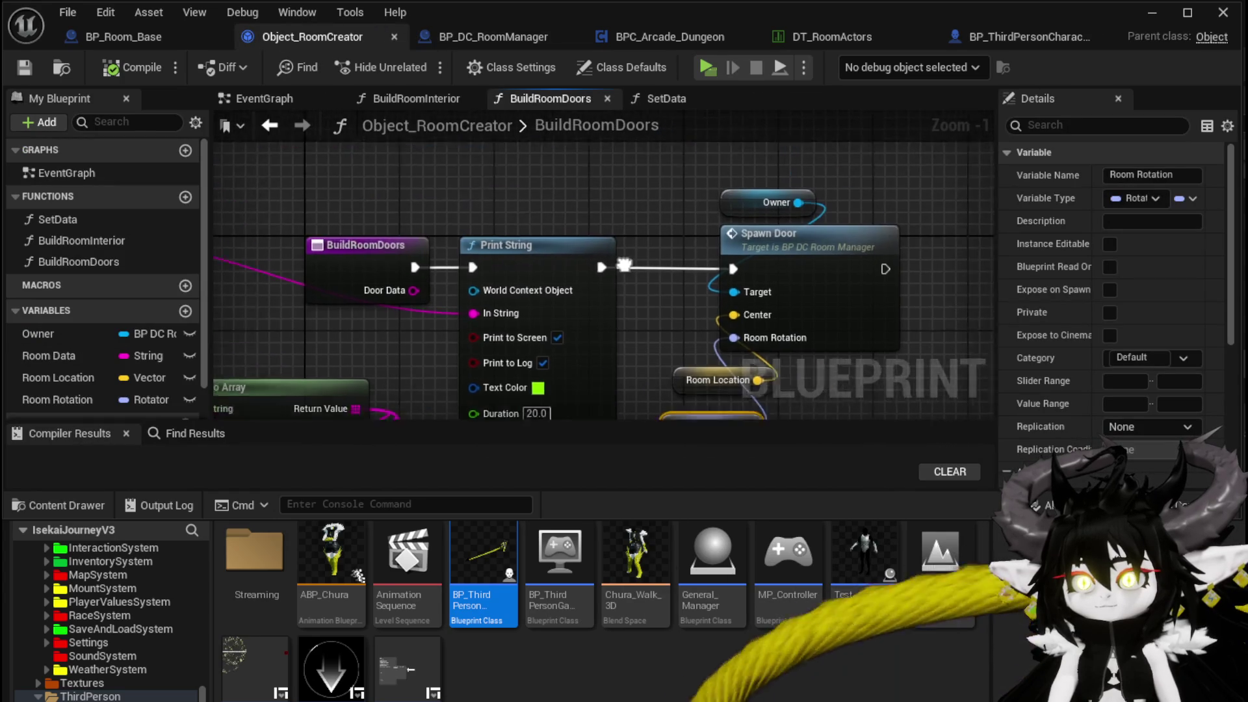
{"action": "left_click_drag", "start_coordinate": [349, 168], "coordinate": [903, 334]}
{"action": "left_click", "coordinate": [719, 258]}
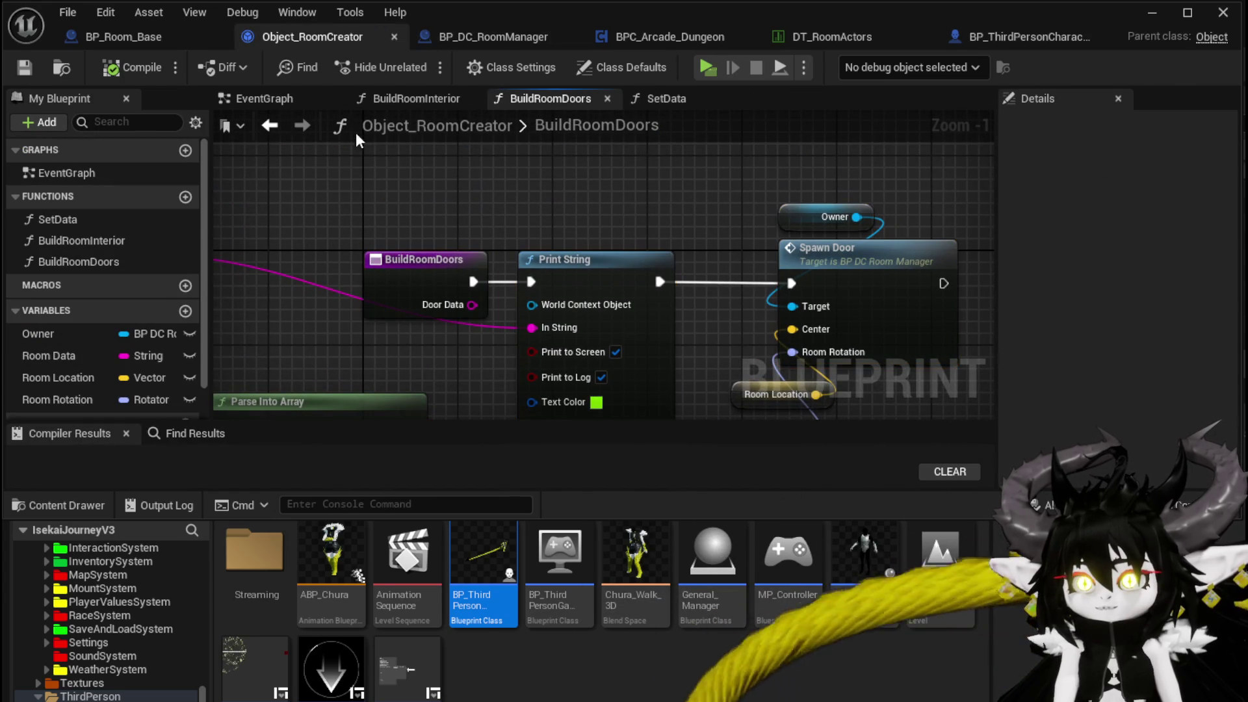
{"action": "double_click", "coordinate": [89, 219]}
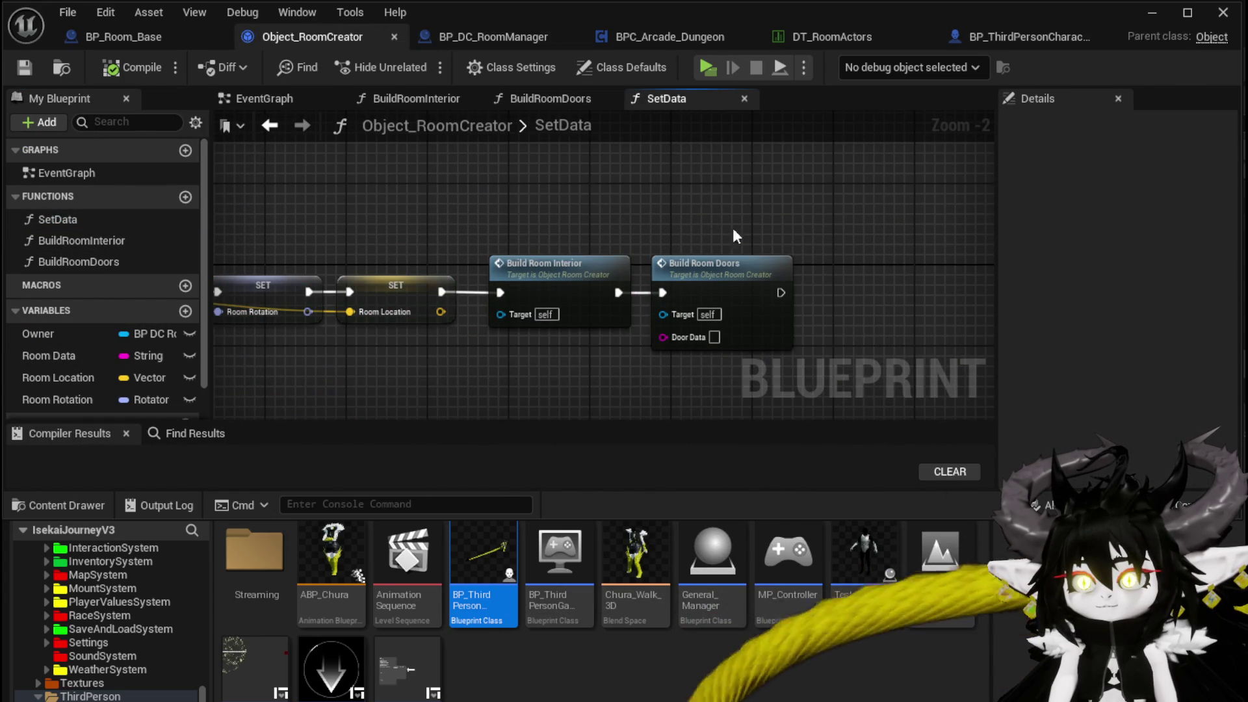
{"action": "double_click", "coordinate": [728, 268]}
{"action": "mouse_move", "coordinate": [381, 215]}
{"action": "left_mouse_down"}
{"action": "mouse_move", "coordinate": [874, 166]}
{"action": "mouse_move", "coordinate": [271, 165]}
{"action": "left_mouse_up"}
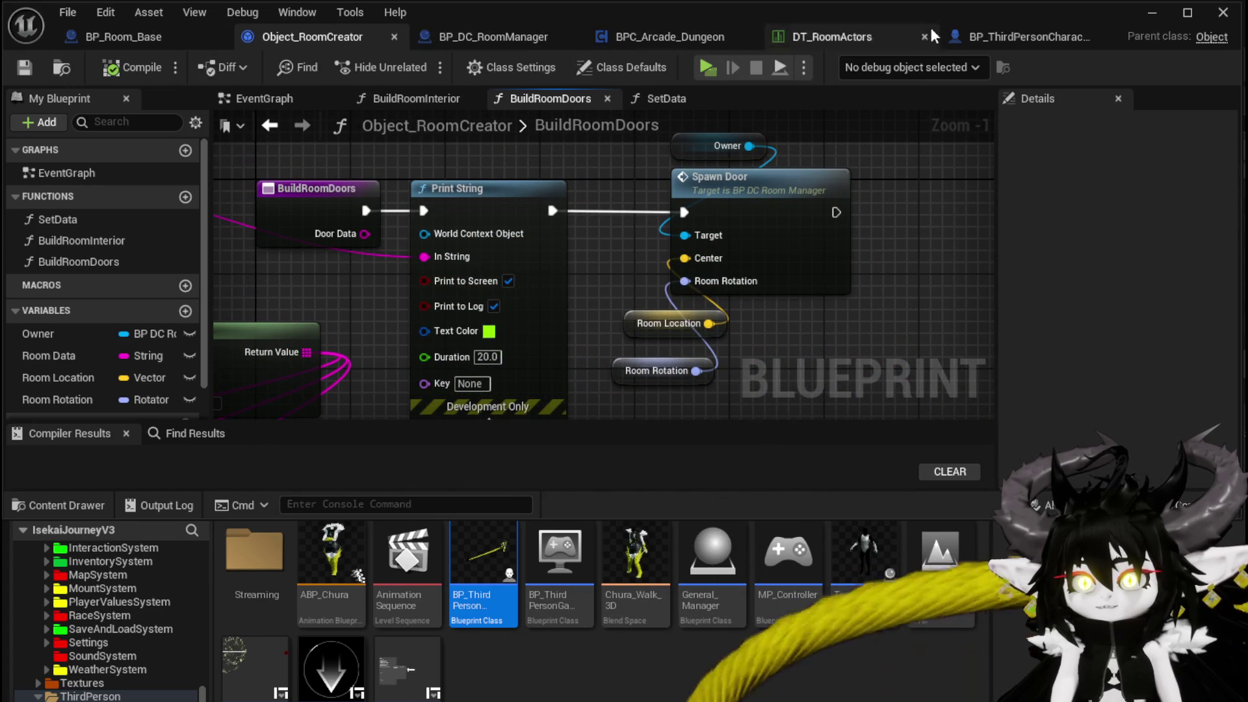
{"action": "left_click", "coordinate": [1154, 13]}
{"action": "left_click", "coordinate": [424, 65]}
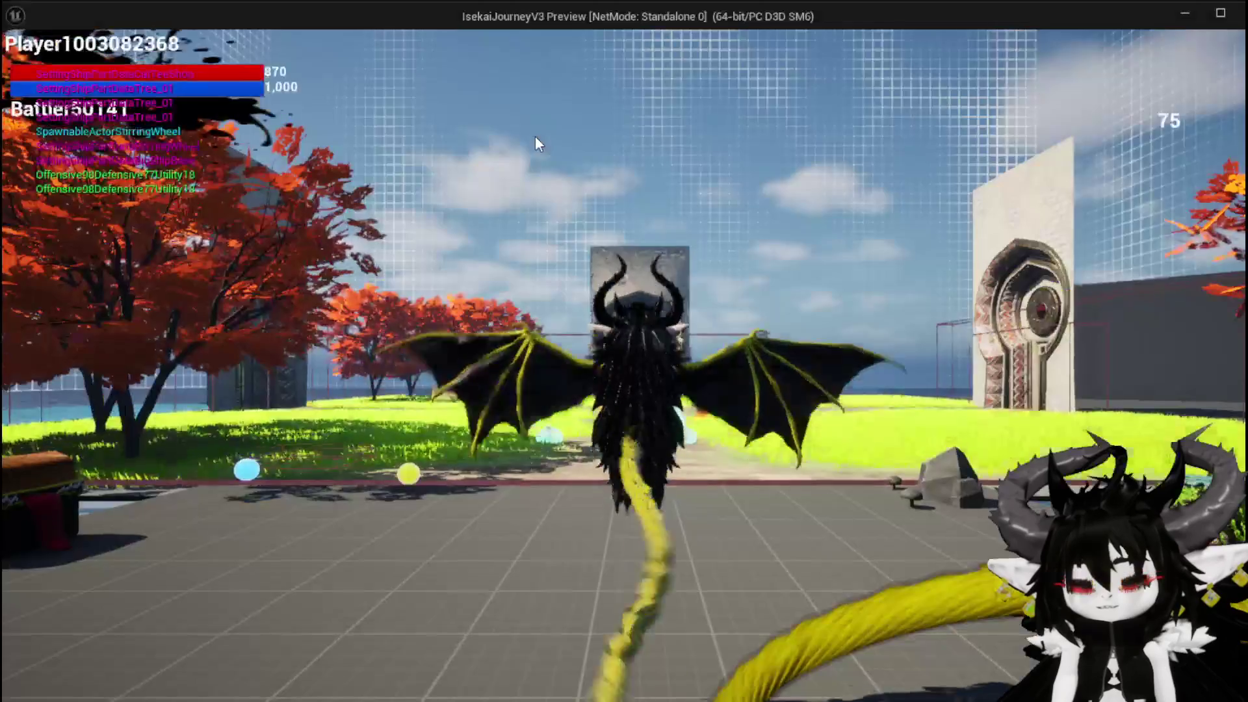
{"action": "key", "text": "w"}
{"action": "key", "text": "space"}
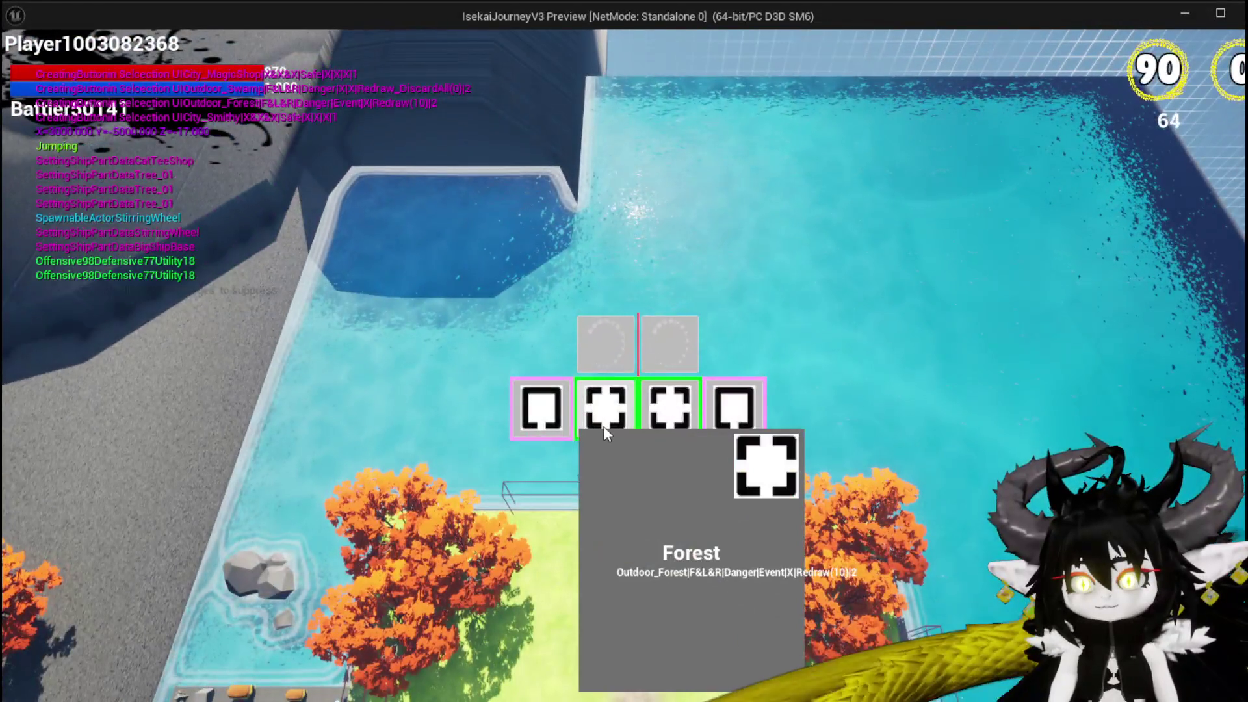
{"action": "left_click", "coordinate": [603, 426]}
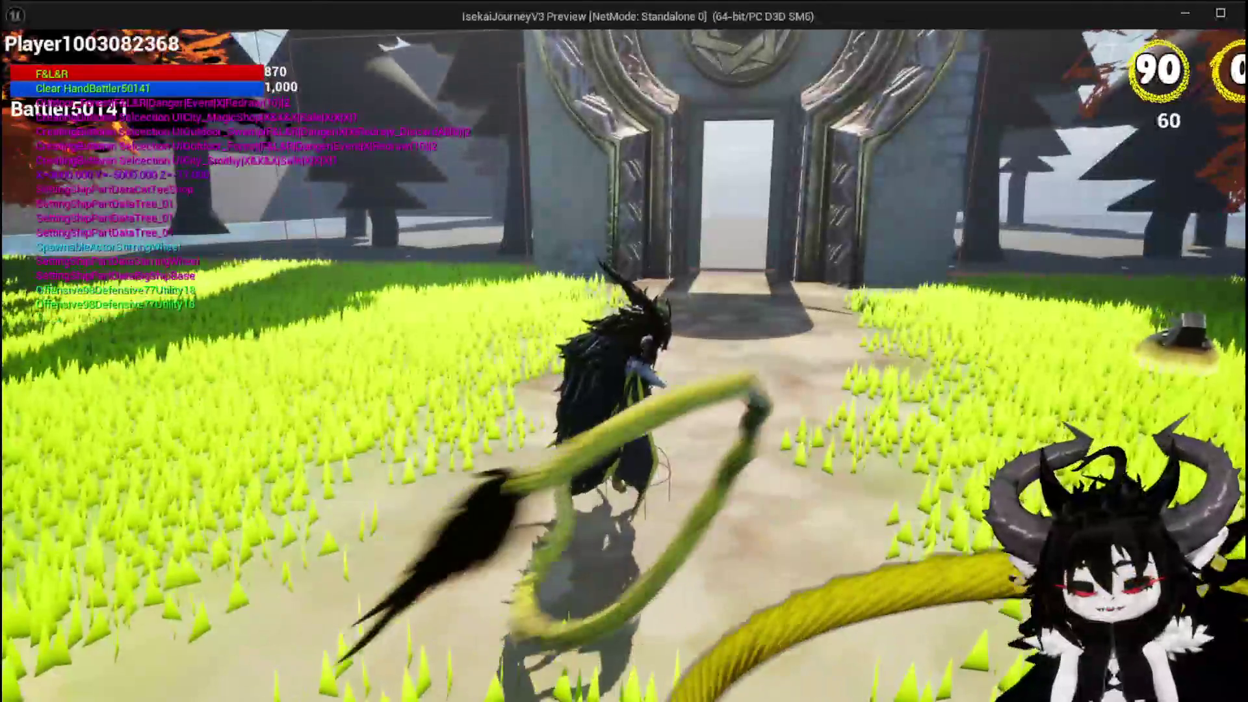
{"action": "key", "text": "Escape"}
{"action": "left_click", "coordinate": [23, 63]}
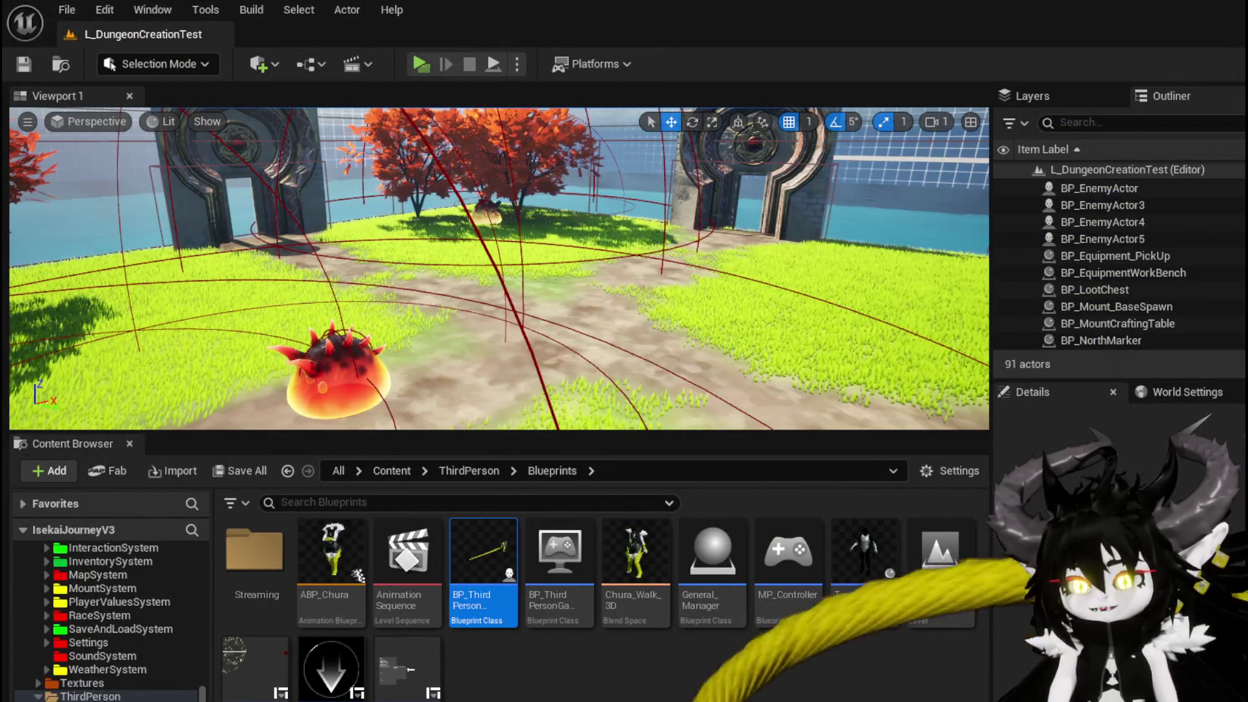
{"action": "key", "text": "alt+Tab"}
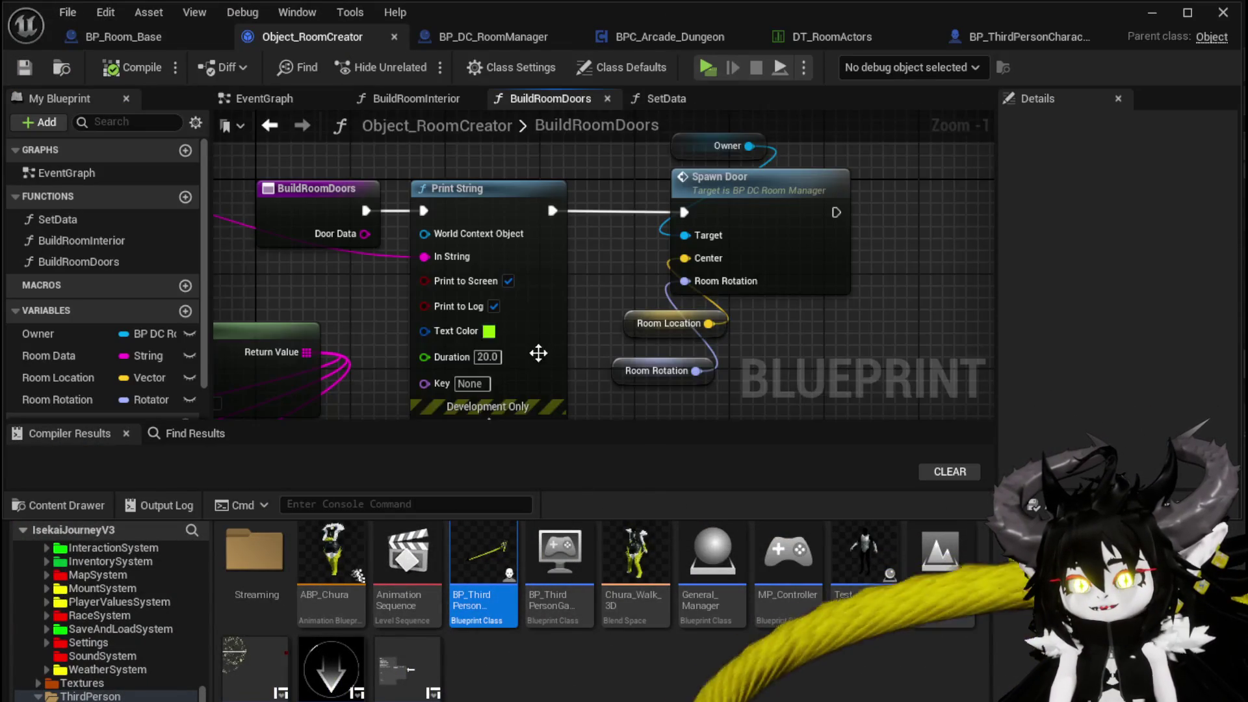
Step: Open BP_DC_RoomManager's SpawnDoor function and move its forward-vector math nodes down-right
{"action": "double_click", "coordinate": [844, 256]}
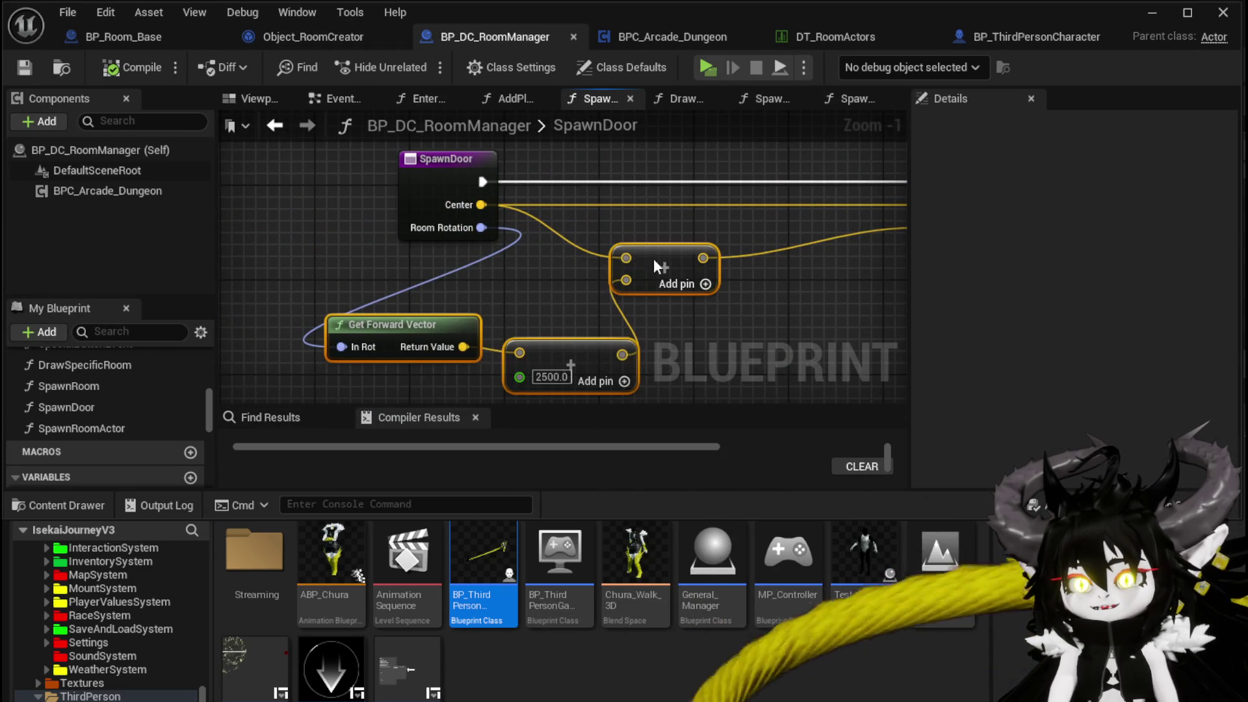
{"action": "left_click_drag", "start_coordinate": [653, 260], "coordinate": [680, 296]}
{"action": "left_click", "coordinate": [672, 257]}
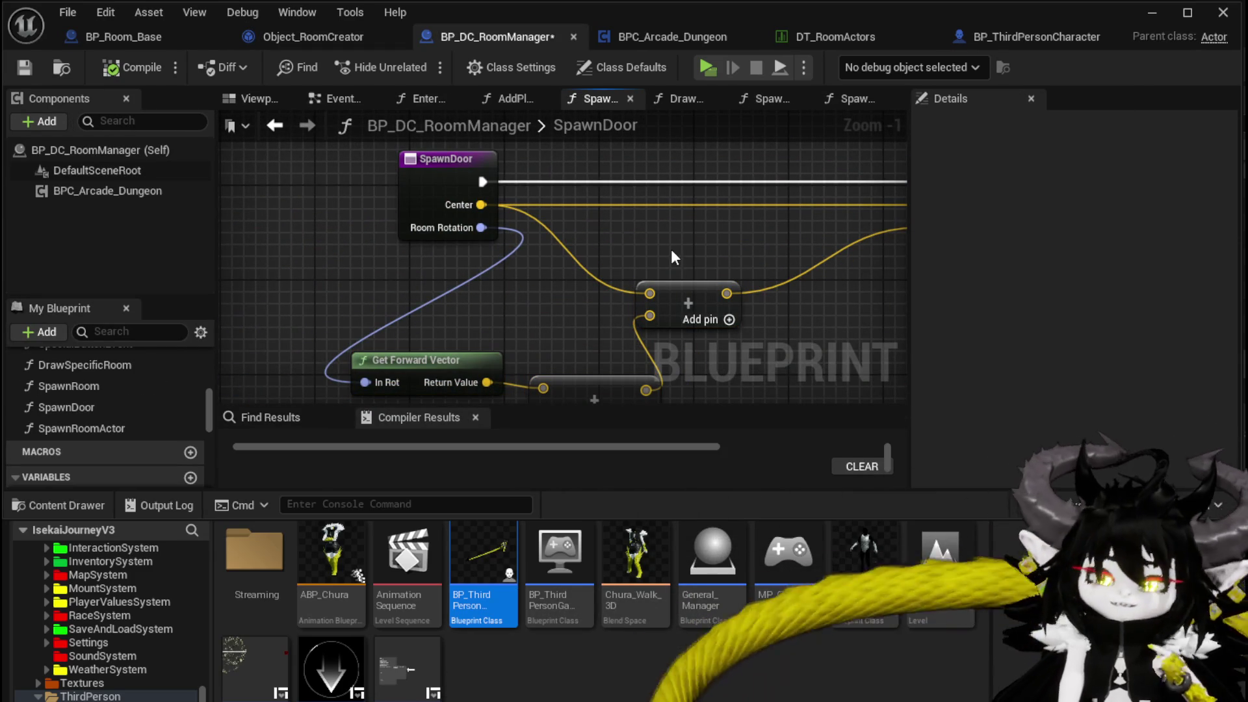
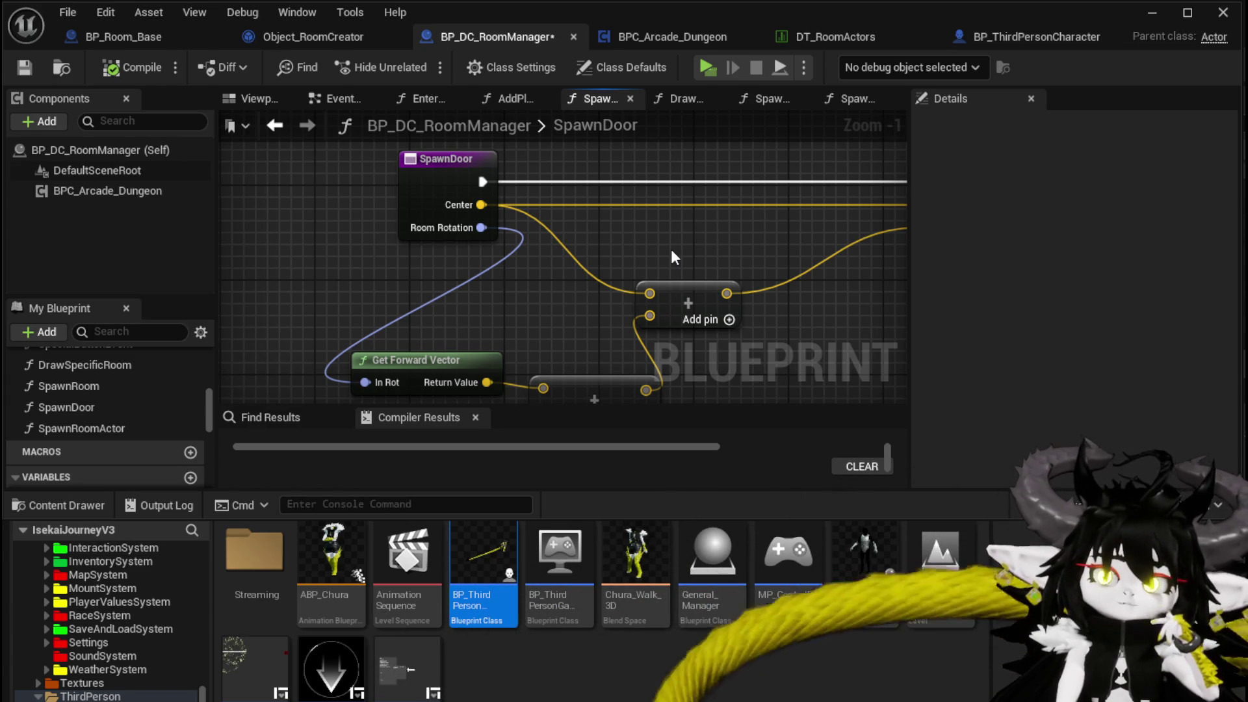
Step: Add a new variable named CurrentRoomActor to BP_DC_RoomManager
{"action": "scroll", "coordinate": [110, 404], "scroll_direction": "down", "scroll_amount": 5}
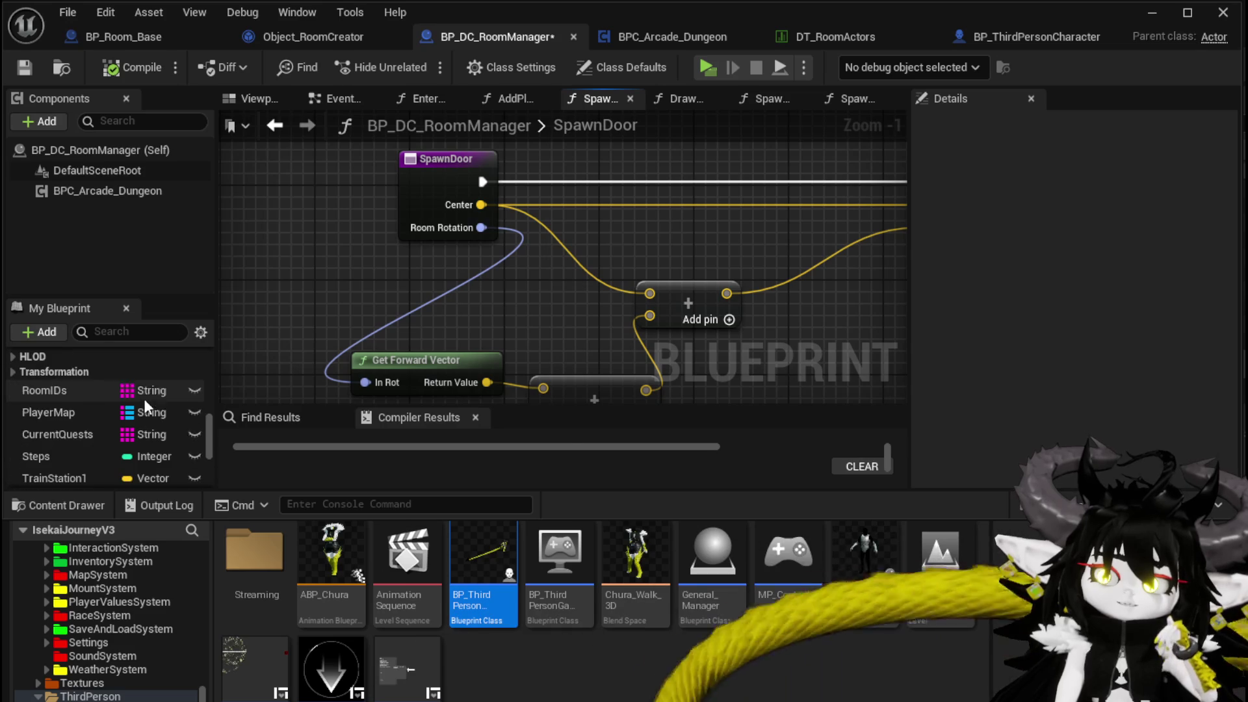
{"action": "scroll", "coordinate": [165, 392], "scroll_direction": "up", "scroll_amount": 2}
{"action": "left_click", "coordinate": [189, 364]}
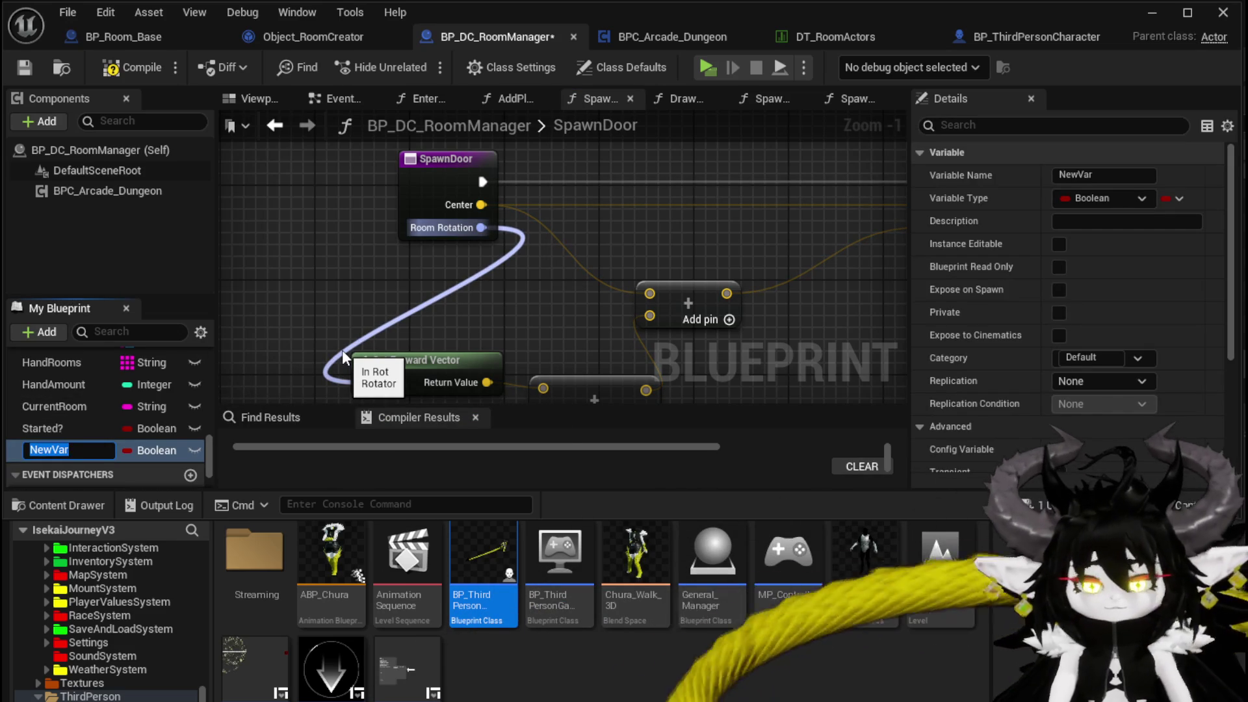
{"action": "type", "text": "CurrentRoo"}
{"action": "key", "text": "Escape"}
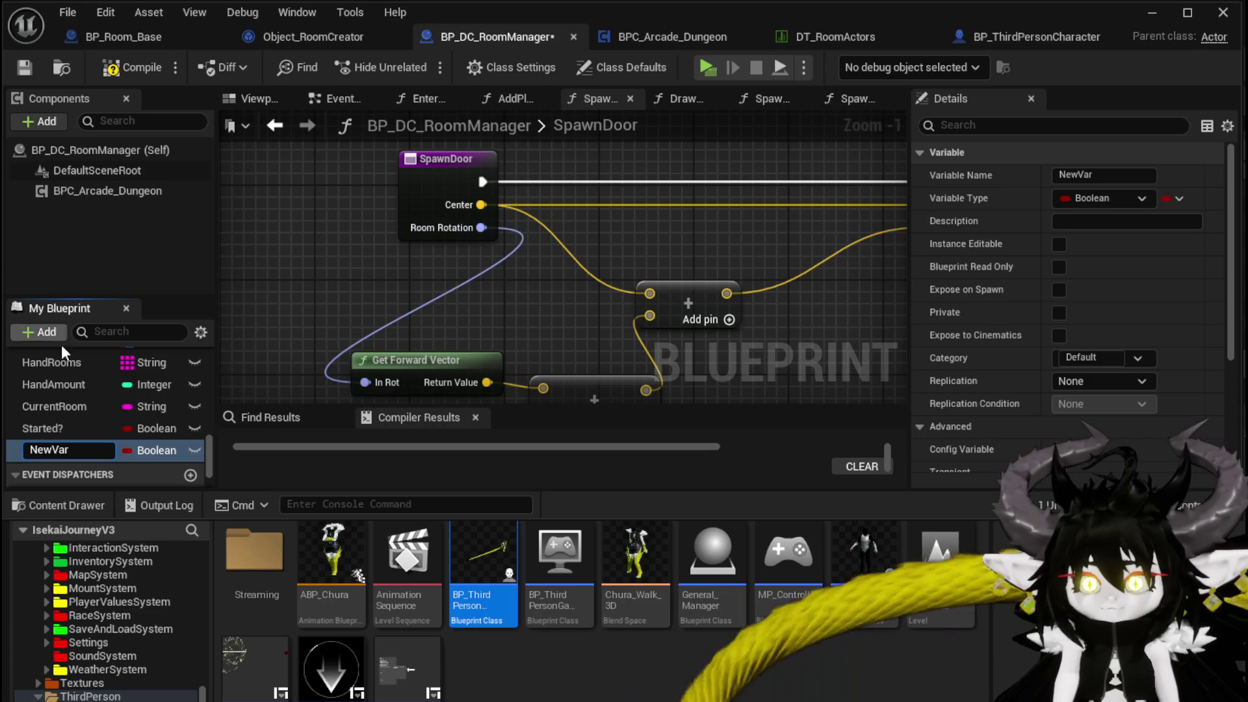
{"action": "scroll", "coordinate": [77, 434], "scroll_direction": "down", "scroll_amount": 2}
{"action": "type", "text": "CurrentRoom"}
{"action": "type", "text": "Actio"}
{"action": "type", "text": "or"}
{"action": "key", "text": "Return"}
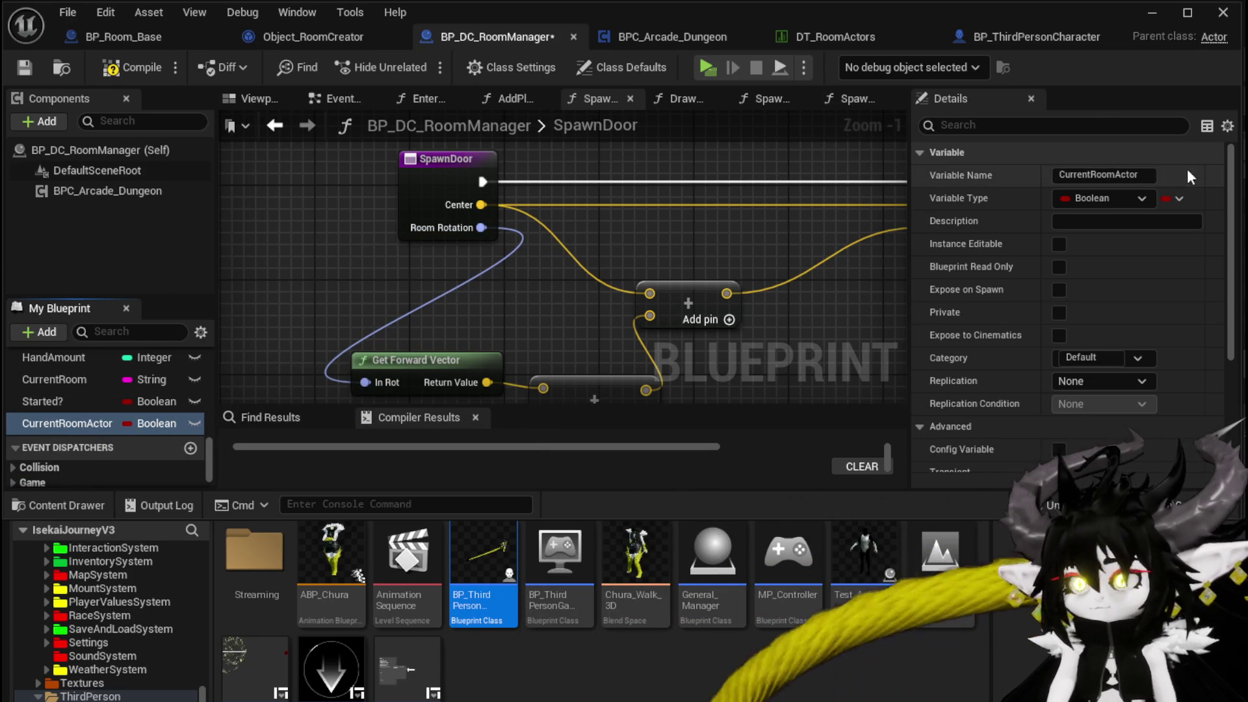
Step: Set CurrentRoomActor's type to a BP Room Base reference and compile the blueprint
{"action": "left_click", "coordinate": [1102, 195]}
{"action": "type", "text": "B"}
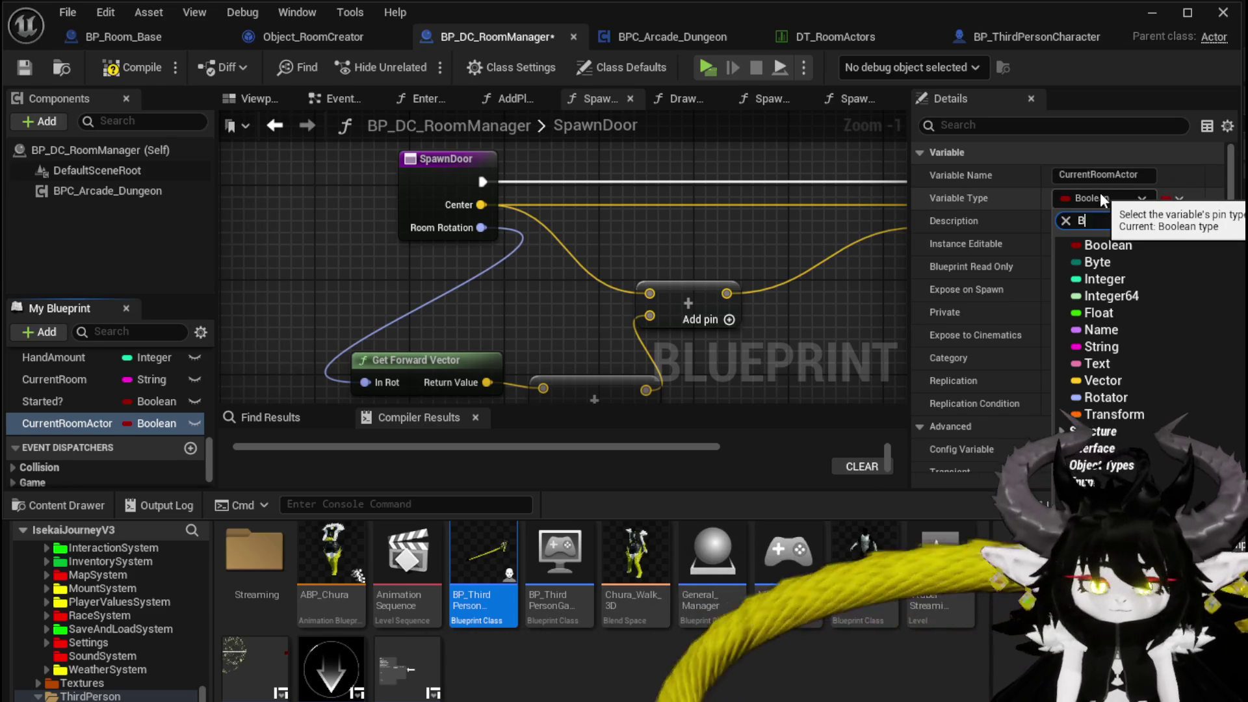
{"action": "type", "text": "P_Room"}
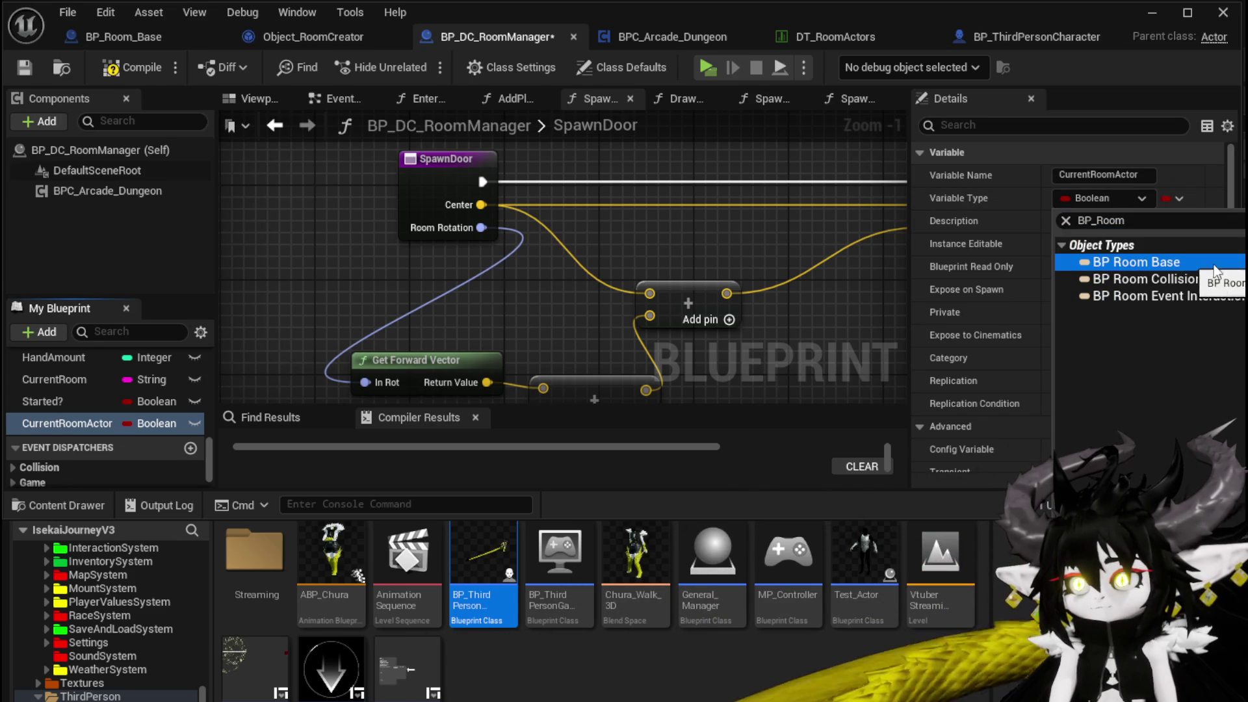
{"action": "left_click", "coordinate": [1176, 262]}
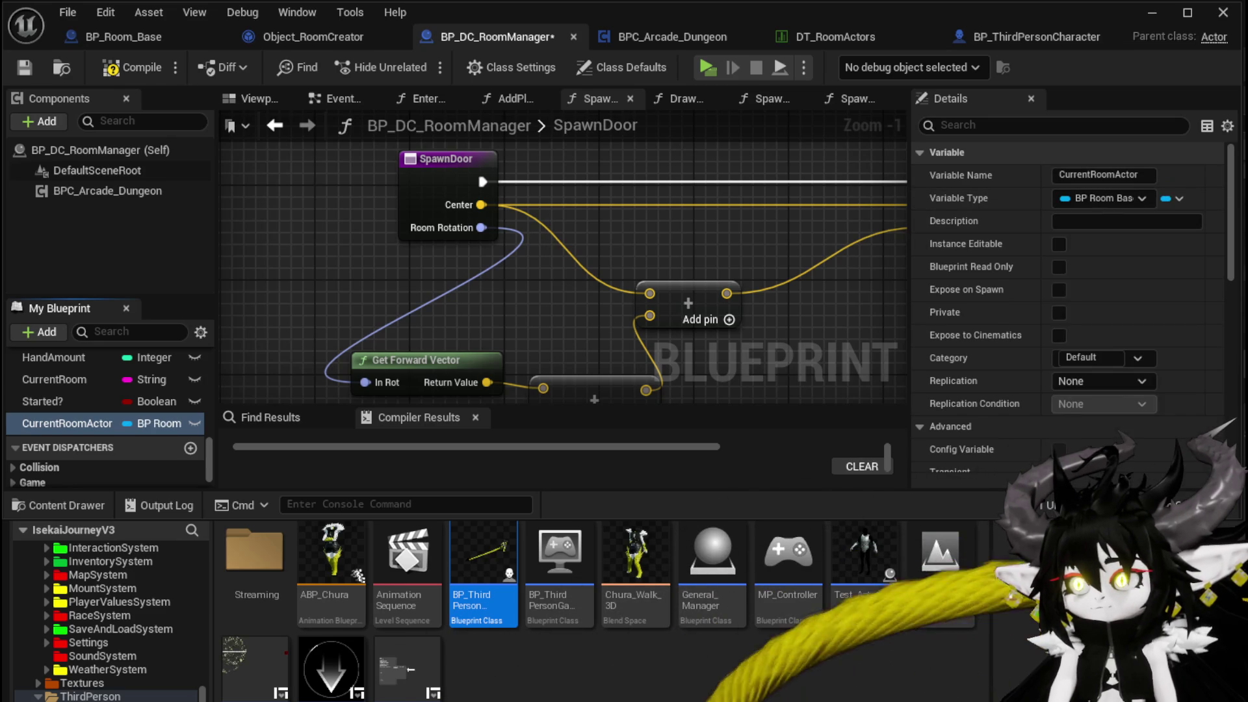
{"action": "left_click", "coordinate": [134, 69]}
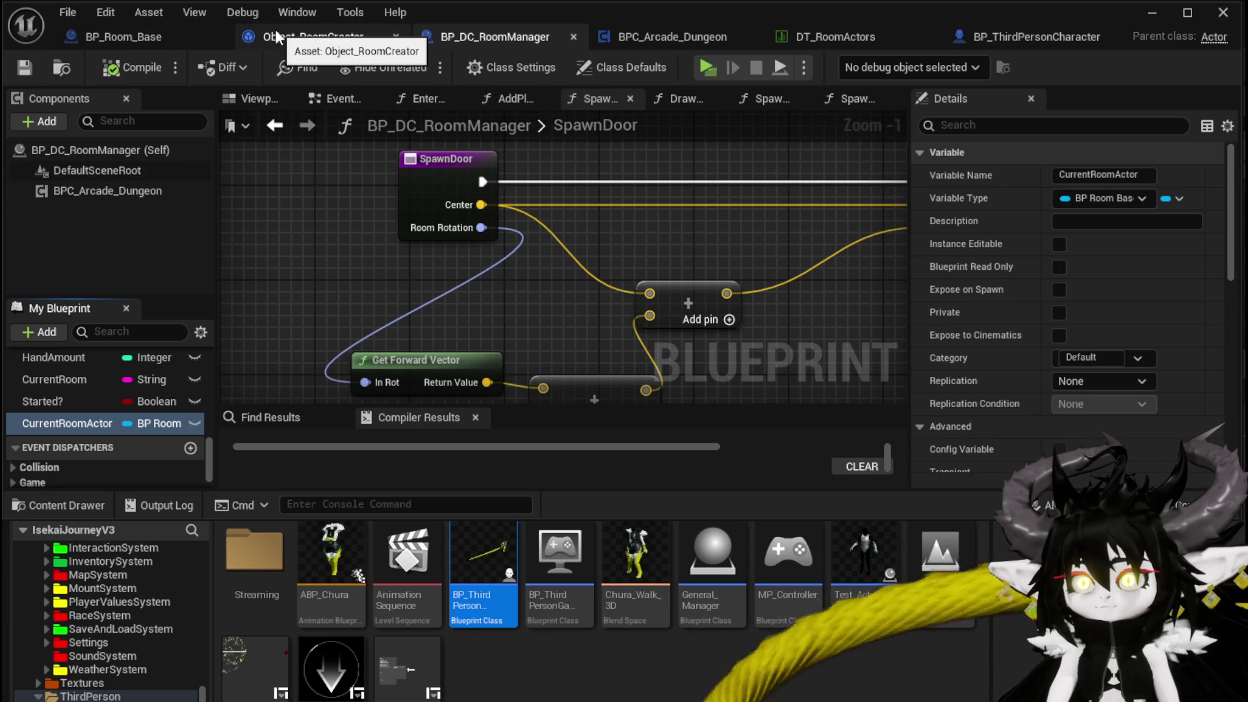
{"action": "scroll", "coordinate": [131, 396], "scroll_direction": "up", "scroll_amount": 10}
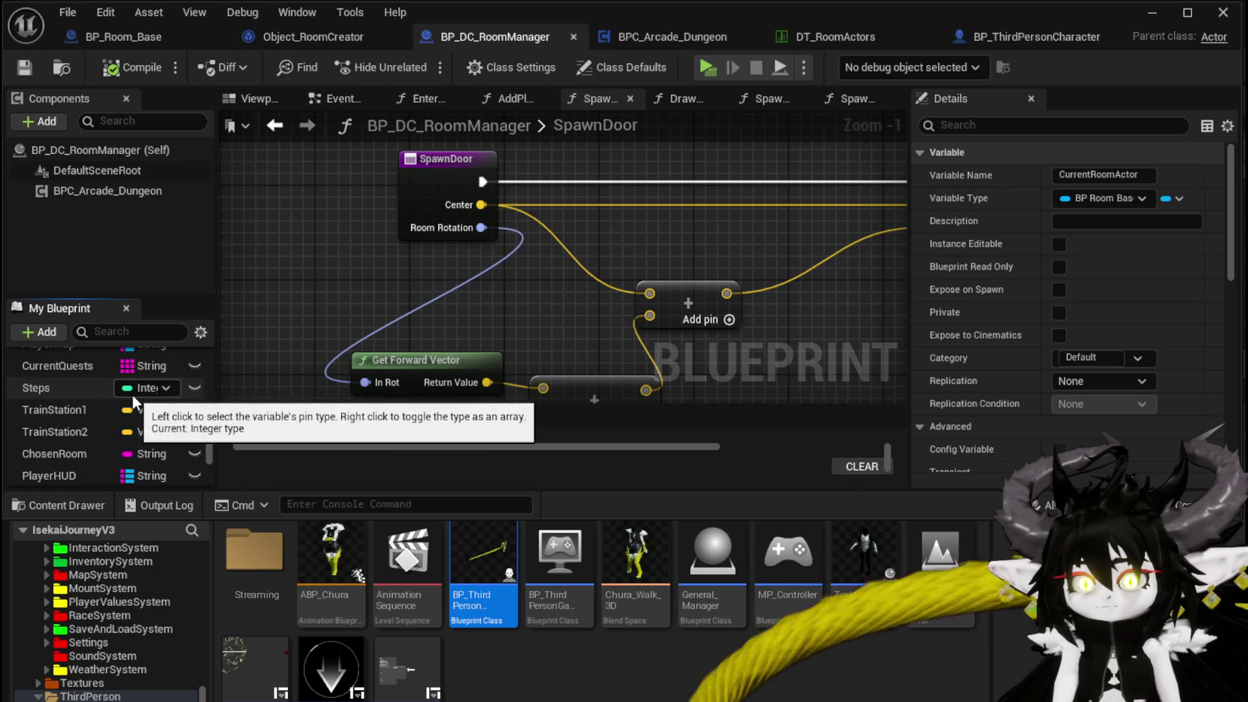
{"action": "scroll", "coordinate": [131, 395], "scroll_direction": "up", "scroll_amount": 4}
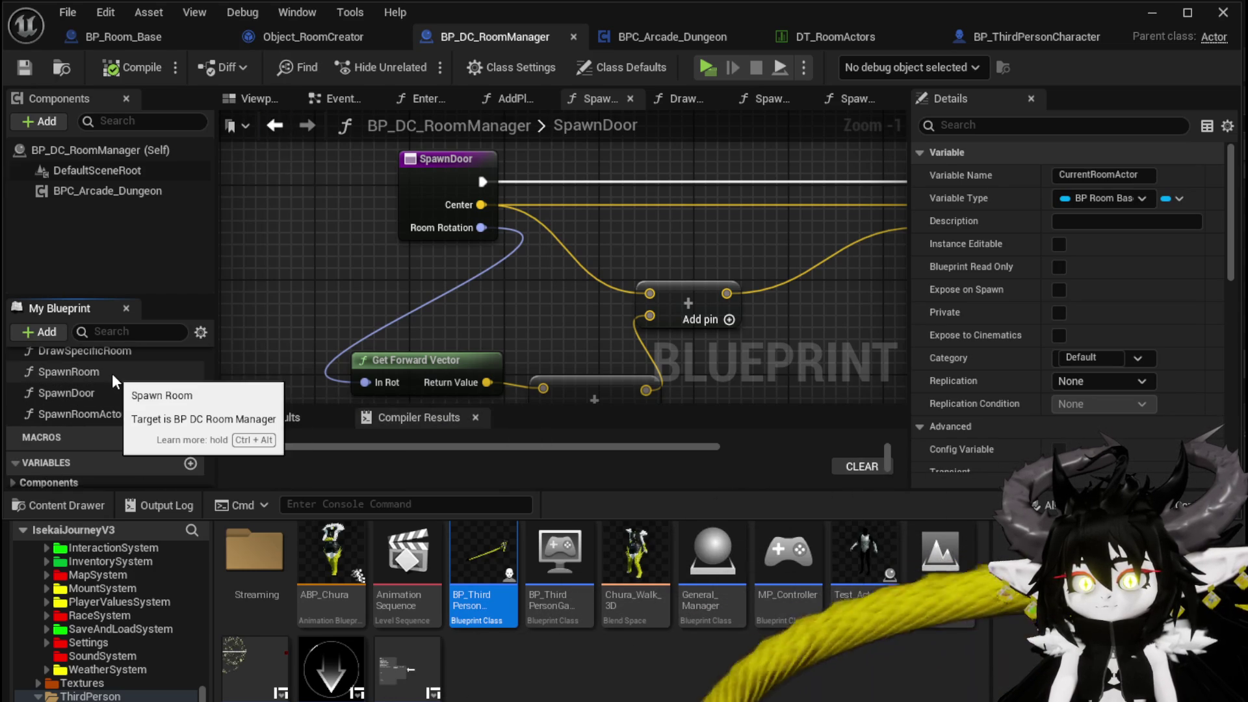
Step: Follow SpawnRoom through SetData and BuildRoomInterior into the SpawnRoomActor function graph
{"action": "double_click", "coordinate": [111, 374]}
{"action": "mouse_move", "coordinate": [579, 241]}
{"action": "left_mouse_down"}
{"action": "mouse_move", "coordinate": [836, 250]}
{"action": "mouse_move", "coordinate": [613, 247]}
{"action": "left_mouse_up"}
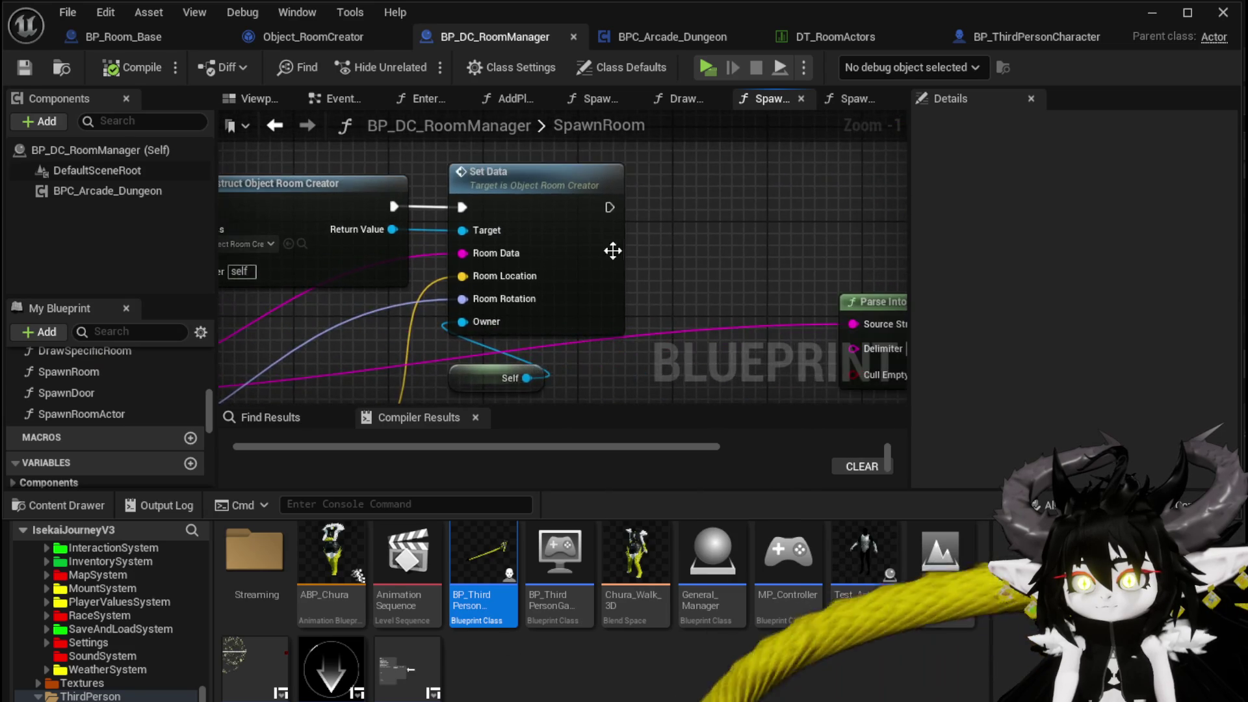
{"action": "double_click", "coordinate": [612, 250]}
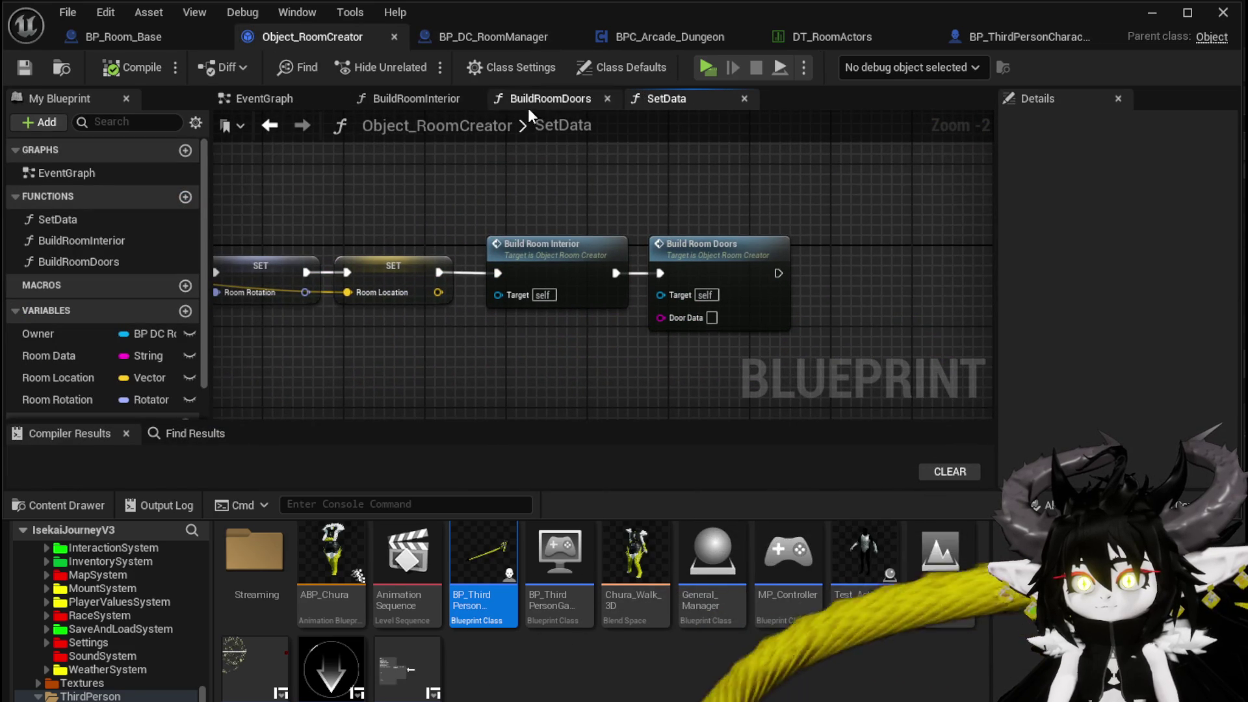
{"action": "double_click", "coordinate": [553, 263]}
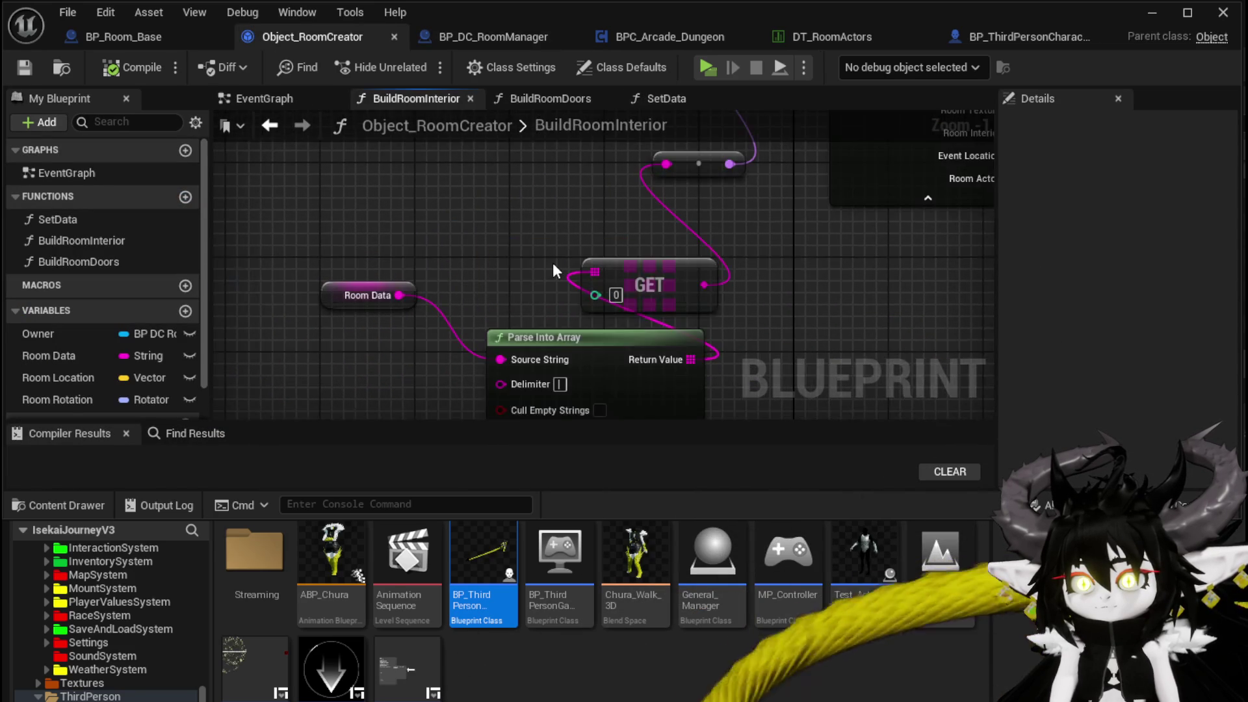
{"action": "left_click_drag", "start_coordinate": [552, 262], "coordinate": [343, 407]}
{"action": "mouse_move", "coordinate": [826, 143]}
{"action": "left_mouse_down"}
{"action": "mouse_move", "coordinate": [716, 241]}
{"action": "mouse_move", "coordinate": [557, 231]}
{"action": "mouse_move", "coordinate": [553, 173]}
{"action": "left_mouse_up"}
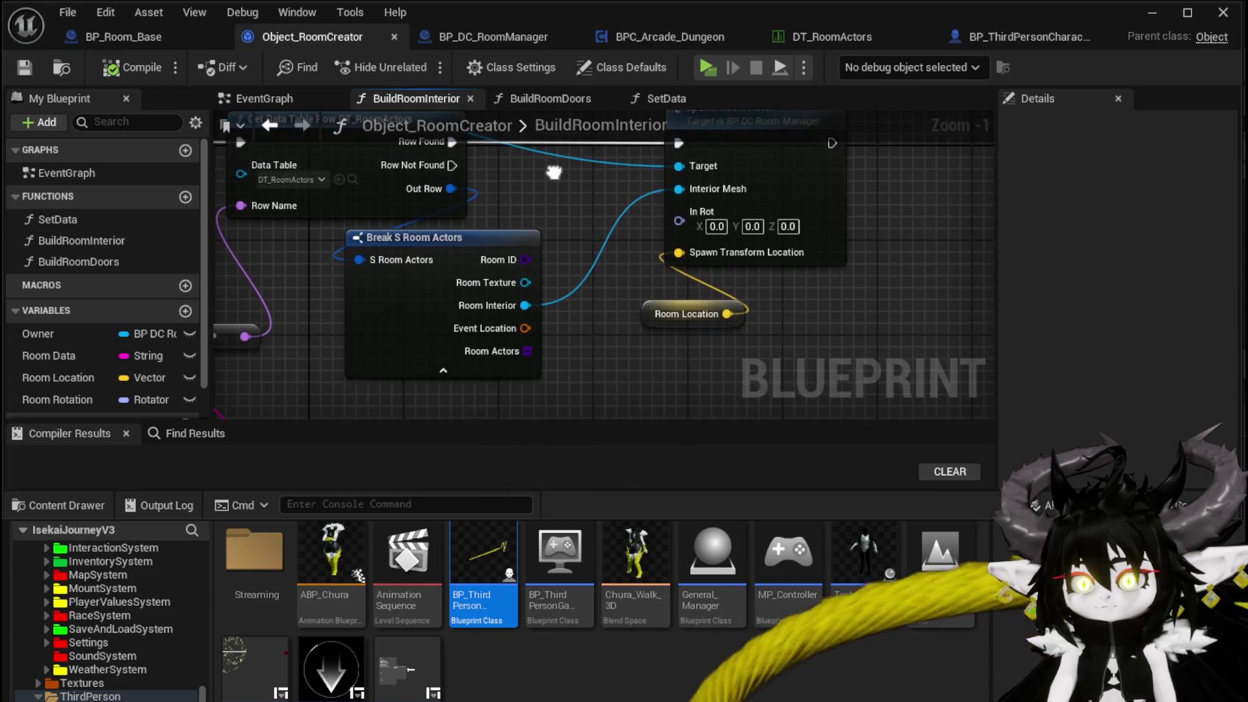
{"action": "scroll", "coordinate": [554, 179], "scroll_direction": "down", "scroll_amount": 2}
{"action": "mouse_move", "coordinate": [690, 254]}
{"action": "left_mouse_down"}
{"action": "mouse_move", "coordinate": [690, 280]}
{"action": "mouse_move", "coordinate": [560, 254]}
{"action": "left_mouse_up"}
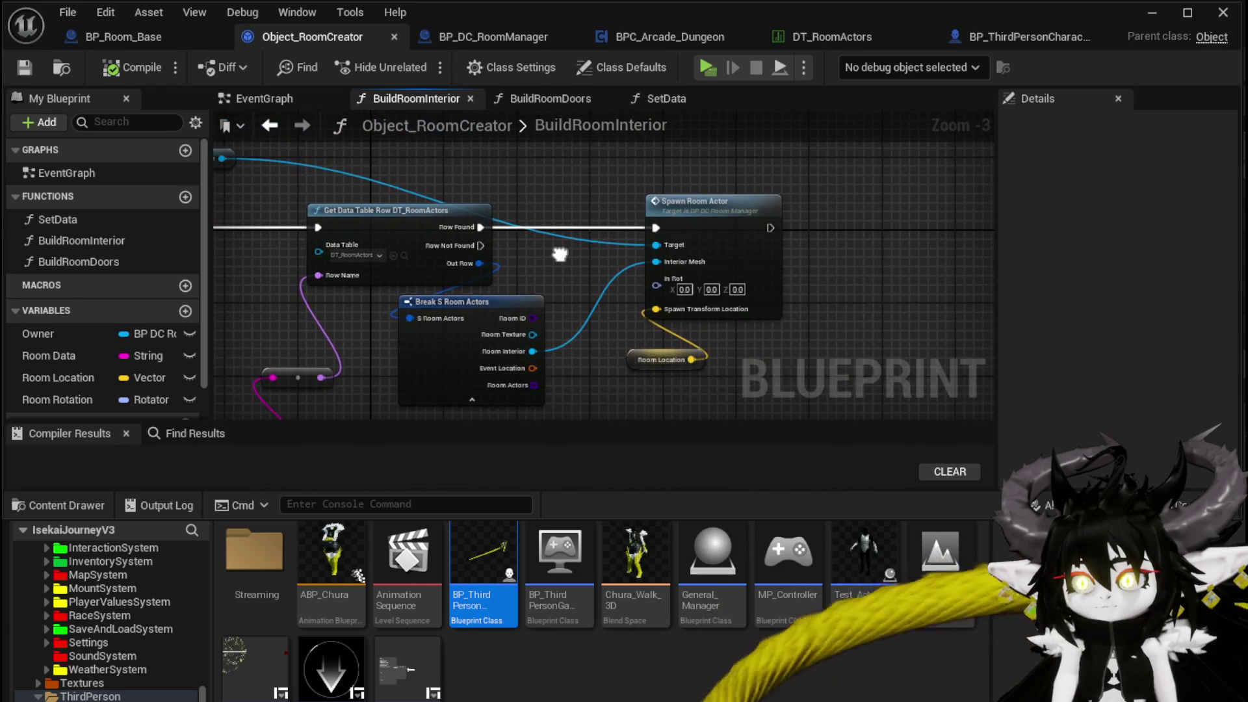
{"action": "double_click", "coordinate": [692, 227]}
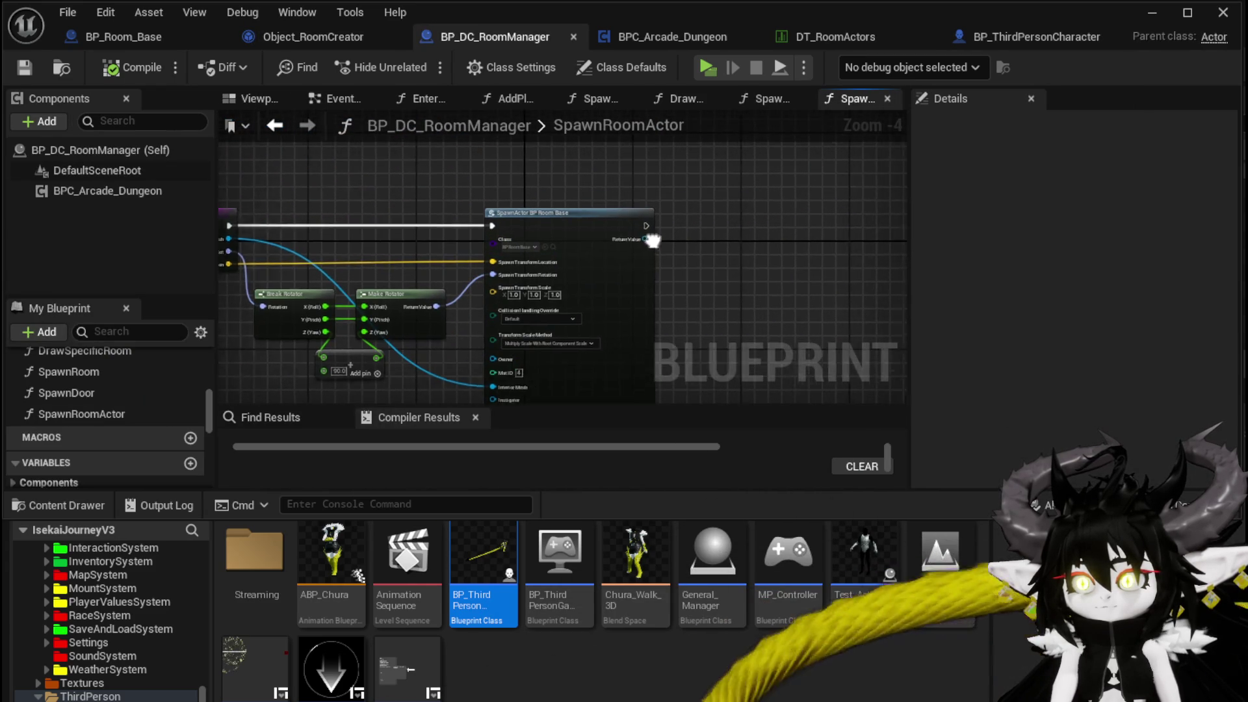
{"action": "scroll", "coordinate": [130, 415], "scroll_direction": "down", "scroll_amount": 5}
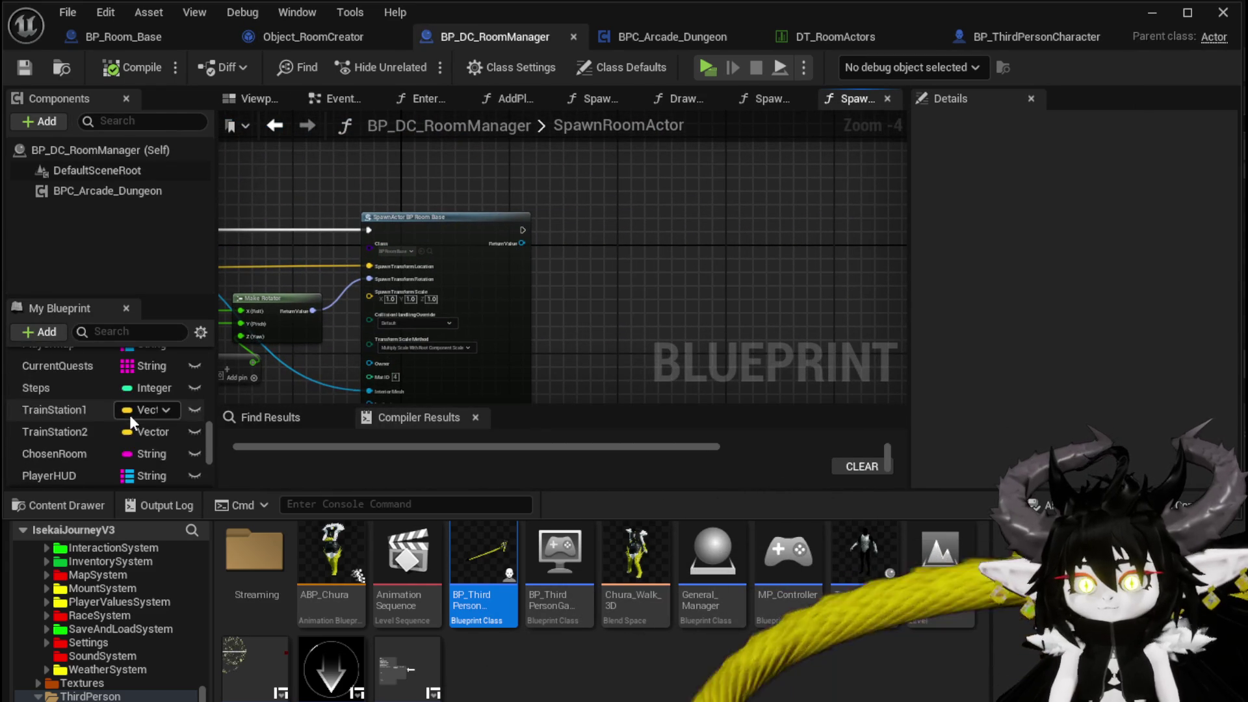
Step: Add a Set CurrentRoomActor node in SpawnRoomActor to store the spawned room
{"action": "mouse_move", "coordinate": [73, 448]}
{"action": "left_mouse_down"}
{"action": "mouse_move", "coordinate": [548, 235]}
{"action": "mouse_move", "coordinate": [551, 247]}
{"action": "mouse_move", "coordinate": [552, 230]}
{"action": "left_mouse_up"}
{"action": "left_click", "coordinate": [572, 276]}
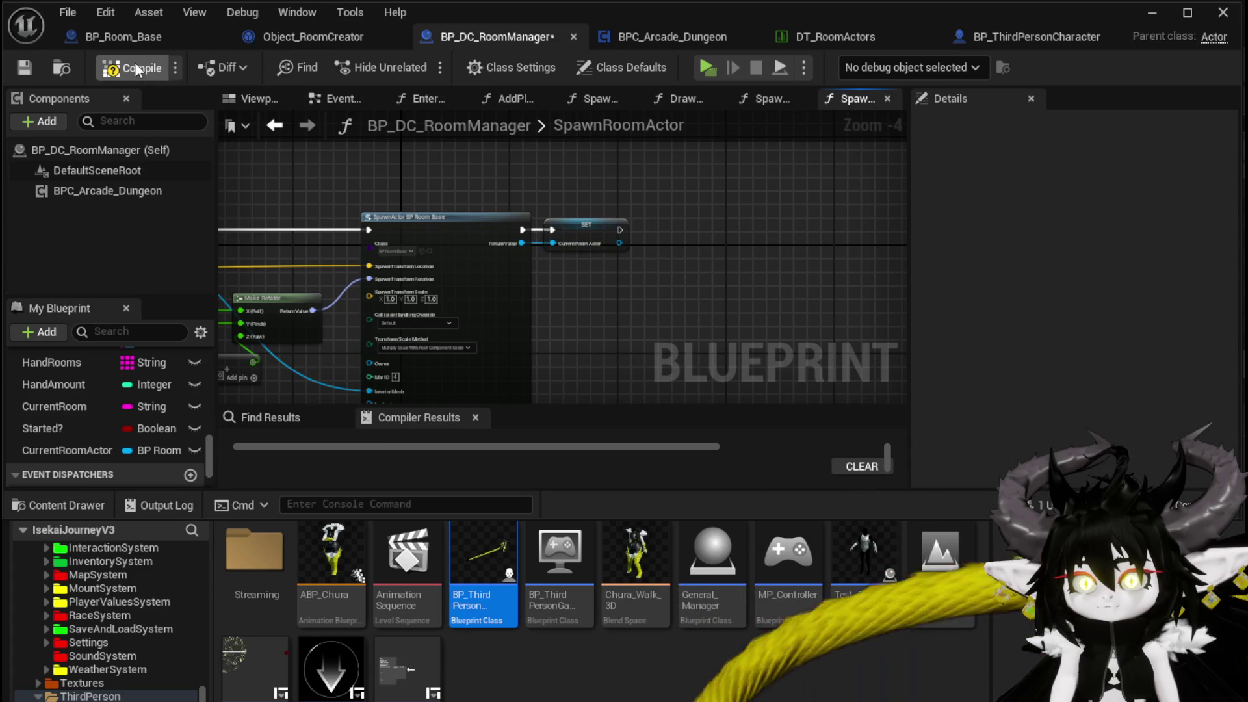
{"action": "left_click_drag", "start_coordinate": [599, 197], "coordinate": [829, 192]}
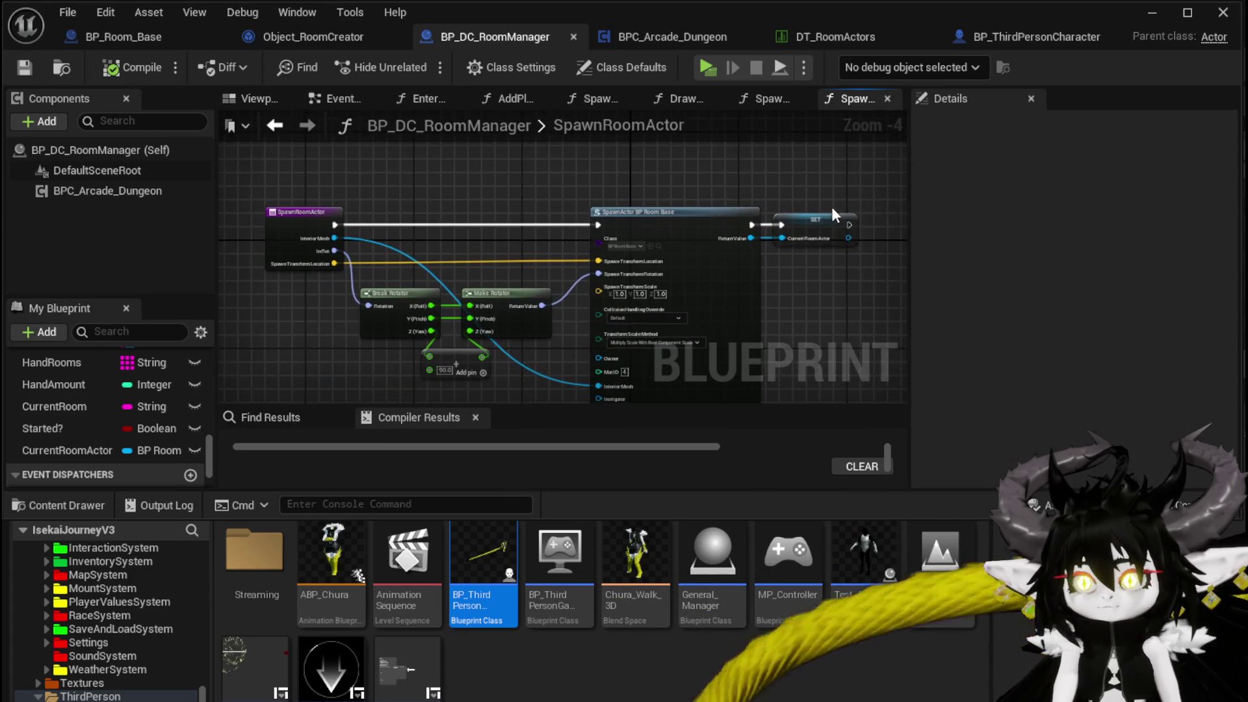
Step: Go back through BuildRoomInterior and BuildRoomDoors to the room manager's SpawnDoor function
{"action": "left_click", "coordinate": [373, 36]}
{"action": "left_click_drag", "start_coordinate": [478, 167], "coordinate": [709, 193]}
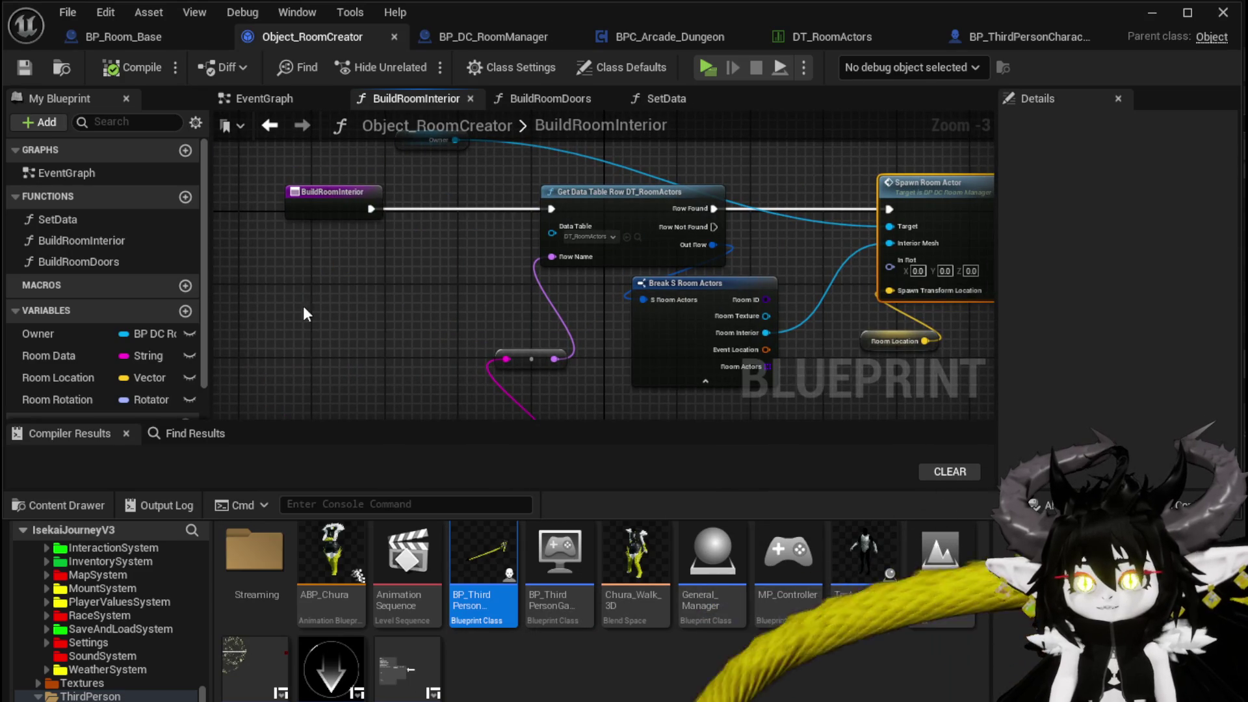
{"action": "scroll", "coordinate": [299, 312], "scroll_direction": "down", "scroll_amount": 2}
{"action": "left_click_drag", "start_coordinate": [263, 140], "coordinate": [708, 409]}
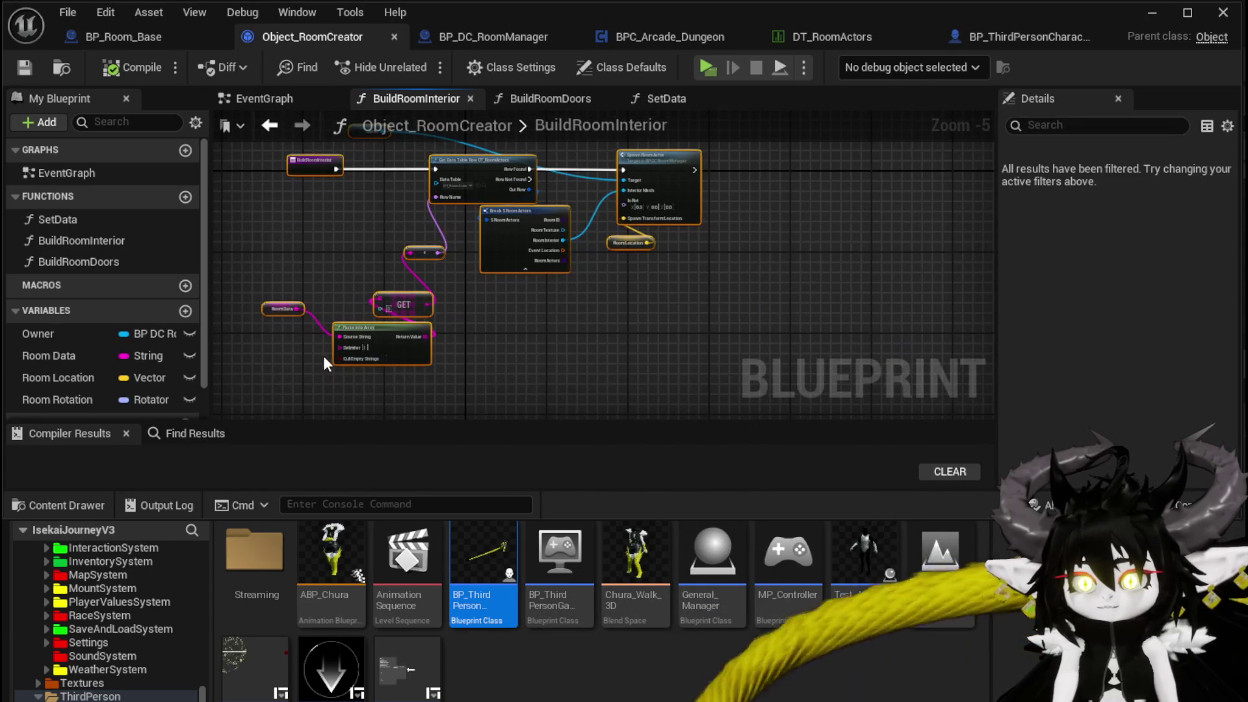
{"action": "left_click", "coordinate": [291, 269]}
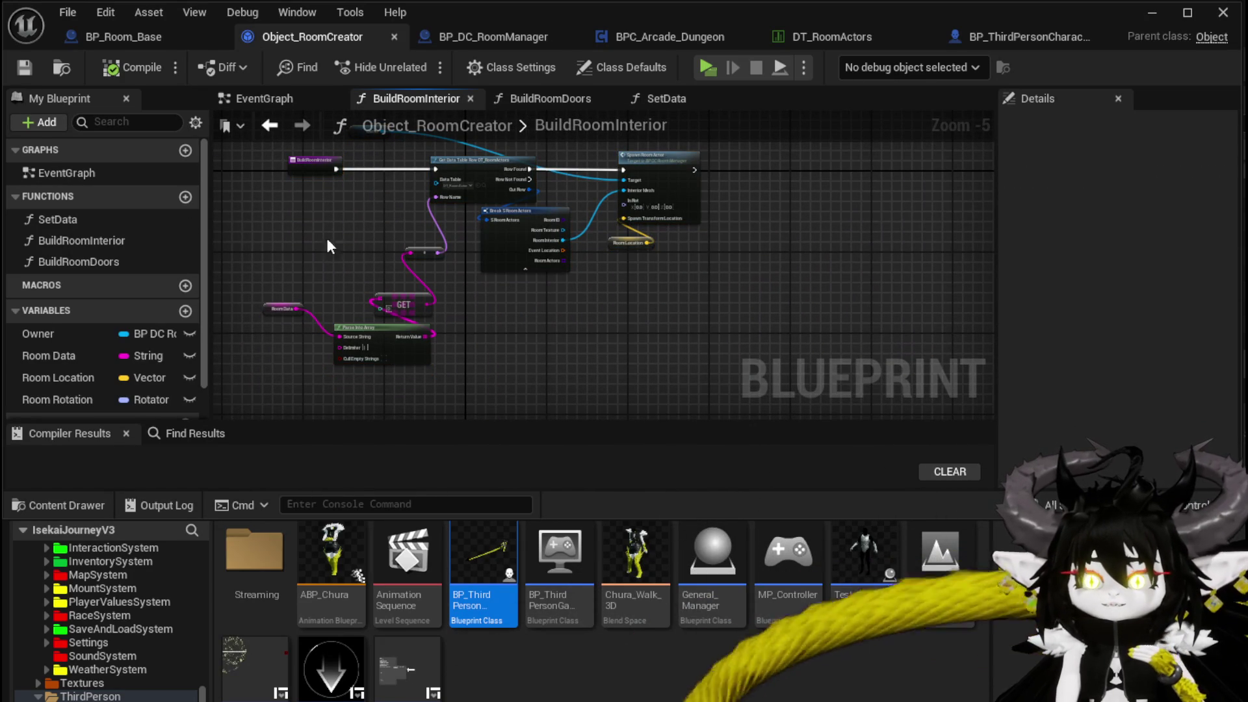
{"action": "double_click", "coordinate": [104, 261]}
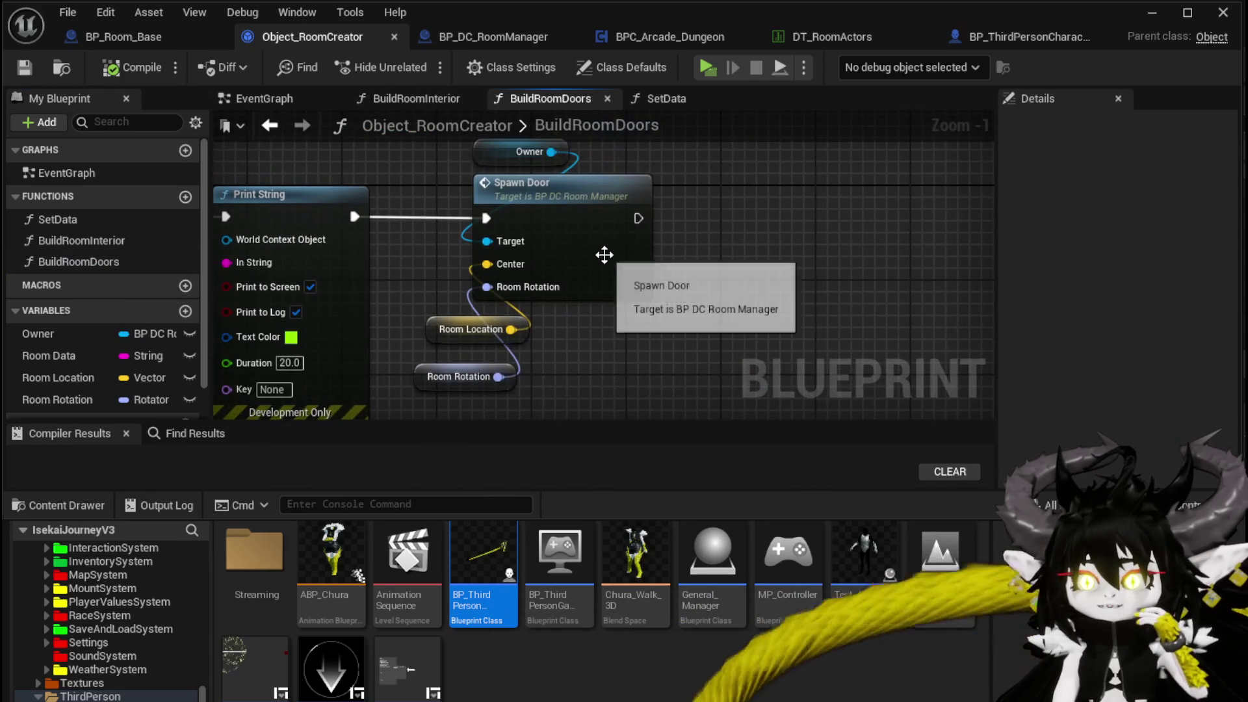
{"action": "double_click", "coordinate": [602, 254]}
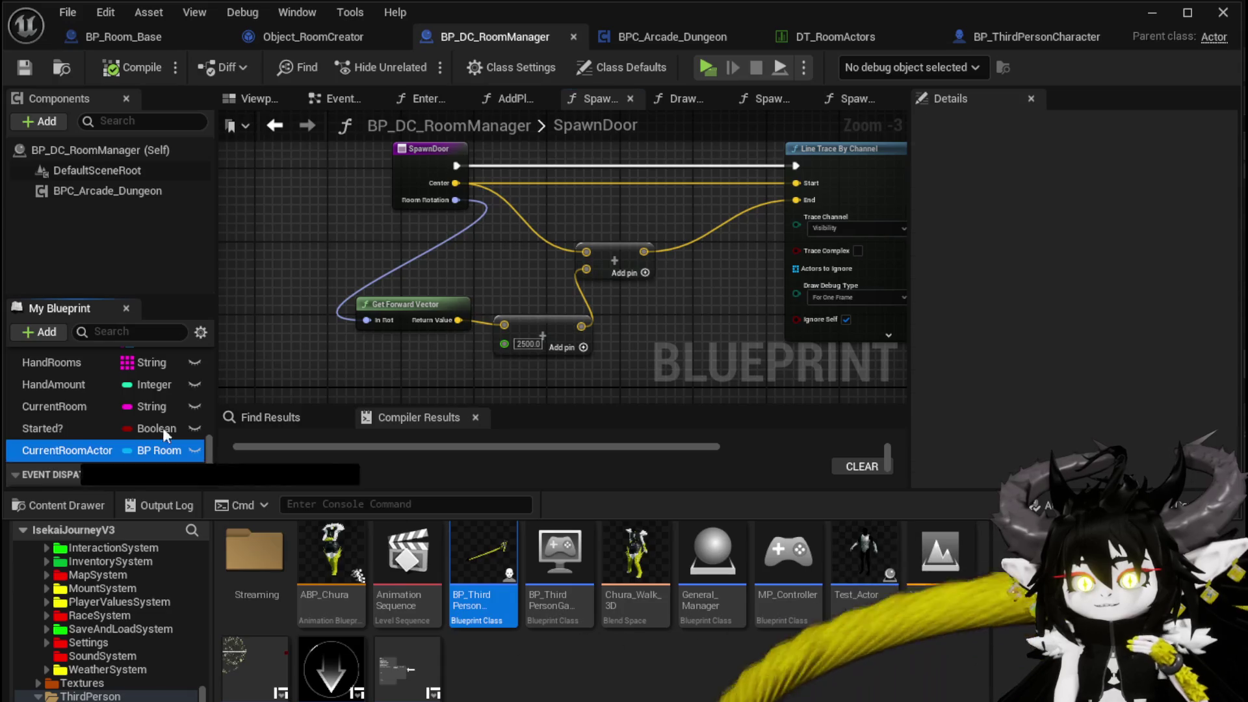
Step: Add a Current Room Actor getter with a Get Actor Forward Vector node in SpawnDoor
{"action": "left_click_drag", "start_coordinate": [68, 450], "coordinate": [282, 239]}
{"action": "left_click", "coordinate": [332, 251]}
{"action": "left_click_drag", "start_coordinate": [363, 234], "coordinate": [332, 290]}
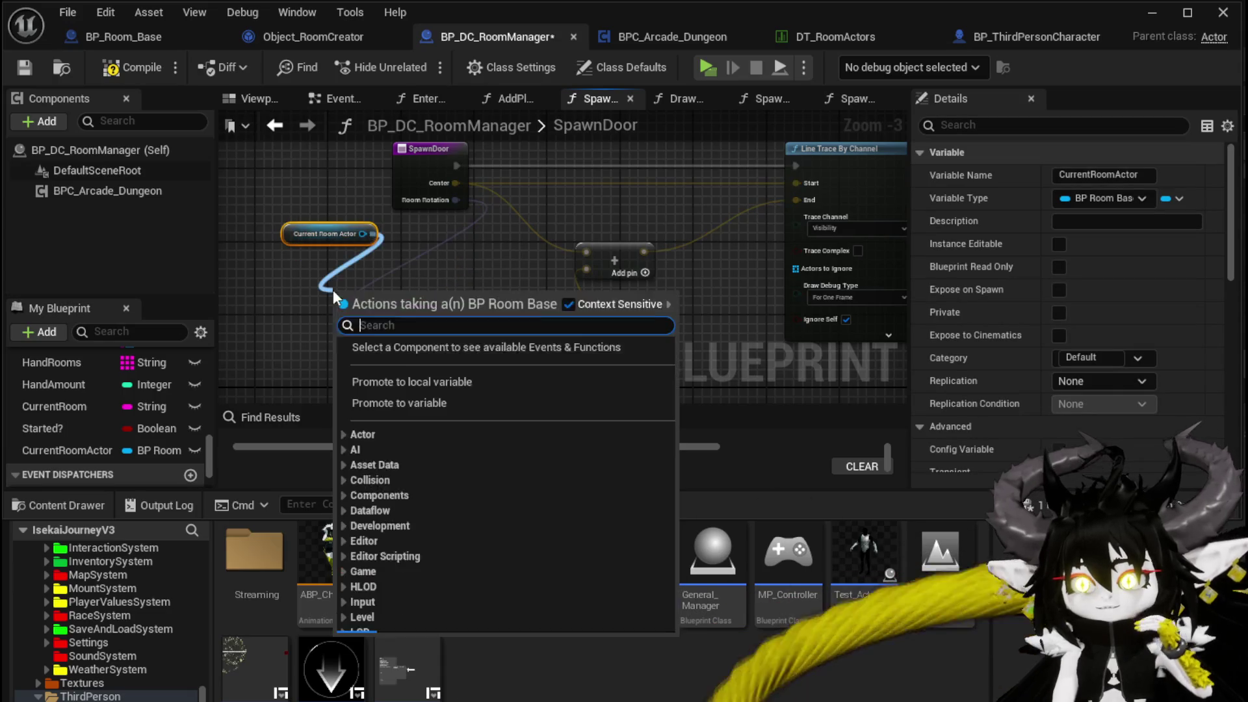
{"action": "type", "text": "get actor"}
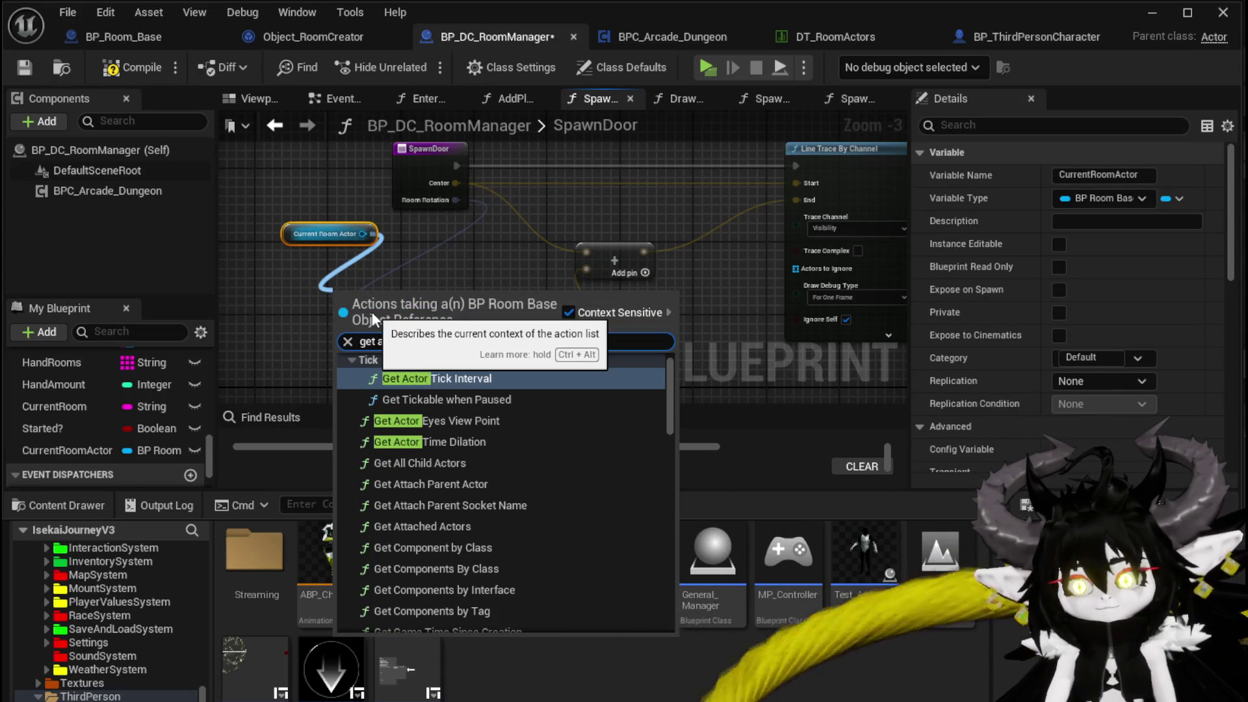
{"action": "type", "text": " forwar"}
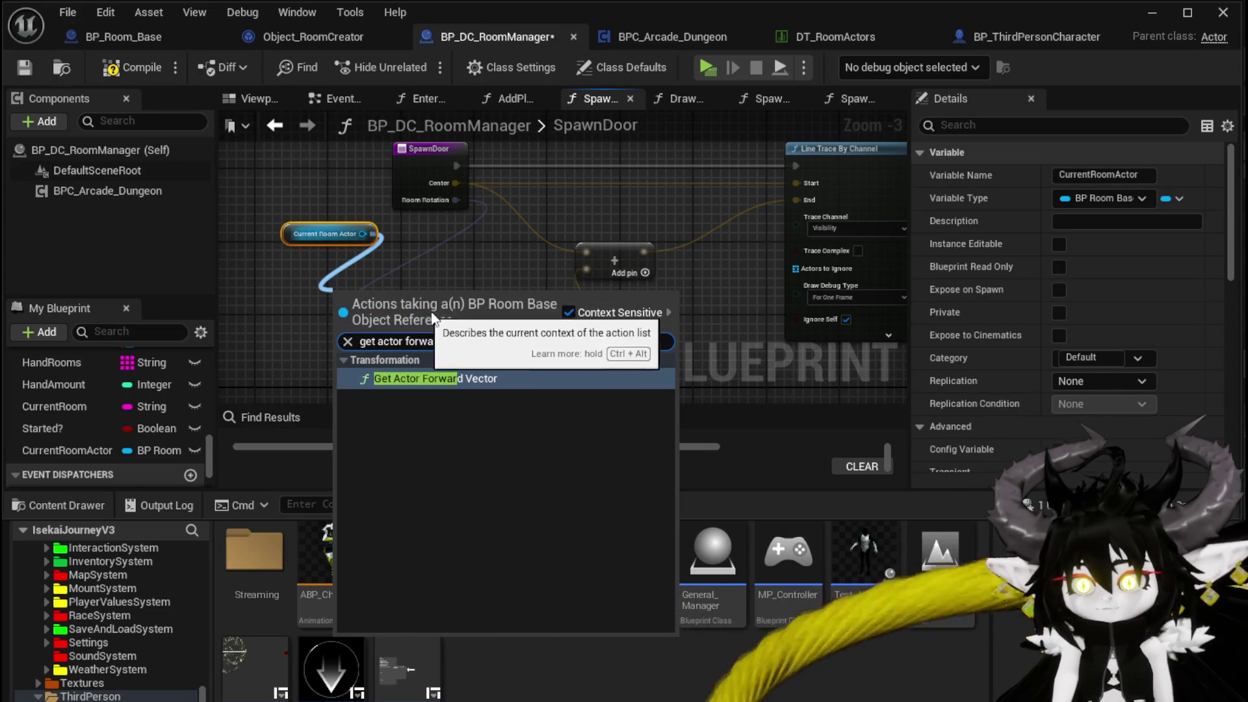
{"action": "left_click", "coordinate": [431, 379]}
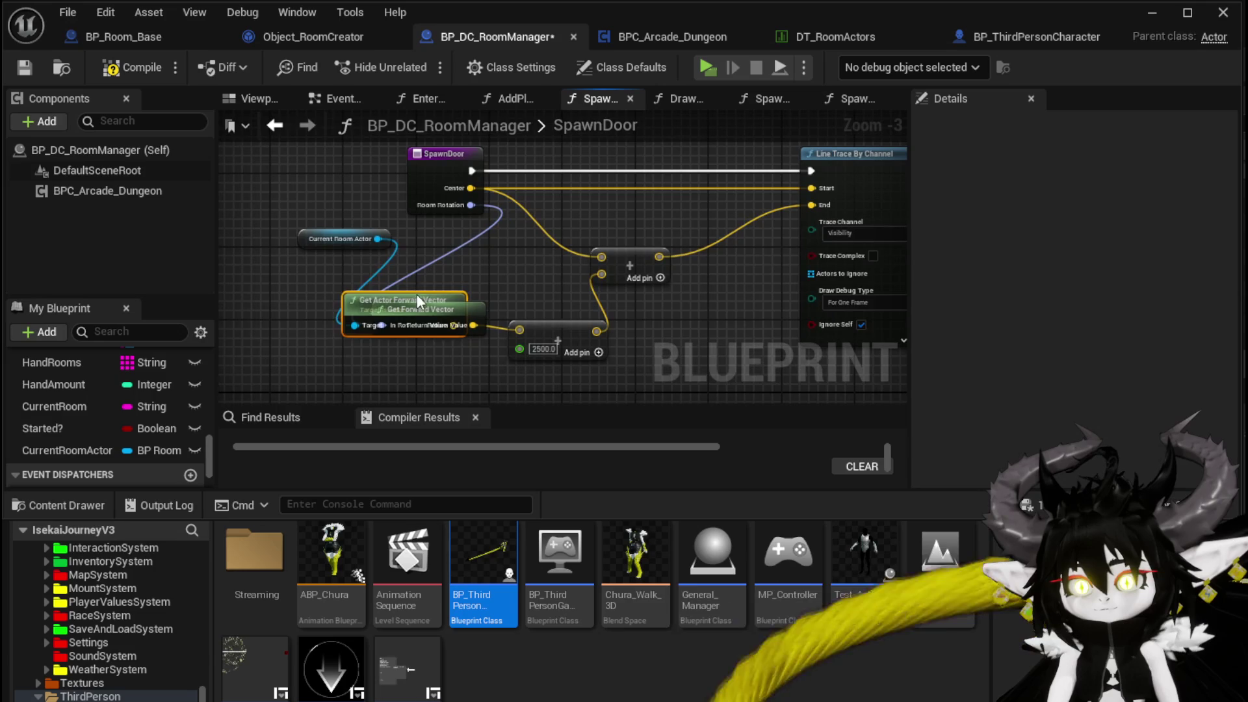
{"action": "left_click_drag", "start_coordinate": [420, 294], "coordinate": [282, 320]}
Step: Feed the room's Get Actor Location into the Add node and its forward vector into the Multiply
{"action": "mouse_move", "coordinate": [377, 238]}
{"action": "left_mouse_down"}
{"action": "mouse_move", "coordinate": [390, 266]}
{"action": "mouse_move", "coordinate": [436, 258]}
{"action": "left_mouse_up"}
{"action": "type", "text": "get ac"}
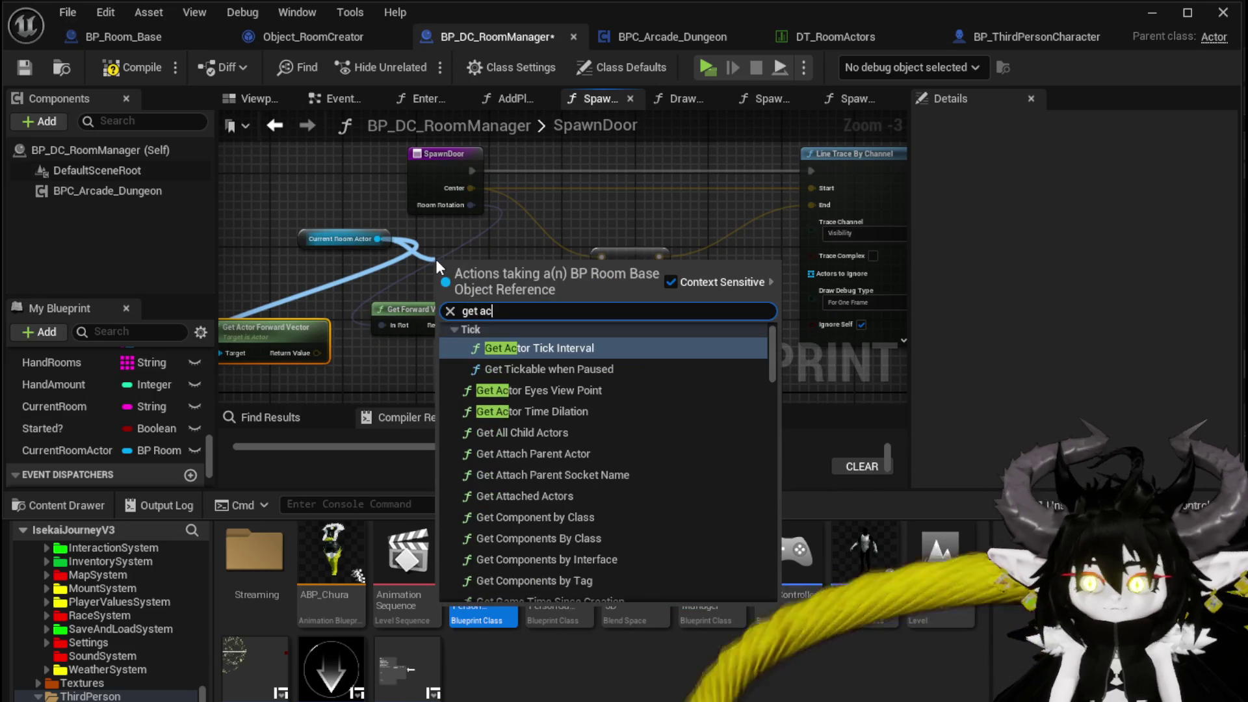
{"action": "type", "text": "tor locat"}
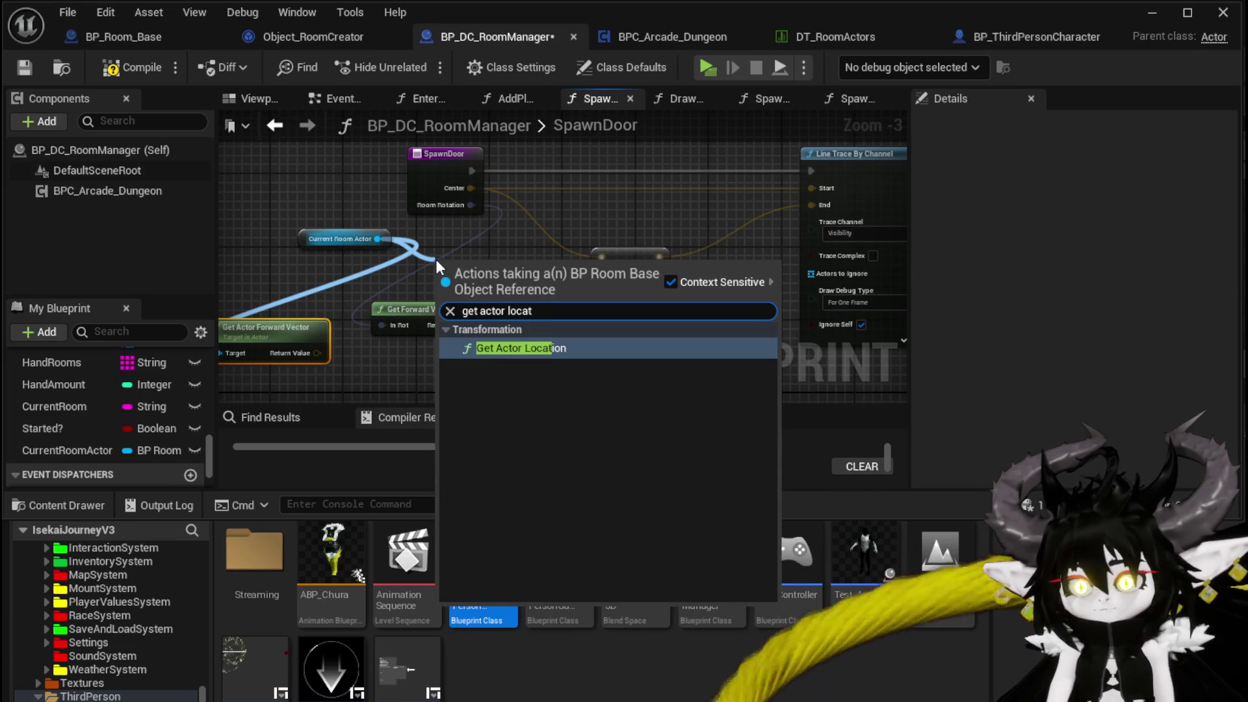
{"action": "left_click", "coordinate": [510, 344]}
{"action": "left_click_drag", "start_coordinate": [540, 289], "coordinate": [601, 256]}
{"action": "left_click_drag", "start_coordinate": [506, 254], "coordinate": [506, 236]}
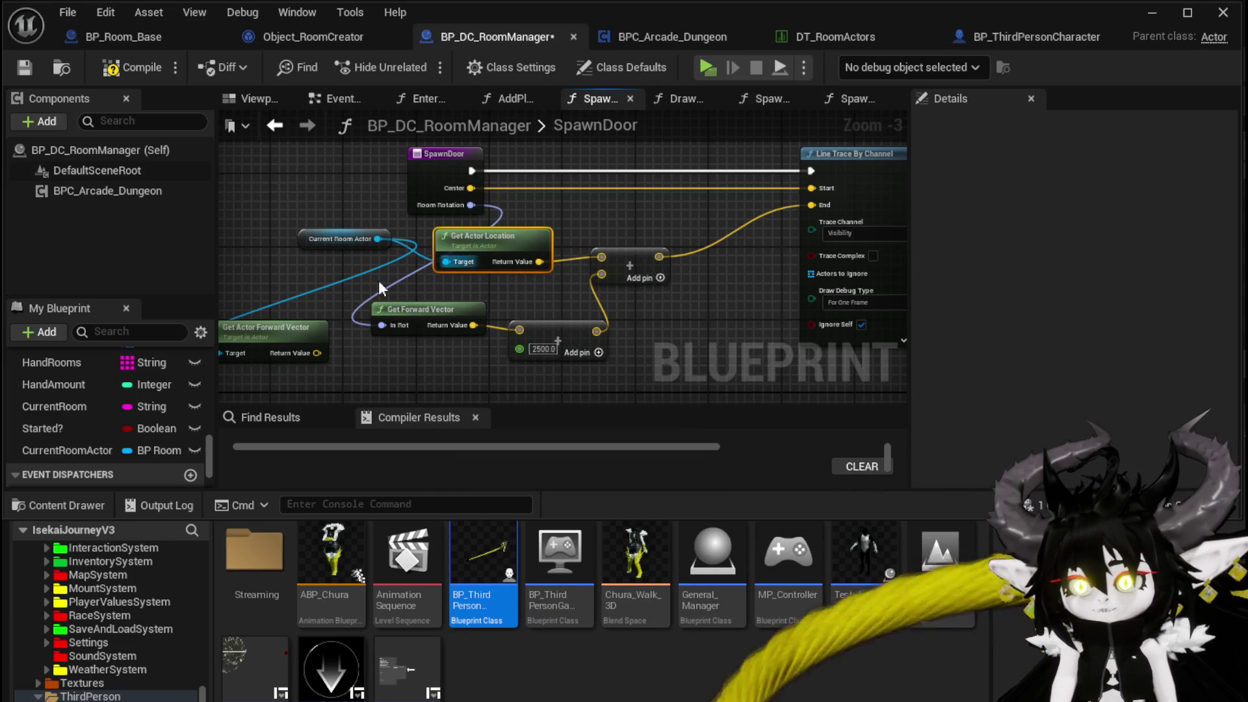
{"action": "left_click_drag", "start_coordinate": [317, 352], "coordinate": [527, 323]}
{"action": "left_click_drag", "start_coordinate": [322, 352], "coordinate": [519, 330]}
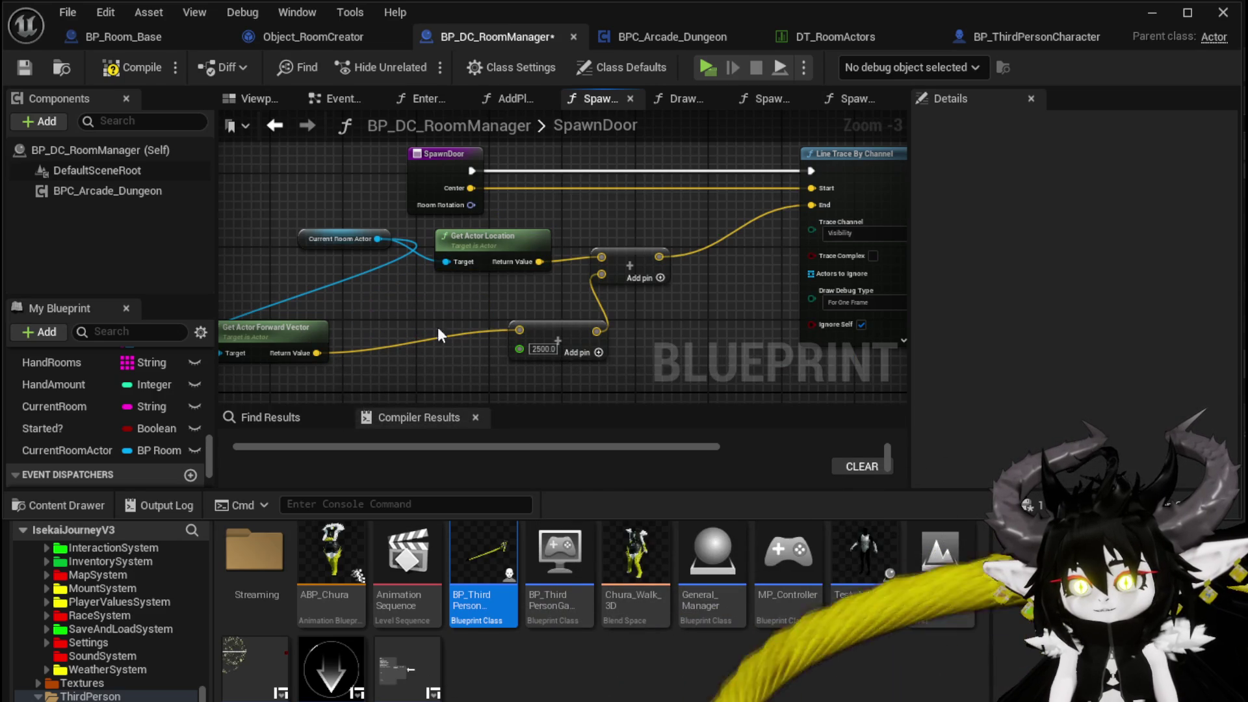
{"action": "left_click_drag", "start_coordinate": [332, 238], "coordinate": [267, 238]}
{"action": "mouse_move", "coordinate": [300, 332]}
{"action": "left_mouse_down"}
{"action": "mouse_move", "coordinate": [347, 308]}
{"action": "mouse_move", "coordinate": [470, 305]}
{"action": "mouse_move", "coordinate": [417, 304]}
{"action": "left_mouse_up"}
Step: Compile and save BP_DC_RoomManager, then return to the level
{"action": "left_click", "coordinate": [107, 71]}
{"action": "left_click", "coordinate": [25, 68]}
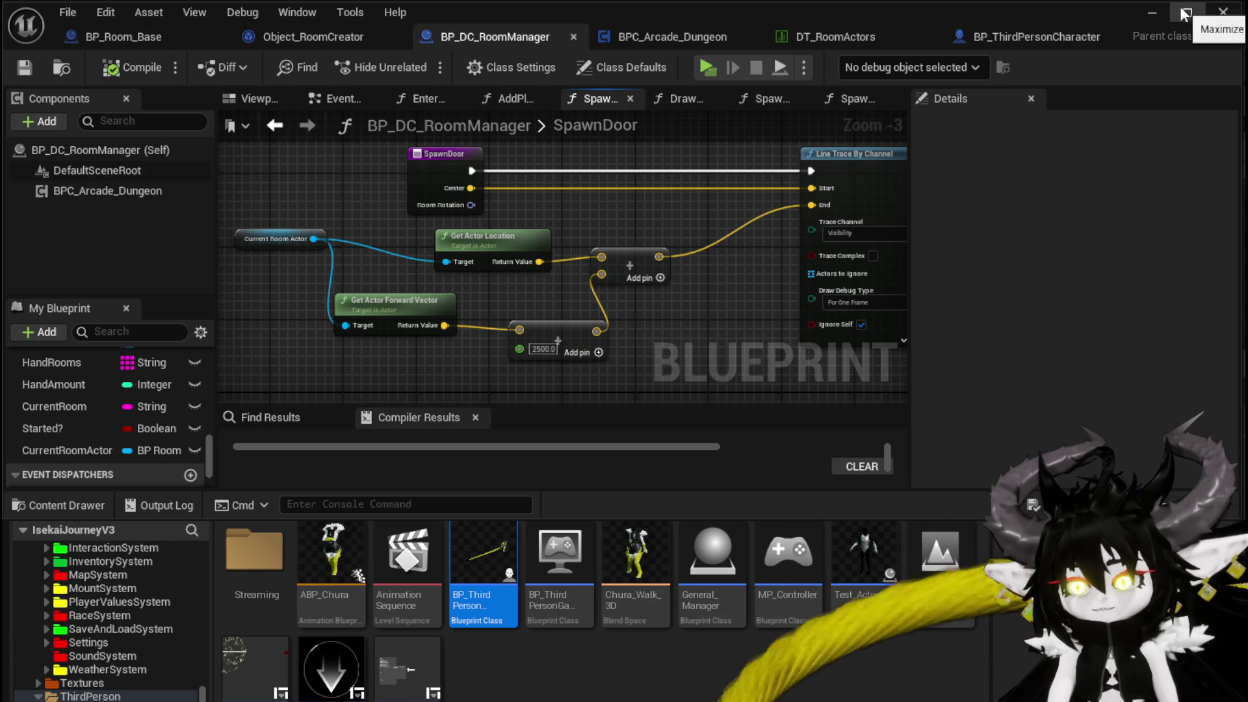
{"action": "left_click", "coordinate": [1149, 13]}
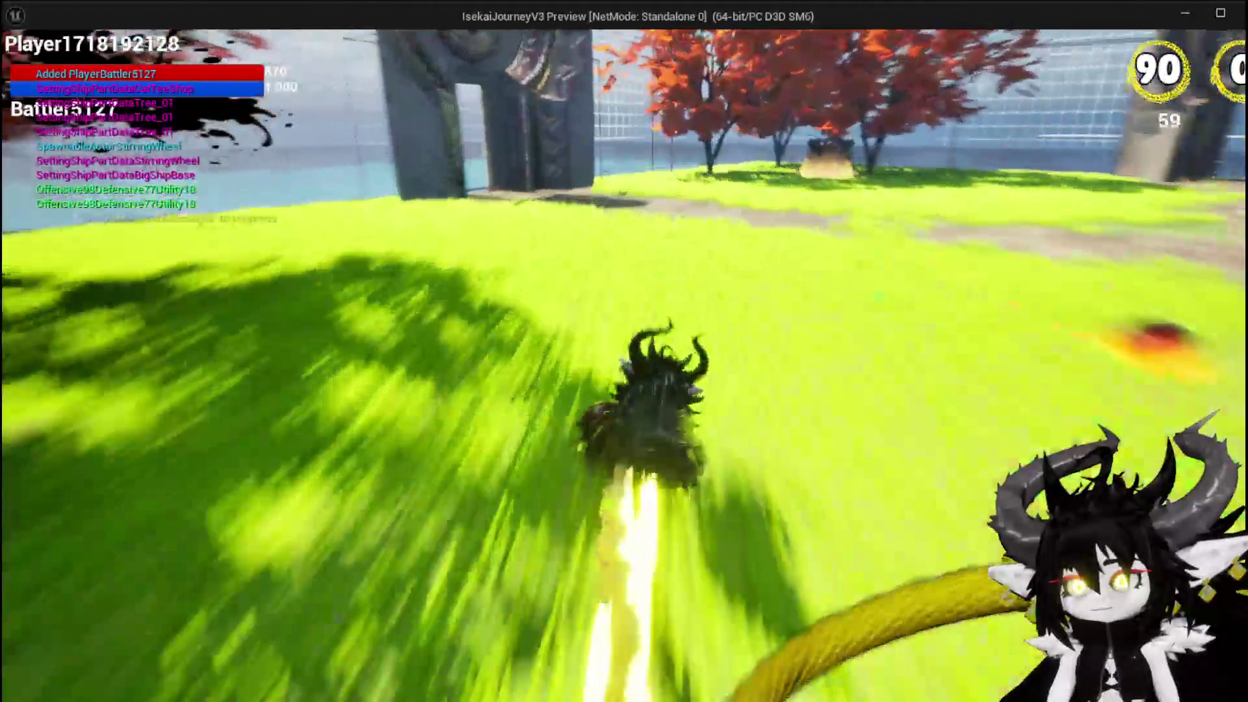
Step: Run through the door, draft the Maw room, then stop the play session
{"action": "key", "text": "space"}
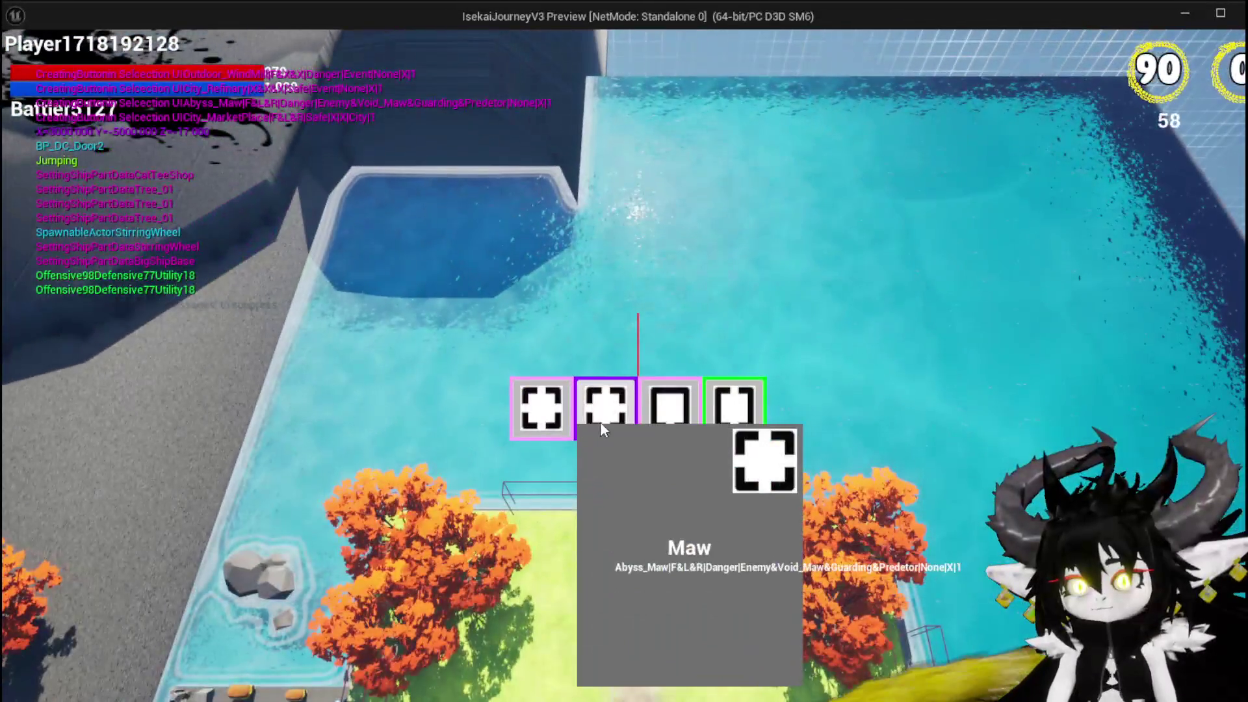
{"action": "left_click", "coordinate": [599, 422]}
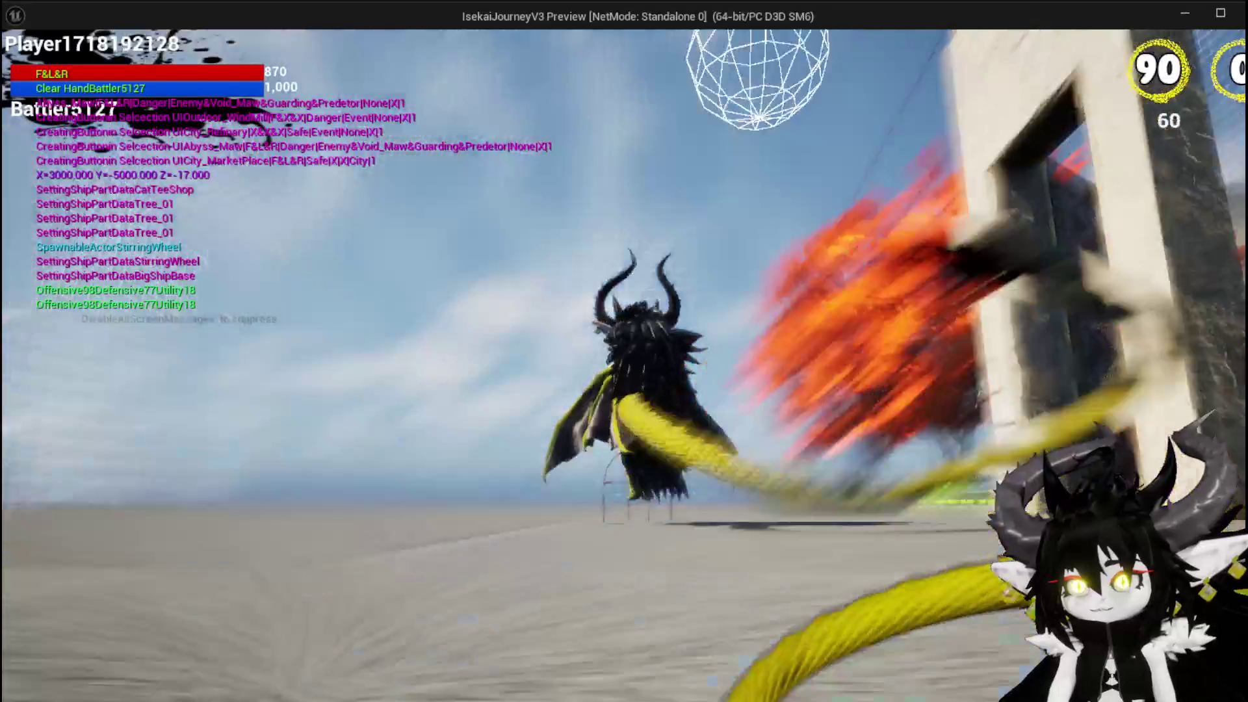
{"action": "key", "text": "Escape"}
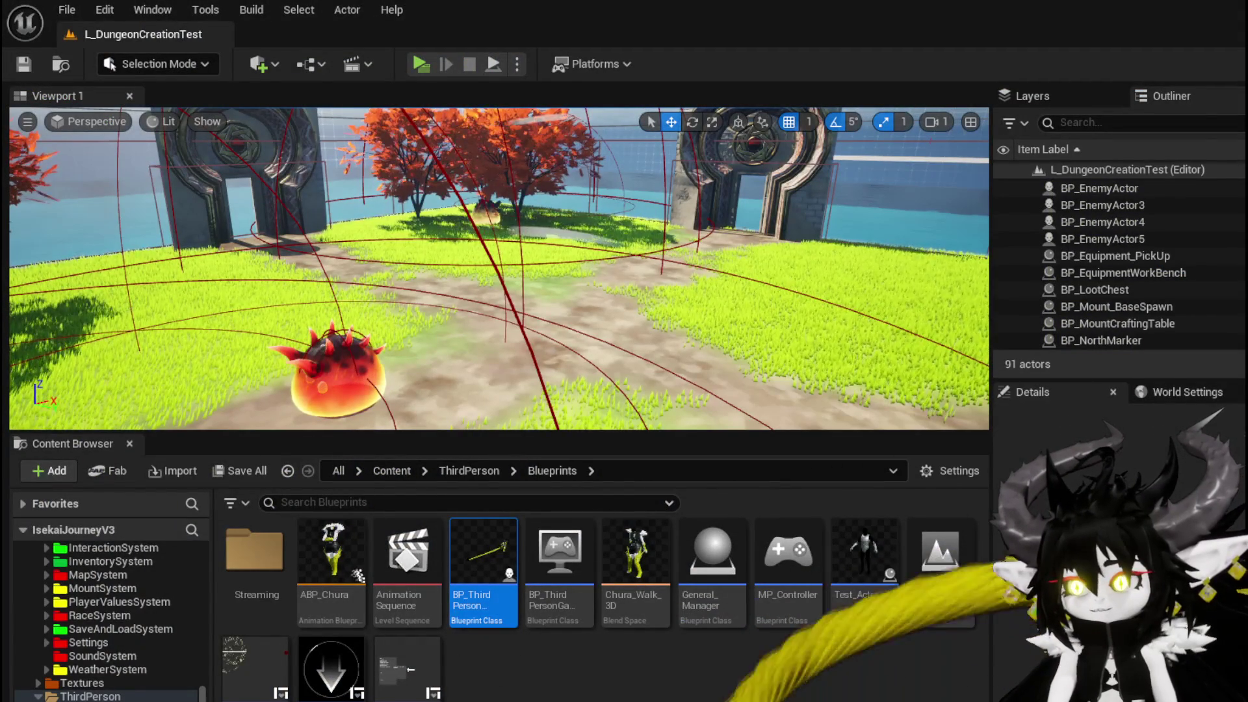
Step: Rewire SpawnDoor so the Add offset feeds Line Trace Start and Get Actor Location feeds End, then compile and save
{"action": "key", "text": "alt+Tab"}
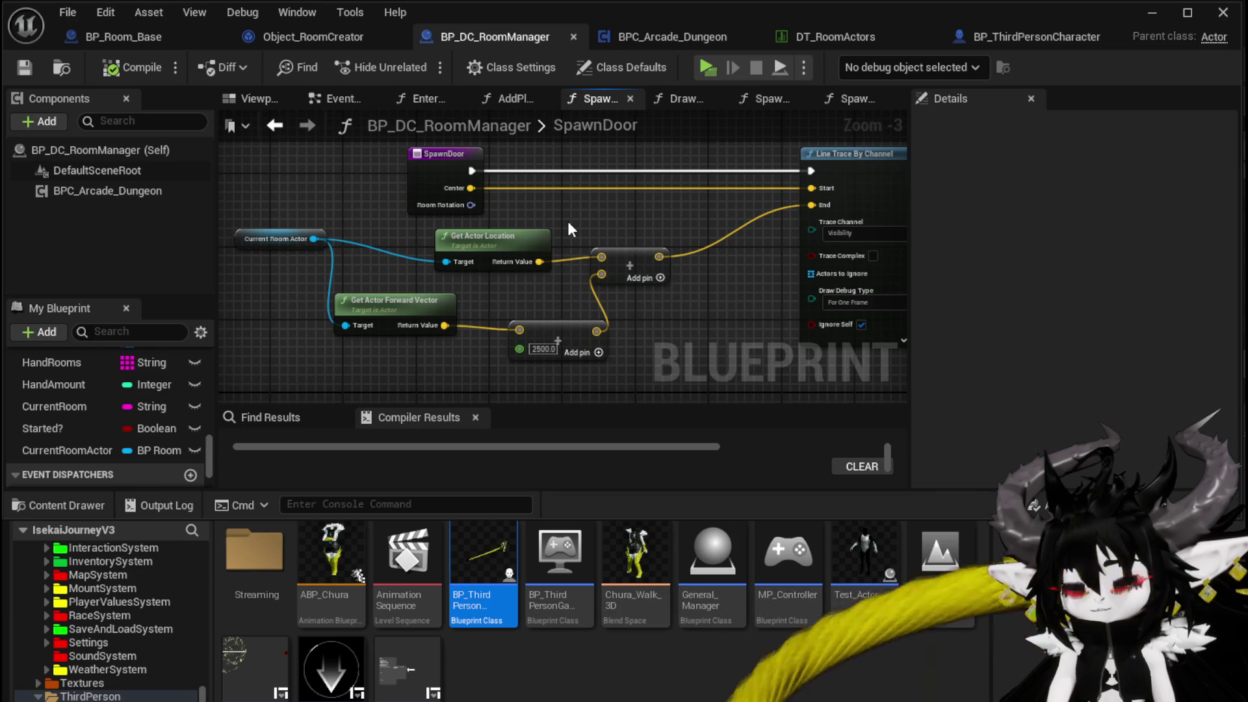
{"action": "left_click_drag", "start_coordinate": [567, 221], "coordinate": [364, 234]}
{"action": "mouse_move", "coordinate": [903, 317]}
{"action": "left_mouse_down"}
{"action": "mouse_move", "coordinate": [707, 323]}
{"action": "mouse_move", "coordinate": [607, 304]}
{"action": "mouse_move", "coordinate": [857, 263]}
{"action": "mouse_move", "coordinate": [472, 342]}
{"action": "mouse_move", "coordinate": [634, 328]}
{"action": "left_mouse_up"}
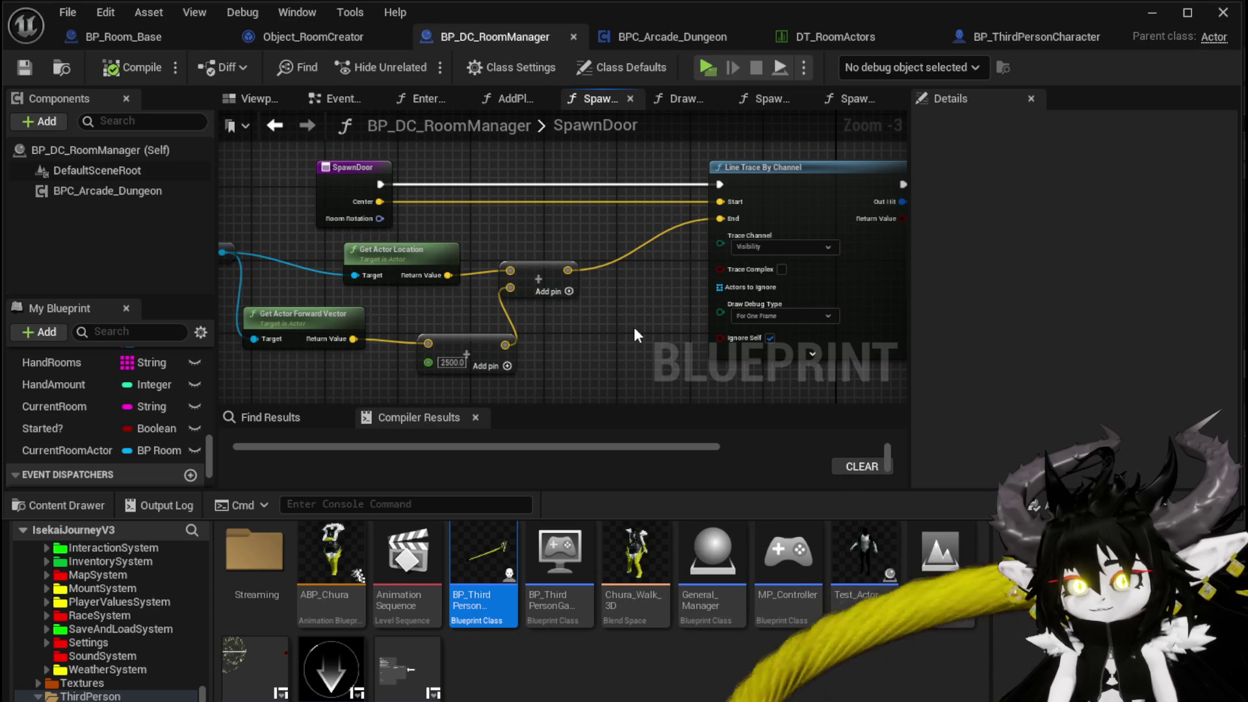
{"action": "mouse_move", "coordinate": [567, 270]}
{"action": "left_mouse_down"}
{"action": "mouse_move", "coordinate": [663, 188]}
{"action": "mouse_move", "coordinate": [722, 203]}
{"action": "left_mouse_up"}
{"action": "mouse_move", "coordinate": [428, 258]}
{"action": "left_mouse_down"}
{"action": "mouse_move", "coordinate": [327, 253]}
{"action": "mouse_move", "coordinate": [735, 217]}
{"action": "mouse_move", "coordinate": [720, 218]}
{"action": "left_mouse_up"}
{"action": "left_click", "coordinate": [577, 166]}
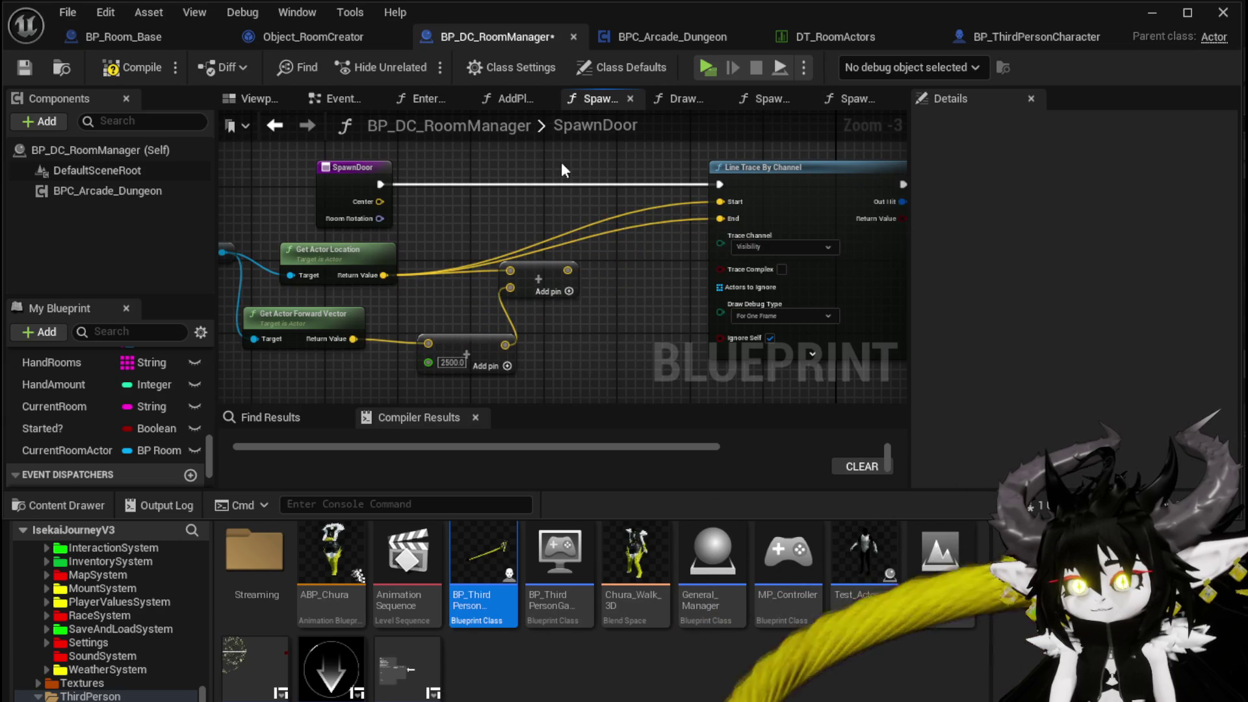
{"action": "left_click", "coordinate": [33, 69]}
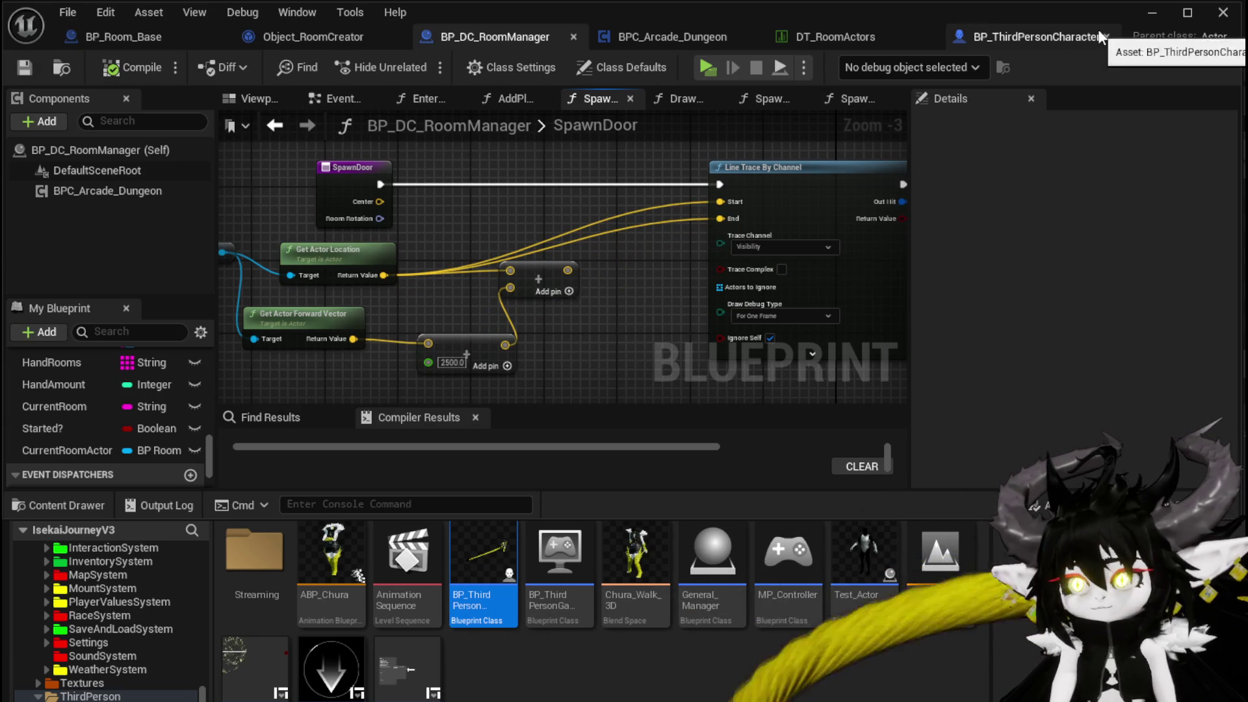
Step: Close the BP_ThirdPersonCharacter editor and start a new play session
{"action": "mouse_move", "coordinate": [1078, 37]}
{"action": "left_mouse_down"}
{"action": "mouse_move", "coordinate": [1132, 26]}
{"action": "mouse_move", "coordinate": [932, 50]}
{"action": "mouse_move", "coordinate": [965, 42]}
{"action": "left_mouse_up"}
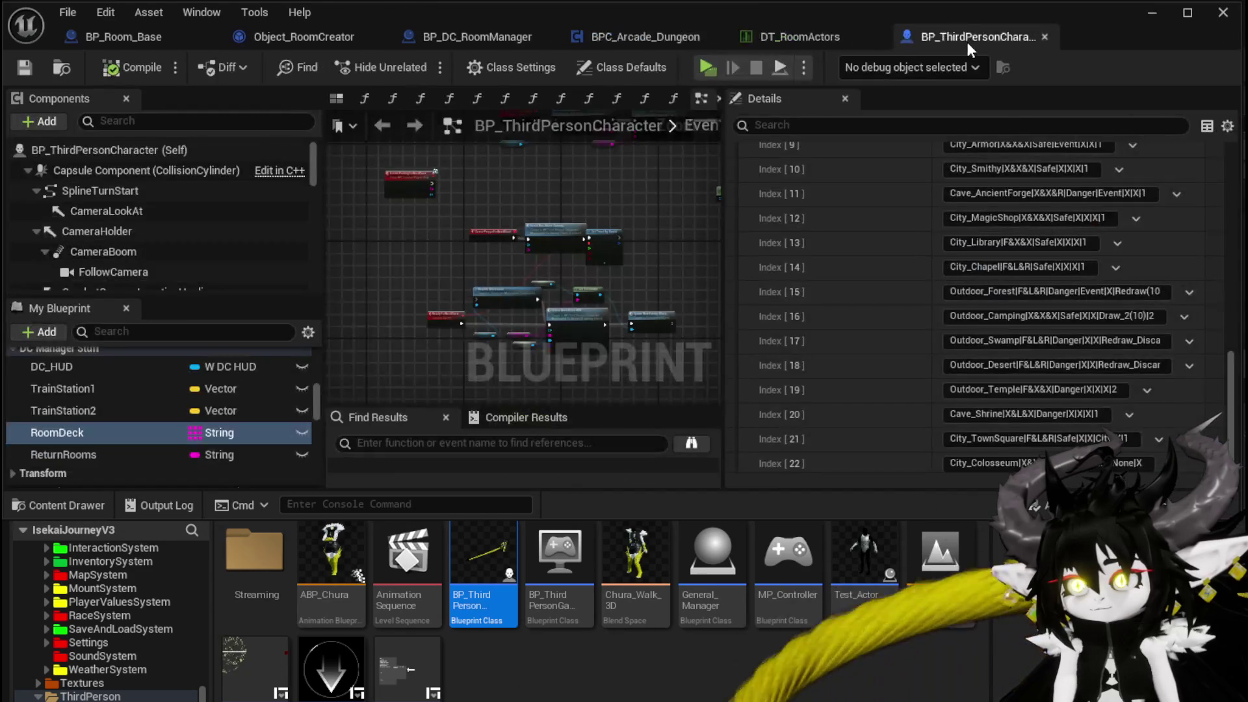
{"action": "key", "text": "ctrl+w"}
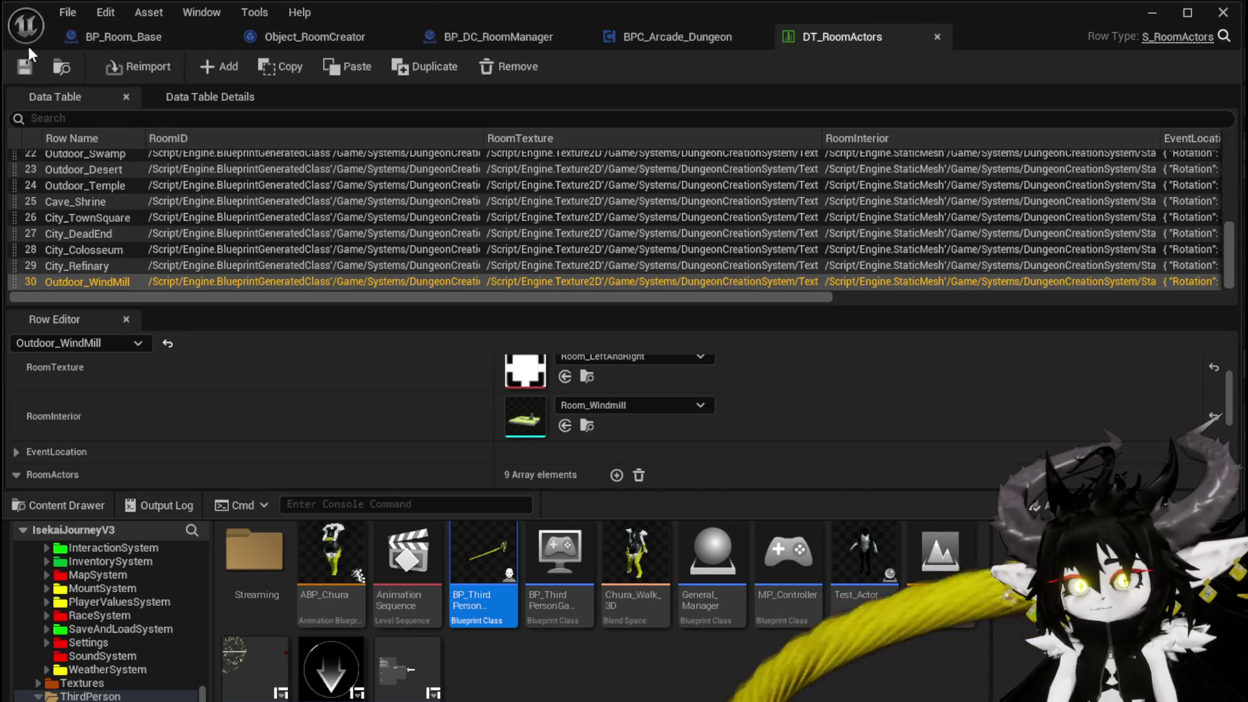
{"action": "left_click", "coordinate": [1151, 13]}
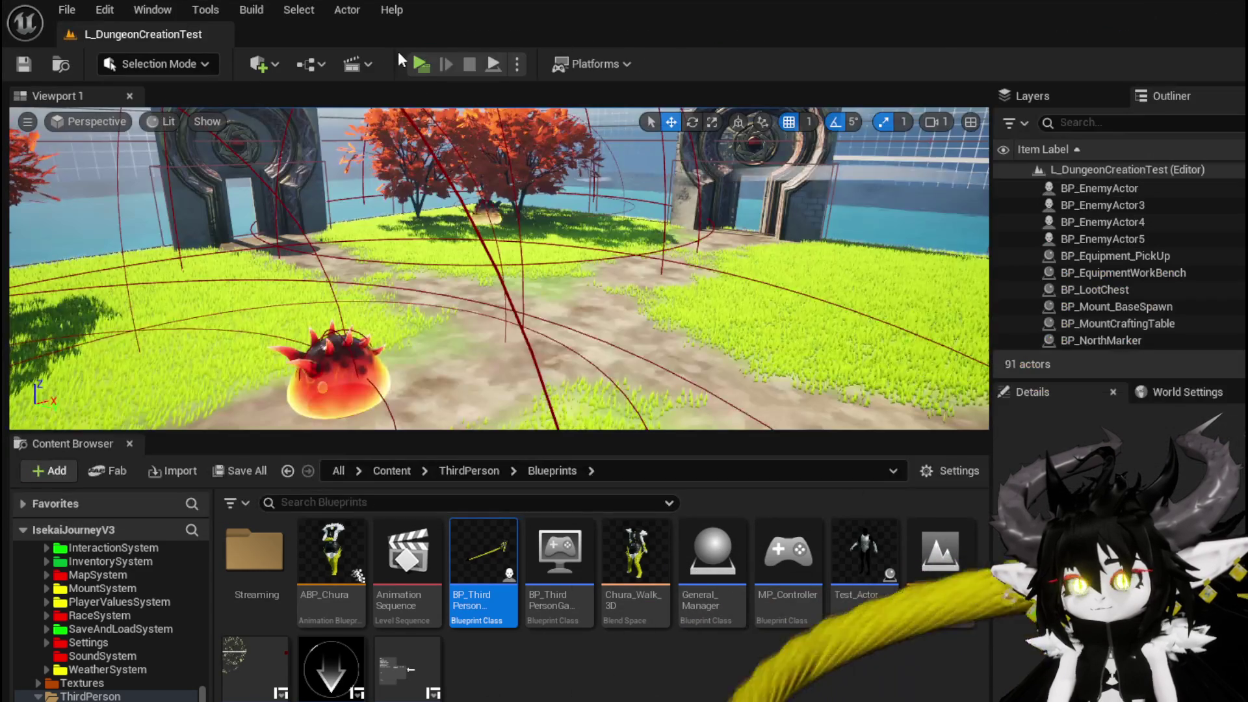
{"action": "left_click", "coordinate": [414, 65]}
{"action": "key", "text": "w"}
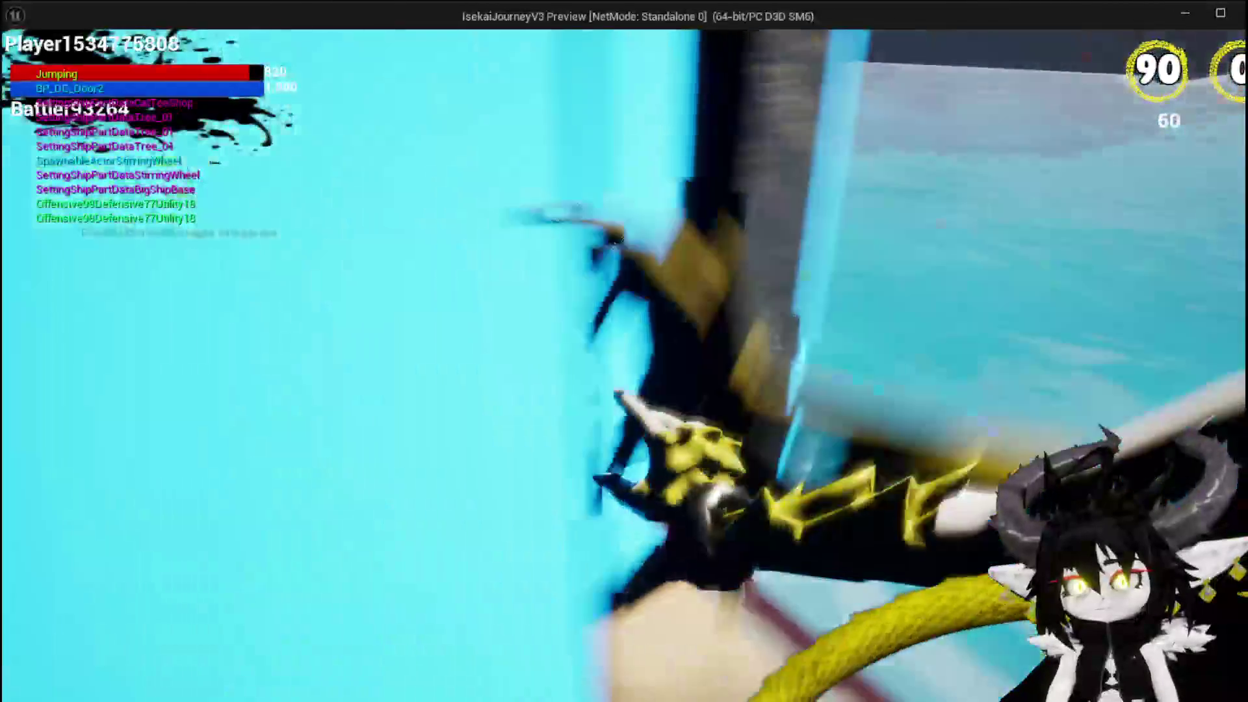
Step: Jump through the door, draft the TownSquare room, stop playing, and bring up DT_RoomActors
{"action": "key", "text": "space"}
{"action": "mouse_move", "coordinate": [673, 432]}
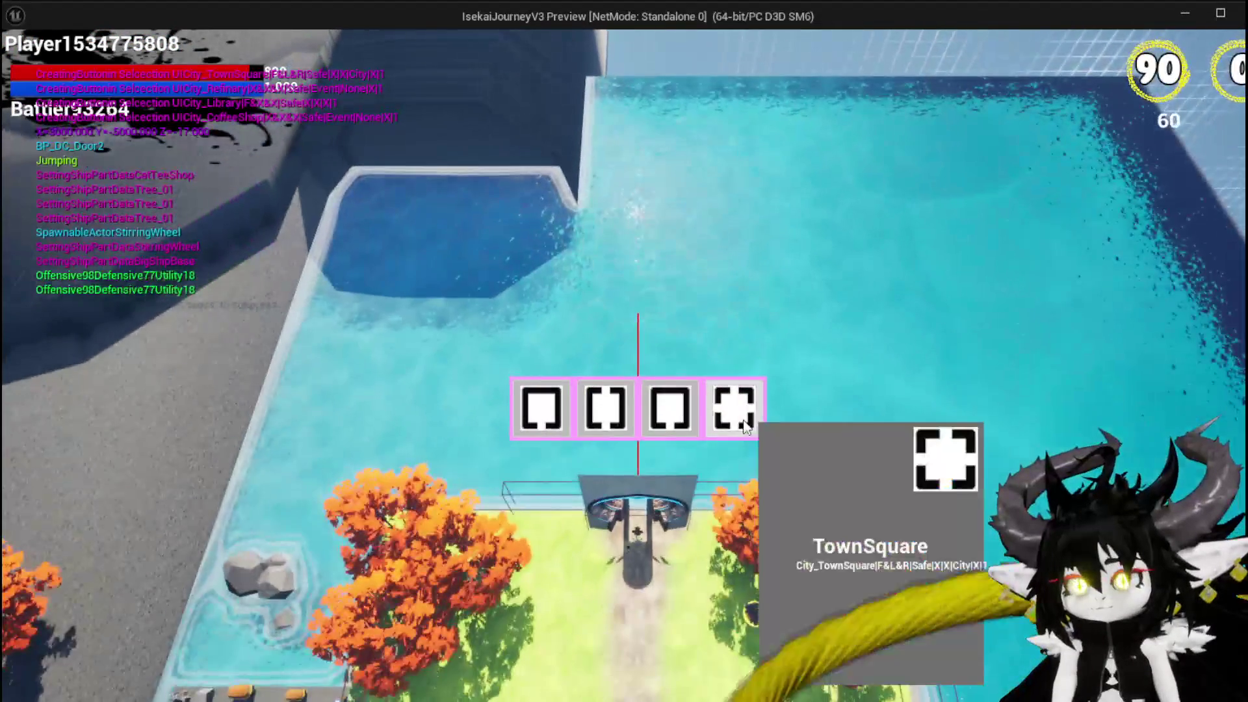
{"action": "left_click", "coordinate": [734, 410]}
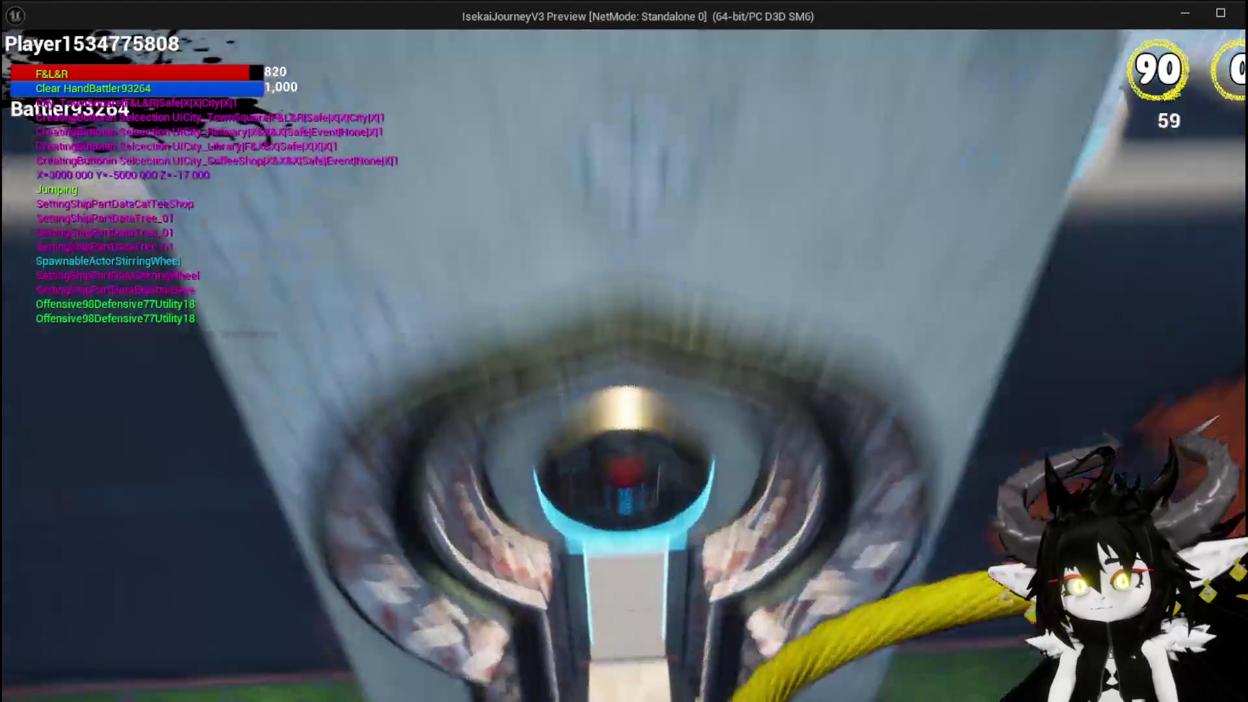
{"action": "key", "text": "alt+Tab"}
{"action": "key", "text": "Escape"}
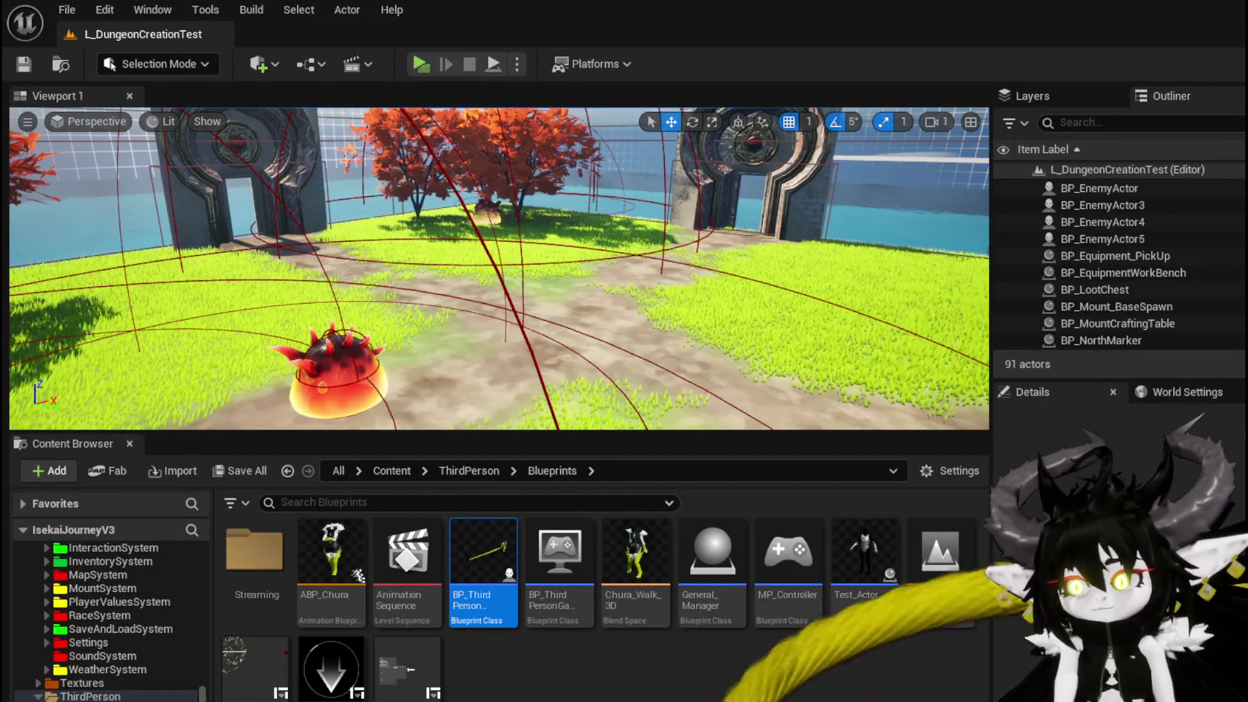
{"action": "key", "text": "alt+Tab"}
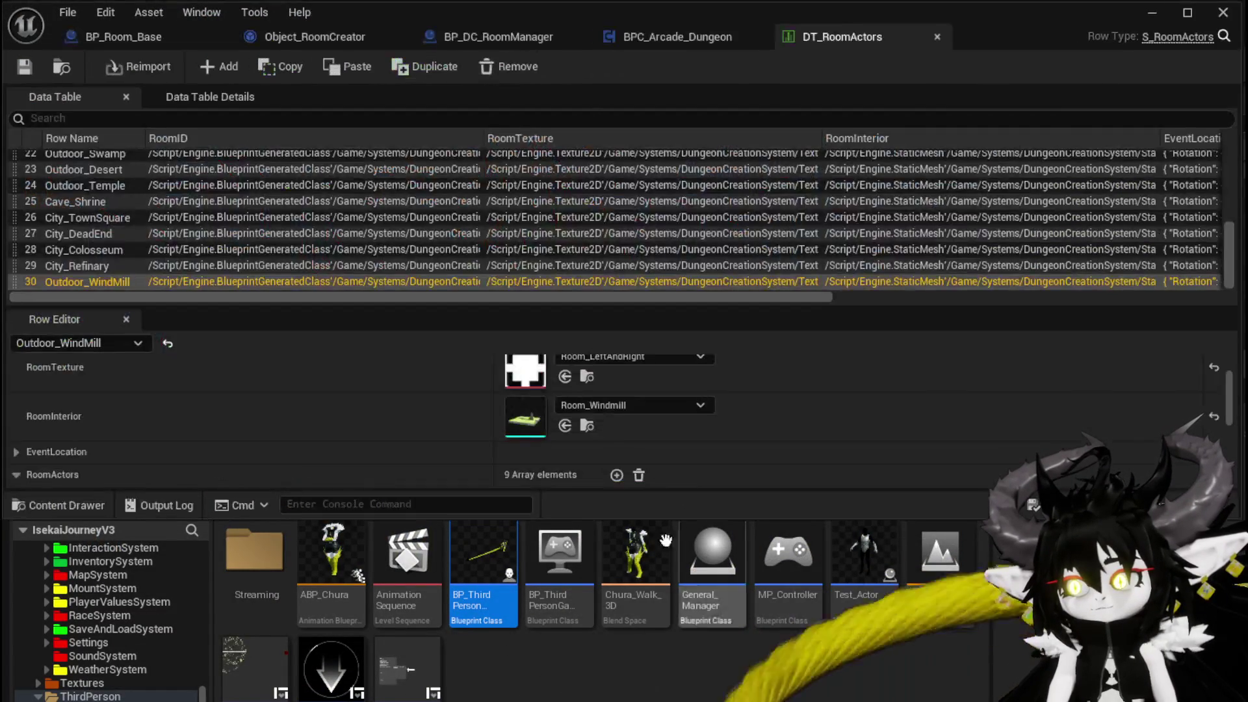
Step: Connect the Add result to the line trace End and delete the old 2500 multiply node
{"action": "left_click", "coordinate": [533, 36]}
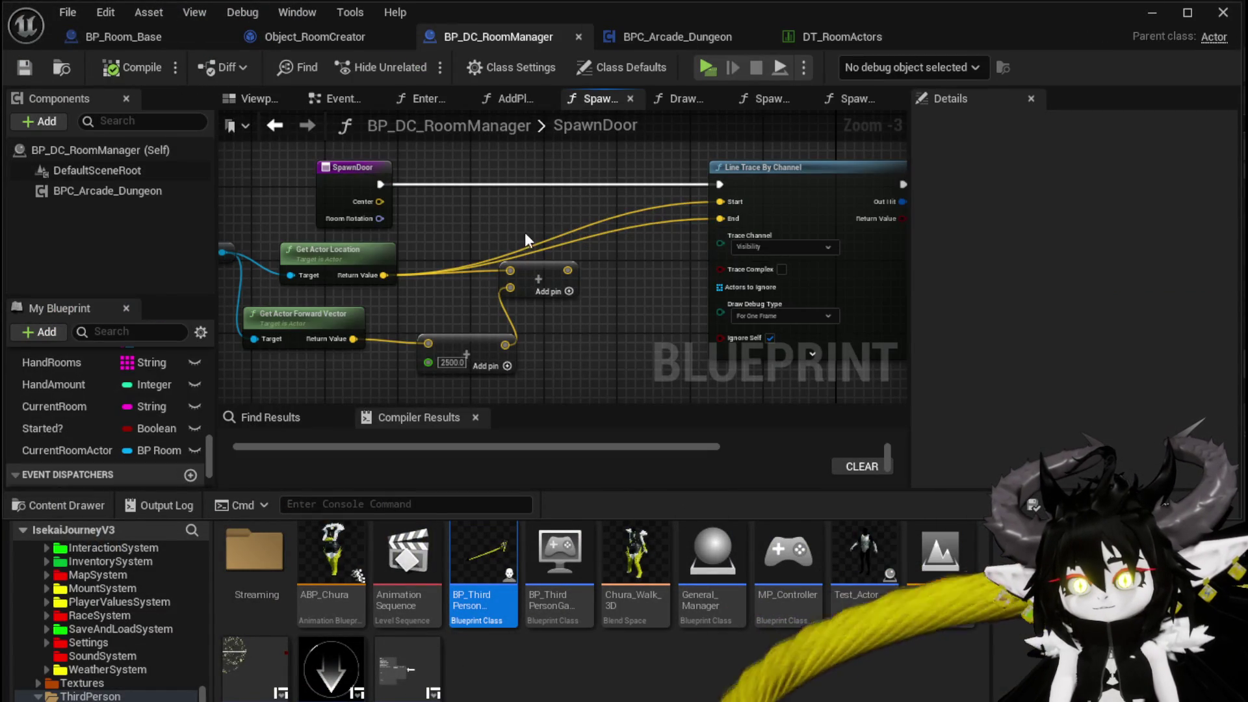
{"action": "left_click_drag", "start_coordinate": [568, 270], "coordinate": [657, 244]}
{"action": "left_click_drag", "start_coordinate": [731, 221], "coordinate": [722, 219]}
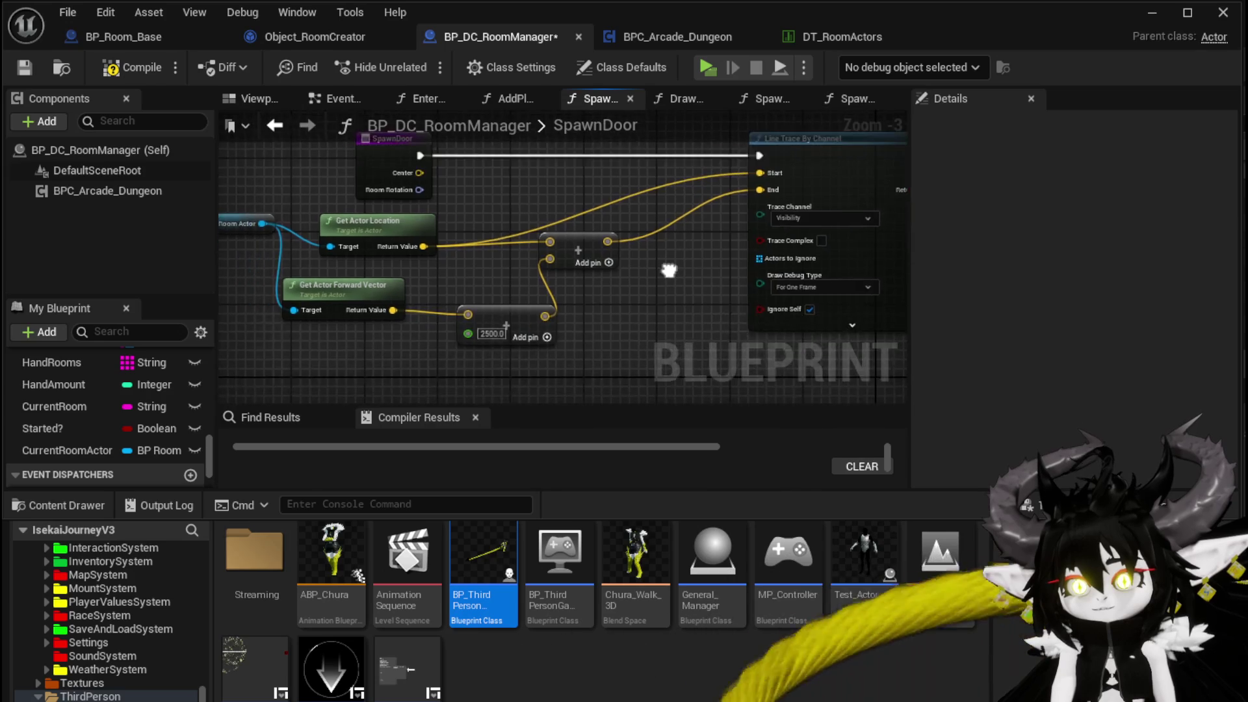
{"action": "left_click_drag", "start_coordinate": [549, 325], "coordinate": [539, 325]}
{"action": "left_click", "coordinate": [533, 325]}
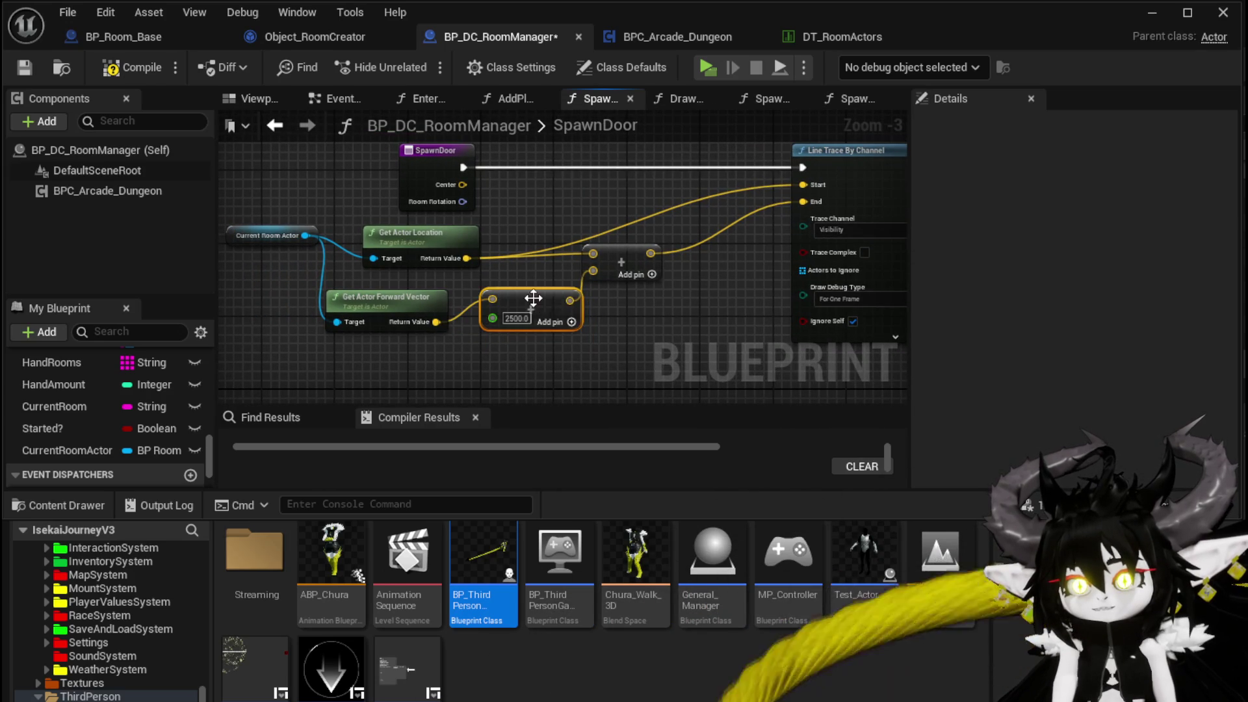
{"action": "key", "text": "Delete"}
Step: Add a new Multiply on the forward vector with a float multiplier of 2500, feeding the Add node
{"action": "left_click_drag", "start_coordinate": [436, 322], "coordinate": [507, 327]}
{"action": "type", "text": "multiply"}
{"action": "left_click", "coordinate": [572, 412]}
{"action": "mouse_move", "coordinate": [628, 338]}
{"action": "left_mouse_down"}
{"action": "mouse_move", "coordinate": [610, 272]}
{"action": "mouse_move", "coordinate": [593, 271]}
{"action": "left_mouse_up"}
{"action": "right_click", "coordinate": [507, 357]}
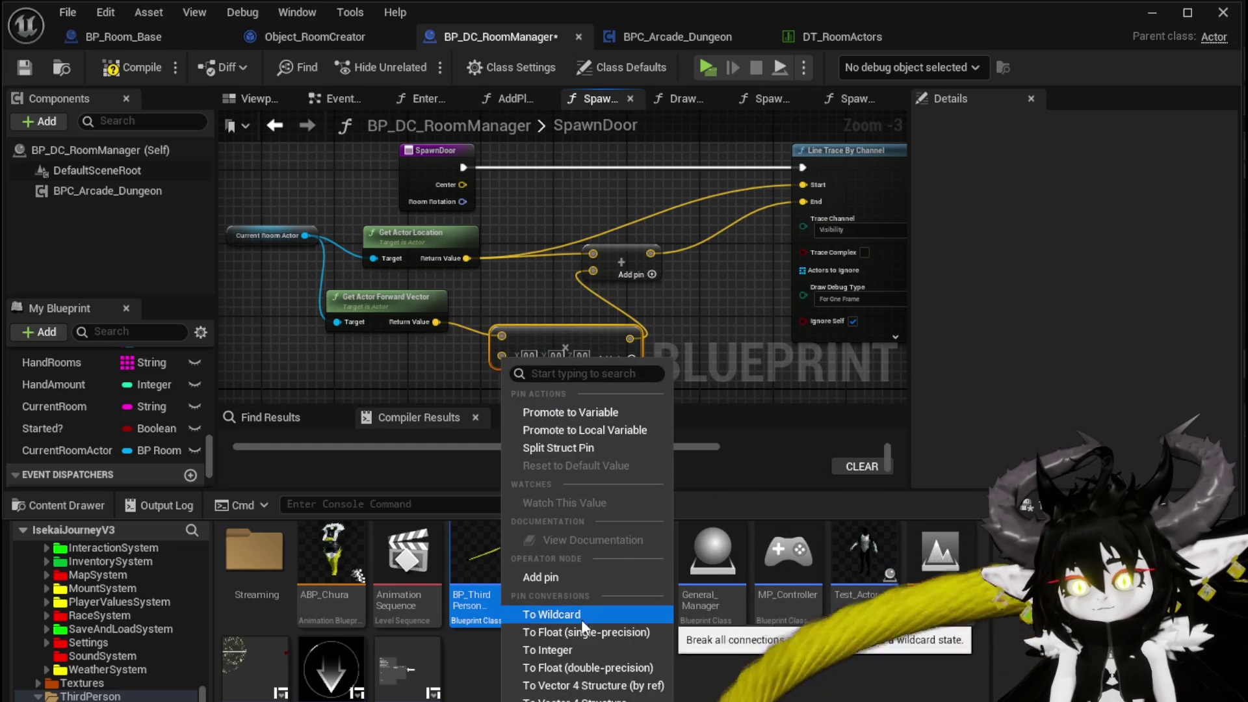
{"action": "left_click", "coordinate": [580, 632]}
{"action": "type", "text": "500"}
{"action": "key", "text": "Return"}
Step: Compile the room manager blueprint and start a play session
{"action": "left_click", "coordinate": [133, 67]}
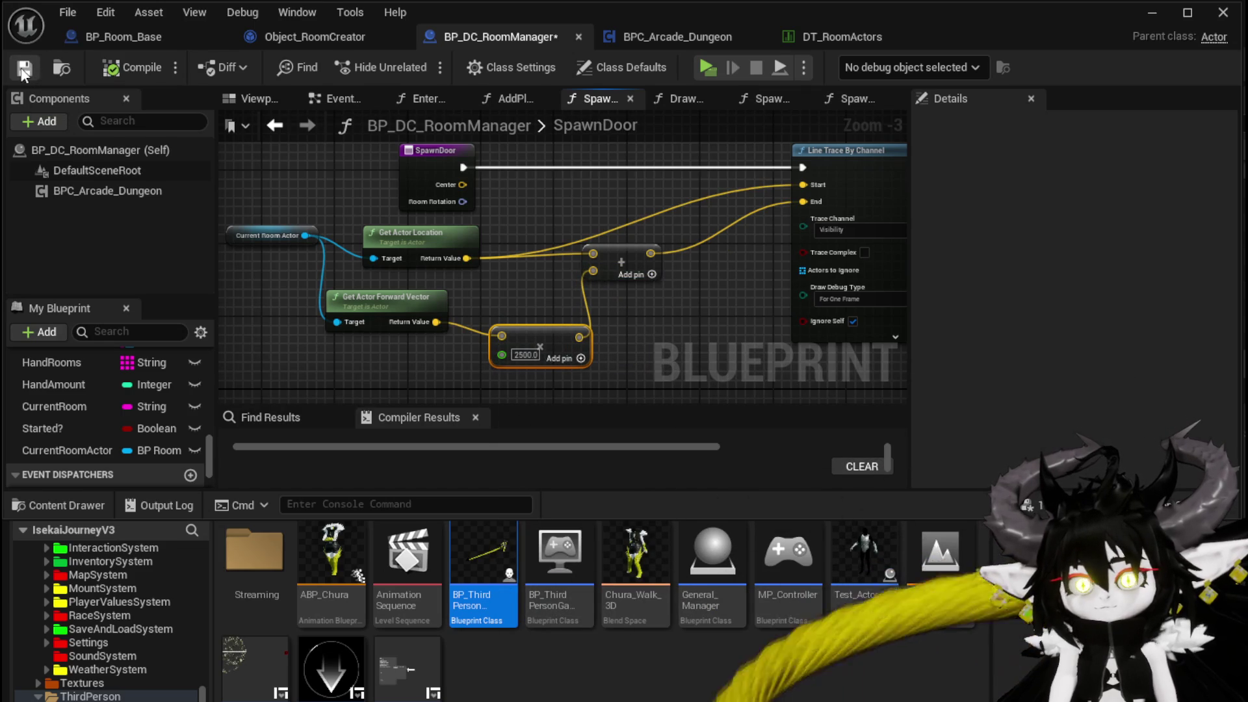
{"action": "left_click", "coordinate": [1151, 12]}
{"action": "left_click", "coordinate": [425, 64]}
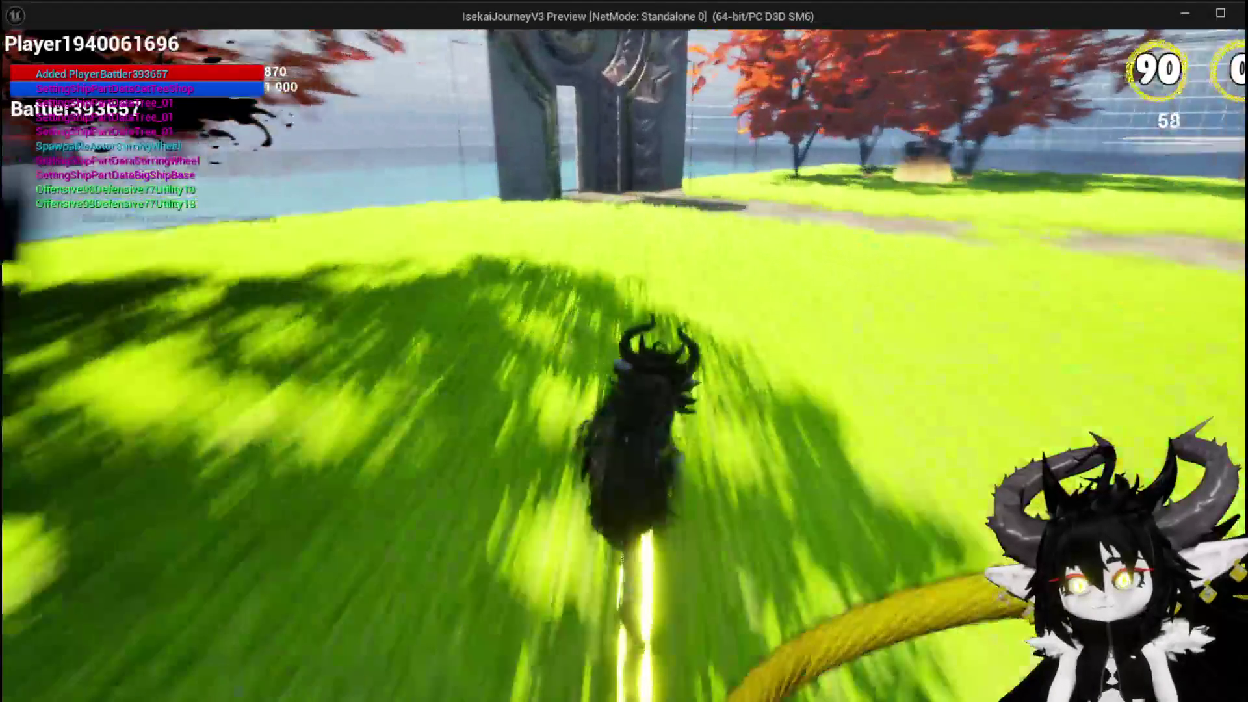
Step: Move through the door, draft the TrainStation1 room, then stop the game
{"action": "key", "text": "space"}
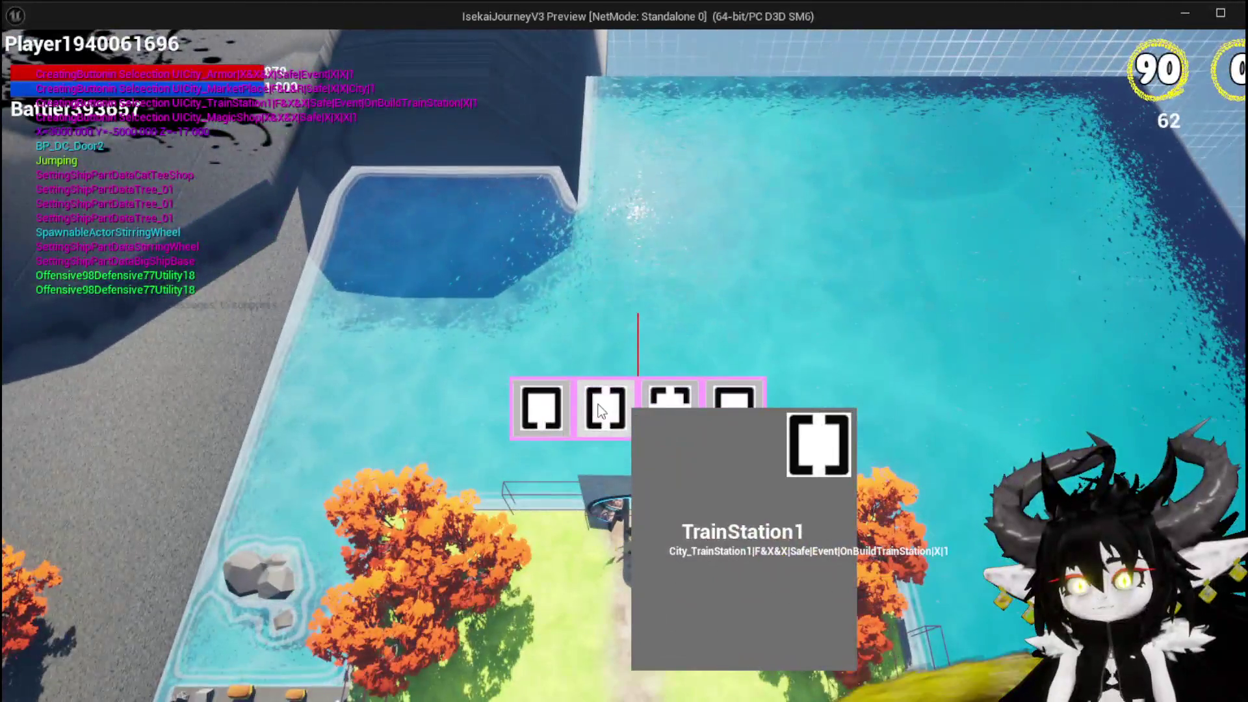
{"action": "left_click", "coordinate": [607, 404]}
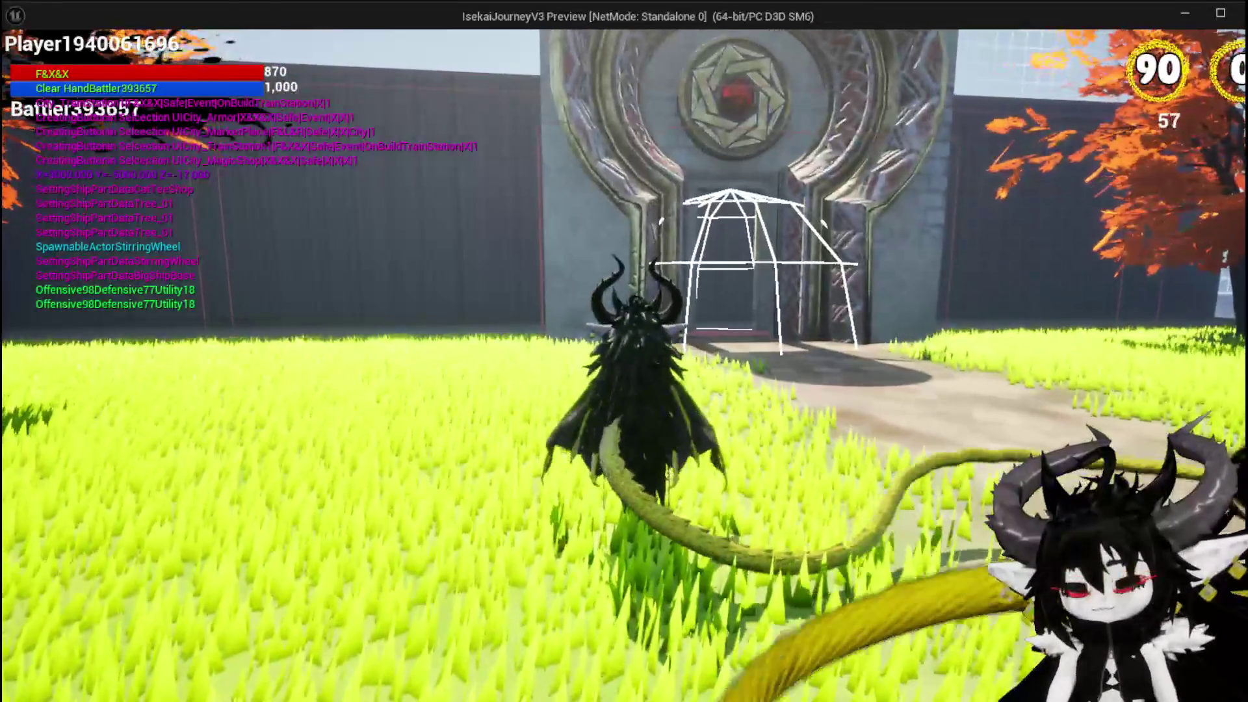
{"action": "key", "text": "Escape"}
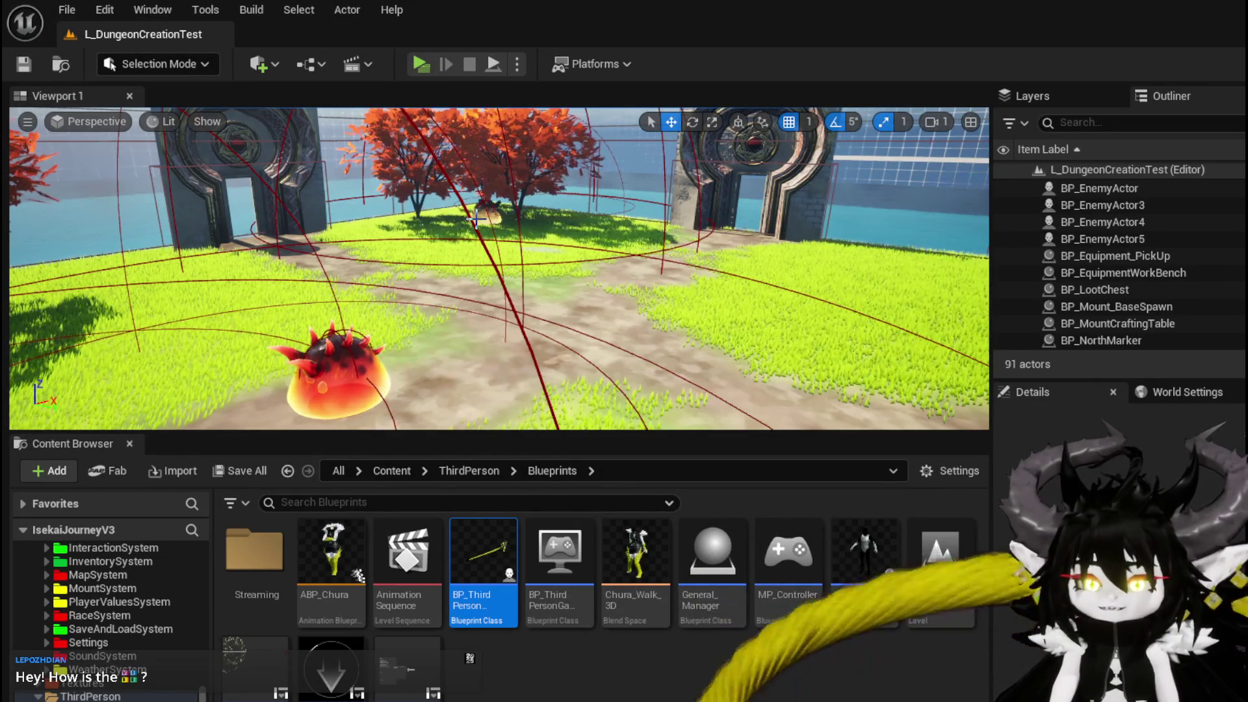
Step: Subtract the 2500-scaled forward vector from the actor location into Line Trace End, then compile and save
{"action": "key", "text": "alt+Tab"}
{"action": "scroll", "coordinate": [647, 345], "scroll_direction": "up", "scroll_amount": 3}
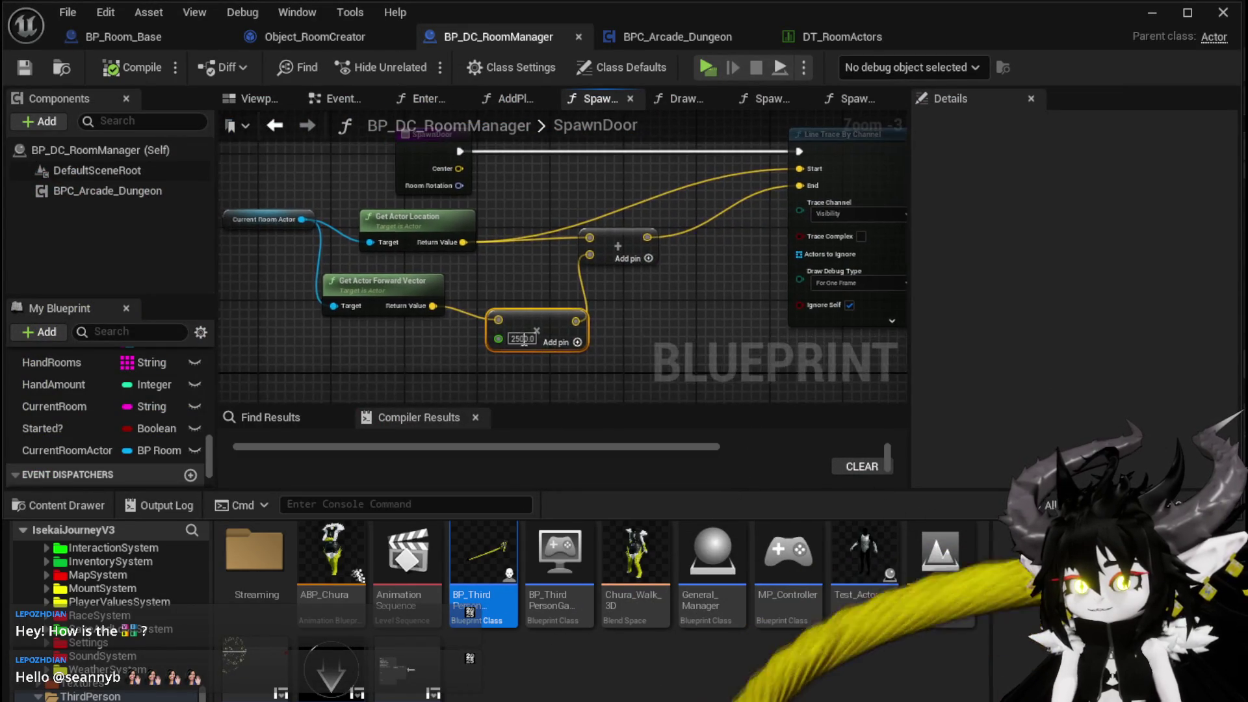
{"action": "scroll", "coordinate": [726, 301], "scroll_direction": "down", "scroll_amount": 2}
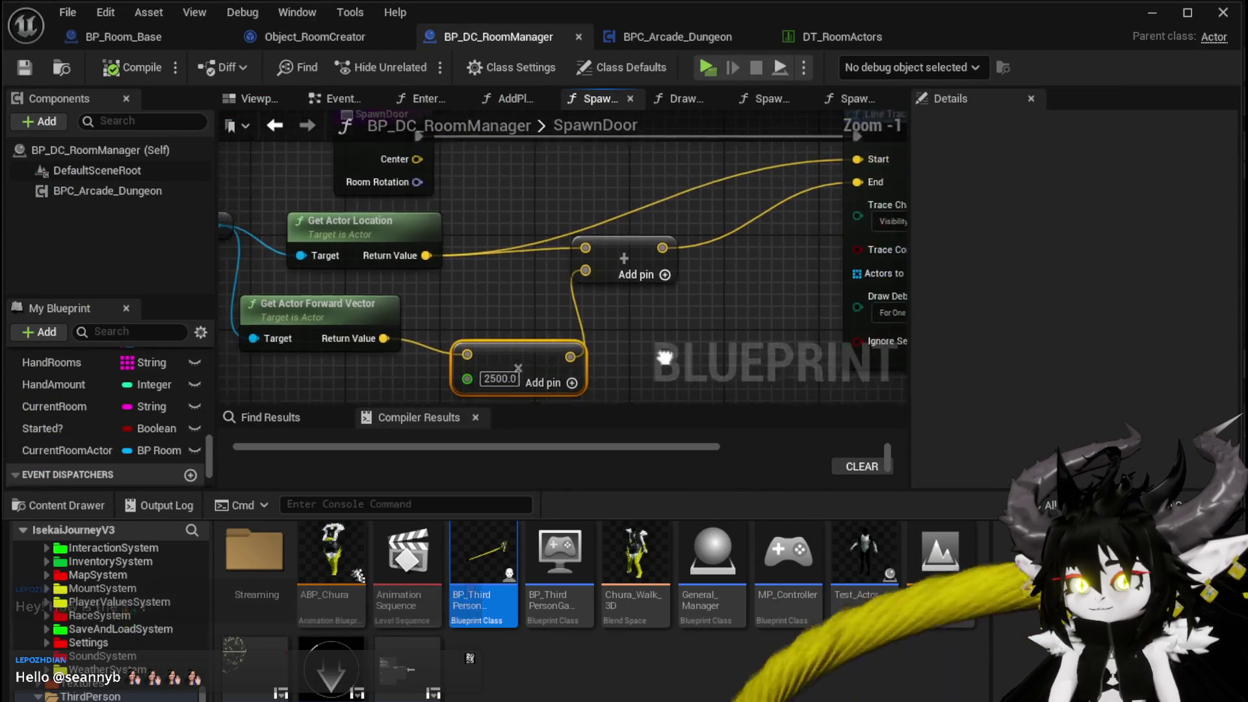
{"action": "left_click_drag", "start_coordinate": [614, 262], "coordinate": [641, 286]}
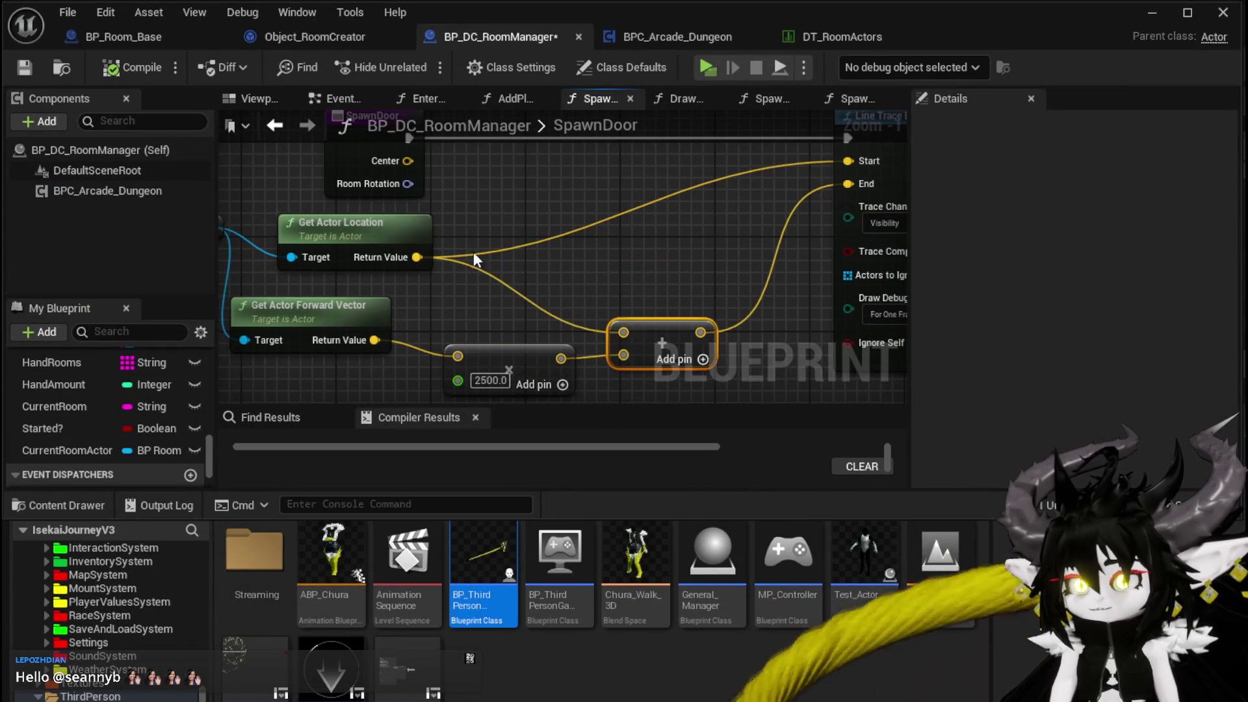
{"action": "left_click_drag", "start_coordinate": [417, 257], "coordinate": [602, 272]}
{"action": "type", "text": "-"}
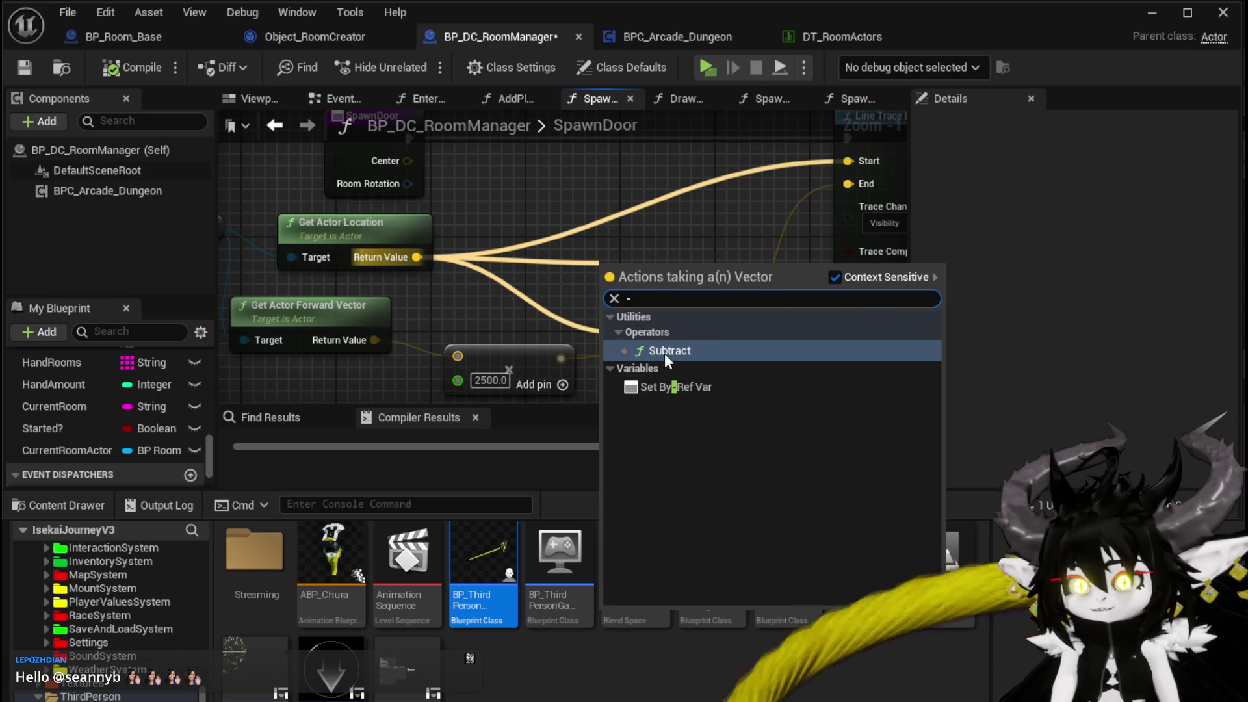
{"action": "left_click", "coordinate": [664, 353]}
{"action": "left_click_drag", "start_coordinate": [560, 358], "coordinate": [611, 284]}
{"action": "left_click_drag", "start_coordinate": [689, 261], "coordinate": [848, 183]}
{"action": "left_click", "coordinate": [114, 67]}
{"action": "left_click", "coordinate": [25, 67]}
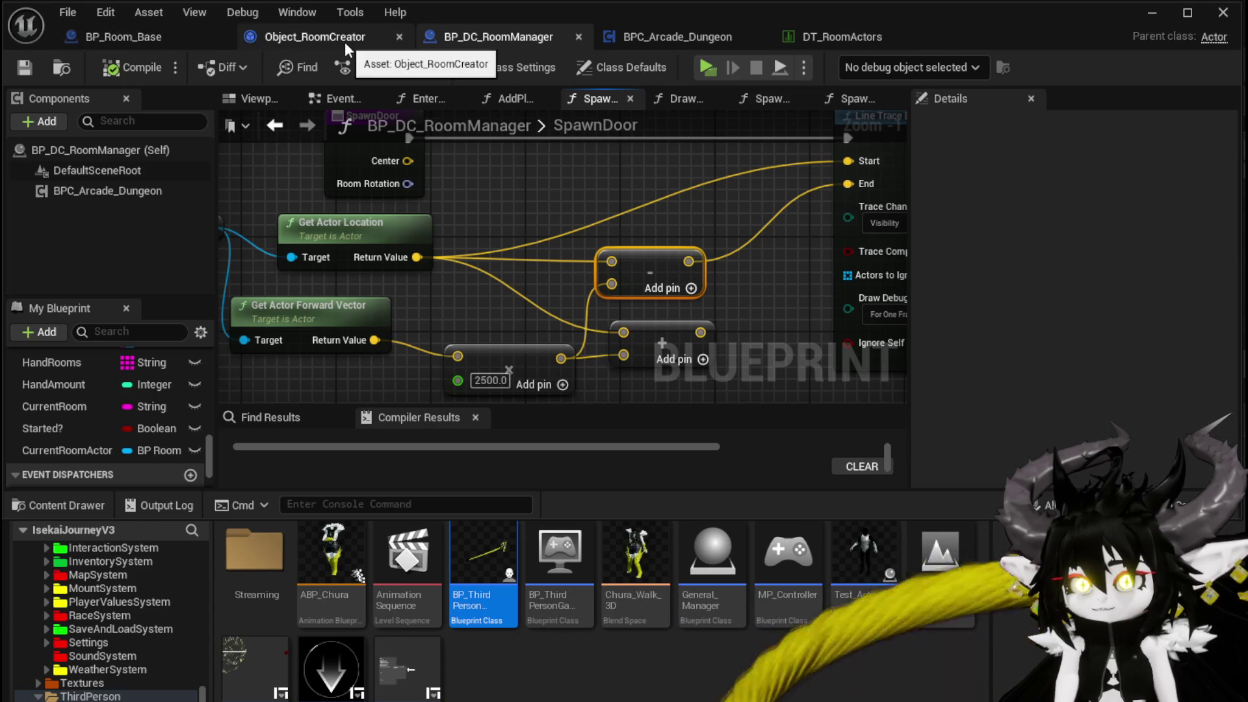
Step: Add an Arrow component named DirectionArrow to BP_Room_Base in its Viewport
{"action": "left_click", "coordinate": [97, 38]}
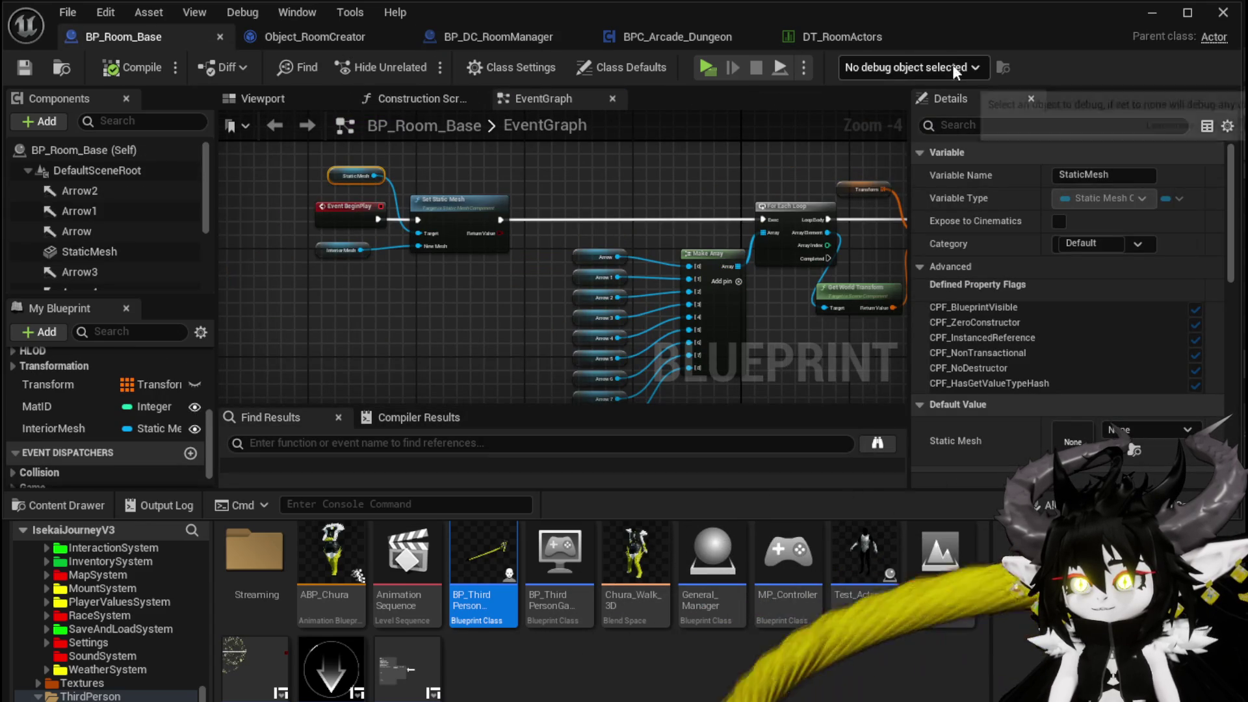
{"action": "left_click", "coordinate": [260, 101]}
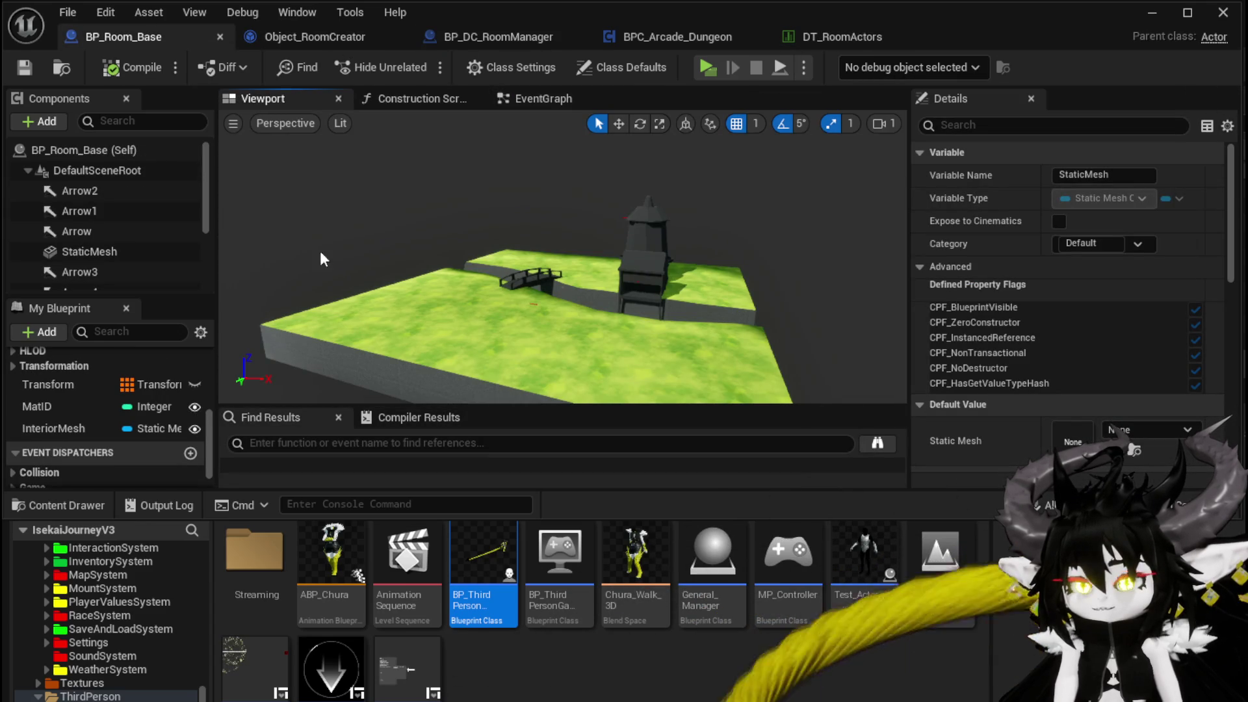
{"action": "left_click", "coordinate": [46, 122]}
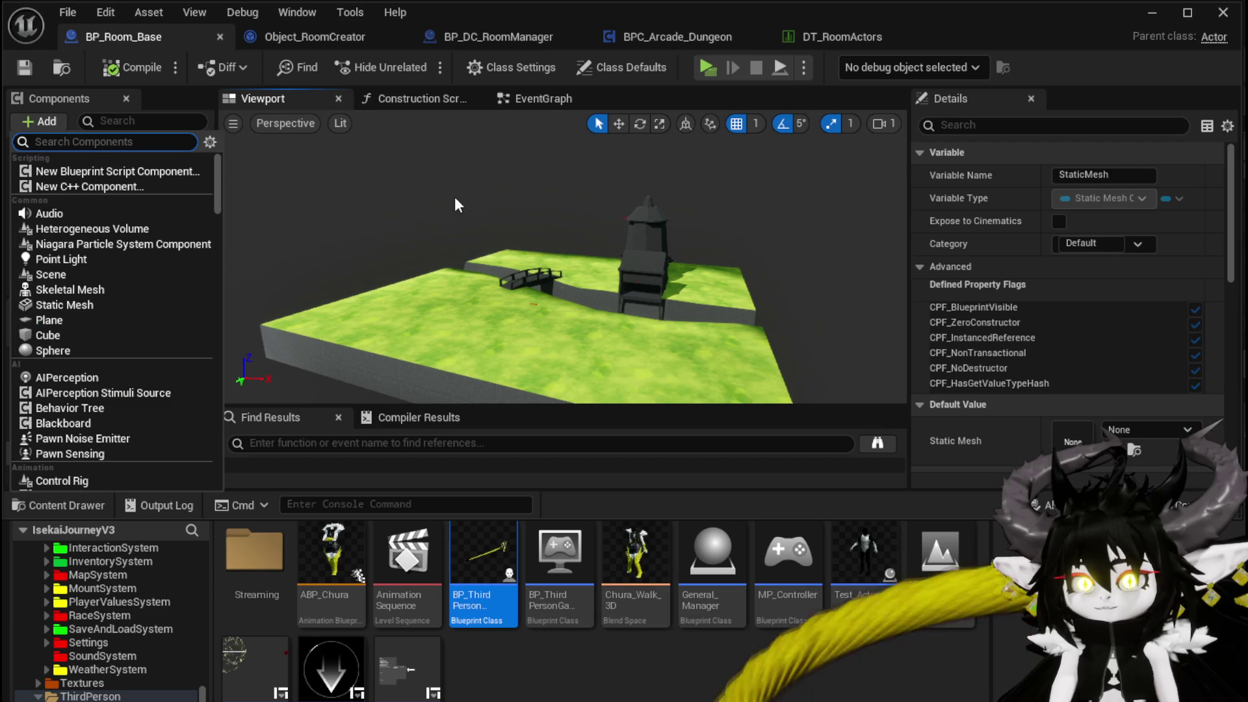
{"action": "type", "text": "Arrow"}
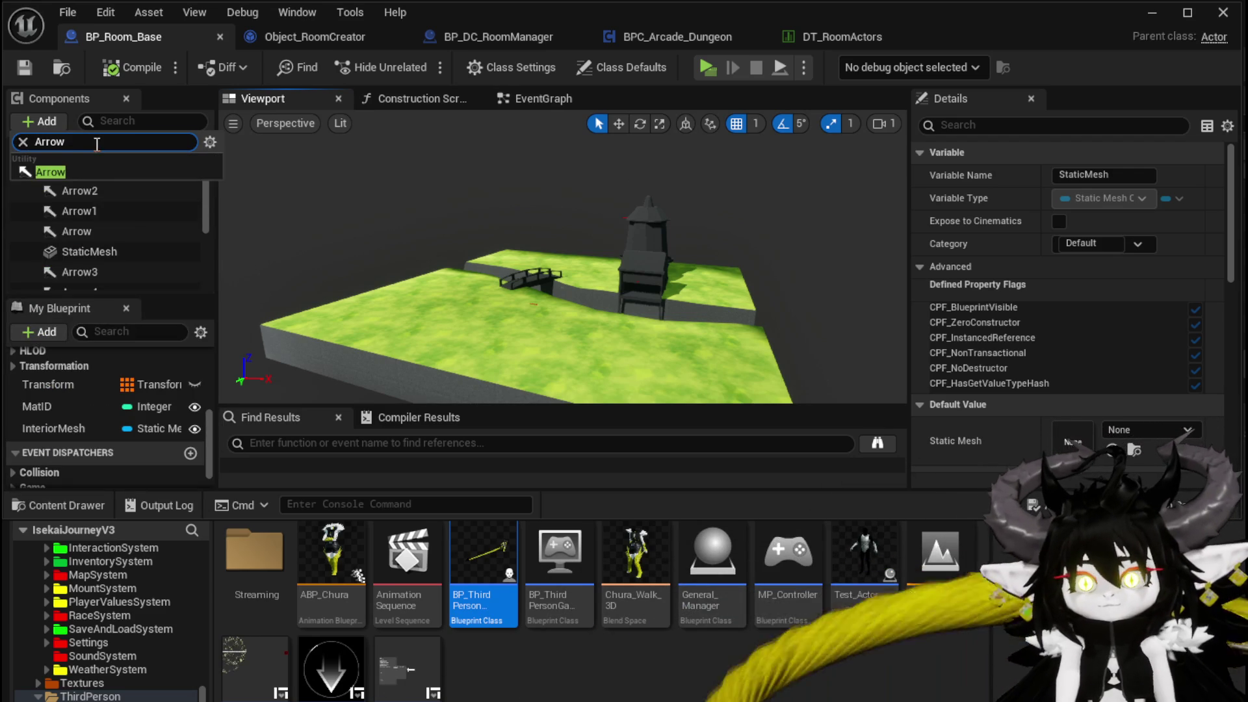
{"action": "left_click", "coordinate": [52, 171]}
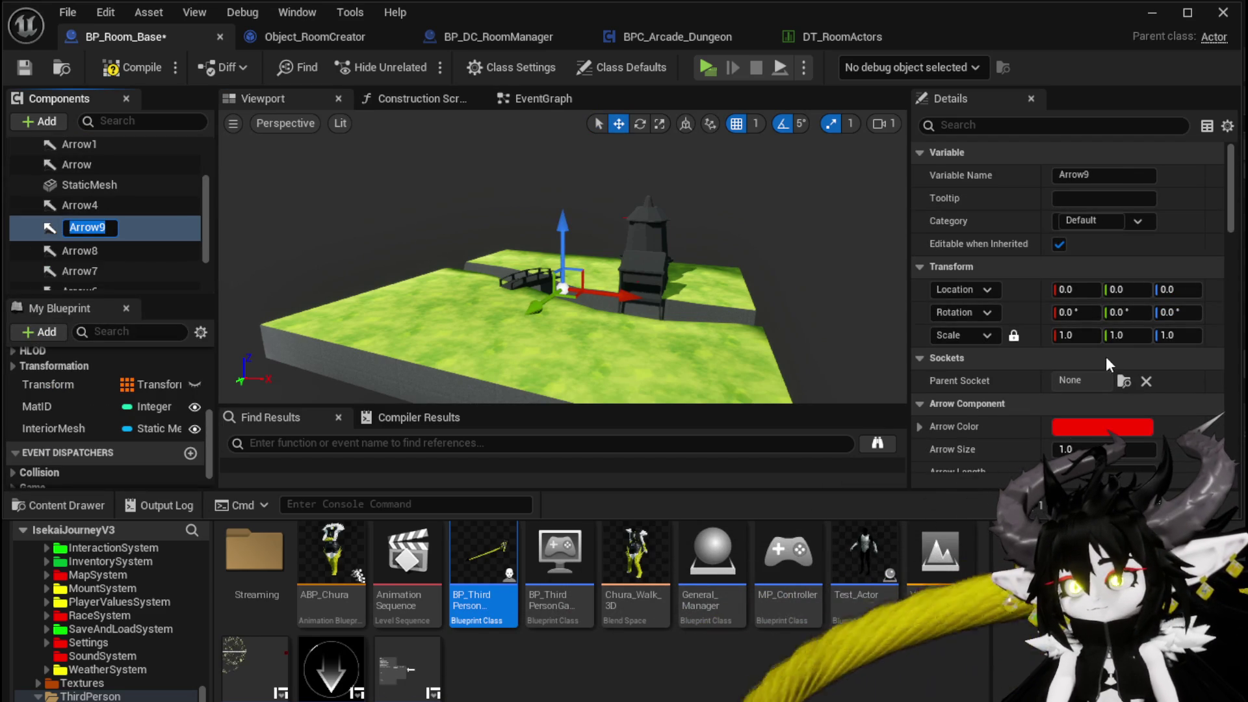
{"action": "scroll", "coordinate": [1108, 364], "scroll_direction": "down", "scroll_amount": 1}
{"action": "left_click", "coordinate": [1105, 147]}
{"action": "type", "text": "DirectionArrow"}
{"action": "key", "text": "Return"}
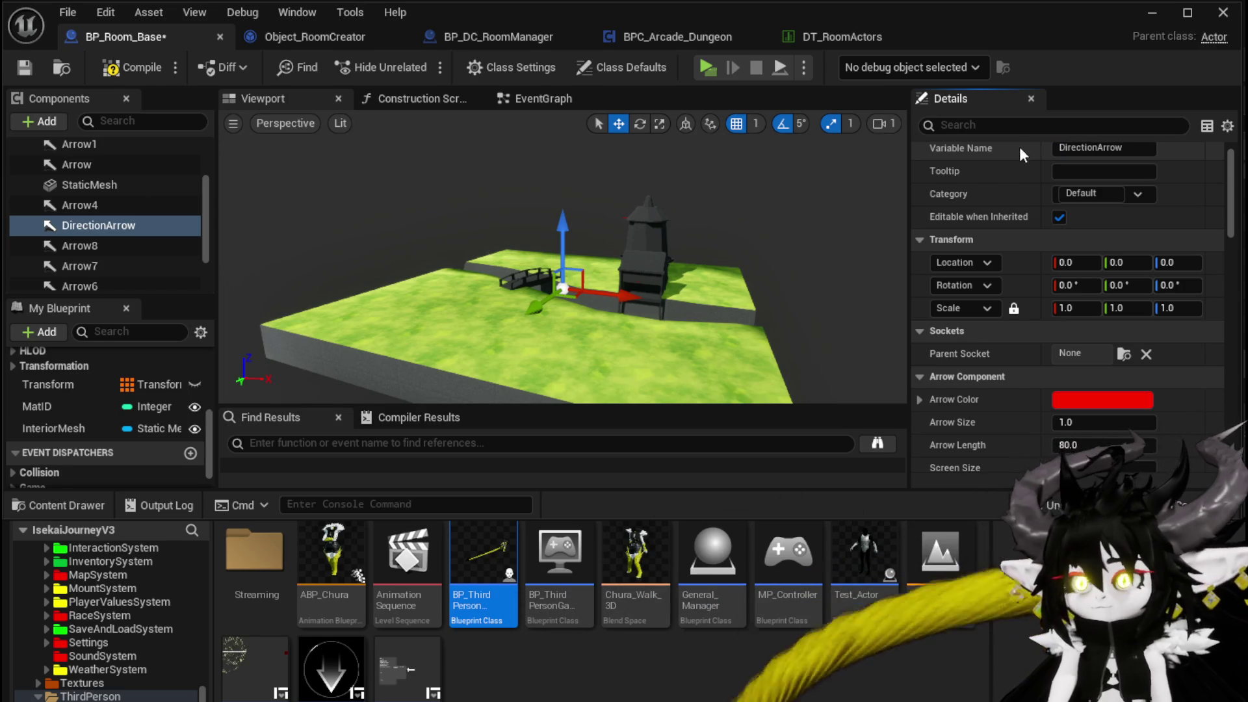
Step: Scale DirectionArrow uniformly to 20, compile and save, then change the arrow colour to cyan
{"action": "left_click", "coordinate": [1075, 309]}
{"action": "type", "text": "5"}
{"action": "key", "text": "Return"}
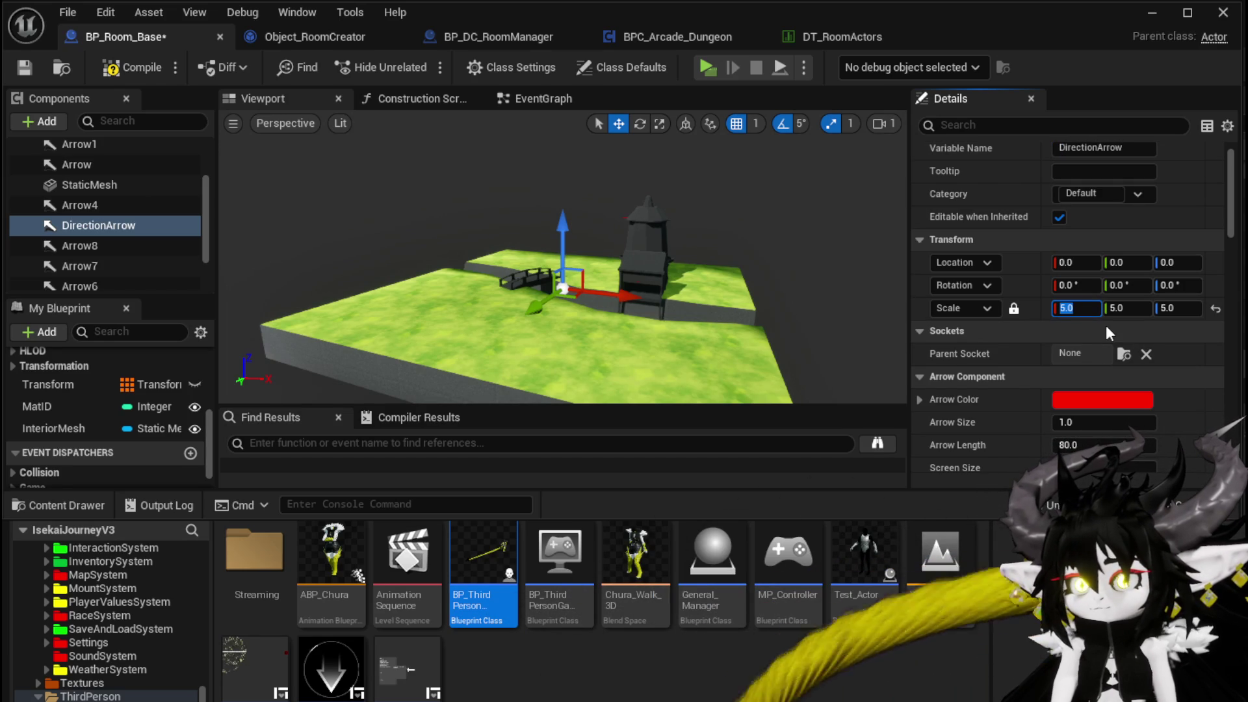
{"action": "type", "text": "10"}
{"action": "key", "text": "Return"}
{"action": "type", "text": "50"}
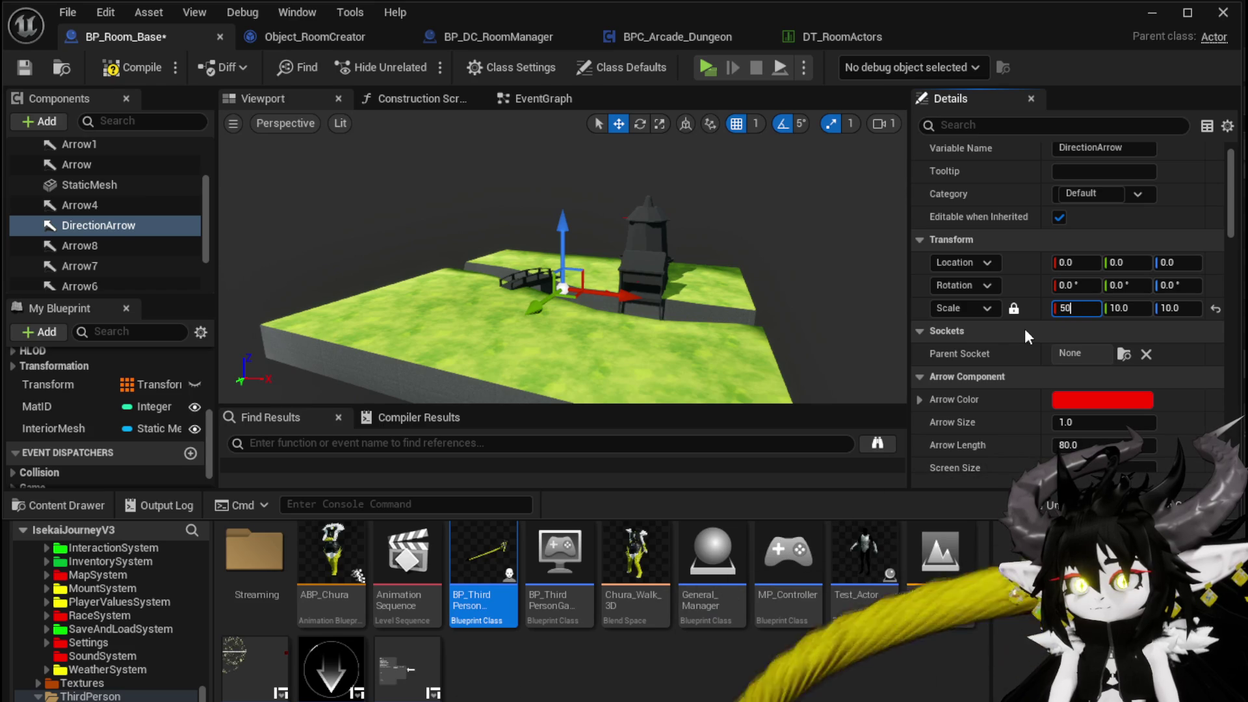
{"action": "key", "text": "Return"}
{"action": "type", "text": "20"}
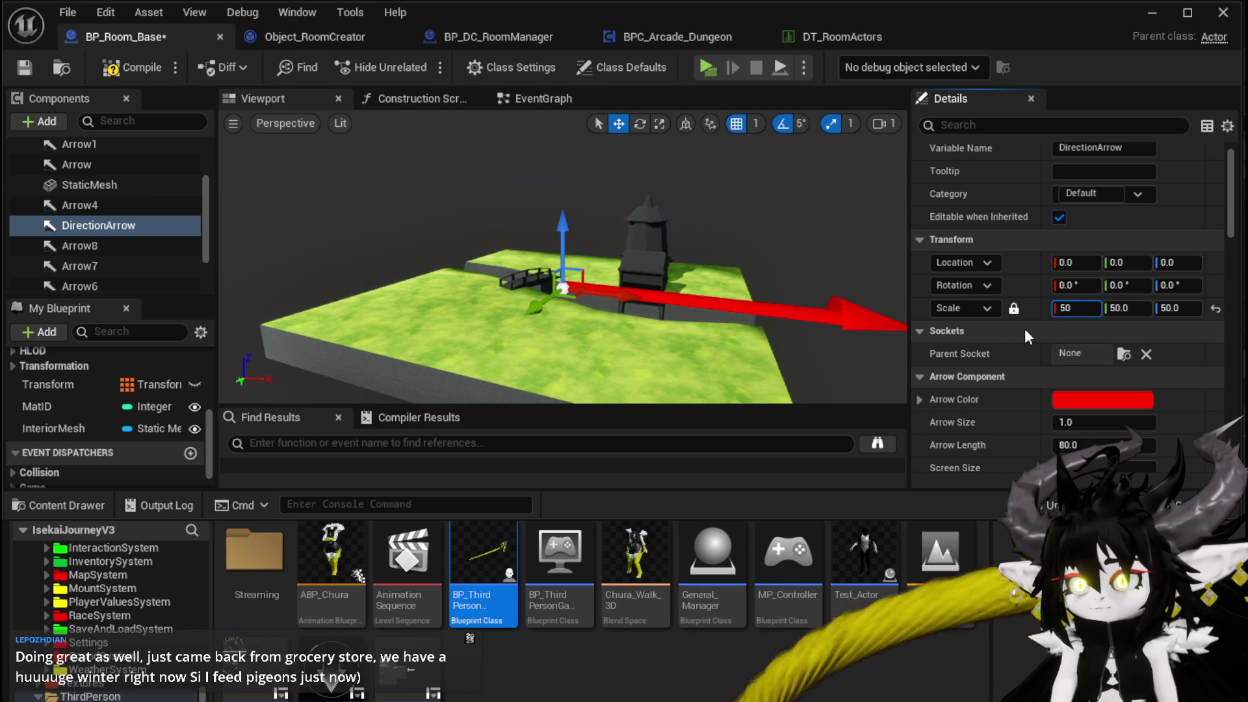
{"action": "key", "text": "Return"}
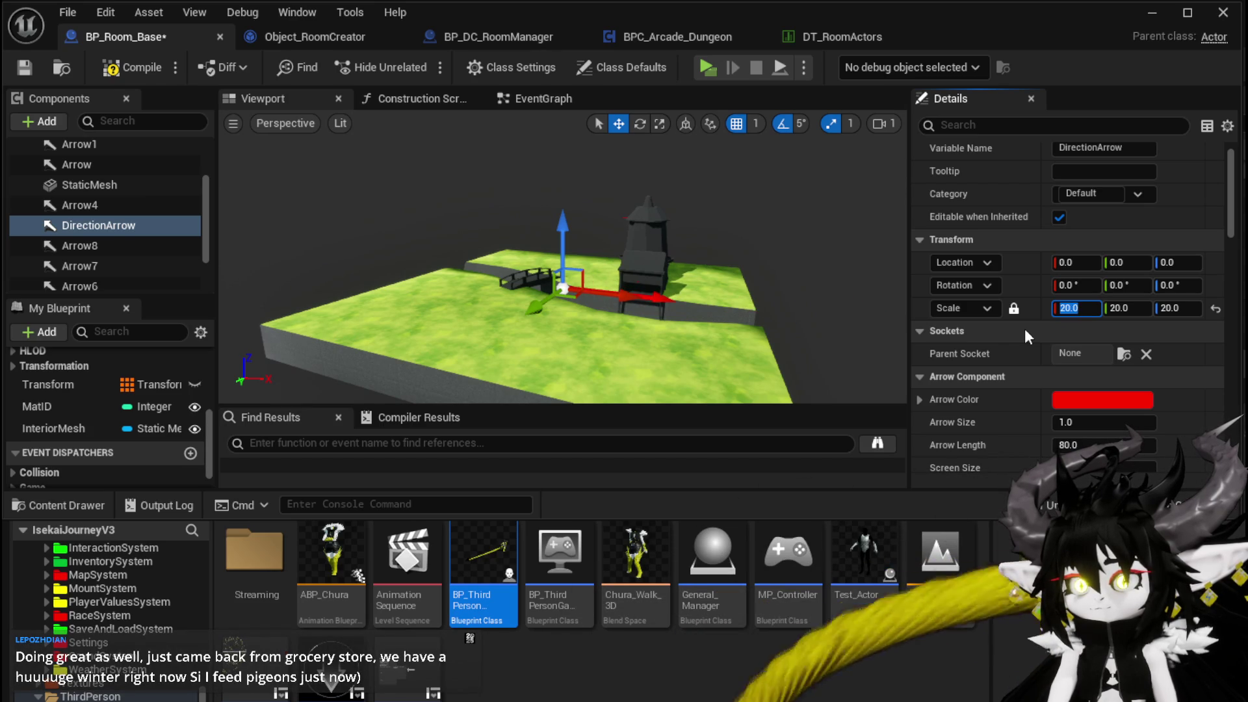
{"action": "left_click", "coordinate": [37, 64]}
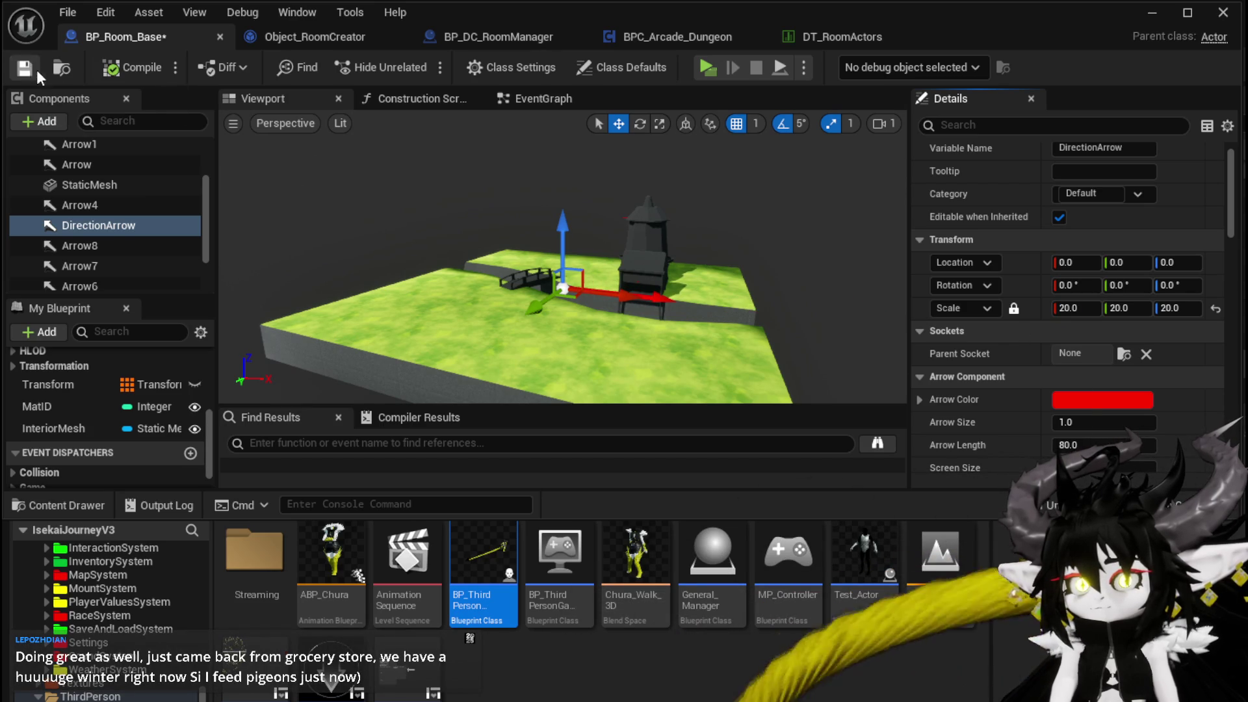
{"action": "left_click", "coordinate": [1163, 532]}
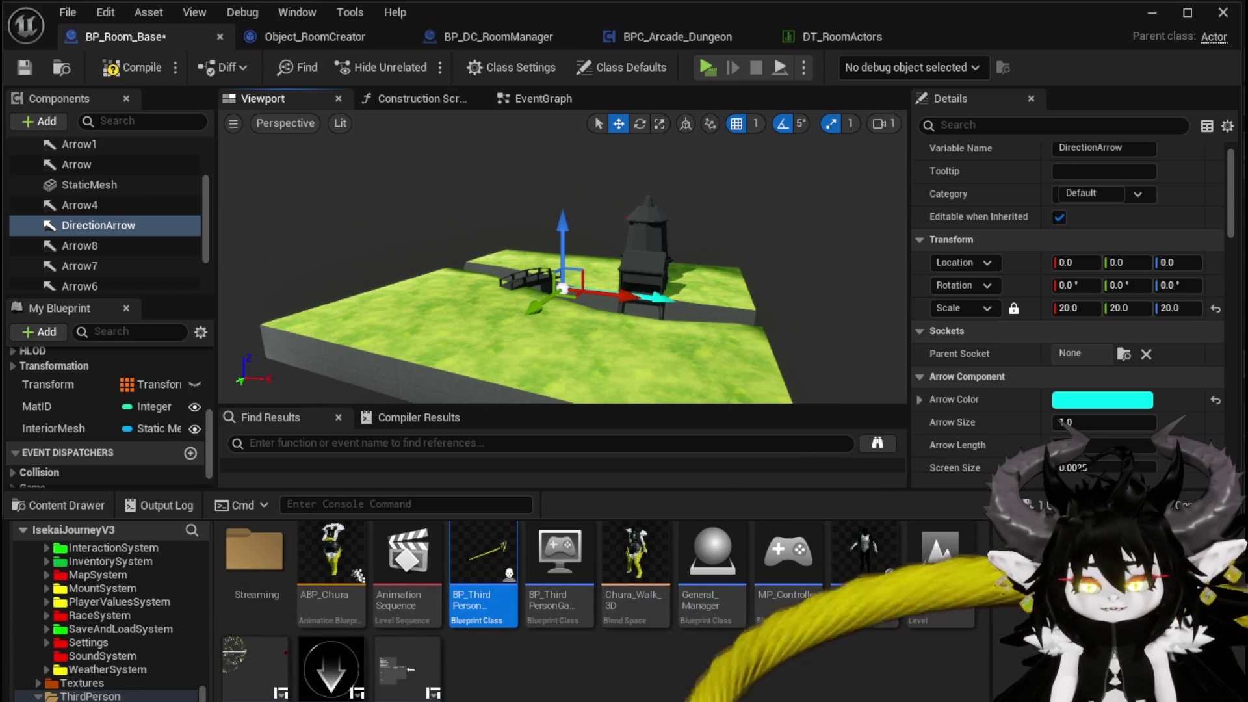
Step: Compile and save BP_Room_Base with the cyan DirectionArrow
{"action": "left_click", "coordinate": [133, 67]}
{"action": "left_click", "coordinate": [35, 65]}
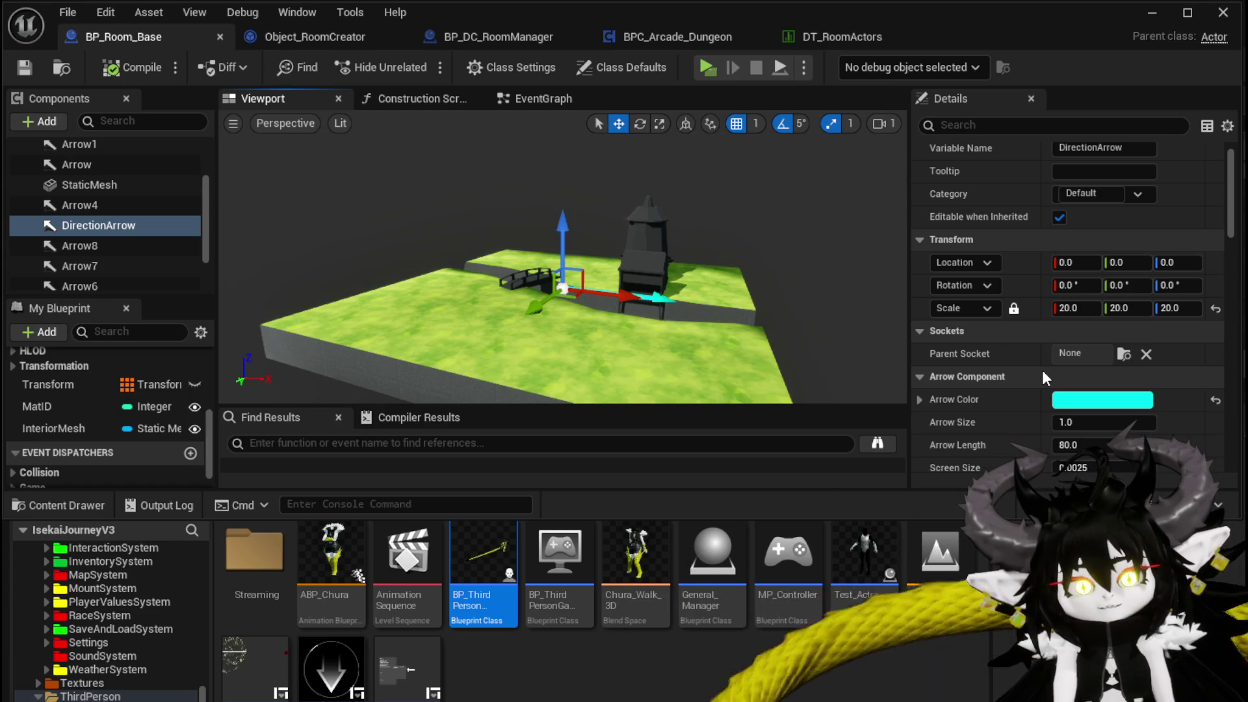
{"action": "scroll", "coordinate": [1042, 373], "scroll_direction": "down", "scroll_amount": 2}
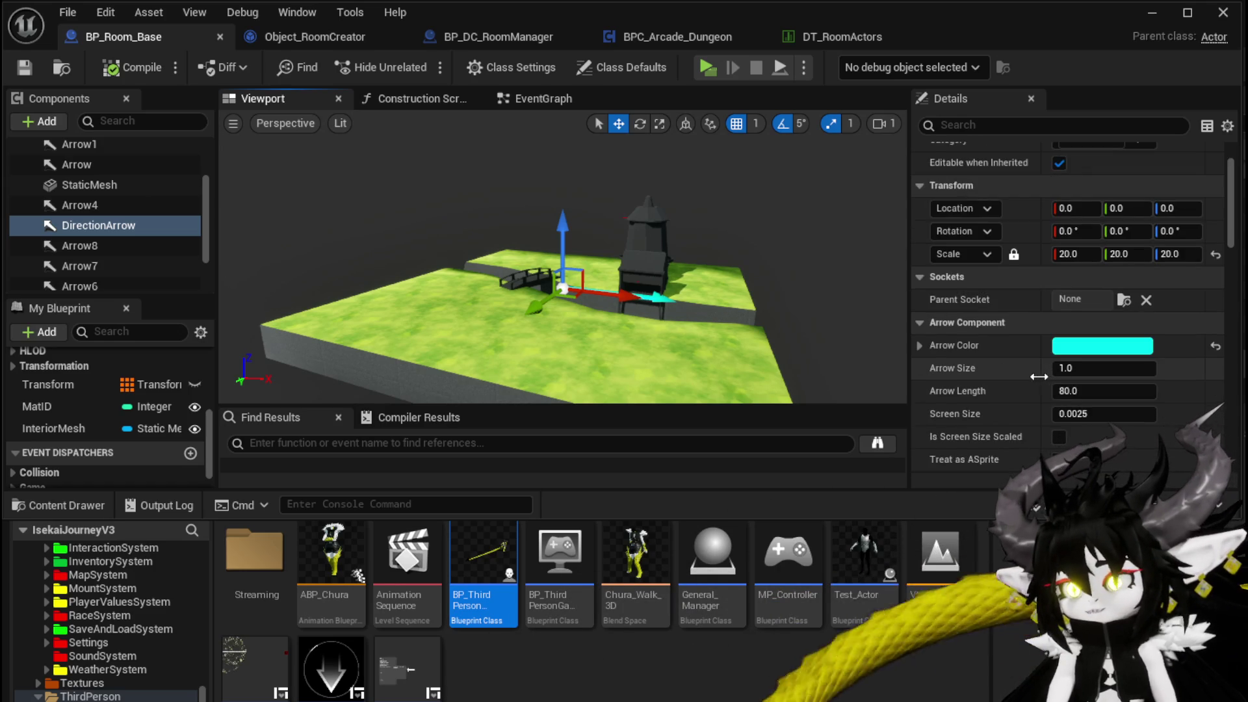
{"action": "scroll", "coordinate": [1039, 376], "scroll_direction": "down", "scroll_amount": 3}
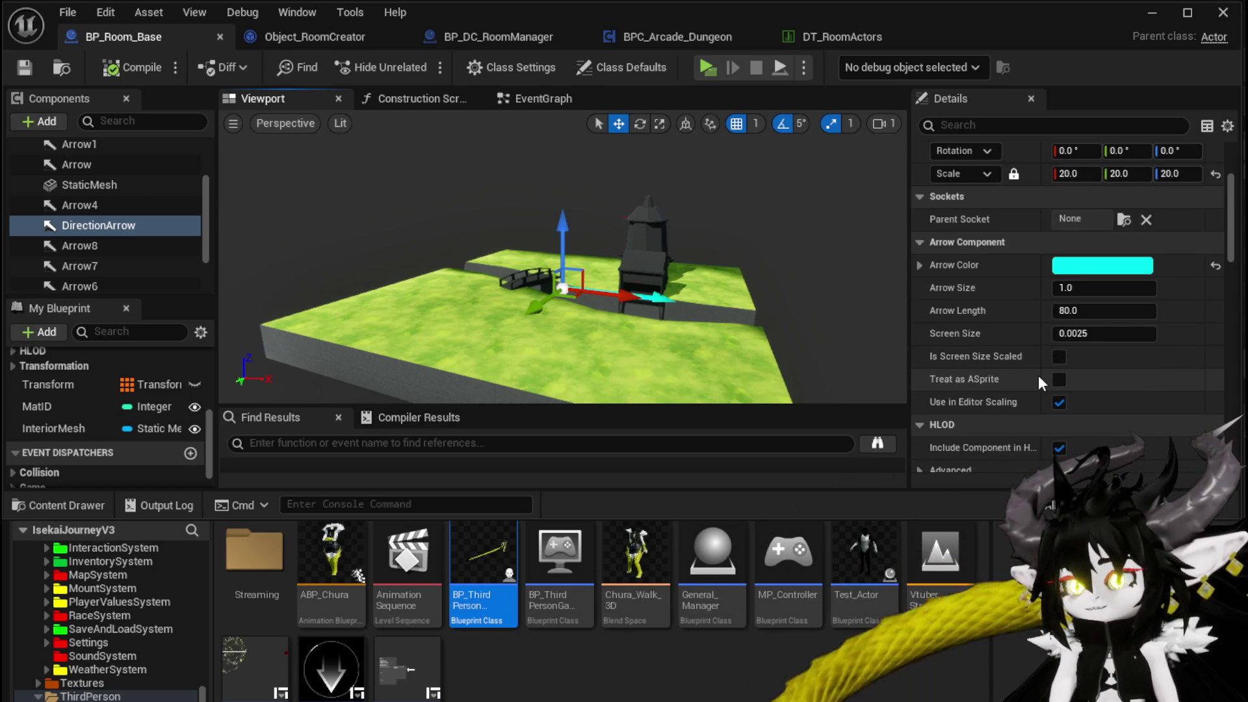
{"action": "scroll", "coordinate": [1039, 376], "scroll_direction": "down", "scroll_amount": 6}
{"action": "scroll", "coordinate": [1039, 375], "scroll_direction": "down", "scroll_amount": 3}
{"action": "scroll", "coordinate": [1039, 376], "scroll_direction": "down", "scroll_amount": 2}
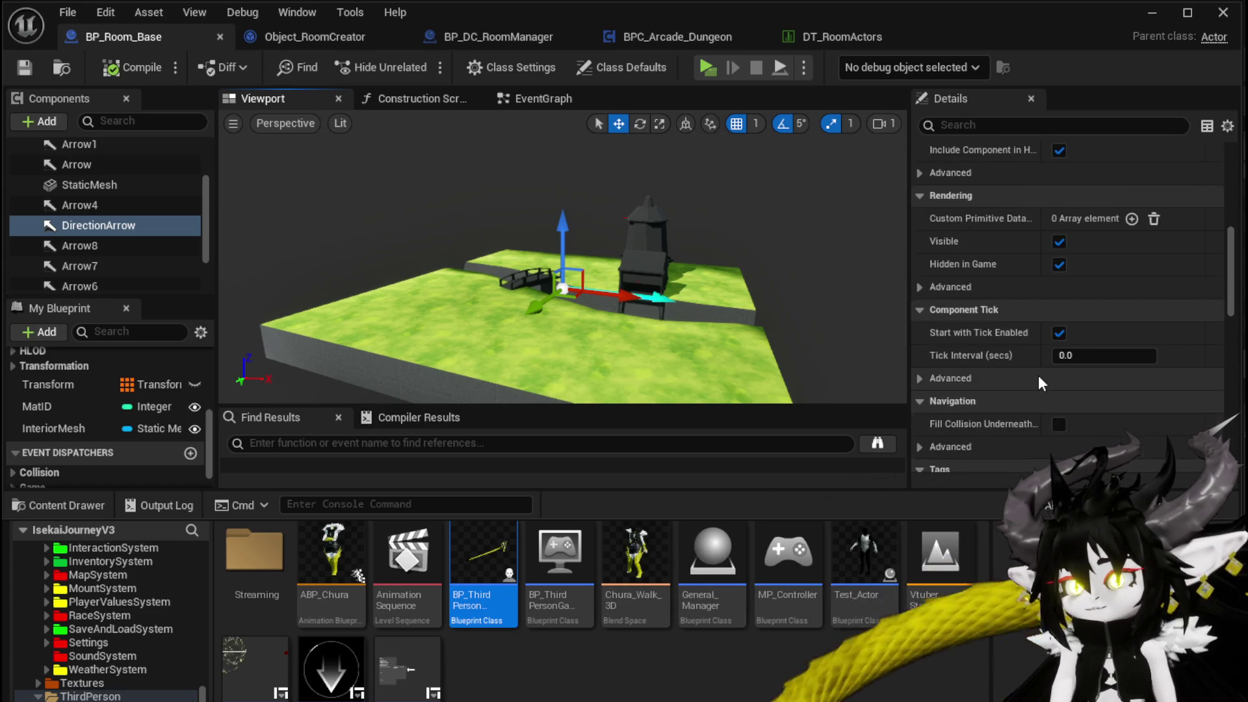
{"action": "scroll", "coordinate": [1038, 376], "scroll_direction": "down", "scroll_amount": 18}
Step: Inspect the room's static mesh, then reselect the DirectionArrow component
{"action": "scroll", "coordinate": [1039, 376], "scroll_direction": "down", "scroll_amount": 13}
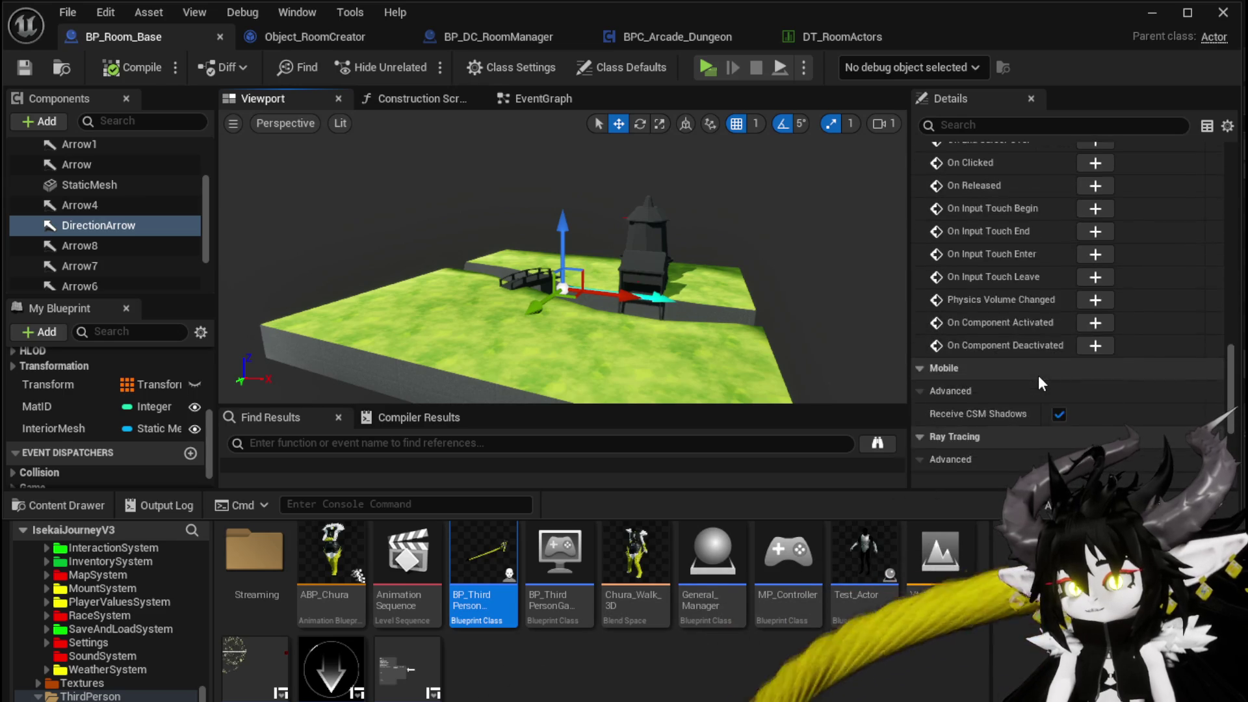
{"action": "scroll", "coordinate": [1037, 375], "scroll_direction": "up", "scroll_amount": 20}
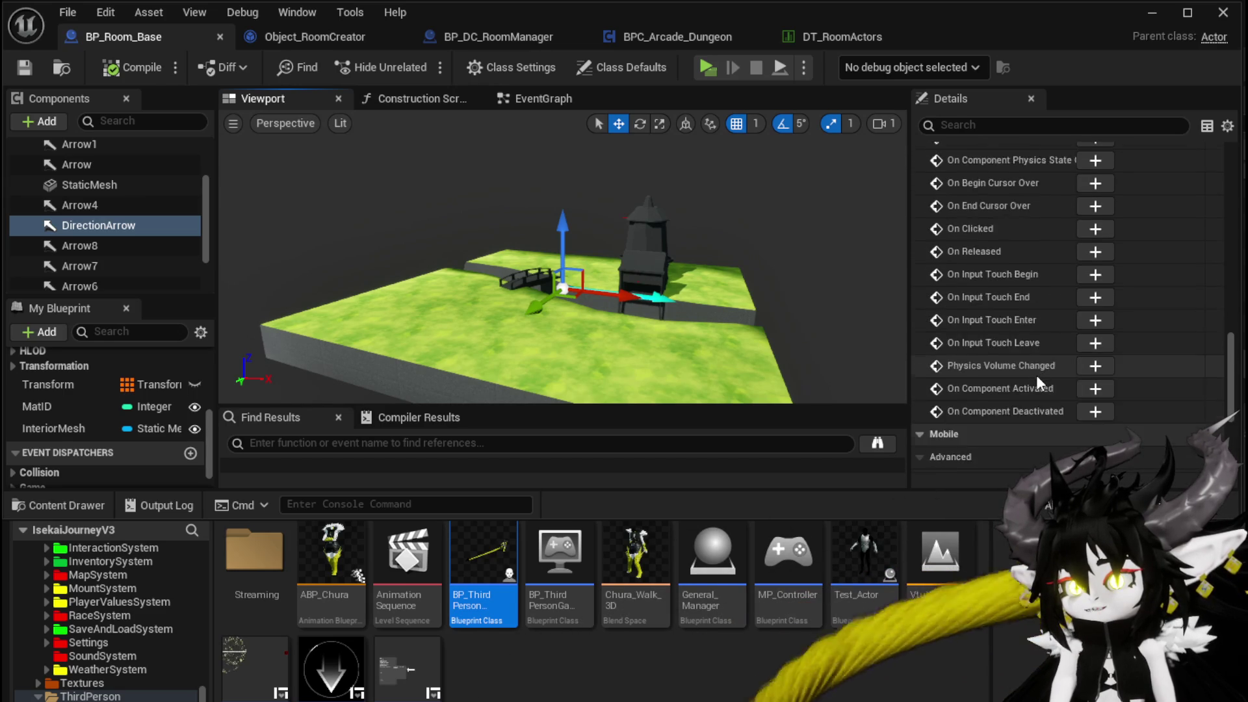
{"action": "scroll", "coordinate": [1037, 381], "scroll_direction": "up", "scroll_amount": 20}
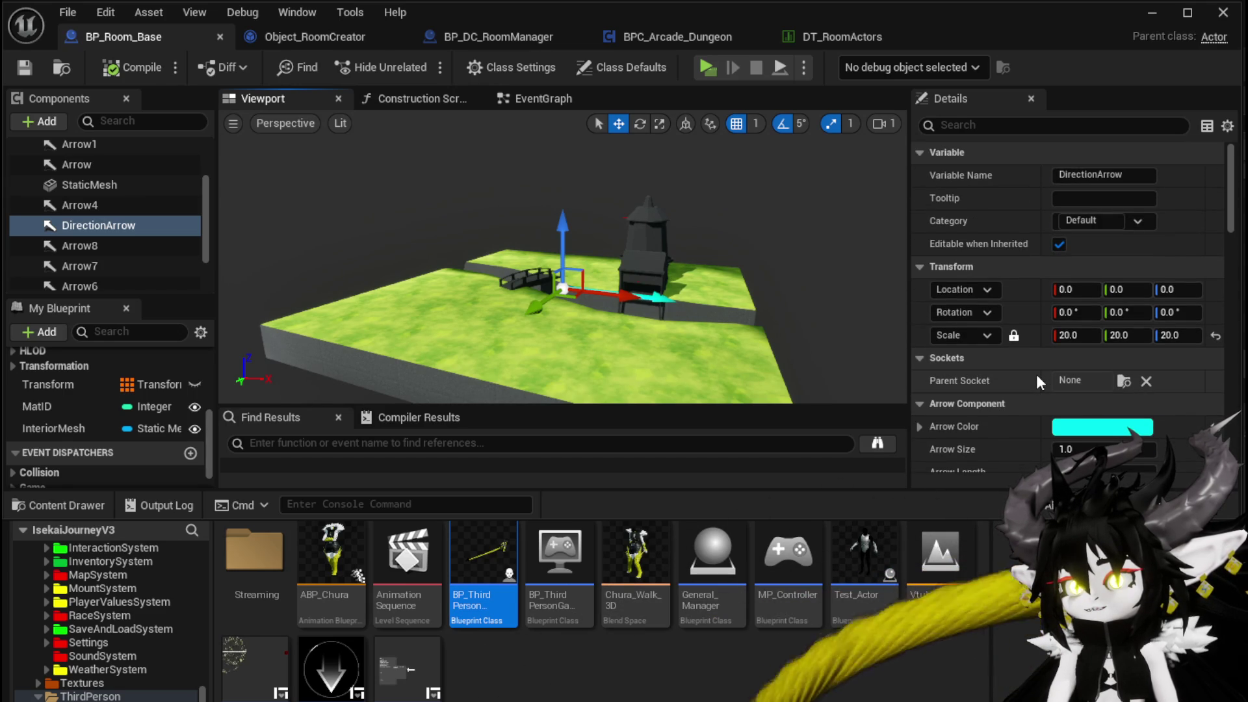
{"action": "scroll", "coordinate": [1037, 382], "scroll_direction": "down", "scroll_amount": 3}
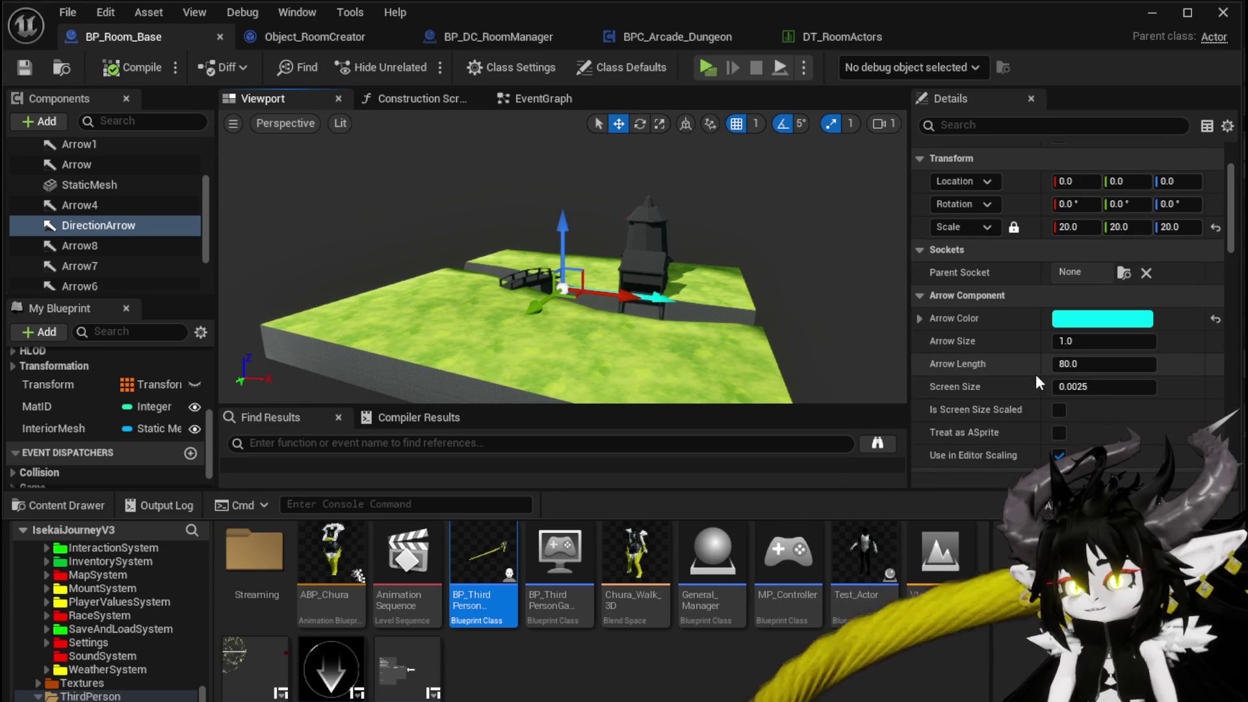
{"action": "scroll", "coordinate": [1036, 381], "scroll_direction": "up", "scroll_amount": 3}
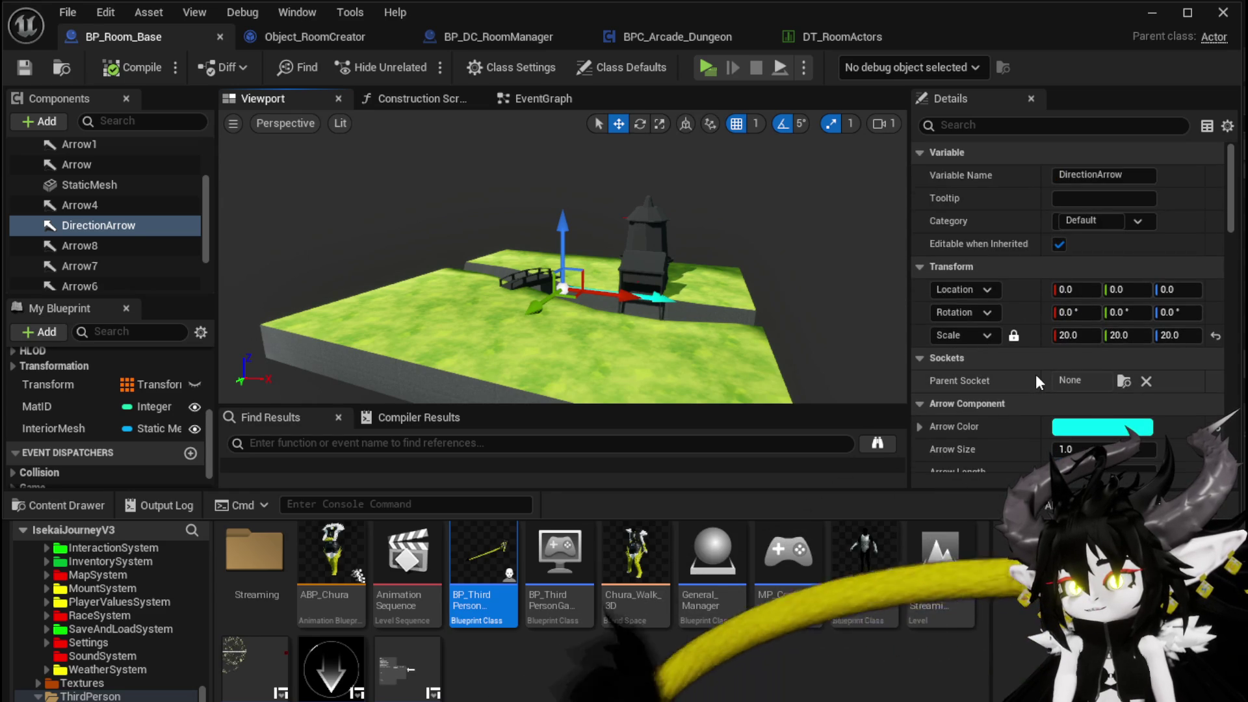
{"action": "left_click", "coordinate": [672, 277]}
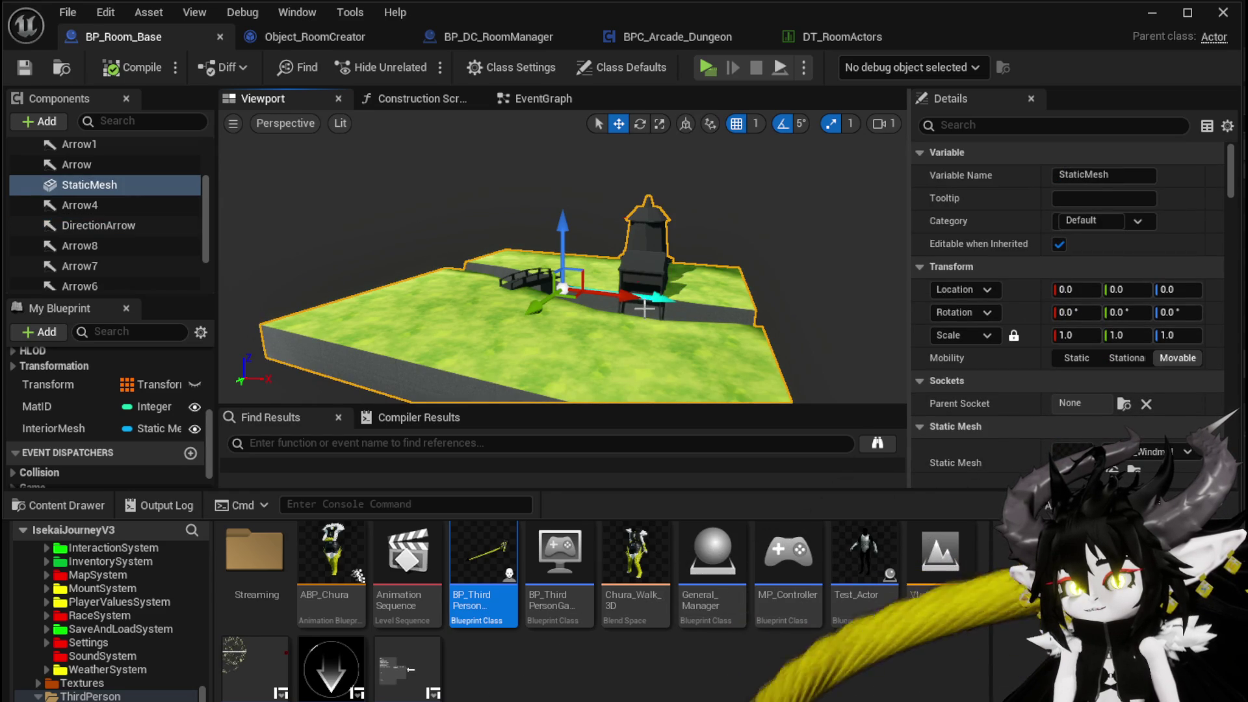
{"action": "left_click", "coordinate": [655, 298]}
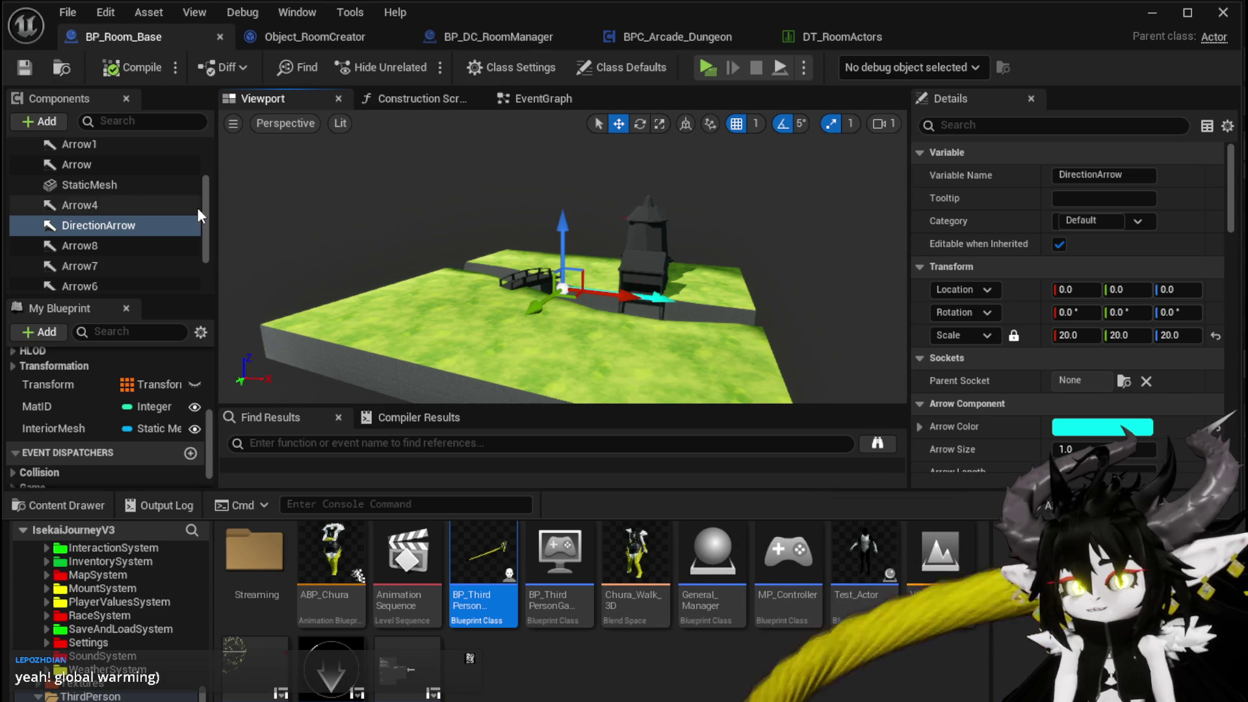
Step: Find the DirectionArrow's Hidden in Game setting in BP_Room_Base
{"action": "left_click", "coordinate": [469, 38]}
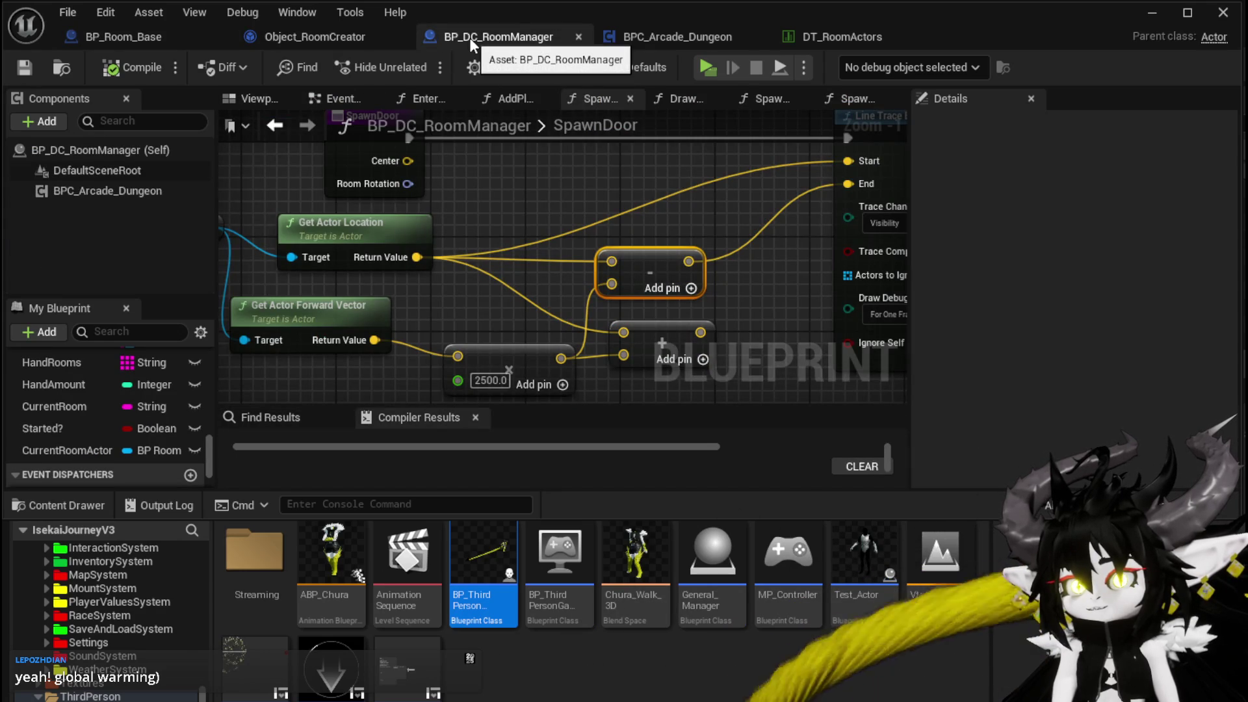
{"action": "left_click", "coordinate": [200, 40]}
{"action": "type", "text": "in game"}
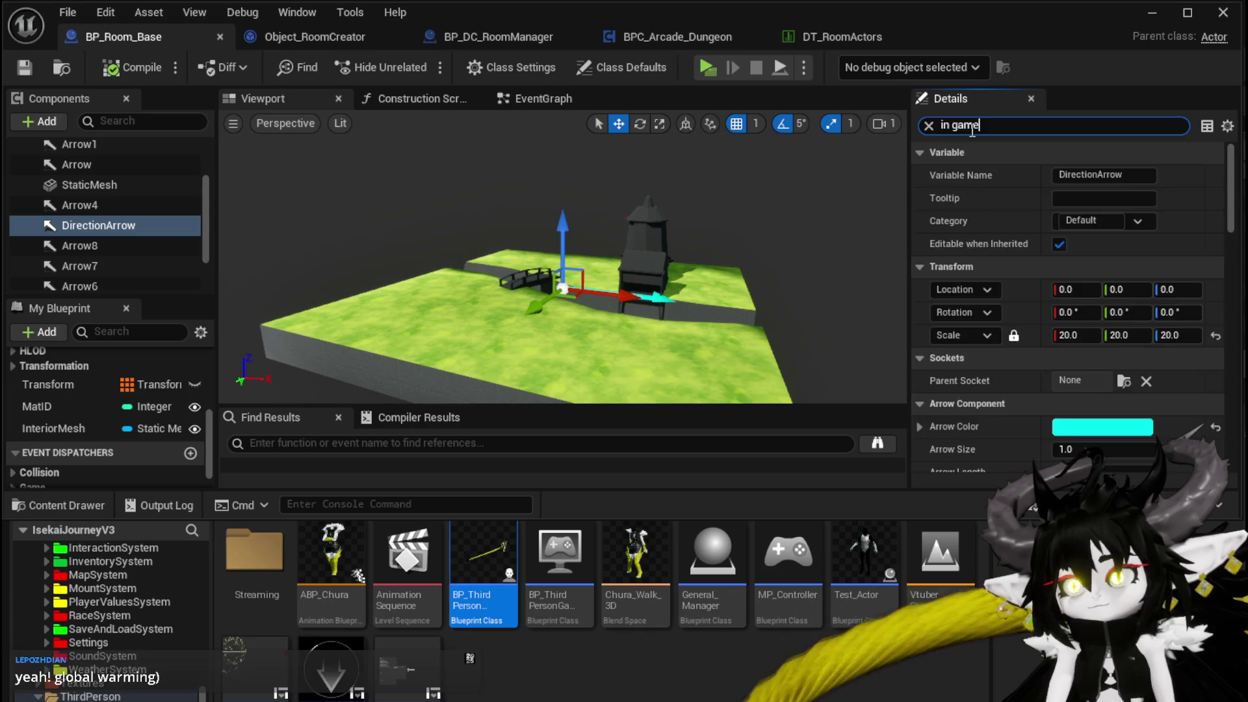
{"action": "left_click", "coordinate": [1064, 177]}
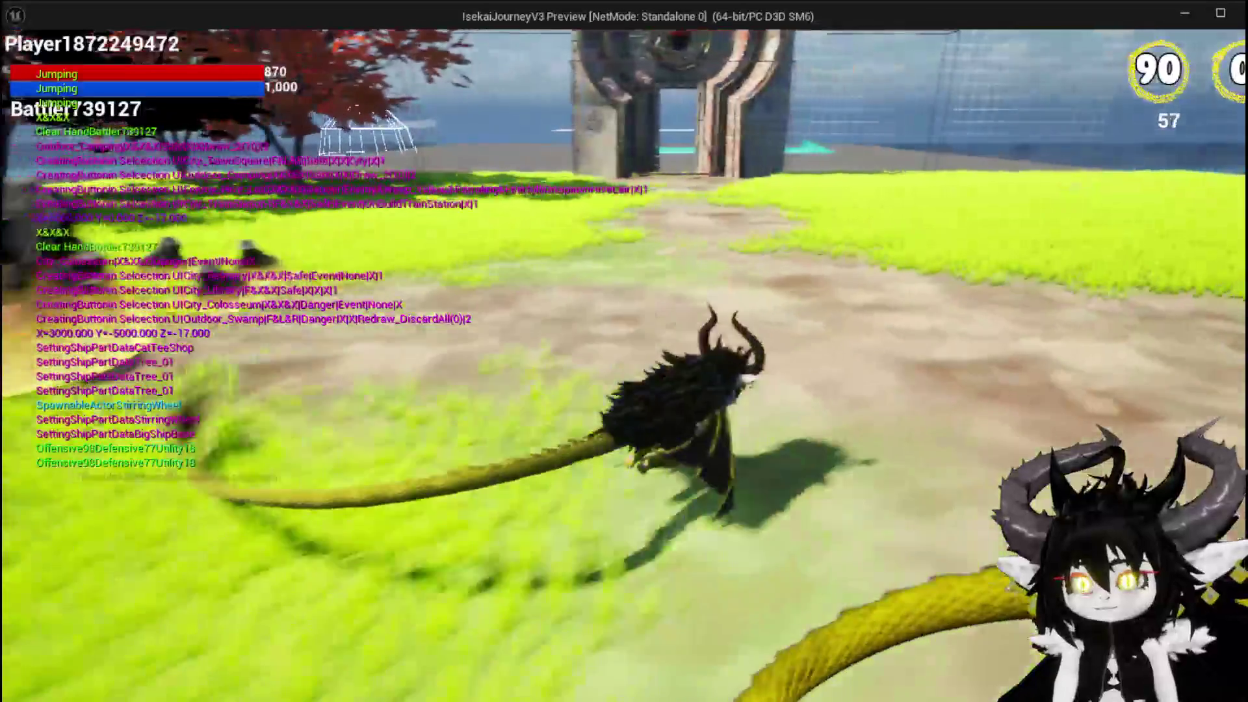
Step: Stop the play session, save the level, and return to BP_DC_RoomManager's SpawnRoom graph
{"action": "key", "text": "Escape"}
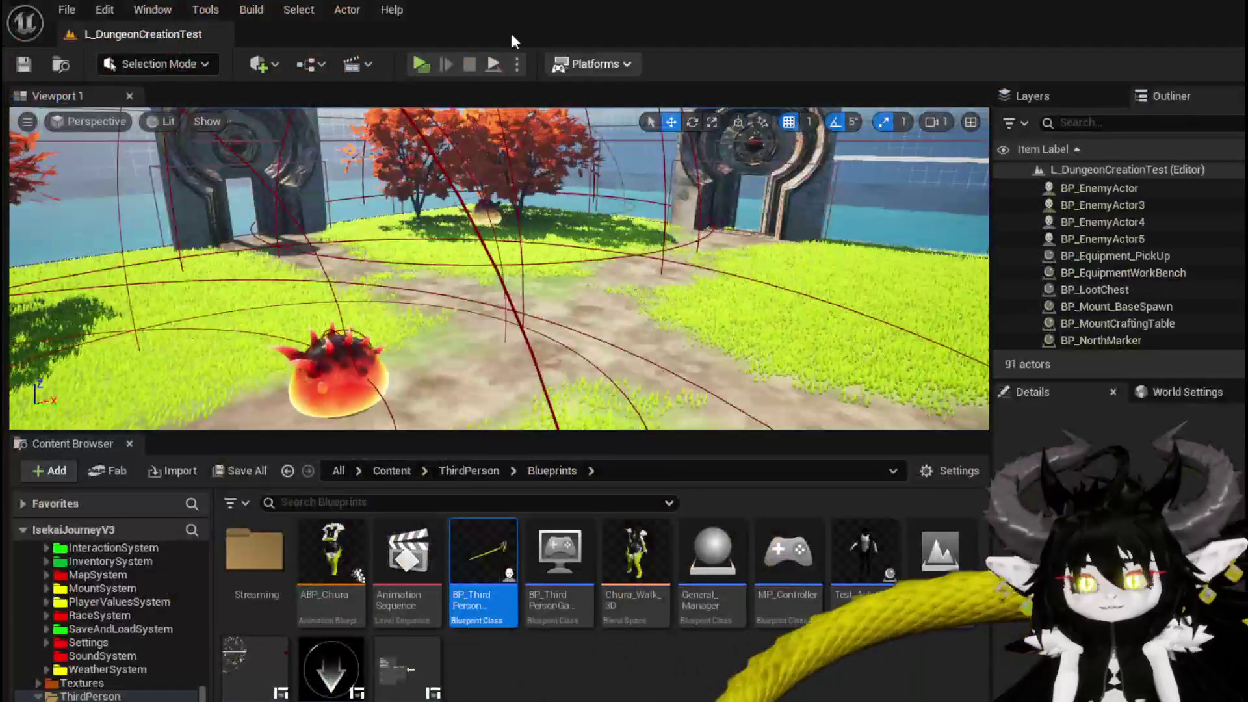
{"action": "key", "text": "ctrl+s"}
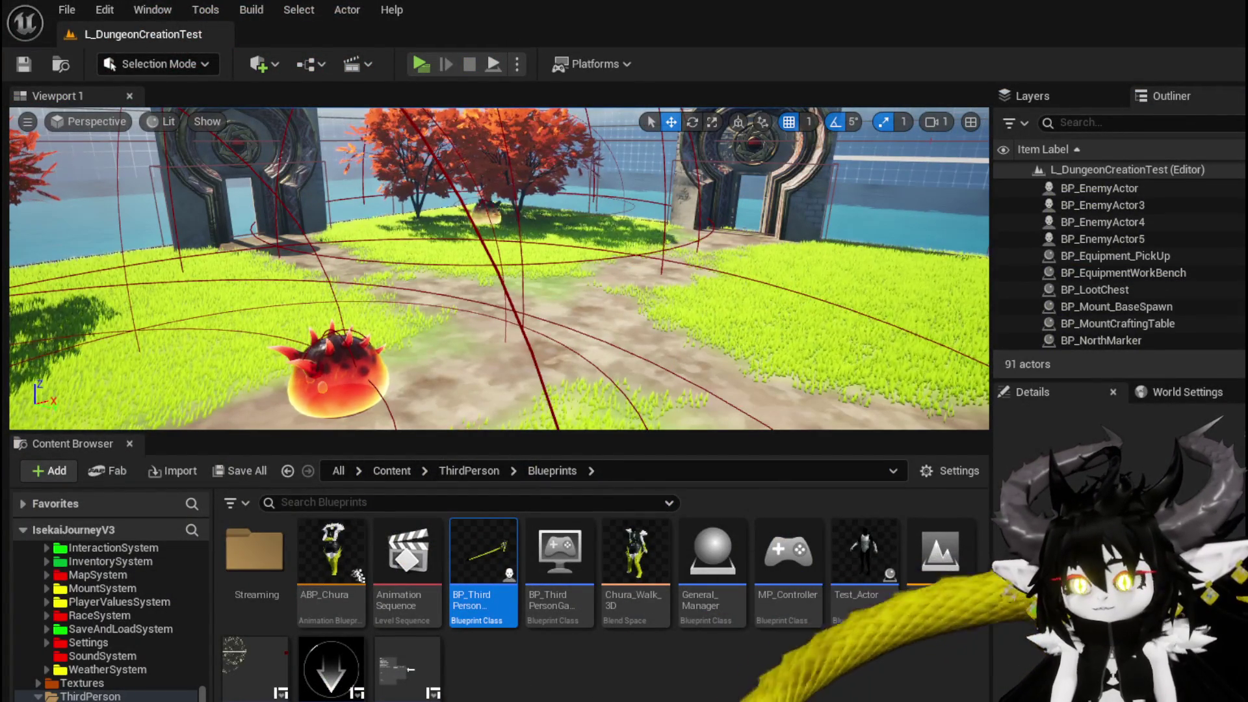
{"action": "key", "text": "alt+Tab"}
{"action": "scroll", "coordinate": [292, 215], "scroll_direction": "up", "scroll_amount": 3}
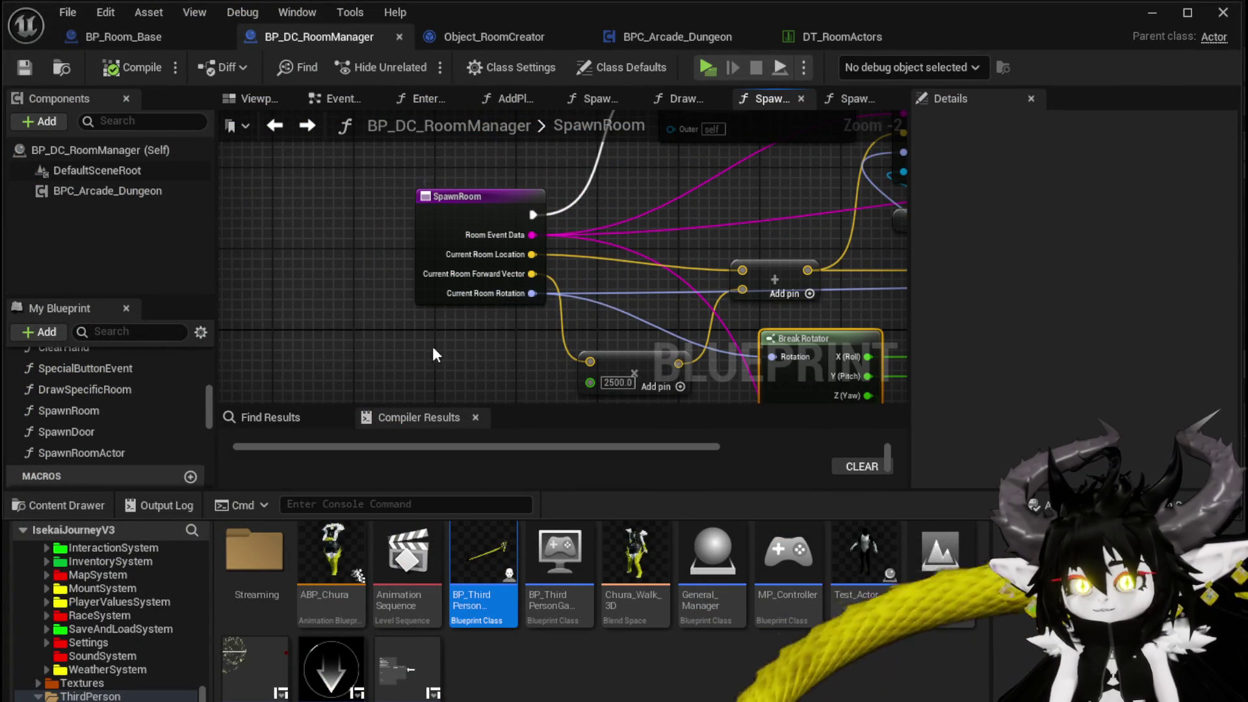
Step: Check SpawnRoom's inputs, then open BP_DC_Door from the DungeonCreationSystem Actor folder
{"action": "left_click_drag", "start_coordinate": [432, 346], "coordinate": [392, 330]}
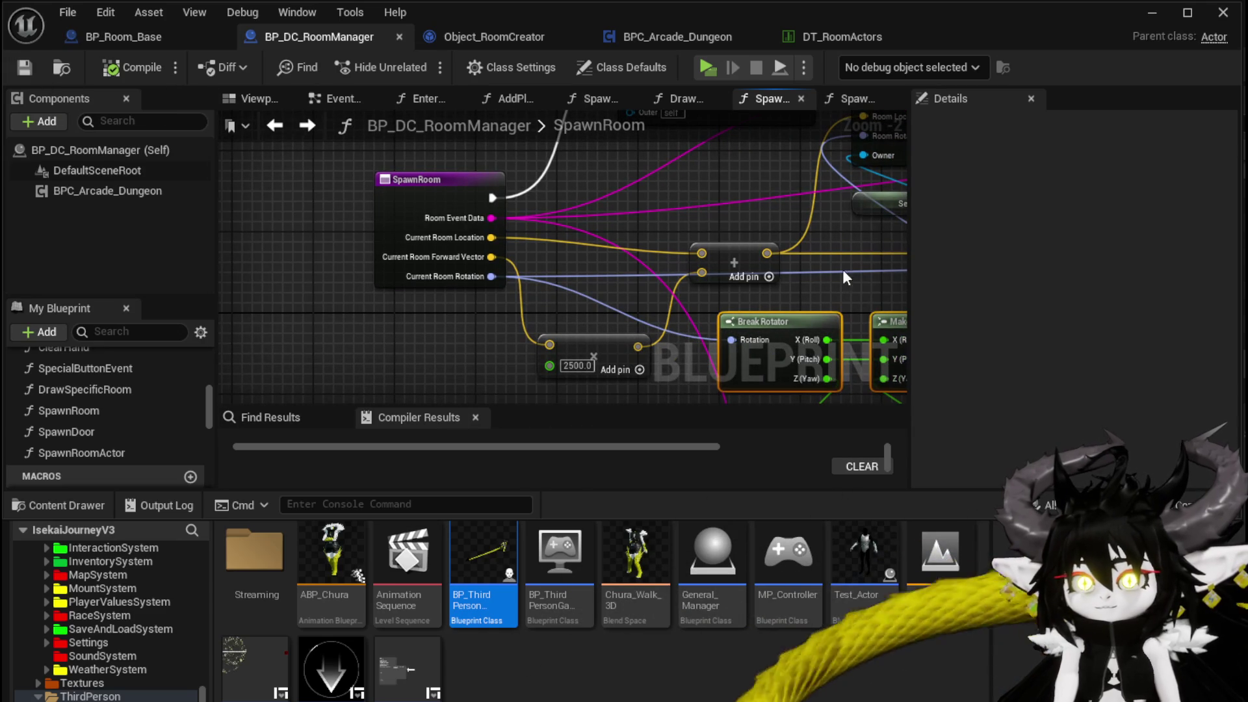
{"action": "left_click", "coordinate": [424, 204]}
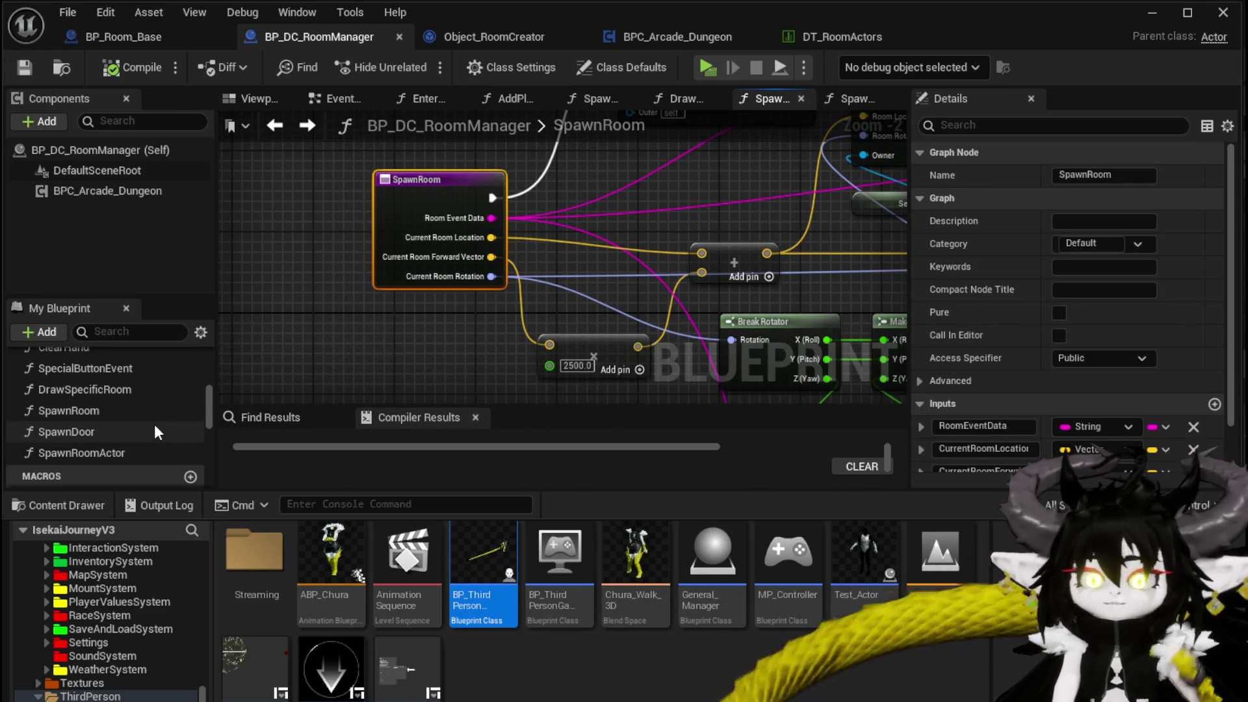
{"action": "scroll", "coordinate": [100, 646], "scroll_direction": "up", "scroll_amount": 8}
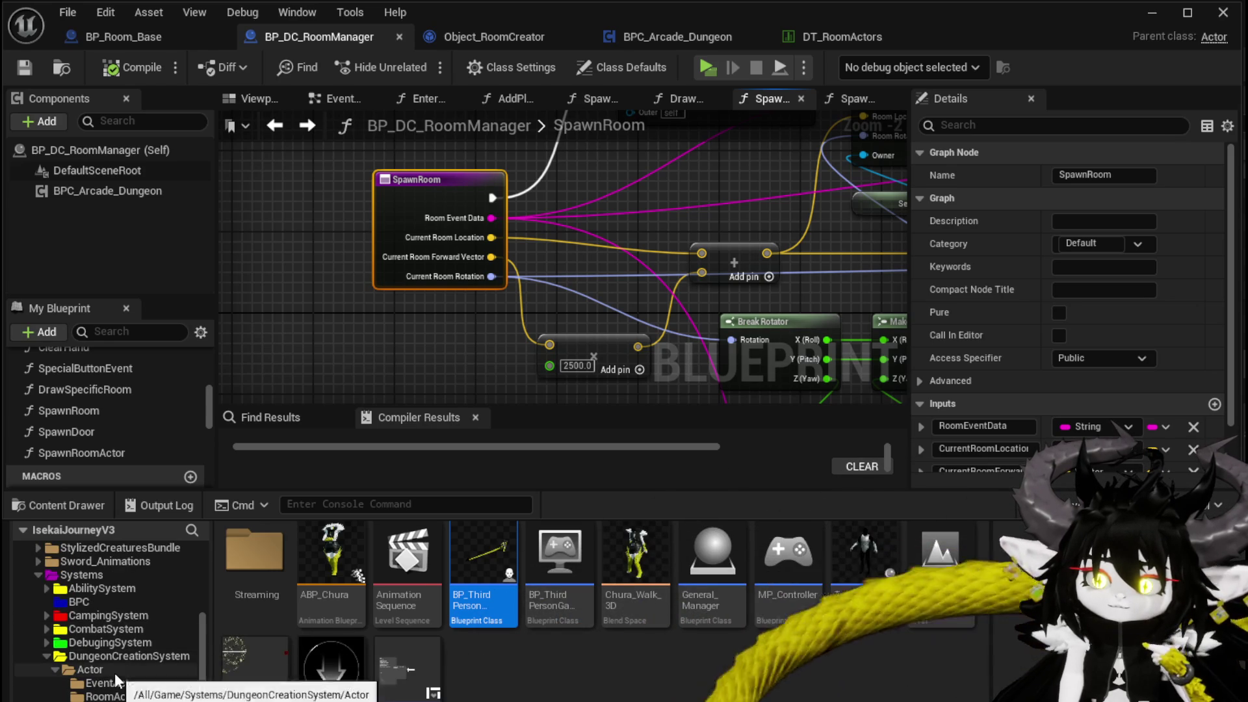
{"action": "left_click", "coordinate": [89, 669]}
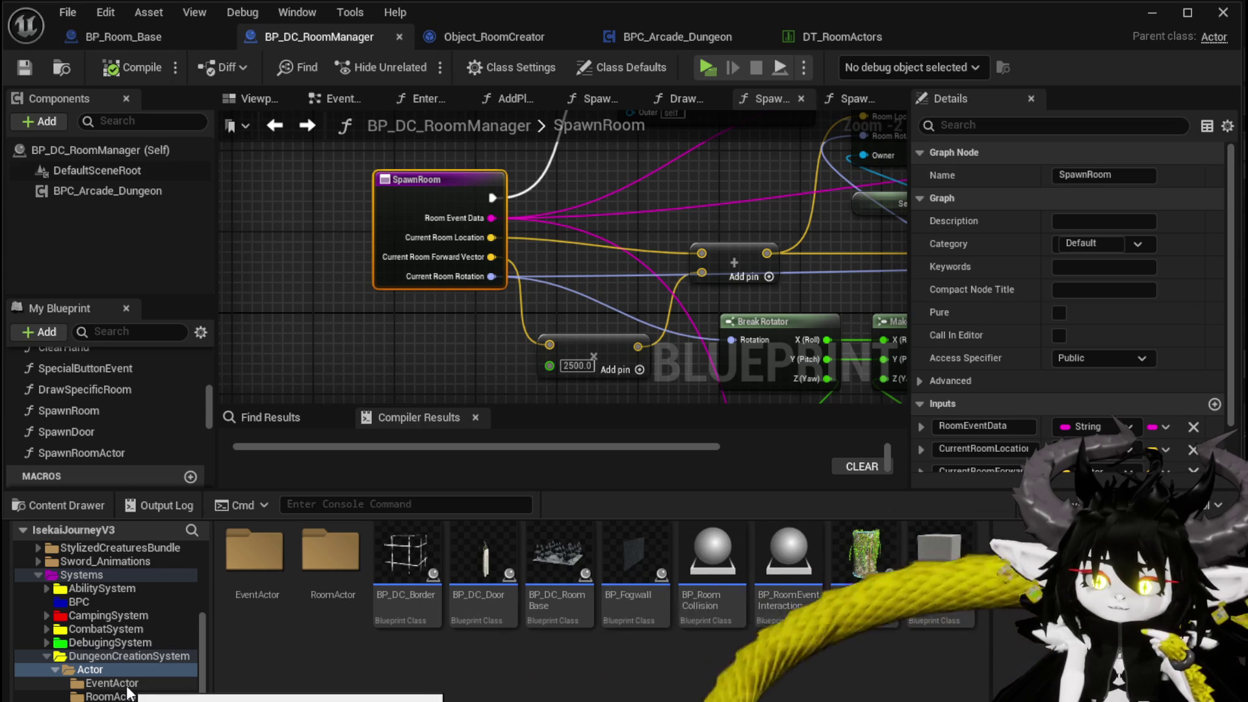
{"action": "double_click", "coordinate": [505, 545]}
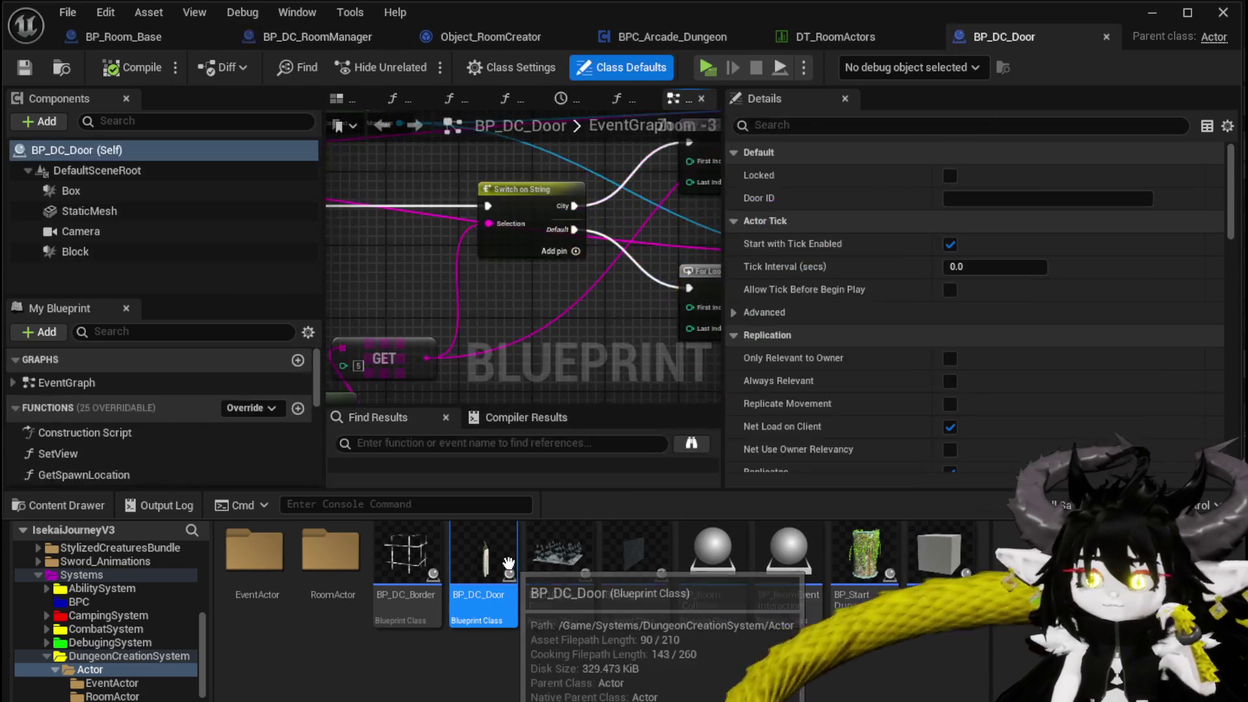
Step: Survey BP_DC_Door's event graph around the For Loop and Draw Random Room nodes
{"action": "left_click_drag", "start_coordinate": [536, 353], "coordinate": [326, 357]}
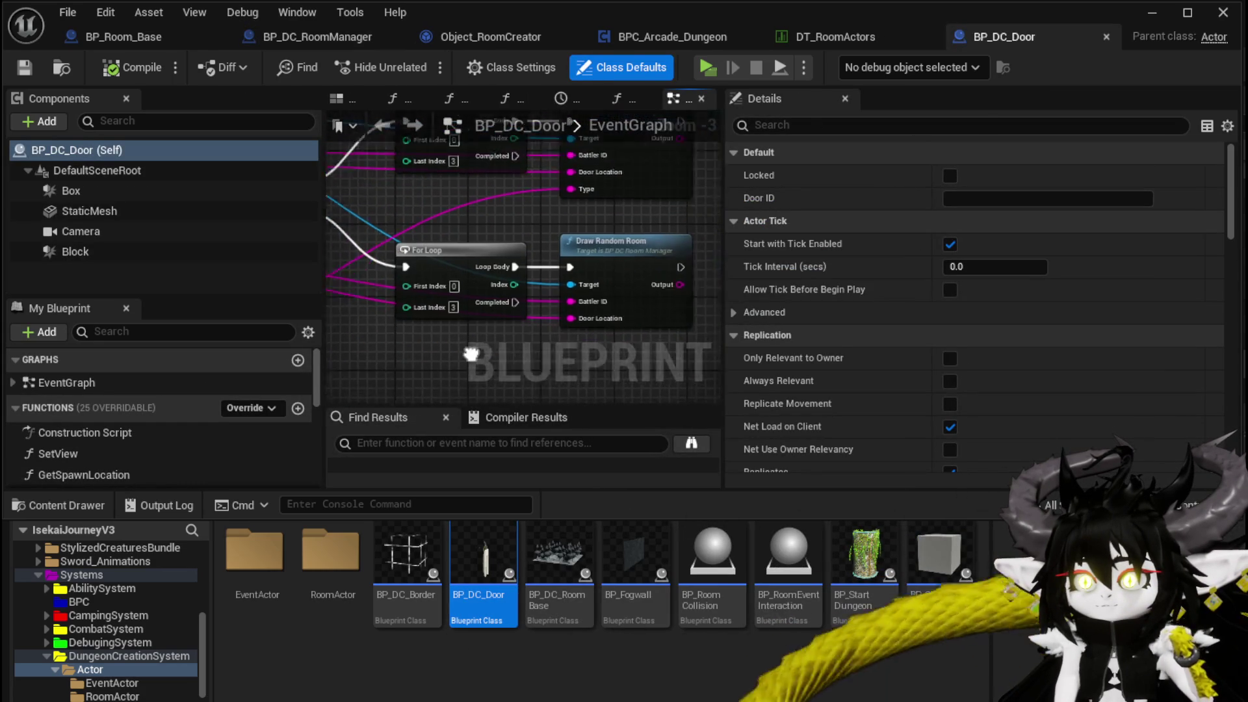
{"action": "scroll", "coordinate": [497, 371], "scroll_direction": "down", "scroll_amount": 2}
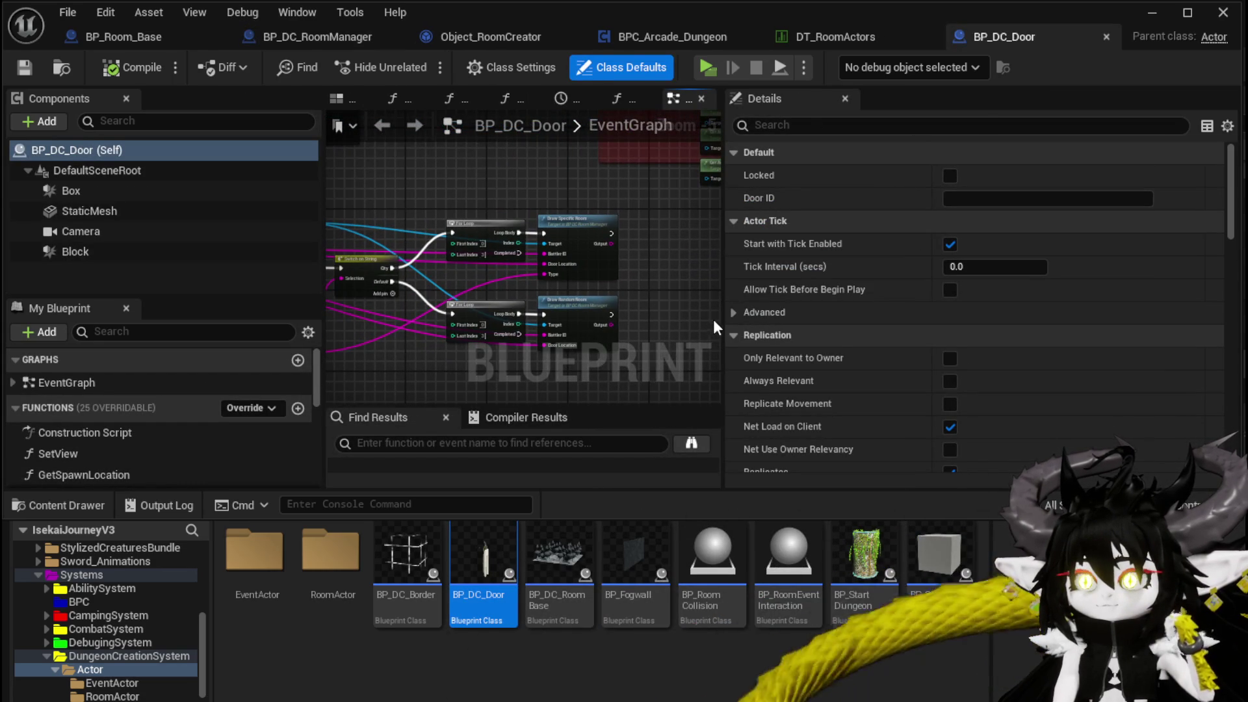
{"action": "left_click_drag", "start_coordinate": [723, 320], "coordinate": [959, 323]}
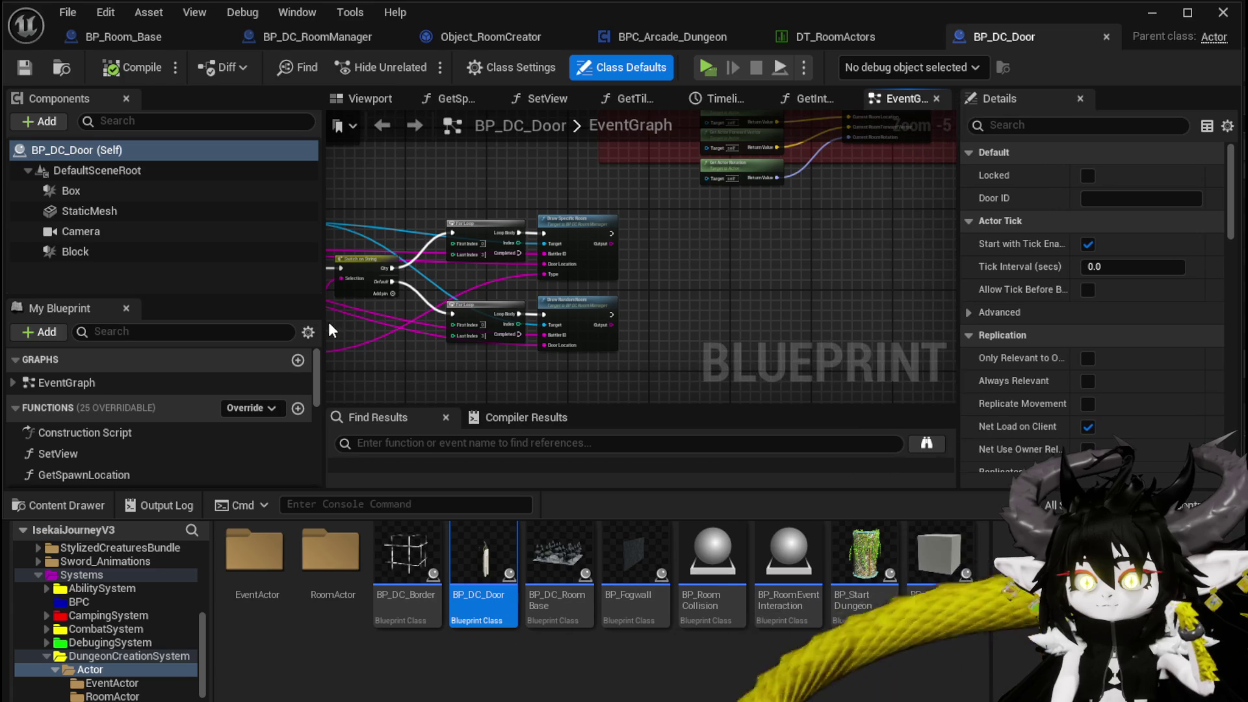
{"action": "left_click_drag", "start_coordinate": [323, 323], "coordinate": [179, 323]}
{"action": "left_click_drag", "start_coordinate": [559, 334], "coordinate": [734, 338]}
{"action": "scroll", "coordinate": [648, 278], "scroll_direction": "up", "scroll_amount": 3}
{"action": "scroll", "coordinate": [530, 309], "scroll_direction": "down", "scroll_amount": 3}
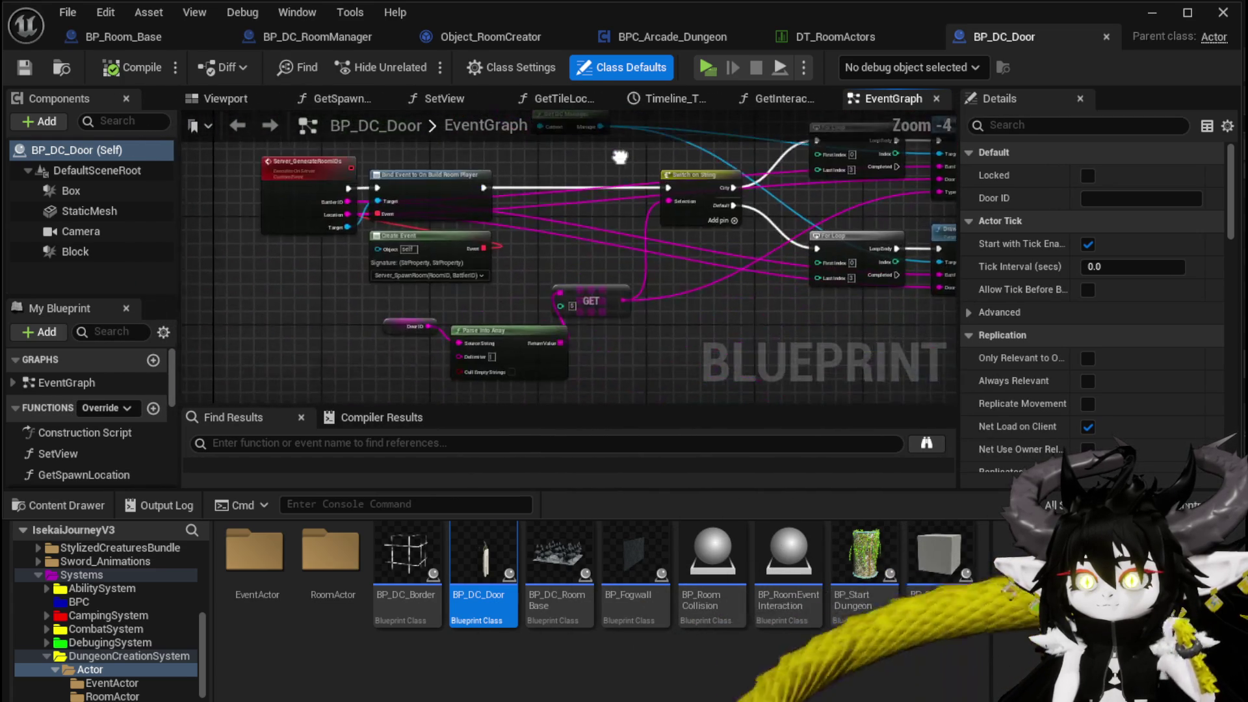
{"action": "scroll", "coordinate": [622, 258], "scroll_direction": "up", "scroll_amount": 1}
{"action": "scroll", "coordinate": [622, 258], "scroll_direction": "up", "scroll_amount": 2}
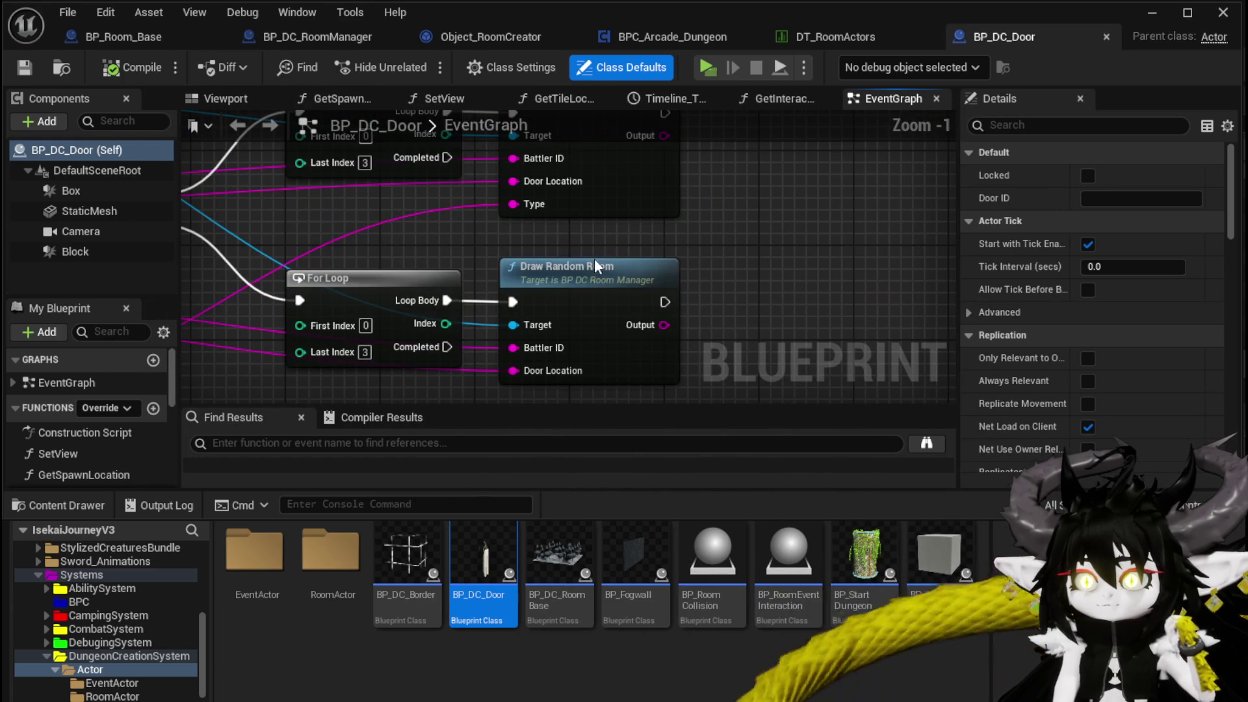
Step: Review the Draw Random Room function's GET, REMOVE and Add Room Selection nodes
{"action": "double_click", "coordinate": [634, 277]}
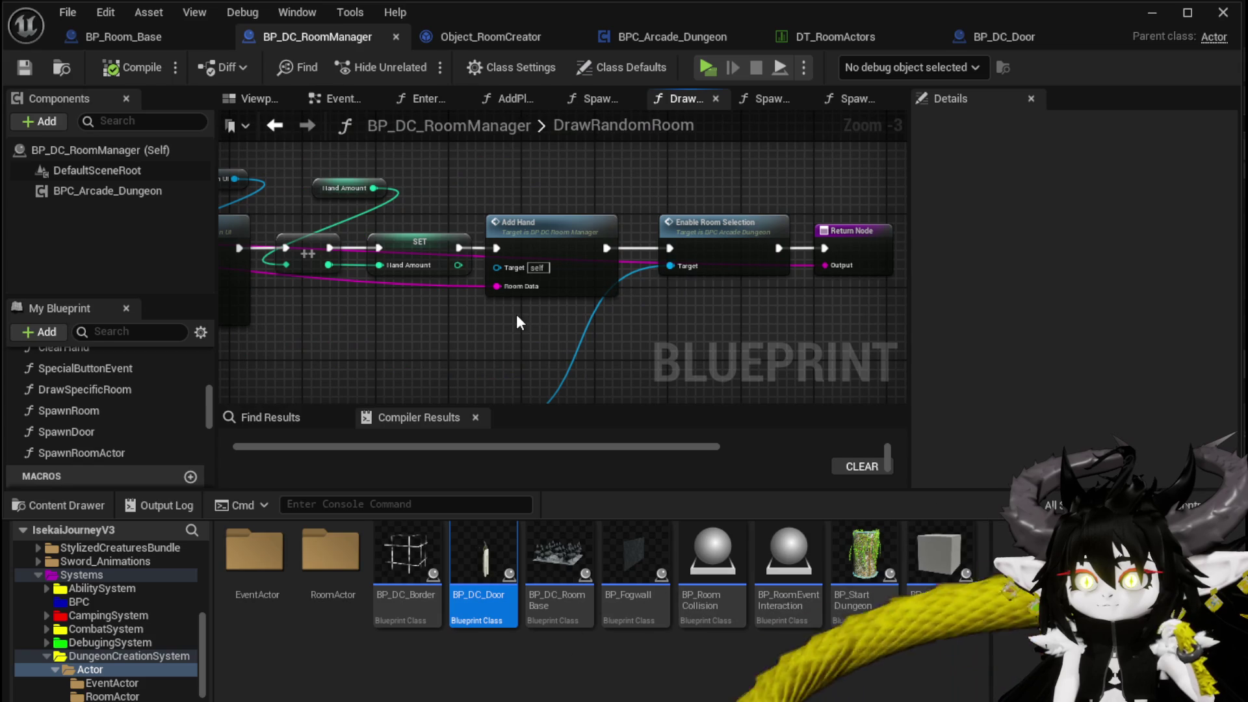
{"action": "scroll", "coordinate": [518, 320], "scroll_direction": "down", "scroll_amount": 1}
{"action": "left_click_drag", "start_coordinate": [518, 320], "coordinate": [907, 297]}
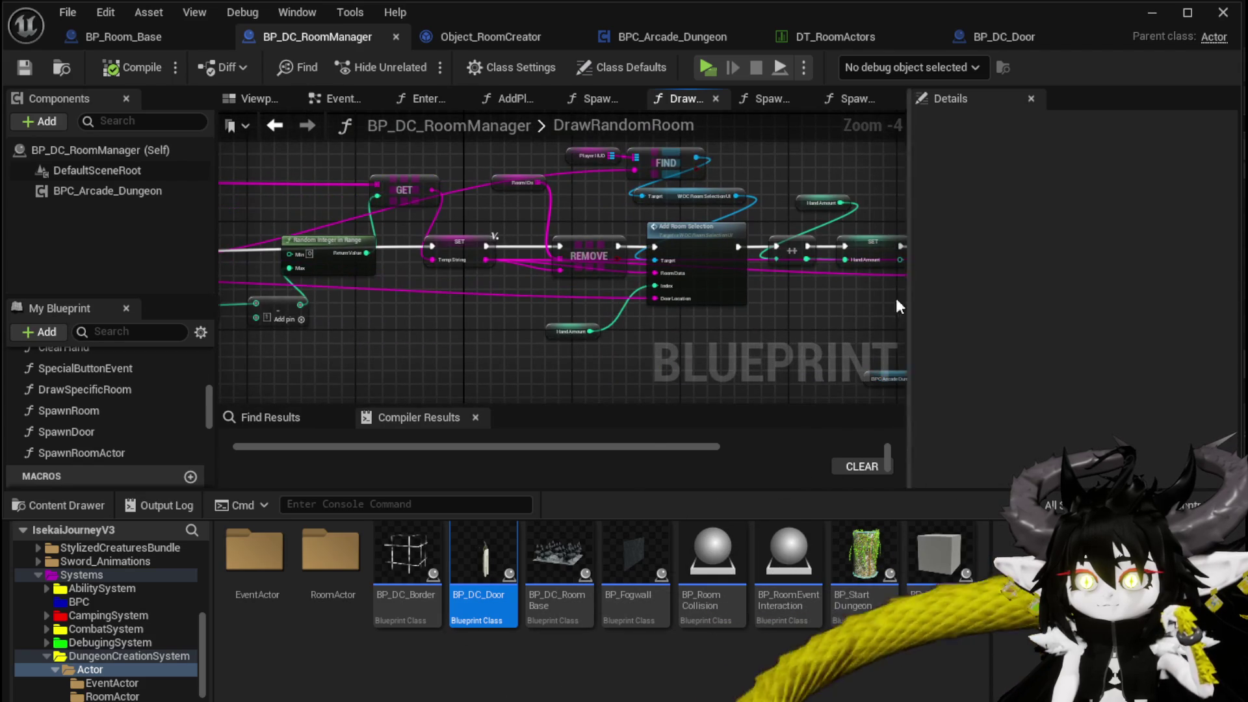
{"action": "mouse_move", "coordinate": [370, 352]}
{"action": "left_mouse_down"}
{"action": "mouse_move", "coordinate": [834, 349]}
{"action": "mouse_move", "coordinate": [273, 351]}
{"action": "left_mouse_up"}
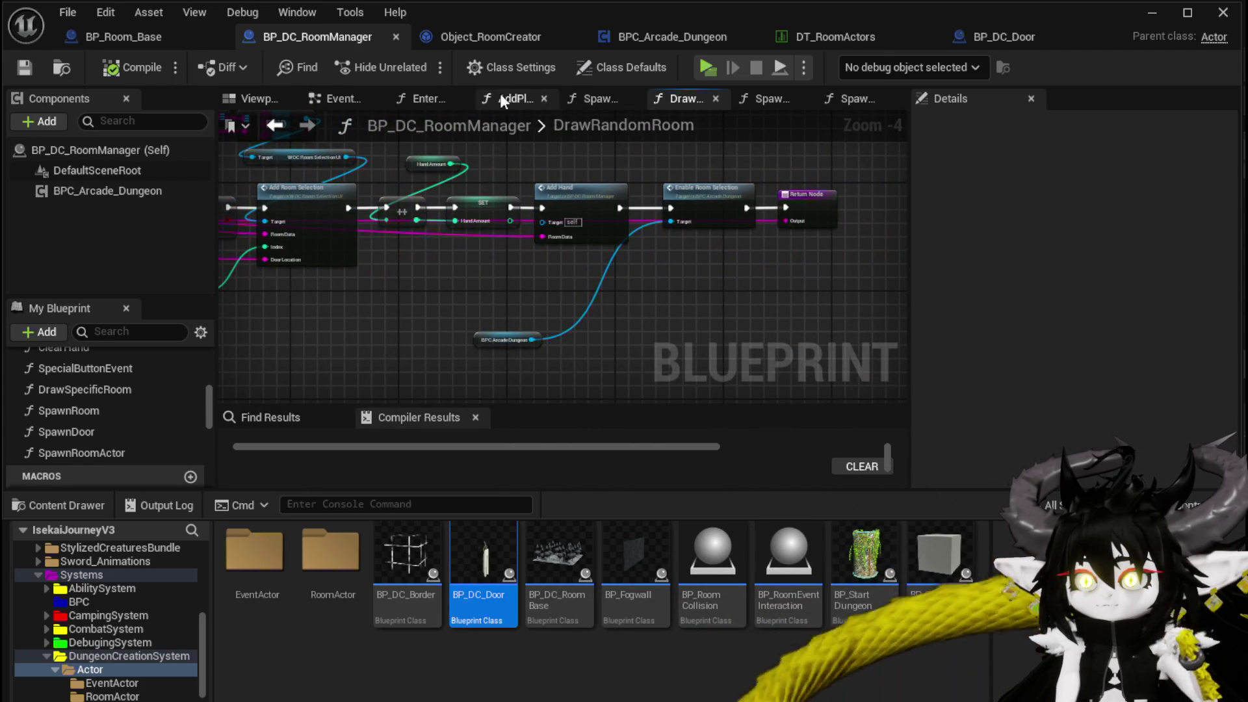
Step: Return to BP_DC_Door and dock its editor as the first tab
{"action": "left_click", "coordinate": [1009, 41]}
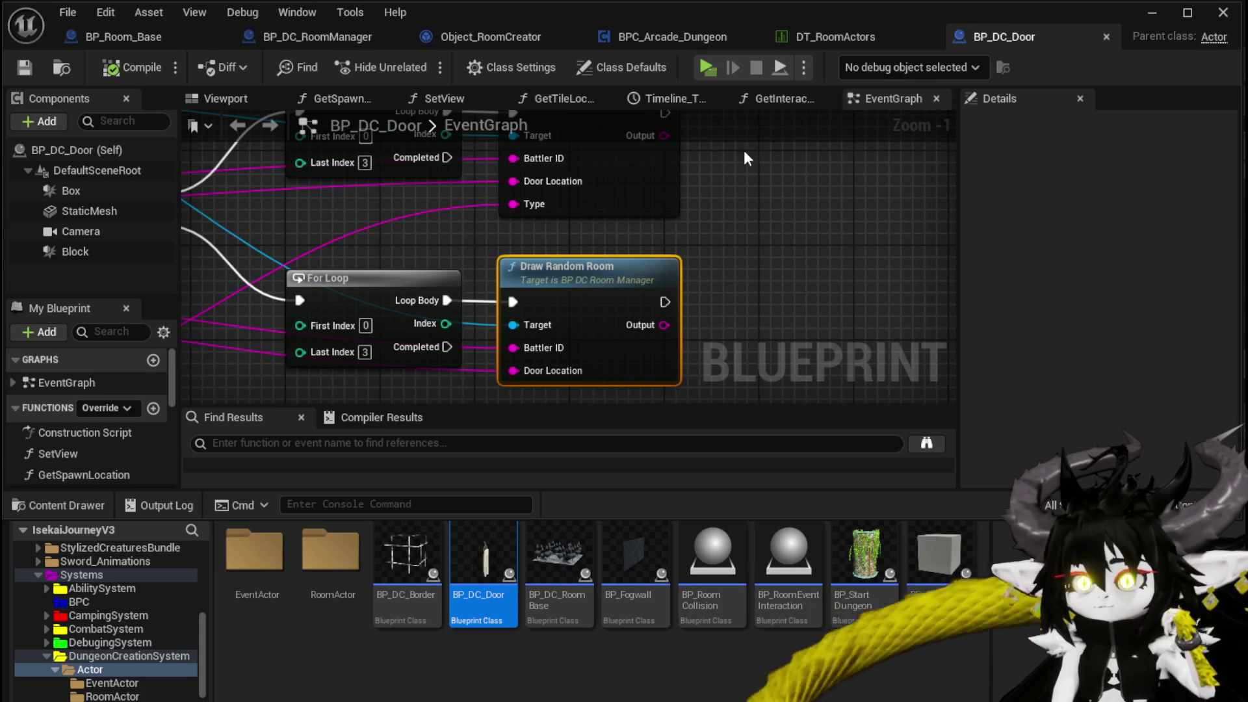
{"action": "left_click_drag", "start_coordinate": [1004, 37], "coordinate": [95, 21]}
{"action": "left_click_drag", "start_coordinate": [147, 57], "coordinate": [107, 34]}
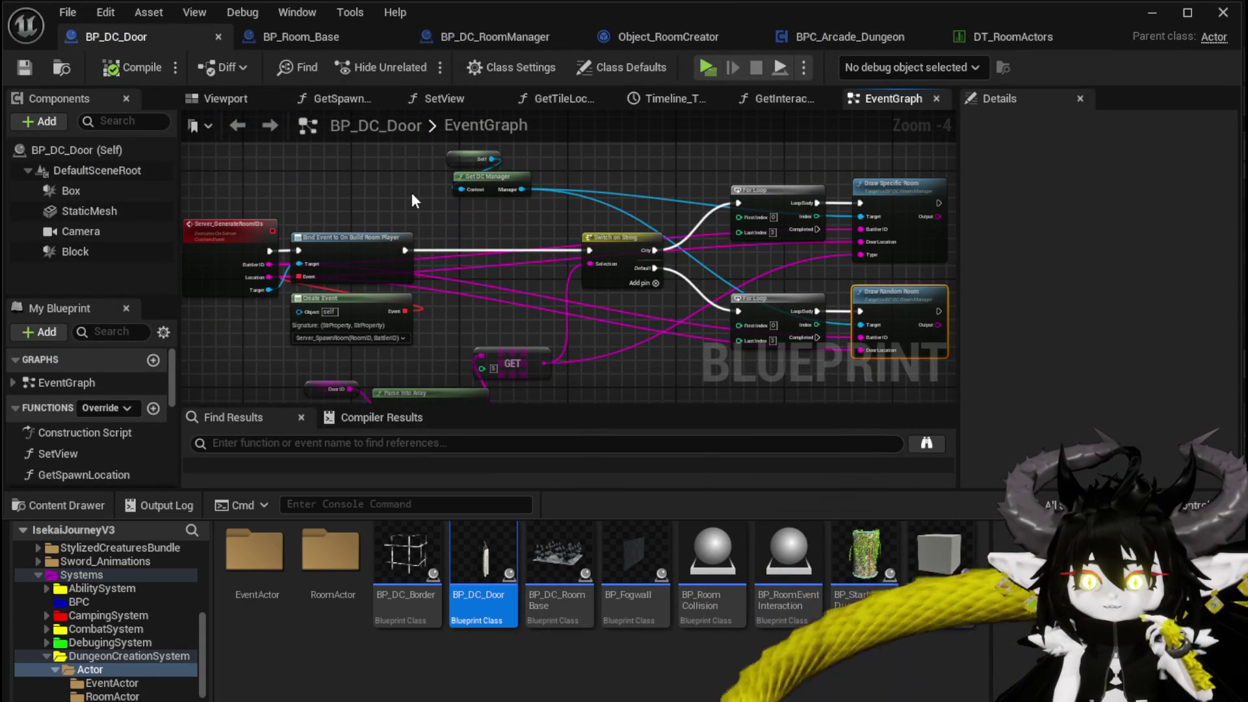
Step: Locate the Get Actor Location, Forward Vector and Rotation nodes and select Get Actor Rotation
{"action": "scroll", "coordinate": [411, 193], "scroll_direction": "down", "scroll_amount": 1}
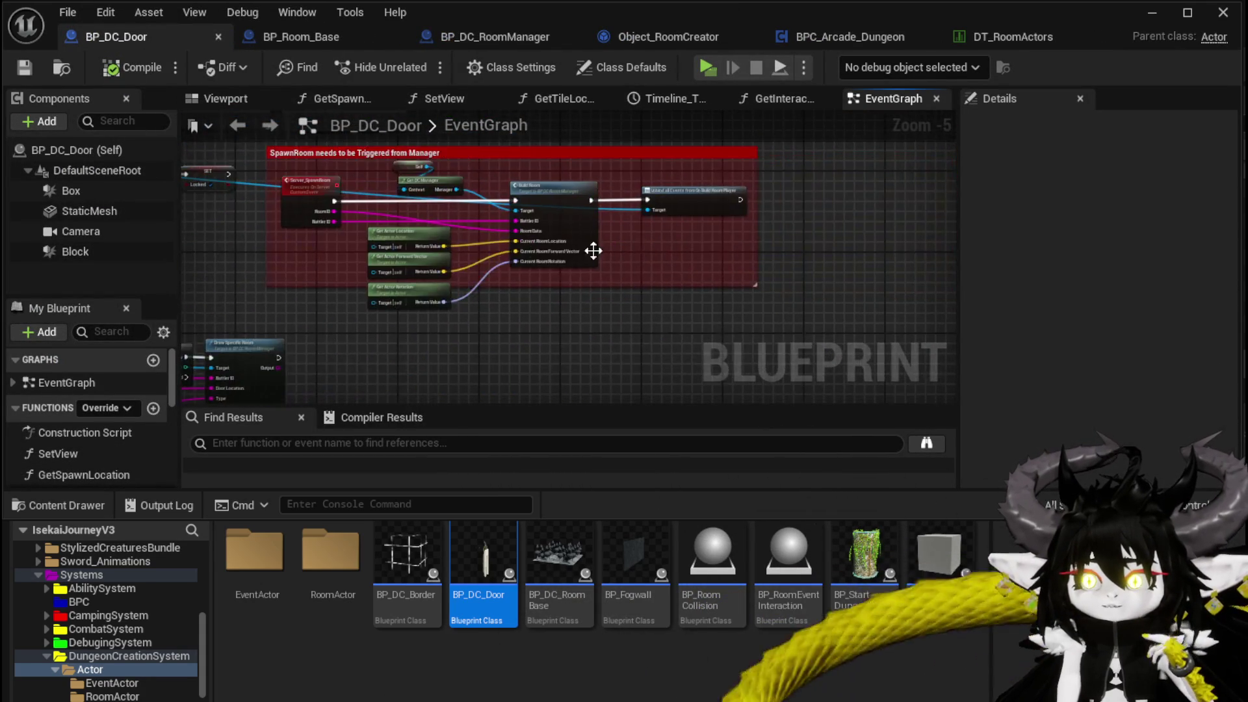
{"action": "scroll", "coordinate": [586, 251], "scroll_direction": "up", "scroll_amount": 2}
{"action": "left_click_drag", "start_coordinate": [626, 332], "coordinate": [886, 312]}
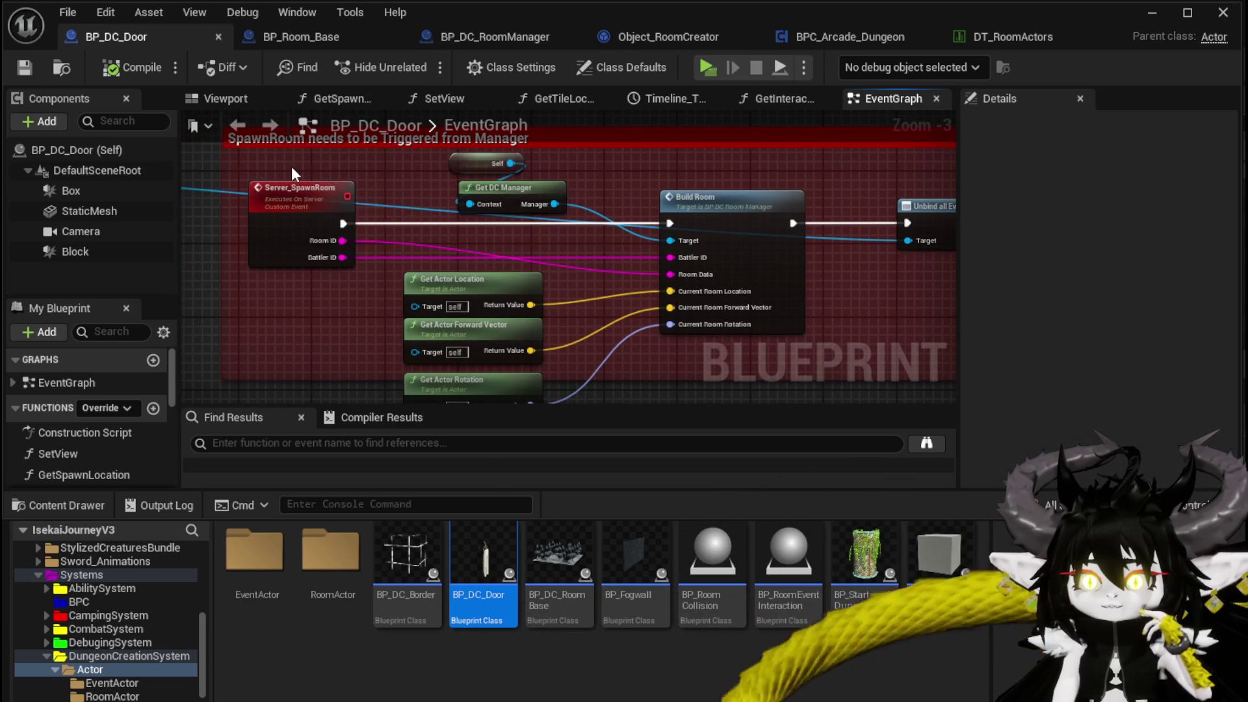
{"action": "scroll", "coordinate": [291, 310], "scroll_direction": "down", "scroll_amount": 2}
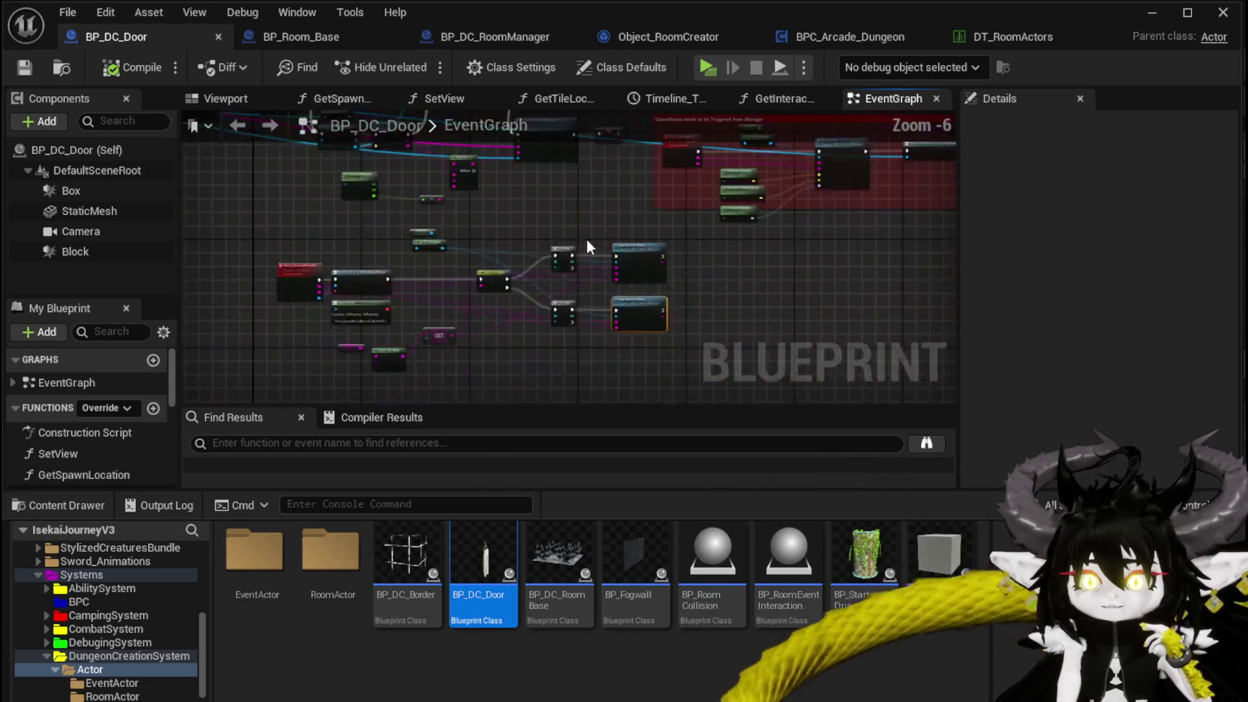
{"action": "scroll", "coordinate": [530, 255], "scroll_direction": "up", "scroll_amount": 3}
{"action": "left_click_drag", "start_coordinate": [529, 255], "coordinate": [450, 348]}
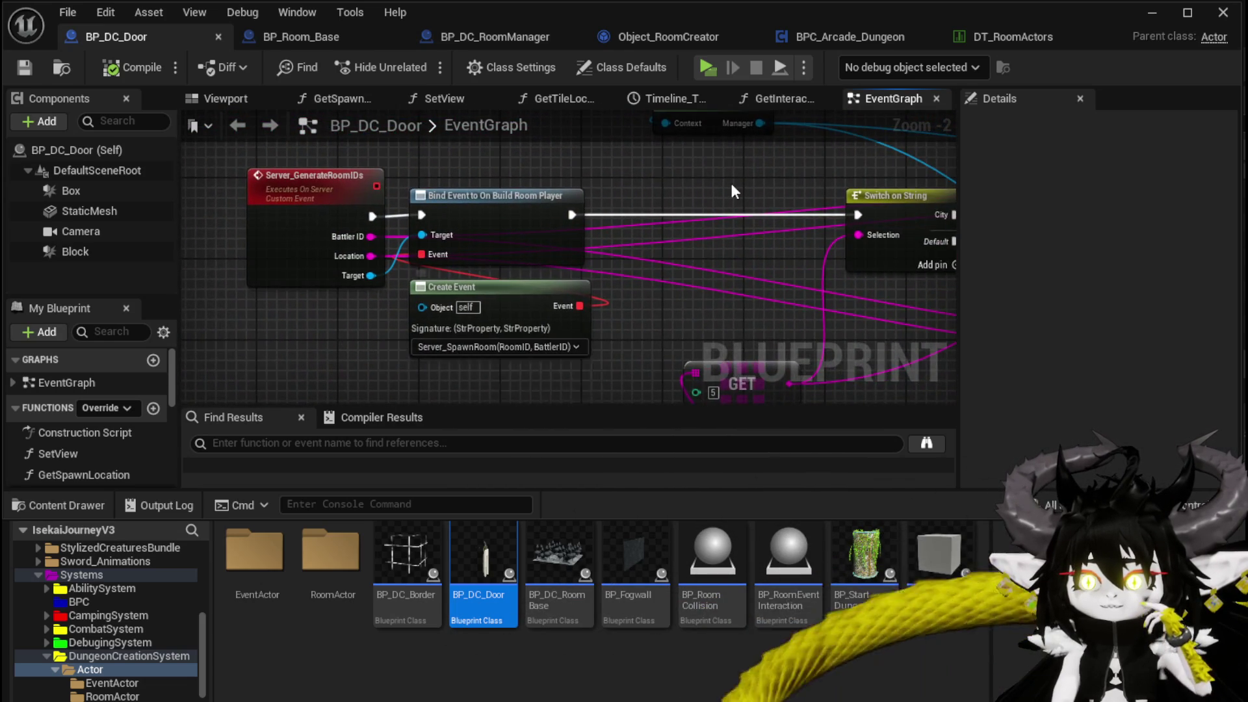
{"action": "left_click_drag", "start_coordinate": [730, 182], "coordinate": [209, 320]}
{"action": "scroll", "coordinate": [209, 320], "scroll_direction": "down", "scroll_amount": 2}
{"action": "left_click_drag", "start_coordinate": [455, 278], "coordinate": [260, 317]}
{"action": "scroll", "coordinate": [260, 317], "scroll_direction": "up", "scroll_amount": 3}
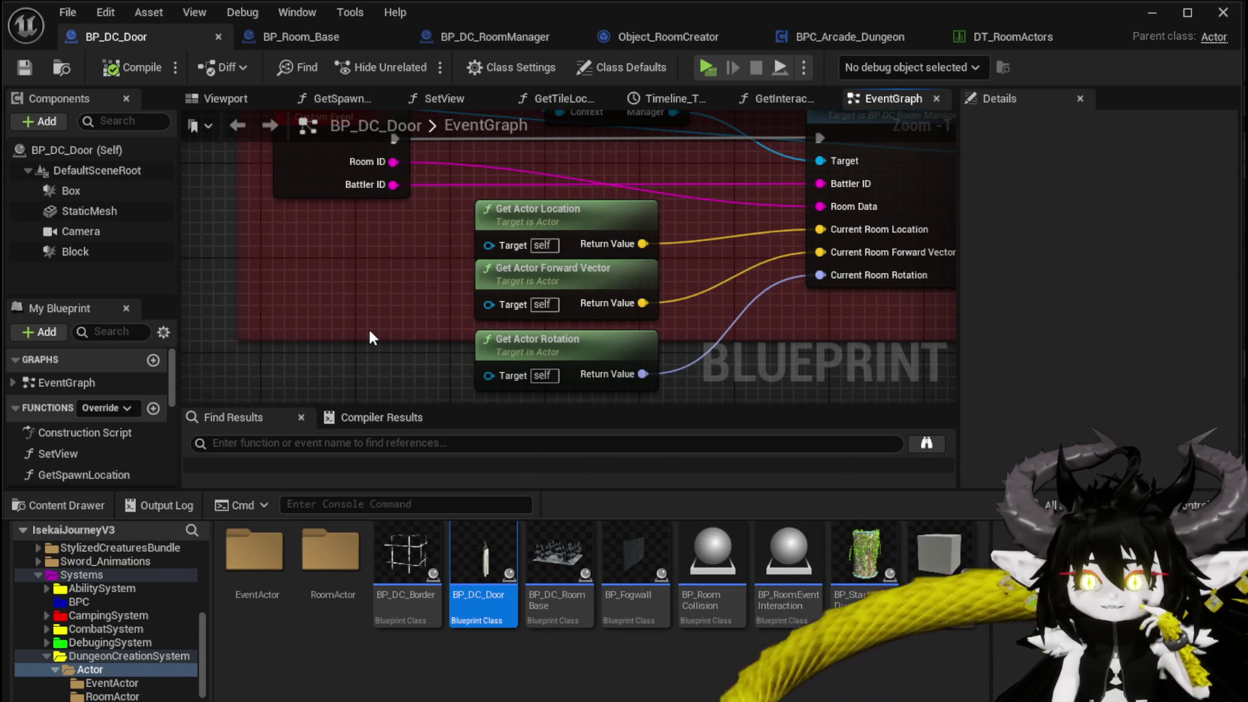
{"action": "left_click", "coordinate": [544, 355]}
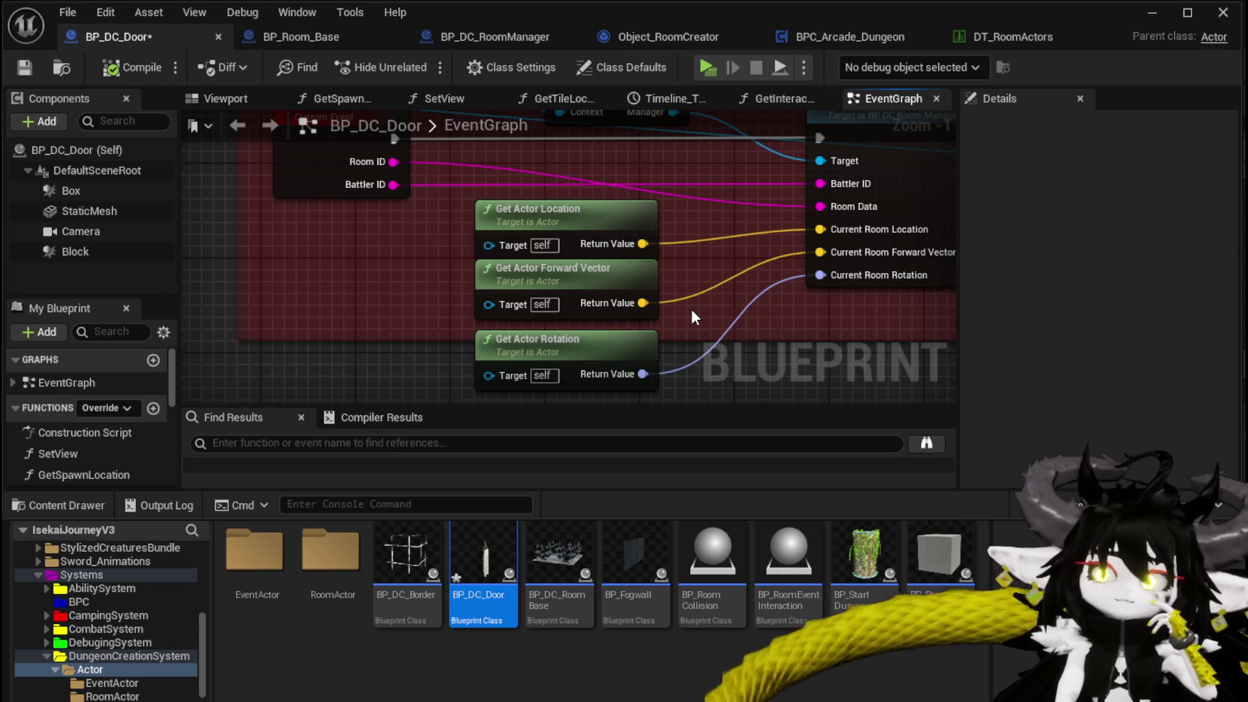
Step: Trace Build Room into the room manager's BuildRoom and Spawn Room functions, then return
{"action": "mouse_move", "coordinate": [692, 309]}
{"action": "left_mouse_down"}
{"action": "mouse_move", "coordinate": [448, 394]}
{"action": "mouse_move", "coordinate": [478, 380]}
{"action": "mouse_move", "coordinate": [489, 344]}
{"action": "mouse_move", "coordinate": [518, 348]}
{"action": "left_mouse_up"}
{"action": "scroll", "coordinate": [489, 348], "scroll_direction": "down", "scroll_amount": 2}
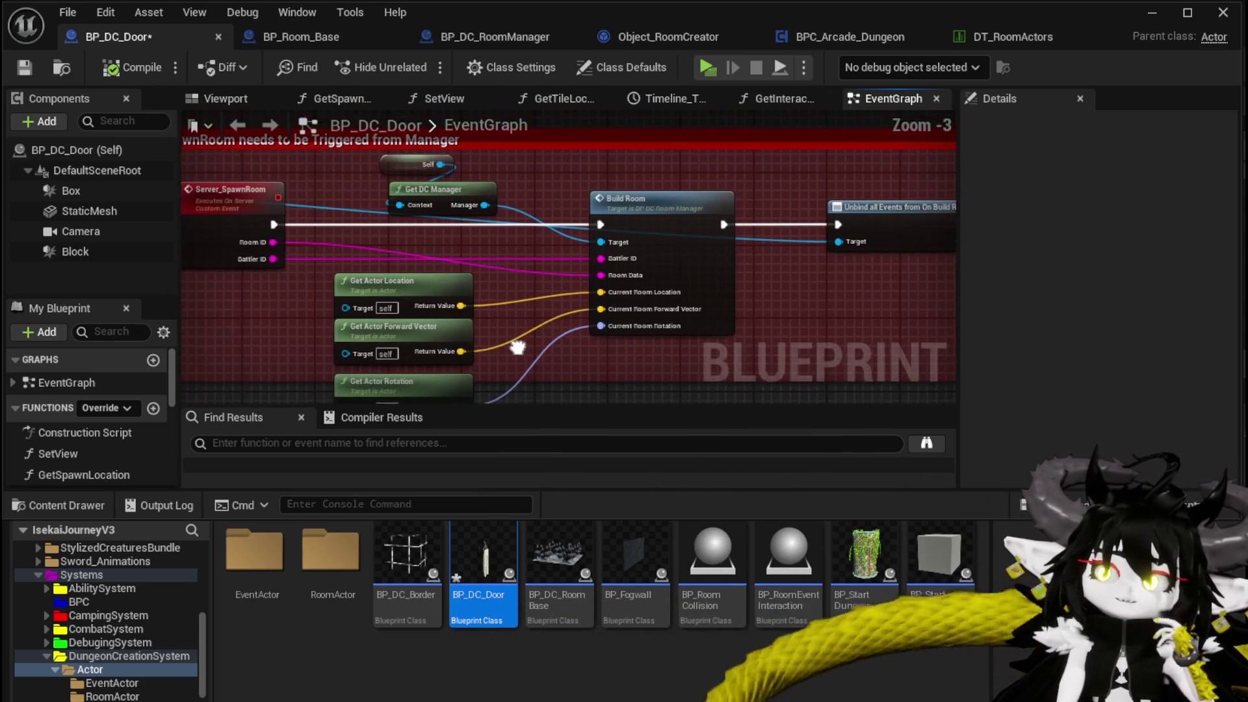
{"action": "double_click", "coordinate": [663, 188]}
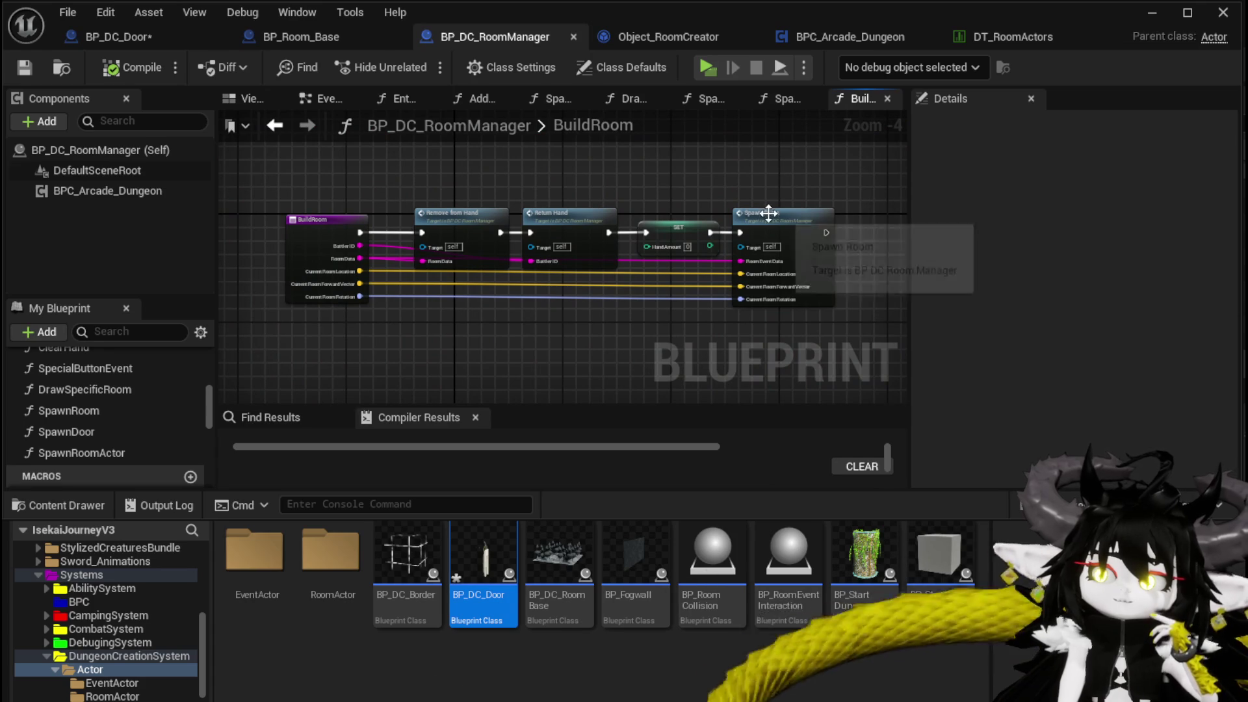
{"action": "double_click", "coordinate": [768, 213]}
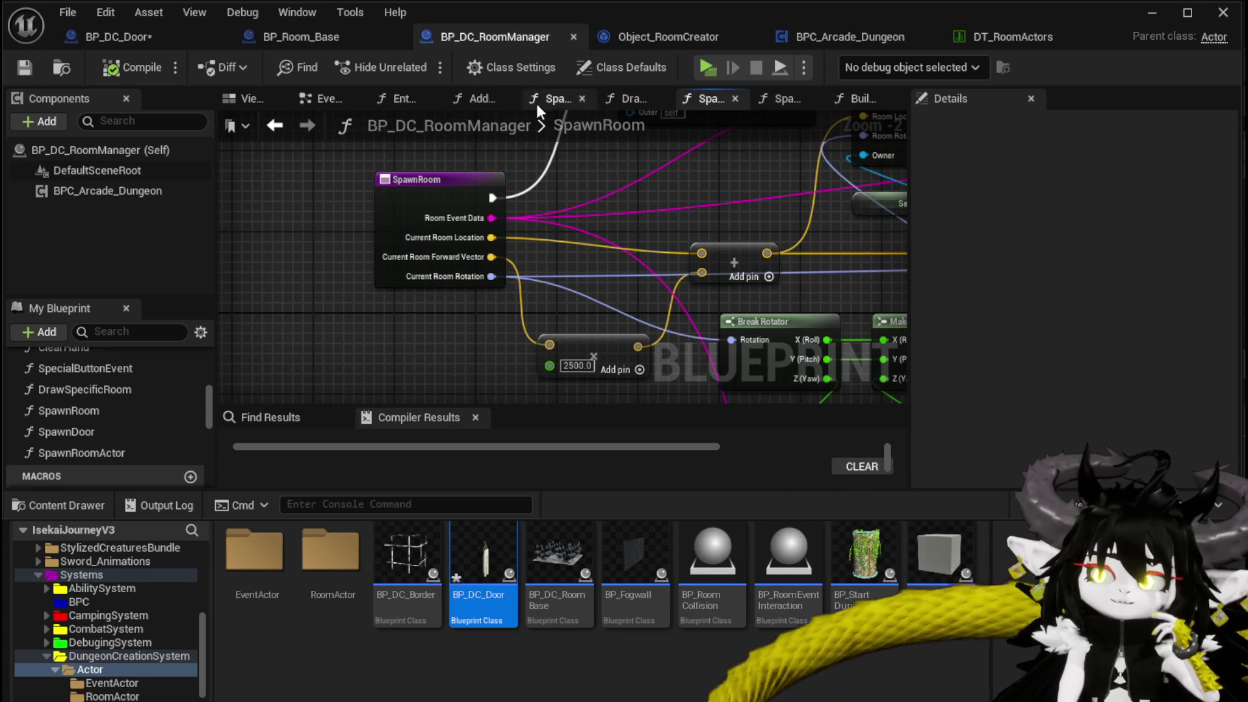
{"action": "left_click", "coordinate": [274, 125]}
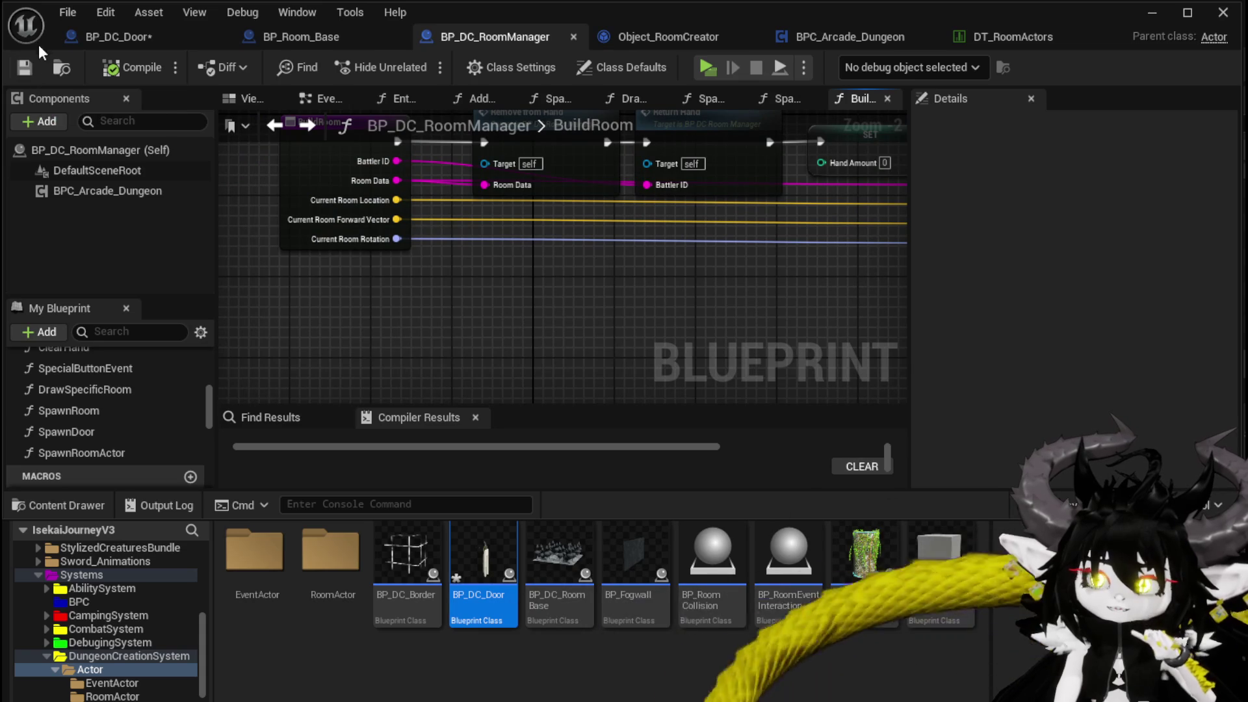
{"action": "left_click", "coordinate": [91, 36]}
Step: Tidy the graph, moving Get Actor Rotation below the other Get Actor nodes
{"action": "mouse_move", "coordinate": [493, 249]}
{"action": "left_mouse_down"}
{"action": "mouse_move", "coordinate": [687, 236]}
{"action": "mouse_move", "coordinate": [506, 160]}
{"action": "left_mouse_up"}
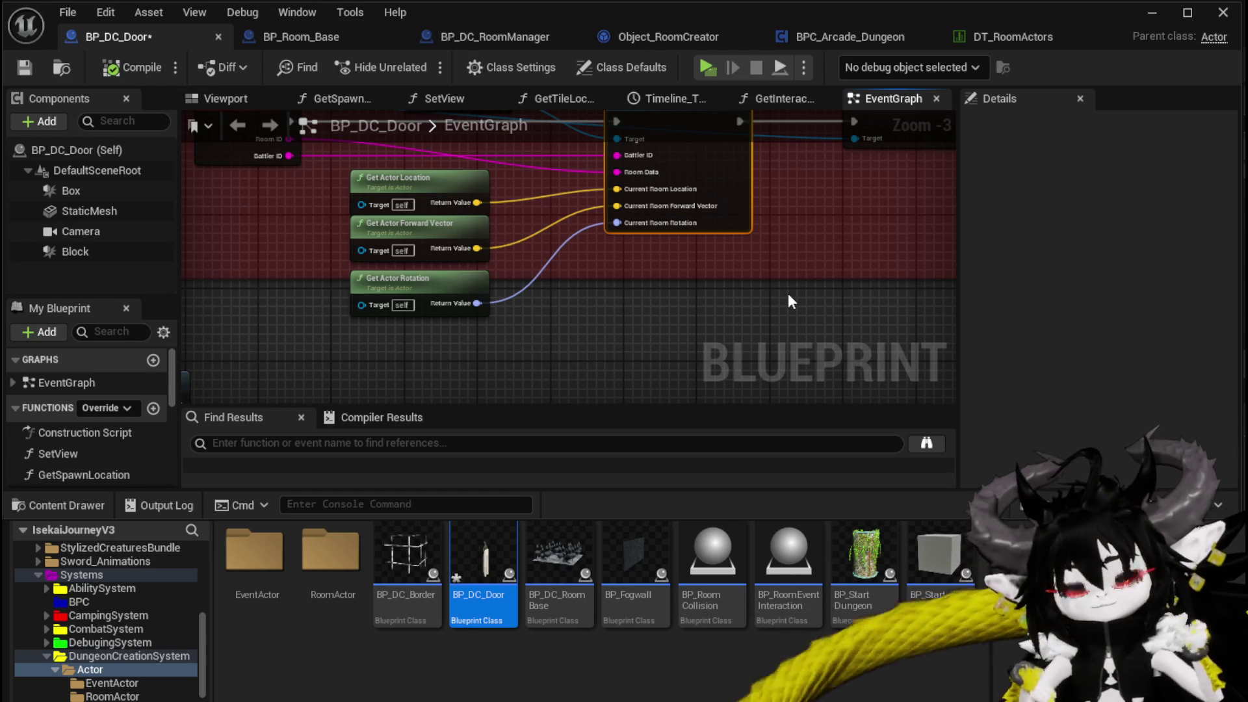
{"action": "mouse_move", "coordinate": [703, 245]}
{"action": "left_mouse_down"}
{"action": "mouse_move", "coordinate": [577, 340]}
{"action": "mouse_move", "coordinate": [585, 316]}
{"action": "mouse_move", "coordinate": [719, 301]}
{"action": "left_mouse_up"}
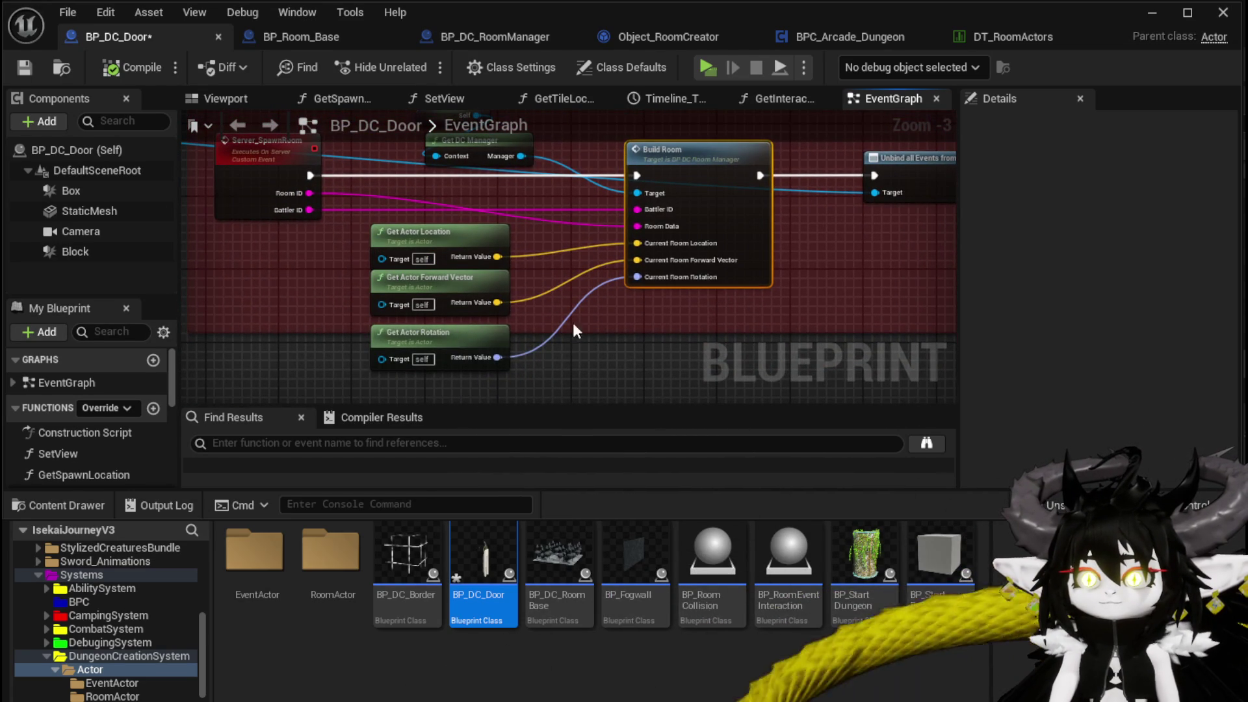
{"action": "mouse_move", "coordinate": [432, 335]}
{"action": "left_mouse_down"}
{"action": "mouse_move", "coordinate": [774, 332]}
{"action": "mouse_move", "coordinate": [615, 351]}
{"action": "left_mouse_up"}
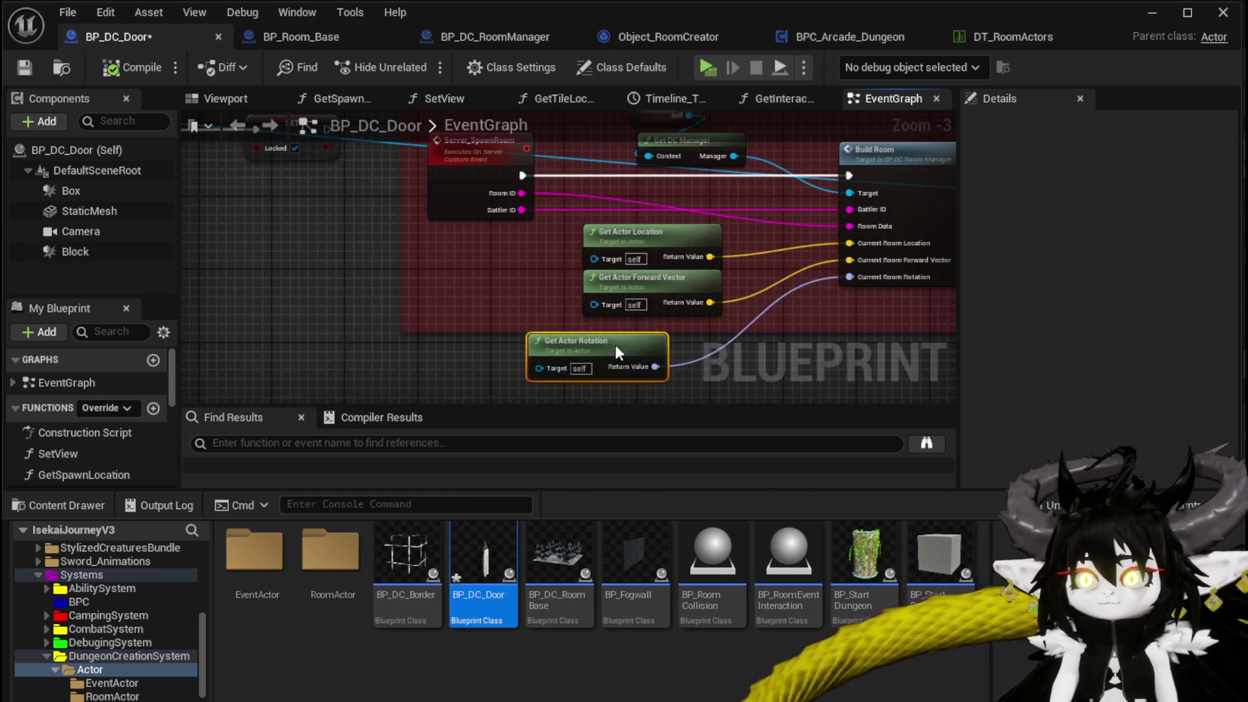
{"action": "scroll", "coordinate": [615, 351], "scroll_direction": "up", "scroll_amount": 1}
{"action": "mouse_move", "coordinate": [548, 299]}
{"action": "left_mouse_down"}
{"action": "mouse_move", "coordinate": [577, 319]}
{"action": "mouse_move", "coordinate": [371, 390]}
{"action": "left_mouse_up"}
{"action": "left_click_drag", "start_coordinate": [746, 220], "coordinate": [458, 215]}
Step: Add a Print String node after Build Room and compile the door Blueprint
{"action": "mouse_move", "coordinate": [230, 209]}
{"action": "left_mouse_down"}
{"action": "mouse_move", "coordinate": [397, 230]}
{"action": "mouse_move", "coordinate": [551, 221]}
{"action": "left_mouse_up"}
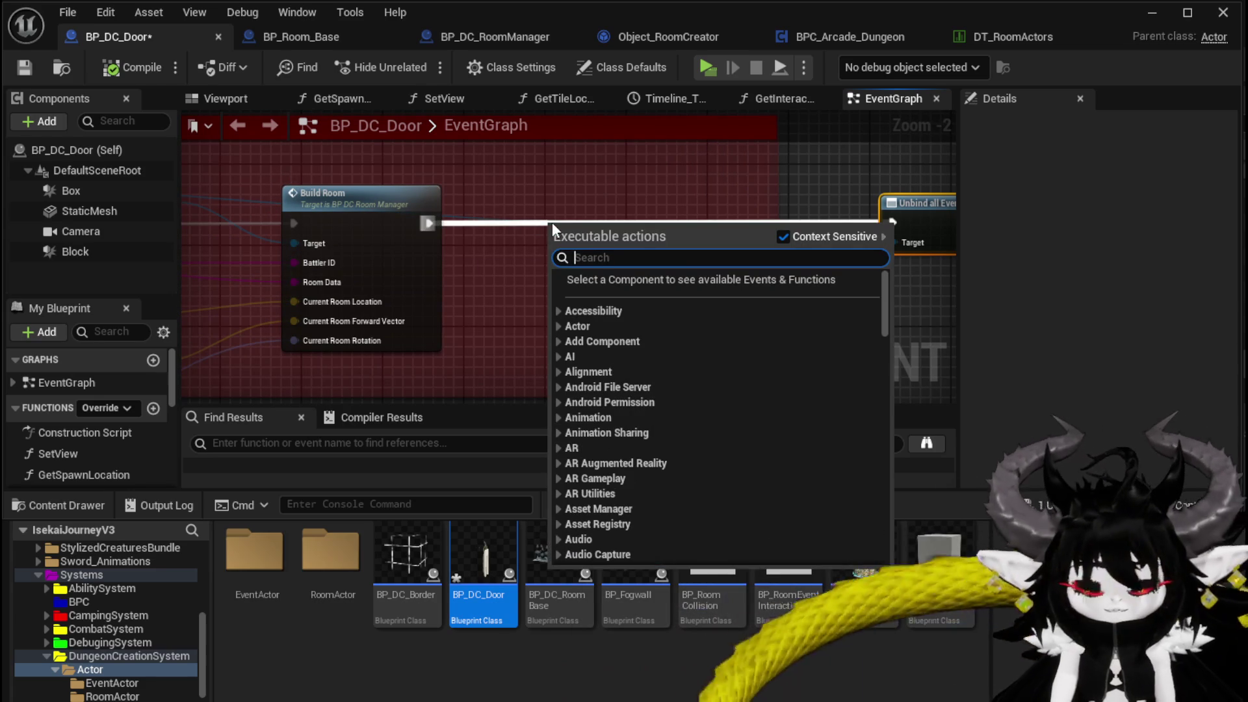
{"action": "type", "text": "Print String"}
{"action": "key", "text": "Return"}
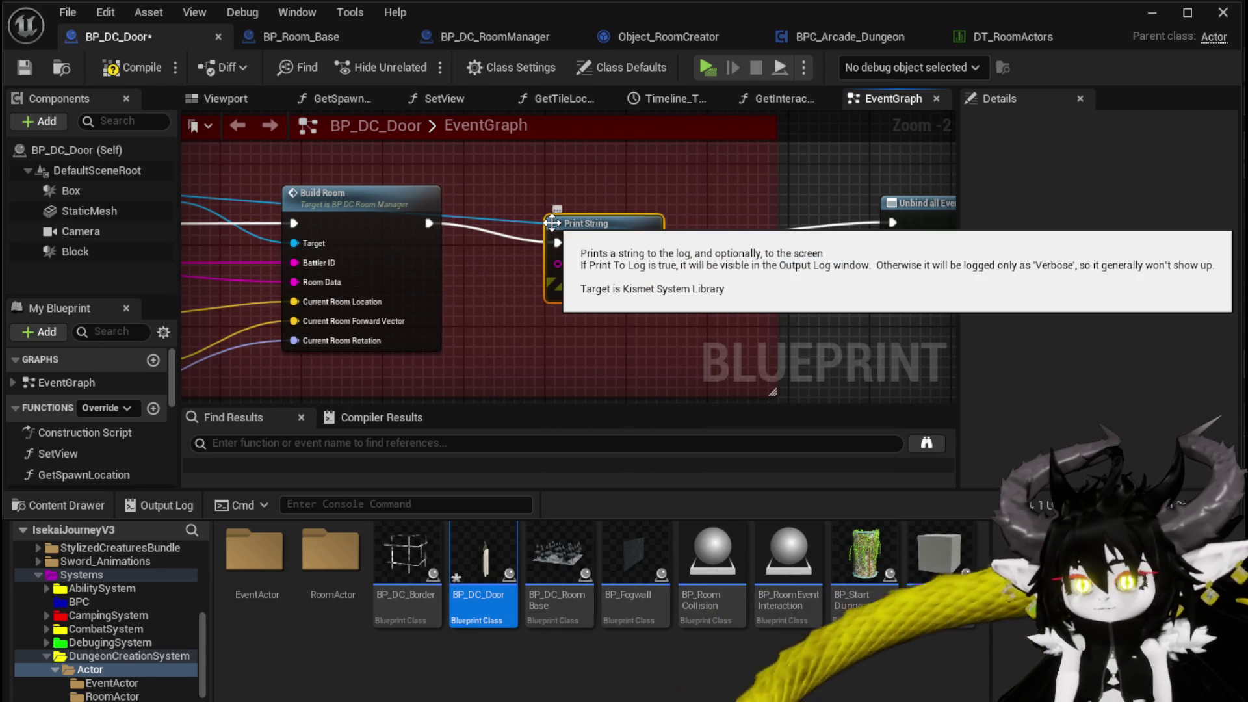
{"action": "left_click", "coordinate": [108, 71]}
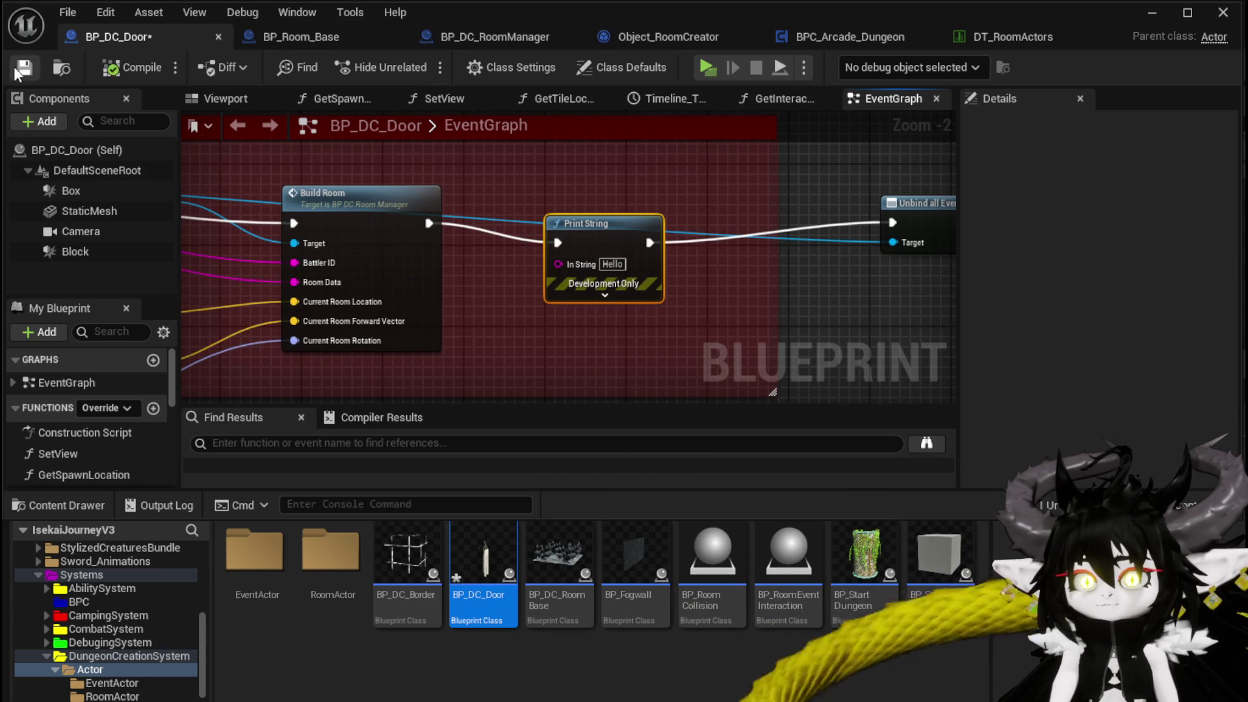
Step: View the door in the Viewport and select its StaticMesh component
{"action": "left_click", "coordinate": [226, 98]}
{"action": "left_click_drag", "start_coordinate": [277, 283], "coordinate": [364, 282]}
{"action": "left_click", "coordinate": [507, 260]}
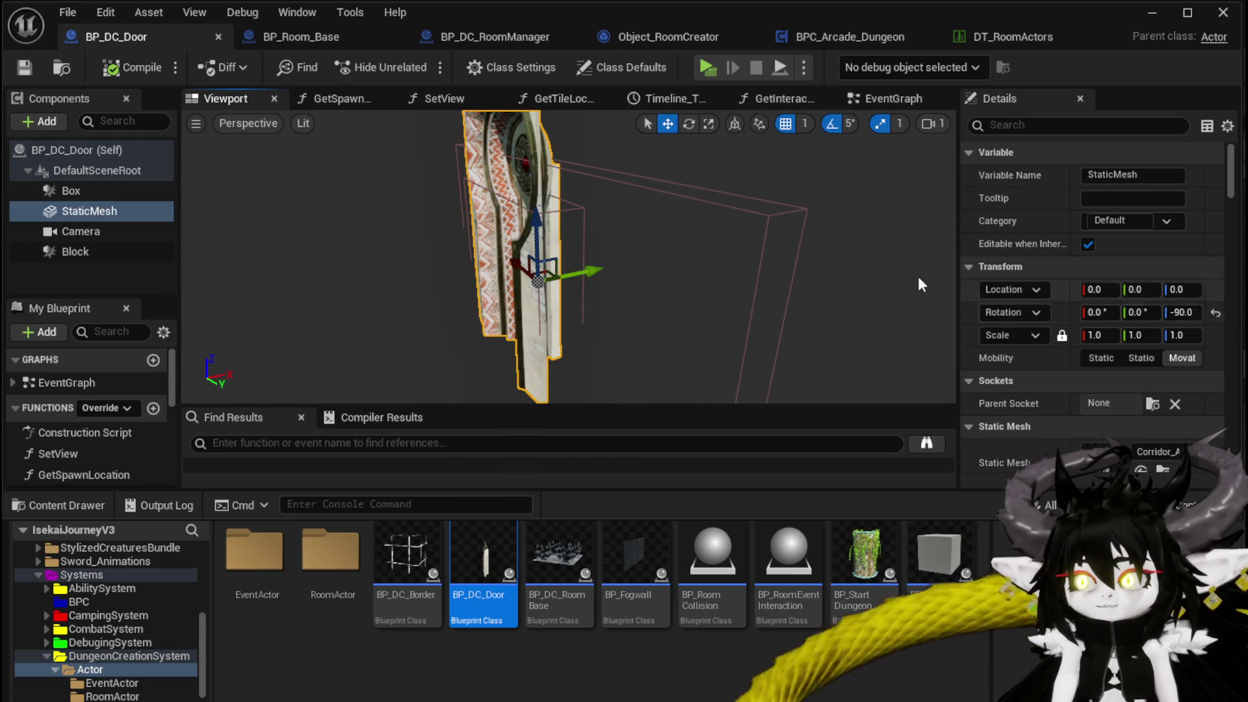
Step: Add an Arrow component to BP_DC_Door, attached directly under DefaultSceneRoot
{"action": "left_click", "coordinate": [24, 67]}
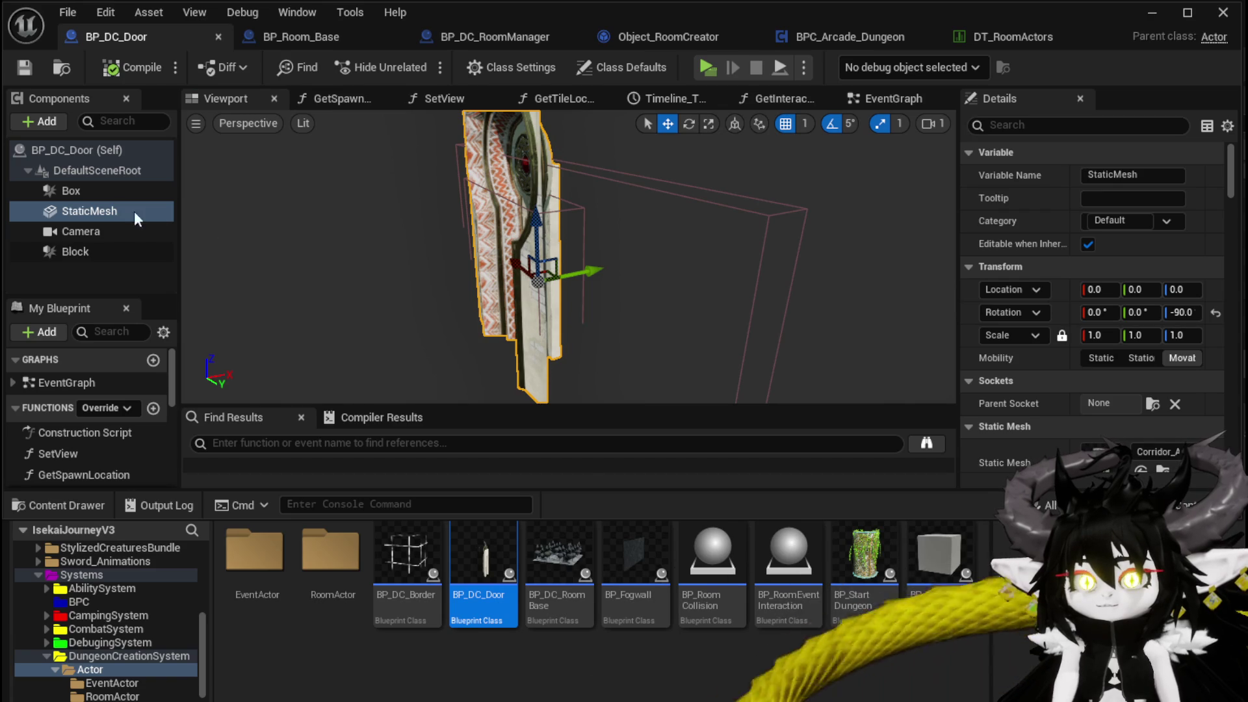
{"action": "left_click", "coordinate": [40, 122]}
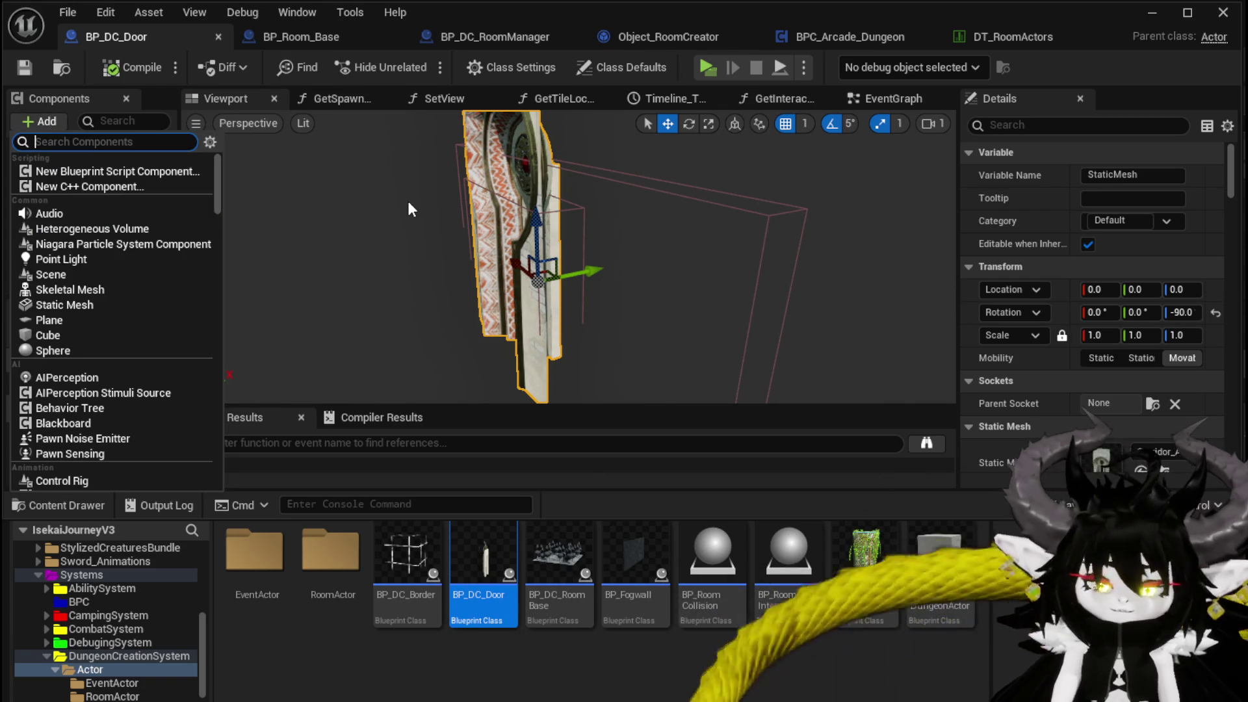
{"action": "type", "text": "Arrow"}
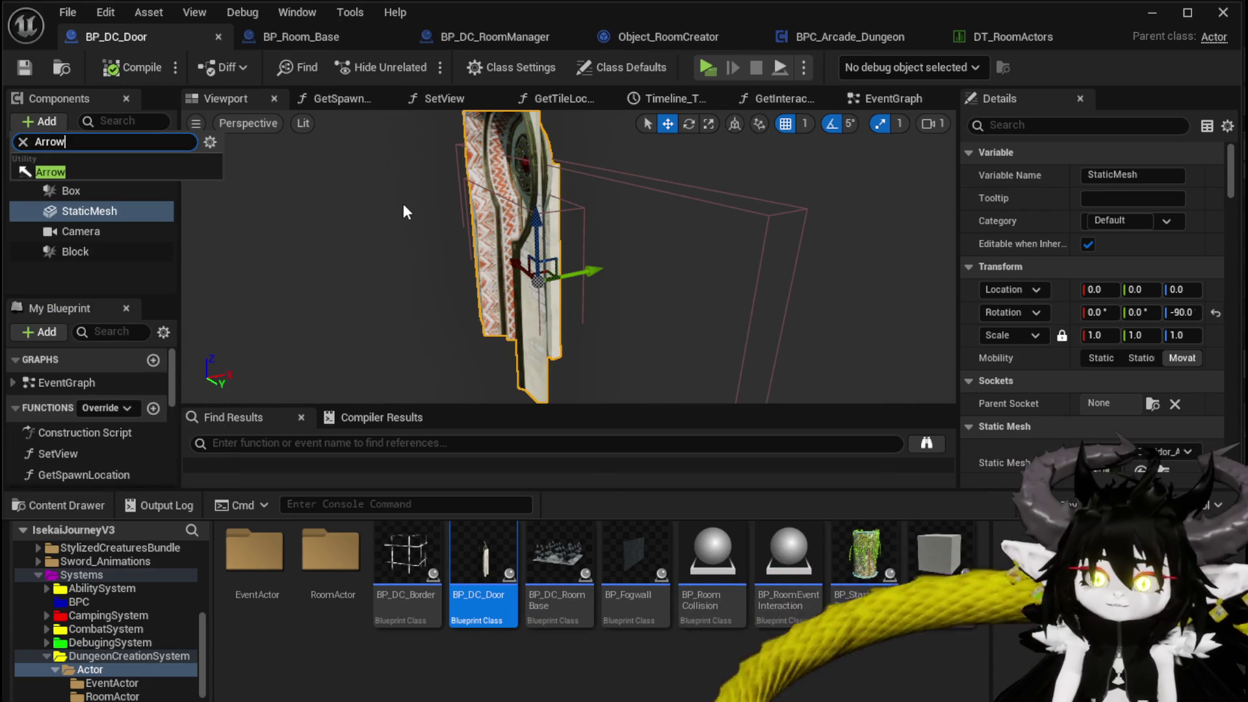
{"action": "left_click", "coordinate": [75, 170]}
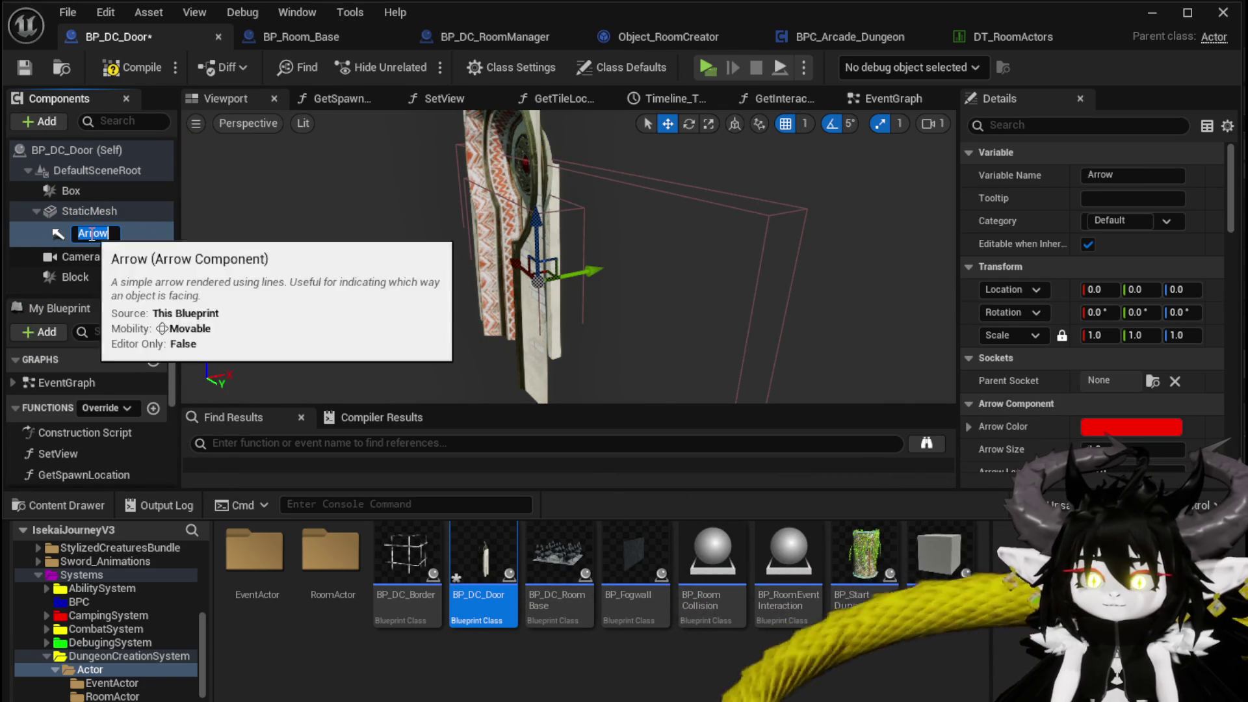
{"action": "key", "text": "Return"}
{"action": "mouse_move", "coordinate": [56, 232]}
{"action": "left_mouse_down"}
{"action": "mouse_move", "coordinate": [65, 151]}
{"action": "mouse_move", "coordinate": [50, 169]}
{"action": "left_mouse_up"}
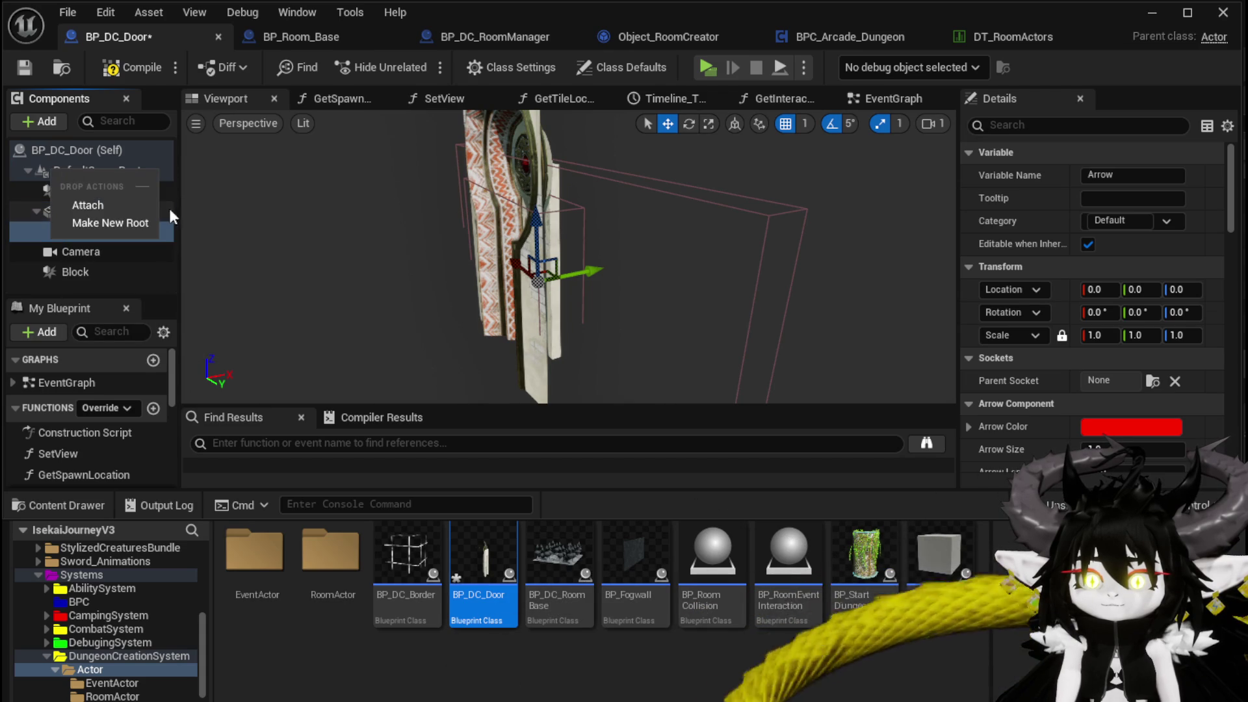
{"action": "left_click", "coordinate": [84, 203]}
Step: Review the door's components and select the Arrow, keeping its size at 10.0
{"action": "left_click", "coordinate": [88, 172]}
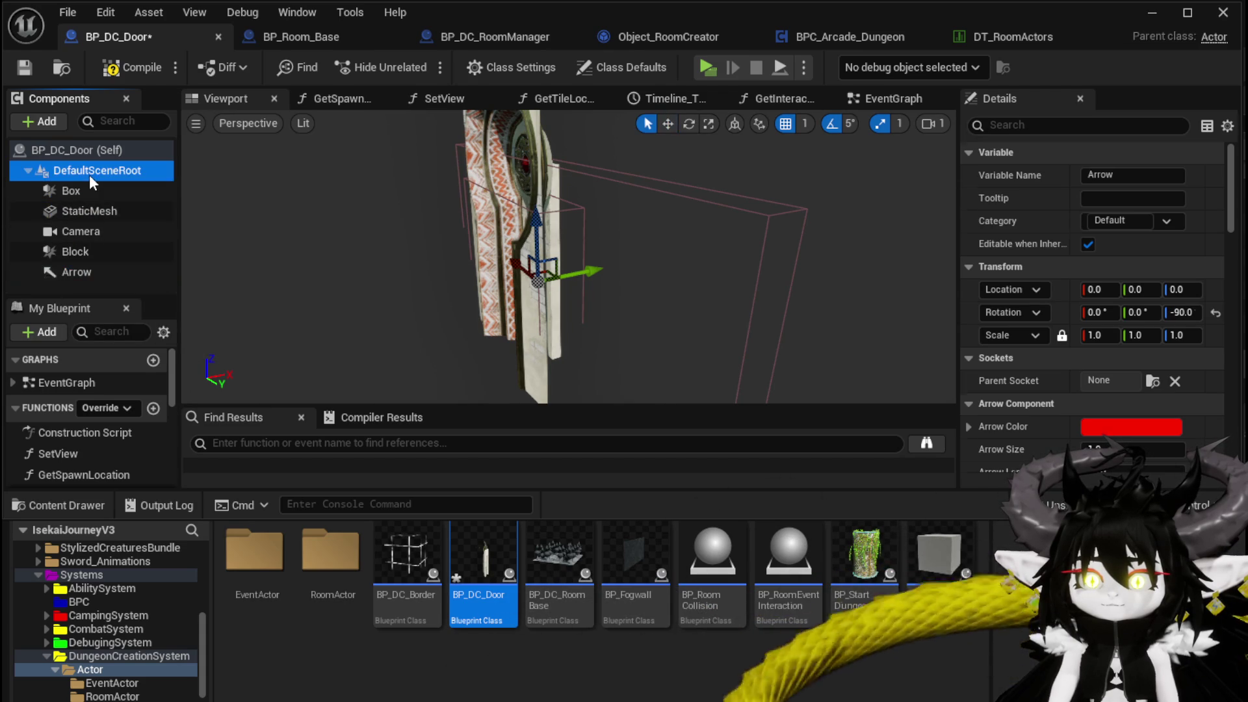
{"action": "left_click", "coordinate": [93, 195]}
{"action": "left_click", "coordinate": [90, 210]}
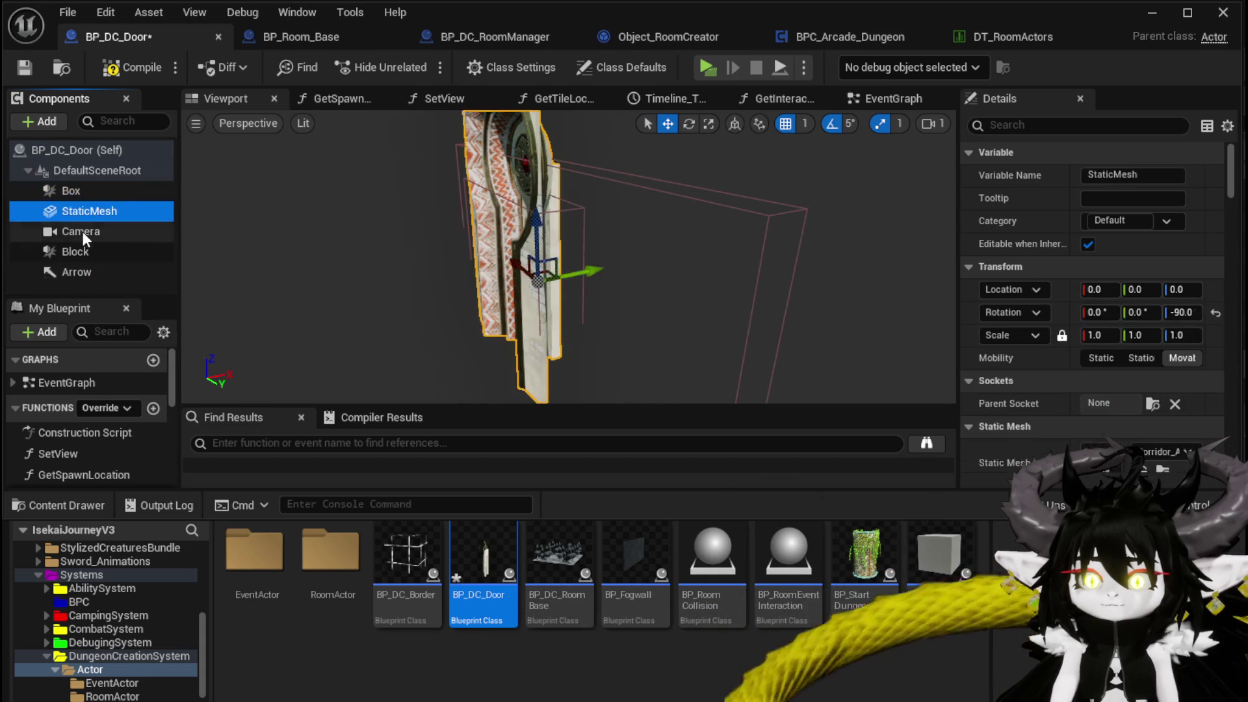
{"action": "left_click", "coordinate": [83, 231]}
{"action": "left_click", "coordinate": [78, 209]}
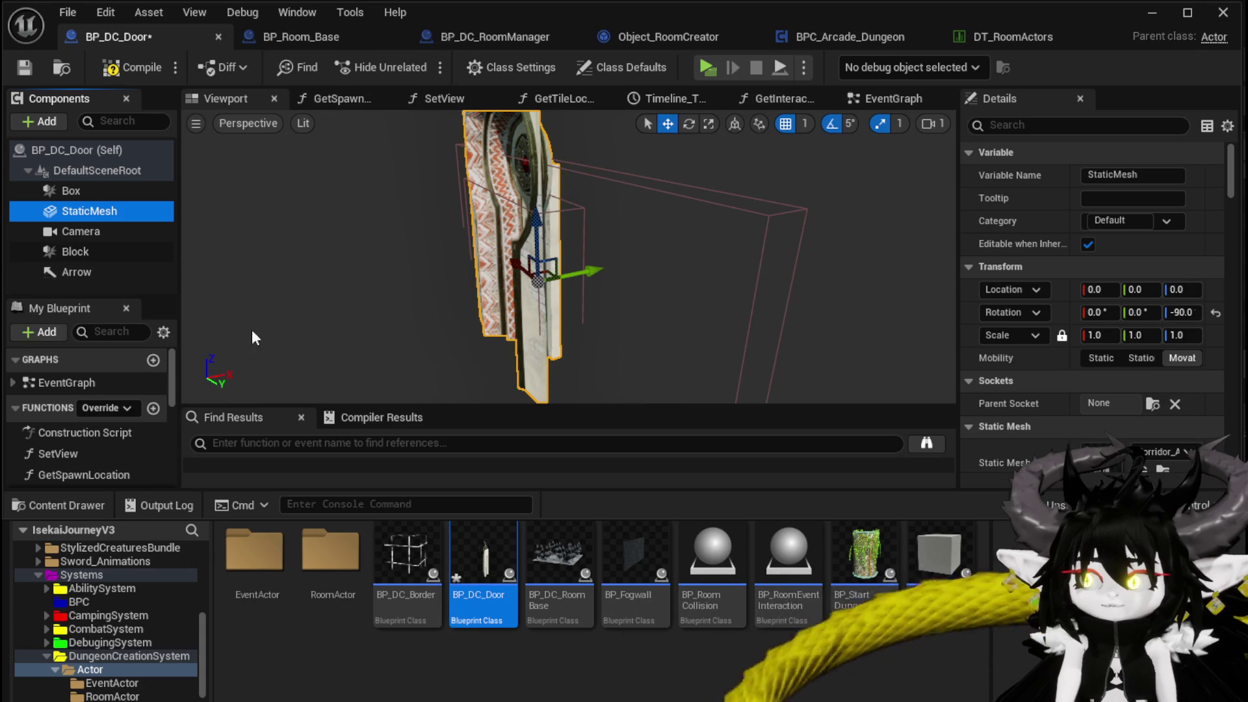
{"action": "left_click", "coordinate": [100, 272]}
{"action": "left_click_drag", "start_coordinate": [715, 259], "coordinate": [578, 268]}
{"action": "scroll", "coordinate": [1121, 334], "scroll_direction": "down", "scroll_amount": 1}
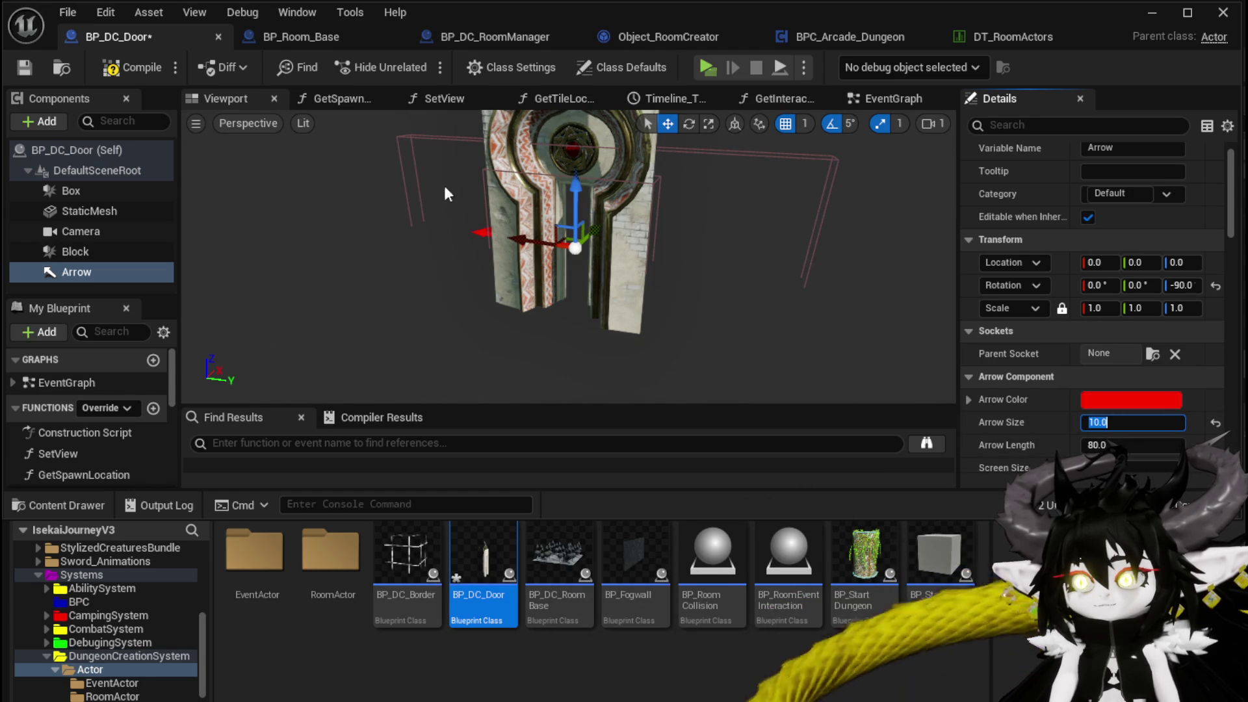
{"action": "left_click", "coordinate": [144, 70]}
Step: Set the Arrow's Z rotation to 0 and its colour to cyan, saving the Blueprint
{"action": "left_click", "coordinate": [1180, 285]}
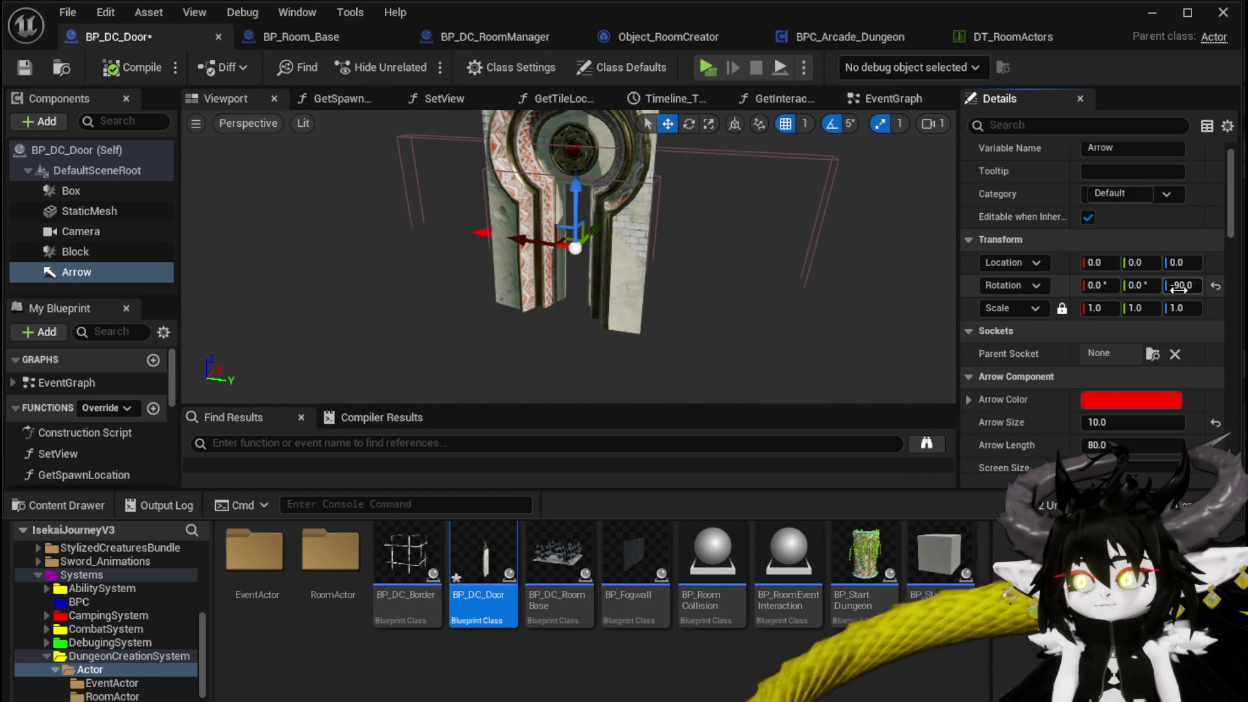
{"action": "type", "text": "0"}
{"action": "key", "text": "Return"}
{"action": "left_click", "coordinate": [25, 70]}
{"action": "scroll", "coordinate": [1120, 325], "scroll_direction": "down", "scroll_amount": 3}
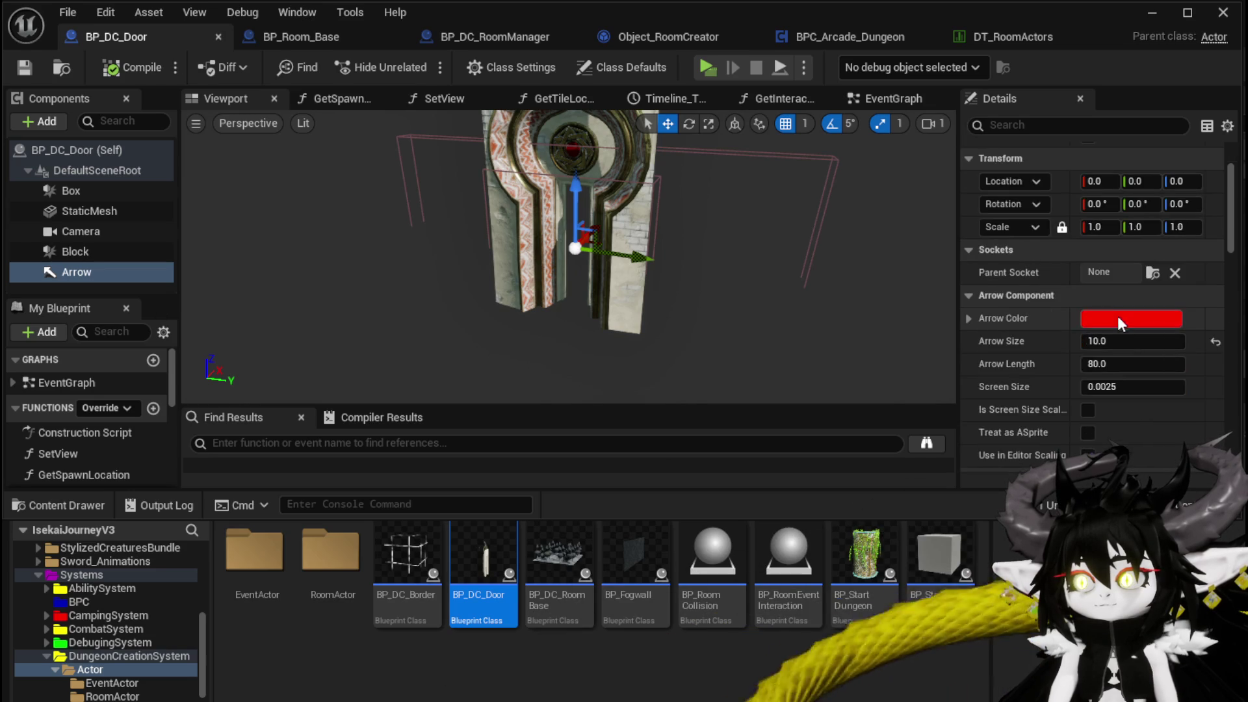
{"action": "left_click", "coordinate": [1121, 324]}
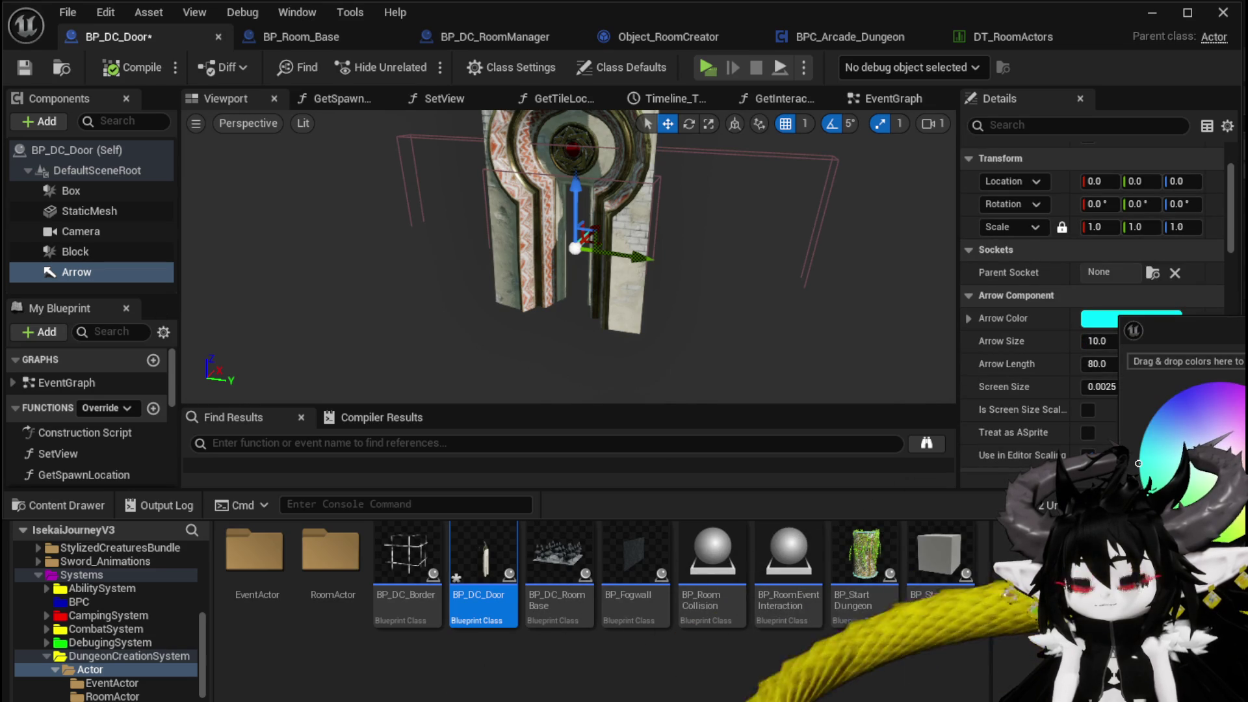
{"action": "key", "text": "Escape"}
{"action": "left_click", "coordinate": [17, 68]}
Step: Untick Hidden in Game for the Arrow, then start a standalone play test
{"action": "scroll", "coordinate": [1007, 275], "scroll_direction": "up", "scroll_amount": 3}
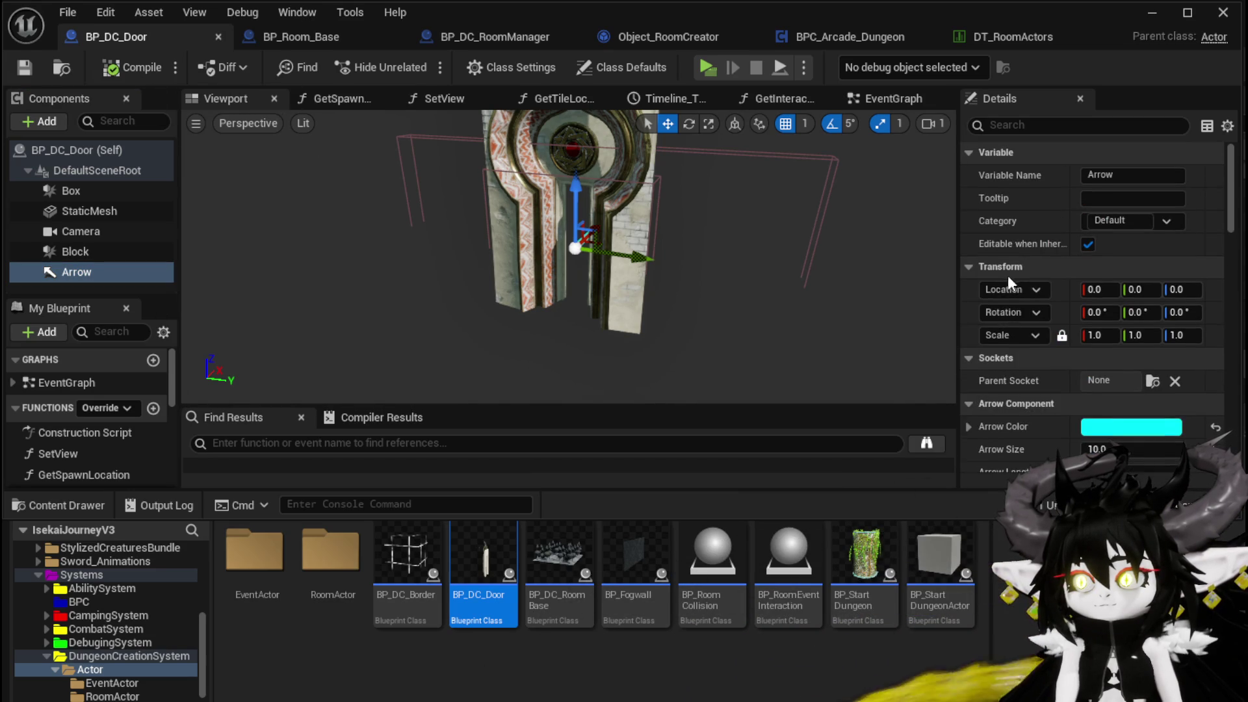
{"action": "left_click", "coordinate": [999, 128]}
{"action": "type", "text": "ingame"}
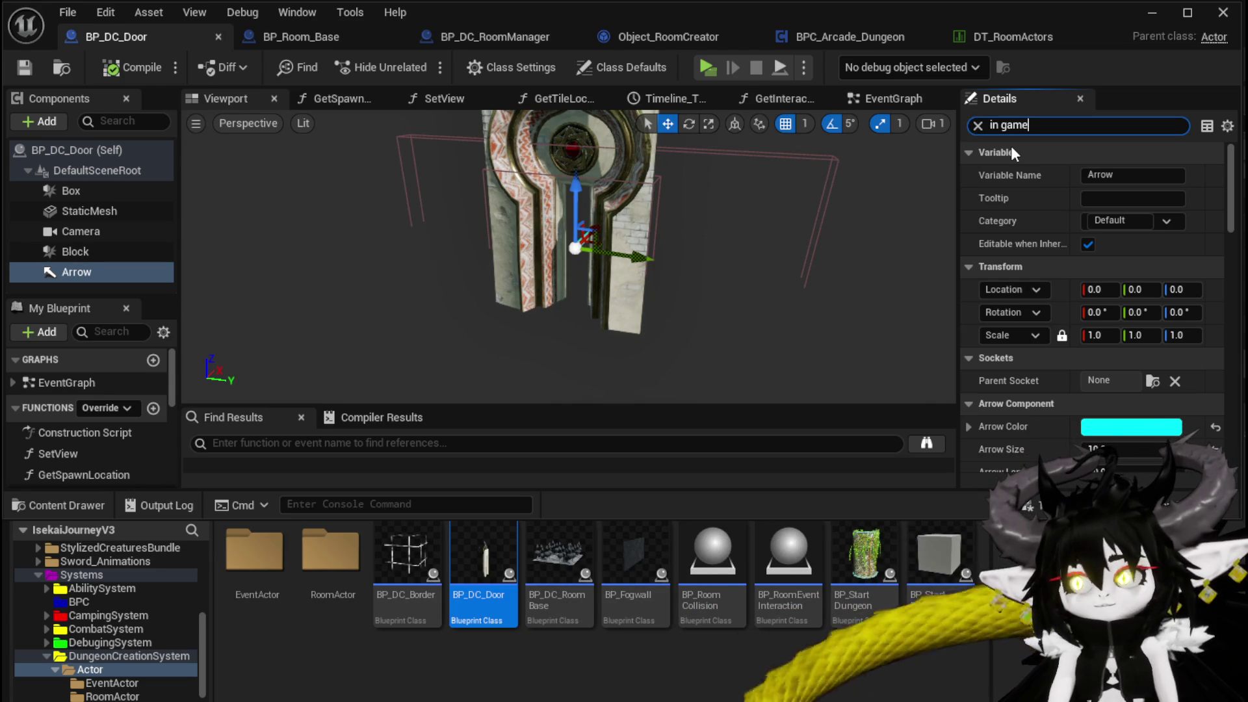
{"action": "left_click", "coordinate": [1092, 175]}
{"action": "left_click", "coordinate": [1093, 175]}
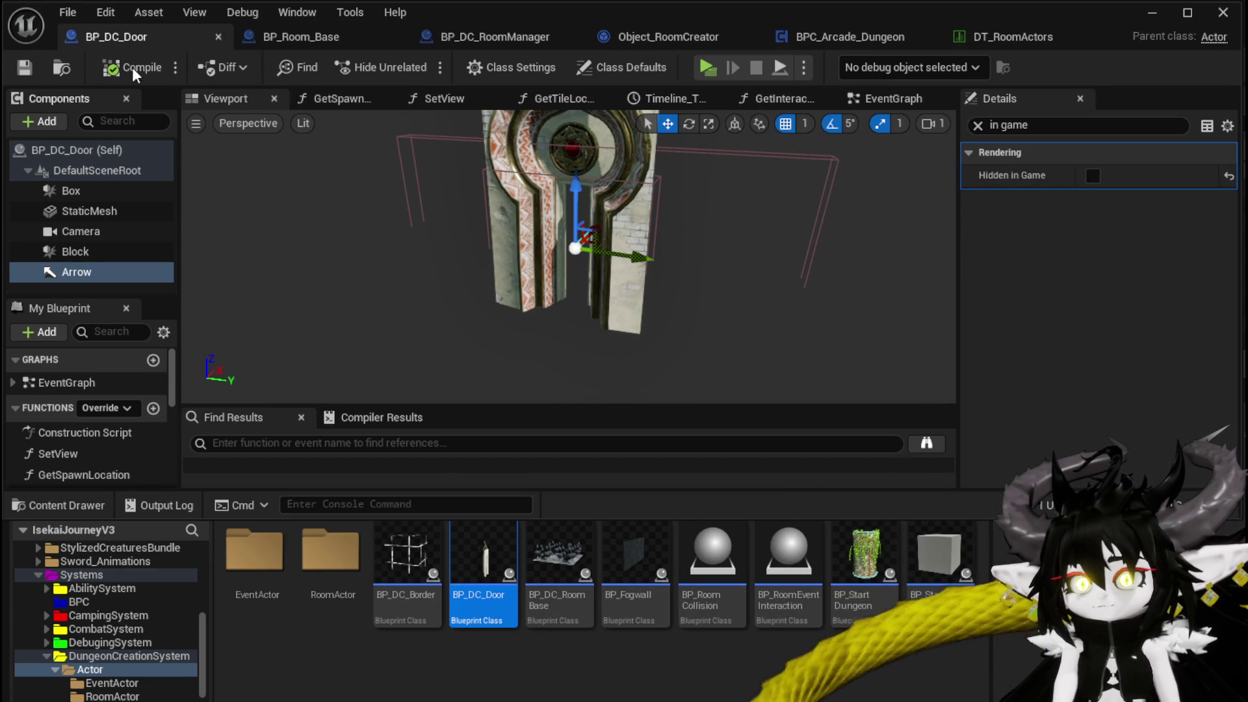
{"action": "left_click", "coordinate": [1151, 13]}
{"action": "left_click", "coordinate": [423, 65]}
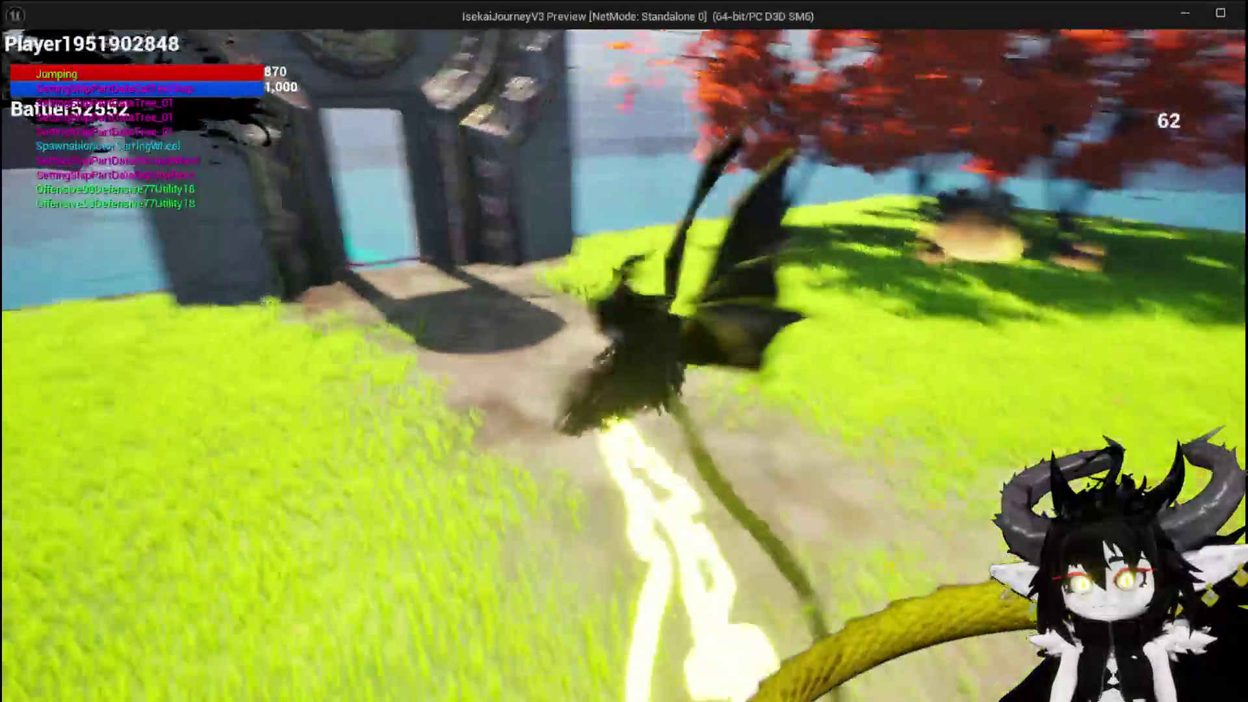
Step: Move the character briefly, then stop the preview, save the level, and return to BP_DC_Door
{"action": "key", "text": "space"}
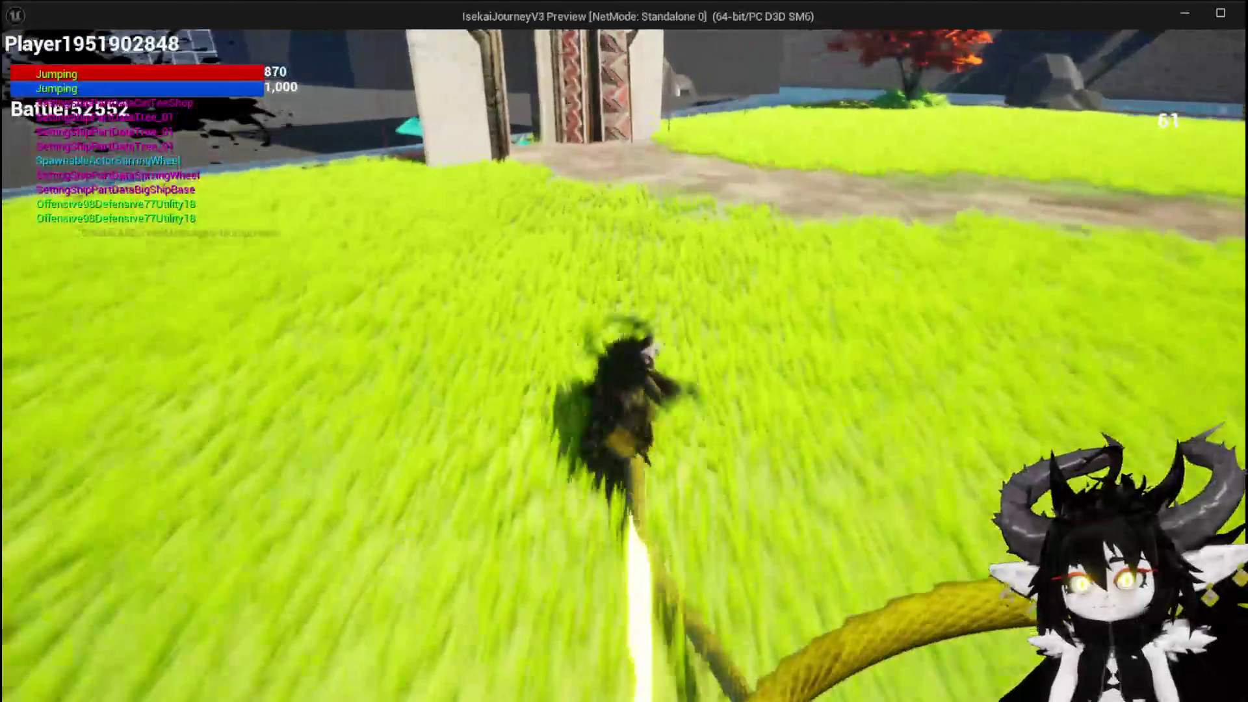
{"action": "key", "text": "space"}
{"action": "key", "text": "space"}
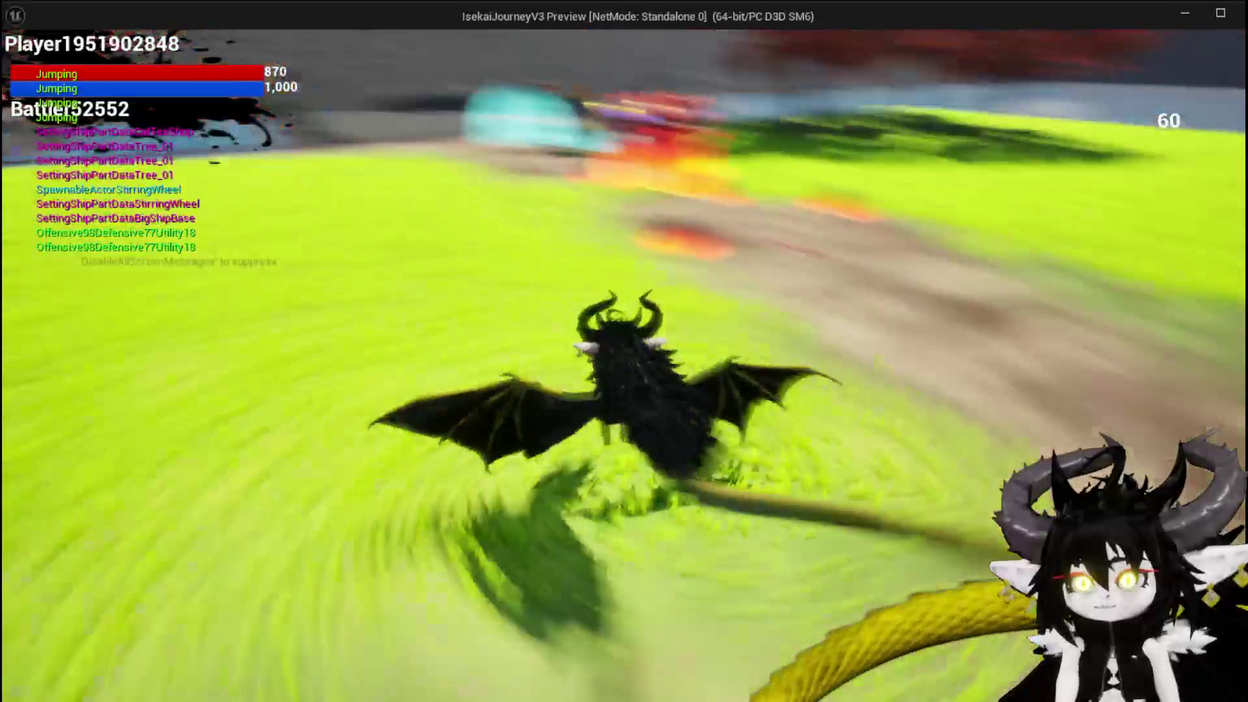
{"action": "key", "text": "alt+Tab"}
{"action": "key", "text": "Escape"}
{"action": "key", "text": "ctrl+s"}
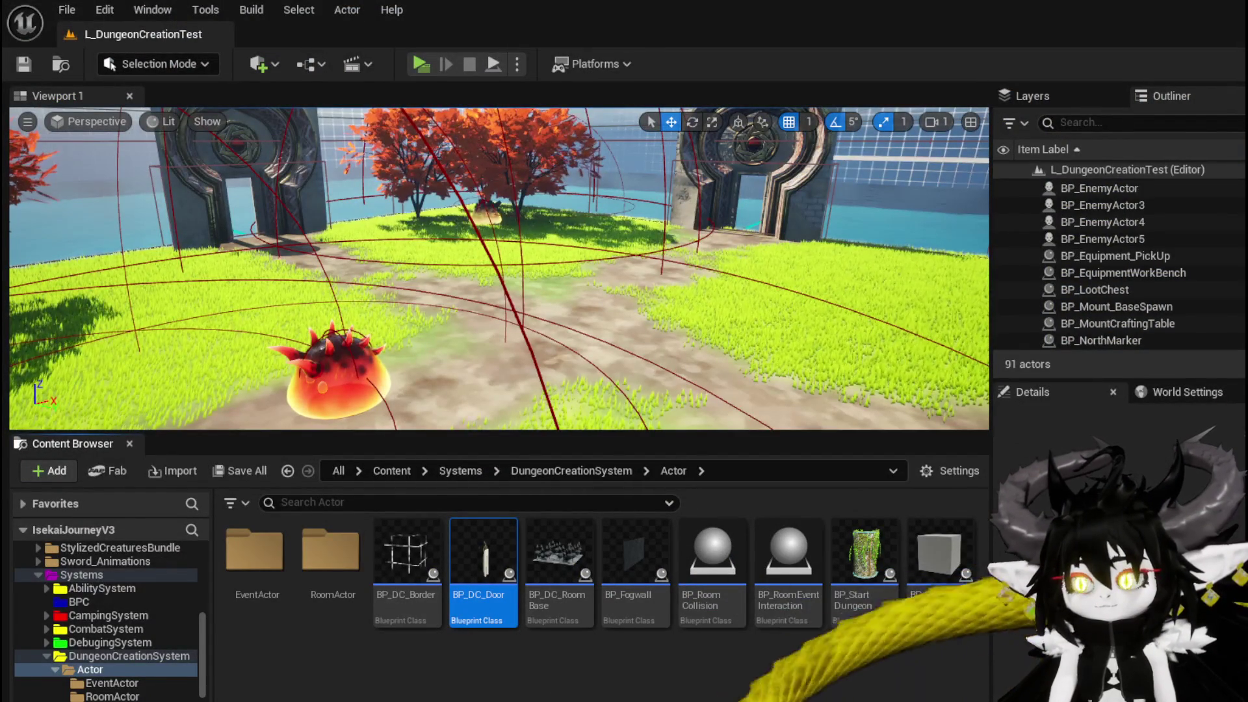
{"action": "key", "text": "alt+Tab"}
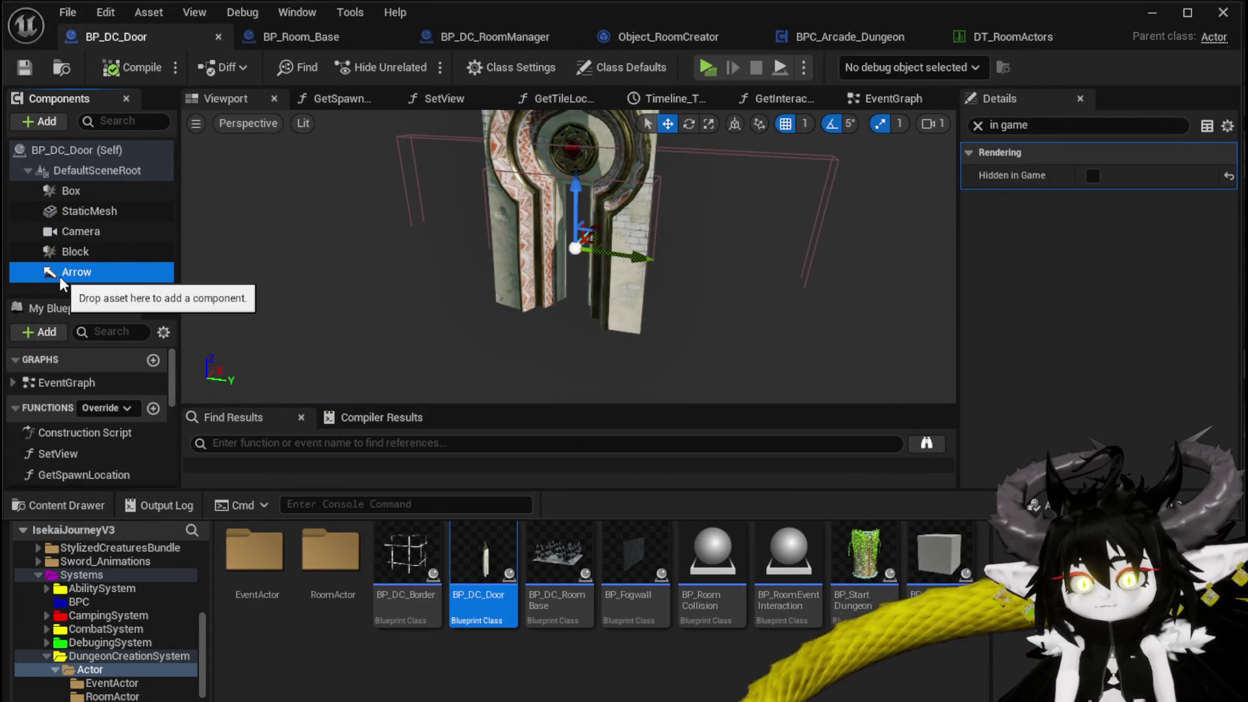
Step: Pan BP_DC_Door's event graph across the room-spawning nodes back to Build Room
{"action": "left_click", "coordinate": [894, 103]}
{"action": "mouse_move", "coordinate": [661, 321]}
{"action": "left_mouse_down"}
{"action": "mouse_move", "coordinate": [803, 188]}
{"action": "mouse_move", "coordinate": [771, 226]}
{"action": "mouse_move", "coordinate": [745, 313]}
{"action": "left_mouse_up"}
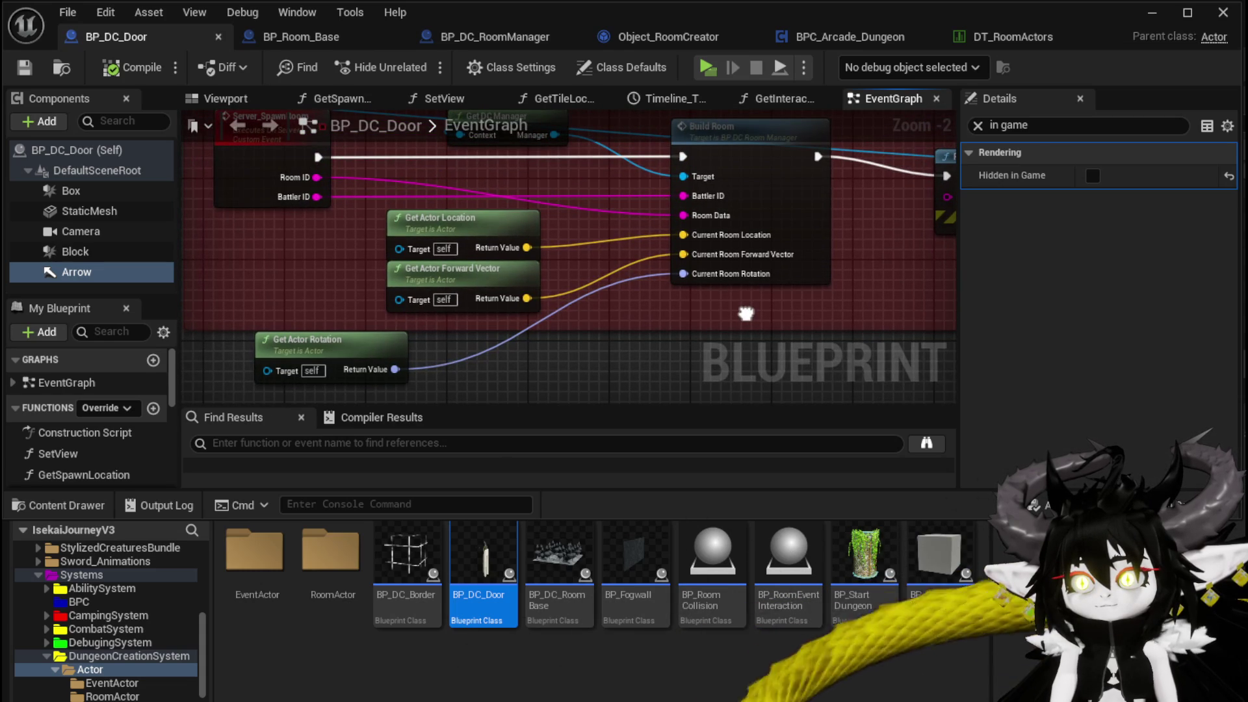
{"action": "mouse_move", "coordinate": [388, 231]}
{"action": "left_mouse_down"}
{"action": "mouse_move", "coordinate": [539, 312]}
{"action": "mouse_move", "coordinate": [509, 291]}
{"action": "left_mouse_up"}
{"action": "scroll", "coordinate": [634, 325], "scroll_direction": "down", "scroll_amount": 3}
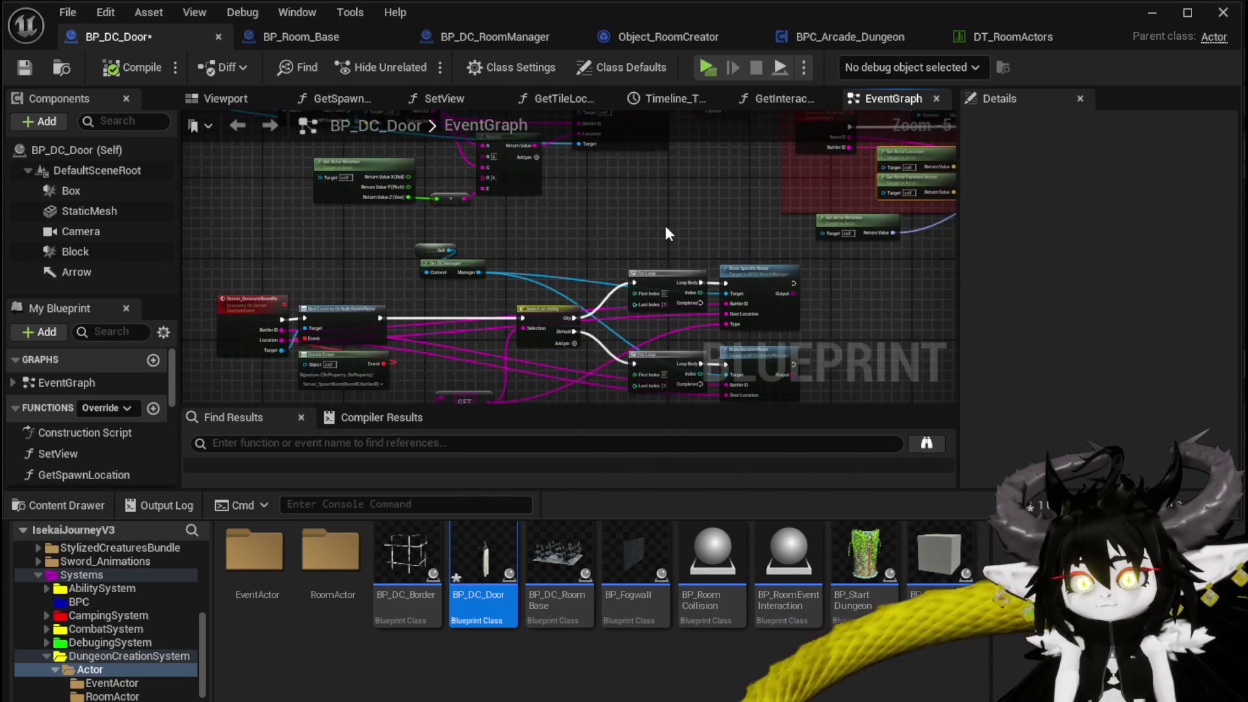
{"action": "left_click_drag", "start_coordinate": [656, 228], "coordinate": [284, 288]}
{"action": "scroll", "coordinate": [283, 288], "scroll_direction": "up", "scroll_amount": 1}
{"action": "scroll", "coordinate": [653, 267], "scroll_direction": "up", "scroll_amount": 2}
{"action": "mouse_move", "coordinate": [477, 329]}
{"action": "left_mouse_down"}
{"action": "mouse_move", "coordinate": [728, 189]}
{"action": "mouse_move", "coordinate": [863, 165]}
{"action": "mouse_move", "coordinate": [835, 163]}
{"action": "left_mouse_up"}
Step: Print the actor rotation in colour 00FFEE with a 70-second duration
{"action": "left_click_drag", "start_coordinate": [860, 191], "coordinate": [624, 235]}
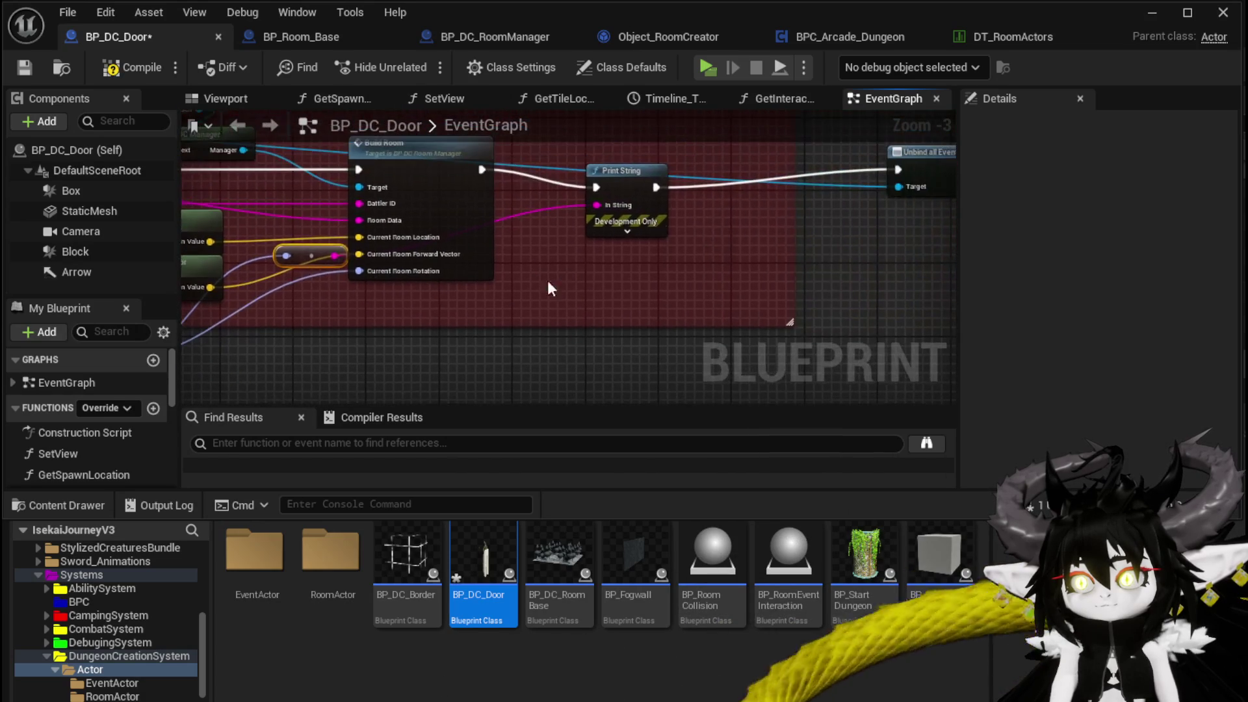
{"action": "left_click", "coordinate": [624, 233]}
{"action": "left_click", "coordinate": [644, 262]}
{"action": "mouse_move", "coordinate": [734, 390]}
{"action": "left_mouse_down"}
{"action": "mouse_move", "coordinate": [712, 367]}
{"action": "mouse_move", "coordinate": [662, 437]}
{"action": "left_mouse_up"}
{"action": "left_click", "coordinate": [642, 281]}
{"action": "type", "text": "70"}
{"action": "left_click", "coordinate": [789, 300]}
Step: Compile and save the door Blueprint, then start a standalone play test
{"action": "left_click", "coordinate": [114, 67]}
{"action": "left_click", "coordinate": [24, 67]}
{"action": "left_click", "coordinate": [1151, 13]}
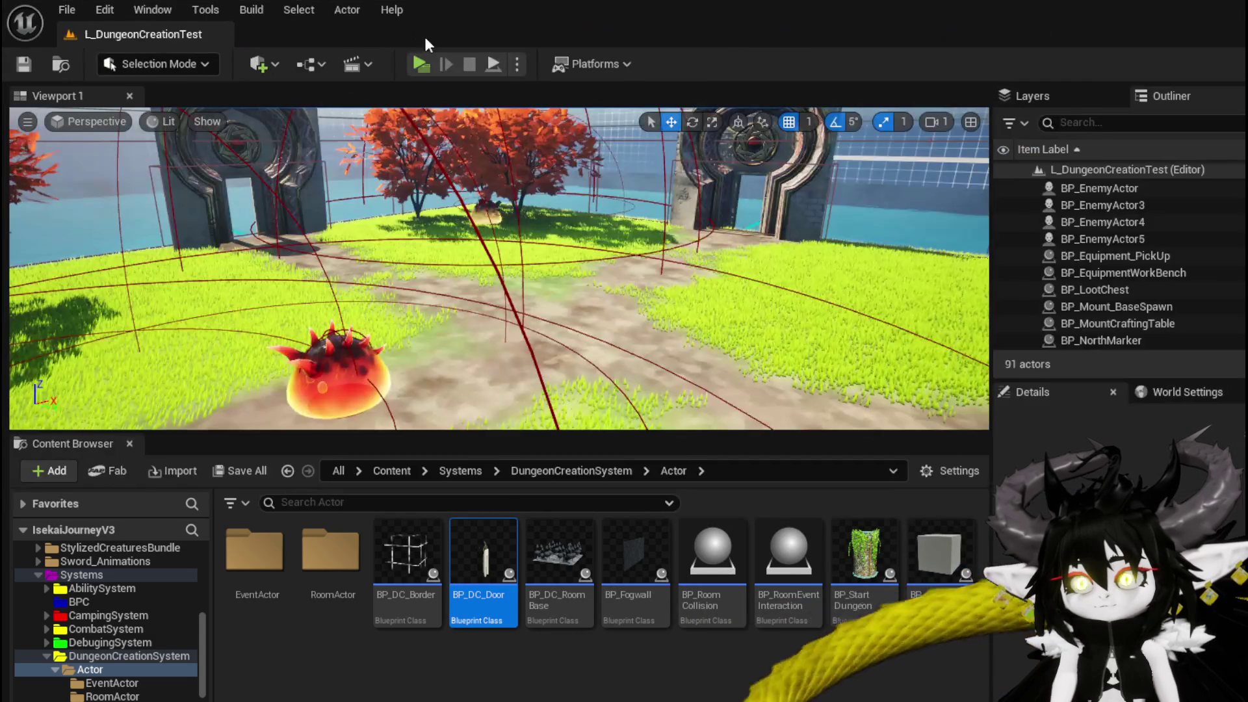
{"action": "left_click", "coordinate": [481, 58]}
Step: Run through the stone gateway and draft the CoffeeShop room
{"action": "key", "text": "w"}
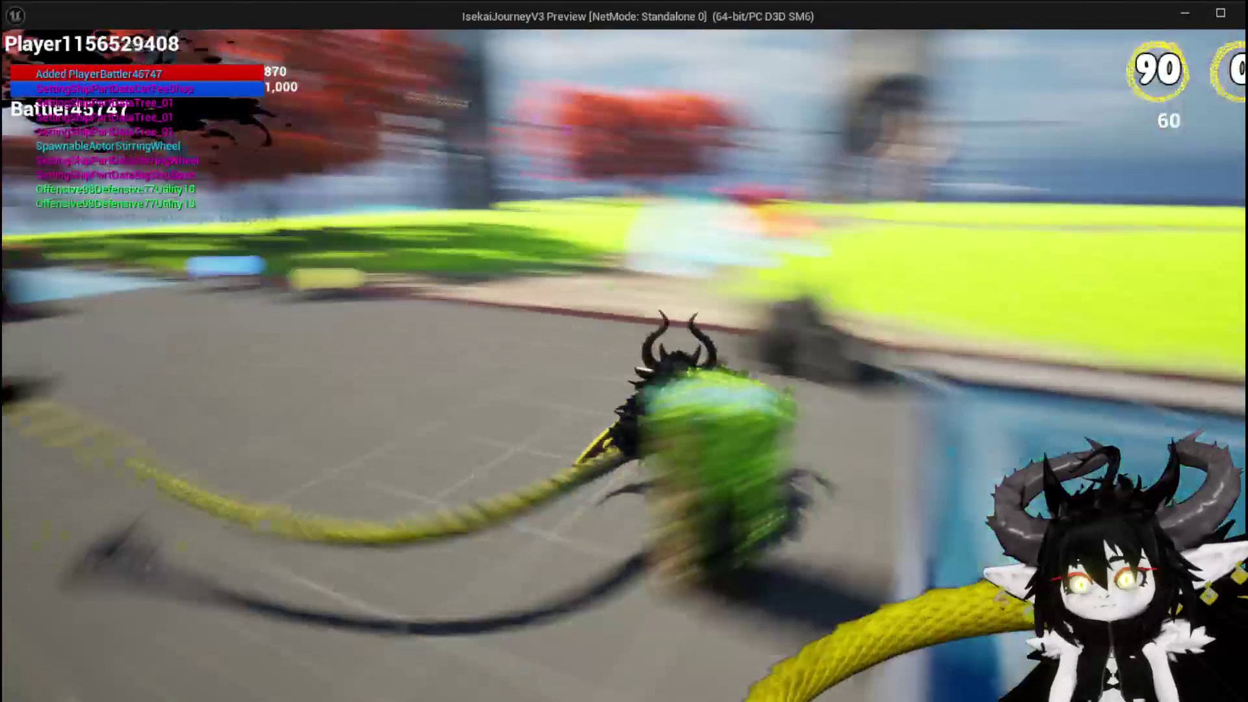
{"action": "key", "text": "space"}
{"action": "key", "text": "w"}
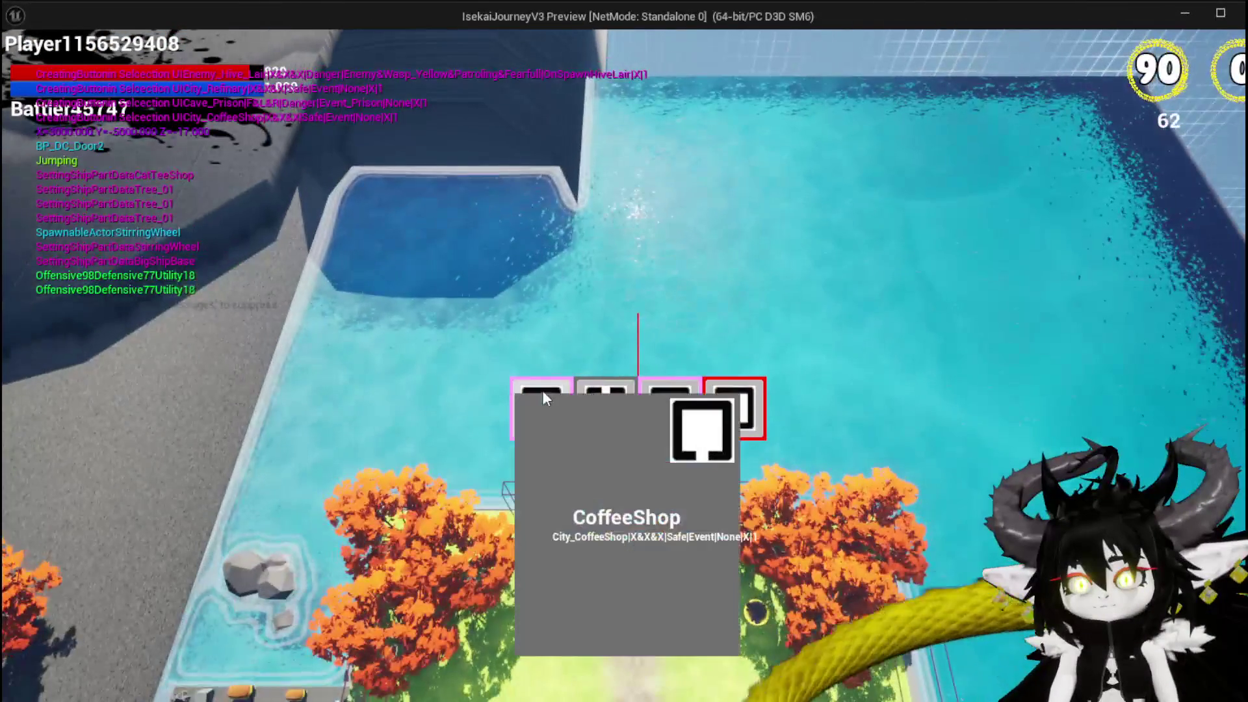
{"action": "left_click", "coordinate": [555, 401]}
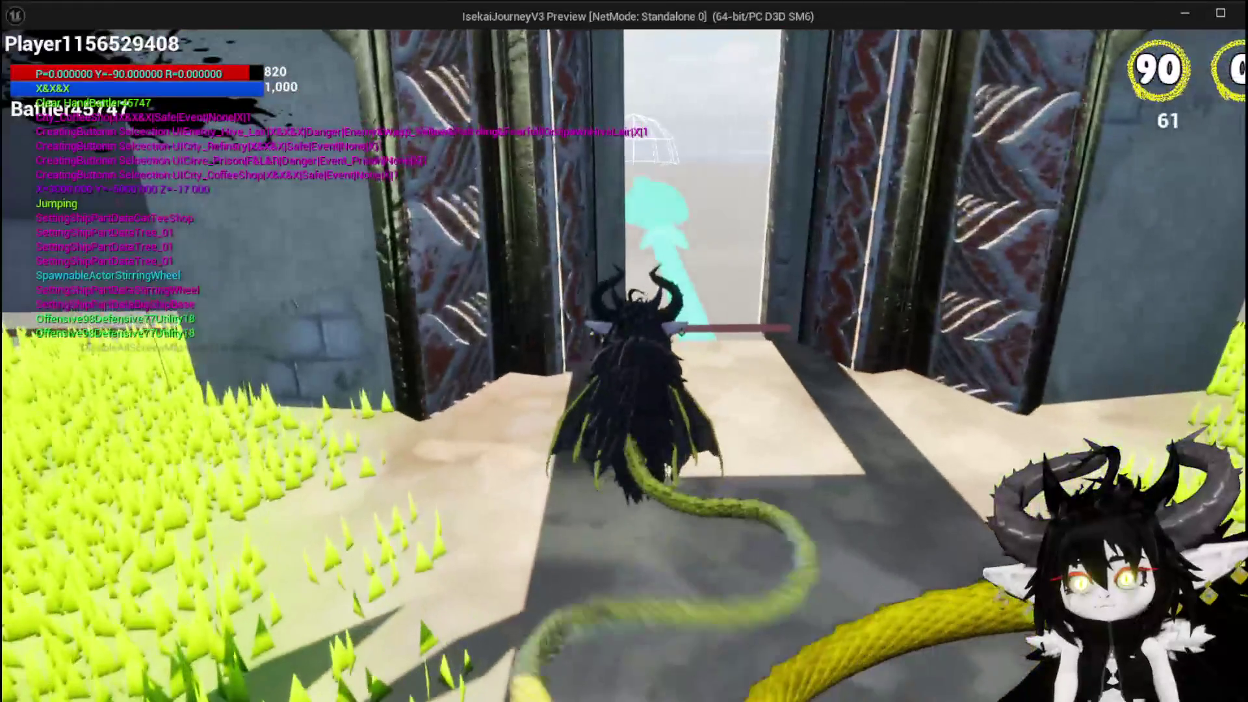
Step: Continue through the next doorways drafting rooms, including the Library, then stop the preview
{"action": "key", "text": "w"}
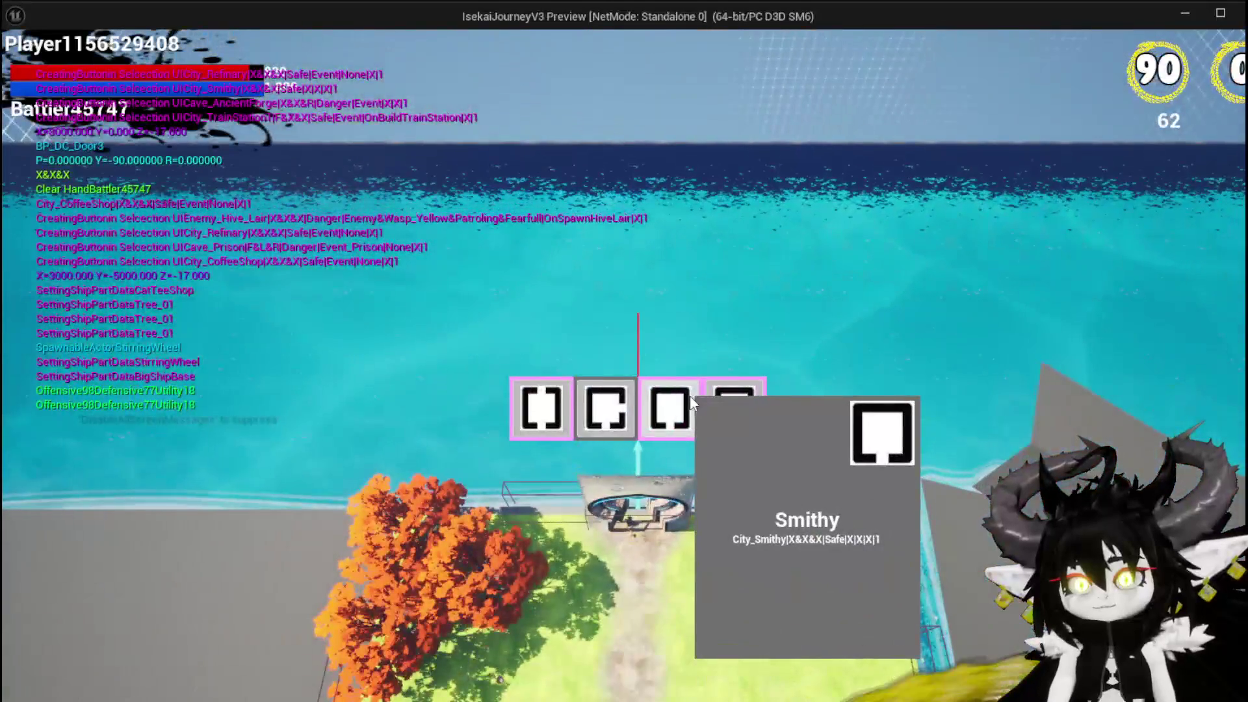
{"action": "left_click", "coordinate": [689, 396]}
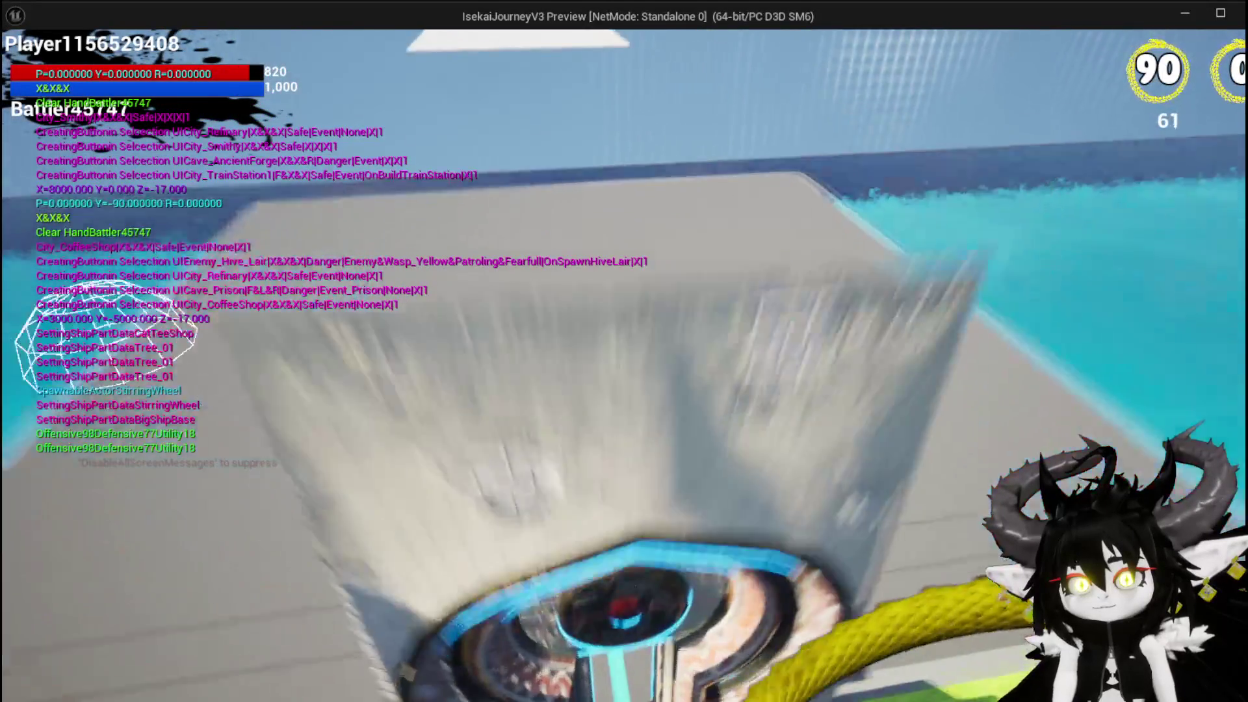
{"action": "key", "text": "w"}
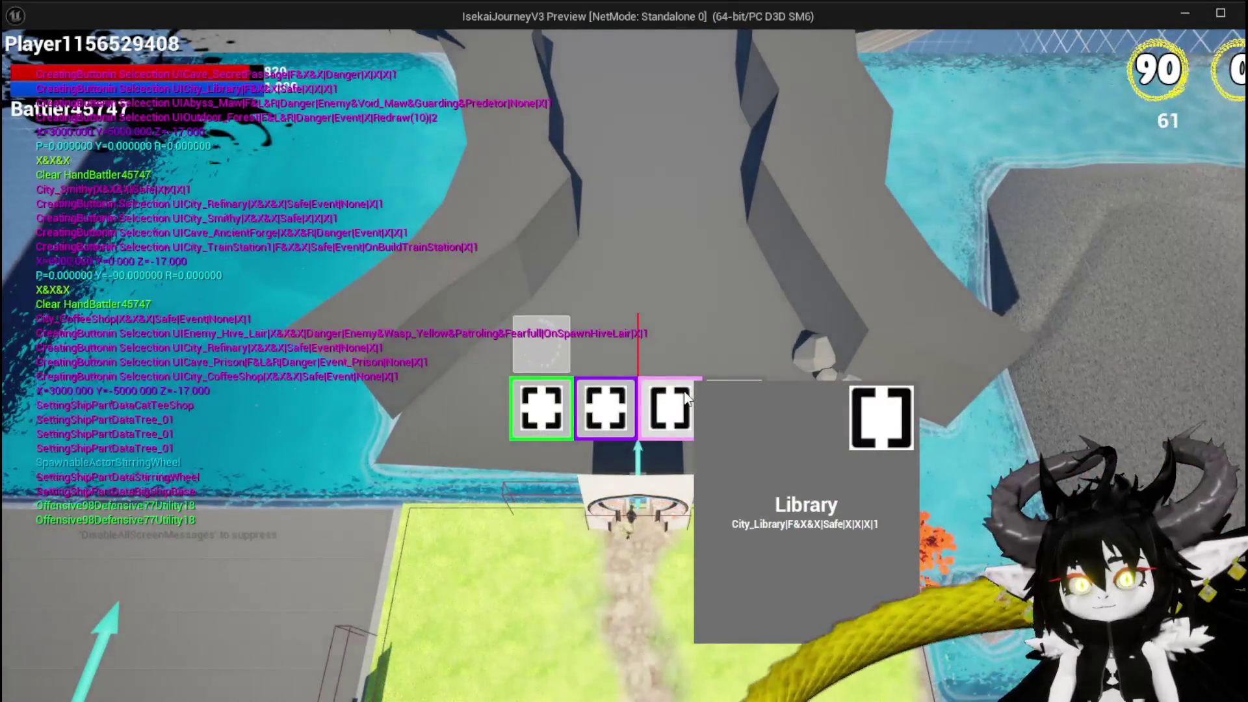
{"action": "left_click", "coordinate": [685, 398]}
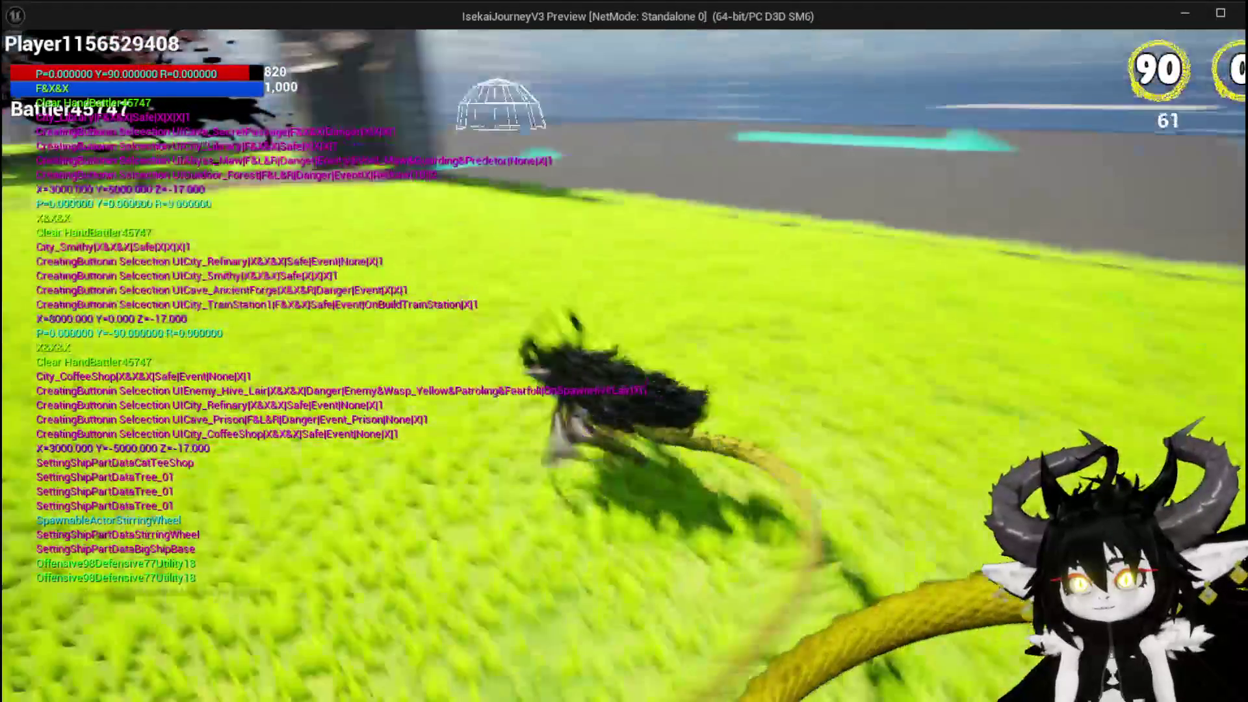
{"action": "key", "text": "Escape"}
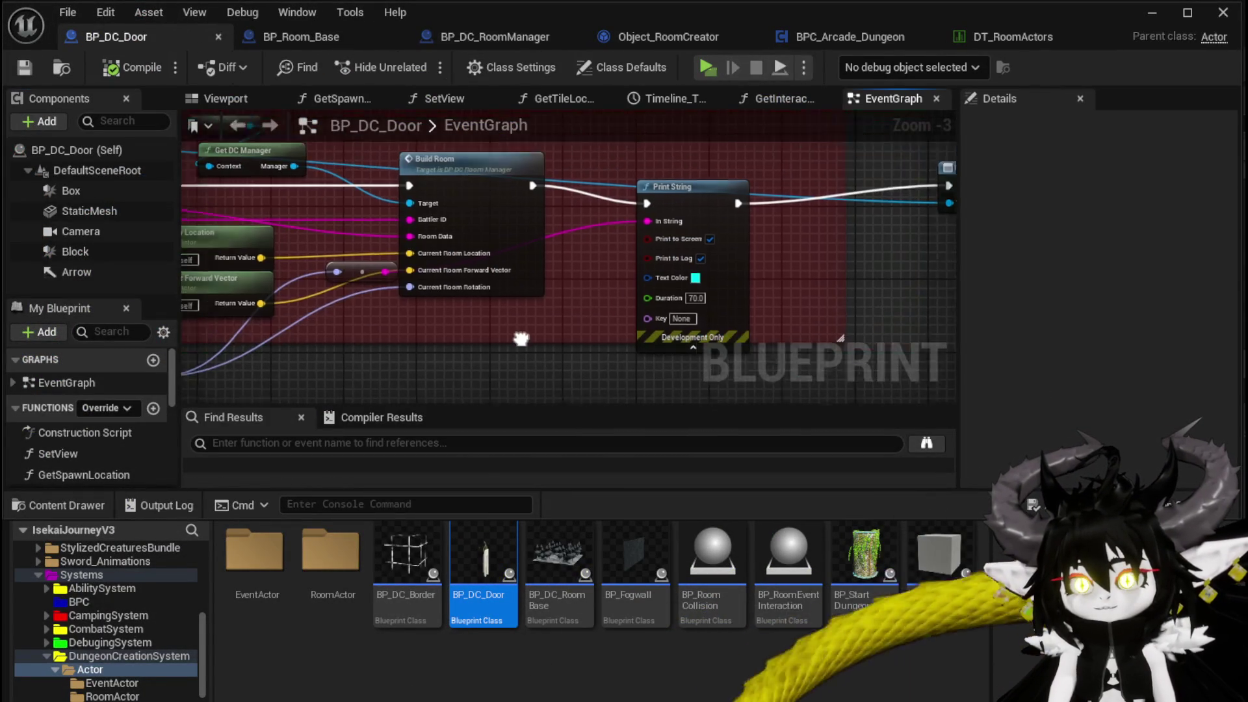
Step: Drill down through BuildRoom, SpawnRoom and SetData into Object_RoomCreator's BuildRoomInterior graph
{"action": "double_click", "coordinate": [524, 217]}
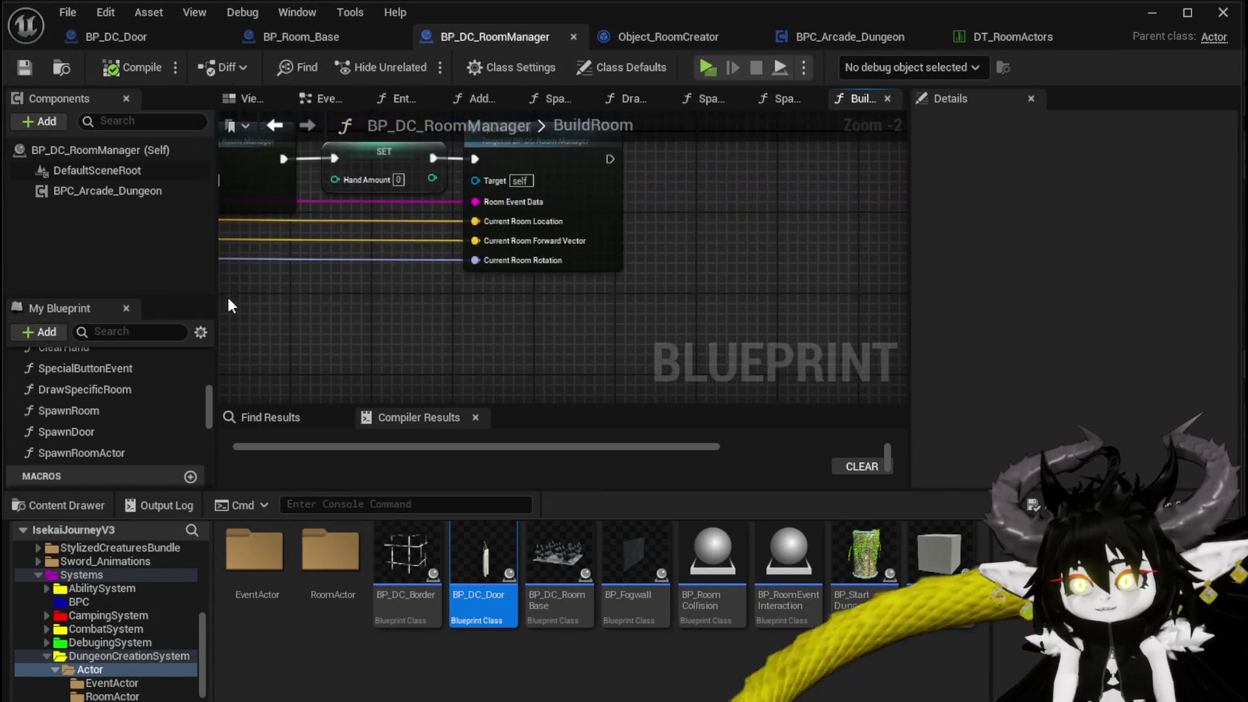
{"action": "double_click", "coordinate": [564, 293]}
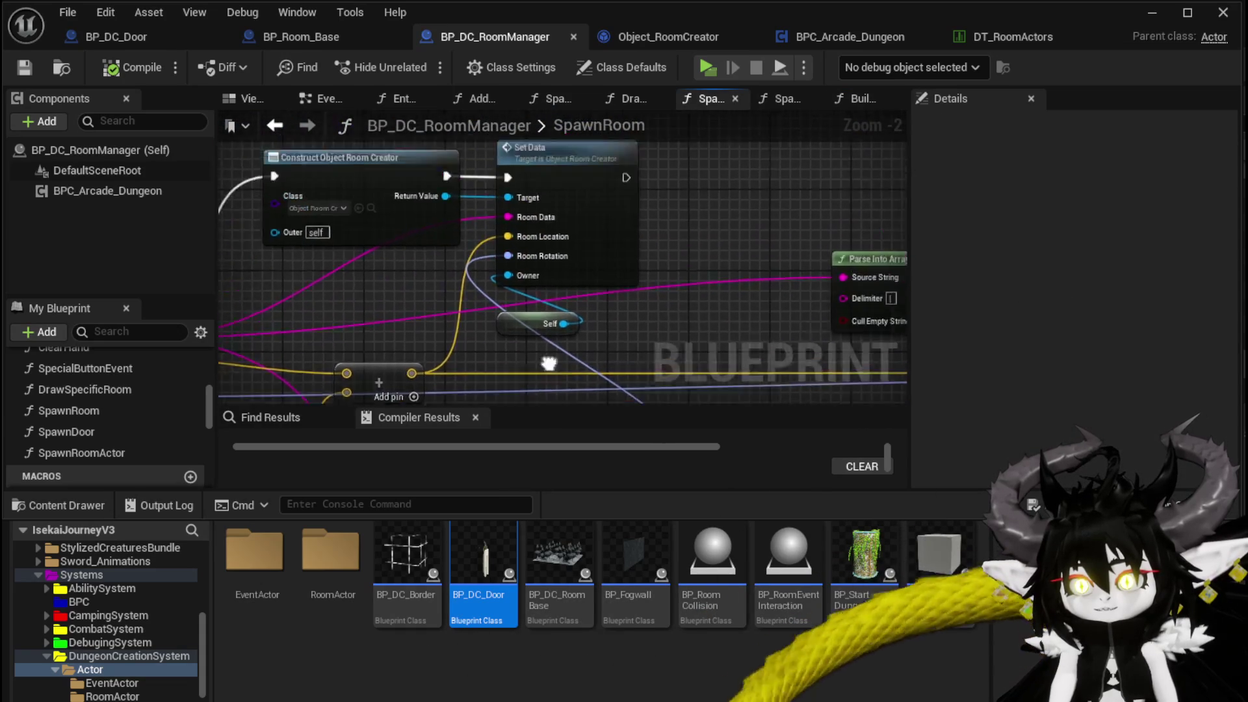
{"action": "double_click", "coordinate": [589, 297]}
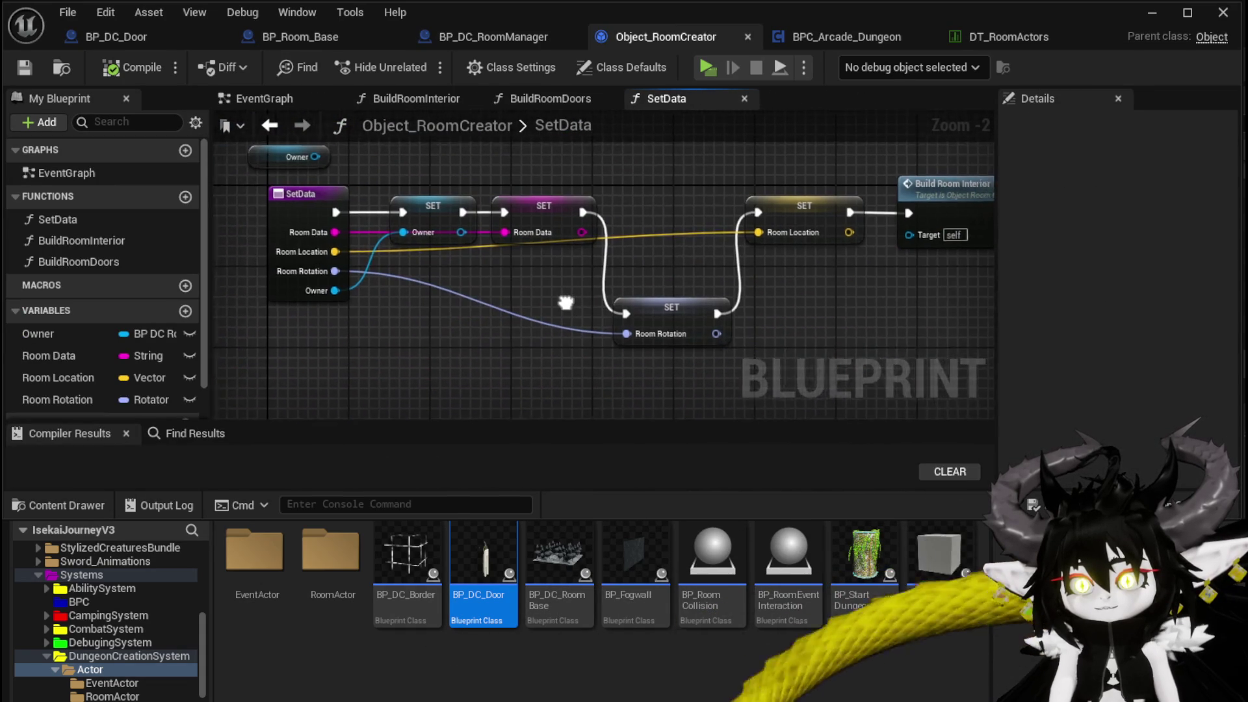
{"action": "double_click", "coordinate": [754, 228]}
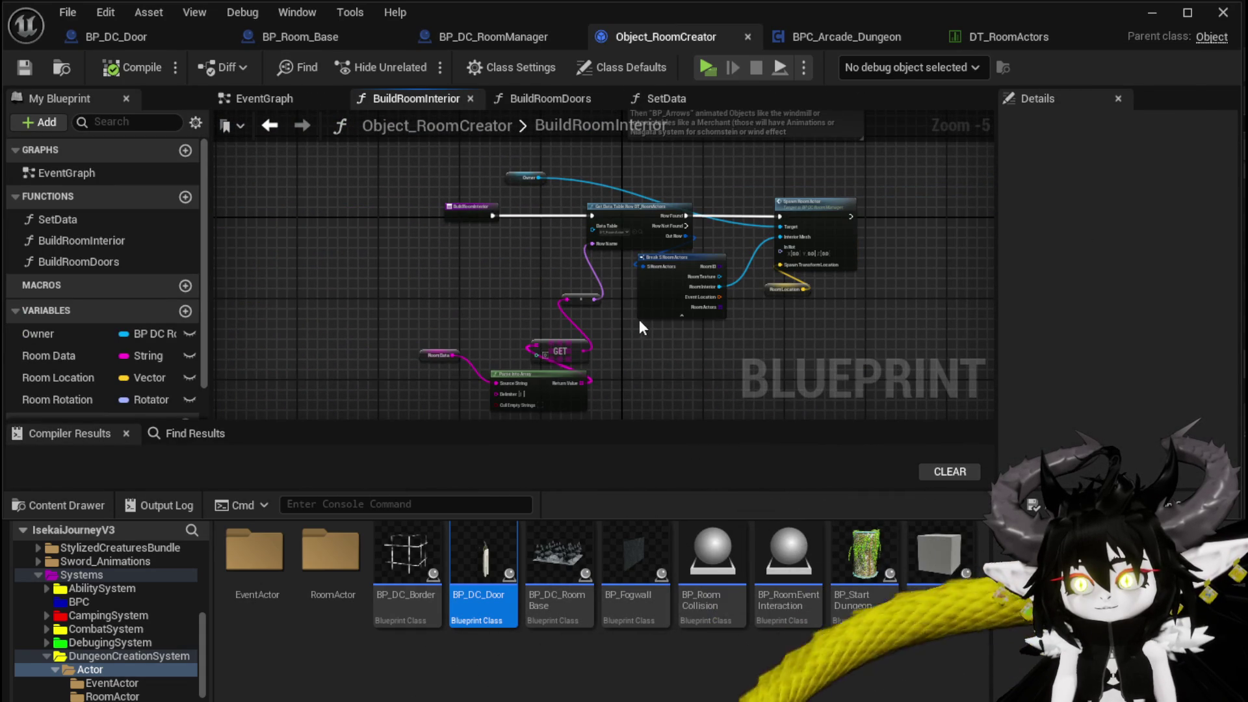
{"action": "scroll", "coordinate": [758, 322], "scroll_direction": "up", "scroll_amount": 3}
{"action": "mouse_move", "coordinate": [700, 193]}
{"action": "left_mouse_down"}
{"action": "mouse_move", "coordinate": [711, 297]}
{"action": "mouse_move", "coordinate": [546, 246]}
{"action": "left_mouse_up"}
Step: Wire a Room Rotation getter into Spawn Room Actor's In Rot, save, and start a standalone playtest
{"action": "left_click_drag", "start_coordinate": [637, 308], "coordinate": [702, 307]}
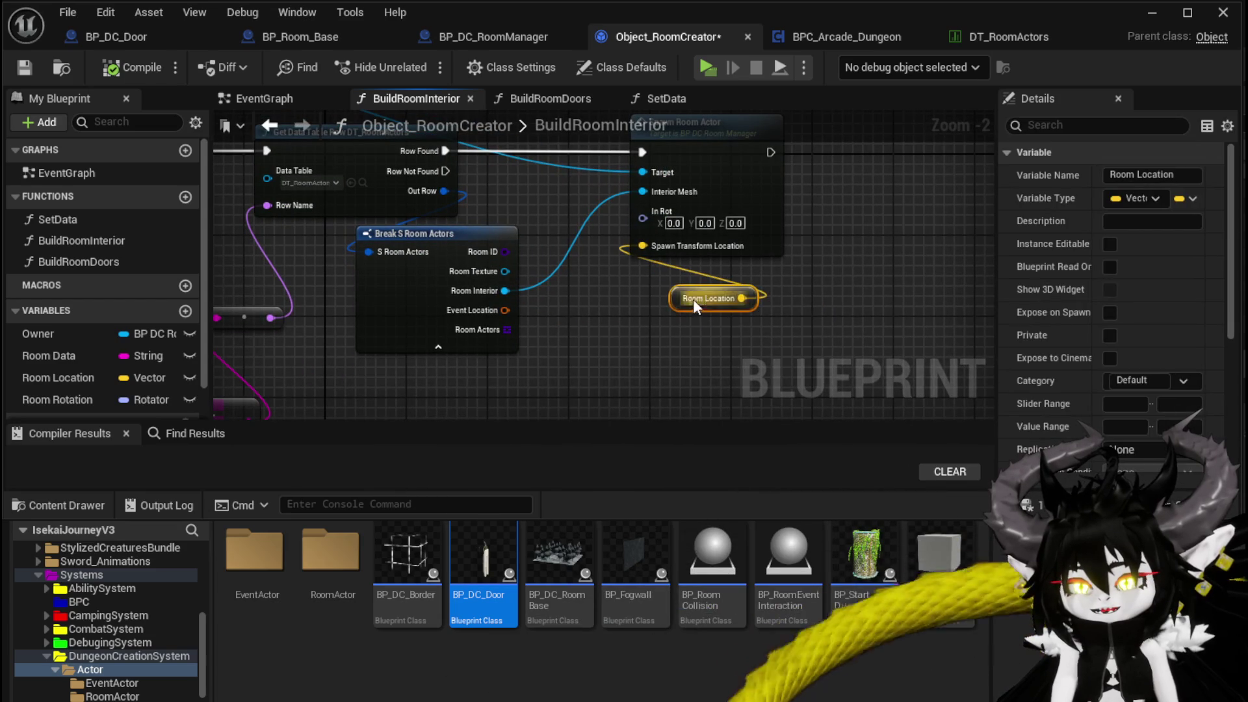
{"action": "mouse_move", "coordinate": [56, 401]}
{"action": "left_mouse_down"}
{"action": "mouse_move", "coordinate": [564, 304]}
{"action": "mouse_move", "coordinate": [572, 318]}
{"action": "mouse_move", "coordinate": [642, 218]}
{"action": "left_mouse_up"}
{"action": "left_click", "coordinate": [617, 337]}
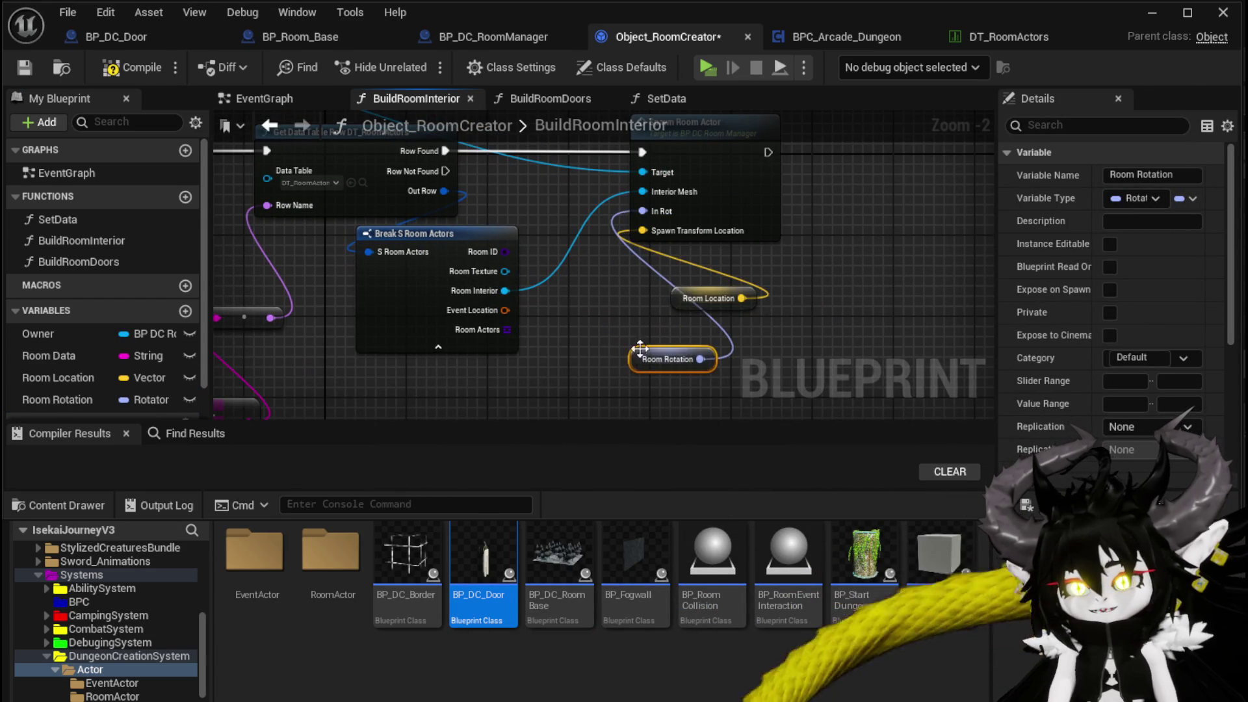
{"action": "left_click", "coordinate": [581, 339]}
{"action": "key", "text": "ctrl+s"}
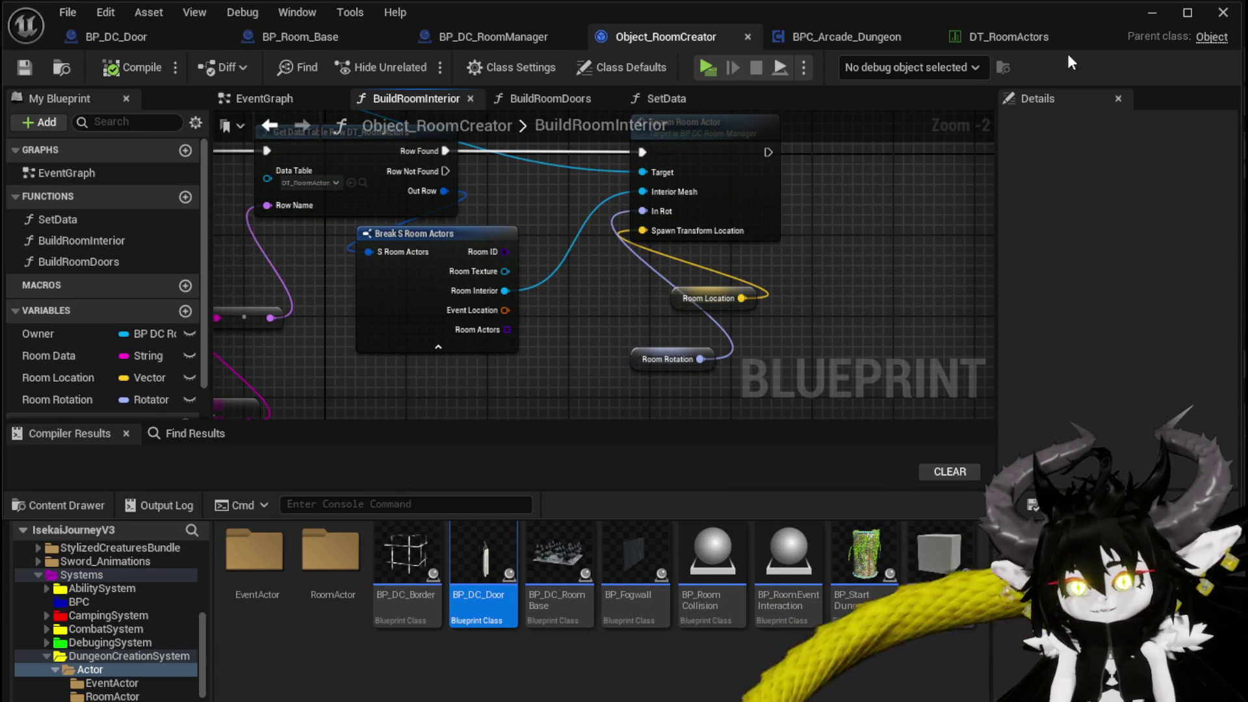
{"action": "left_click", "coordinate": [1152, 12]}
{"action": "left_click", "coordinate": [421, 64]}
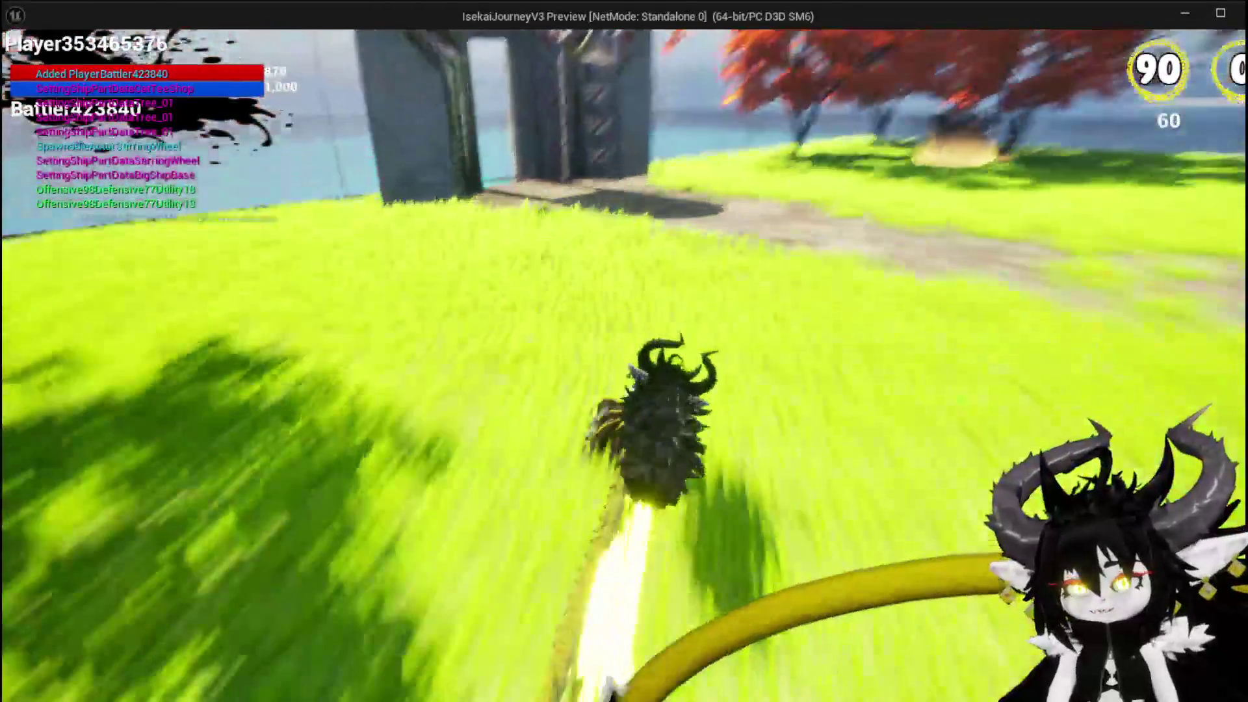
Step: Draft the BountyBoard room at the gate and run through it to the next doorway
{"action": "key", "text": "space"}
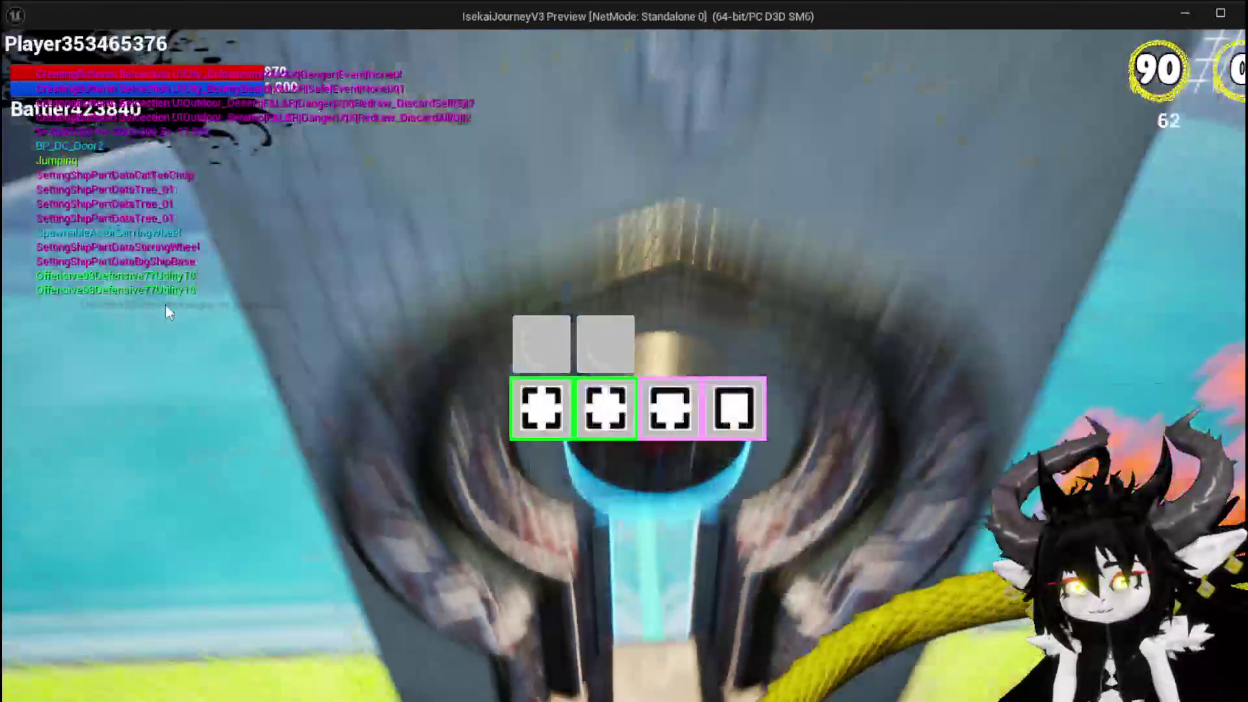
{"action": "mouse_move", "coordinate": [611, 416]}
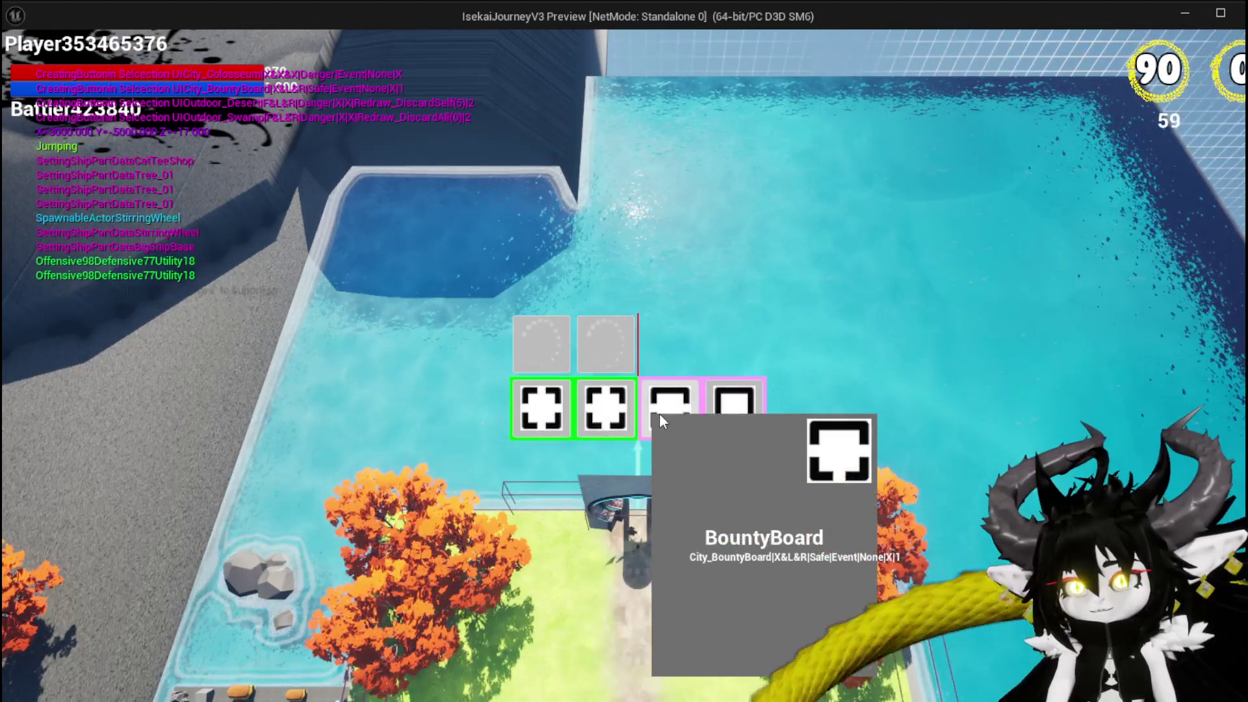
{"action": "left_click", "coordinate": [659, 412]}
{"action": "key", "text": "w"}
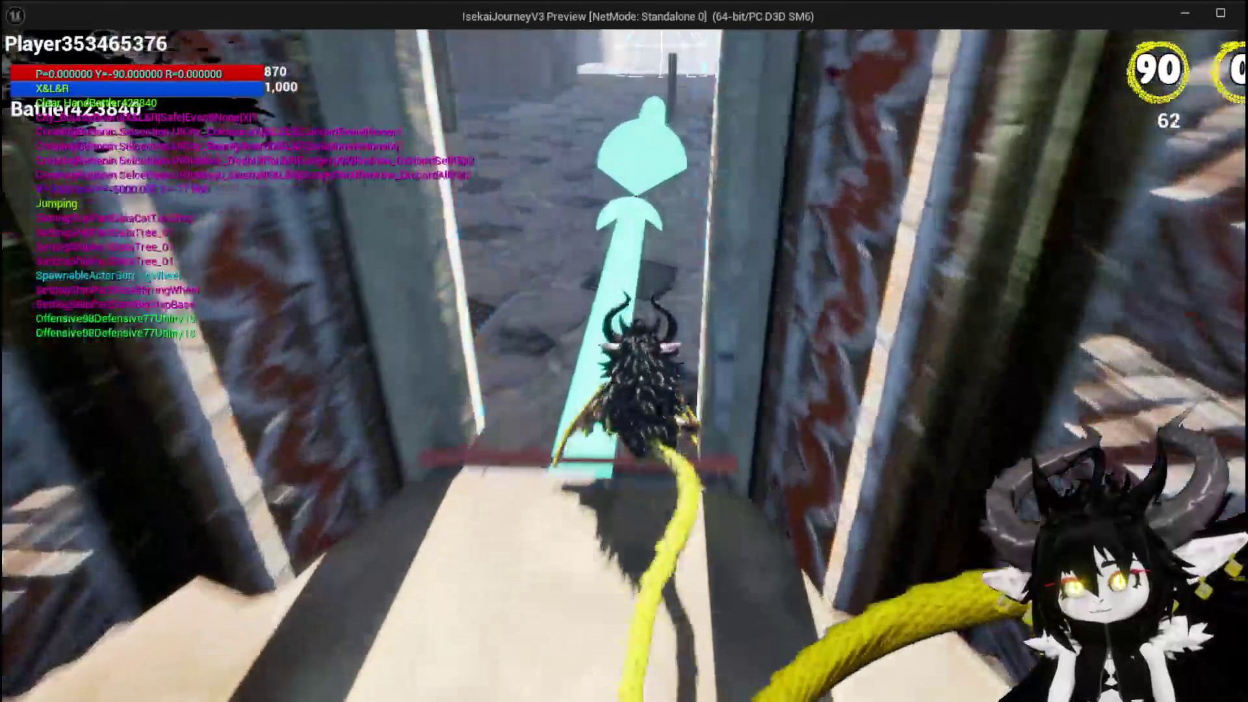
{"action": "key", "text": "w"}
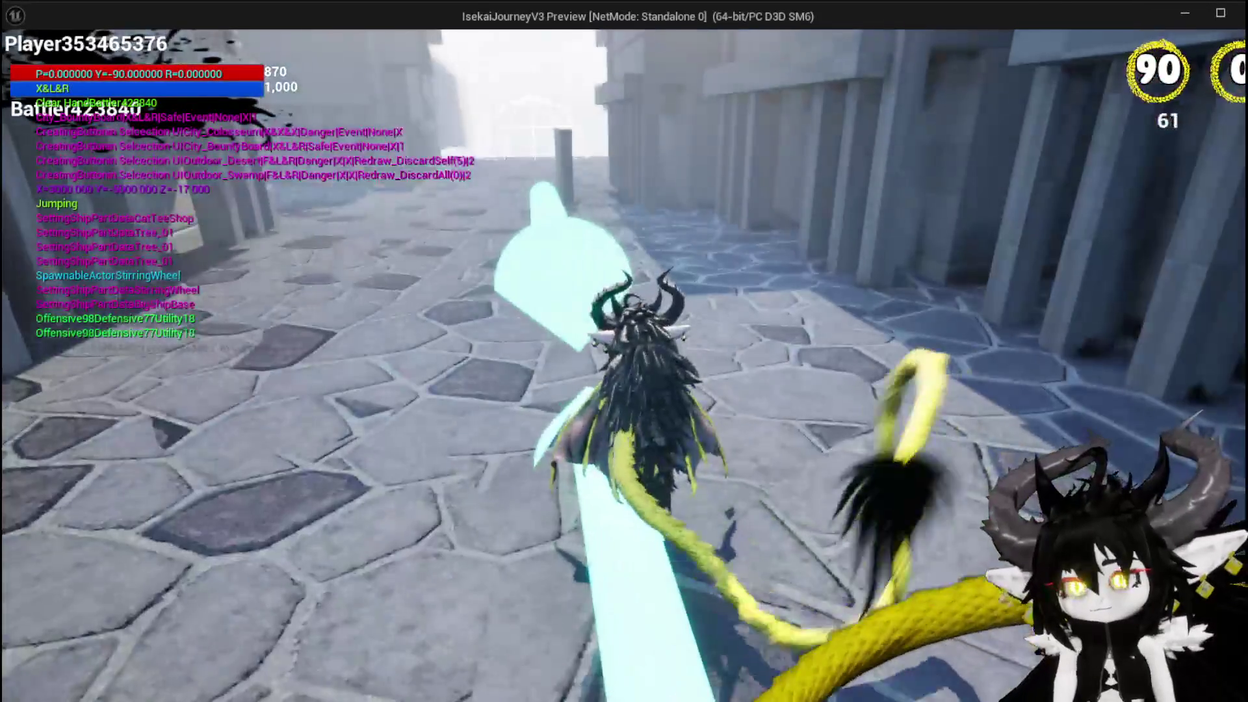
{"action": "key", "text": "w"}
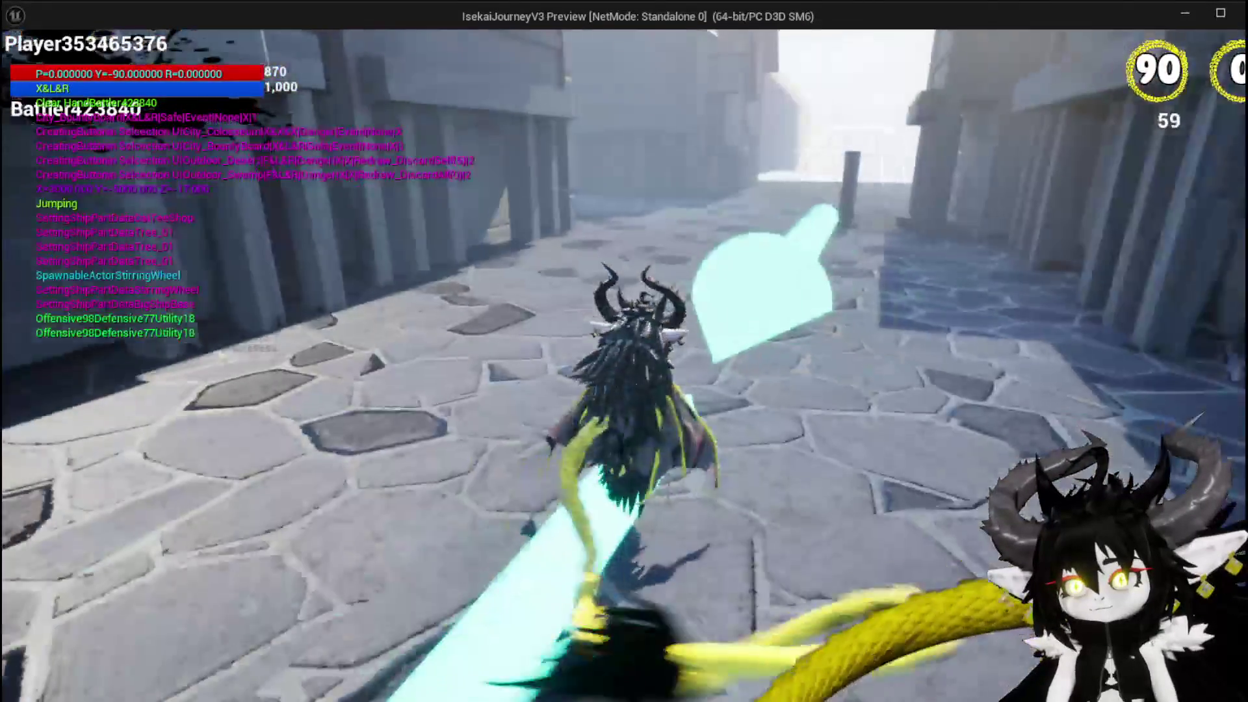
{"action": "key", "text": "w"}
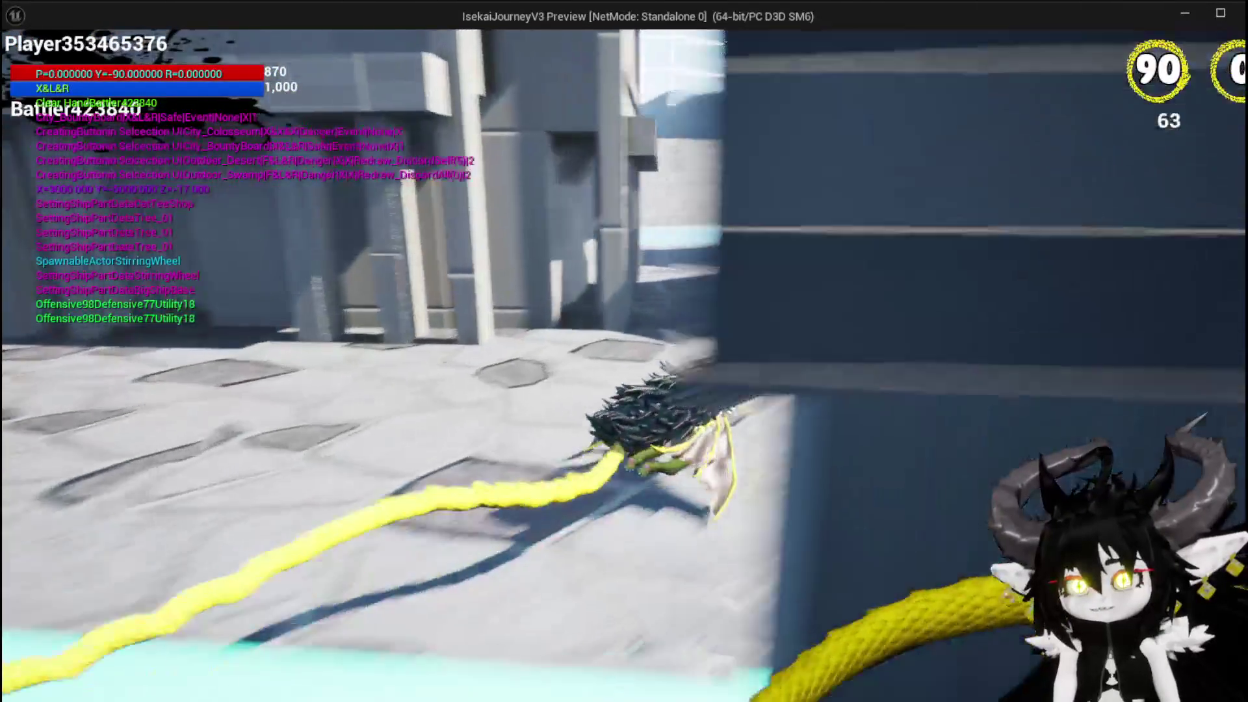
{"action": "key", "text": "w"}
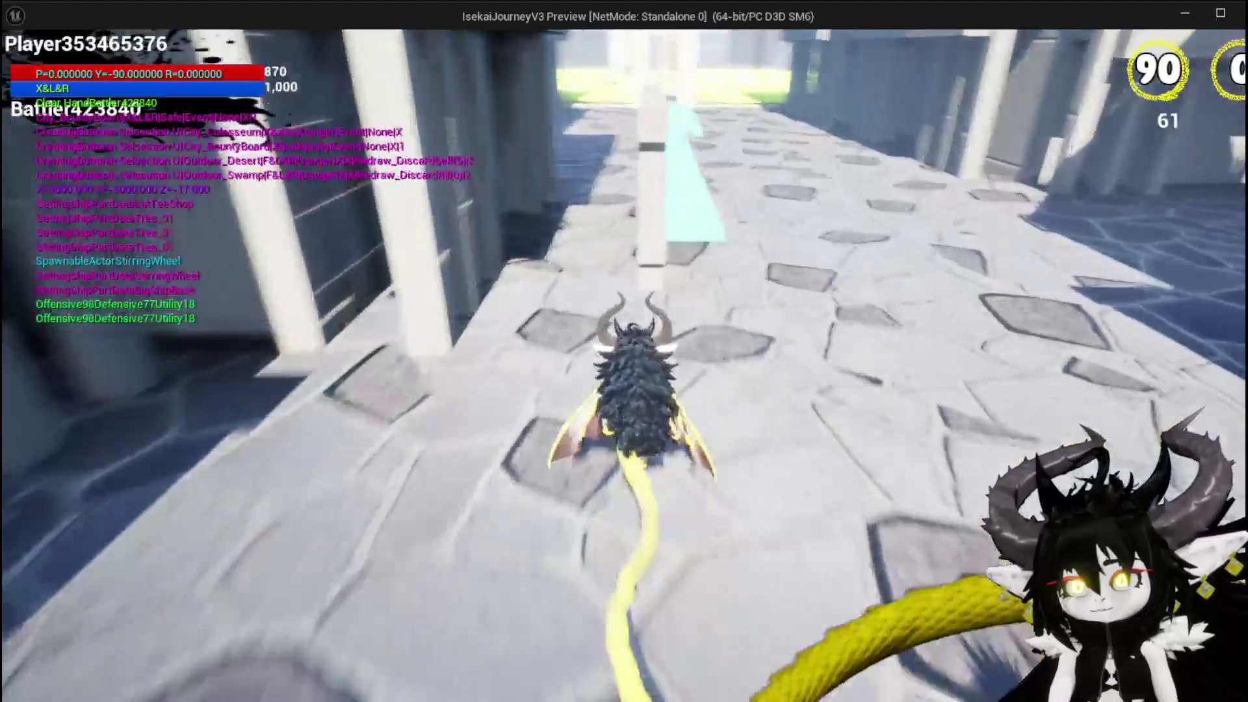
{"action": "key", "text": "w"}
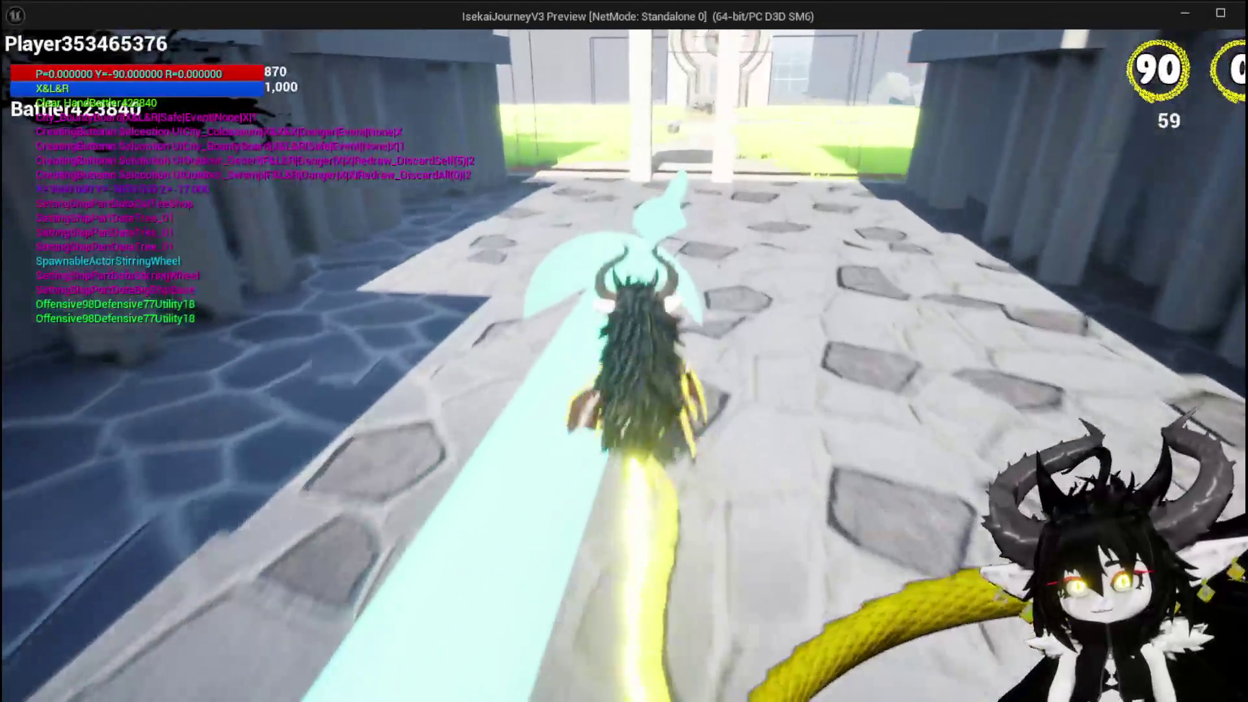
{"action": "key", "text": "w"}
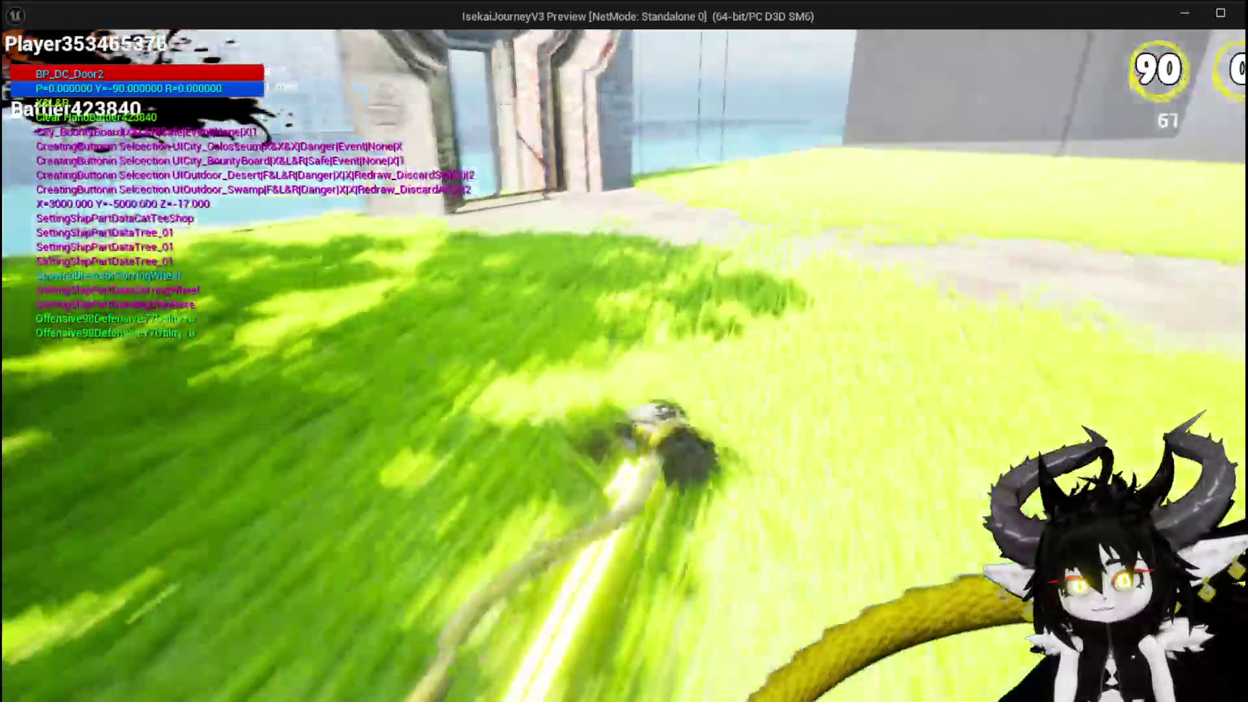
{"action": "key", "text": "w"}
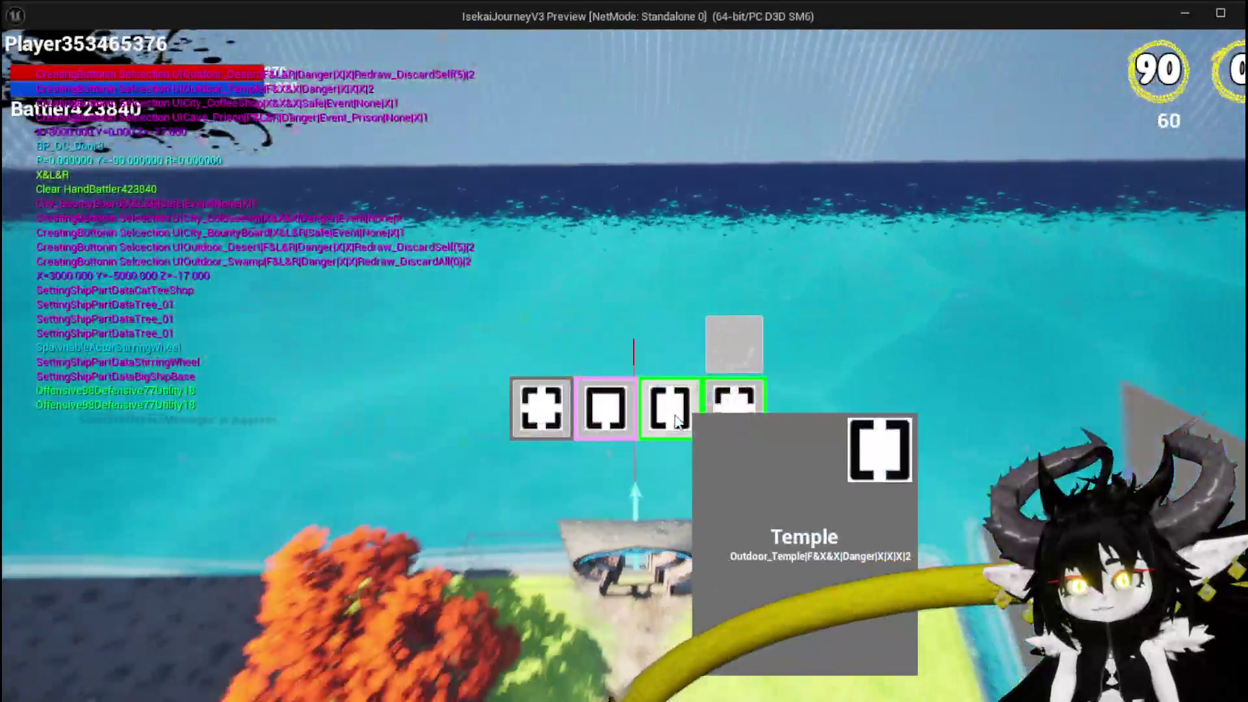
Step: Draft another room, run around it, exit the preview and bring the YouTube review forward
{"action": "left_click", "coordinate": [670, 484]}
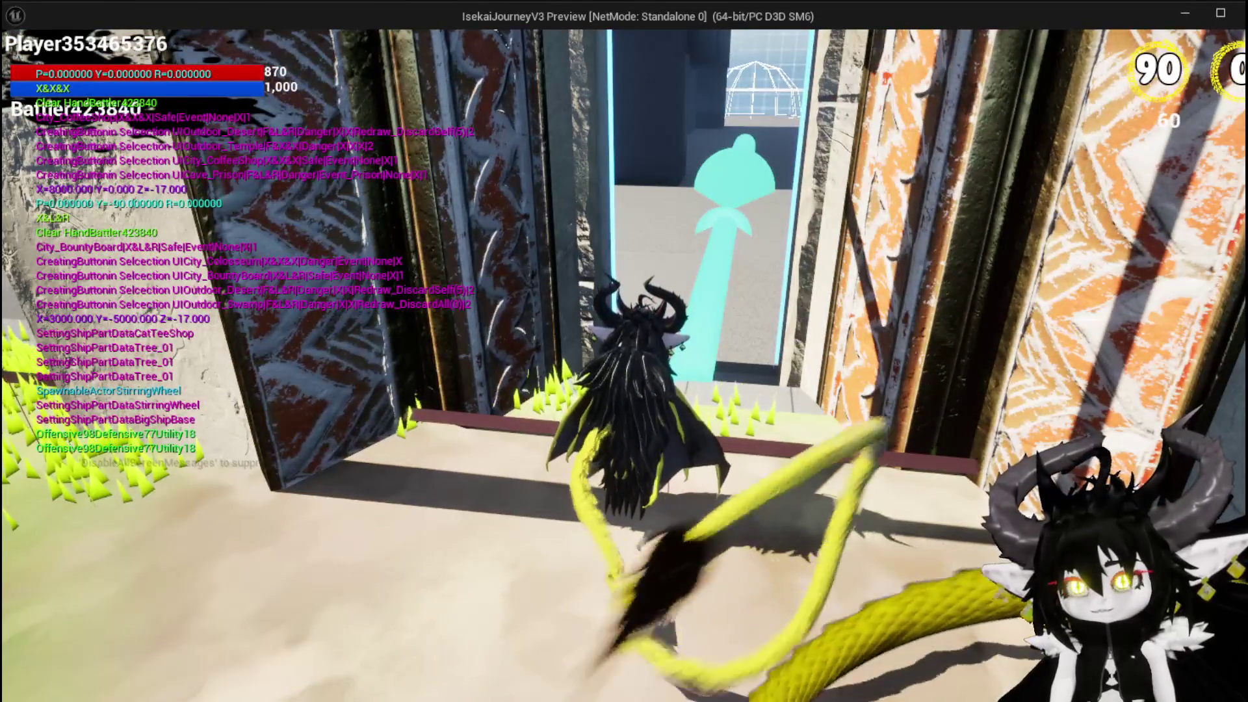
{"action": "key", "text": "a"}
{"action": "key", "text": "w"}
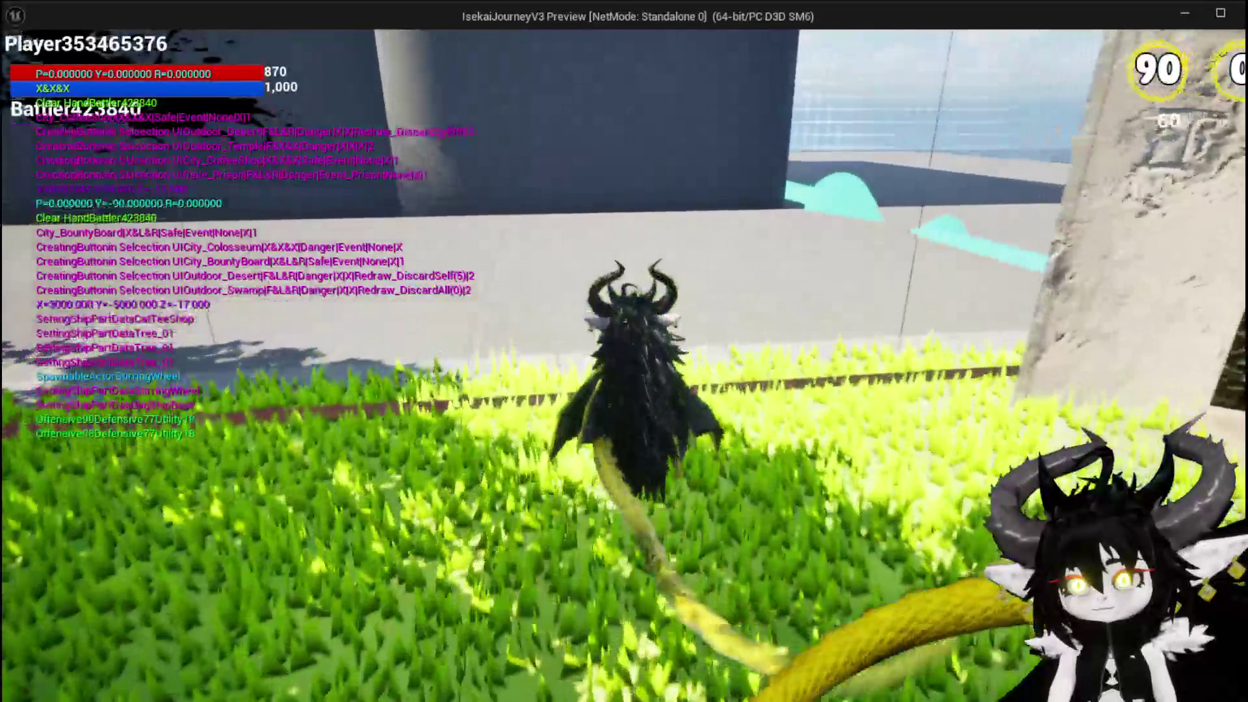
{"action": "key", "text": "d"}
{"action": "key", "text": "a"}
{"action": "key", "text": "w"}
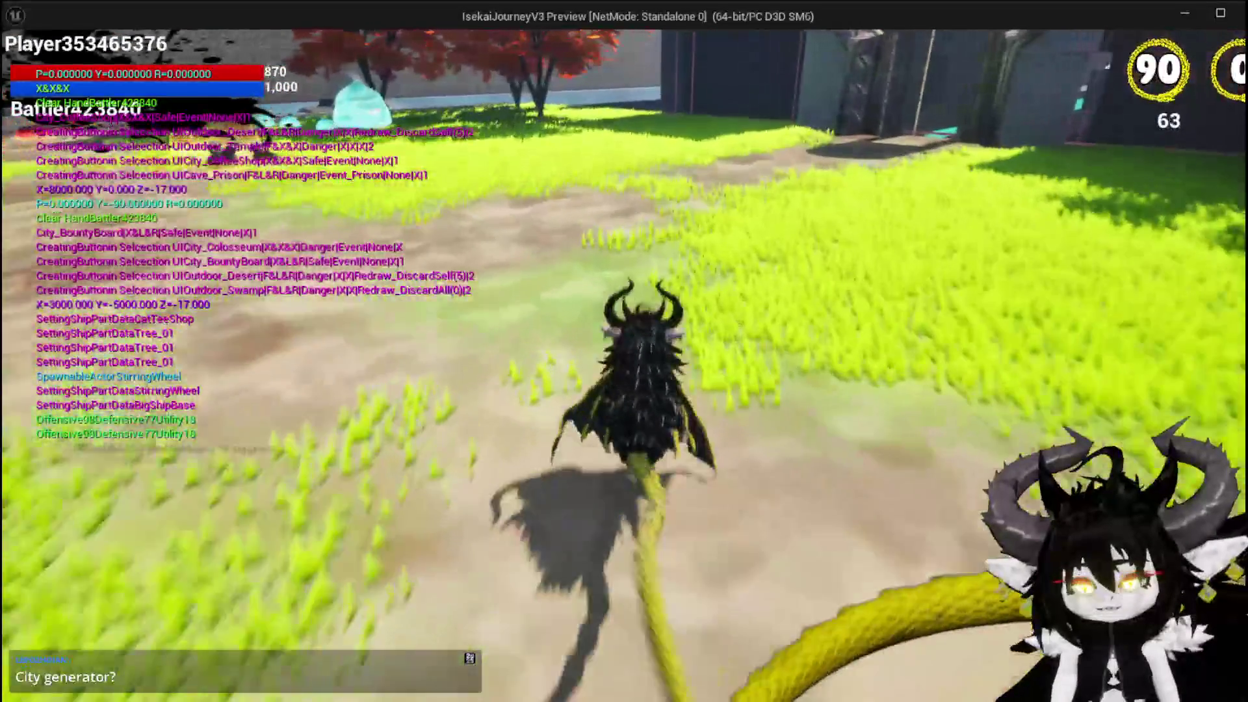
{"action": "key", "text": "Escape"}
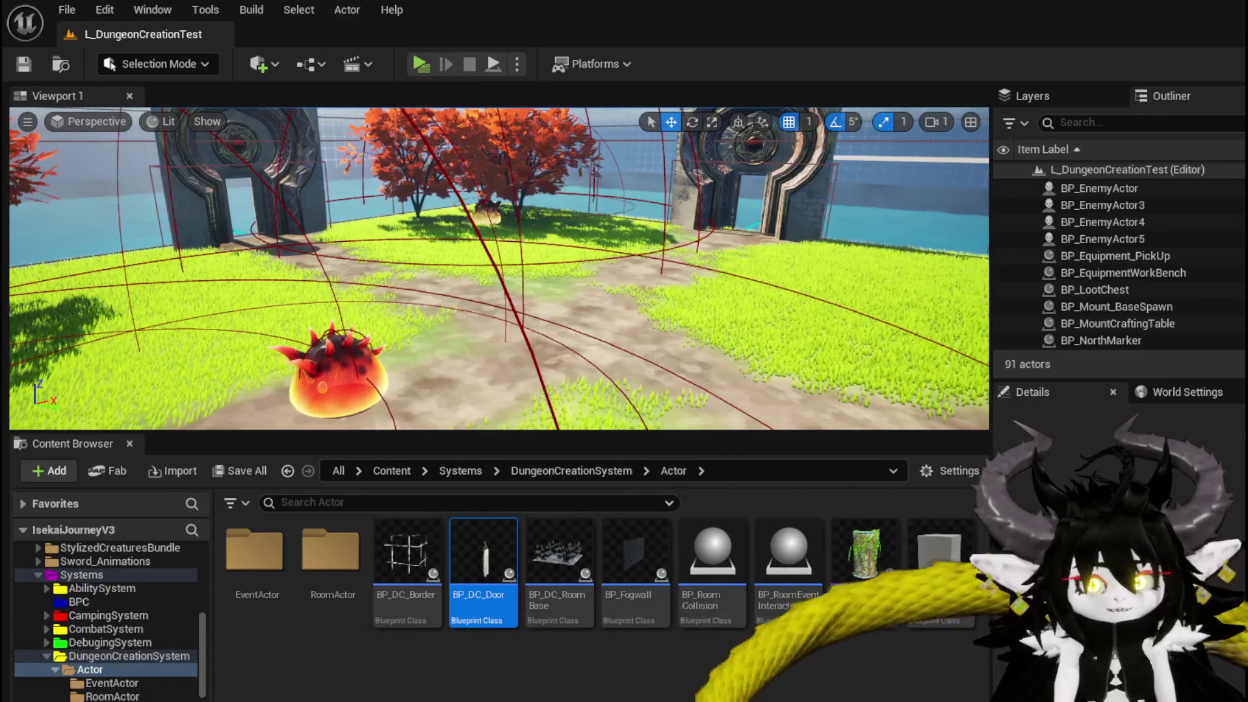
{"action": "mouse_move", "coordinate": [415, 95]}
{"action": "left_mouse_down"}
{"action": "mouse_move", "coordinate": [429, 20]}
{"action": "mouse_move", "coordinate": [446, 9]}
{"action": "left_mouse_up"}
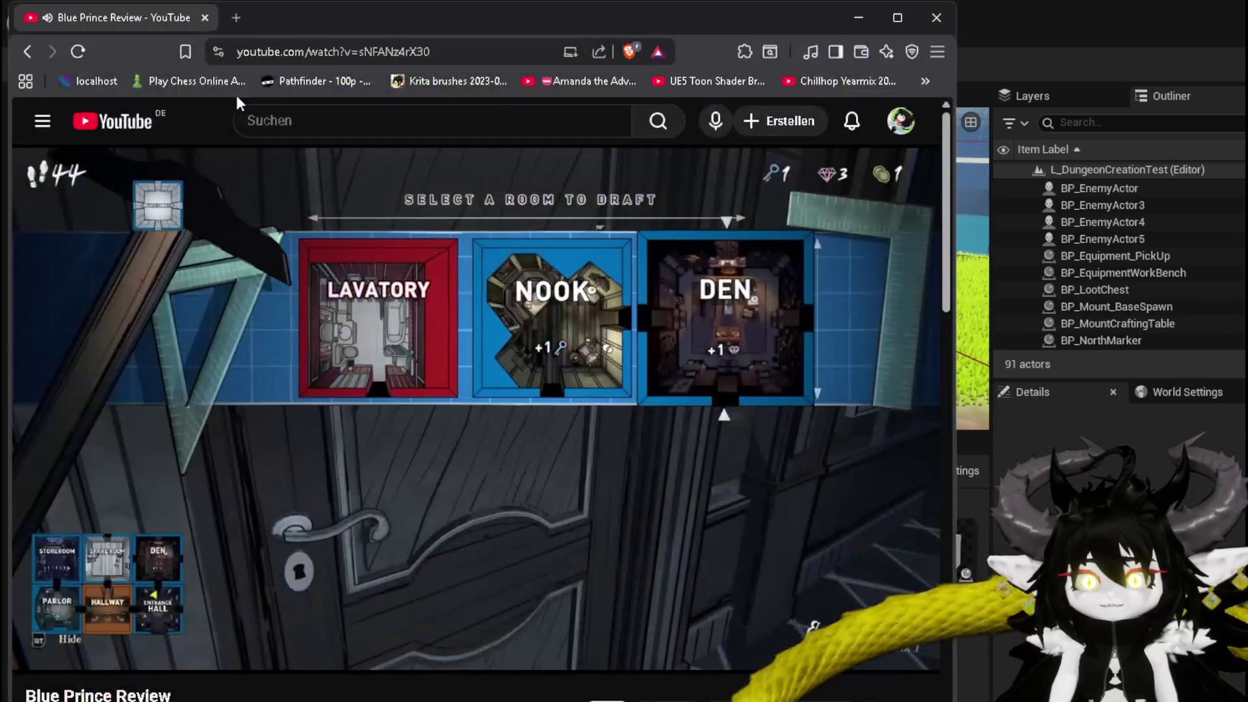
Step: Rewind and step through the Blue Prince review until it pauses at 0:27 on the Lavatory/Workshop/Commissary draft
{"action": "left_click", "coordinate": [325, 536]}
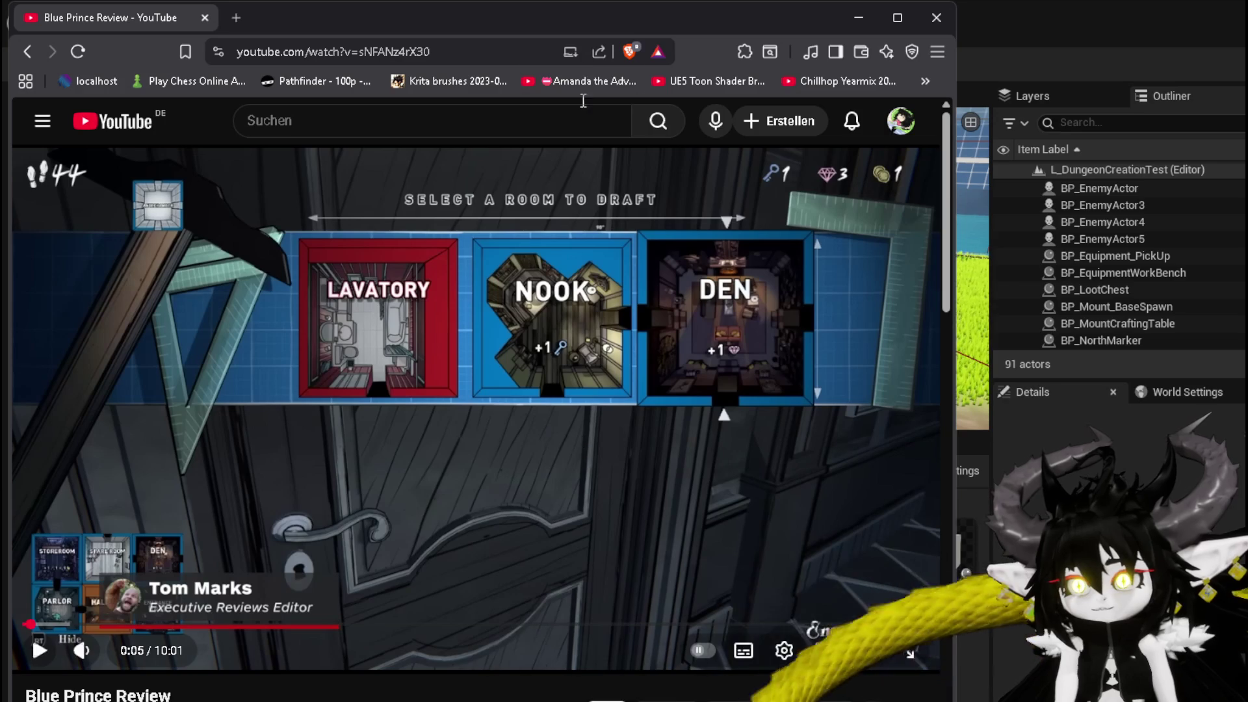
{"action": "left_click_drag", "start_coordinate": [581, 23], "coordinate": [577, 34]}
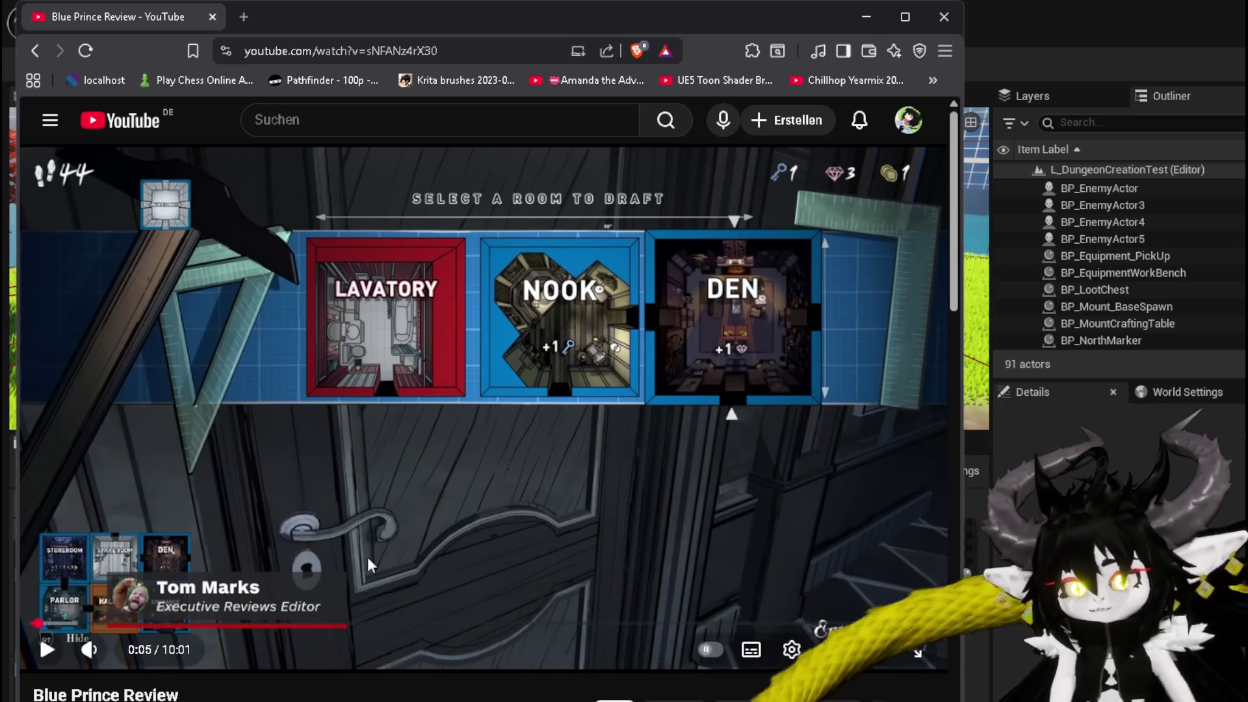
{"action": "key", "text": "Left"}
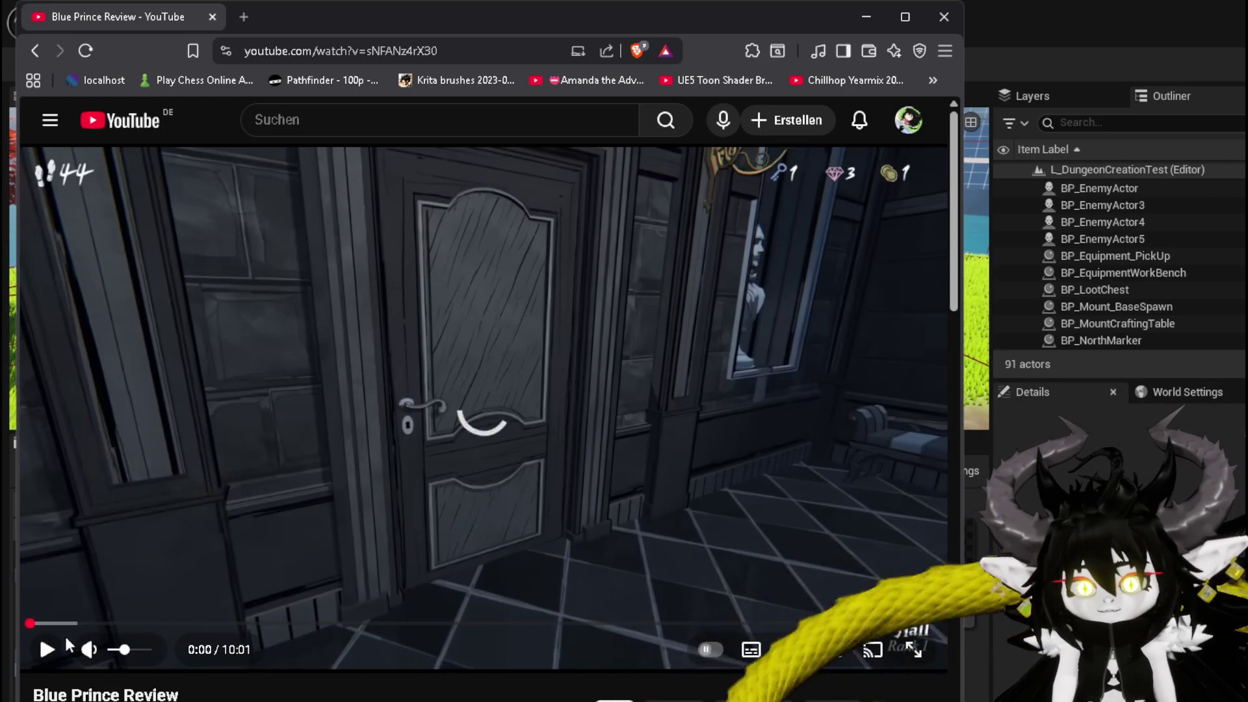
{"action": "left_click", "coordinate": [49, 649]}
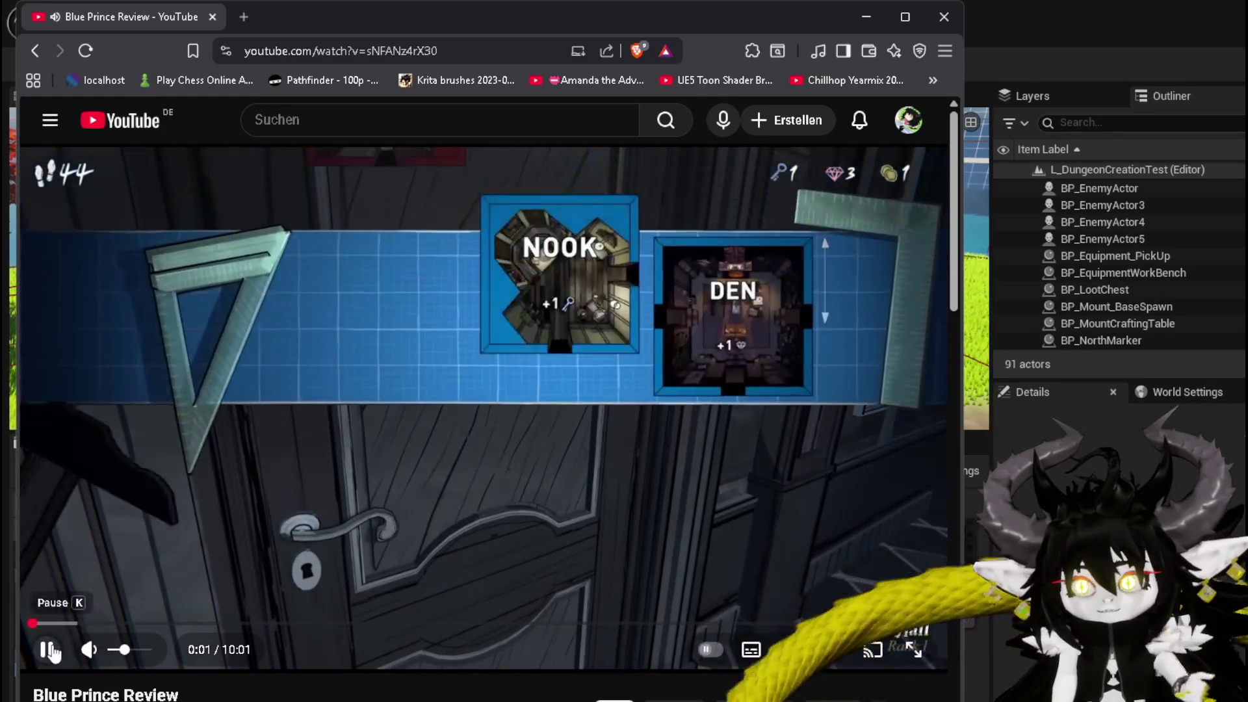
{"action": "left_click", "coordinate": [51, 651]}
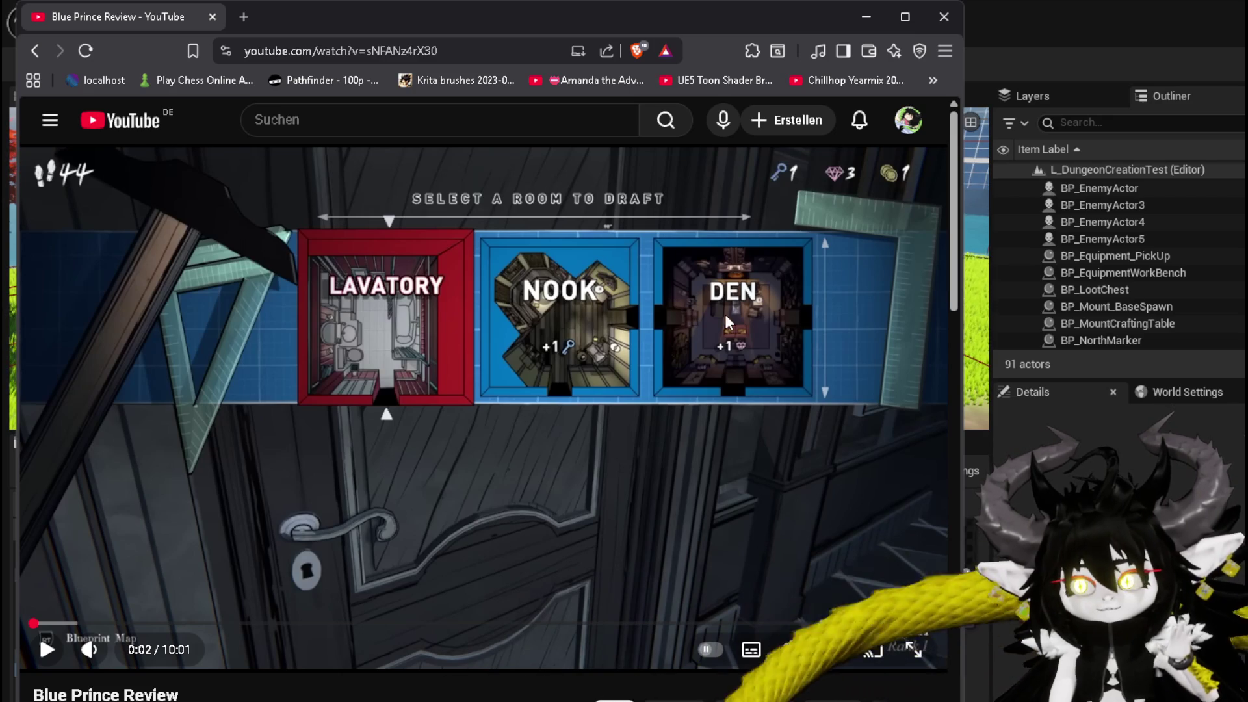
{"action": "left_click", "coordinate": [46, 649]}
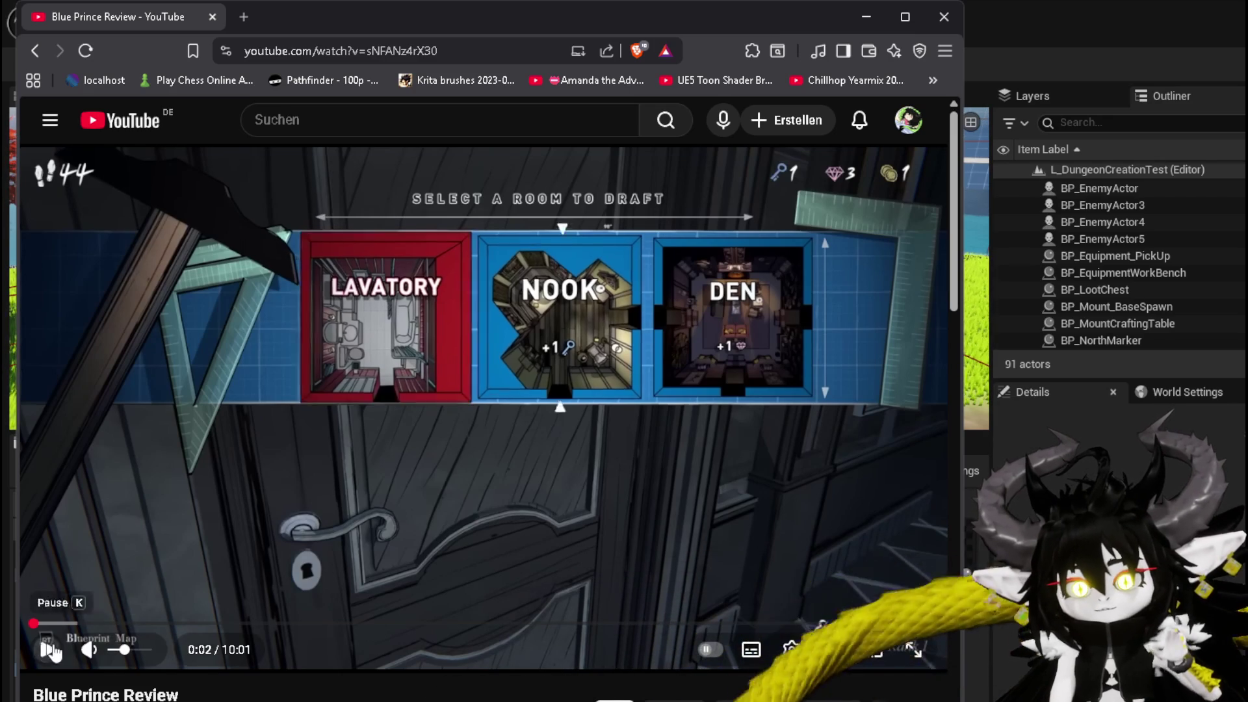
{"action": "left_click", "coordinate": [294, 533]}
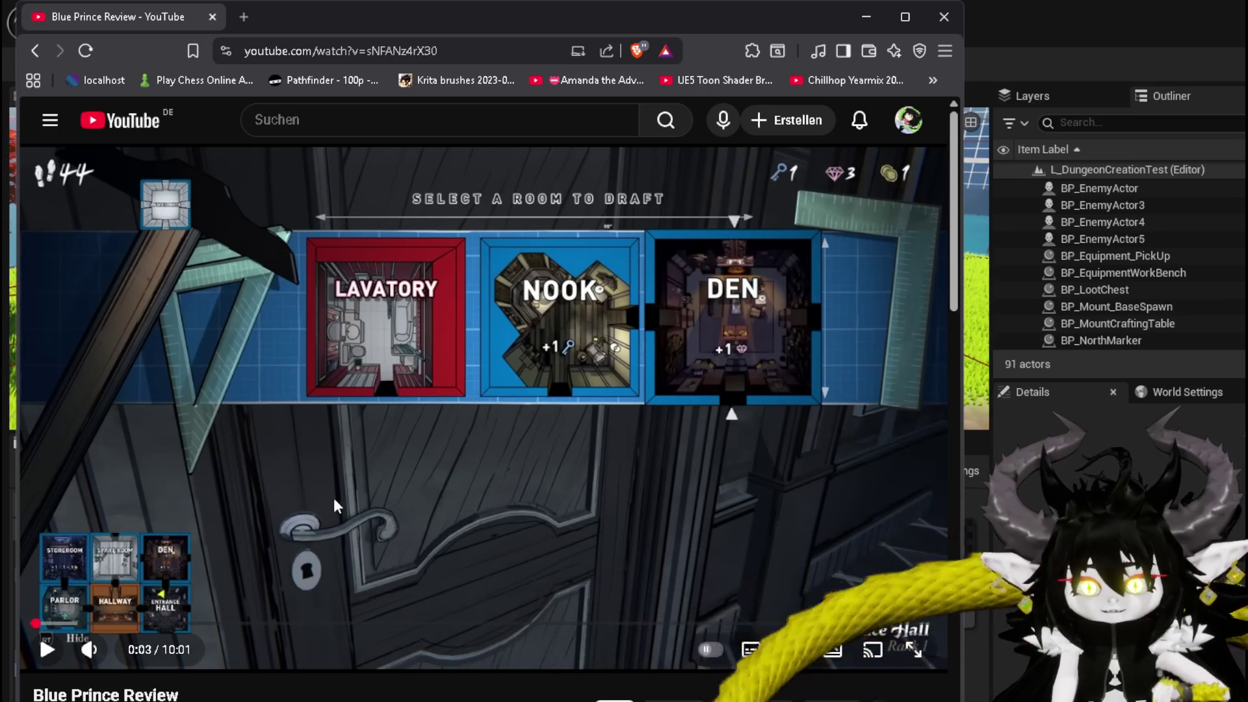
{"action": "left_click", "coordinate": [314, 447]}
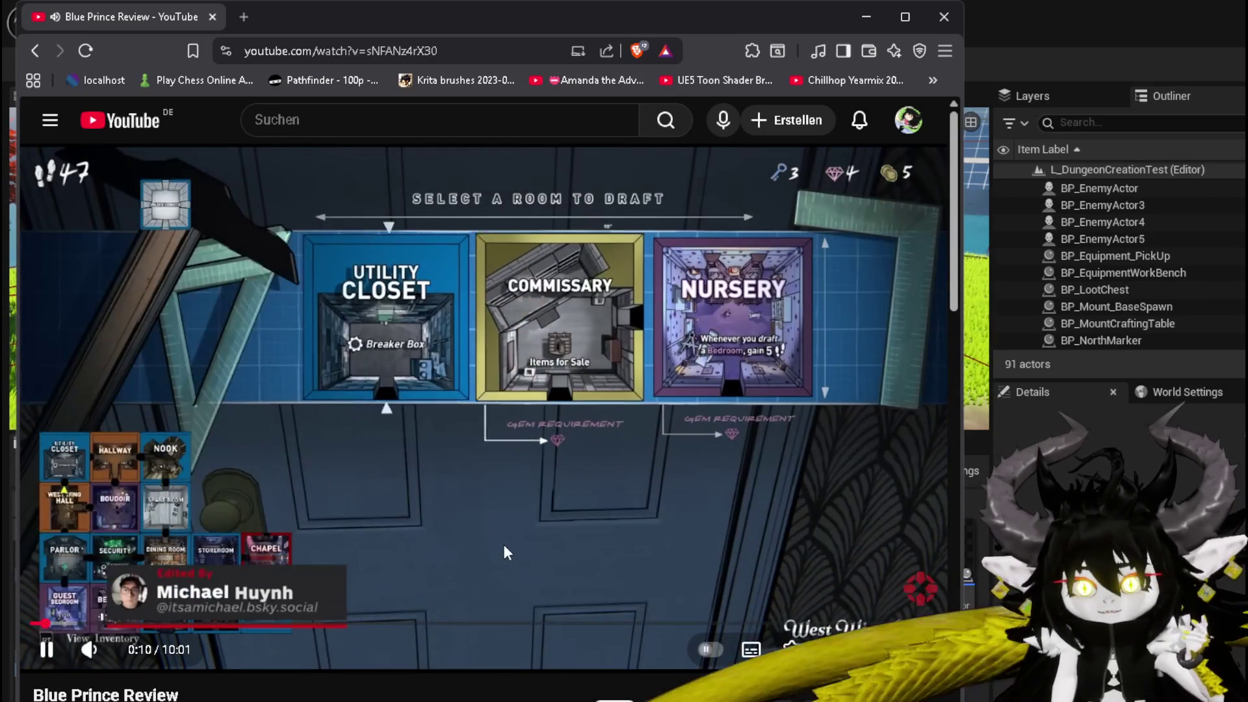
{"action": "left_click", "coordinate": [448, 544]}
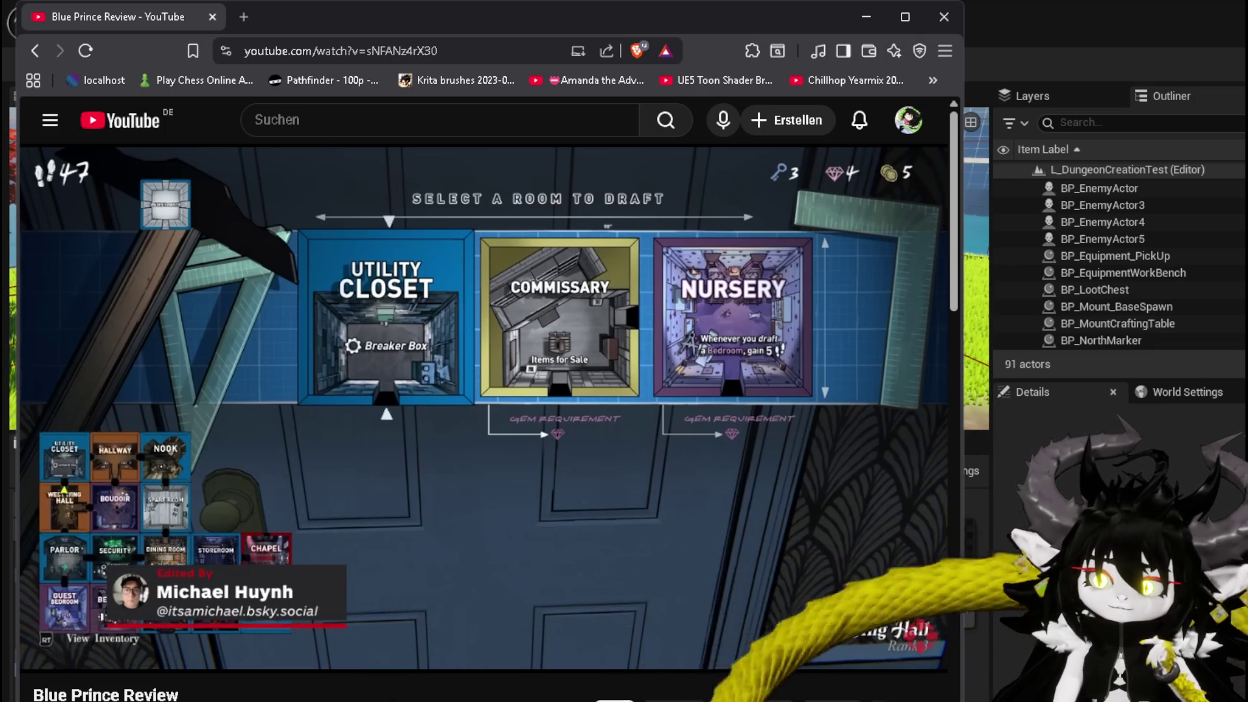
{"action": "left_click", "coordinate": [557, 529]}
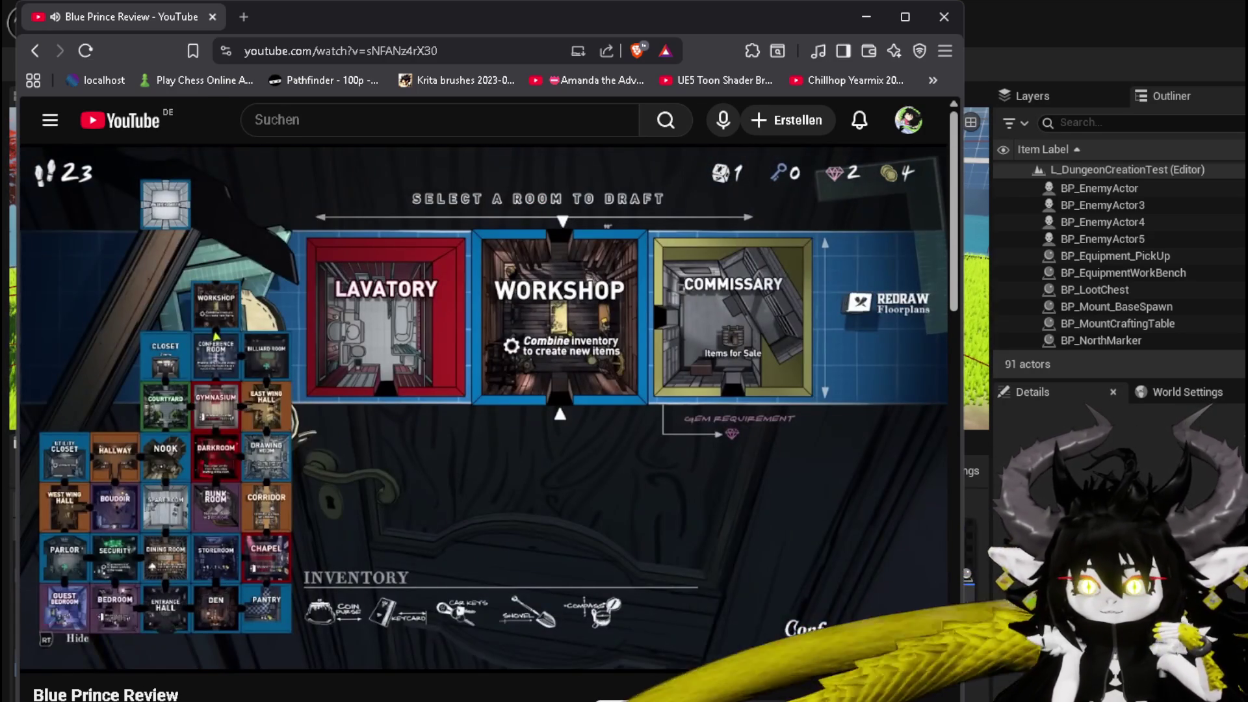
{"action": "mouse_move", "coordinate": [455, 498]}
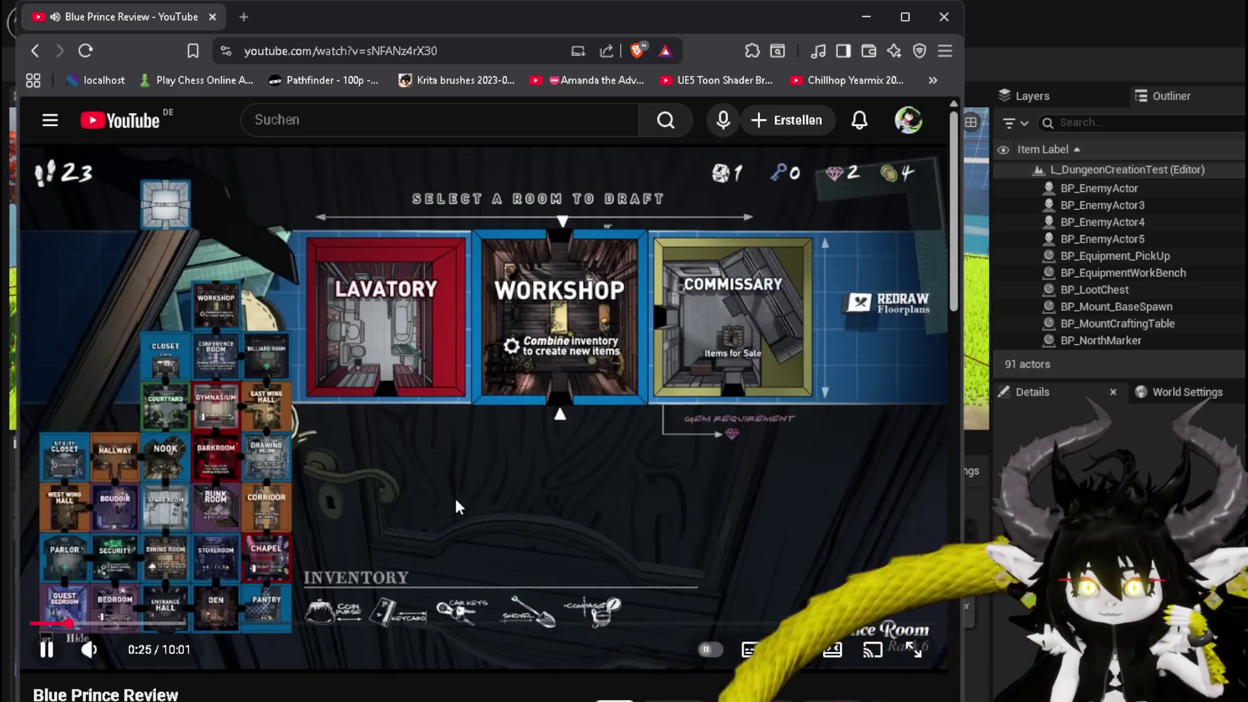
{"action": "left_click", "coordinate": [455, 498]}
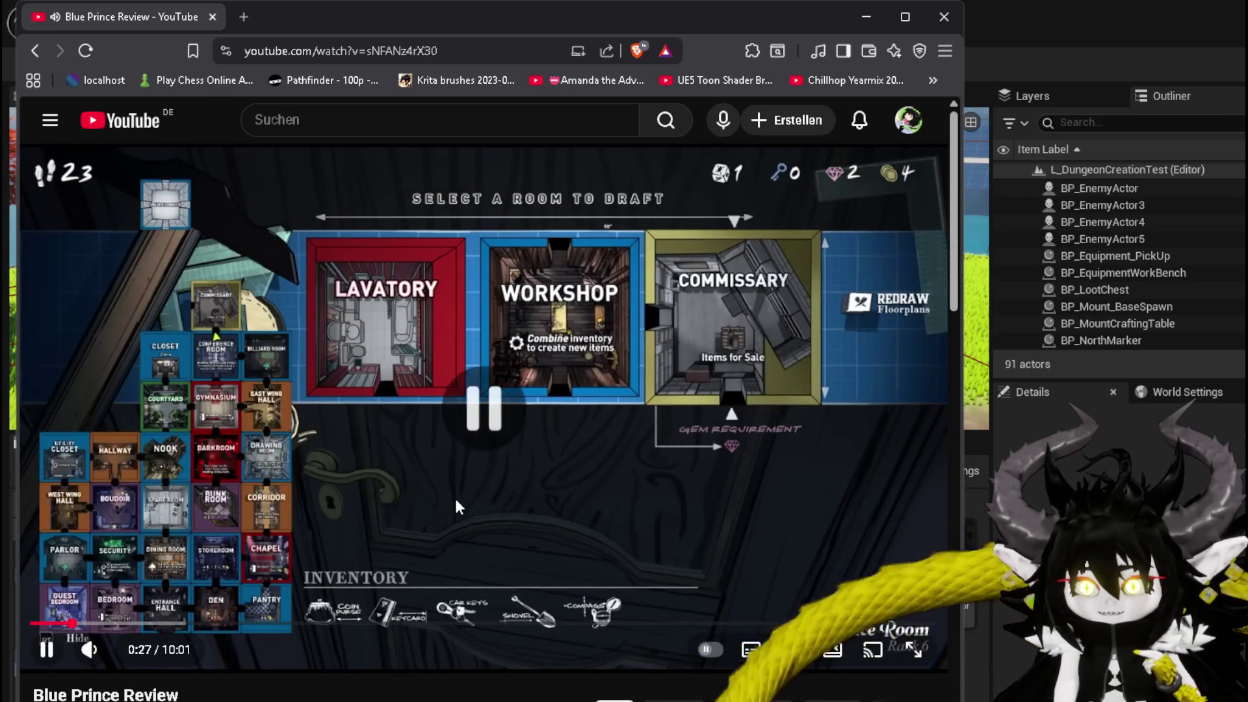
Step: Leave the review paused on the draft menu and hide the browser to reveal the level editor
{"action": "left_click", "coordinate": [434, 473]}
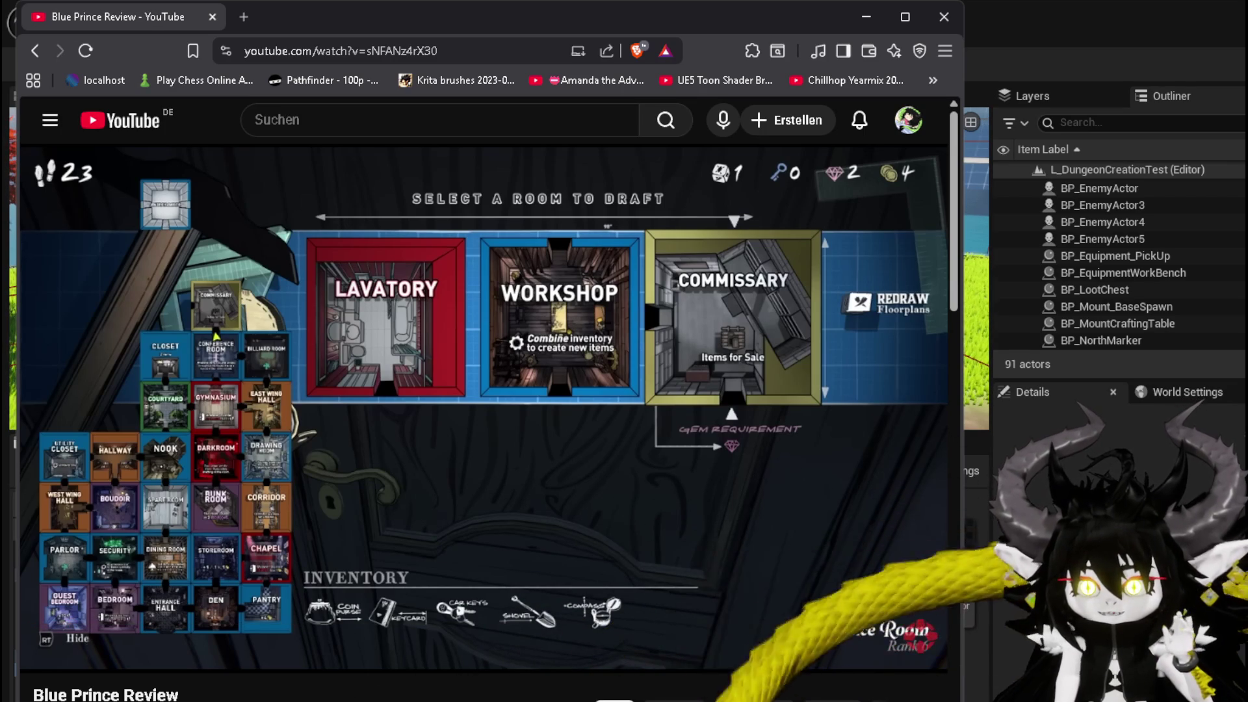
{"action": "left_click", "coordinate": [402, 464]}
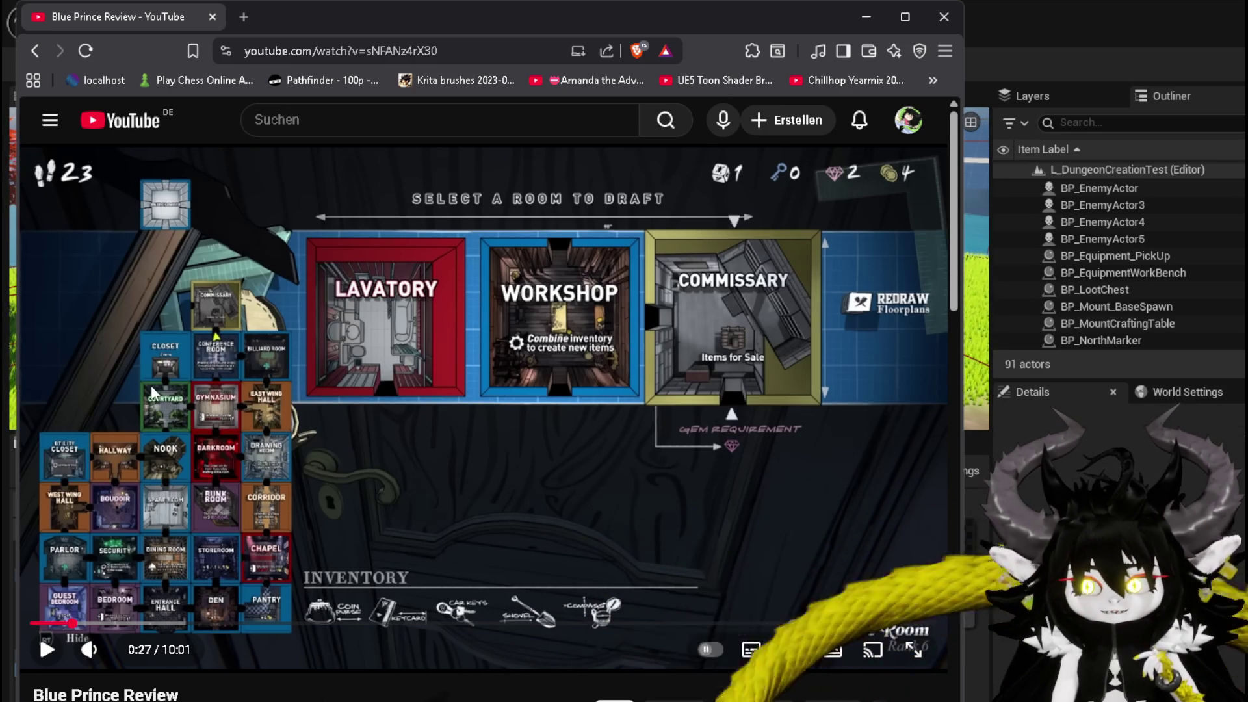
{"action": "left_click", "coordinate": [610, 421]}
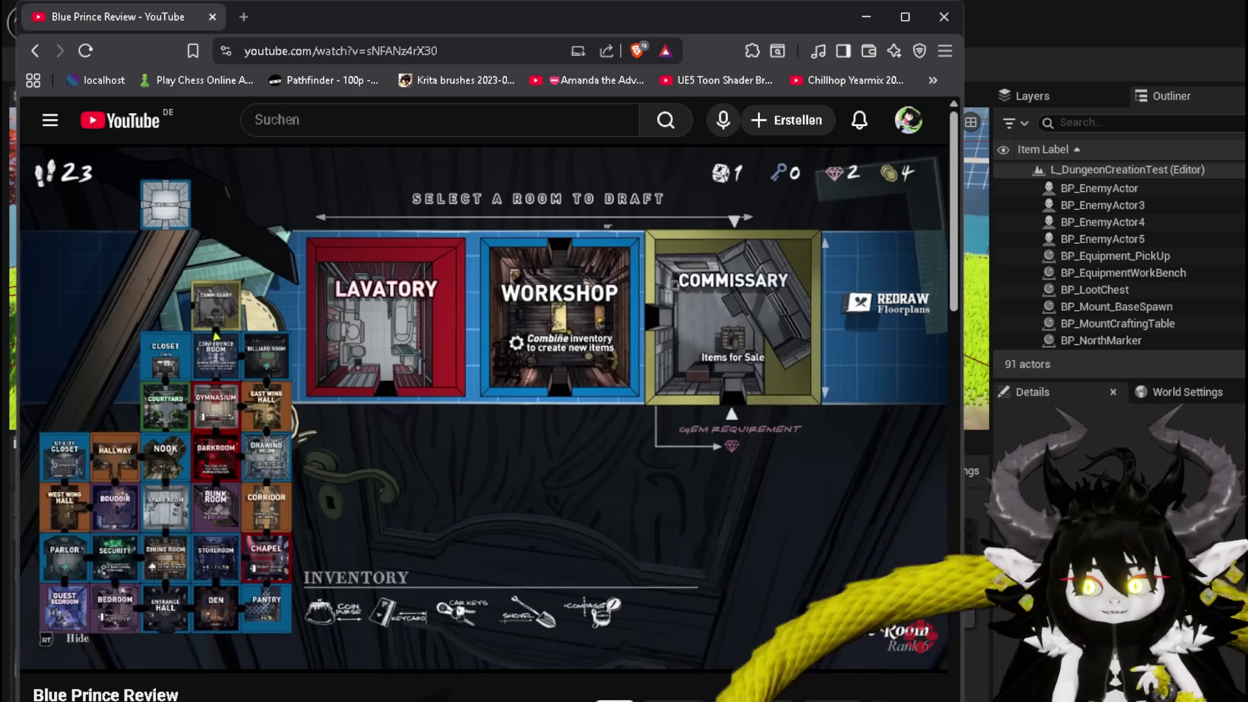
{"action": "left_click", "coordinate": [609, 422]}
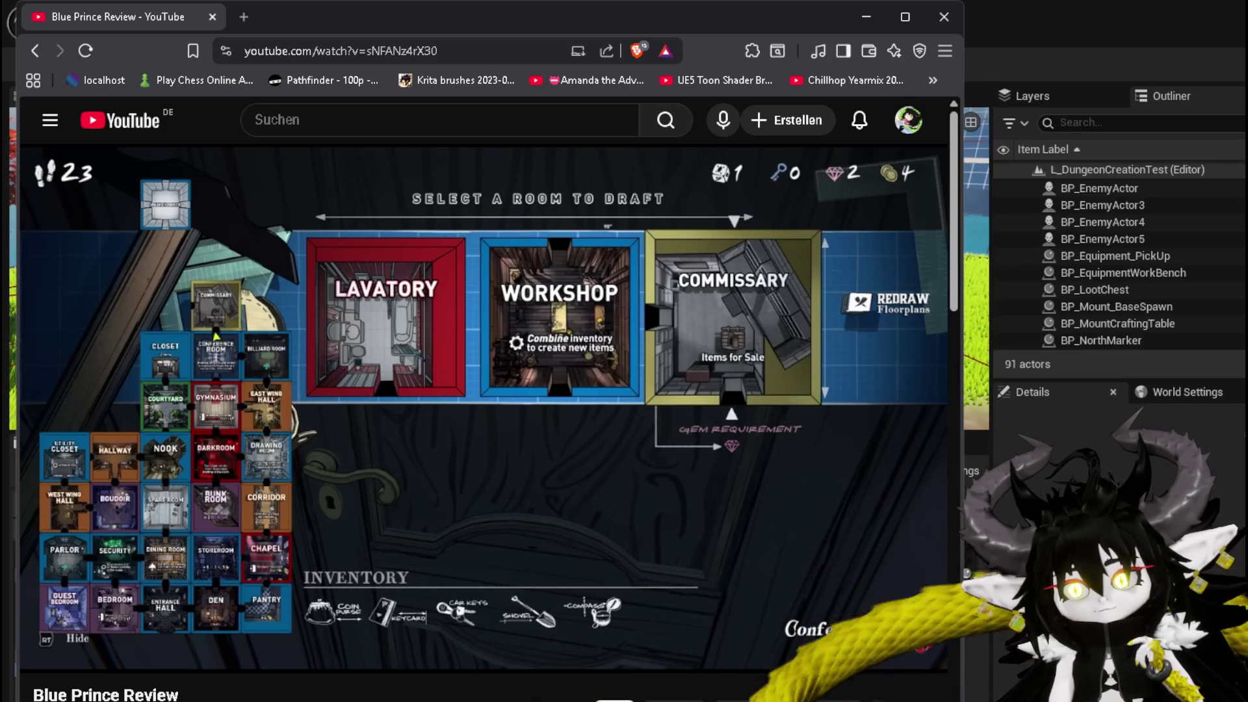
{"action": "mouse_move", "coordinate": [79, 364]}
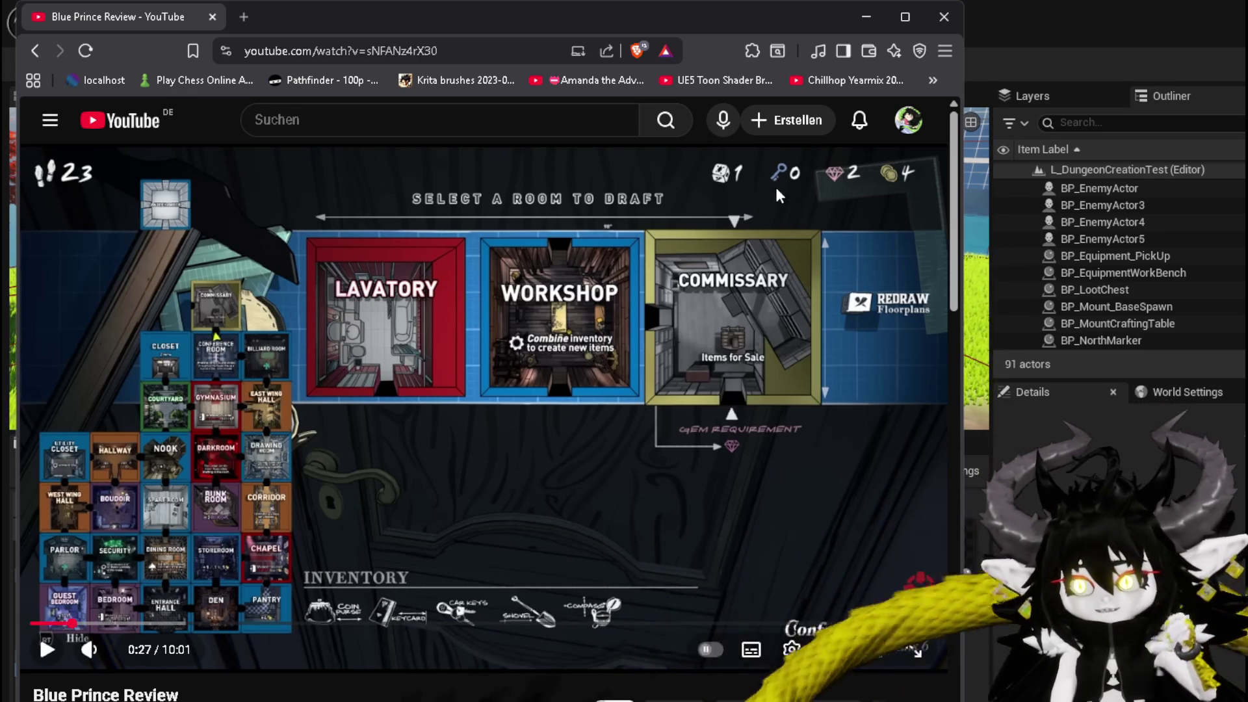
{"action": "left_click", "coordinate": [975, 169]}
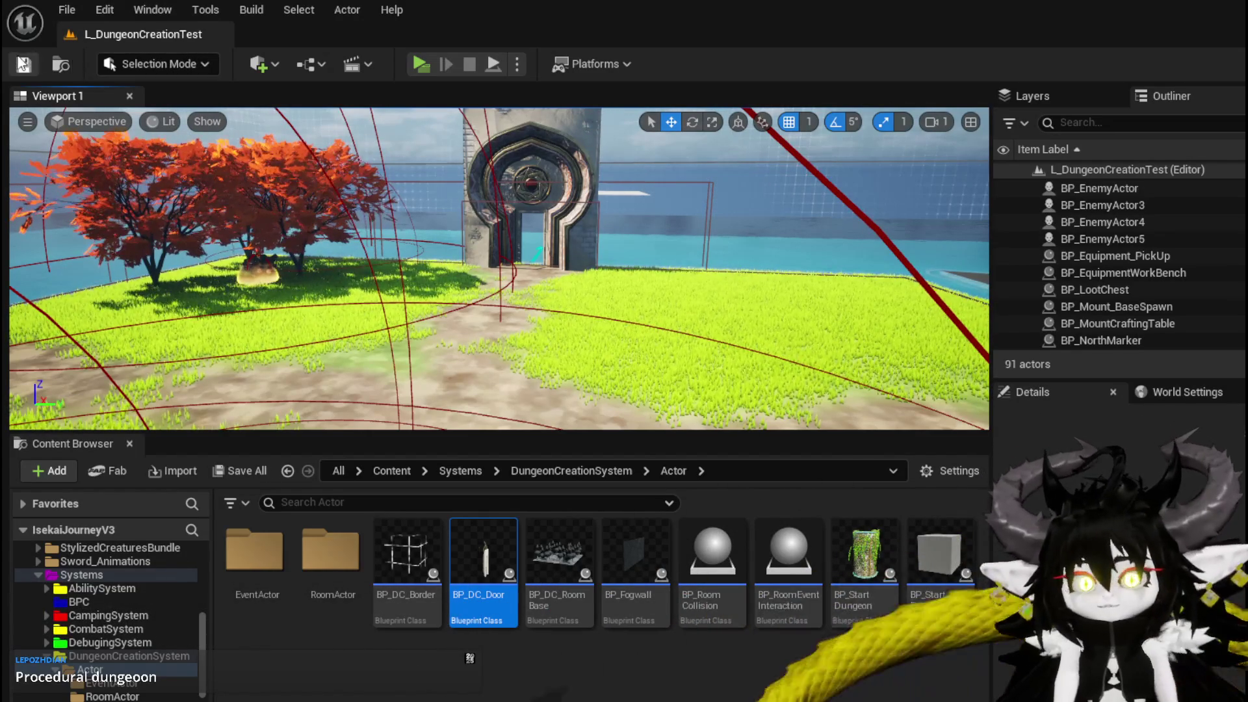
Step: Move the viewport toward the door arch and play the dungeon level in a new window
{"action": "mouse_move", "coordinate": [494, 273]}
{"action": "left_mouse_down"}
{"action": "mouse_move", "coordinate": [423, 234]}
{"action": "mouse_move", "coordinate": [364, 247]}
{"action": "left_mouse_up"}
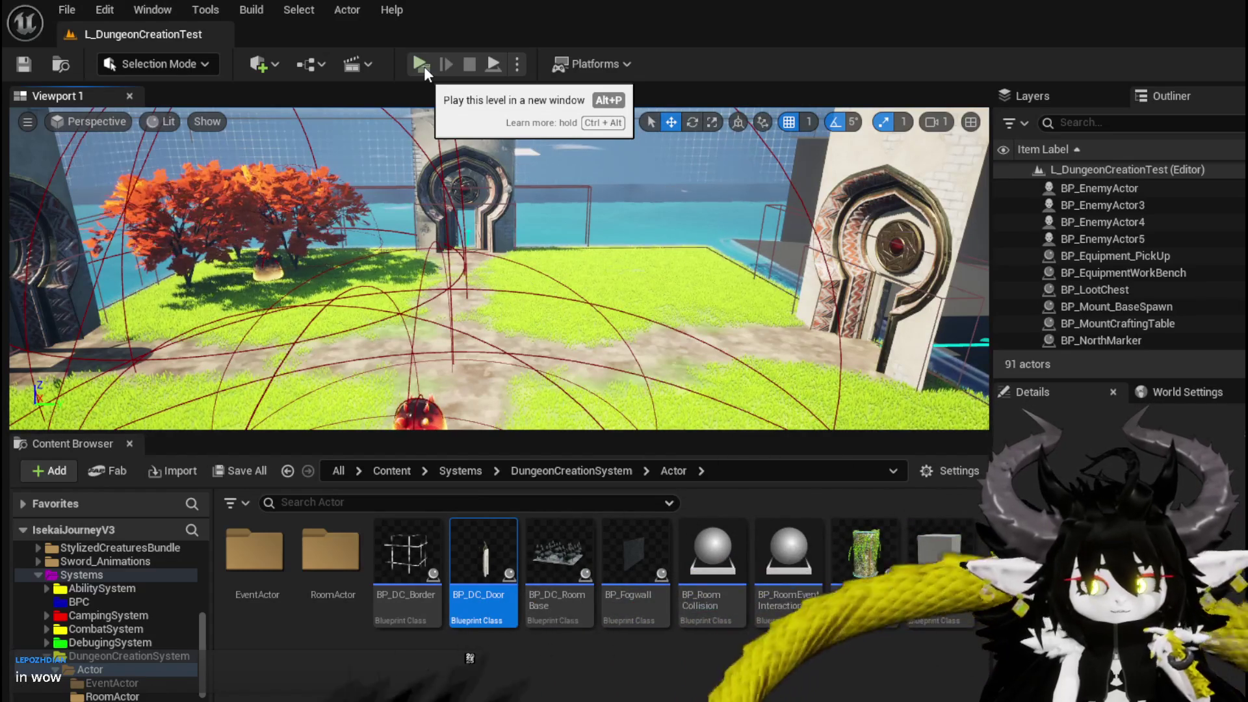
{"action": "left_click", "coordinate": [424, 67]}
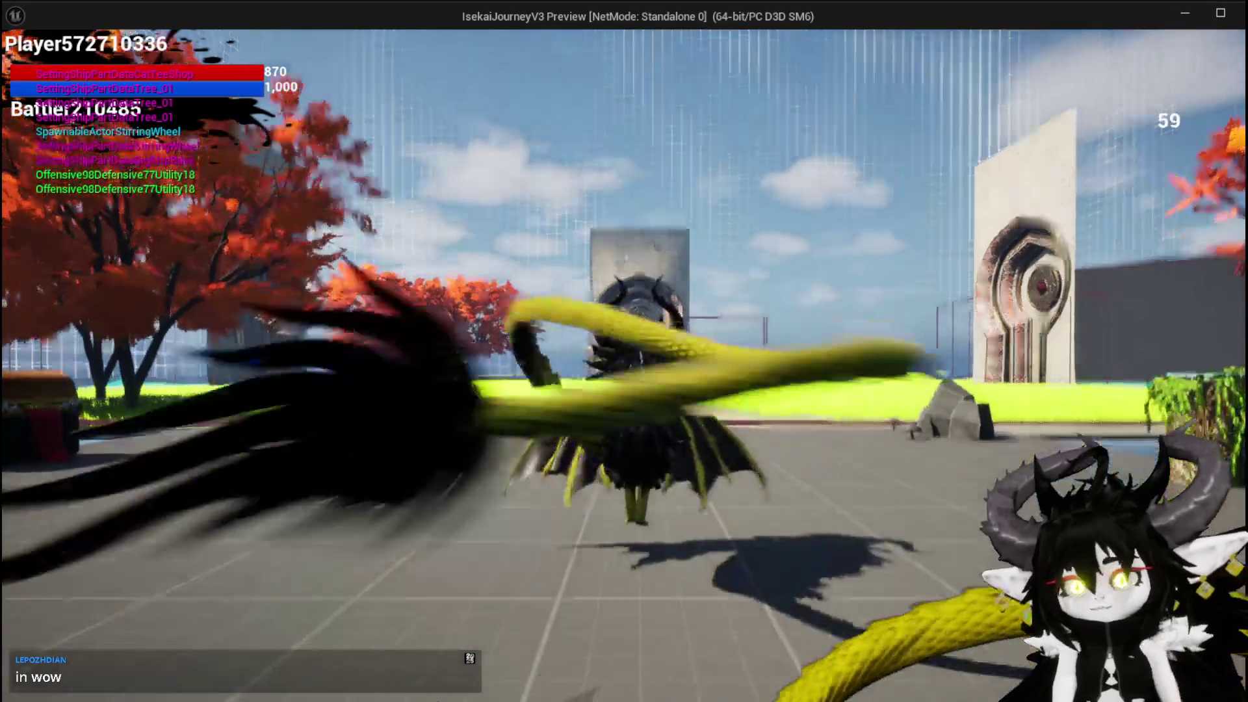
Step: Run to the stone gate and draft the BountyBoard and then TownSquare rooms
{"action": "key", "text": "space"}
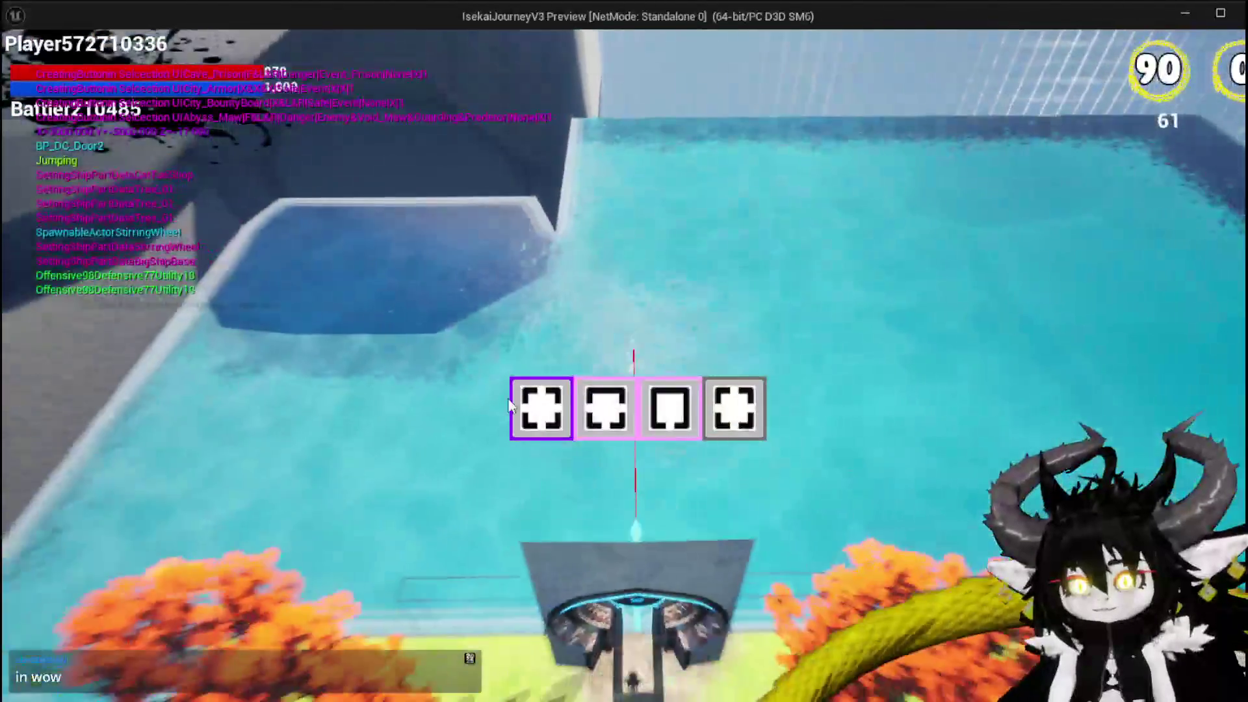
{"action": "mouse_move", "coordinate": [642, 408]}
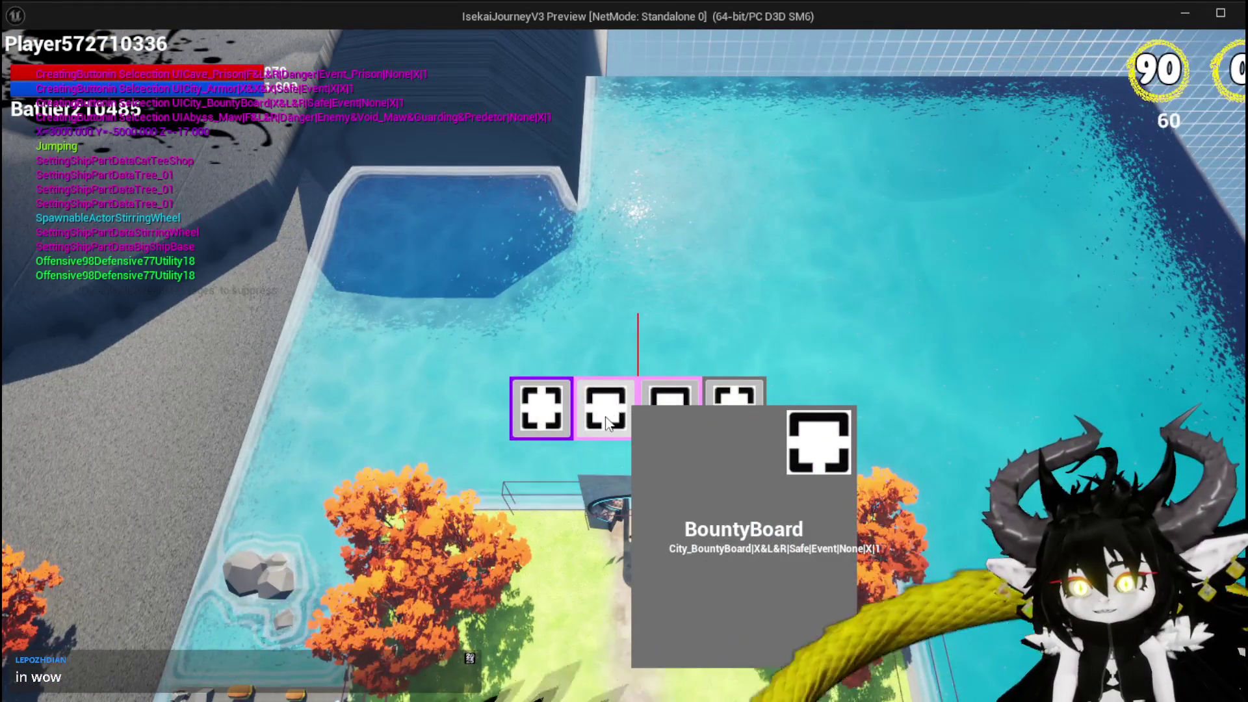
{"action": "left_click", "coordinate": [606, 421]}
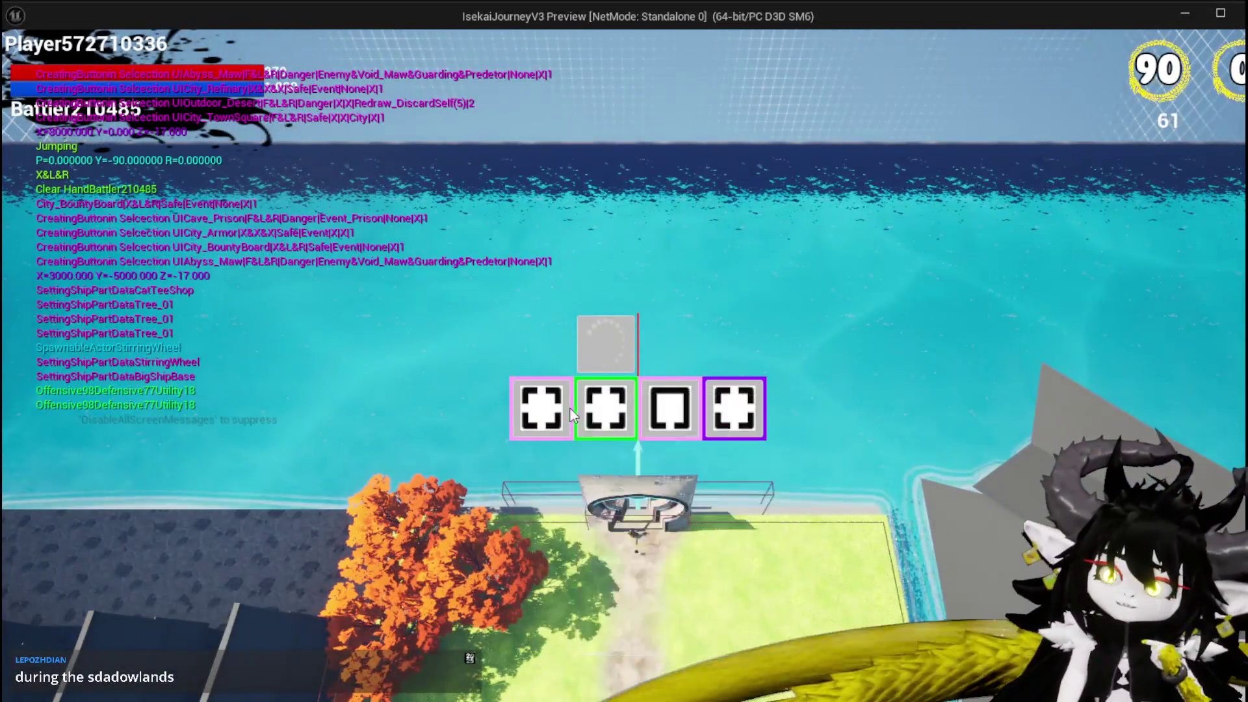
{"action": "mouse_move", "coordinate": [568, 411]}
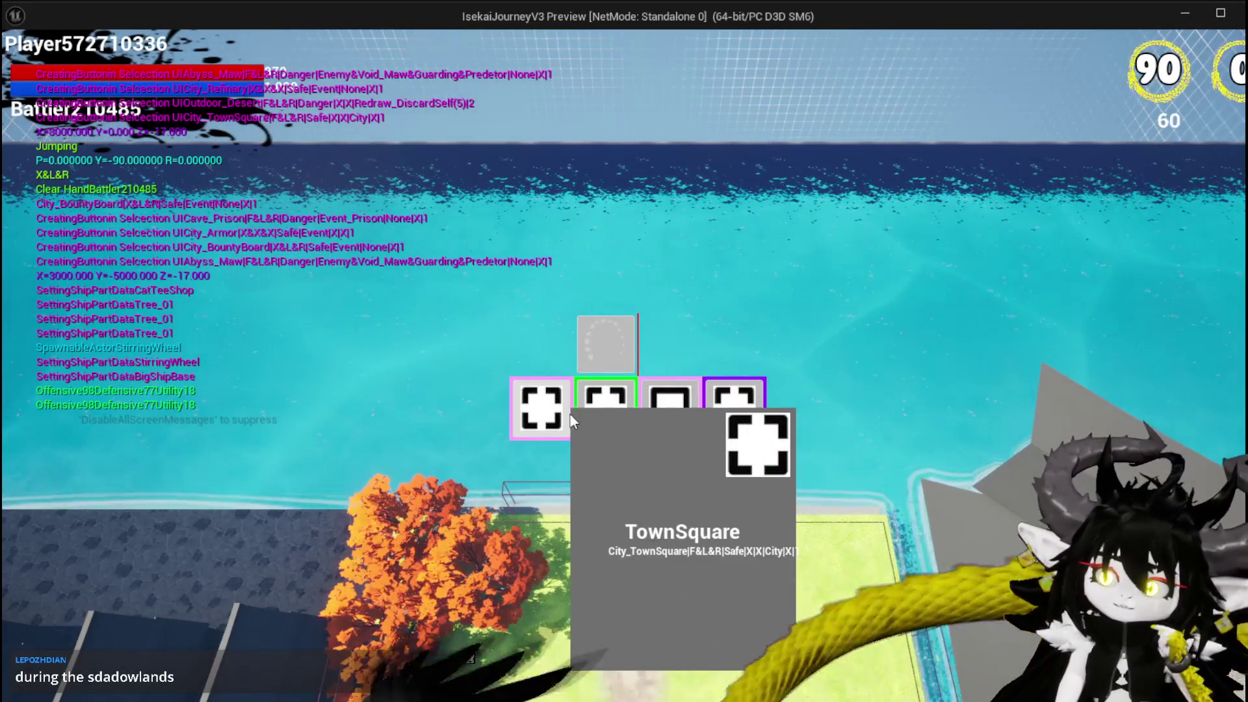
{"action": "mouse_move", "coordinate": [721, 413]}
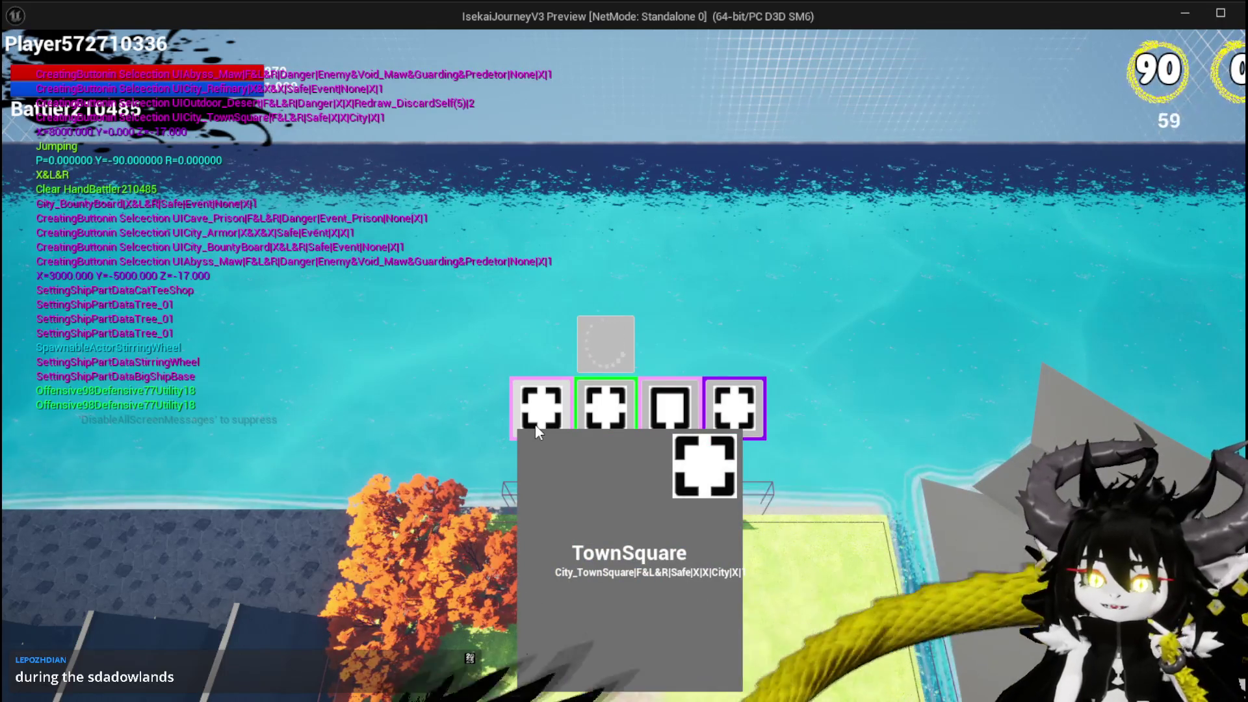
{"action": "left_click", "coordinate": [536, 423]}
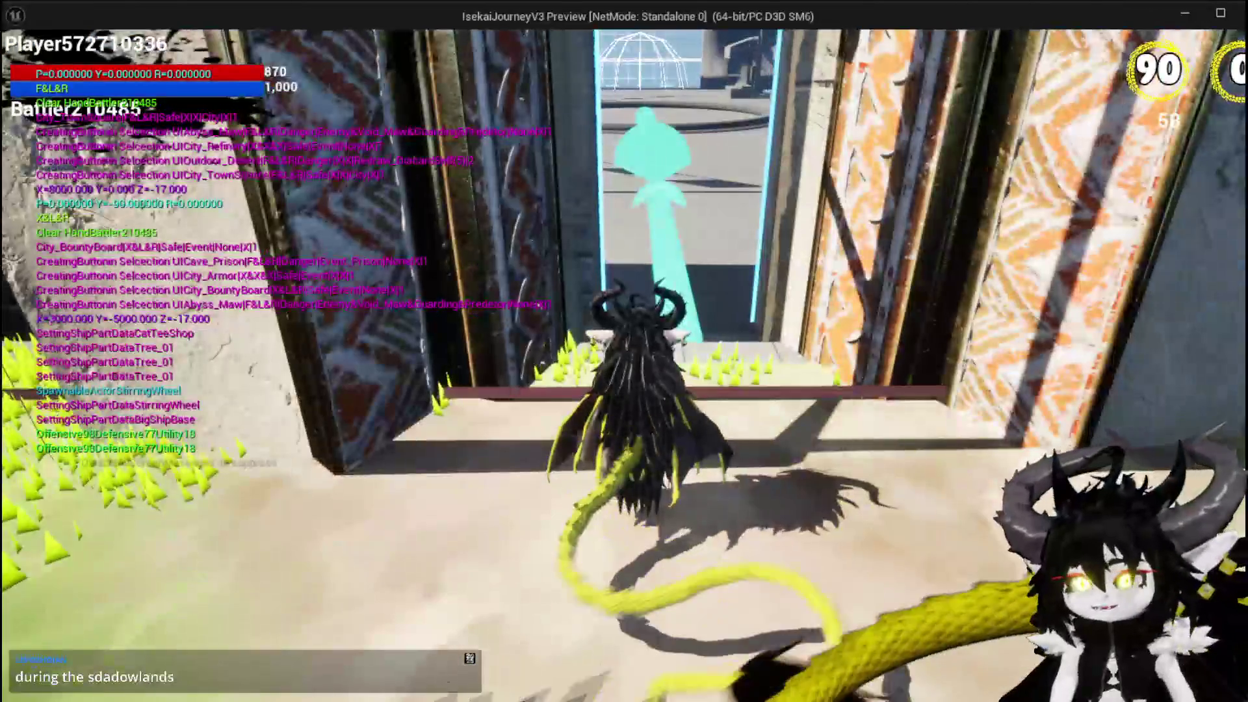
Step: Glide around the plaza and through the gate, then stop the preview and Save All
{"action": "key", "text": "space"}
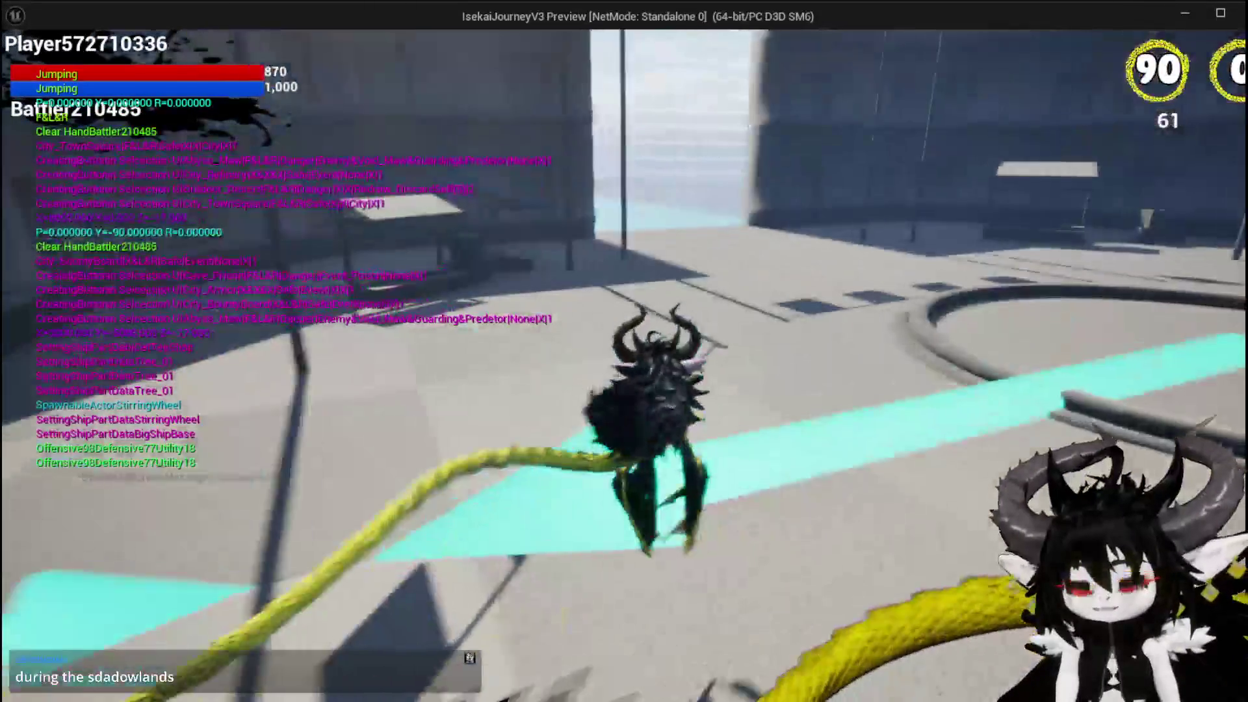
{"action": "key", "text": "space"}
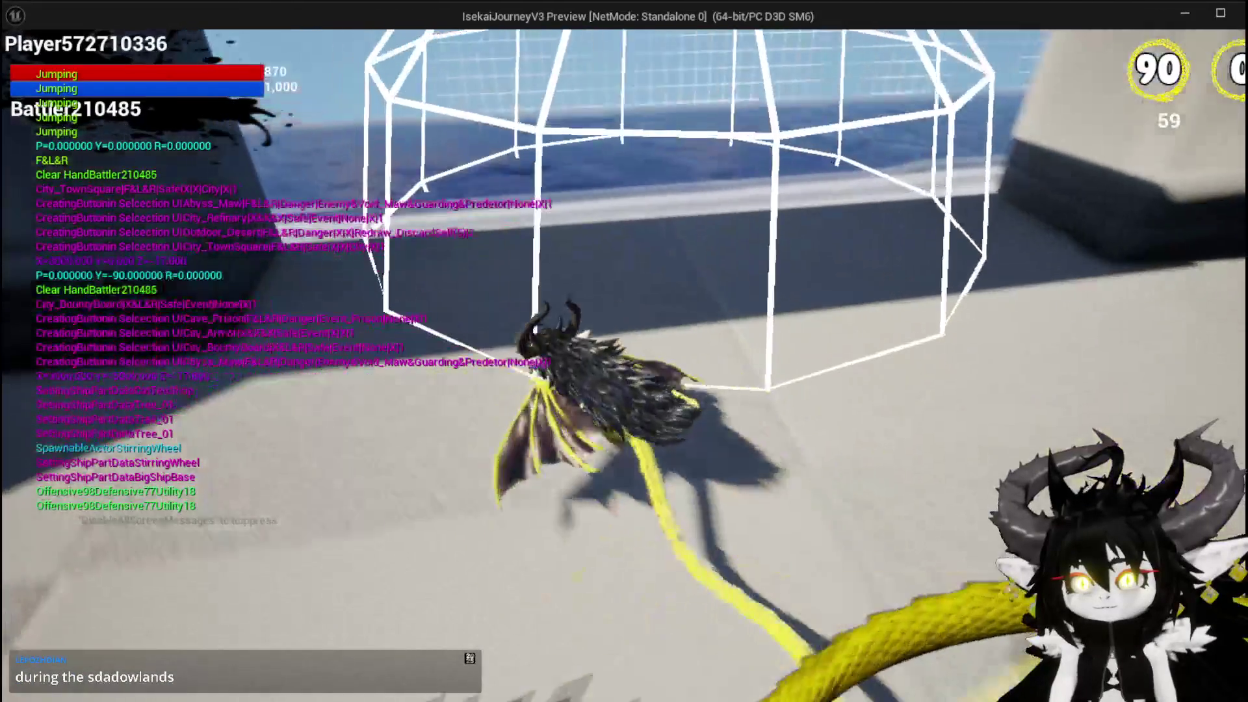
{"action": "key", "text": "space"}
{"action": "key", "text": "space"}
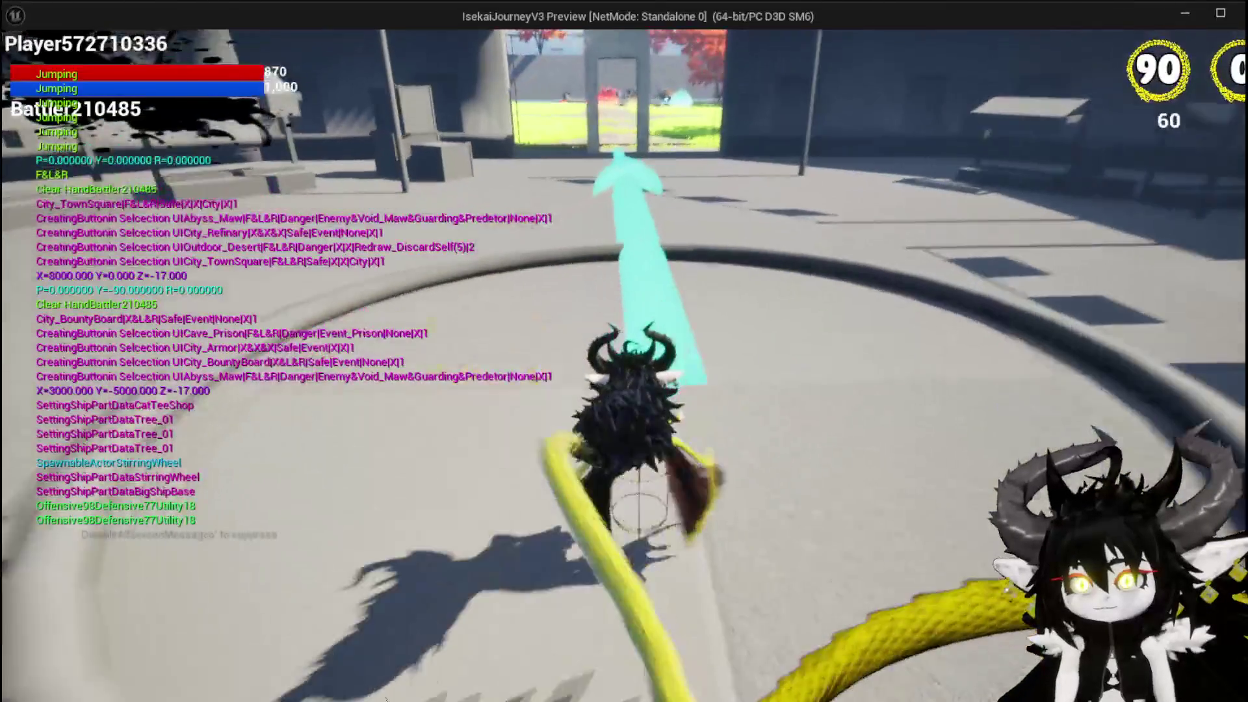
{"action": "key", "text": "space"}
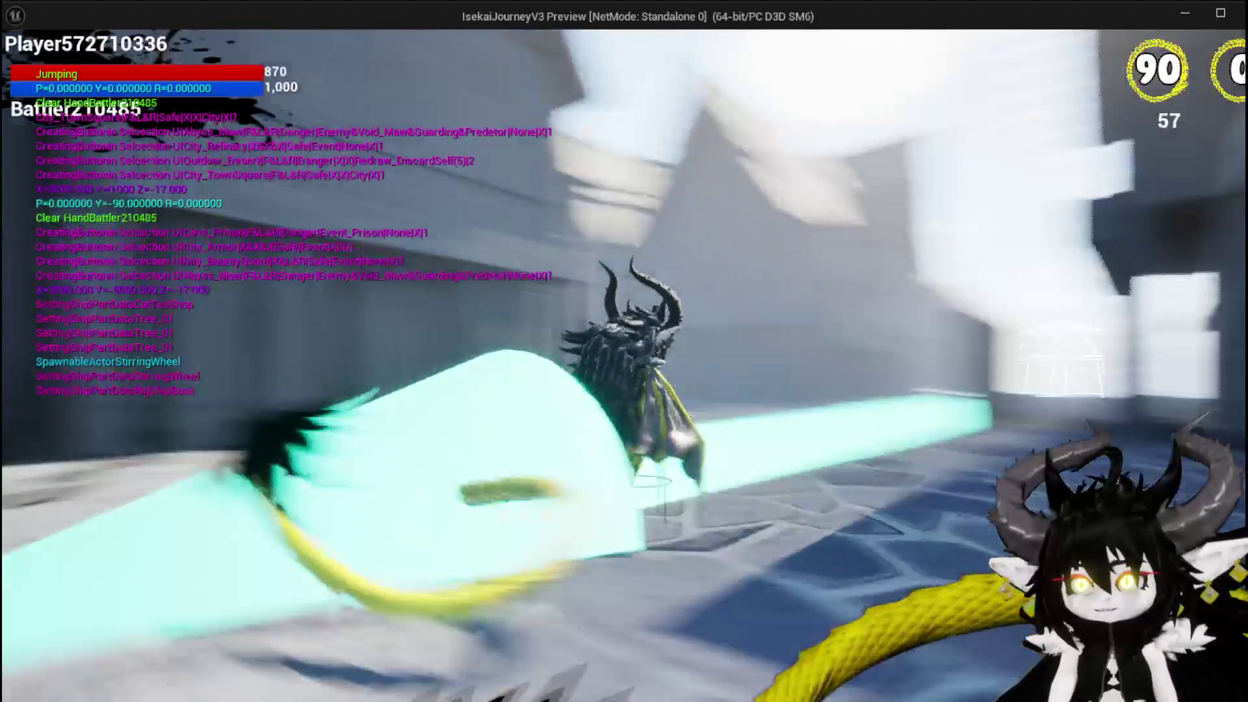
{"action": "key", "text": "w"}
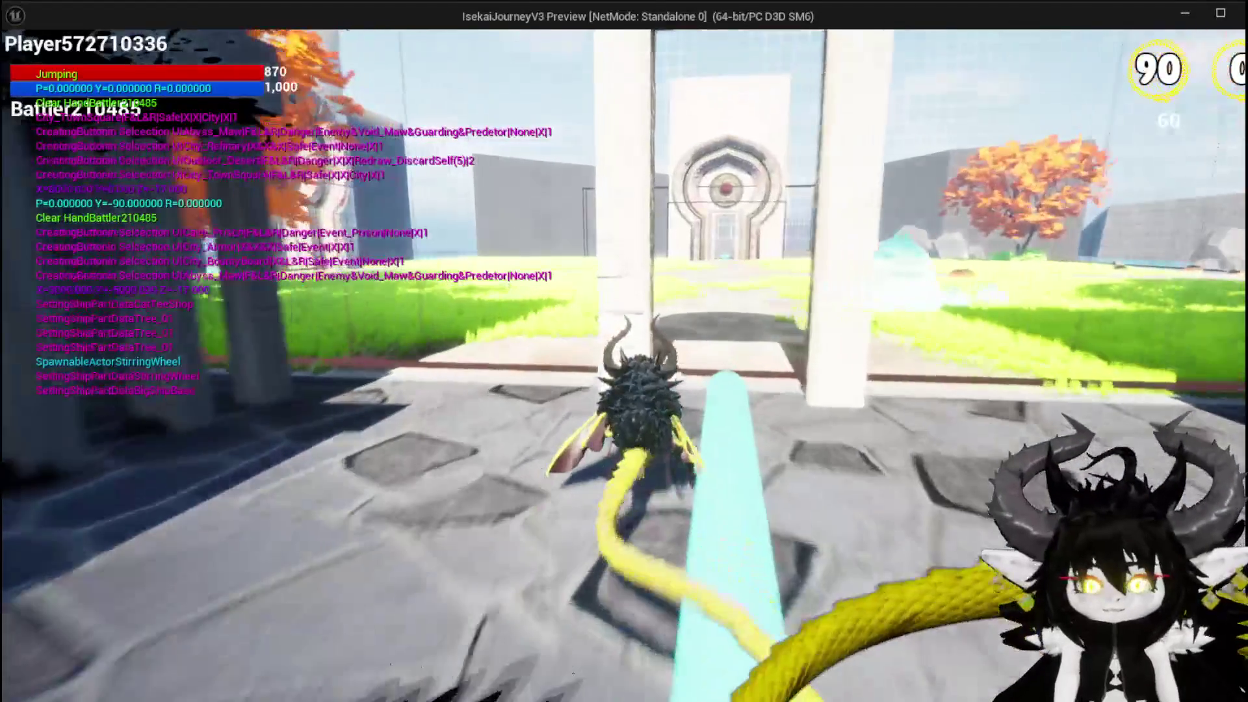
{"action": "key", "text": "w"}
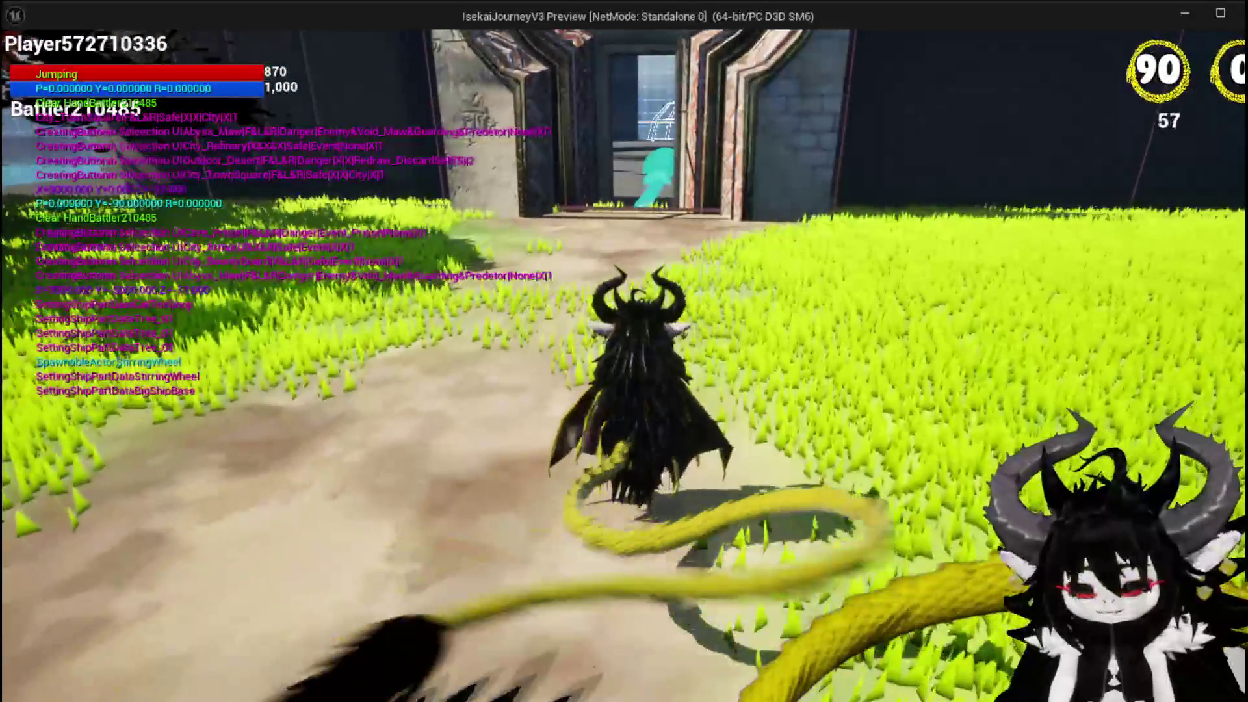
{"action": "key", "text": "Escape"}
{"action": "left_click", "coordinate": [25, 64]}
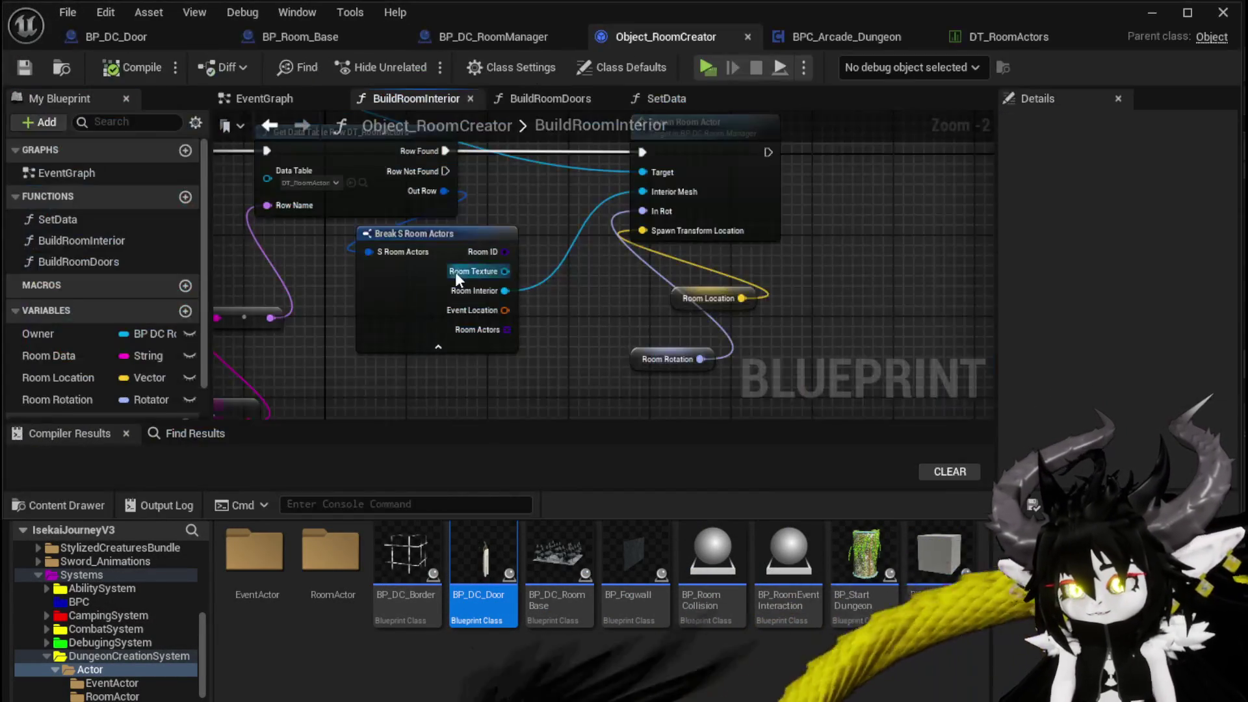
Step: Open BuildRoomDoors in Object_RoomCreator and line up Room Rotation under Room Location
{"action": "mouse_move", "coordinate": [455, 272]}
{"action": "left_mouse_down"}
{"action": "mouse_move", "coordinate": [515, 343]}
{"action": "mouse_move", "coordinate": [509, 362]}
{"action": "mouse_move", "coordinate": [837, 346]}
{"action": "mouse_move", "coordinate": [774, 322]}
{"action": "mouse_move", "coordinate": [746, 385]}
{"action": "left_mouse_up"}
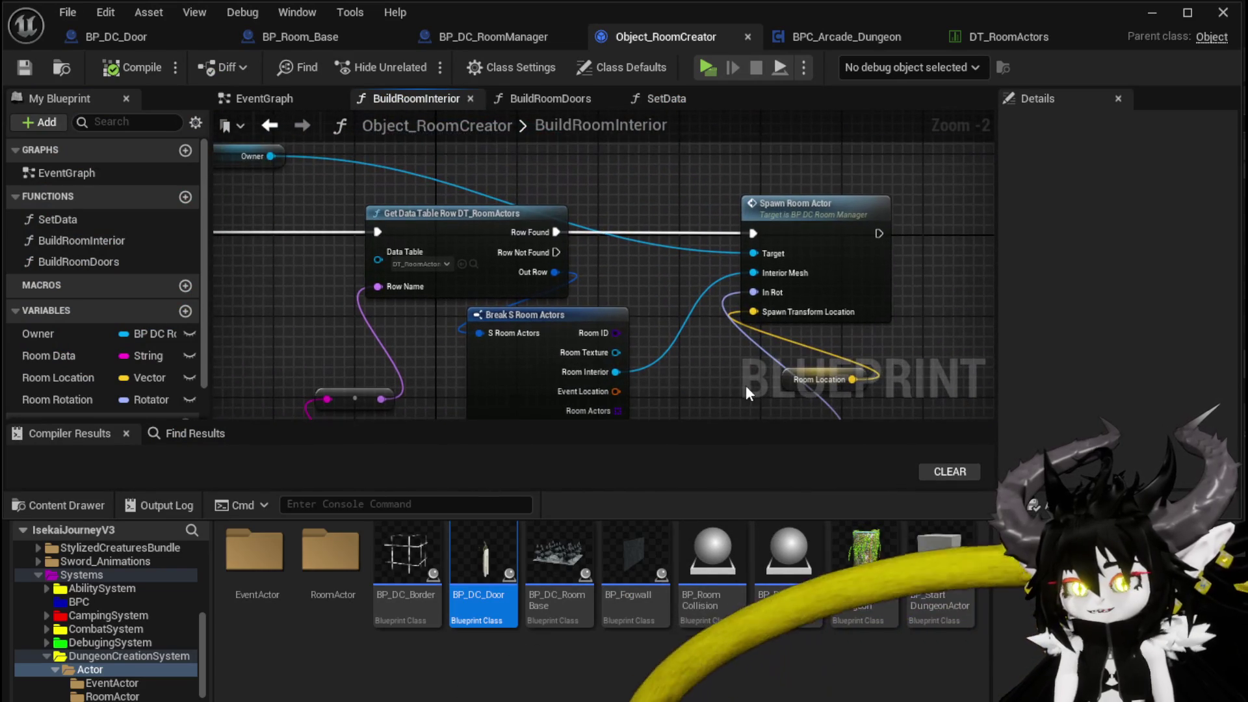
{"action": "double_click", "coordinate": [82, 263]}
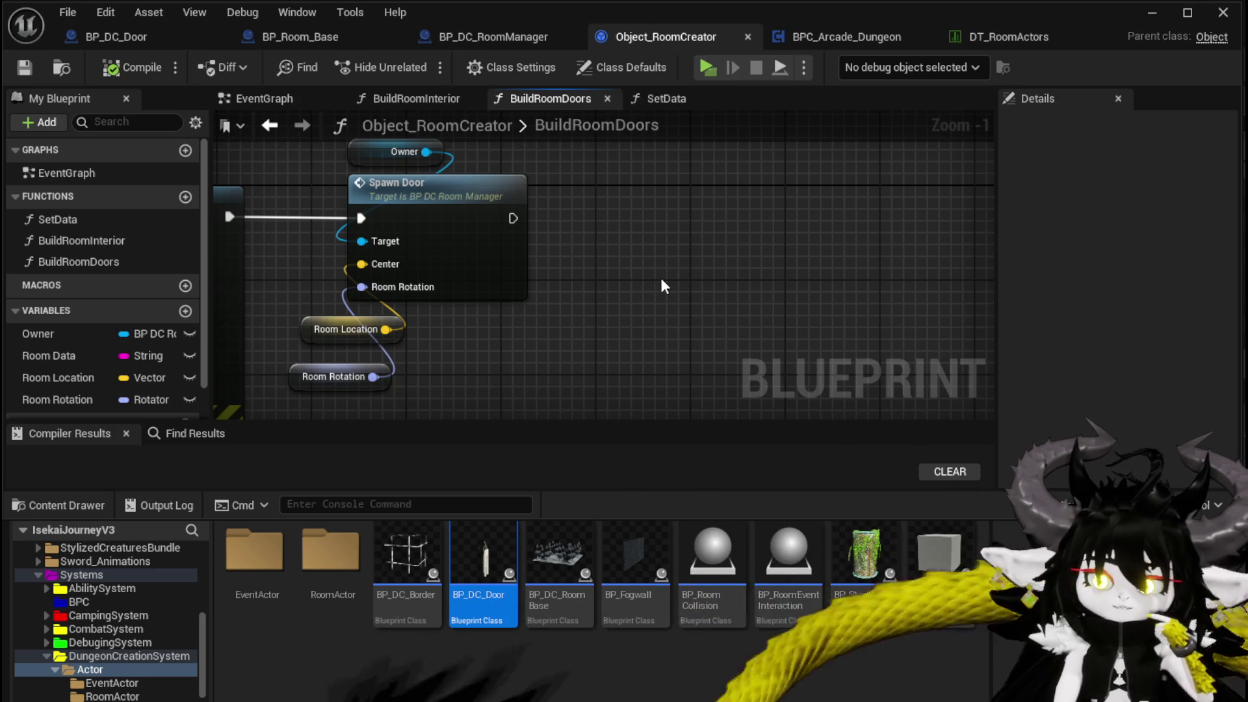
{"action": "left_click_drag", "start_coordinate": [443, 333], "coordinate": [476, 305]}
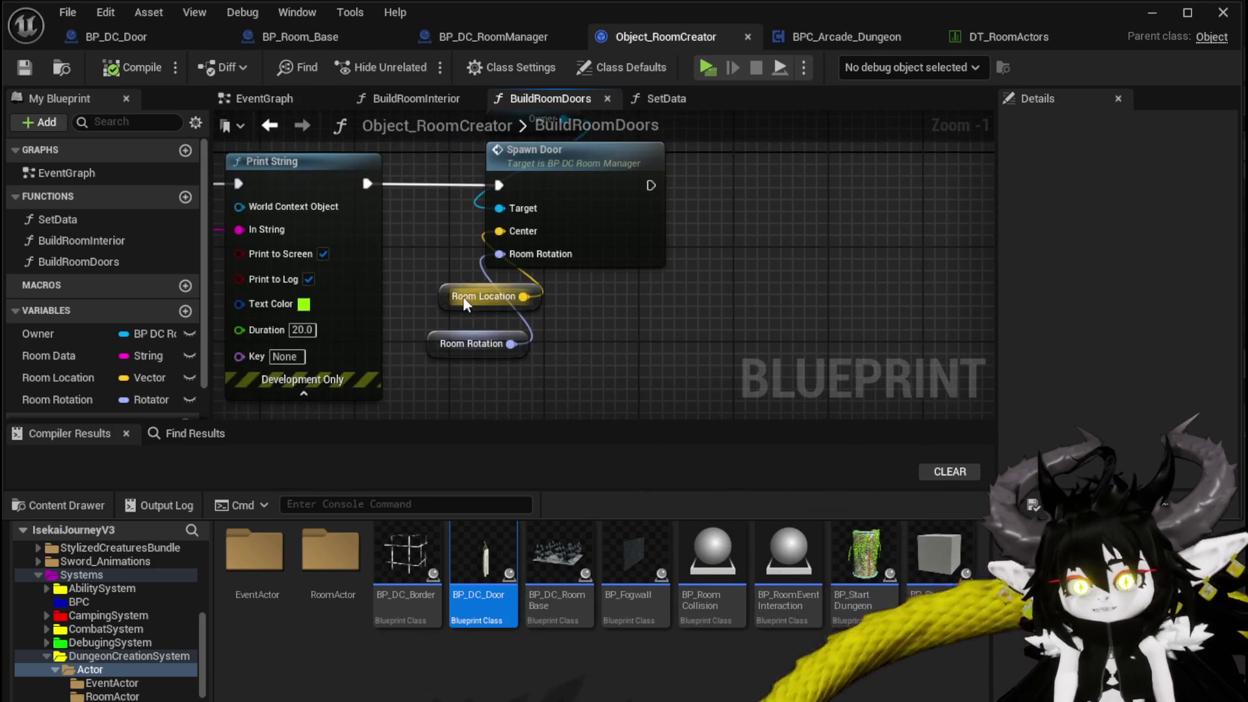
{"action": "left_click_drag", "start_coordinate": [438, 345], "coordinate": [451, 334]}
{"action": "left_click", "coordinate": [585, 390]}
{"action": "scroll", "coordinate": [596, 294], "scroll_direction": "down", "scroll_amount": 2}
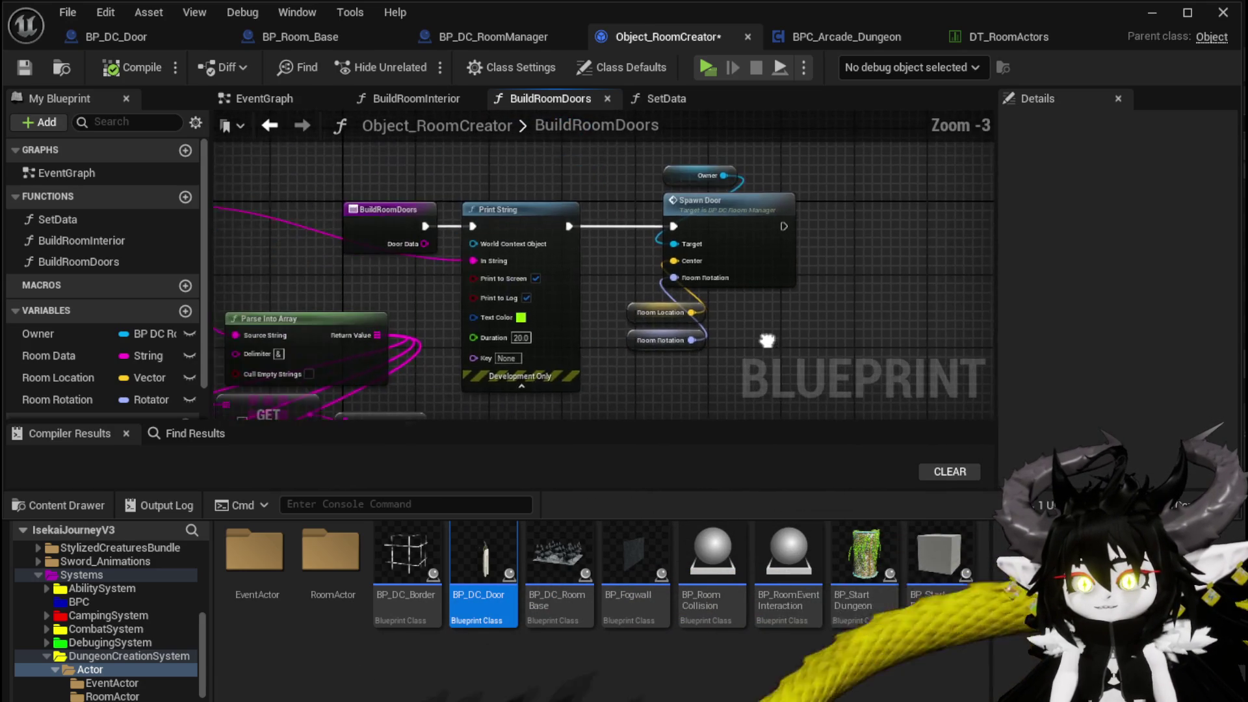
{"action": "left_click_drag", "start_coordinate": [515, 211], "coordinate": [532, 214]}
{"action": "mouse_move", "coordinate": [439, 294]}
{"action": "left_mouse_down"}
{"action": "mouse_move", "coordinate": [592, 216]}
{"action": "mouse_move", "coordinate": [554, 355]}
{"action": "mouse_move", "coordinate": [392, 335]}
{"action": "mouse_move", "coordinate": [693, 300]}
{"action": "mouse_move", "coordinate": [589, 309]}
{"action": "mouse_move", "coordinate": [463, 345]}
{"action": "mouse_move", "coordinate": [585, 245]}
{"action": "mouse_move", "coordinate": [900, 276]}
{"action": "mouse_move", "coordinate": [445, 312]}
{"action": "mouse_move", "coordinate": [443, 345]}
{"action": "left_mouse_up"}
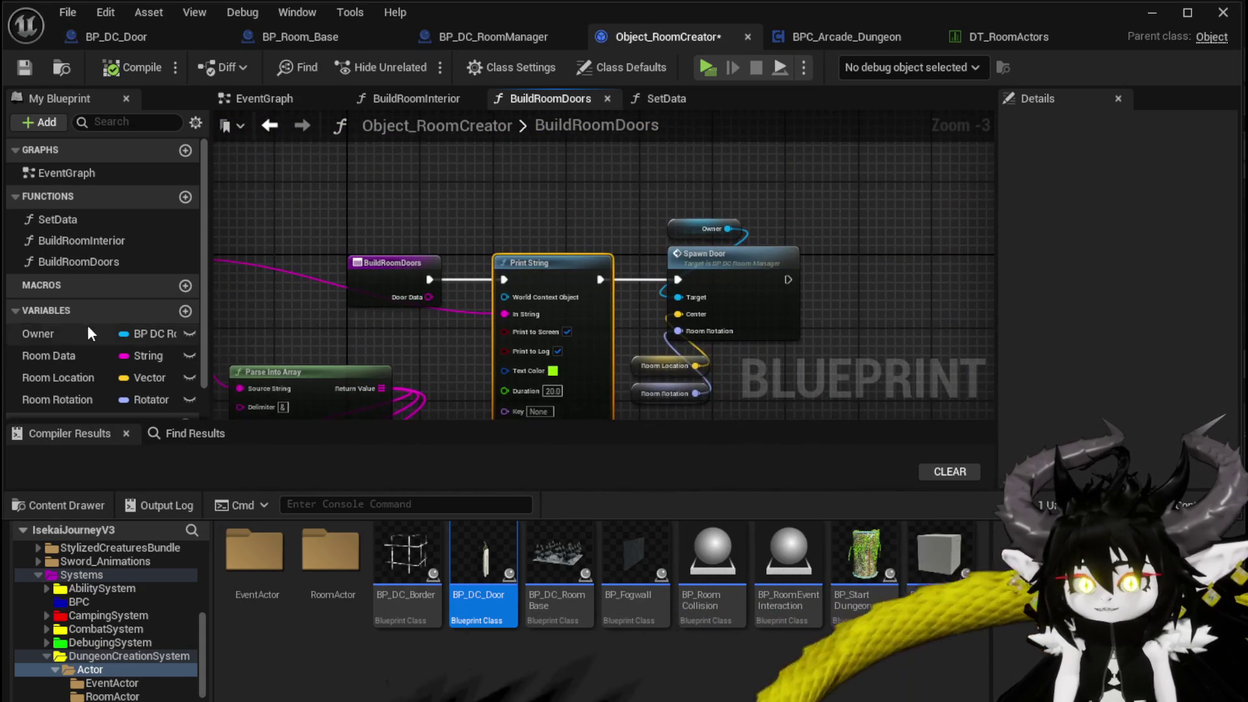
Step: Add an Owner getter feeding Print String's World Context Object and save the blueprint
{"action": "left_click_drag", "start_coordinate": [89, 333], "coordinate": [550, 295]}
{"action": "mouse_move", "coordinate": [457, 296]}
{"action": "left_mouse_down"}
{"action": "mouse_move", "coordinate": [560, 232]}
{"action": "mouse_move", "coordinate": [571, 242]}
{"action": "left_mouse_up"}
{"action": "left_click", "coordinate": [390, 176]}
{"action": "left_click", "coordinate": [24, 67]}
Step: Shift Spawn Door and its input getters further right to tidy the graph
{"action": "mouse_move", "coordinate": [657, 212]}
{"action": "left_mouse_down"}
{"action": "mouse_move", "coordinate": [423, 192]}
{"action": "mouse_move", "coordinate": [572, 367]}
{"action": "left_mouse_up"}
{"action": "mouse_move", "coordinate": [496, 270]}
{"action": "left_mouse_down"}
{"action": "mouse_move", "coordinate": [575, 271]}
{"action": "mouse_move", "coordinate": [582, 259]}
{"action": "left_mouse_up"}
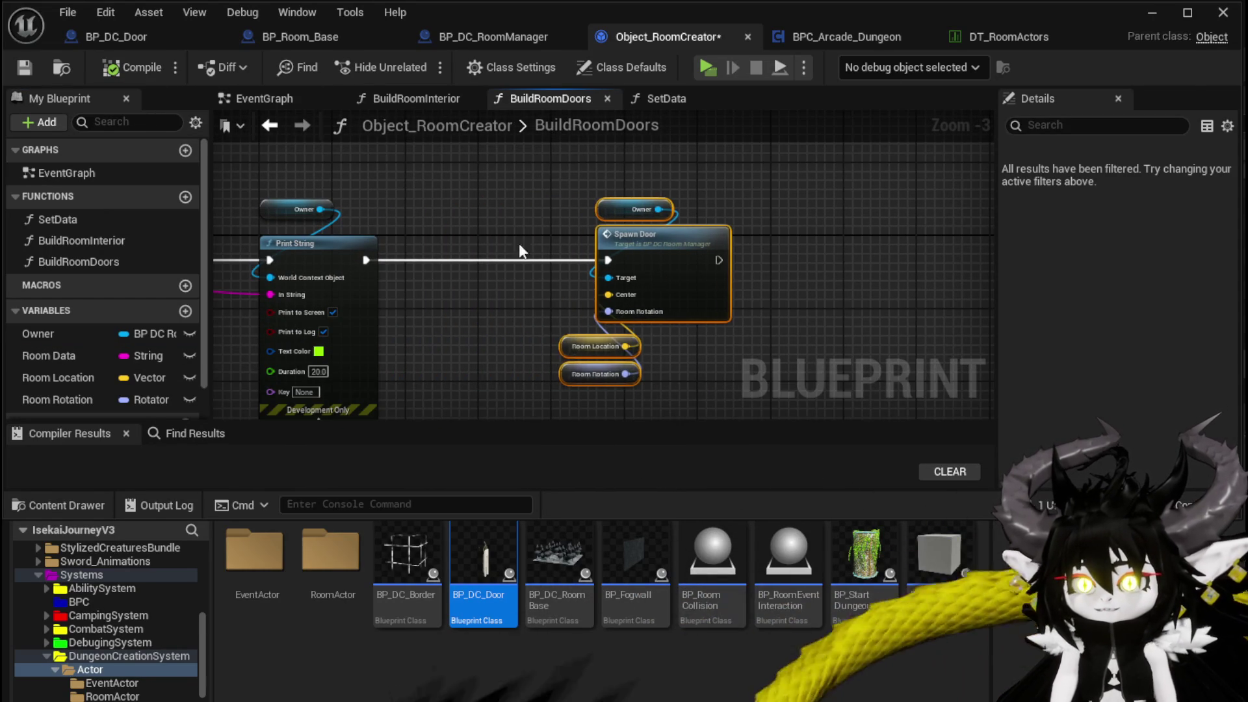
{"action": "left_click", "coordinate": [472, 221]}
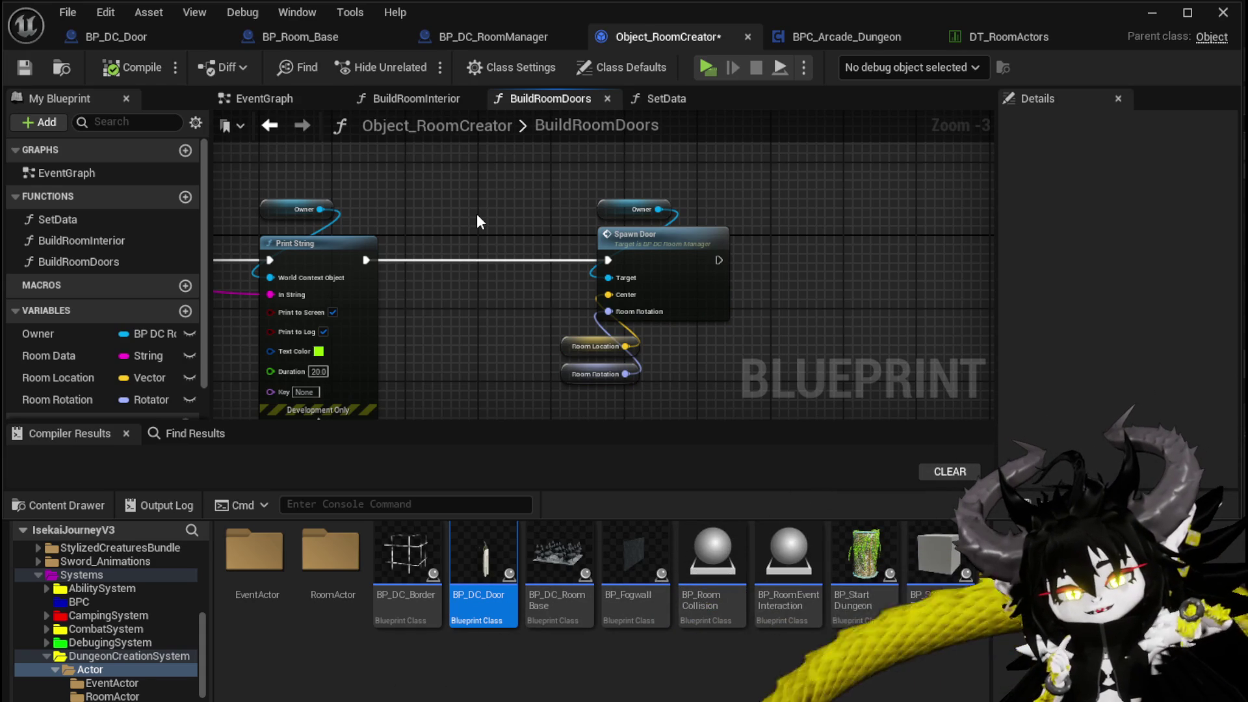
{"action": "mouse_move", "coordinate": [547, 193]}
{"action": "left_mouse_down"}
{"action": "mouse_move", "coordinate": [598, 208]}
{"action": "mouse_move", "coordinate": [546, 278]}
{"action": "mouse_move", "coordinate": [477, 306]}
{"action": "mouse_move", "coordinate": [499, 326]}
{"action": "mouse_move", "coordinate": [446, 270]}
{"action": "mouse_move", "coordinate": [463, 274]}
{"action": "left_mouse_up"}
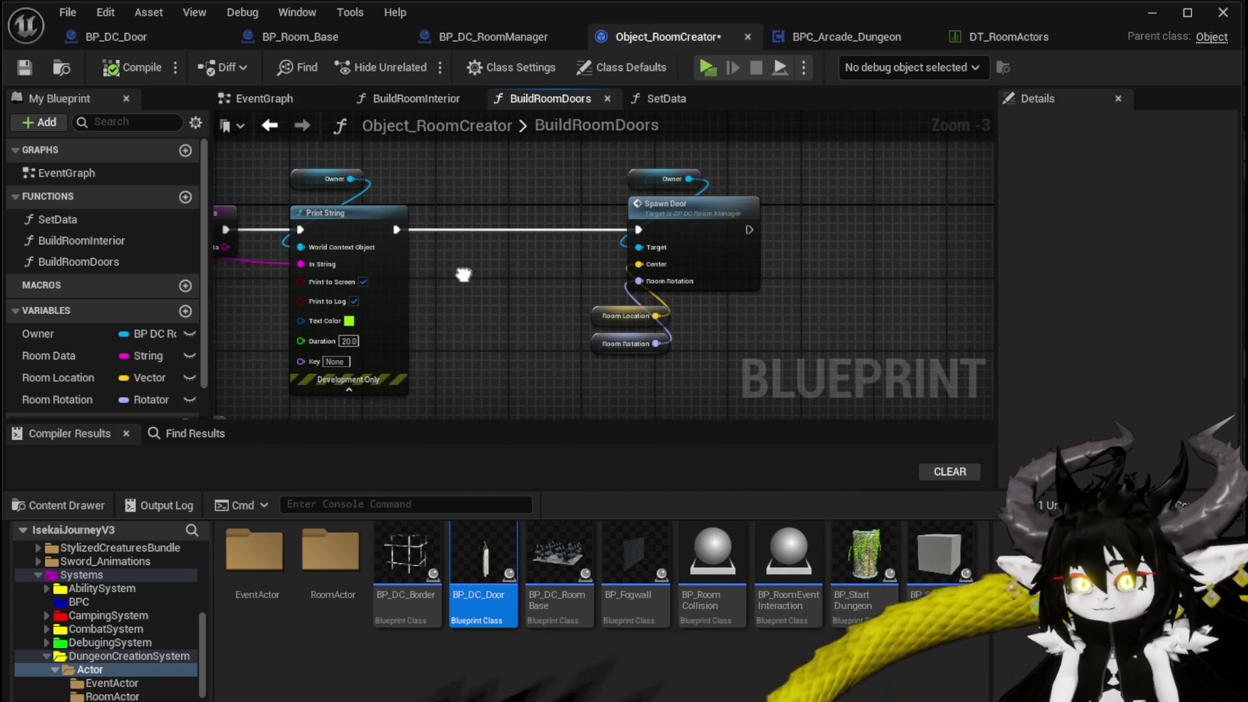
Step: Open BP_DC_RoomManager's SpawnDoor graph and move the SpawnActor group up beside the line trace
{"action": "double_click", "coordinate": [655, 223]}
{"action": "mouse_move", "coordinate": [626, 250]}
{"action": "left_mouse_down"}
{"action": "mouse_move", "coordinate": [497, 273]}
{"action": "mouse_move", "coordinate": [524, 208]}
{"action": "left_mouse_up"}
{"action": "scroll", "coordinate": [524, 252], "scroll_direction": "down", "scroll_amount": 1}
{"action": "left_click_drag", "start_coordinate": [473, 296], "coordinate": [537, 338]}
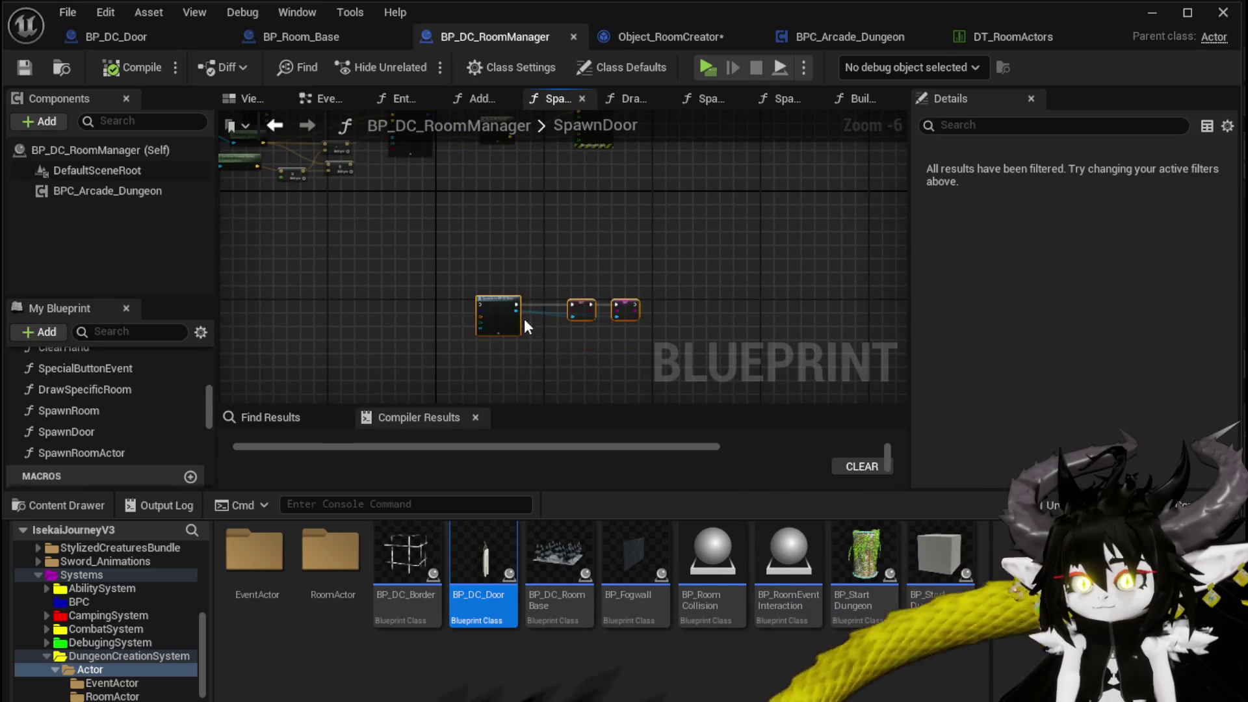
{"action": "left_click_drag", "start_coordinate": [510, 286], "coordinate": [517, 198]}
{"action": "scroll", "coordinate": [520, 198], "scroll_direction": "up", "scroll_amount": 3}
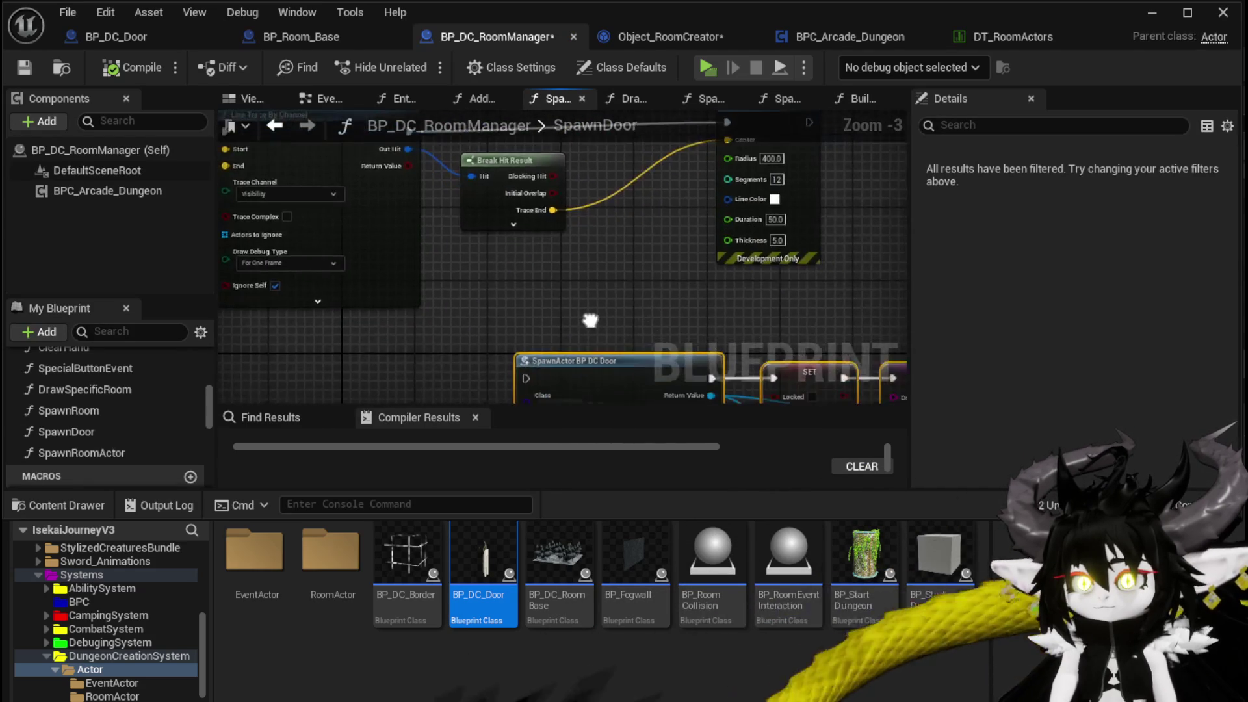
{"action": "scroll", "coordinate": [524, 198], "scroll_direction": "down", "scroll_amount": 1}
Step: Add a Make Transform on SpawnActor's Spawn Transform and run the spawn after the line trace
{"action": "mouse_move", "coordinate": [494, 366]}
{"action": "left_mouse_down"}
{"action": "mouse_move", "coordinate": [510, 327]}
{"action": "mouse_move", "coordinate": [468, 305]}
{"action": "mouse_move", "coordinate": [504, 286]}
{"action": "left_mouse_up"}
{"action": "key", "text": "Escape"}
{"action": "key", "text": "Escape"}
{"action": "type", "text": "make T"}
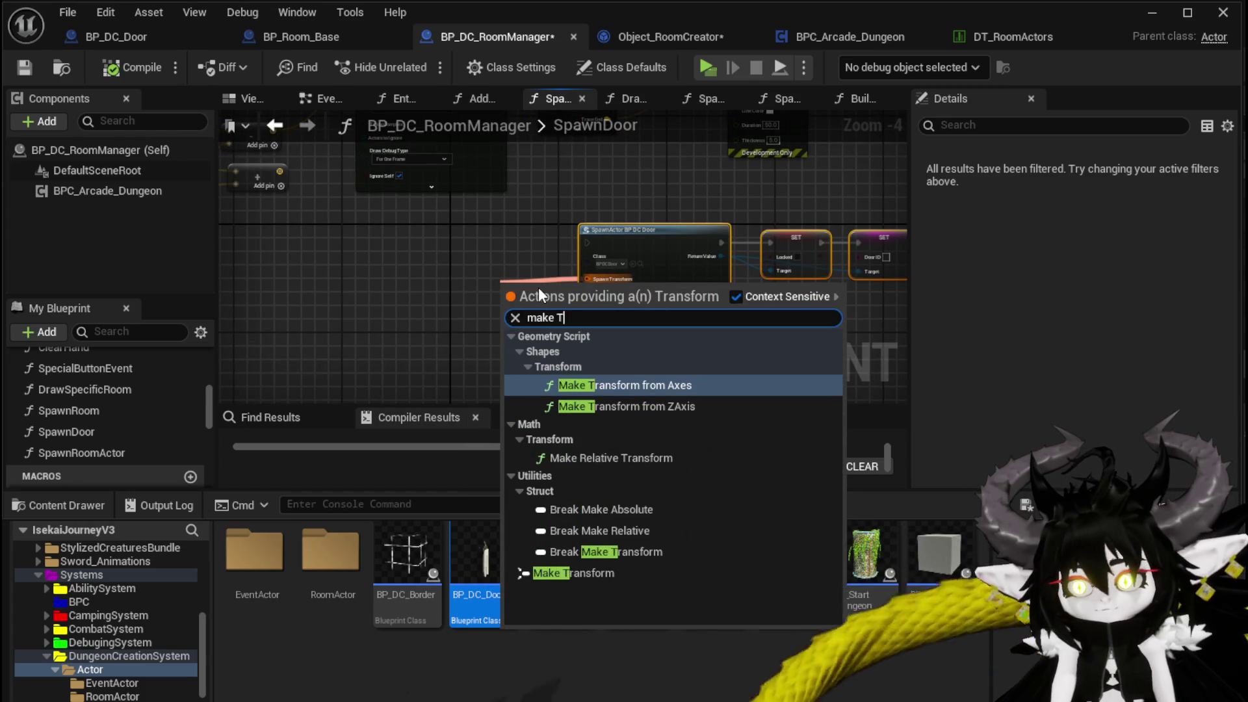
{"action": "type", "text": "ransf"}
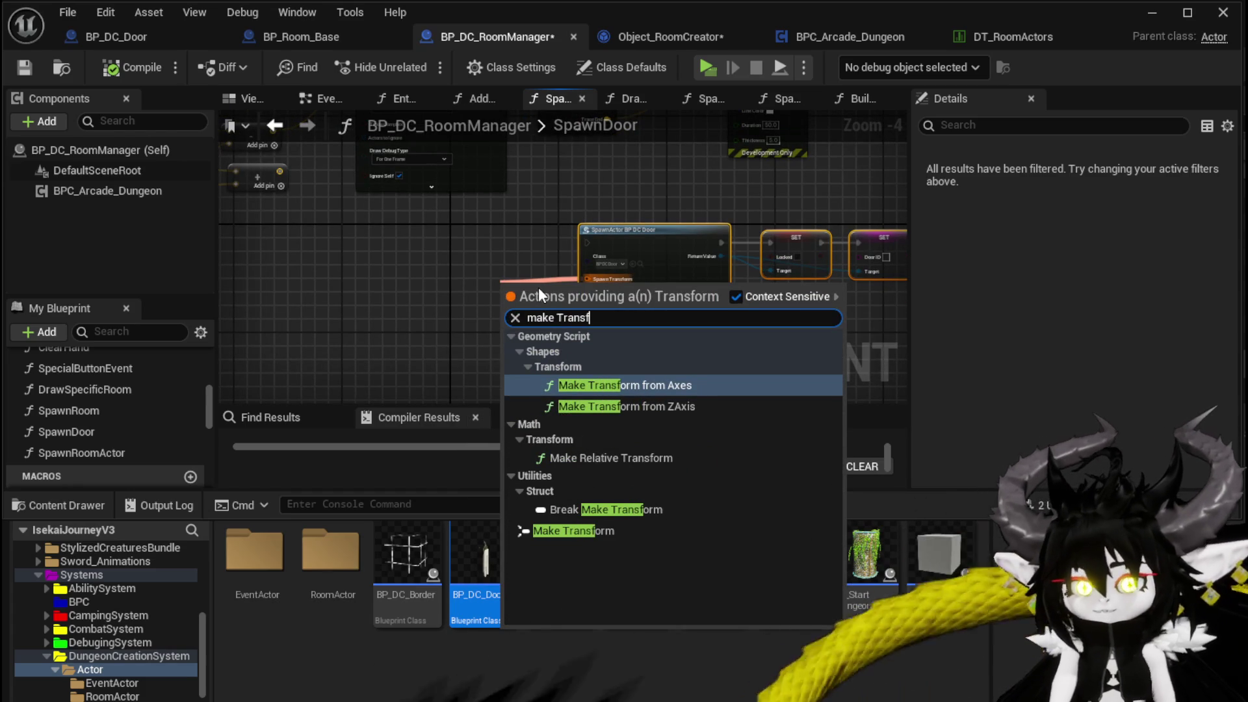
{"action": "left_click", "coordinate": [568, 531]}
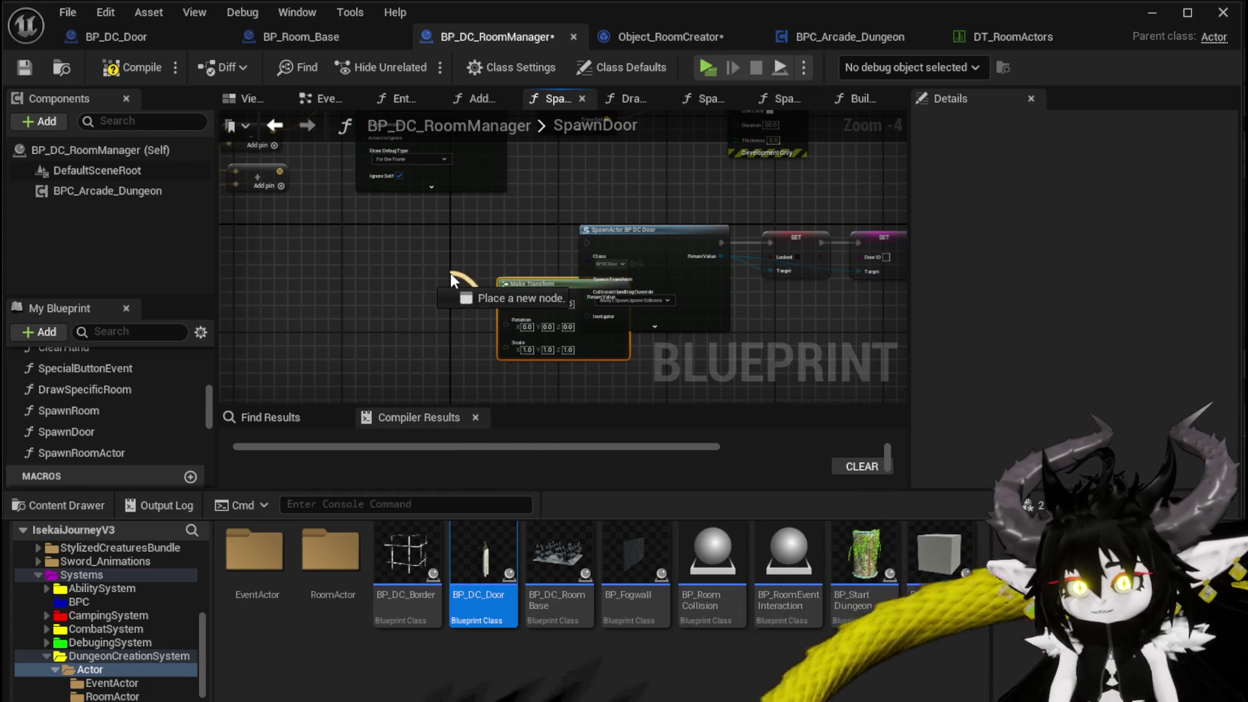
{"action": "mouse_move", "coordinate": [584, 358]}
{"action": "left_mouse_down"}
{"action": "mouse_move", "coordinate": [456, 334]}
{"action": "mouse_move", "coordinate": [498, 352]}
{"action": "left_mouse_up"}
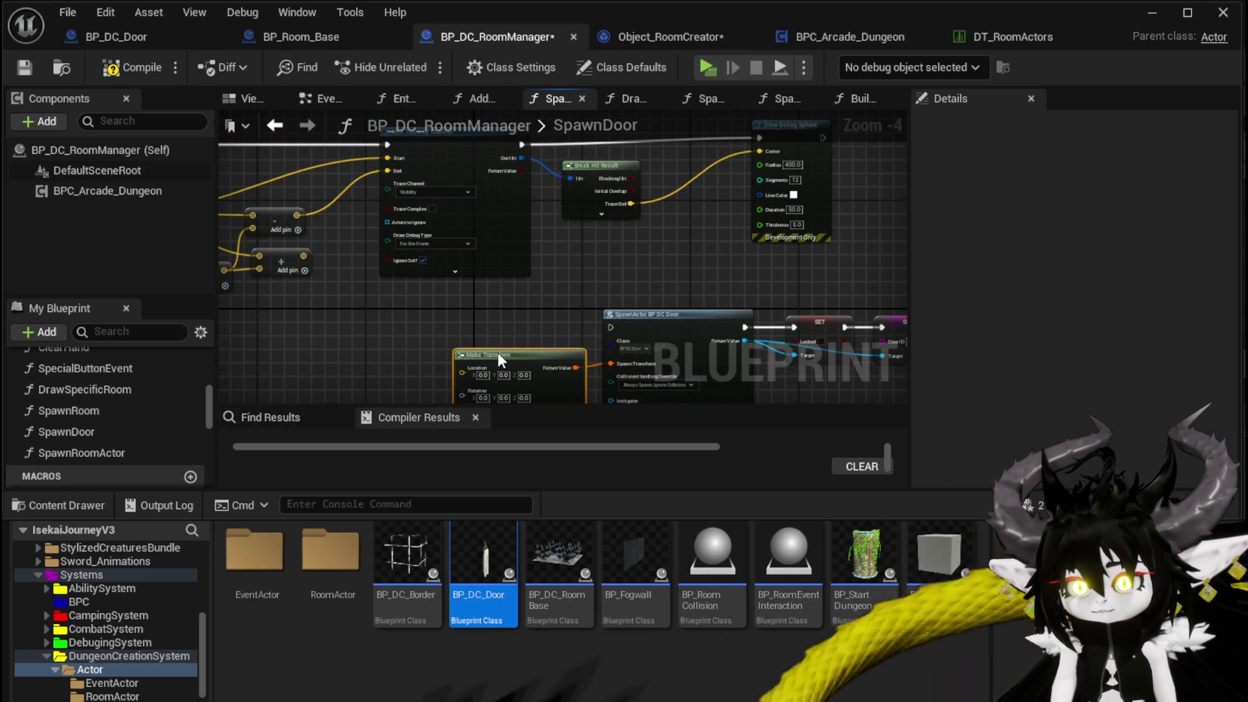
{"action": "left_click_drag", "start_coordinate": [600, 270], "coordinate": [534, 297]}
{"action": "mouse_move", "coordinate": [458, 174]}
{"action": "left_mouse_down"}
{"action": "mouse_move", "coordinate": [522, 346]}
{"action": "mouse_move", "coordinate": [546, 354]}
{"action": "left_mouse_up"}
Step: Connect Trace End to Make Transform's Location and arrange the trace-to-spawn nodes
{"action": "mouse_move", "coordinate": [535, 202]}
{"action": "left_mouse_down"}
{"action": "mouse_move", "coordinate": [619, 160]}
{"action": "mouse_move", "coordinate": [517, 222]}
{"action": "mouse_move", "coordinate": [397, 357]}
{"action": "left_mouse_up"}
{"action": "scroll", "coordinate": [474, 241], "scroll_direction": "up", "scroll_amount": 1}
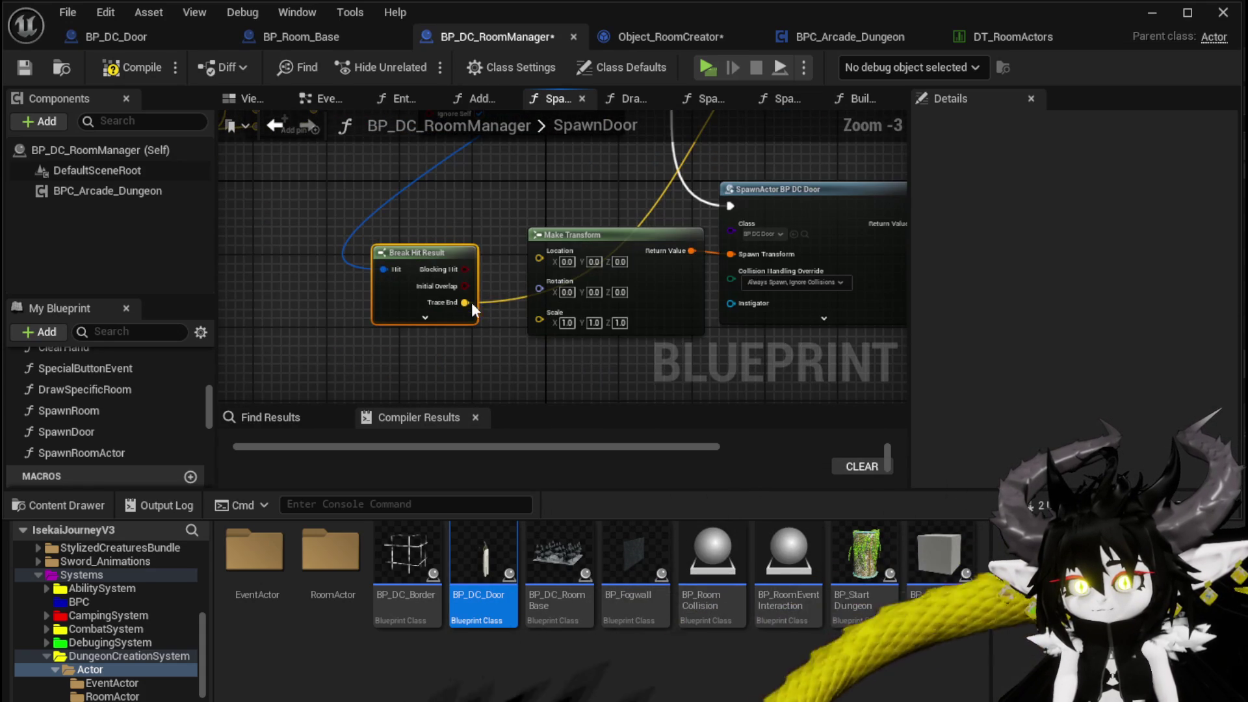
{"action": "left_click_drag", "start_coordinate": [555, 244], "coordinate": [549, 251]}
{"action": "left_click_drag", "start_coordinate": [649, 212], "coordinate": [513, 270]}
{"action": "mouse_move", "coordinate": [619, 238]}
{"action": "left_mouse_down"}
{"action": "mouse_move", "coordinate": [342, 239]}
{"action": "mouse_move", "coordinate": [528, 216]}
{"action": "mouse_move", "coordinate": [403, 308]}
{"action": "mouse_move", "coordinate": [412, 368]}
{"action": "left_mouse_up"}
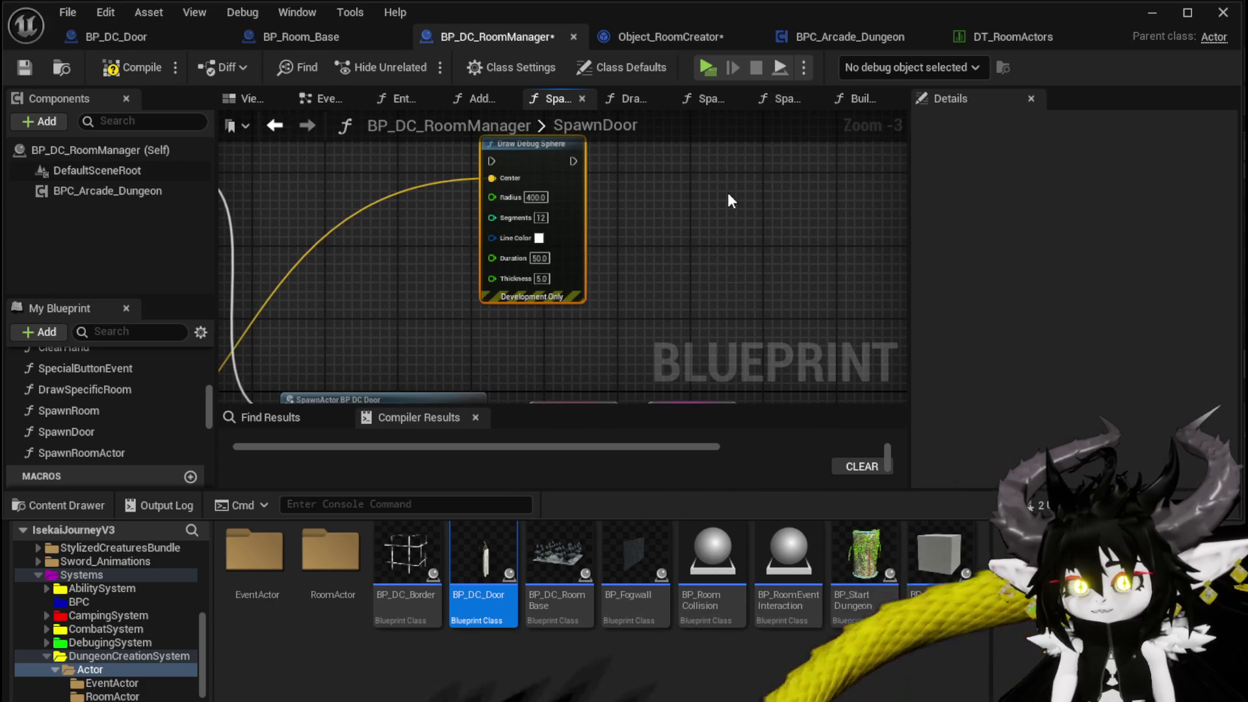
{"action": "mouse_move", "coordinate": [720, 197]}
{"action": "left_mouse_down"}
{"action": "mouse_move", "coordinate": [595, 270]}
{"action": "mouse_move", "coordinate": [635, 178]}
{"action": "mouse_move", "coordinate": [568, 235]}
{"action": "left_mouse_up"}
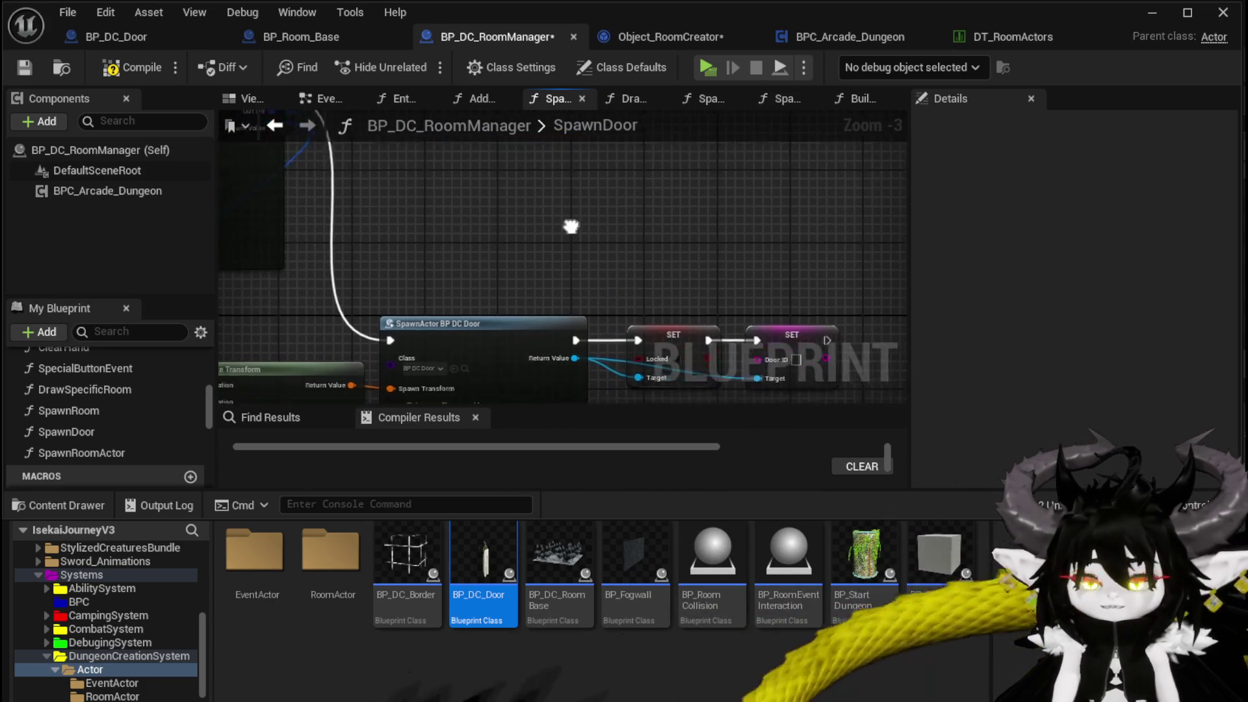
{"action": "scroll", "coordinate": [568, 235], "scroll_direction": "down", "scroll_amount": 2}
{"action": "mouse_move", "coordinate": [534, 273]}
{"action": "left_mouse_down"}
{"action": "mouse_move", "coordinate": [614, 165]}
{"action": "mouse_move", "coordinate": [617, 139]}
{"action": "mouse_move", "coordinate": [669, 140]}
{"action": "left_mouse_up"}
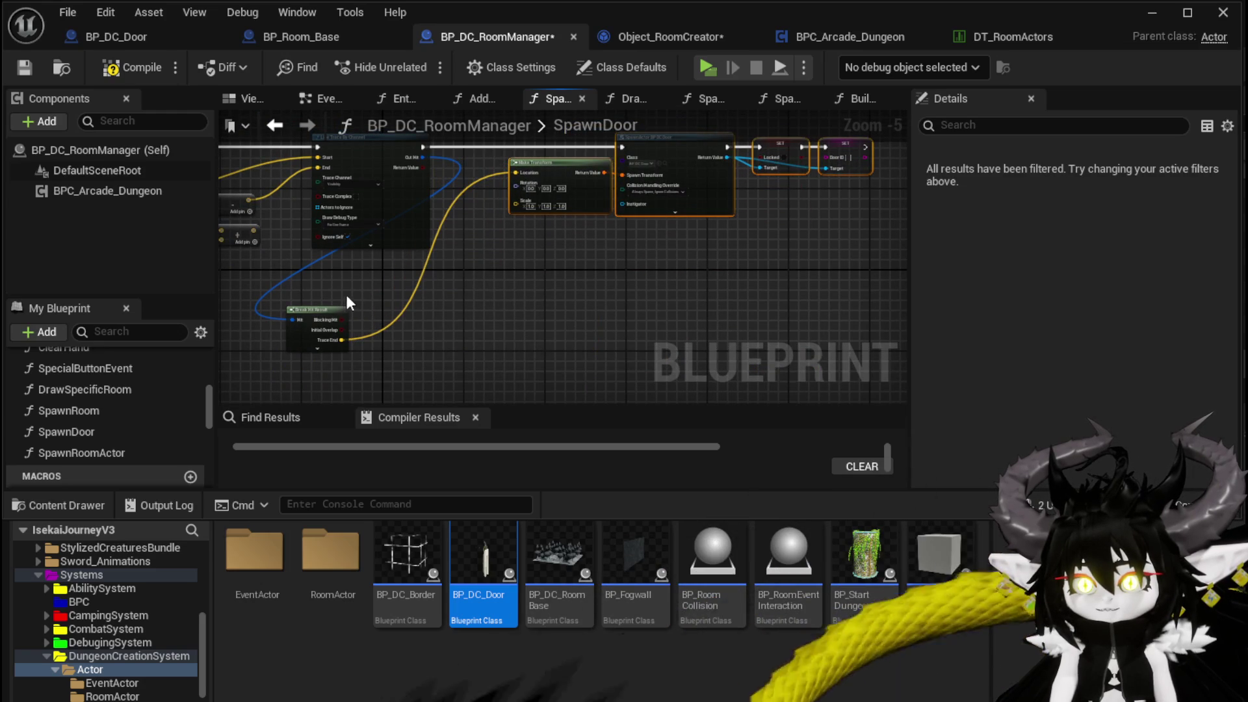
{"action": "left_click_drag", "start_coordinate": [314, 316], "coordinate": [459, 282]}
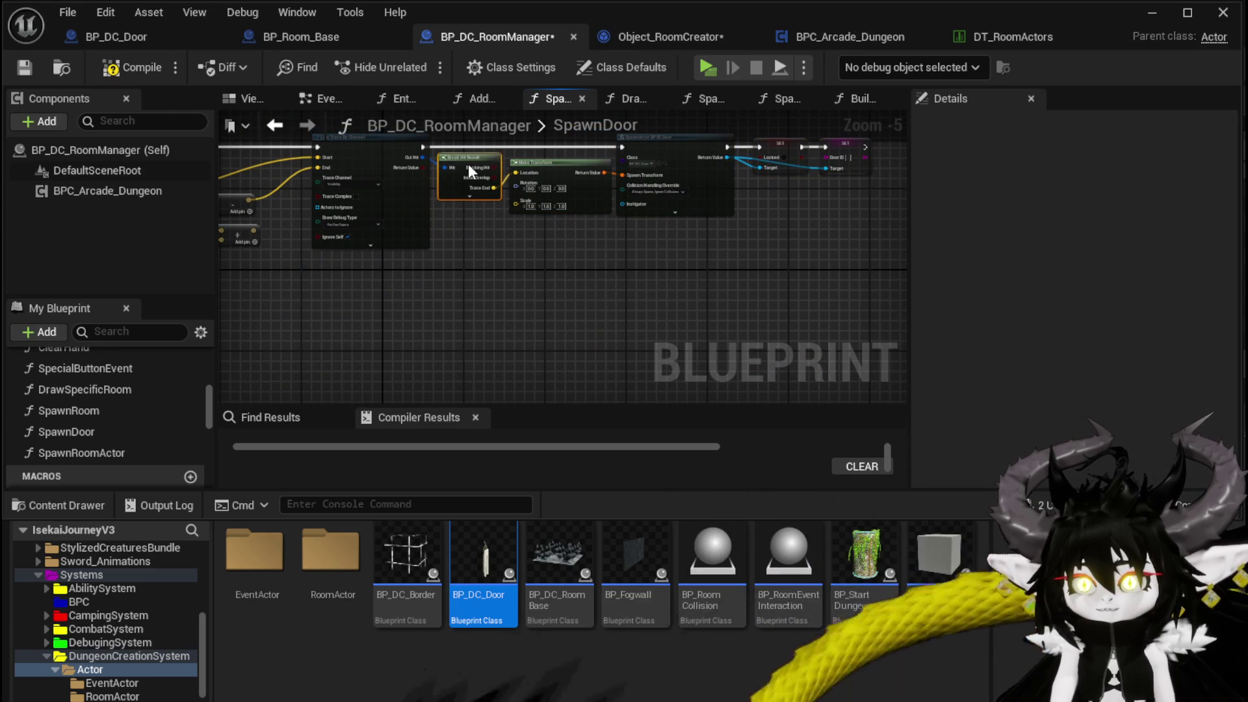
{"action": "left_click_drag", "start_coordinate": [468, 153], "coordinate": [676, 245]}
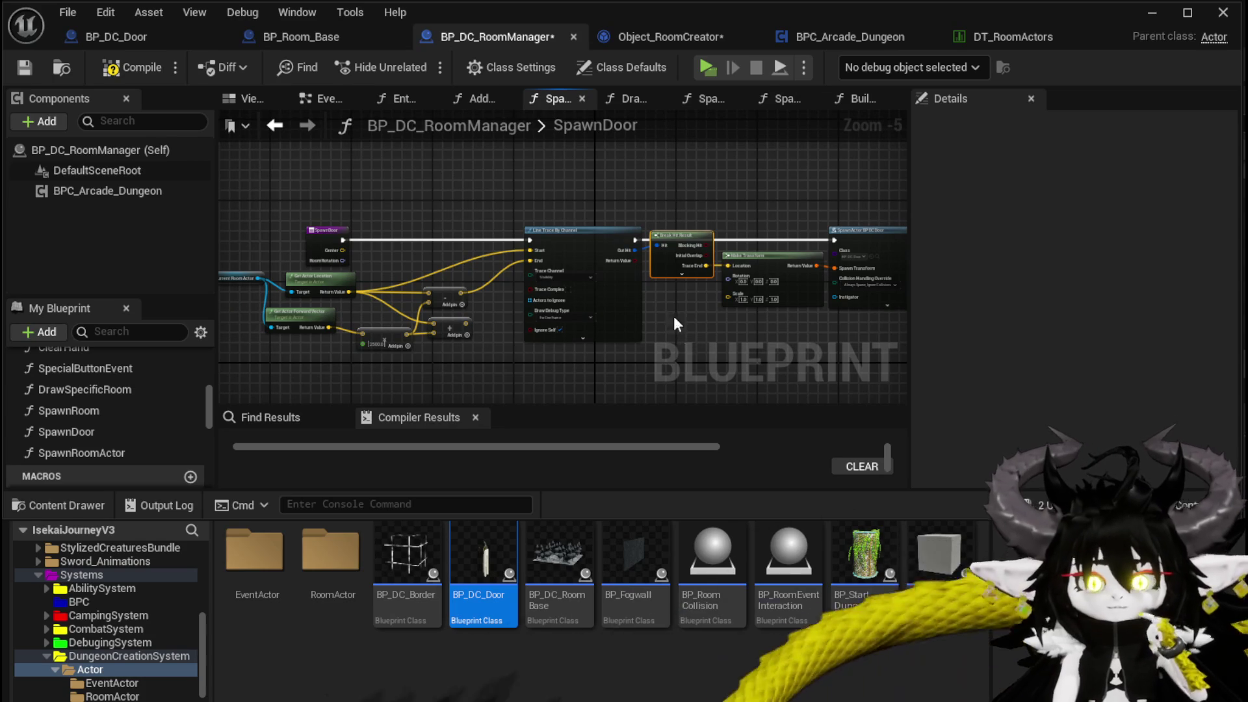
Step: Save and compile BP_DC_RoomManager, then hide the blueprint editor to return to the level
{"action": "left_click", "coordinate": [24, 69]}
{"action": "scroll", "coordinate": [526, 307], "scroll_direction": "up", "scroll_amount": 3}
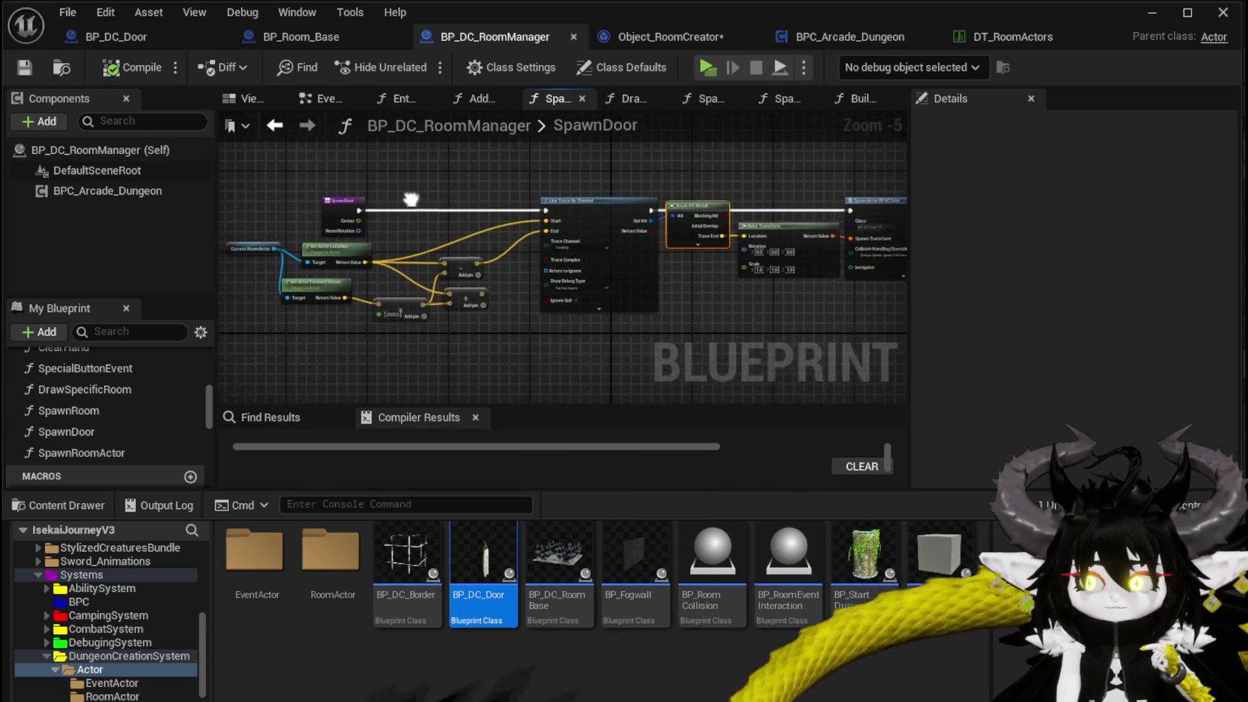
{"action": "mouse_move", "coordinate": [631, 293]}
{"action": "left_mouse_down"}
{"action": "mouse_move", "coordinate": [445, 271]}
{"action": "mouse_move", "coordinate": [591, 280]}
{"action": "left_mouse_up"}
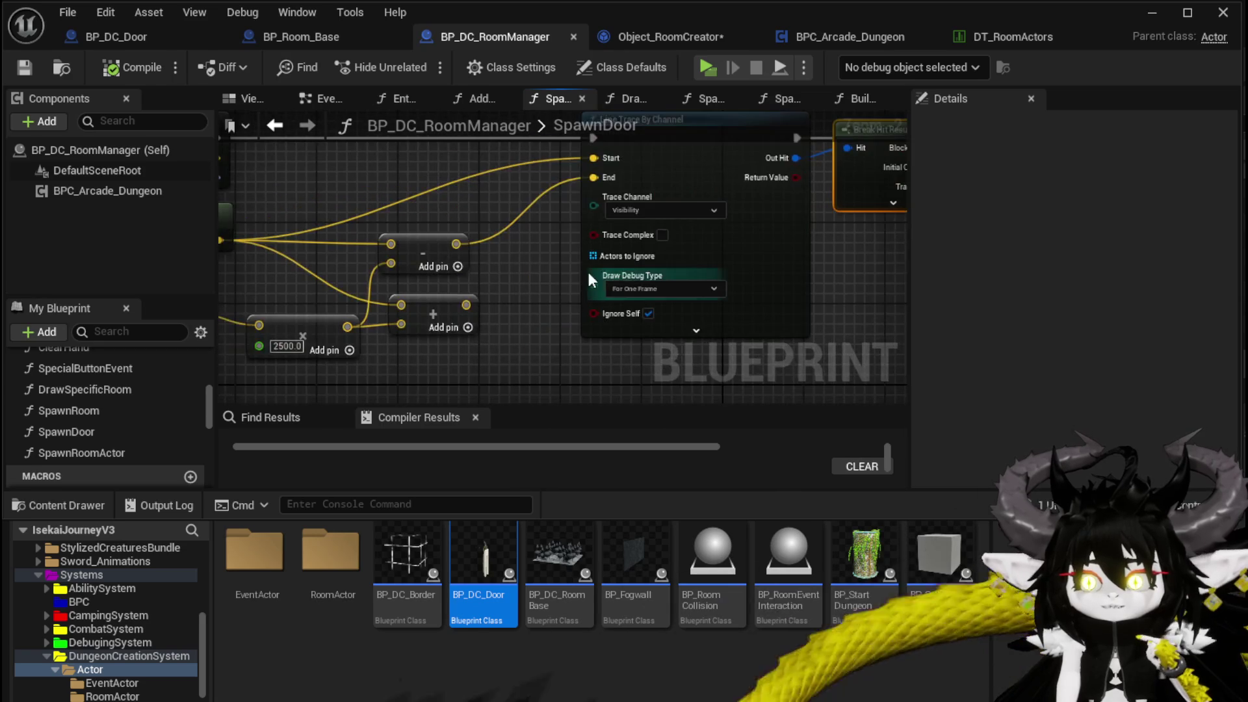
{"action": "left_click_drag", "start_coordinate": [496, 279], "coordinate": [739, 270]}
{"action": "mouse_move", "coordinate": [404, 204]}
{"action": "left_mouse_down"}
{"action": "mouse_move", "coordinate": [427, 238]}
{"action": "mouse_move", "coordinate": [1118, 315]}
{"action": "mouse_move", "coordinate": [639, 297]}
{"action": "mouse_move", "coordinate": [625, 269]}
{"action": "left_mouse_up"}
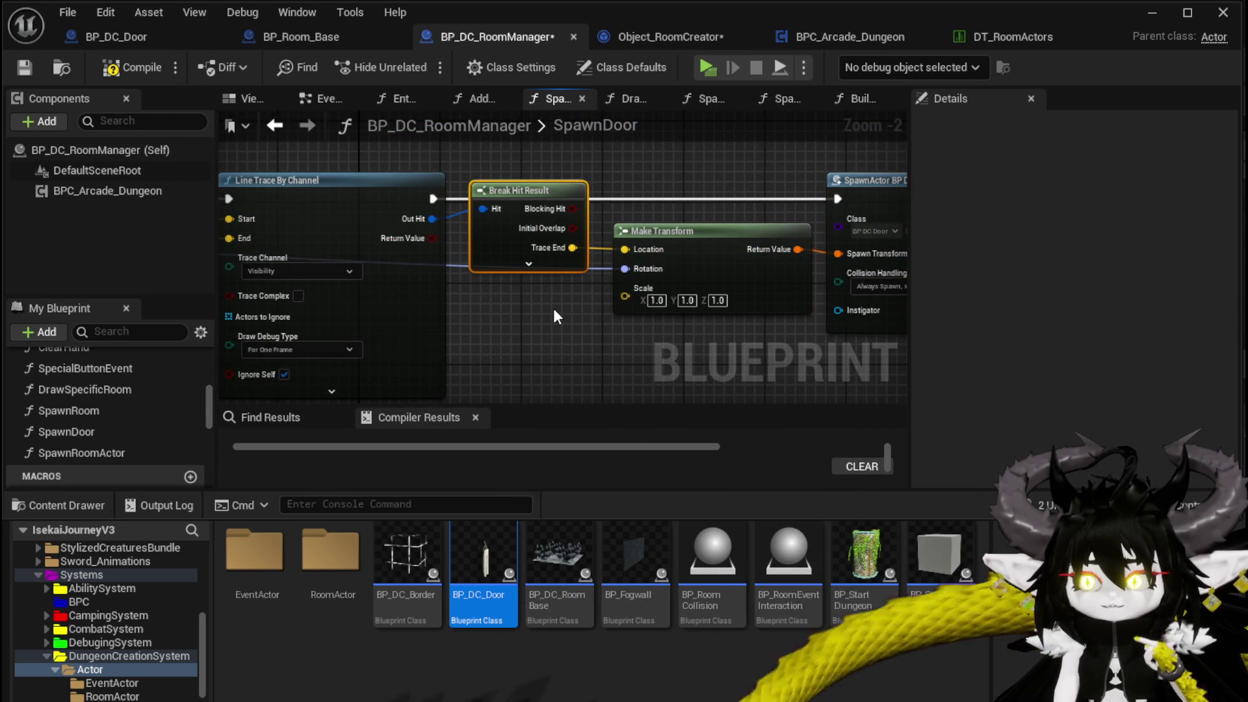
{"action": "left_click_drag", "start_coordinate": [552, 308], "coordinate": [260, 227]}
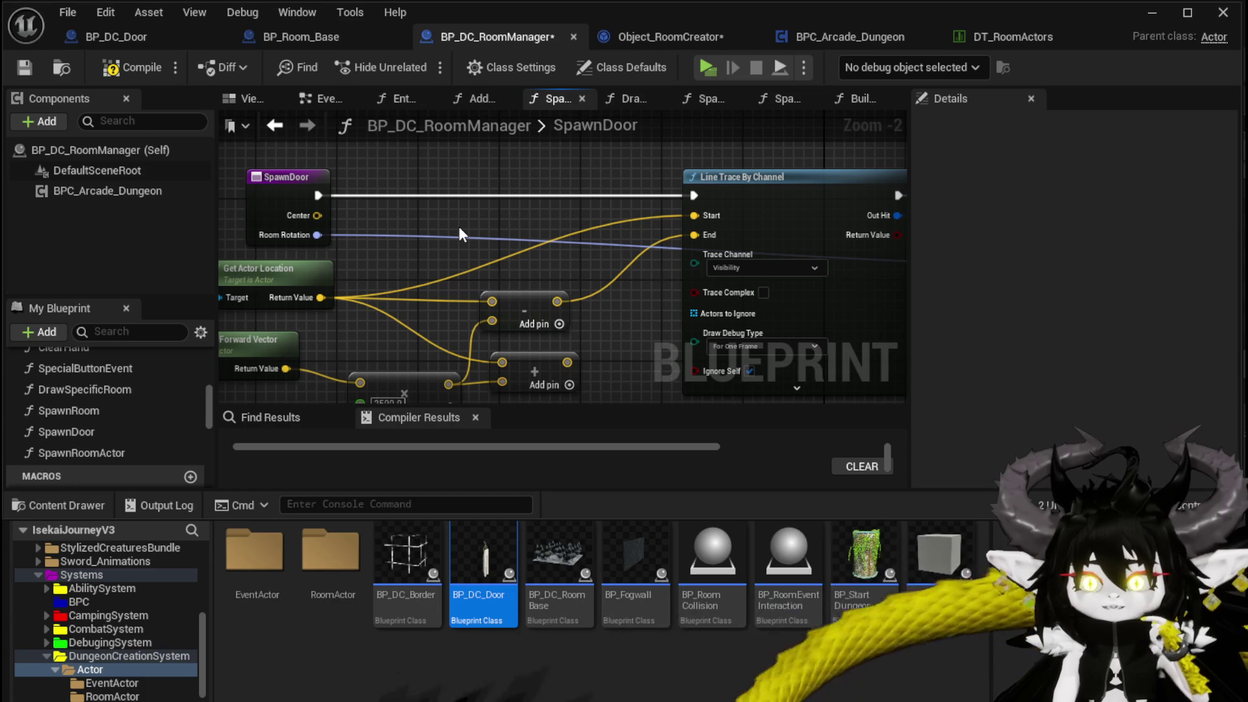
{"action": "left_click", "coordinate": [110, 67]}
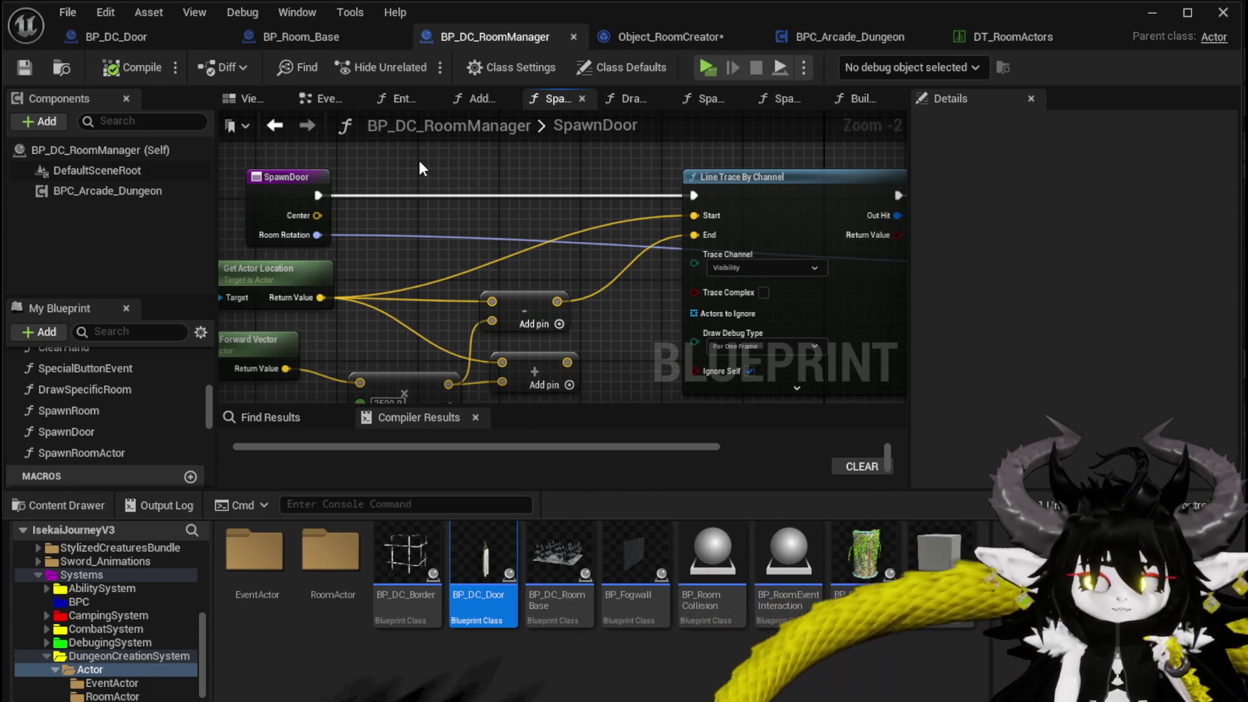
{"action": "mouse_move", "coordinate": [851, 176]}
{"action": "left_mouse_down"}
{"action": "mouse_move", "coordinate": [416, 176]}
{"action": "mouse_move", "coordinate": [462, 186]}
{"action": "left_mouse_up"}
{"action": "mouse_move", "coordinate": [817, 203]}
{"action": "left_mouse_down"}
{"action": "mouse_move", "coordinate": [557, 209]}
{"action": "mouse_move", "coordinate": [763, 212]}
{"action": "left_mouse_up"}
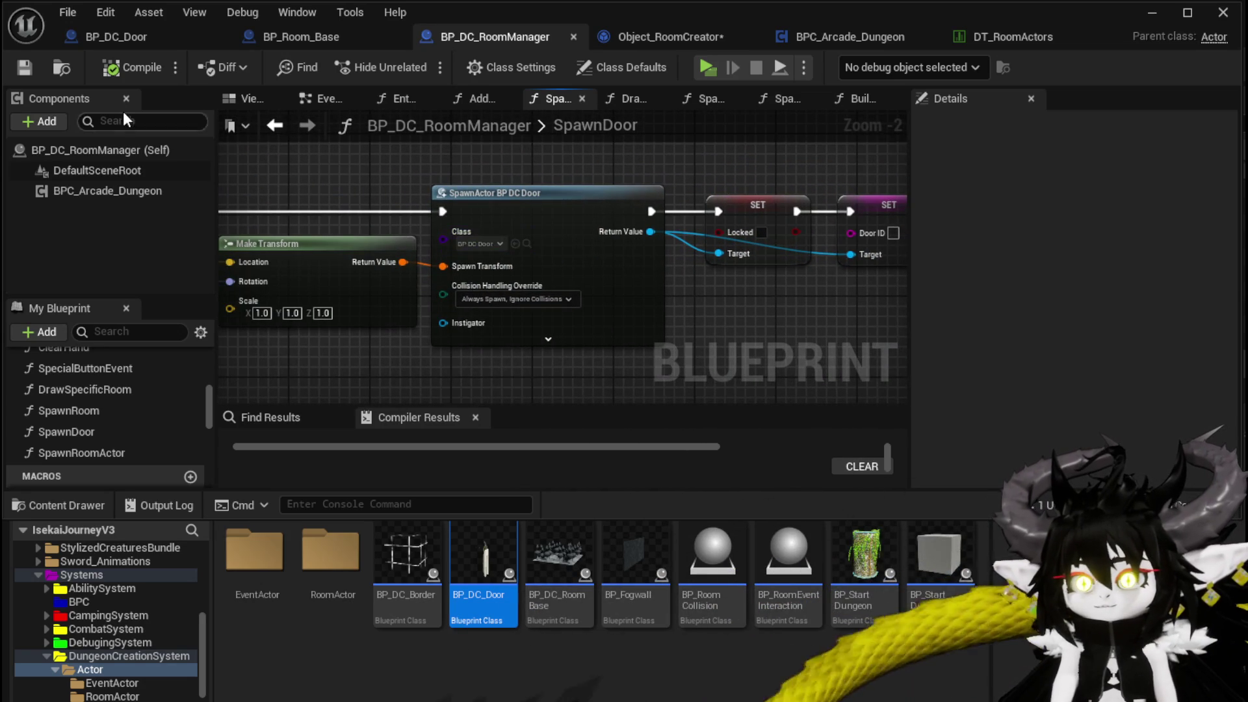
{"action": "left_click", "coordinate": [1147, 10]}
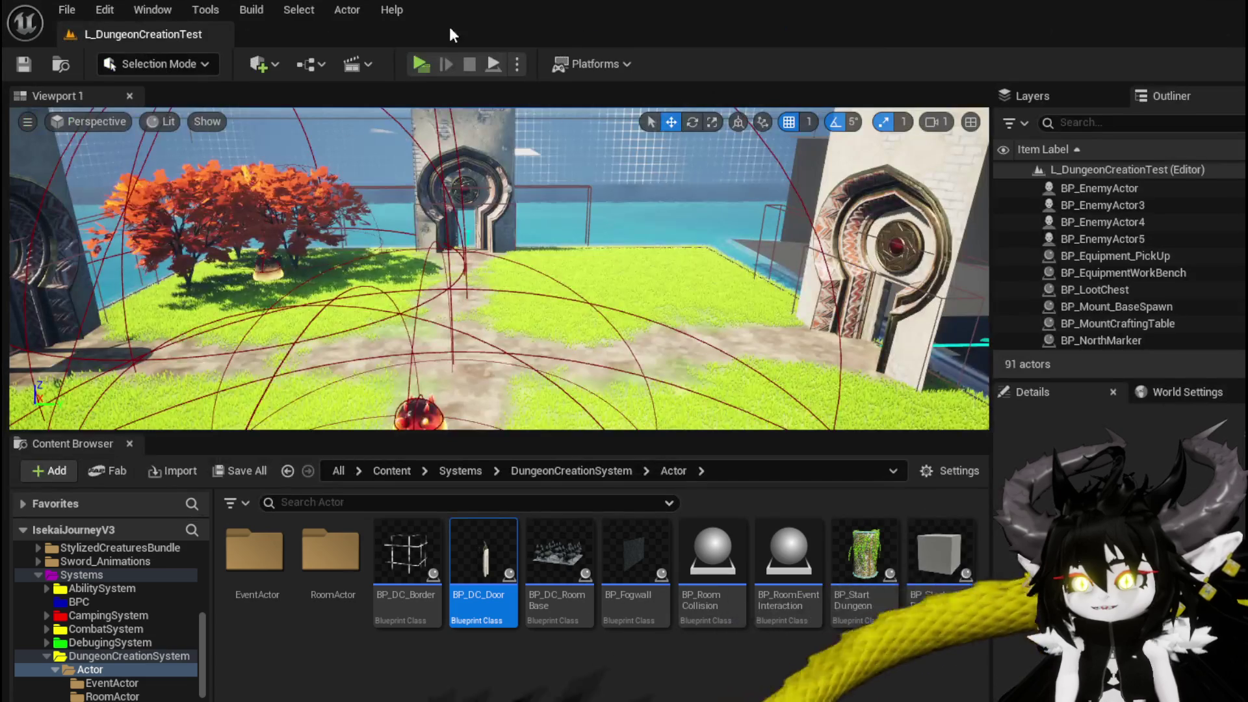
Step: Start a play test, run through the gate and draft the Forest room
{"action": "left_click", "coordinate": [417, 65]}
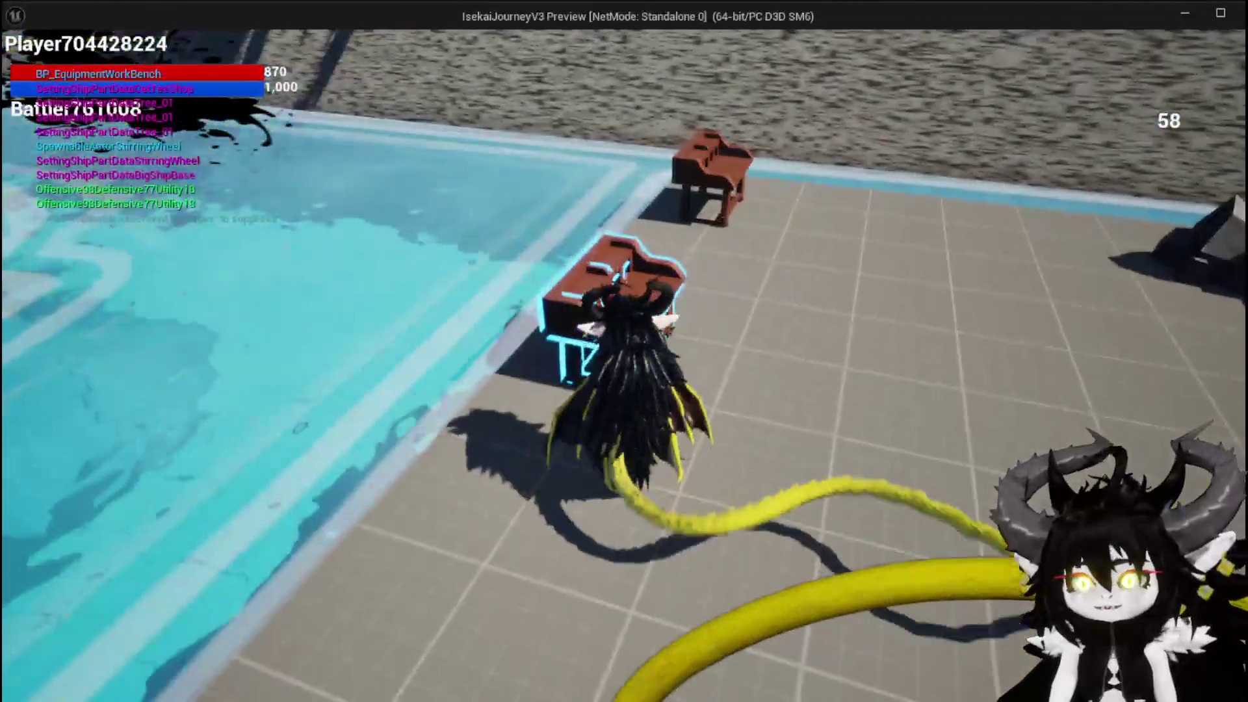
{"action": "key", "text": "e"}
{"action": "left_click", "coordinate": [1227, 56]}
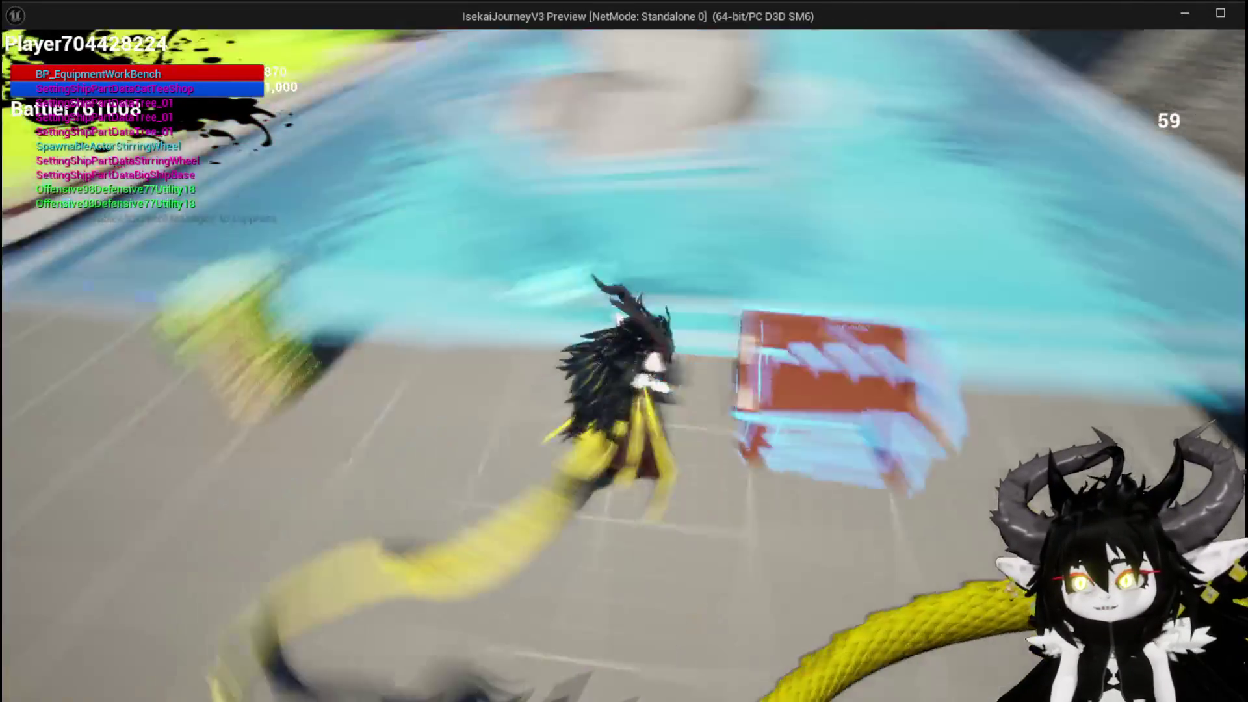
{"action": "key", "text": "w"}
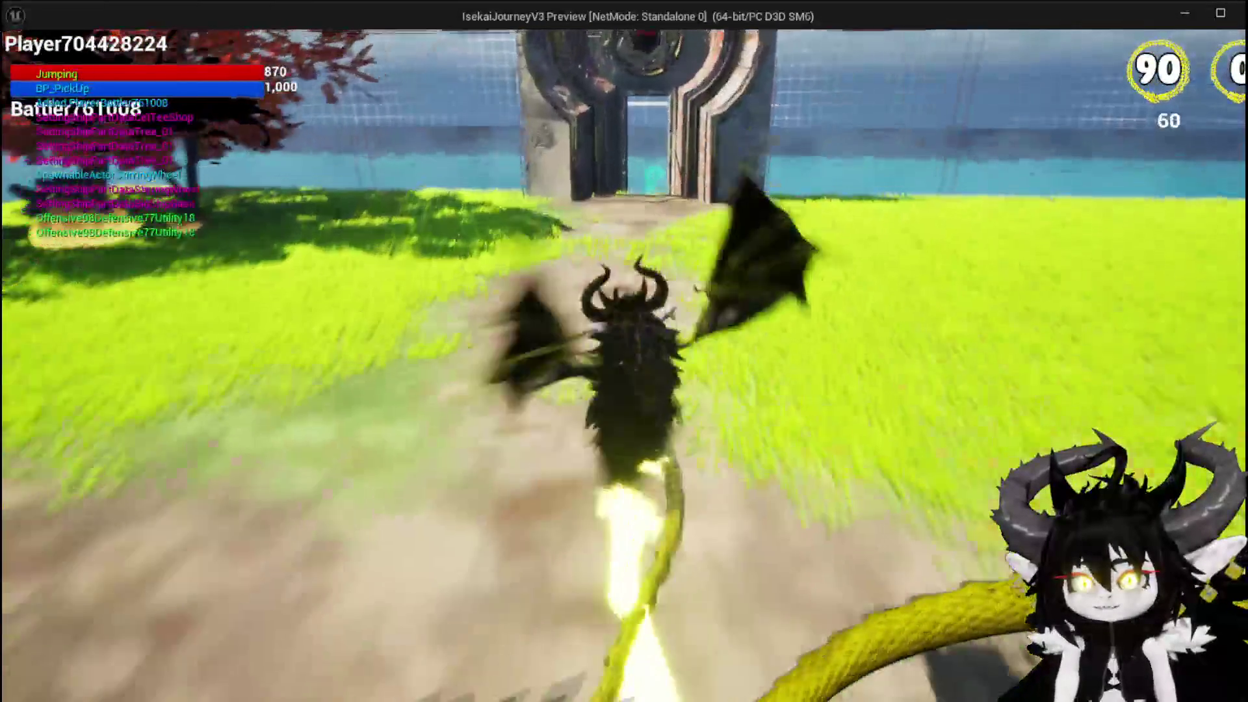
{"action": "key", "text": "w"}
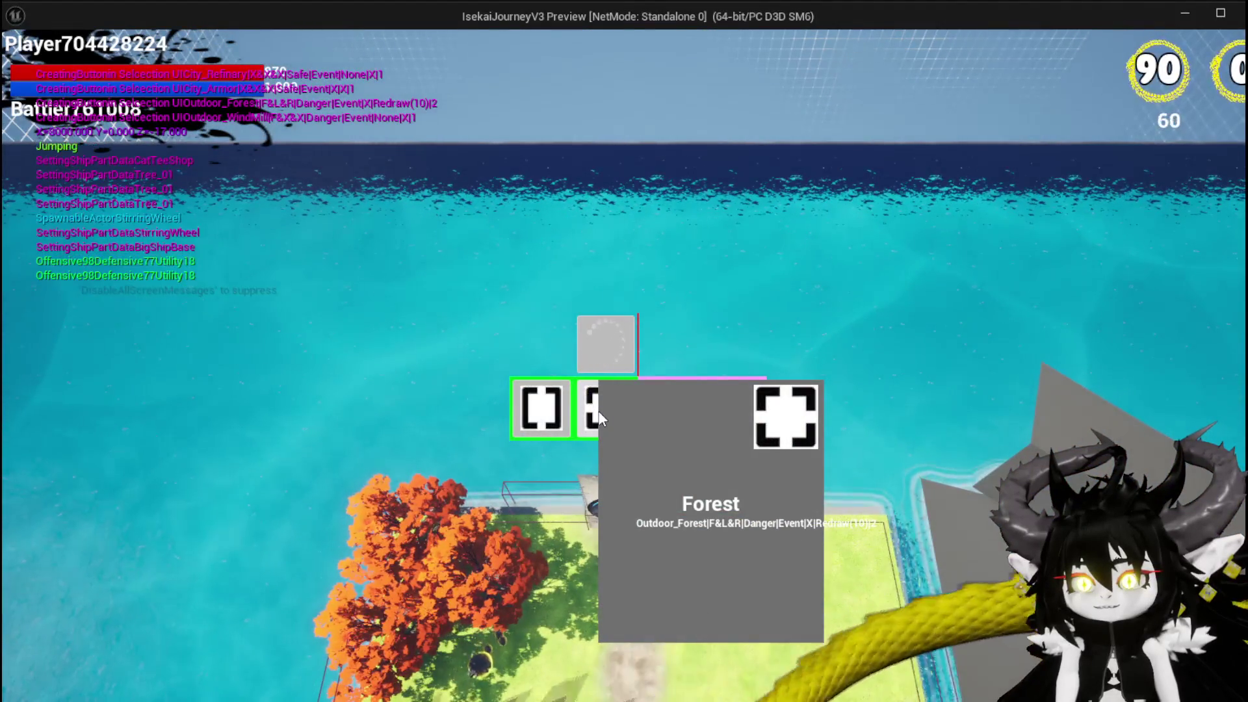
{"action": "left_click", "coordinate": [599, 417]}
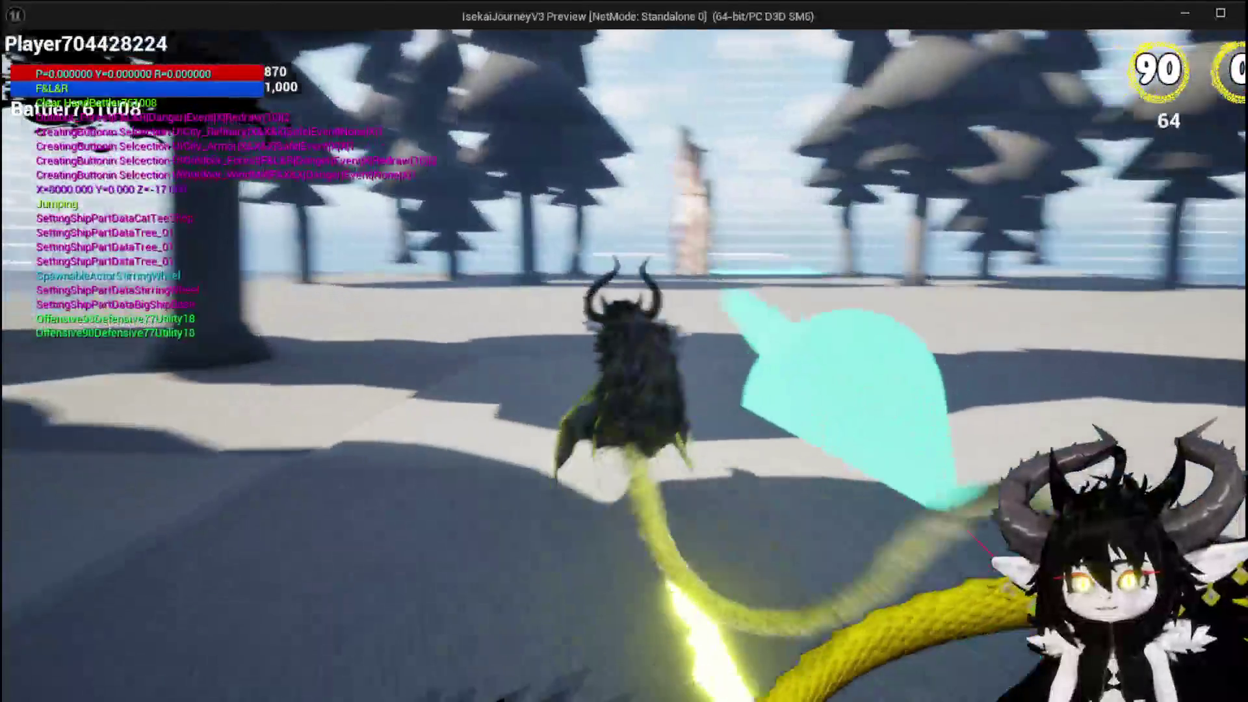
Step: Glide into the tower, draft the Shrine room and fly through into the park
{"action": "key", "text": "space"}
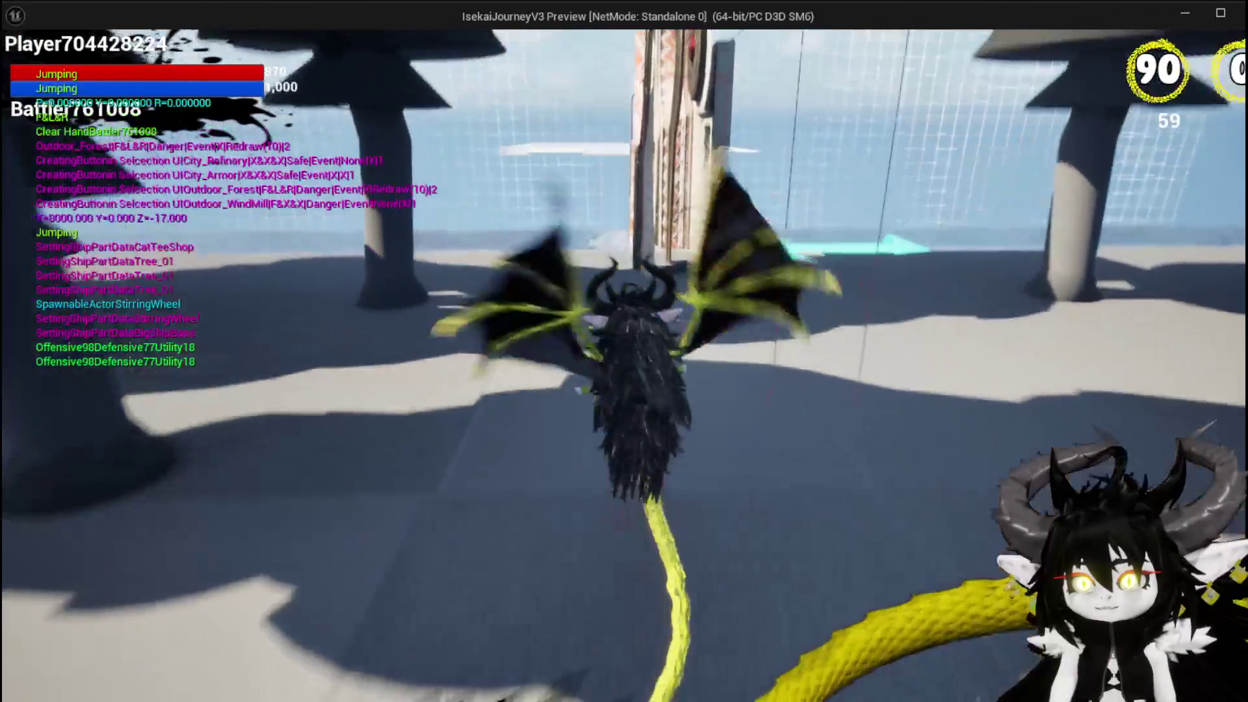
{"action": "key", "text": "space"}
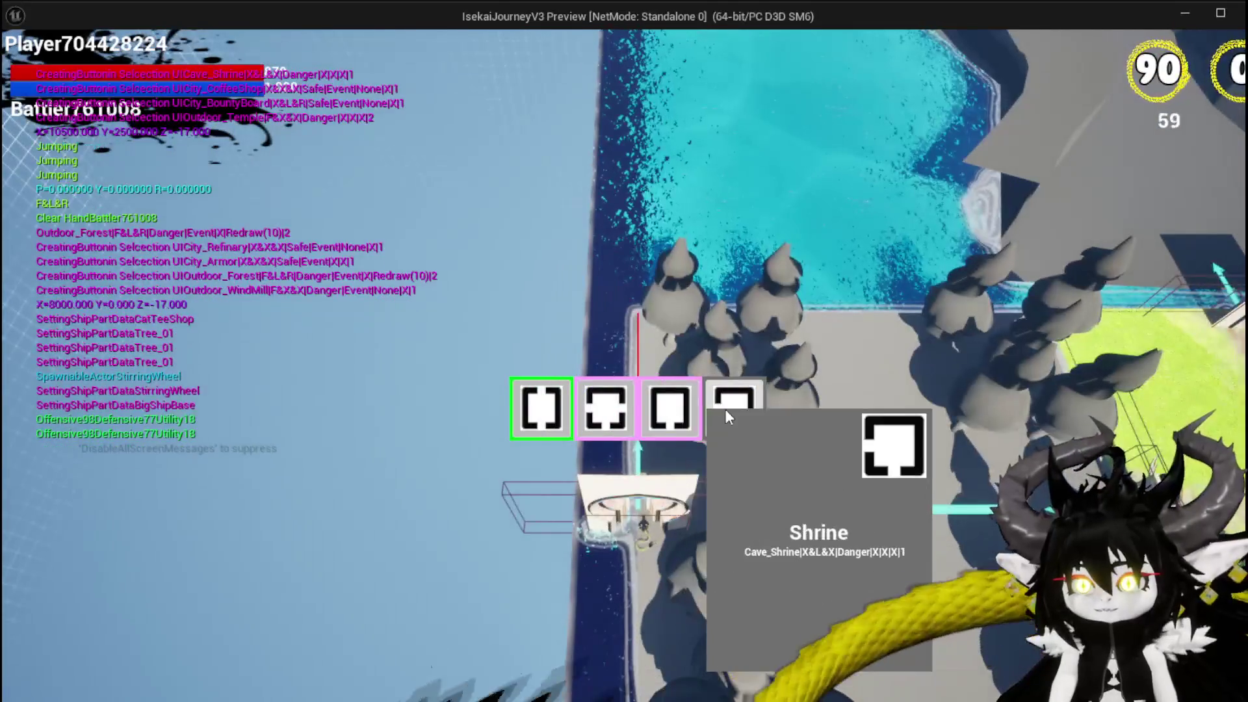
{"action": "left_click", "coordinate": [726, 412]}
{"action": "key", "text": "space"}
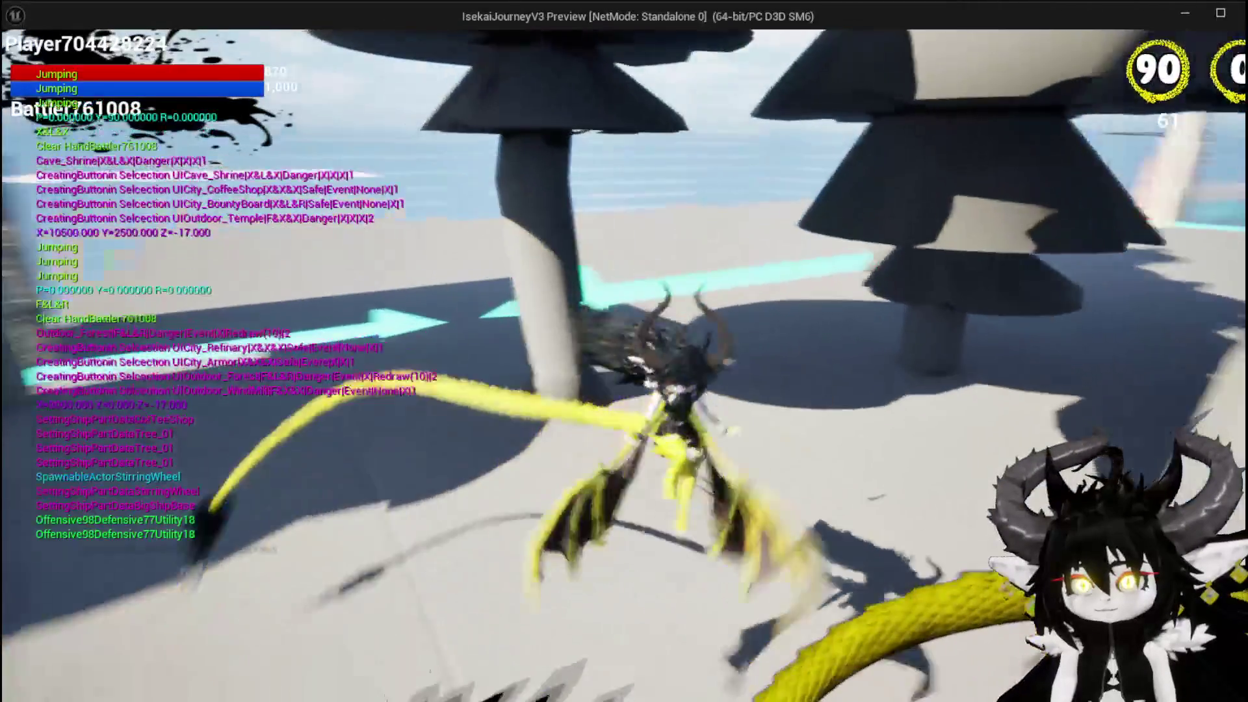
{"action": "key", "text": "w"}
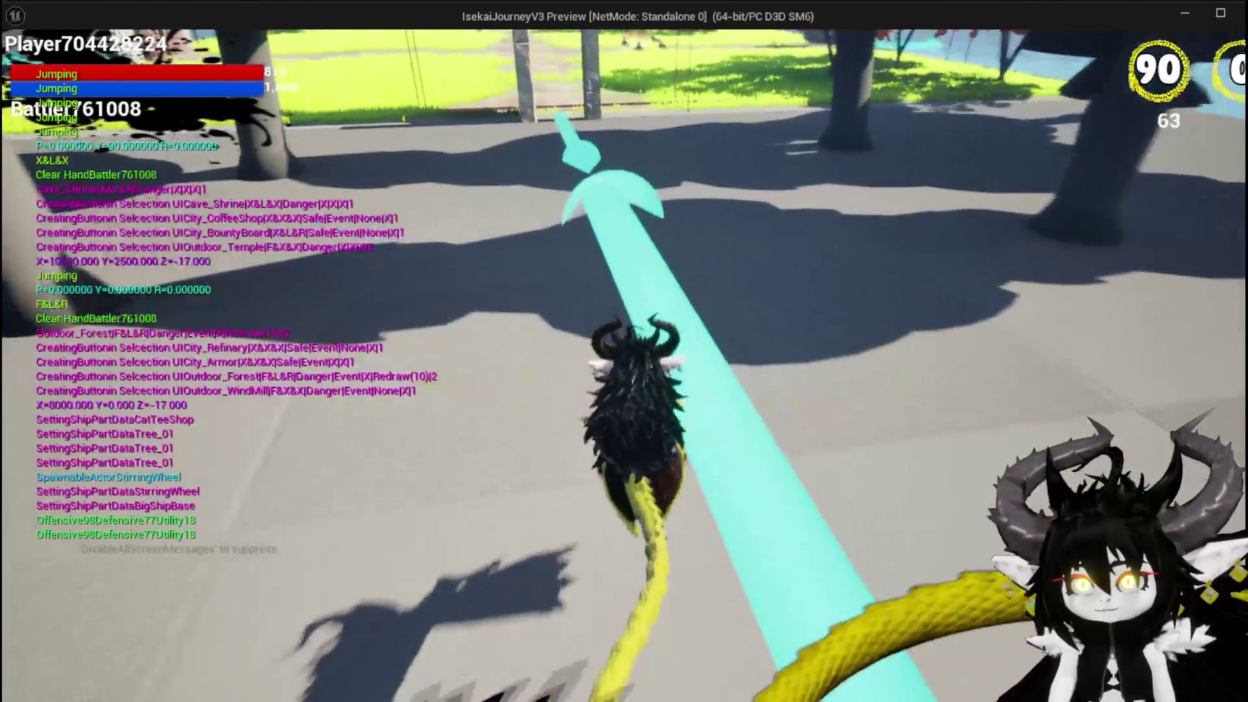
{"action": "key", "text": "space"}
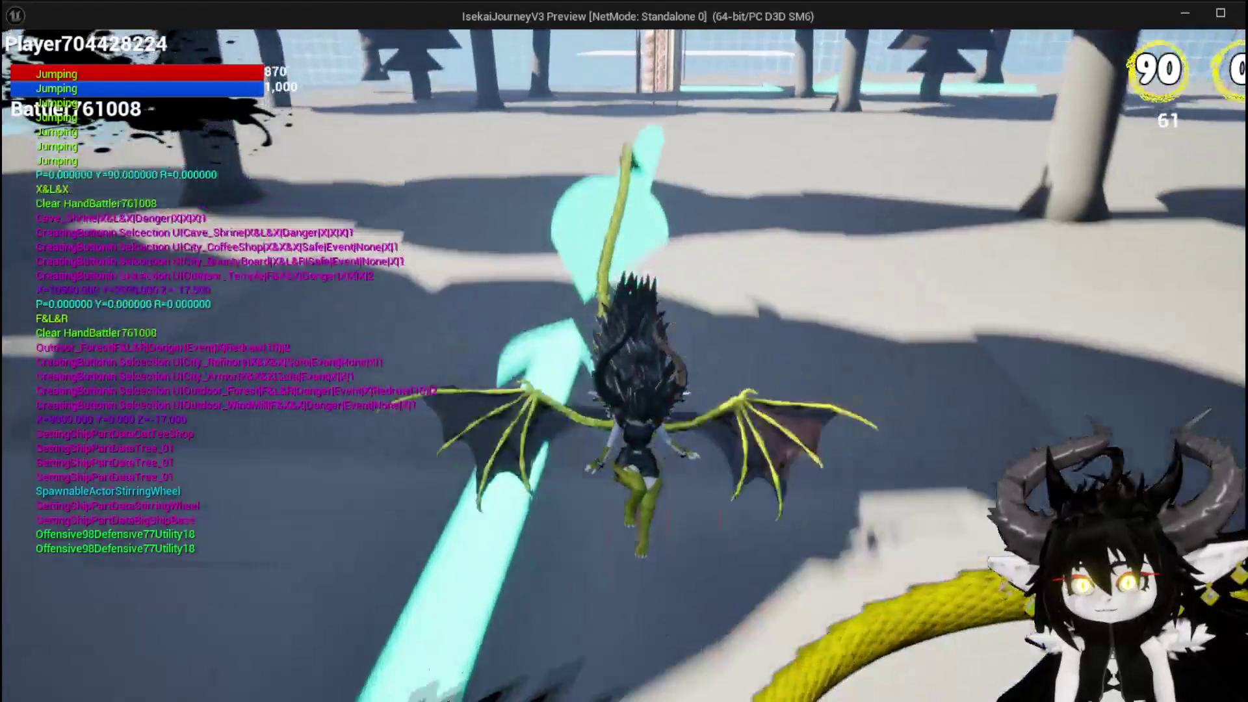
{"action": "key", "text": "space"}
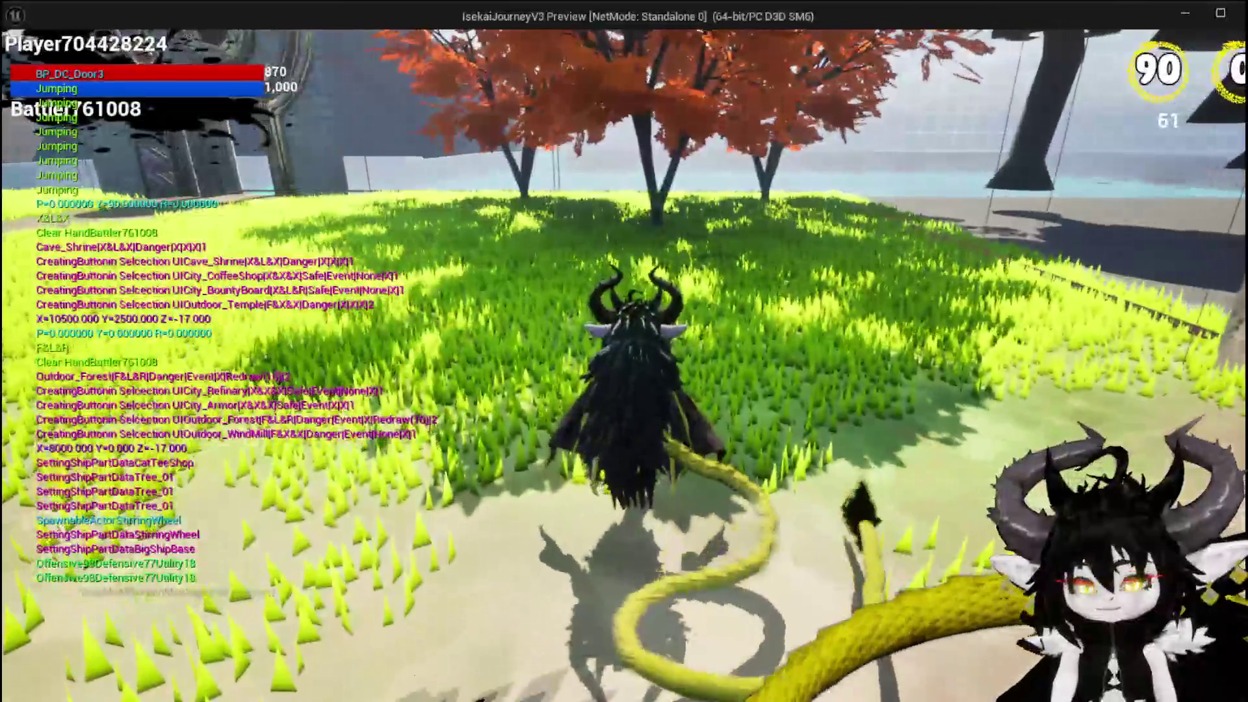
Step: Switch back to the editor, save all modified content, and return to the SpawnDoor graph
{"action": "key", "text": "alt+Tab"}
{"action": "left_click", "coordinate": [58, 64]}
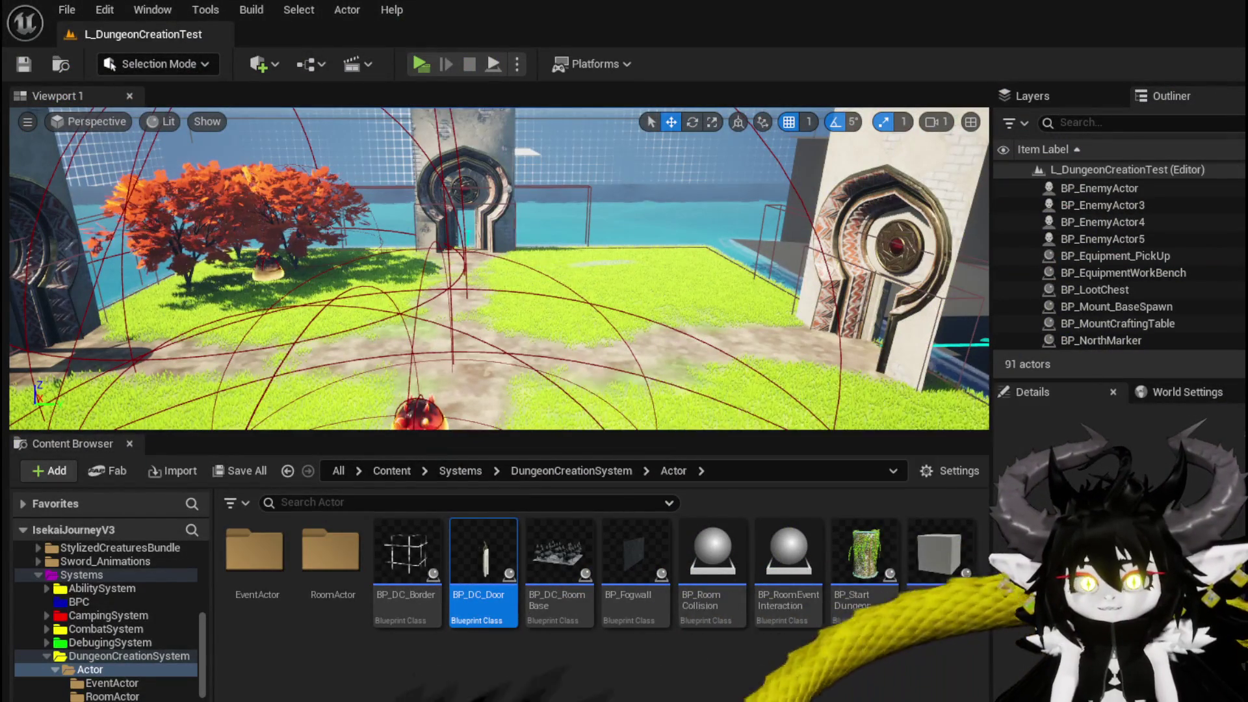
{"action": "key", "text": "ctrl+shift+s"}
{"action": "key", "text": "Return"}
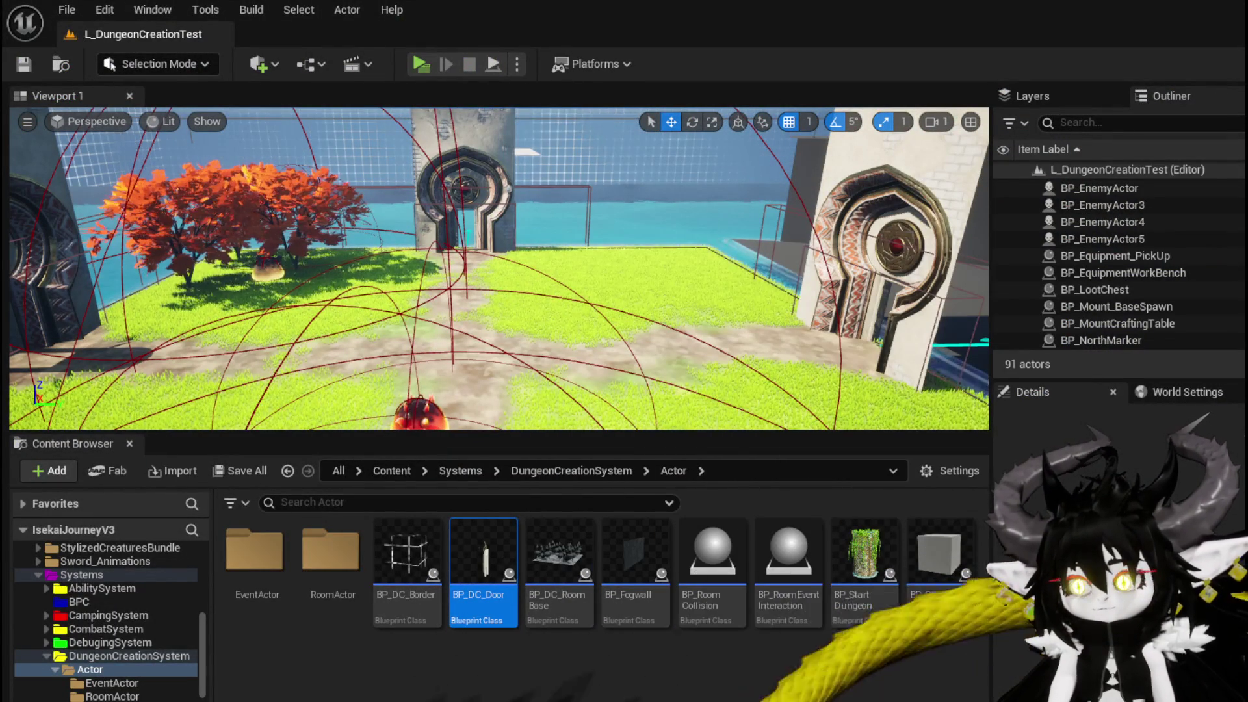
{"action": "key", "text": "alt+Tab"}
{"action": "scroll", "coordinate": [343, 165], "scroll_direction": "down", "scroll_amount": 2}
{"action": "mouse_move", "coordinate": [343, 165]}
{"action": "left_mouse_down"}
{"action": "mouse_move", "coordinate": [485, 207]}
{"action": "mouse_move", "coordinate": [783, 206]}
{"action": "left_mouse_up"}
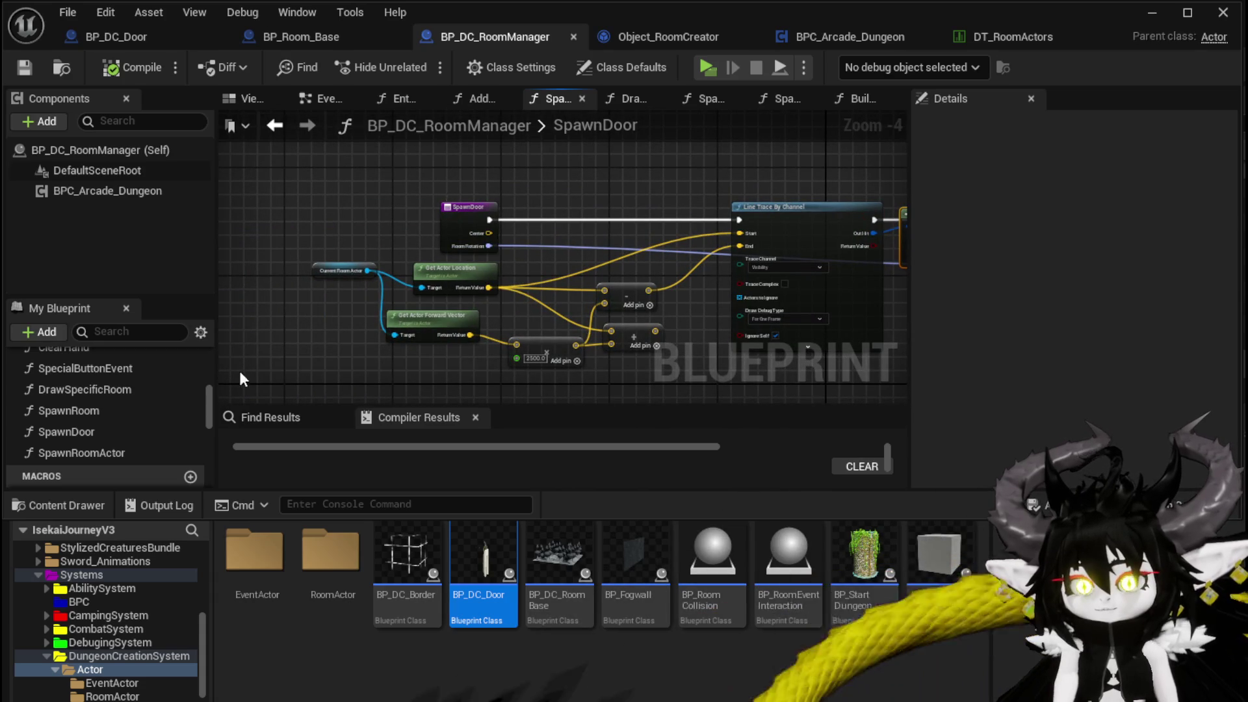
Step: In the SpawnRoom graph, move Make Rotator aside and delete the old Add node on the yaw
{"action": "double_click", "coordinate": [69, 411]}
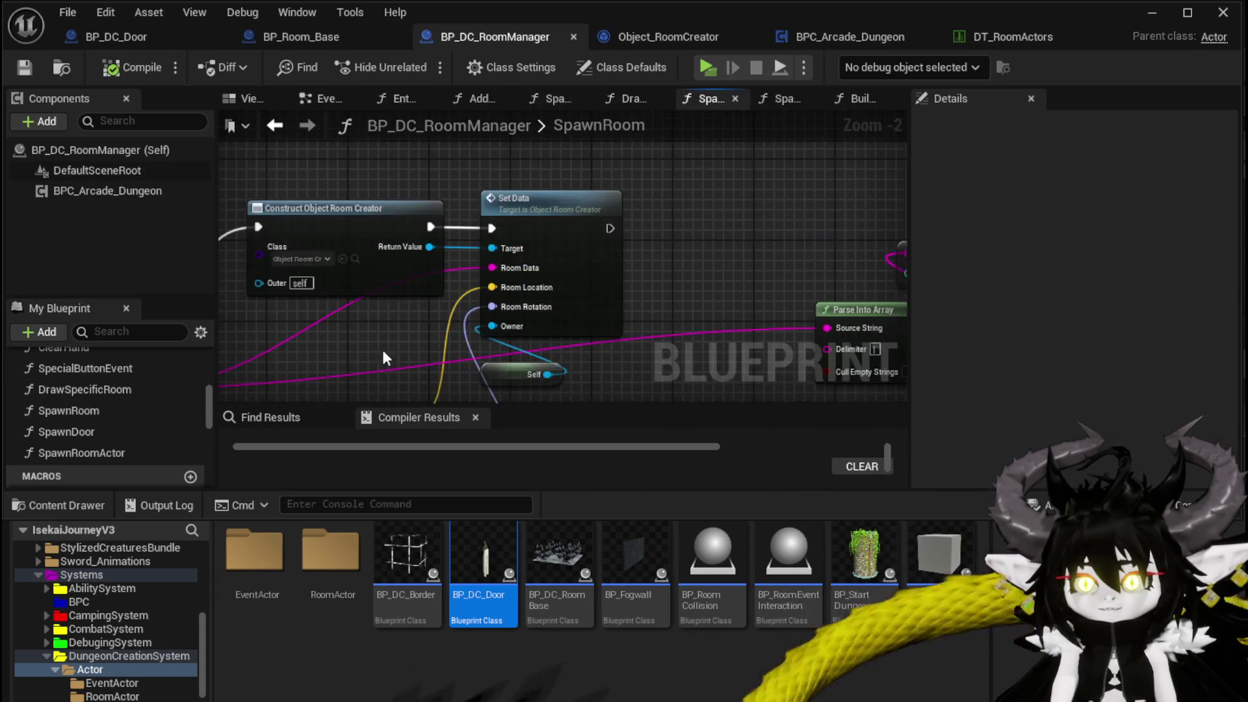
{"action": "scroll", "coordinate": [455, 292], "scroll_direction": "down", "scroll_amount": 4}
{"action": "scroll", "coordinate": [607, 297], "scroll_direction": "up", "scroll_amount": 4}
{"action": "left_click_drag", "start_coordinate": [607, 297], "coordinate": [781, 320]}
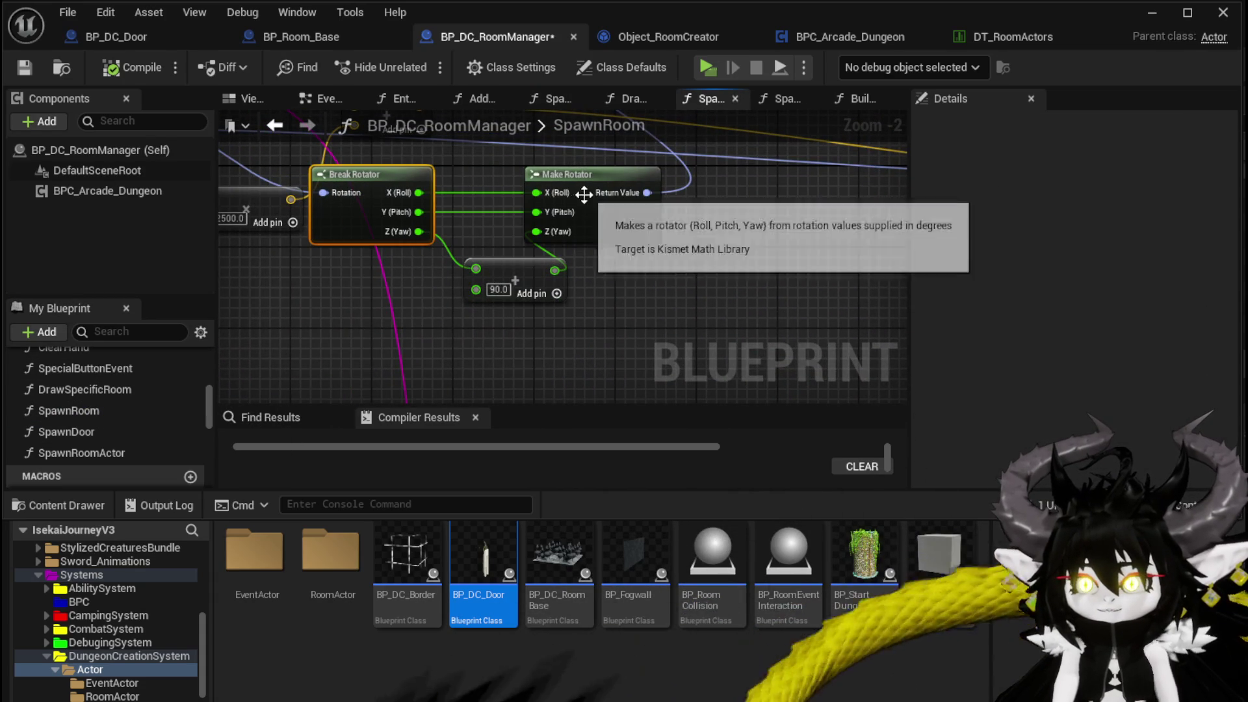
{"action": "left_click_drag", "start_coordinate": [582, 194], "coordinate": [653, 194]}
{"action": "left_click_drag", "start_coordinate": [525, 328], "coordinate": [525, 329]}
{"action": "key", "text": "Delete"}
Step: Wire the Break Rotator yaw through a new Subtract node set to 90 into Make Rotator
{"action": "left_click_drag", "start_coordinate": [420, 231], "coordinate": [486, 286]}
{"action": "type", "text": "-"}
{"action": "left_click", "coordinate": [553, 462]}
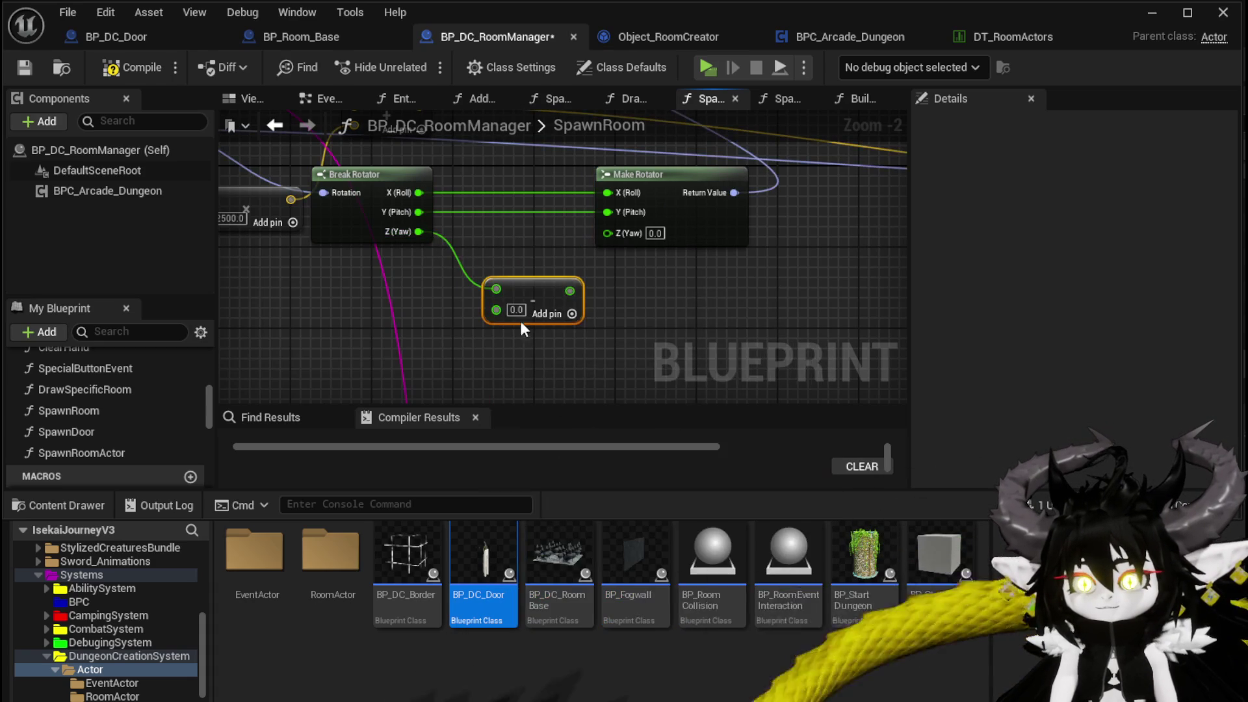
{"action": "type", "text": "60"}
{"action": "left_click", "coordinate": [528, 311]}
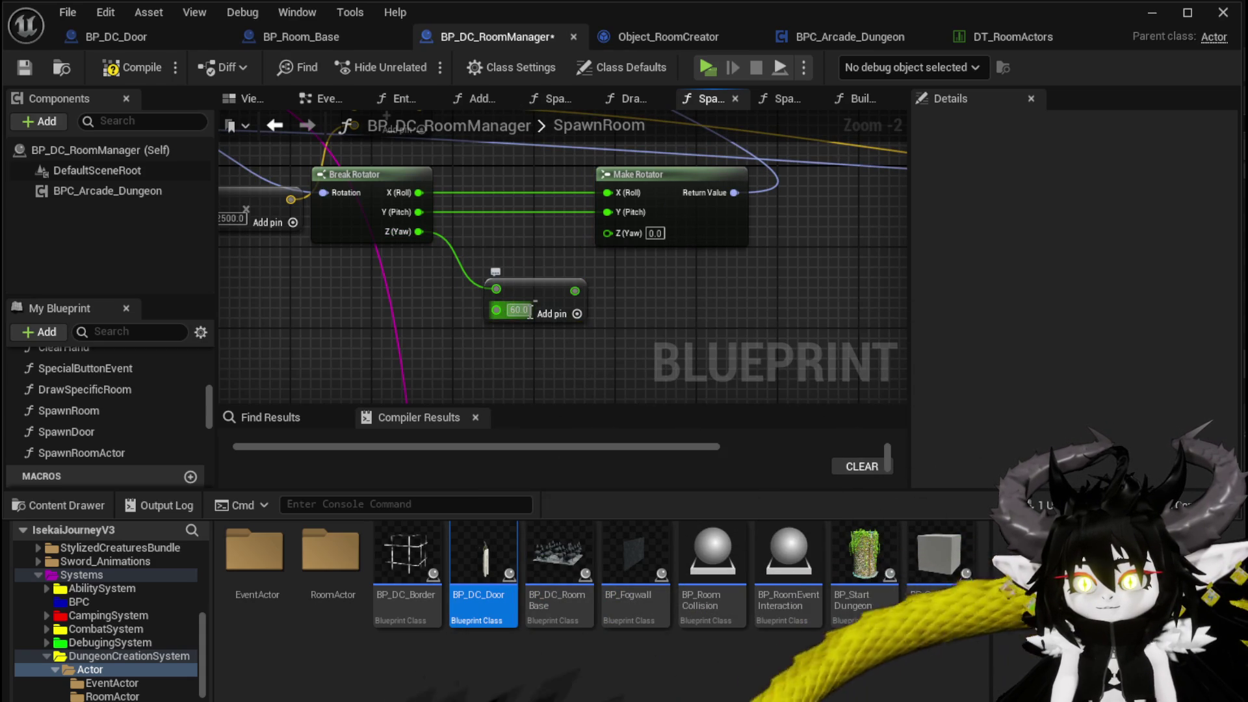
{"action": "type", "text": "90"}
{"action": "key", "text": "Return"}
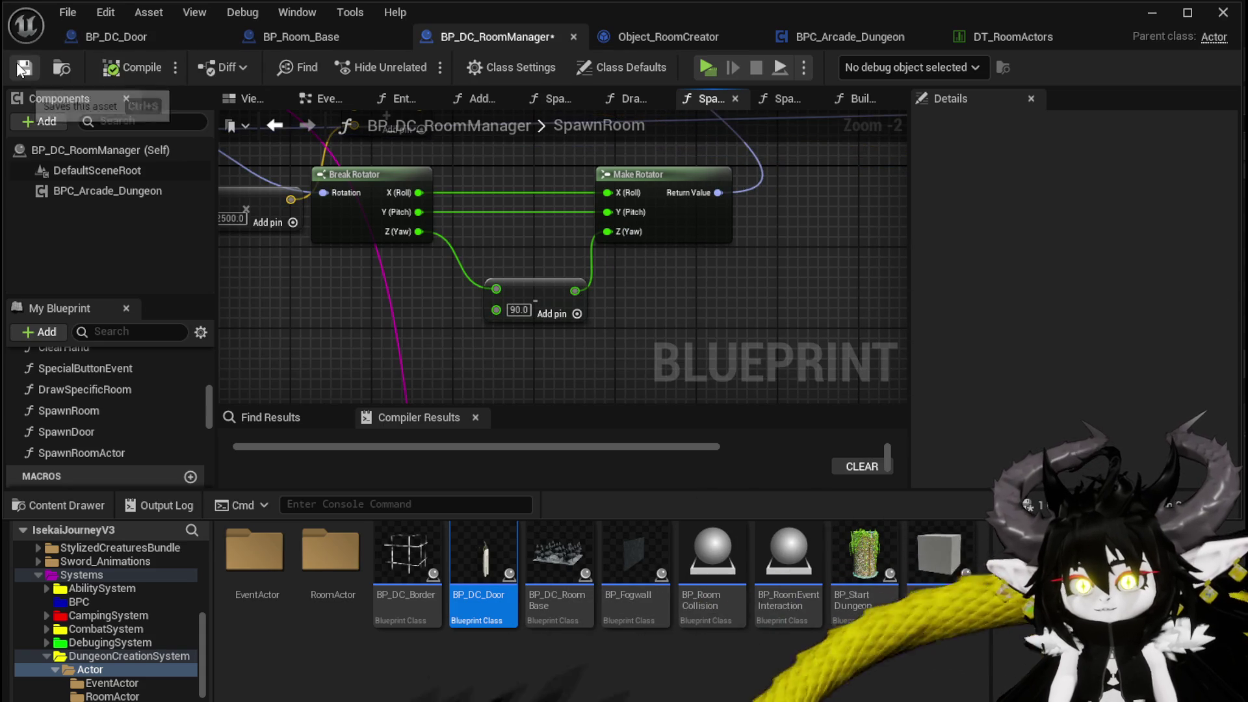
{"action": "left_click", "coordinate": [1151, 14]}
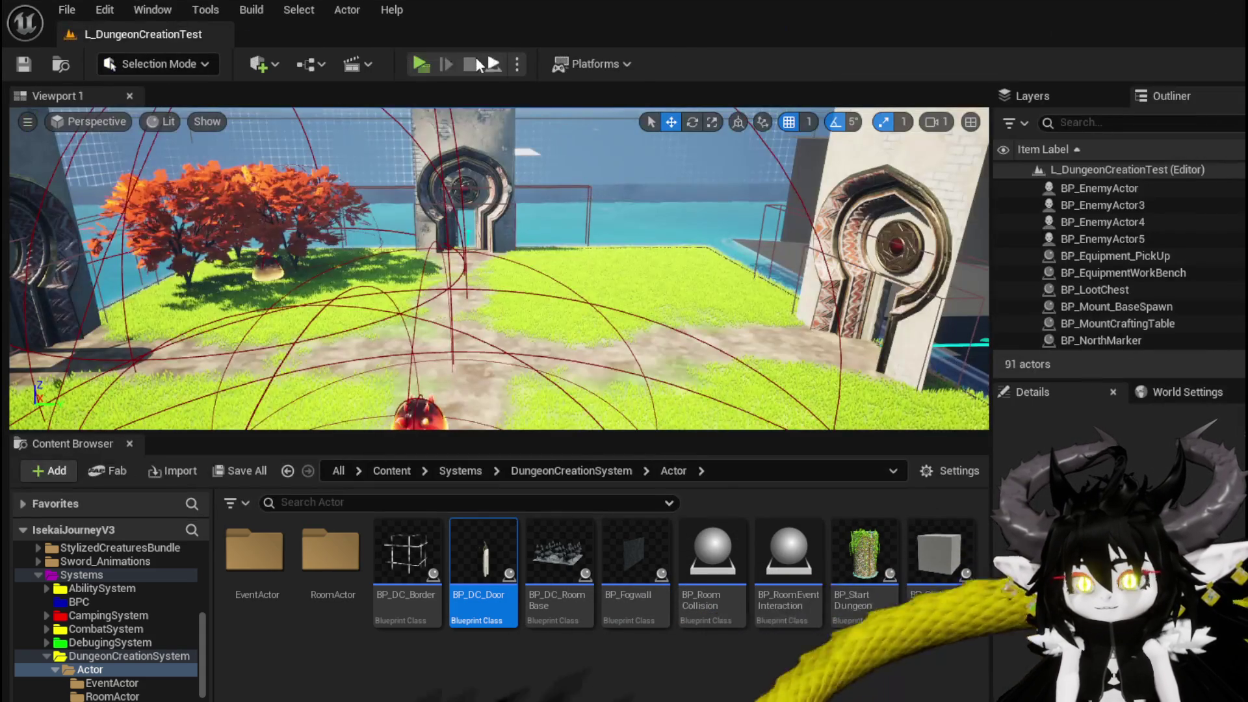
Step: Start a play-test, jump through the stone gate and draft the Temple room
{"action": "left_click", "coordinate": [418, 64]}
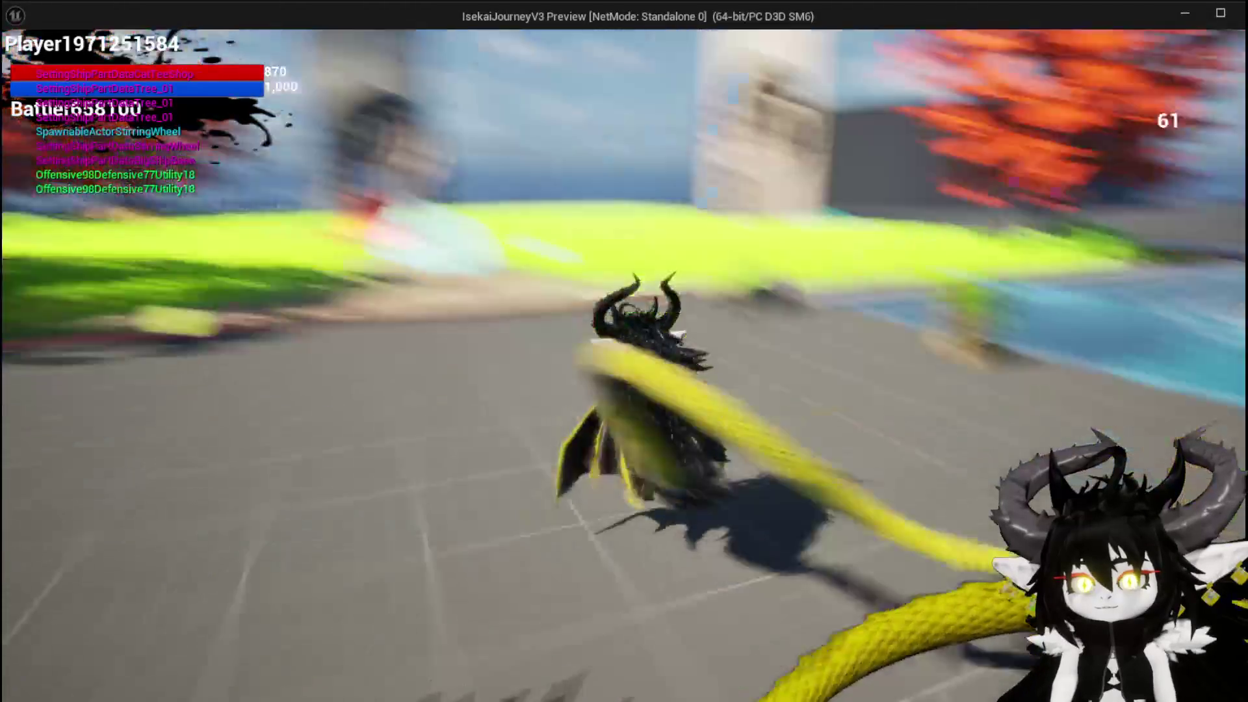
{"action": "key", "text": "w"}
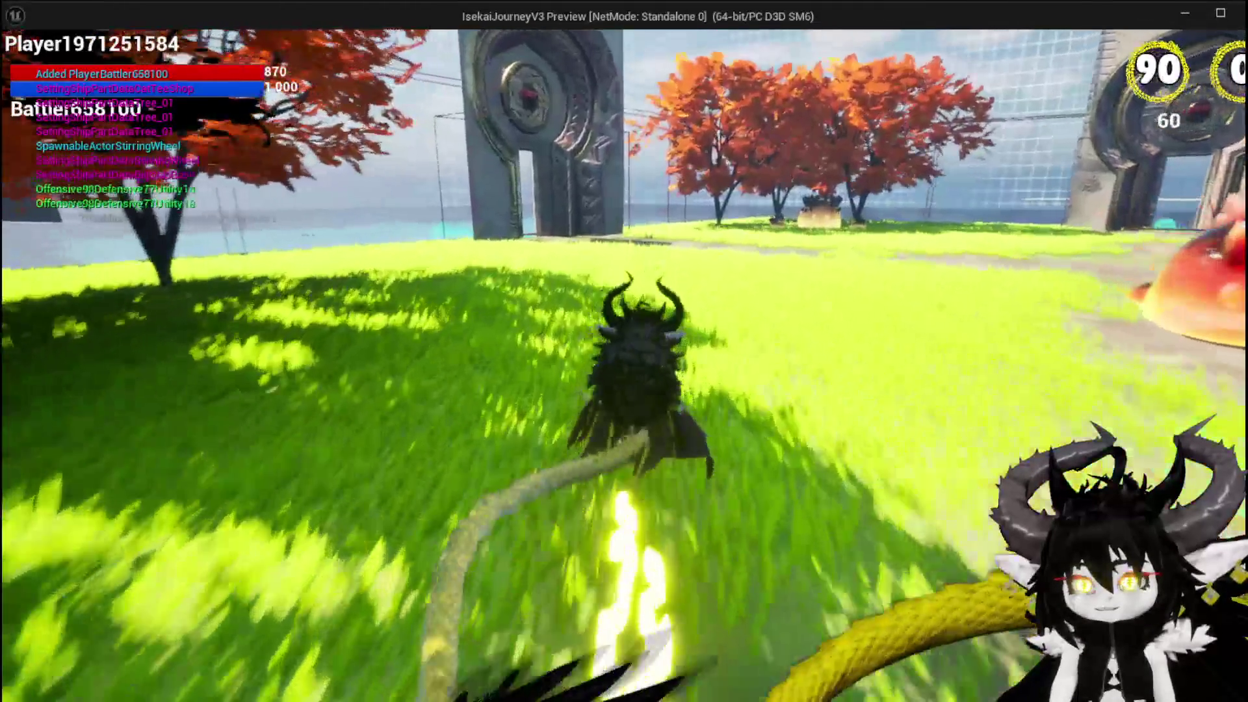
{"action": "key", "text": "space"}
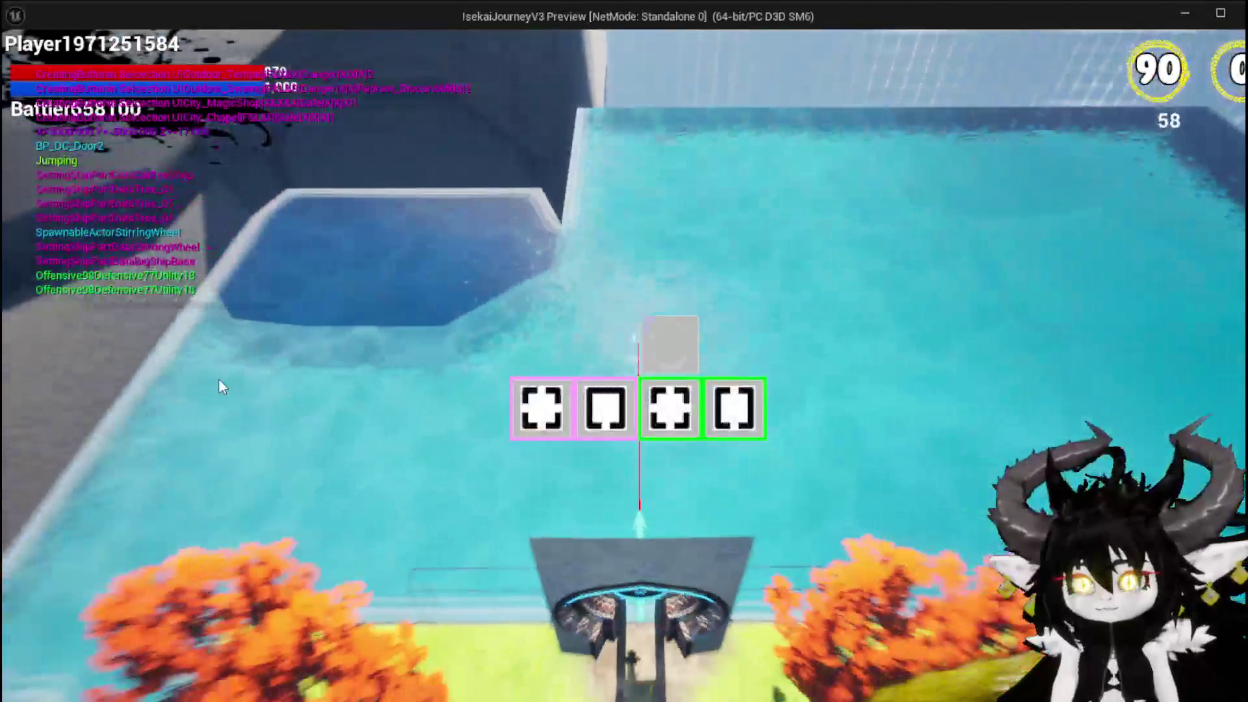
{"action": "mouse_move", "coordinate": [550, 399]}
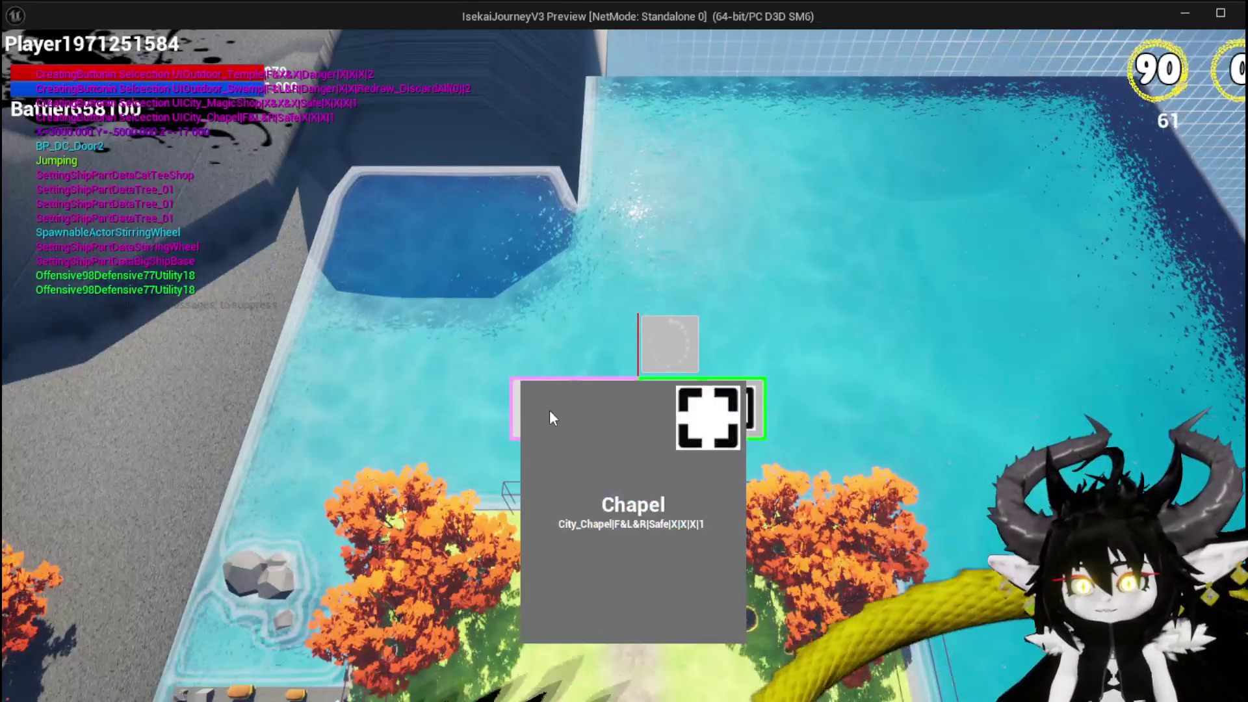
{"action": "left_click", "coordinate": [733, 408]}
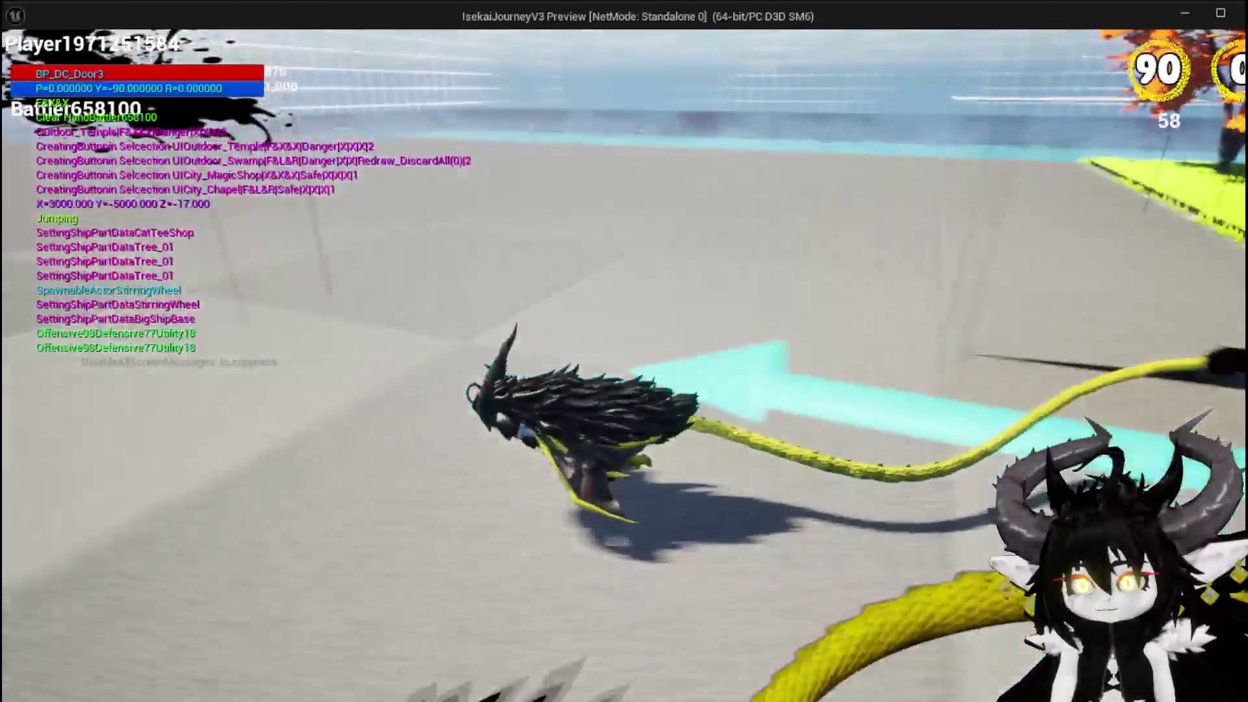
Step: Run, roll and dash around the spawned Temple room toward the open sea
{"action": "key", "text": "w"}
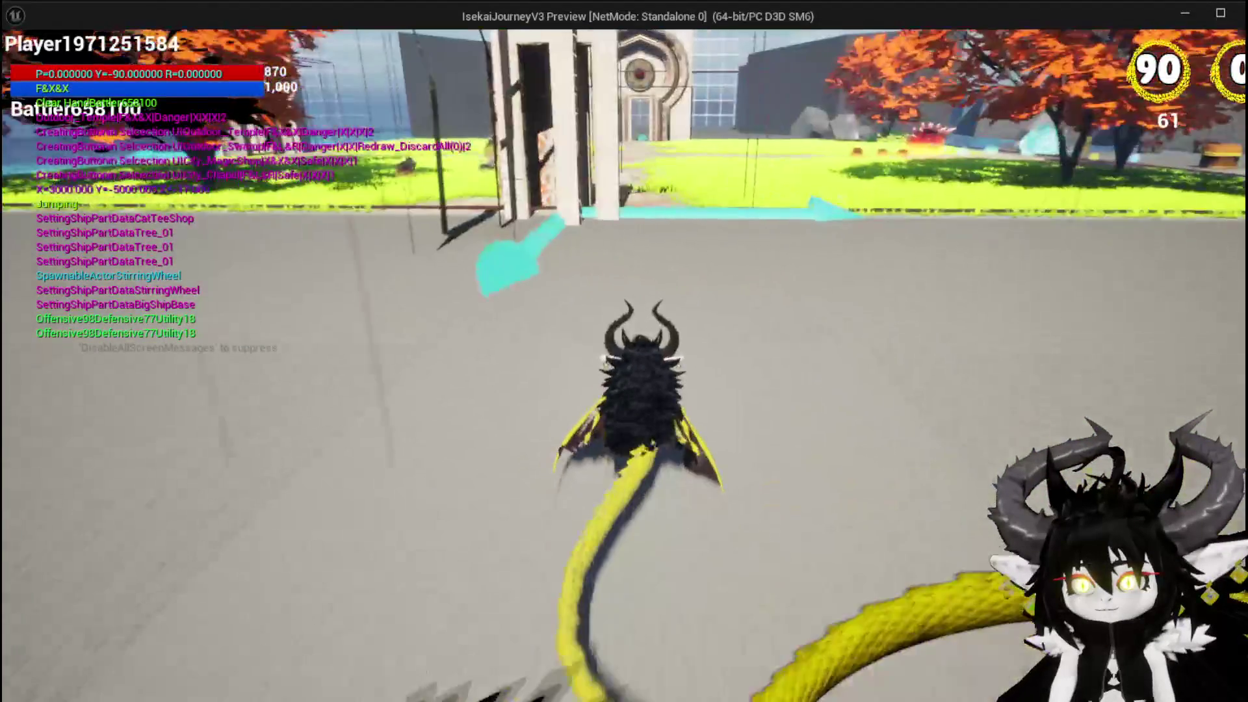
{"action": "key", "text": "shift"}
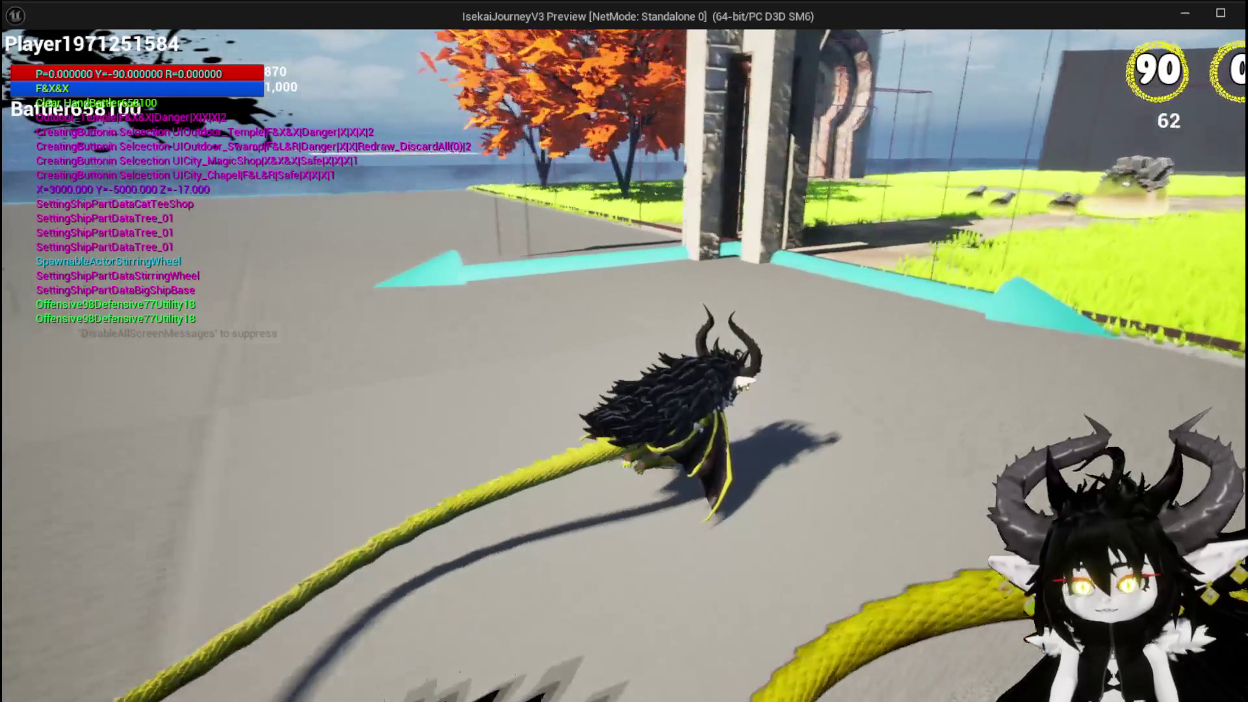
{"action": "key", "text": "shift"}
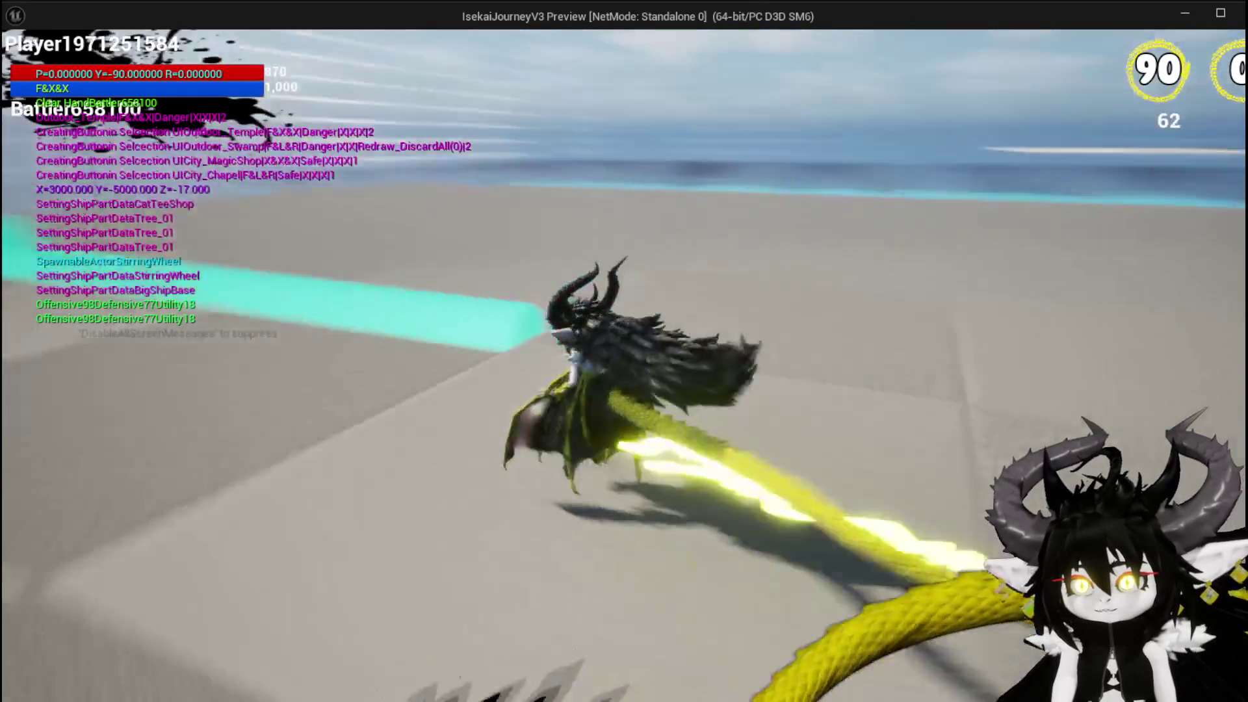
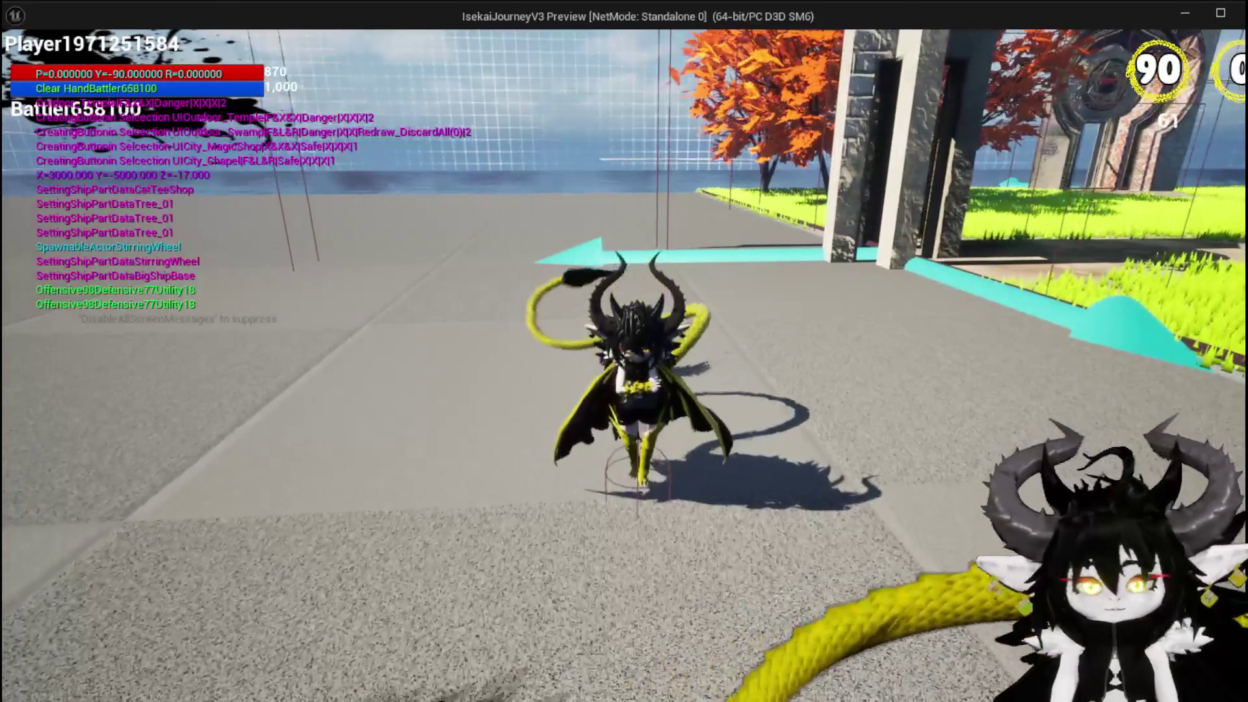
Step: Stop the game preview and pan the SpawnRoom graph over to the Set Data node
{"action": "key", "text": "Escape"}
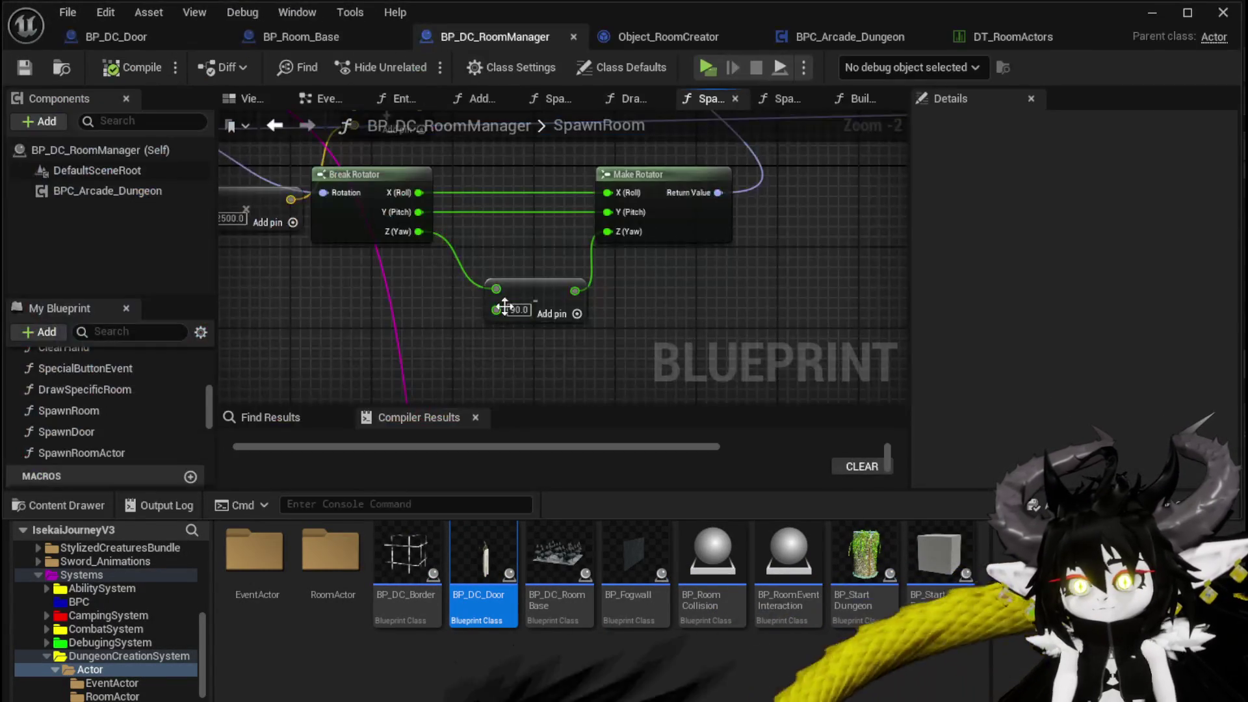
{"action": "mouse_move", "coordinate": [845, 363]}
{"action": "left_mouse_down"}
{"action": "mouse_move", "coordinate": [779, 338]}
{"action": "mouse_move", "coordinate": [610, 213]}
{"action": "mouse_move", "coordinate": [624, 260]}
{"action": "mouse_move", "coordinate": [611, 234]}
{"action": "mouse_move", "coordinate": [656, 238]}
{"action": "left_mouse_up"}
{"action": "left_click_drag", "start_coordinate": [345, 246], "coordinate": [444, 233]}
{"action": "scroll", "coordinate": [634, 235], "scroll_direction": "down", "scroll_amount": 1}
{"action": "mouse_move", "coordinate": [634, 235]}
{"action": "left_mouse_down"}
{"action": "mouse_move", "coordinate": [367, 303]}
{"action": "mouse_move", "coordinate": [337, 332]}
{"action": "left_mouse_up"}
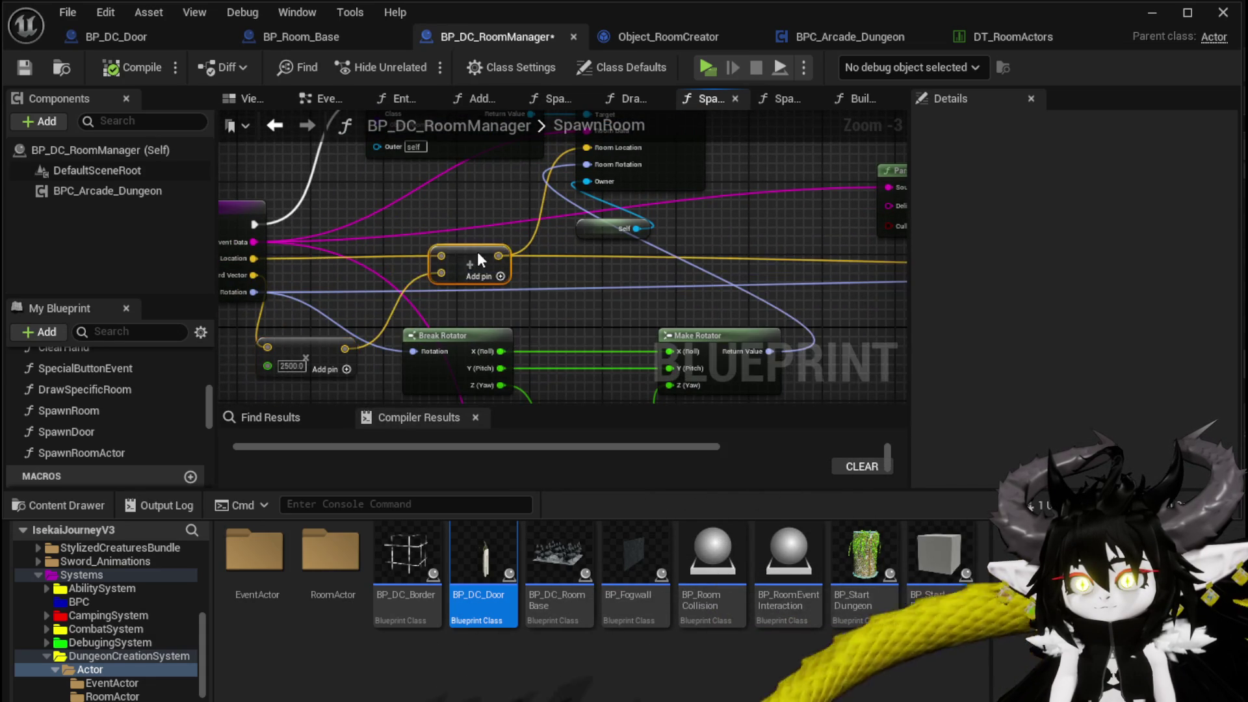
{"action": "left_click_drag", "start_coordinate": [477, 258], "coordinate": [455, 345]}
Step: Drill from Set Data through Build Room Doors into SpawnDoor's 2500-unit line trace setup
{"action": "double_click", "coordinate": [663, 253]}
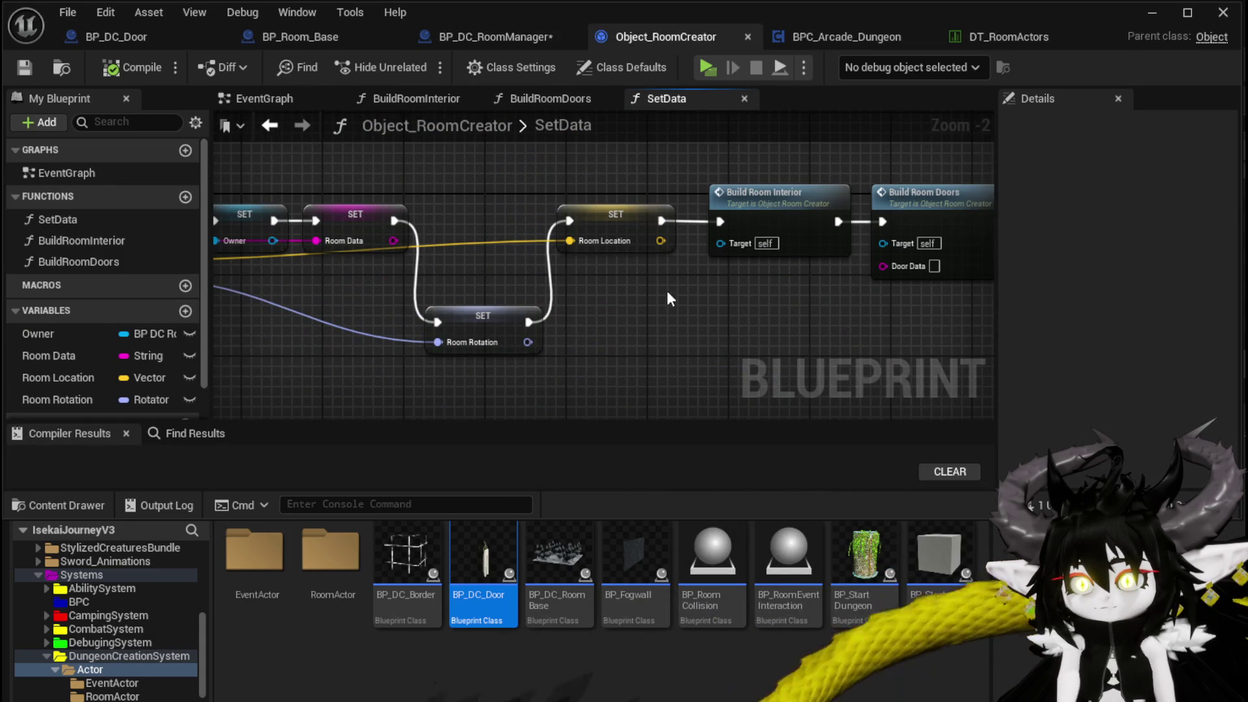
{"action": "left_click_drag", "start_coordinate": [664, 293], "coordinate": [417, 286]}
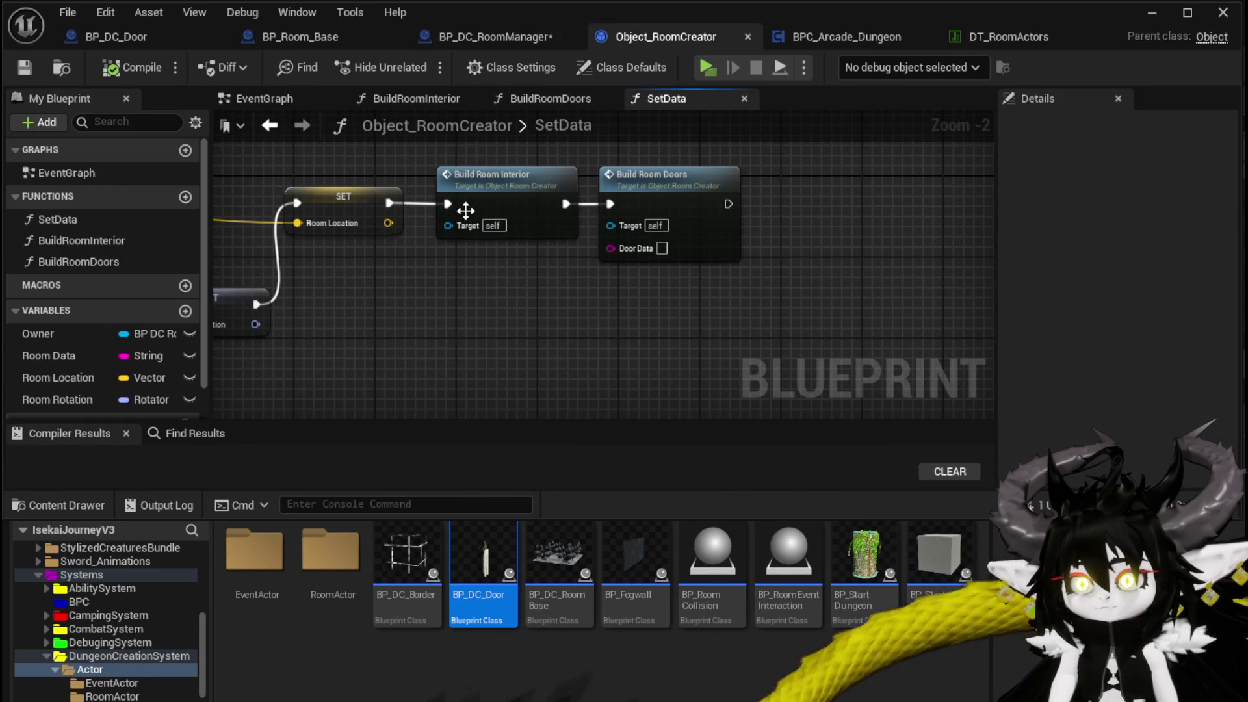
{"action": "double_click", "coordinate": [710, 205]}
{"action": "left_click_drag", "start_coordinate": [704, 200], "coordinate": [705, 276]}
{"action": "mouse_move", "coordinate": [906, 214]}
{"action": "left_mouse_down"}
{"action": "mouse_move", "coordinate": [857, 201]}
{"action": "mouse_move", "coordinate": [739, 217]}
{"action": "left_mouse_up"}
{"action": "double_click", "coordinate": [738, 217]}
{"action": "scroll", "coordinate": [637, 351], "scroll_direction": "up", "scroll_amount": 2}
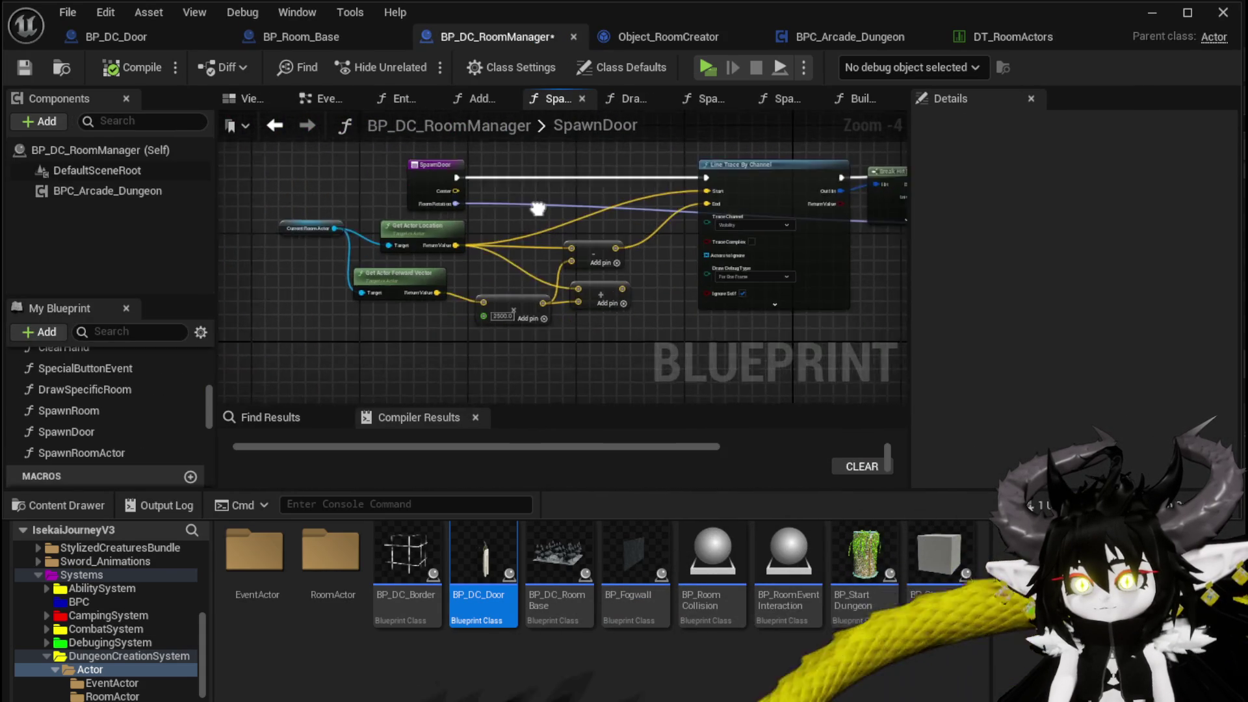
{"action": "left_click_drag", "start_coordinate": [528, 243], "coordinate": [522, 214]}
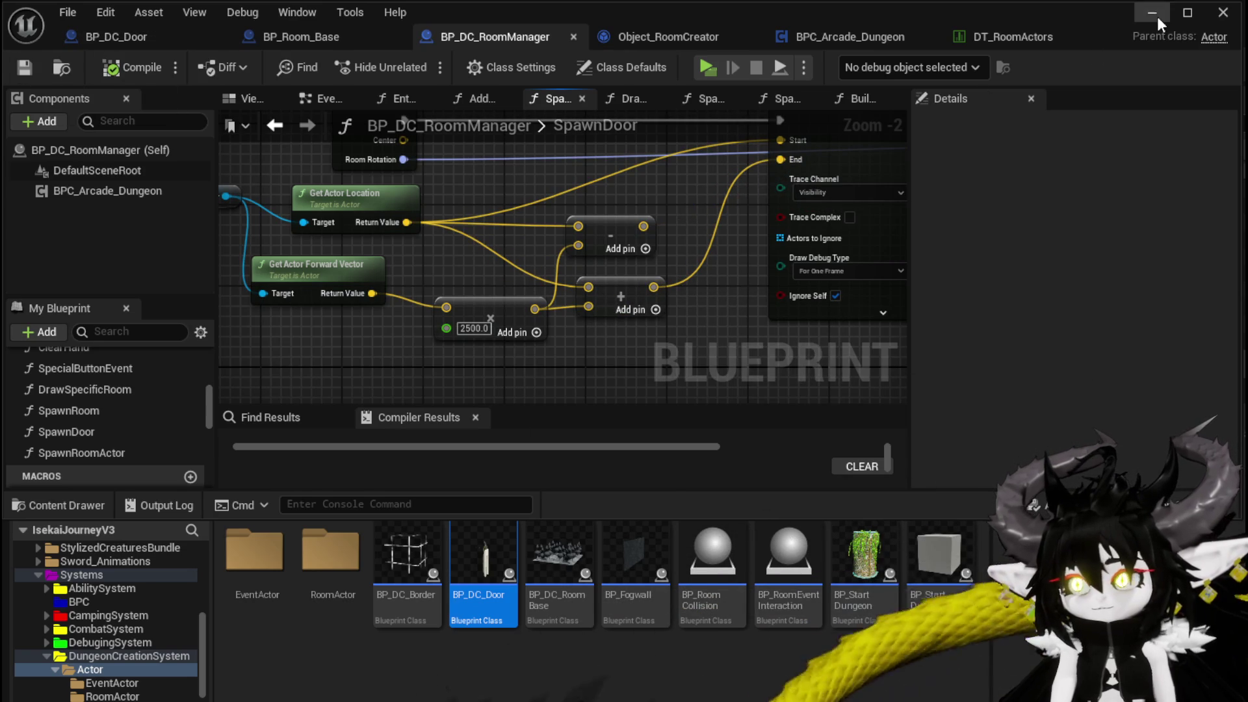
{"action": "left_click", "coordinate": [1157, 17]}
Step: Launch a standalone preview, jump onto the grass and dismiss the room selection card
{"action": "left_click", "coordinate": [423, 67]}
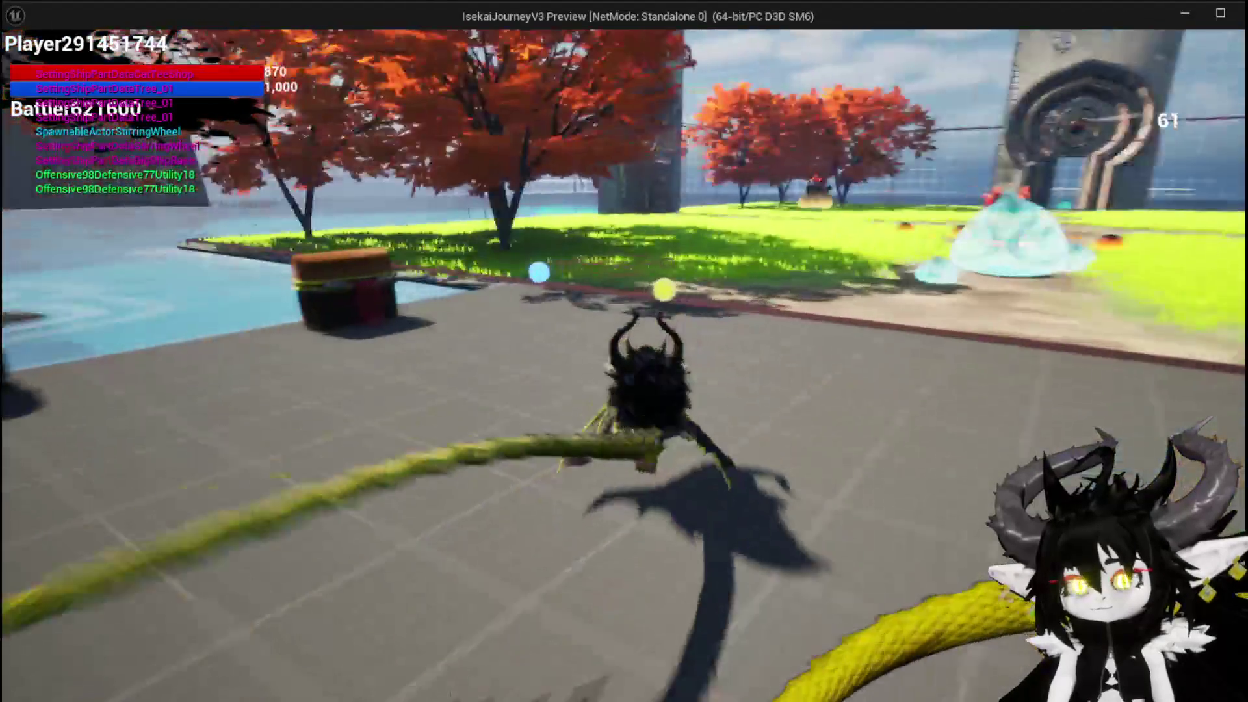
{"action": "key", "text": "space"}
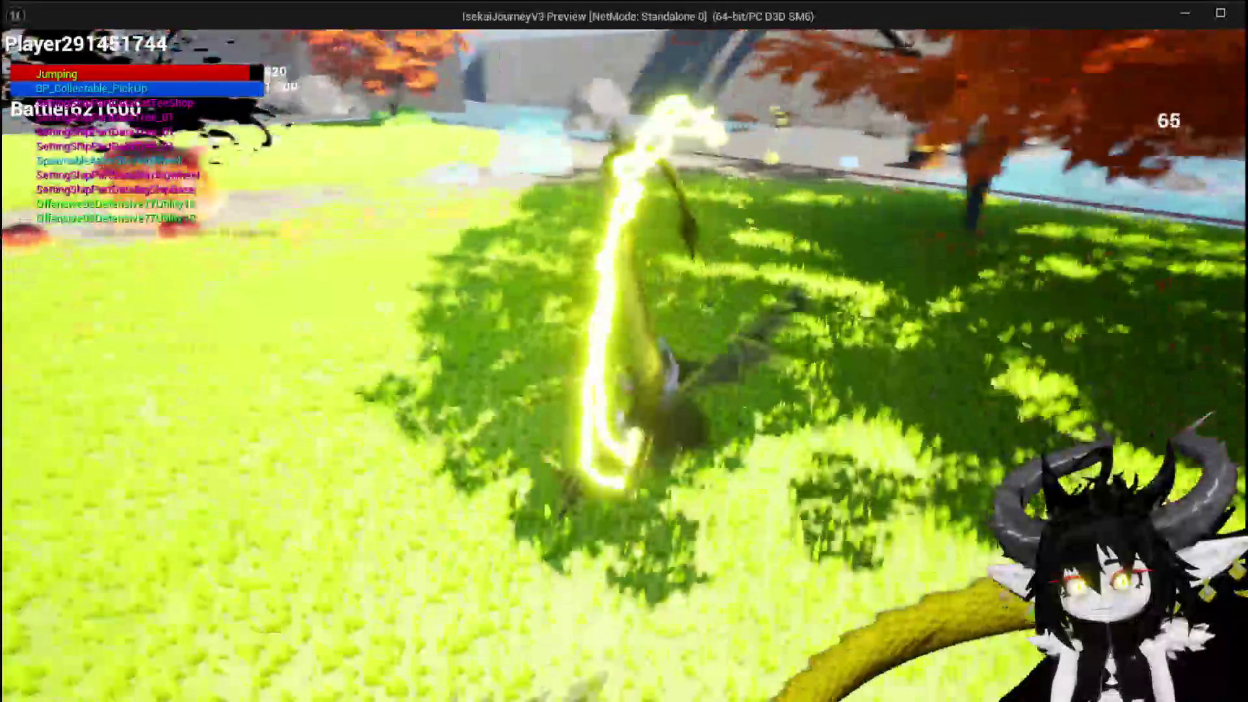
{"action": "key", "text": "space"}
{"action": "key", "text": "space"}
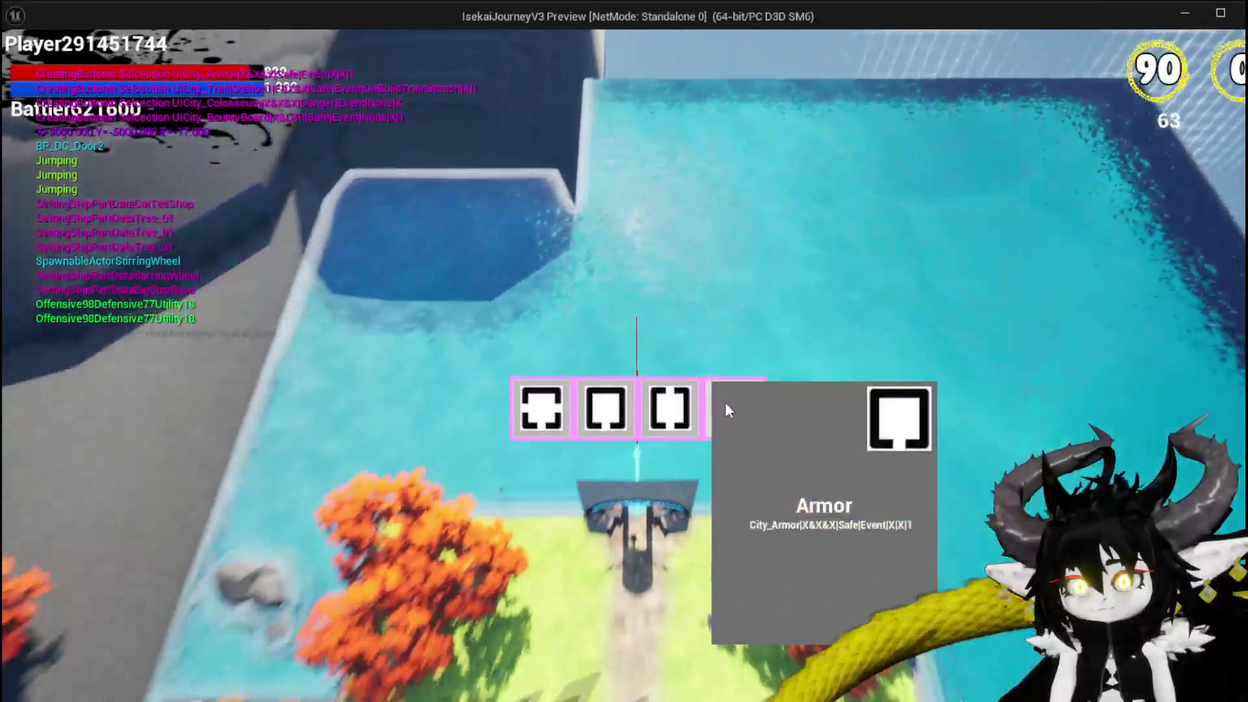
{"action": "left_click", "coordinate": [726, 408]}
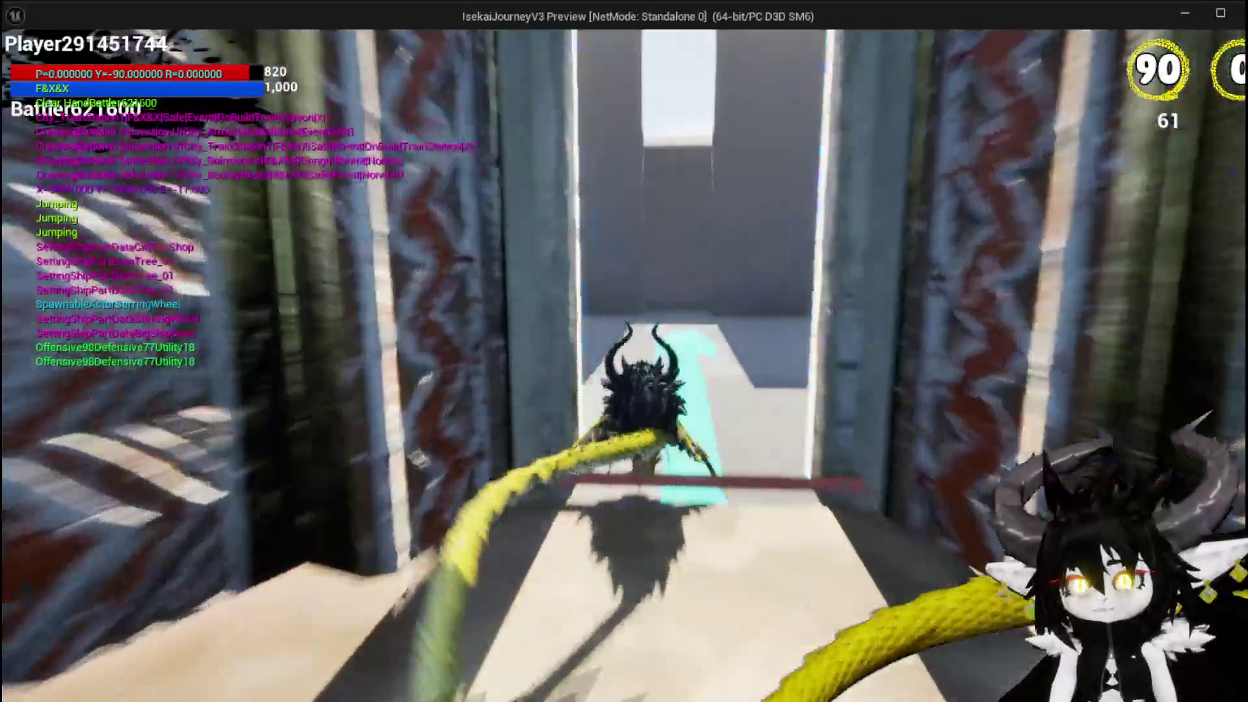
Step: Double-jump over the wall and out of the water, walk through the gateway to the door, then stop
{"action": "key", "text": "space"}
{"action": "key", "text": "space"}
{"action": "key", "text": "space"}
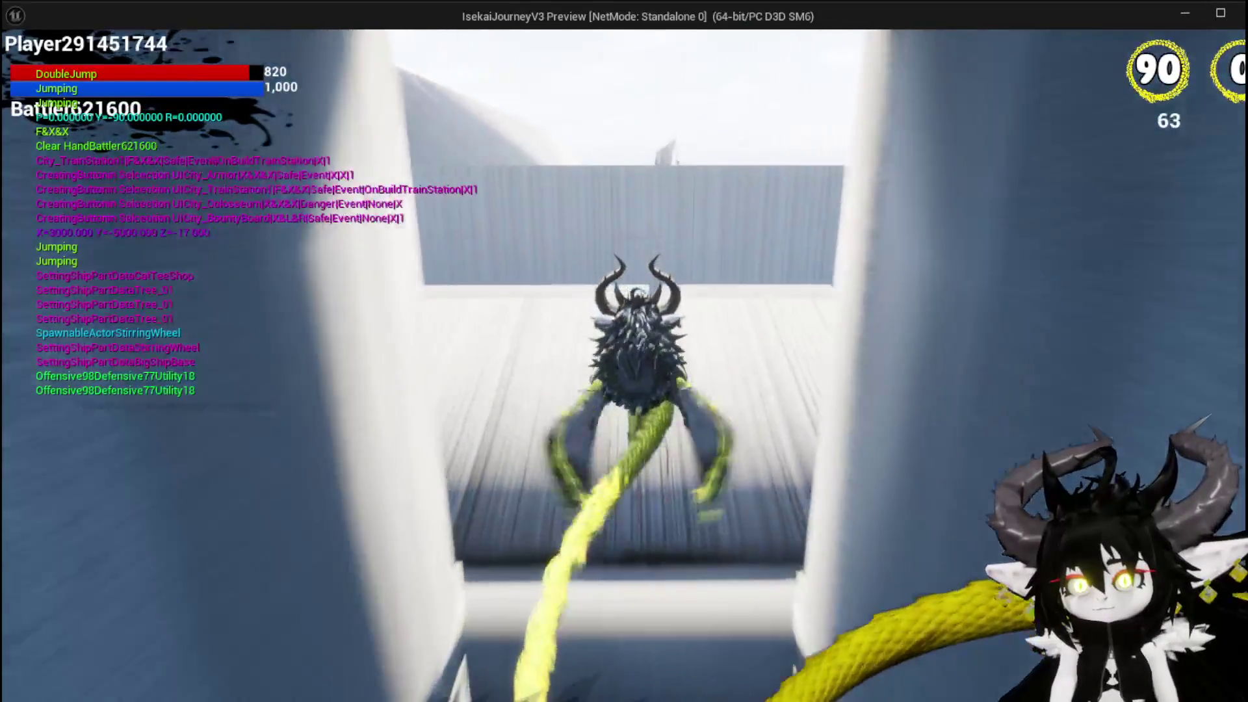
{"action": "key", "text": "space"}
{"action": "key", "text": "space"}
{"action": "key", "text": "space"}
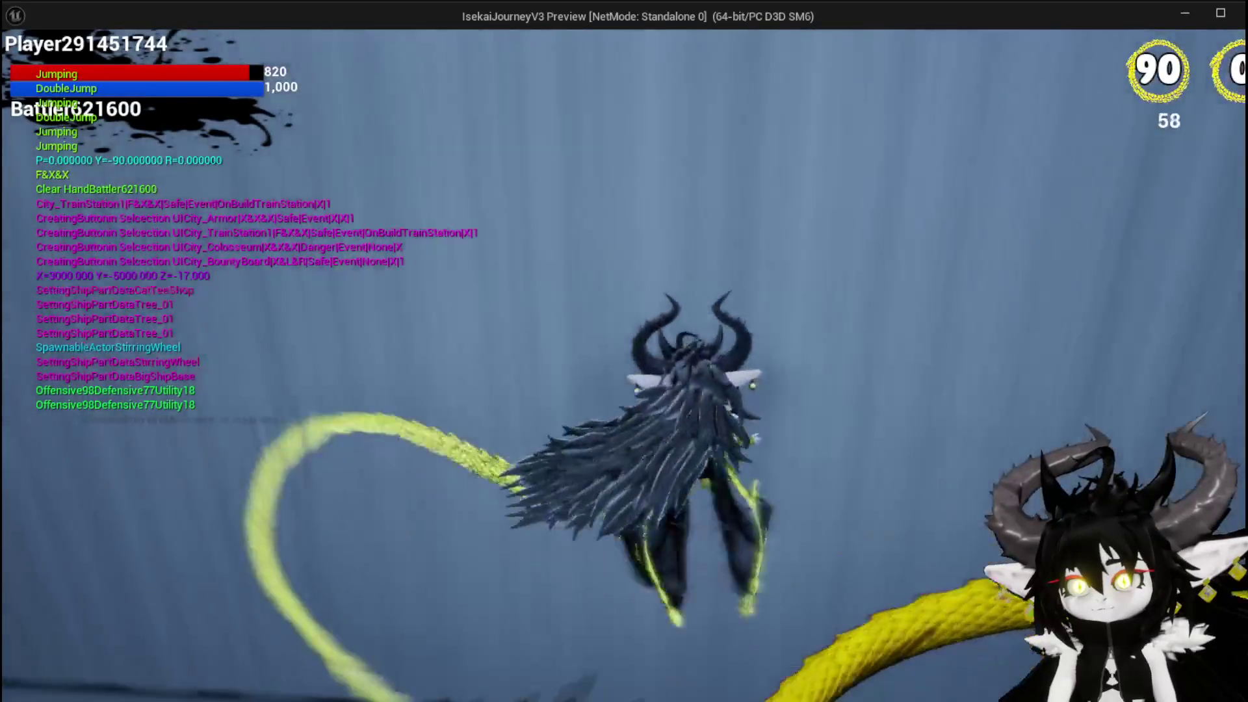
{"action": "key", "text": "space"}
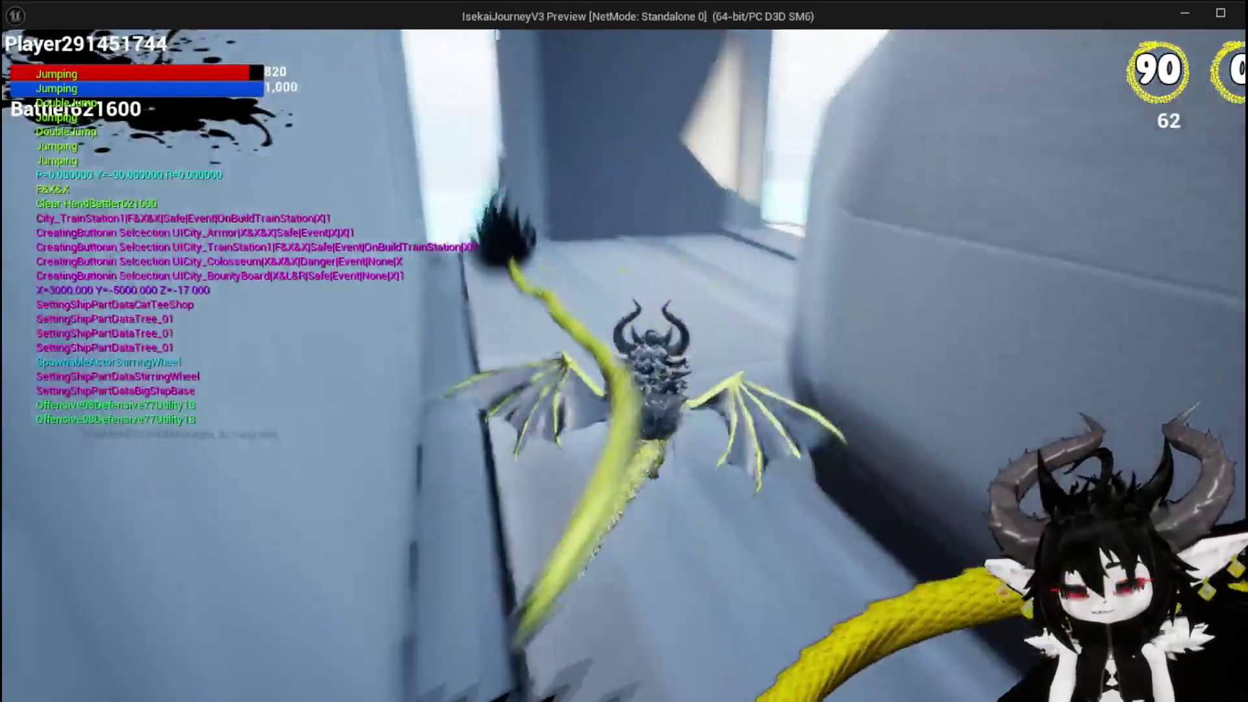
{"action": "key", "text": "space"}
{"action": "key", "text": "space"}
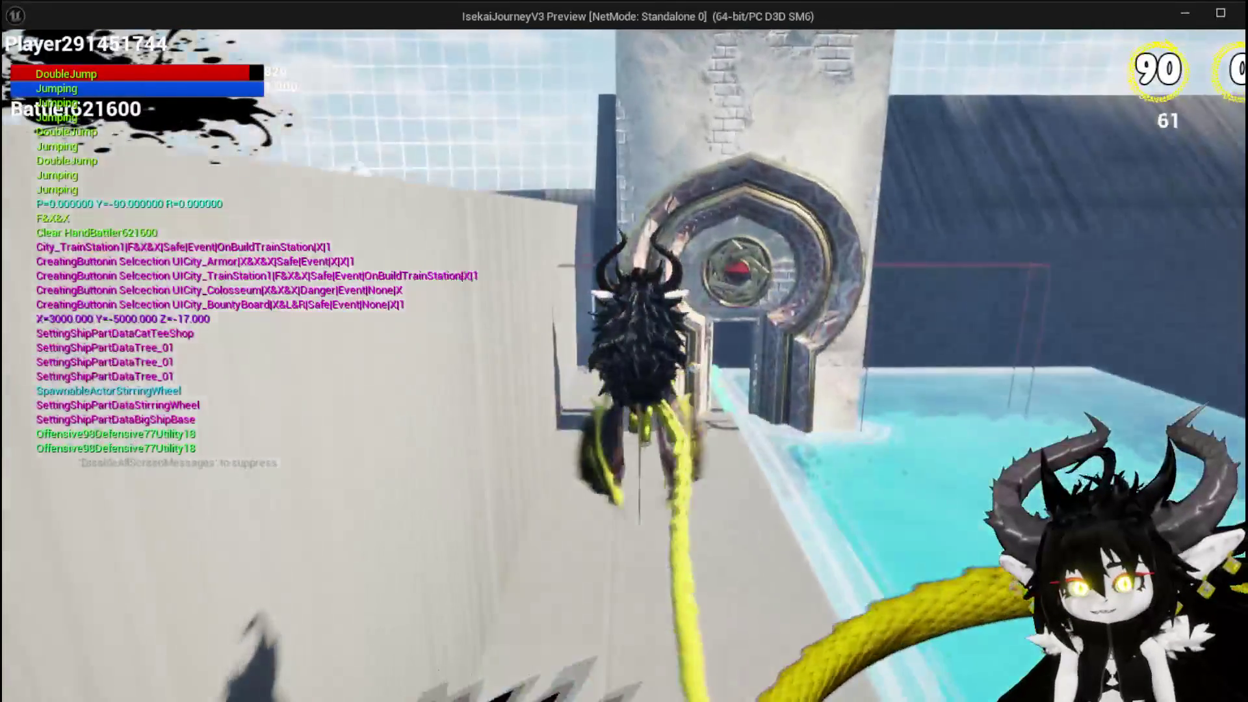
{"action": "key", "text": "w"}
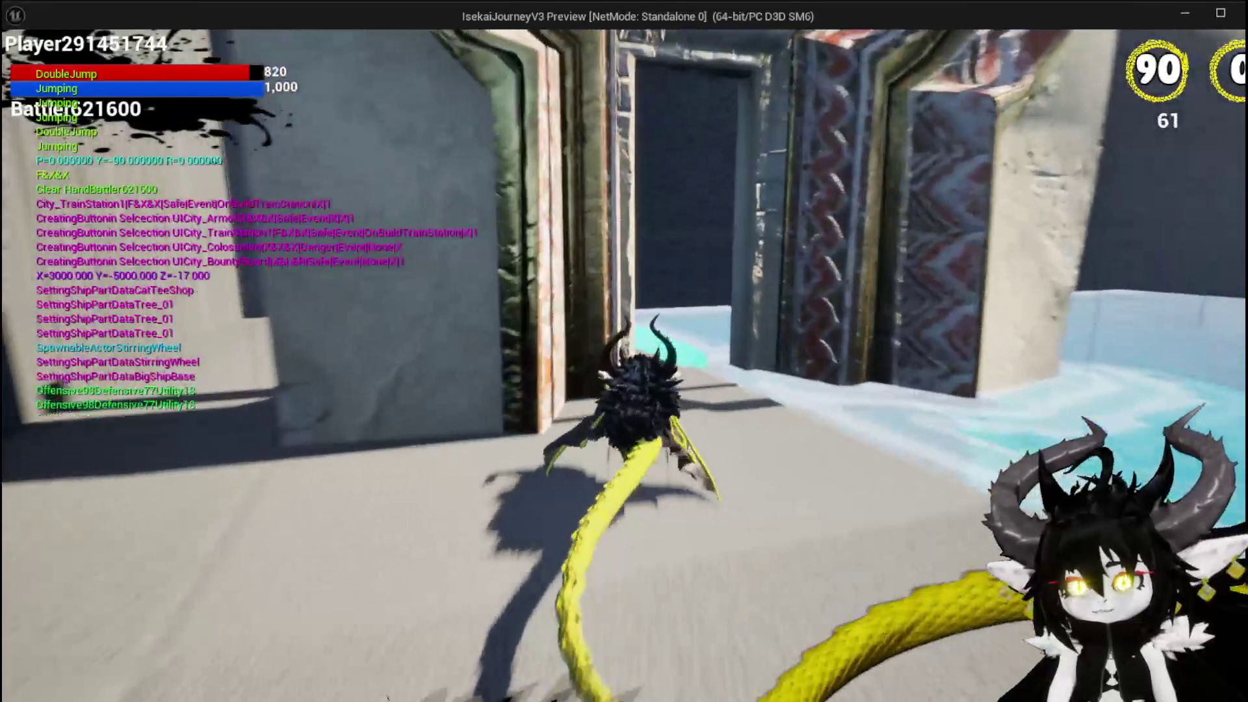
{"action": "key", "text": "w"}
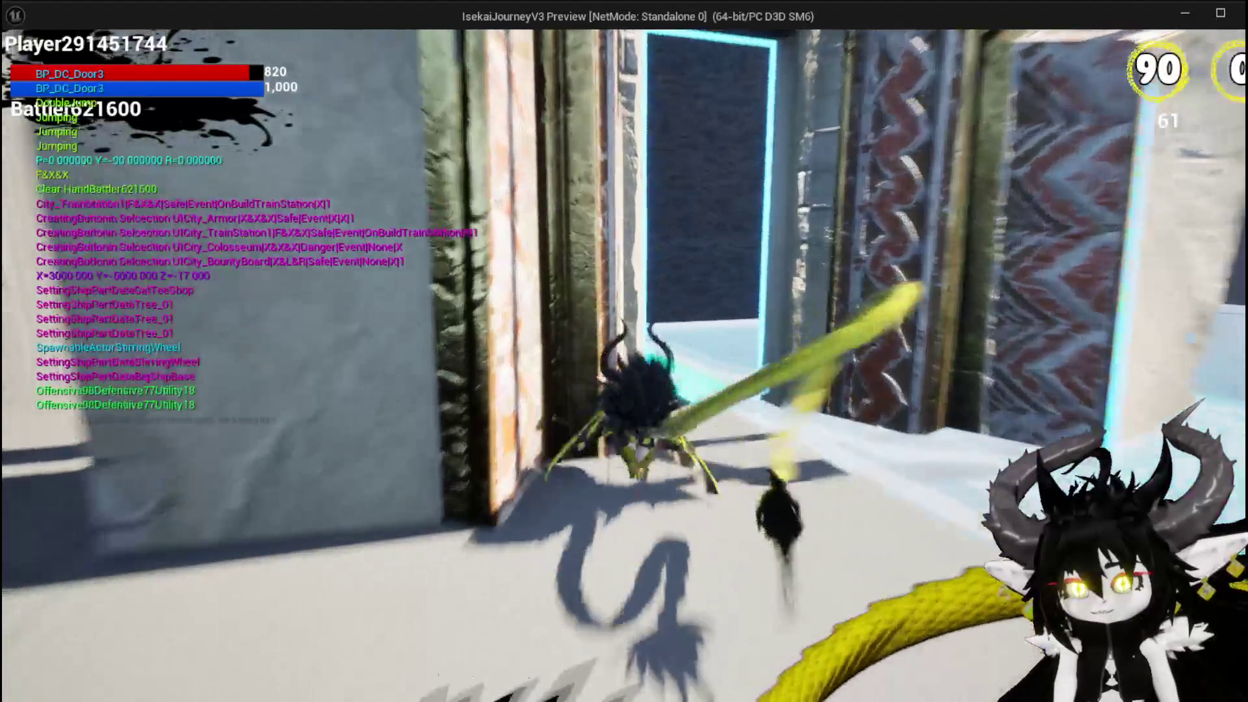
{"action": "key", "text": "Escape"}
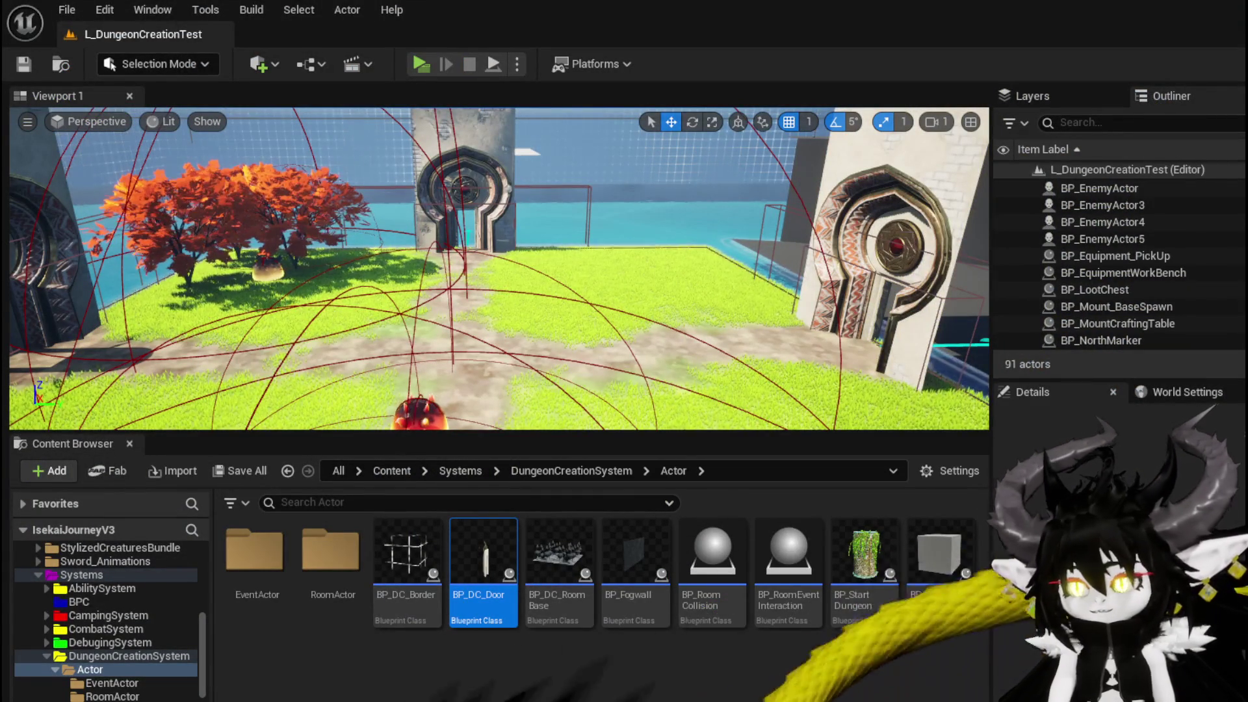
Step: In SpawnDoor, add Break Rotator and Make Rotator nodes to supply Make Transform's rotation
{"action": "key", "text": "alt+Tab"}
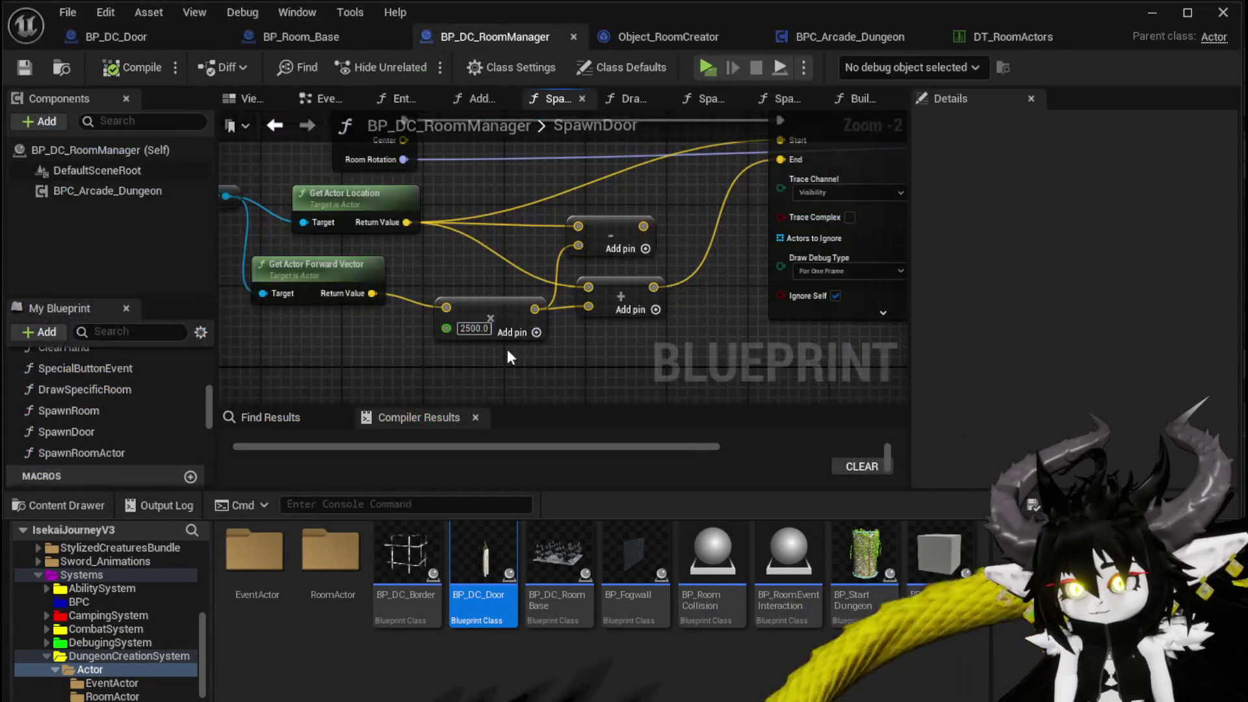
{"action": "scroll", "coordinate": [532, 342], "scroll_direction": "down", "scroll_amount": 1}
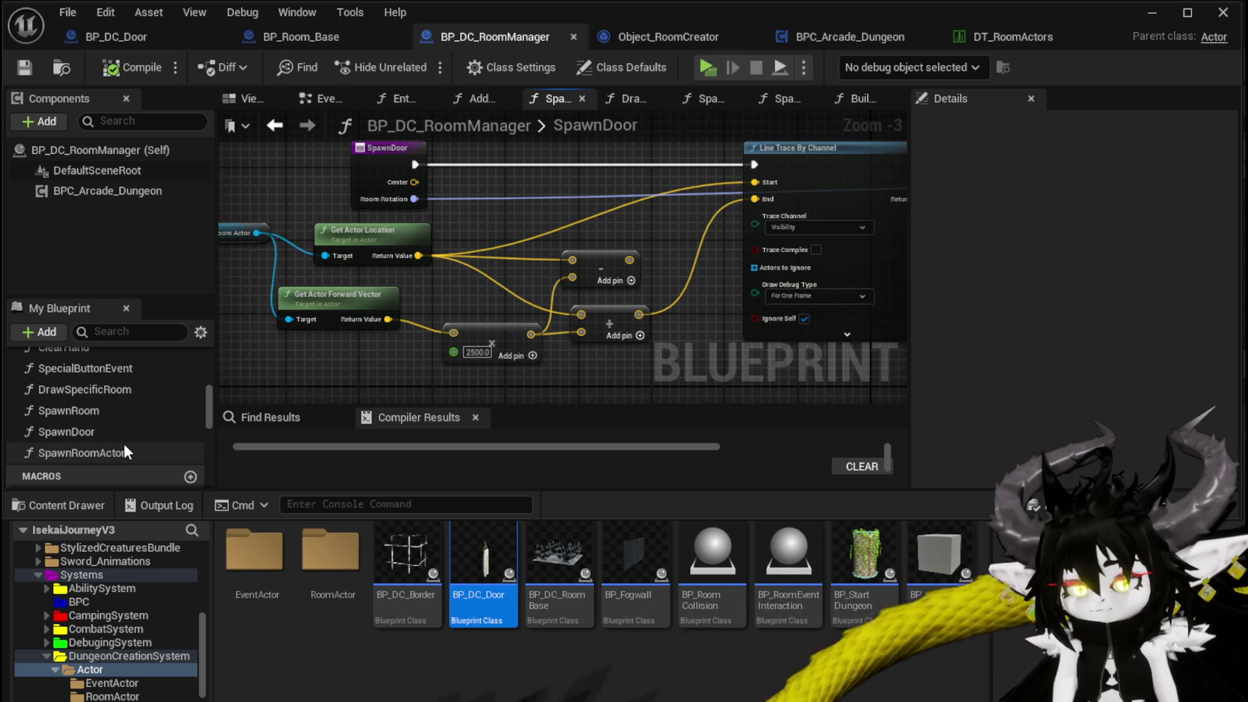
{"action": "mouse_move", "coordinate": [572, 208]}
{"action": "left_mouse_down"}
{"action": "mouse_move", "coordinate": [614, 272]}
{"action": "mouse_move", "coordinate": [431, 278]}
{"action": "mouse_move", "coordinate": [551, 284]}
{"action": "left_mouse_up"}
{"action": "mouse_move", "coordinate": [642, 241]}
{"action": "left_mouse_down"}
{"action": "mouse_move", "coordinate": [595, 302]}
{"action": "mouse_move", "coordinate": [521, 320]}
{"action": "left_mouse_up"}
{"action": "type", "text": "rotator"}
{"action": "left_click", "coordinate": [592, 427]}
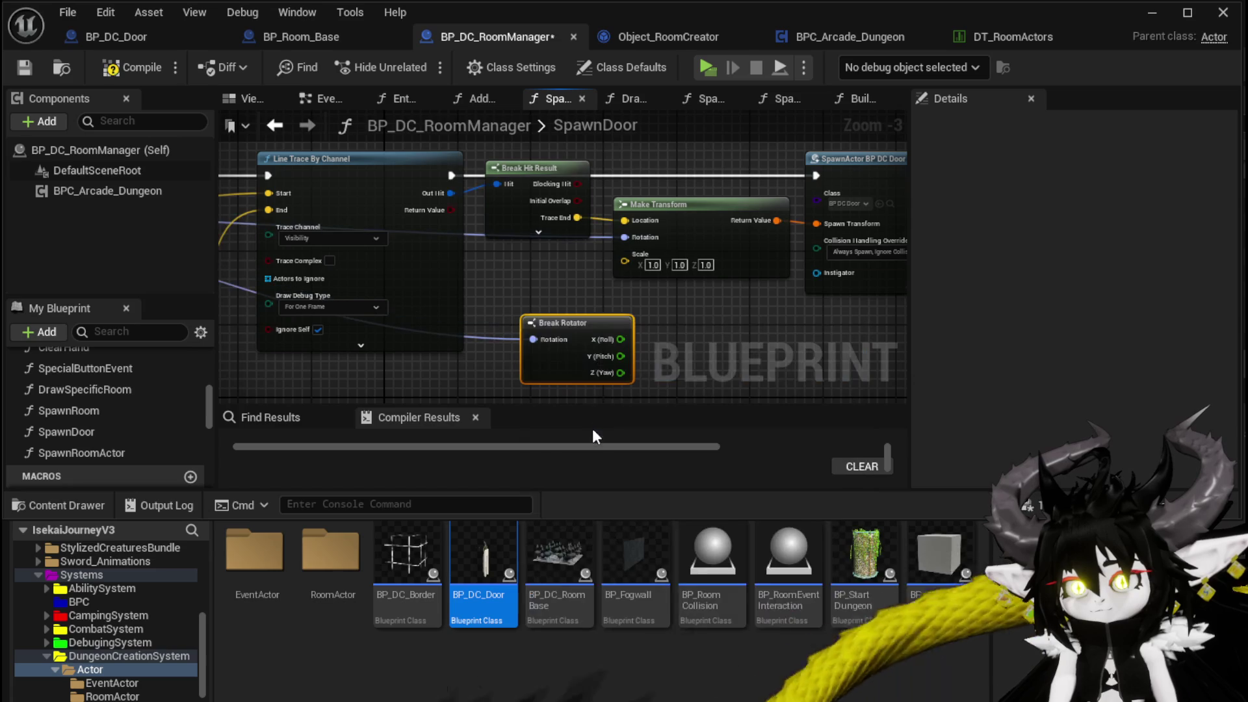
{"action": "left_click_drag", "start_coordinate": [688, 367], "coordinate": [687, 356]}
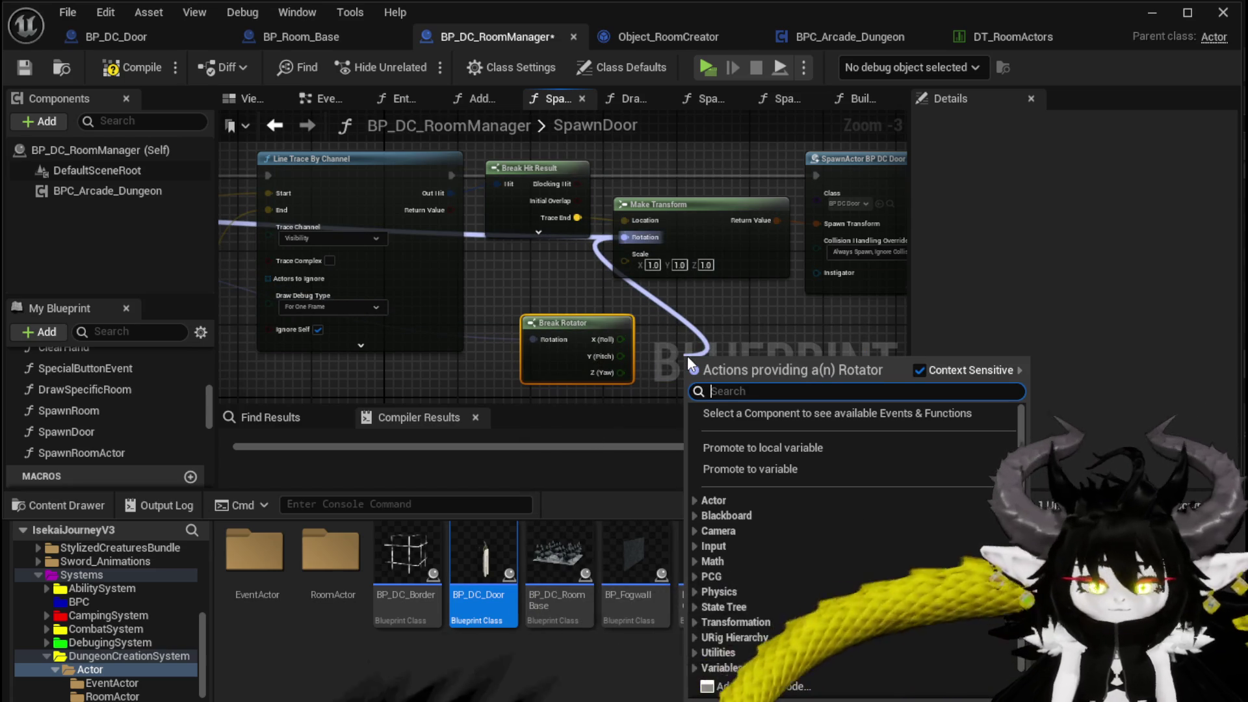
{"action": "type", "text": "make"}
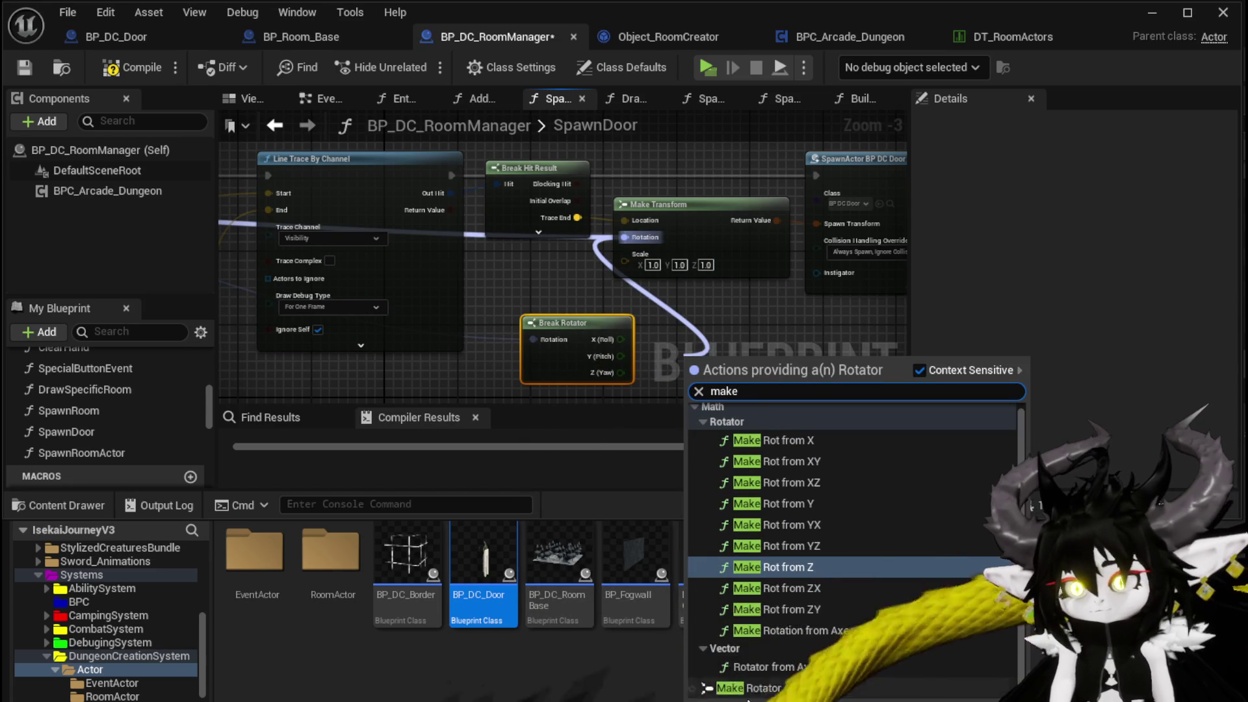
{"action": "left_click", "coordinate": [748, 688]}
Step: Subtract 90 from the yaw into Make Rotator, compile, and start a new standalone play test
{"action": "scroll", "coordinate": [711, 338], "scroll_direction": "up", "scroll_amount": 3}
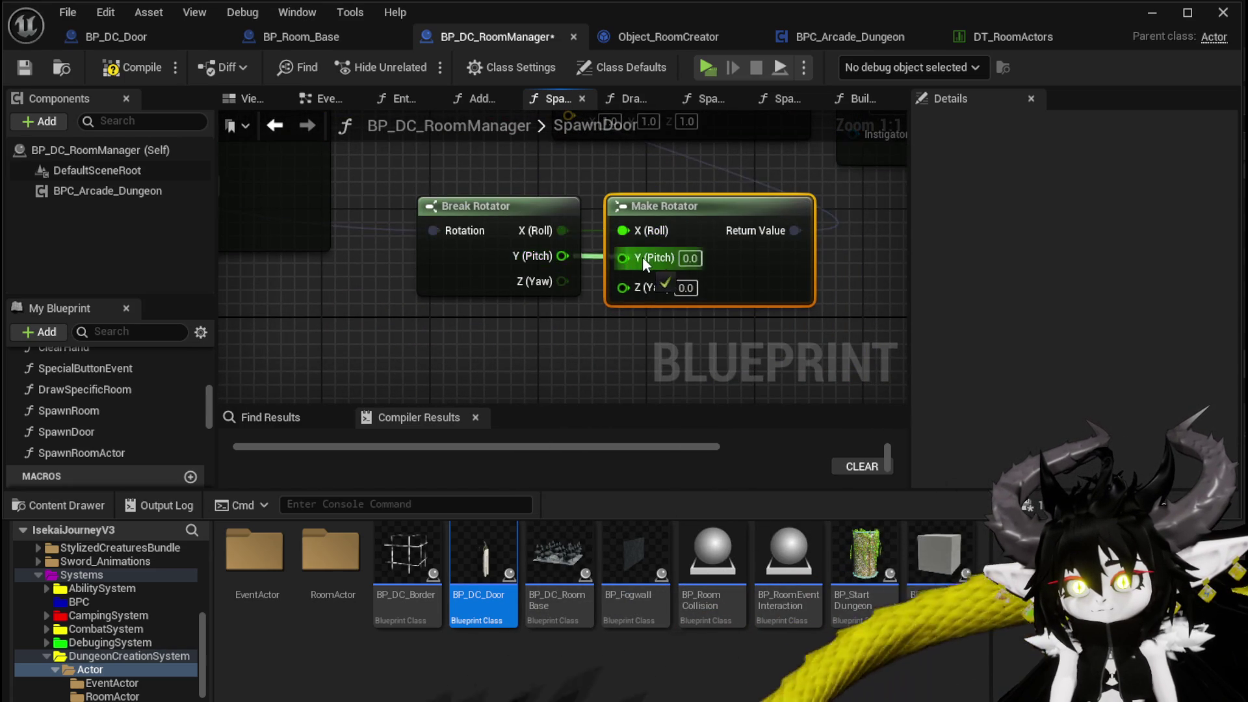
{"action": "left_click_drag", "start_coordinate": [549, 287], "coordinate": [509, 327]}
{"action": "type", "text": "*"}
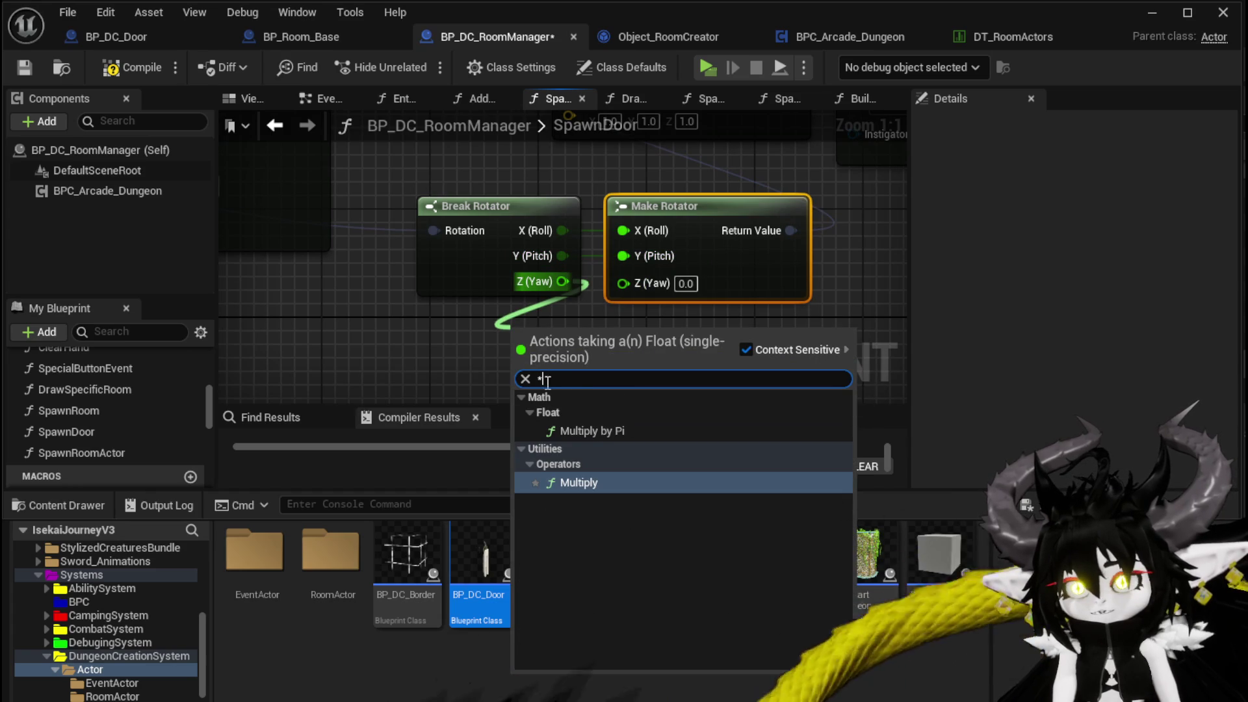
{"action": "type", "text": "-"}
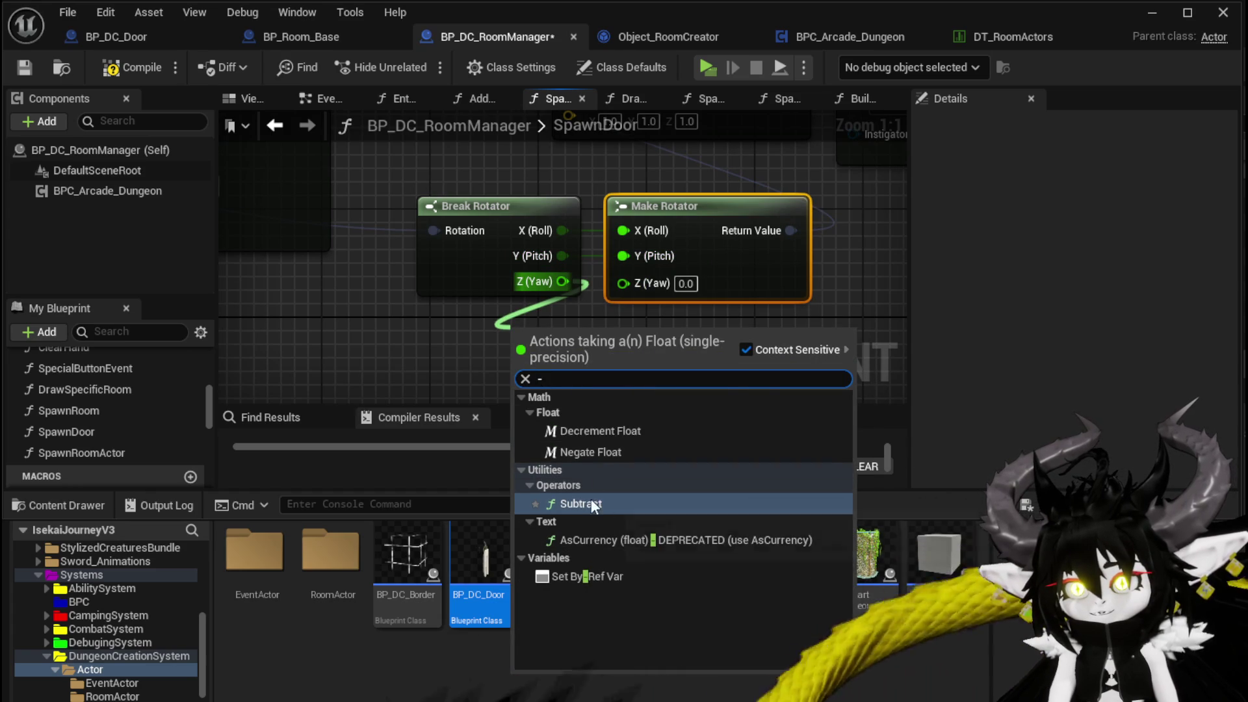
{"action": "left_click", "coordinate": [590, 502]}
{"action": "type", "text": "90"}
{"action": "left_click_drag", "start_coordinate": [616, 334], "coordinate": [656, 284]}
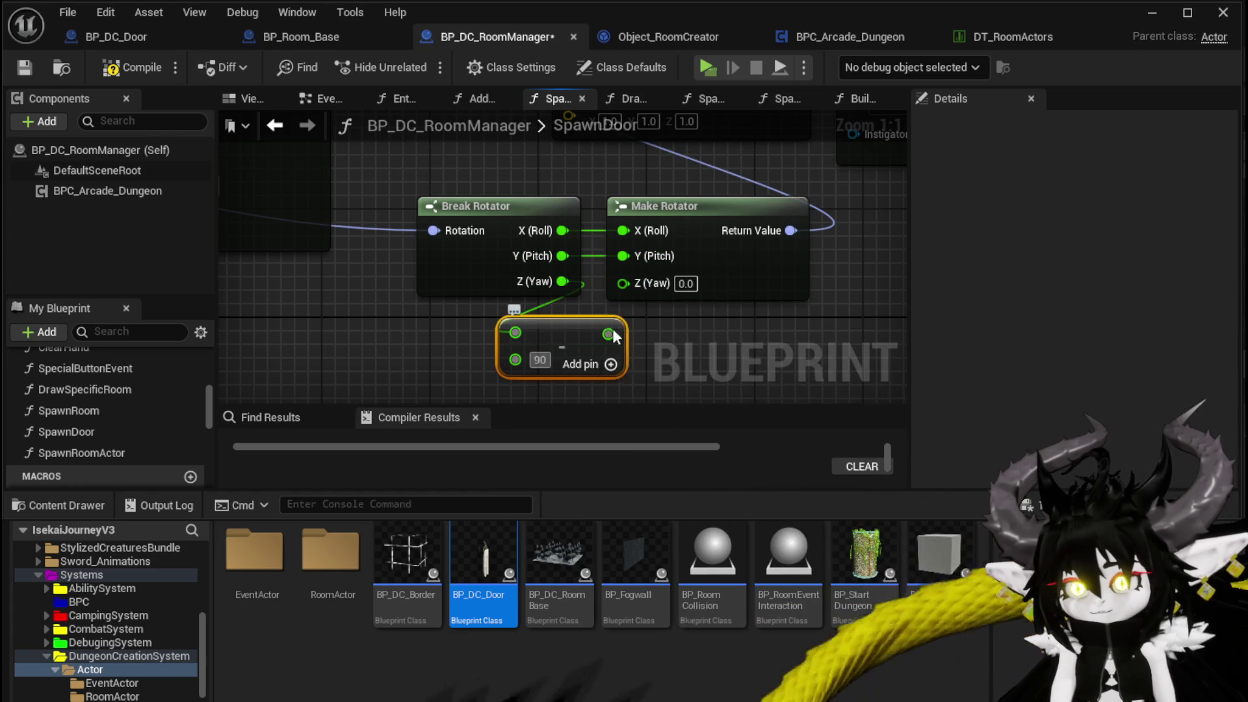
{"action": "left_click", "coordinate": [123, 65]}
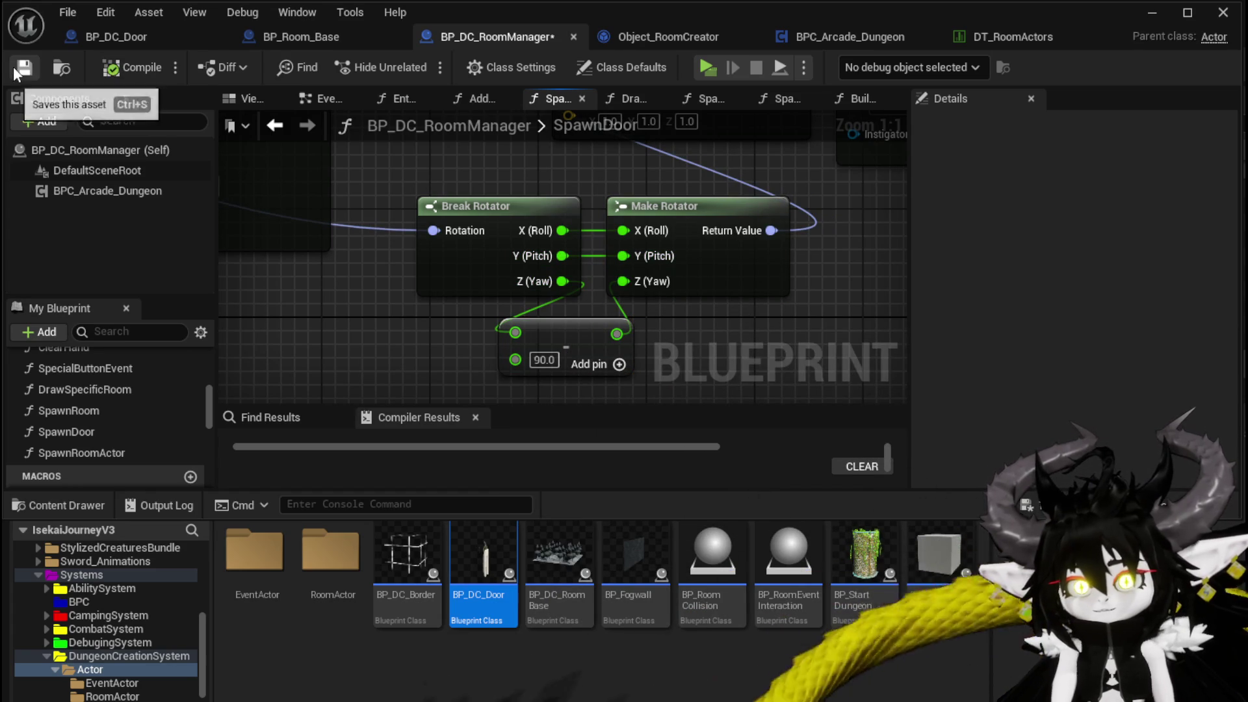
{"action": "left_click", "coordinate": [1153, 14]}
{"action": "left_click", "coordinate": [431, 67]}
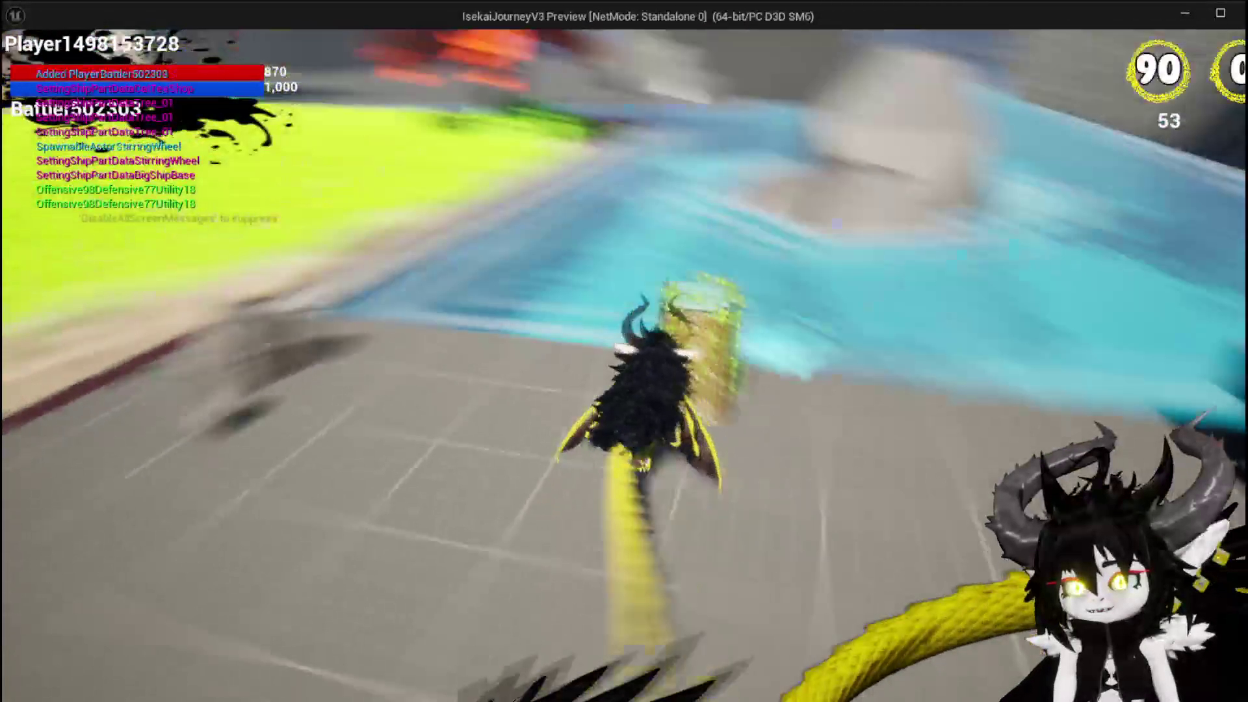
Step: Run through the stone gate, choose the Camping room, then stop the play test
{"action": "key", "text": "space"}
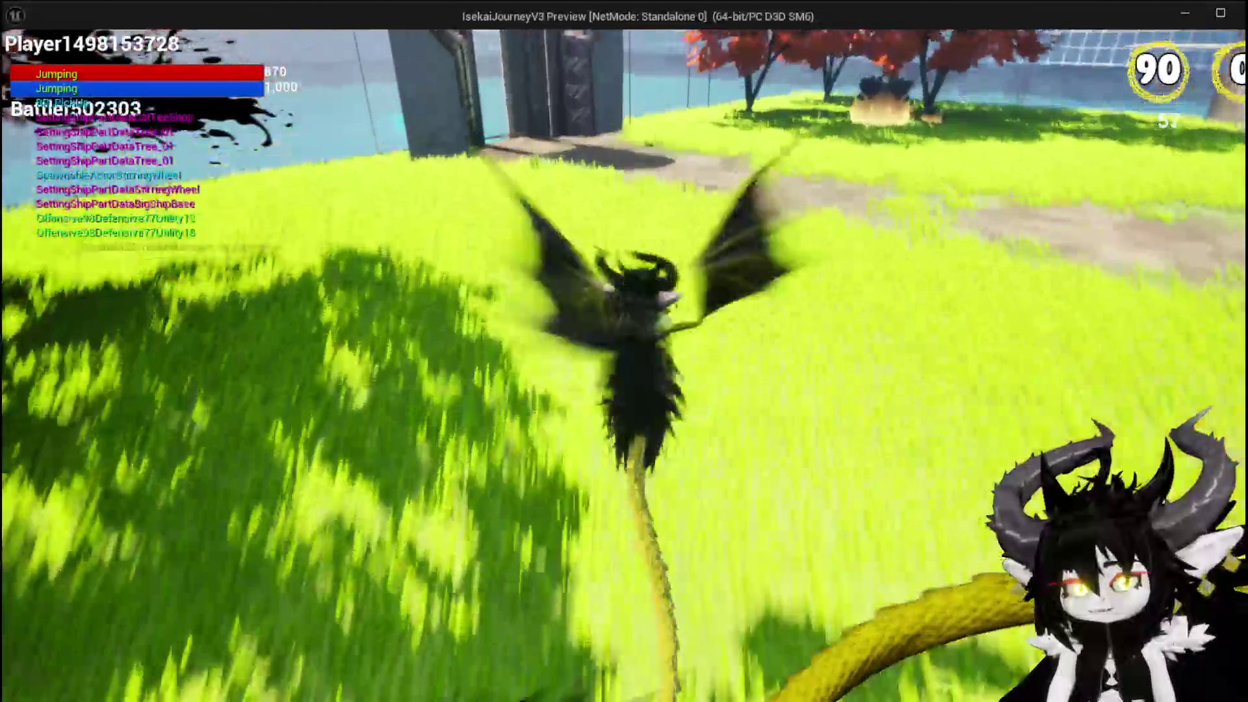
{"action": "key", "text": "w"}
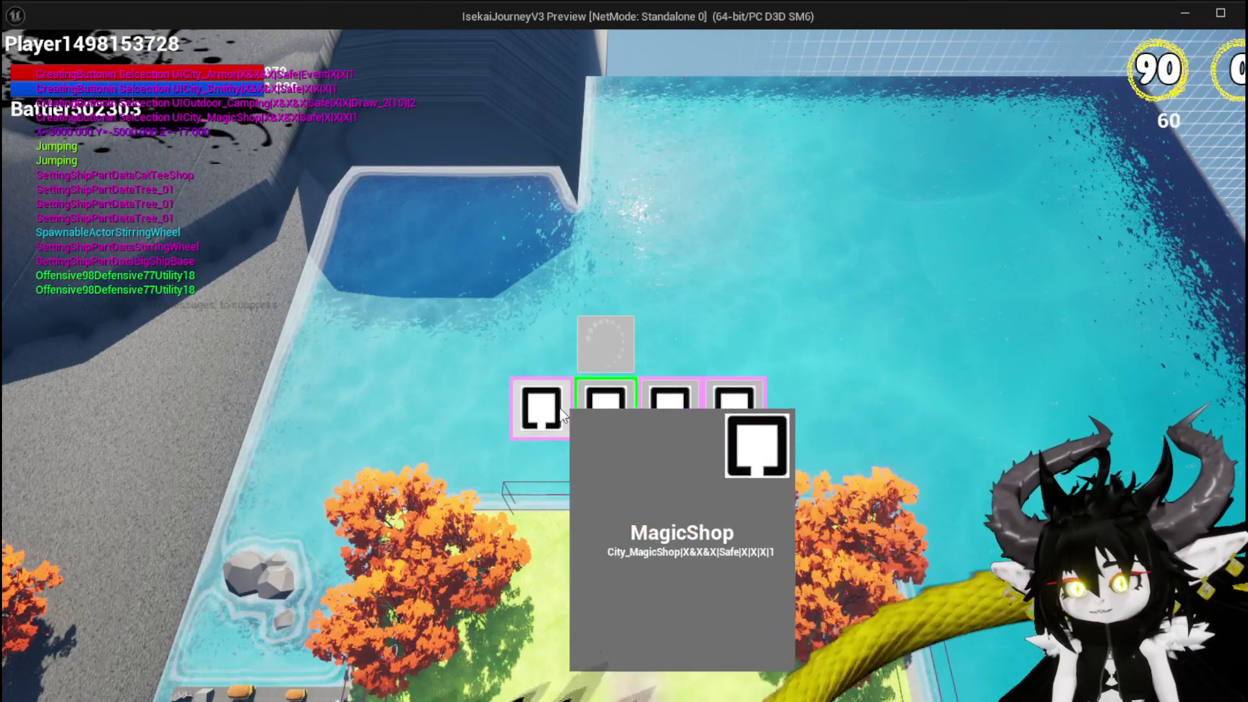
{"action": "left_click", "coordinate": [622, 420]}
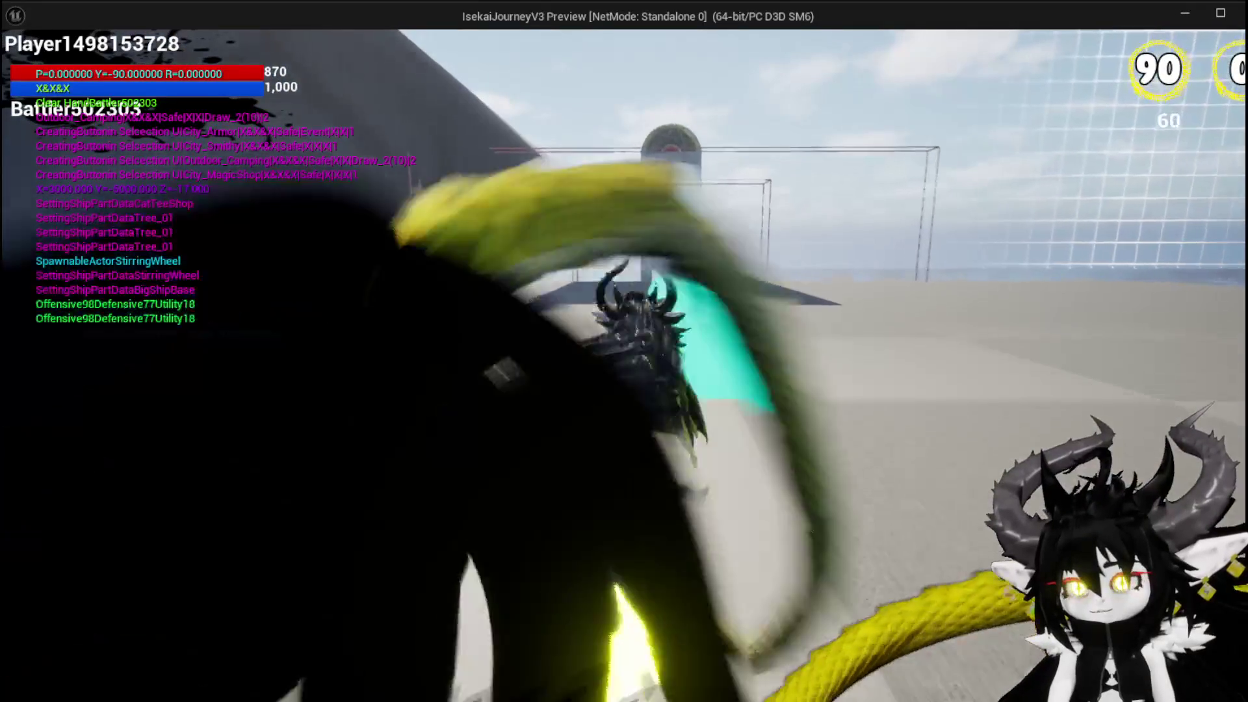
{"action": "key", "text": "Escape"}
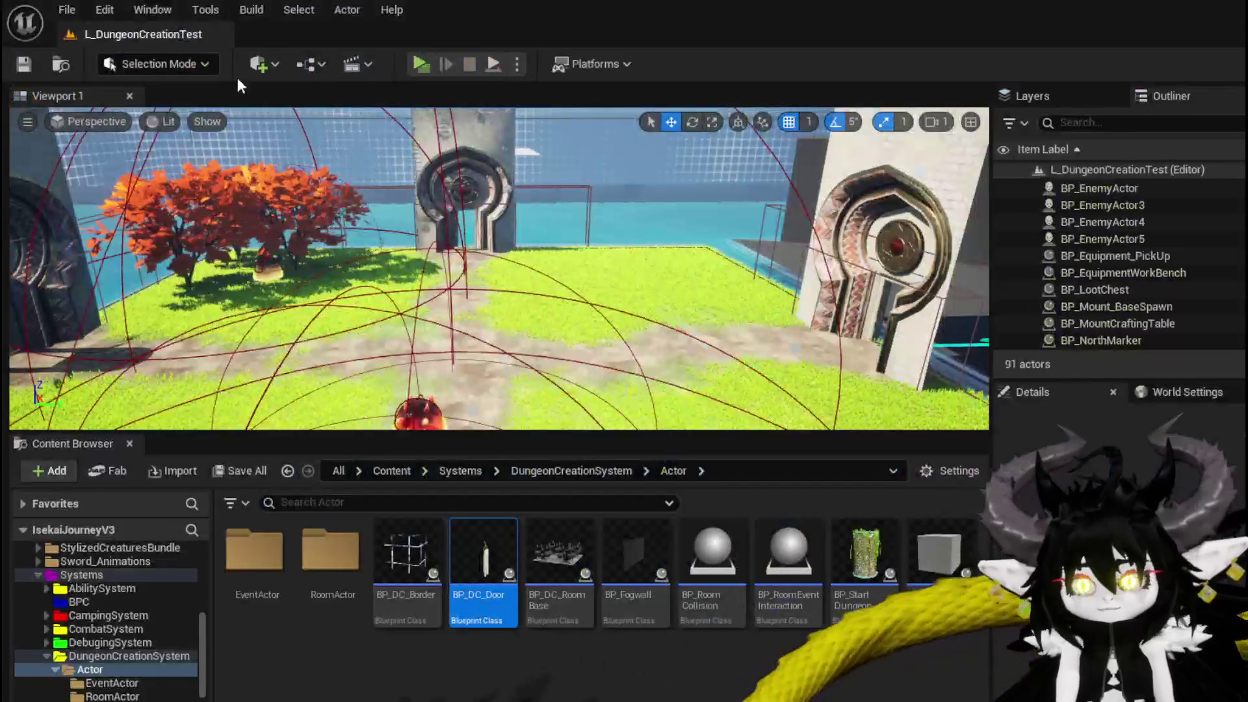
Step: Save the level and add a float Add node on the rotator's yaw output in SpawnDoor
{"action": "left_click", "coordinate": [25, 64]}
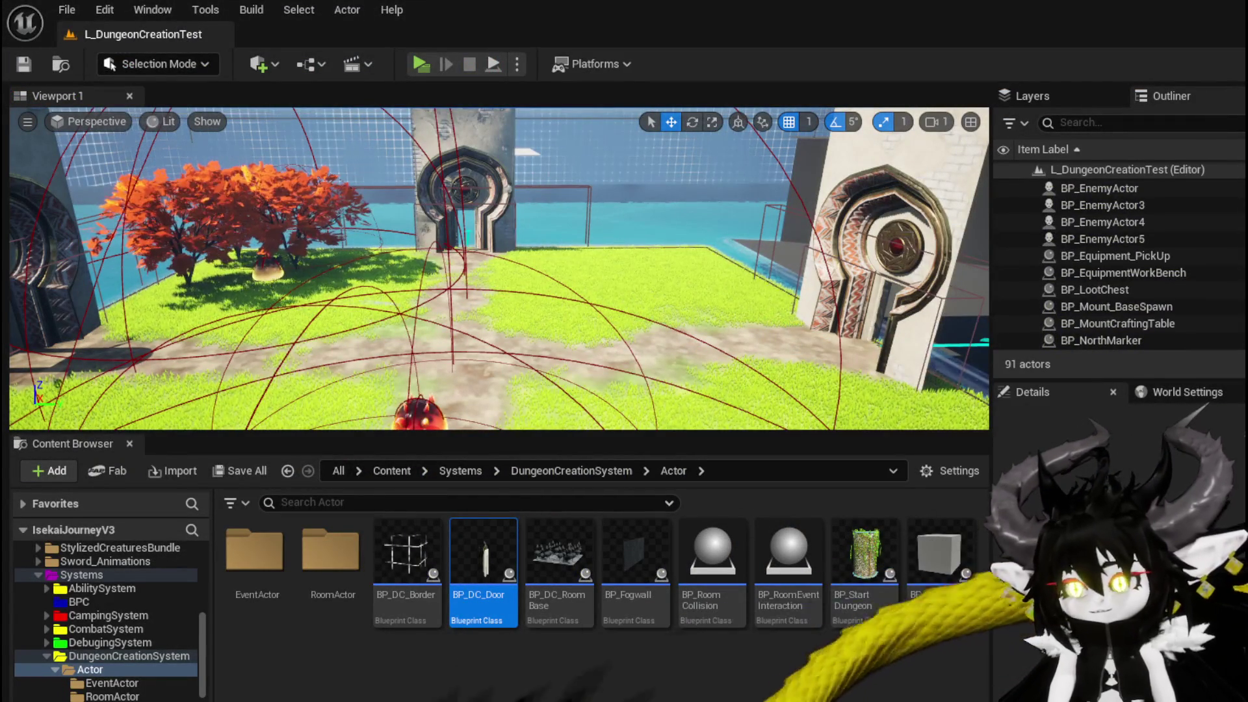
{"action": "key", "text": "alt+Tab"}
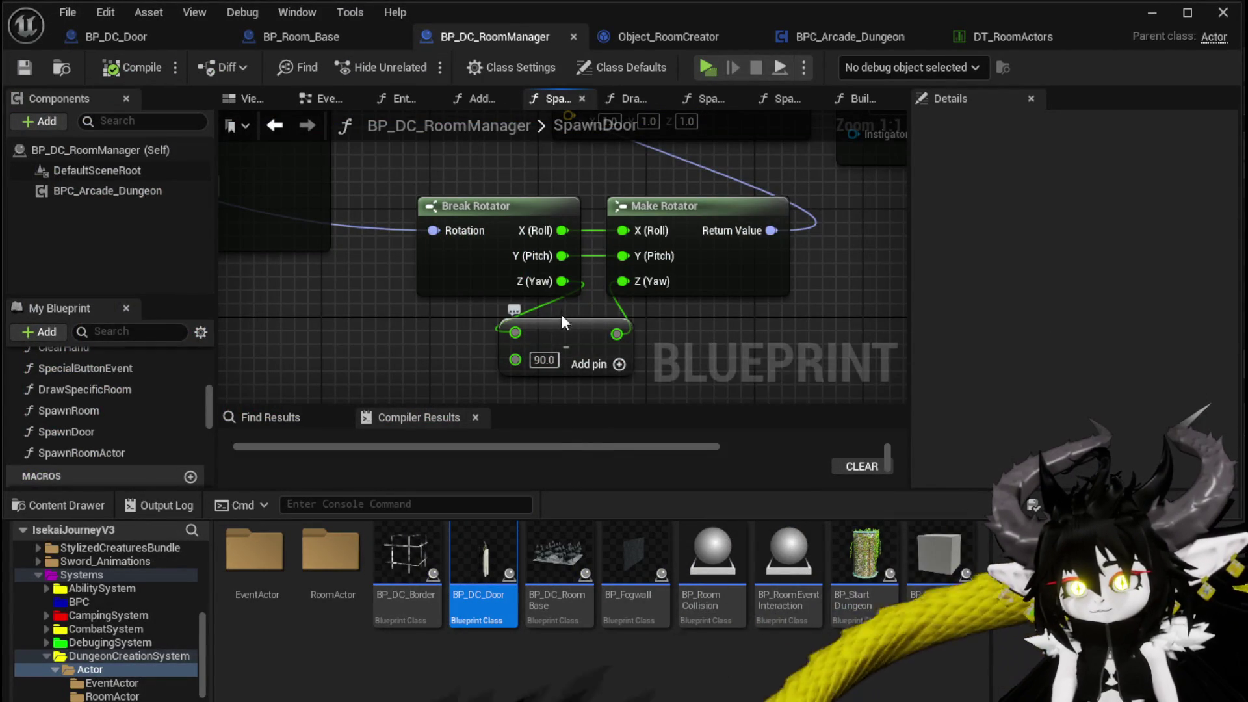
{"action": "left_click_drag", "start_coordinate": [560, 281], "coordinate": [668, 337]}
{"action": "type", "text": "+"}
{"action": "left_click", "coordinate": [724, 474]}
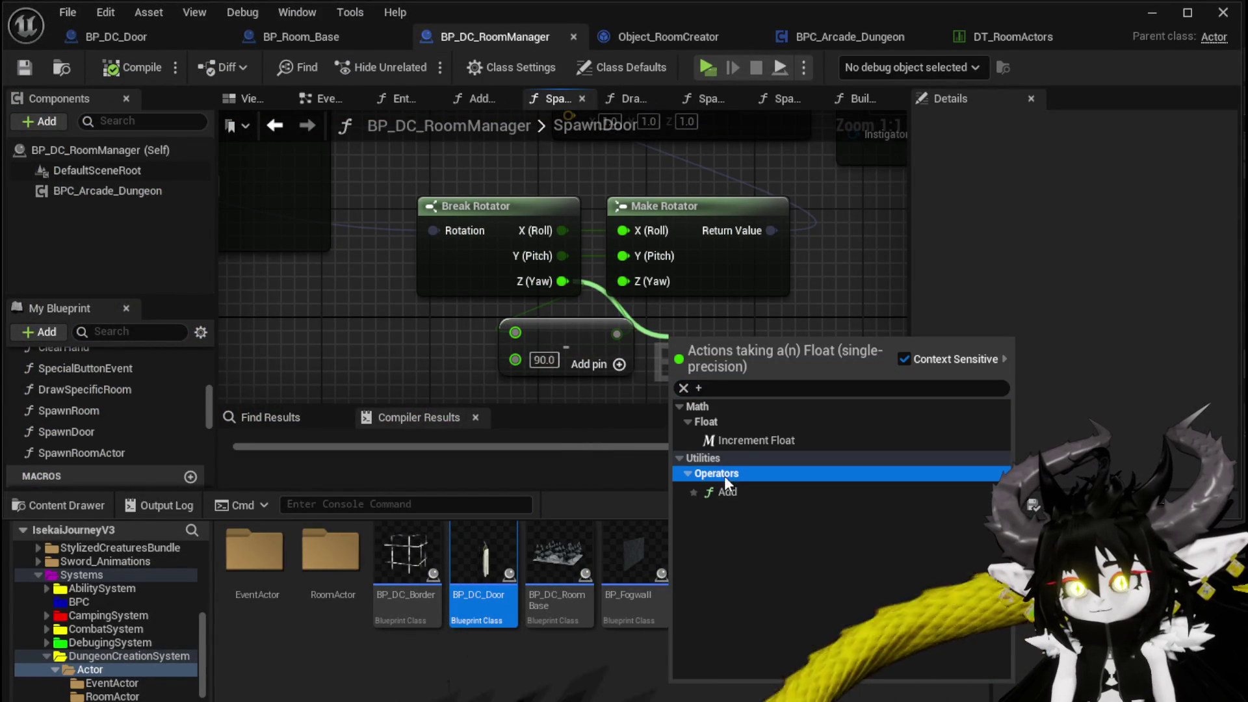
{"action": "left_click", "coordinate": [743, 491]}
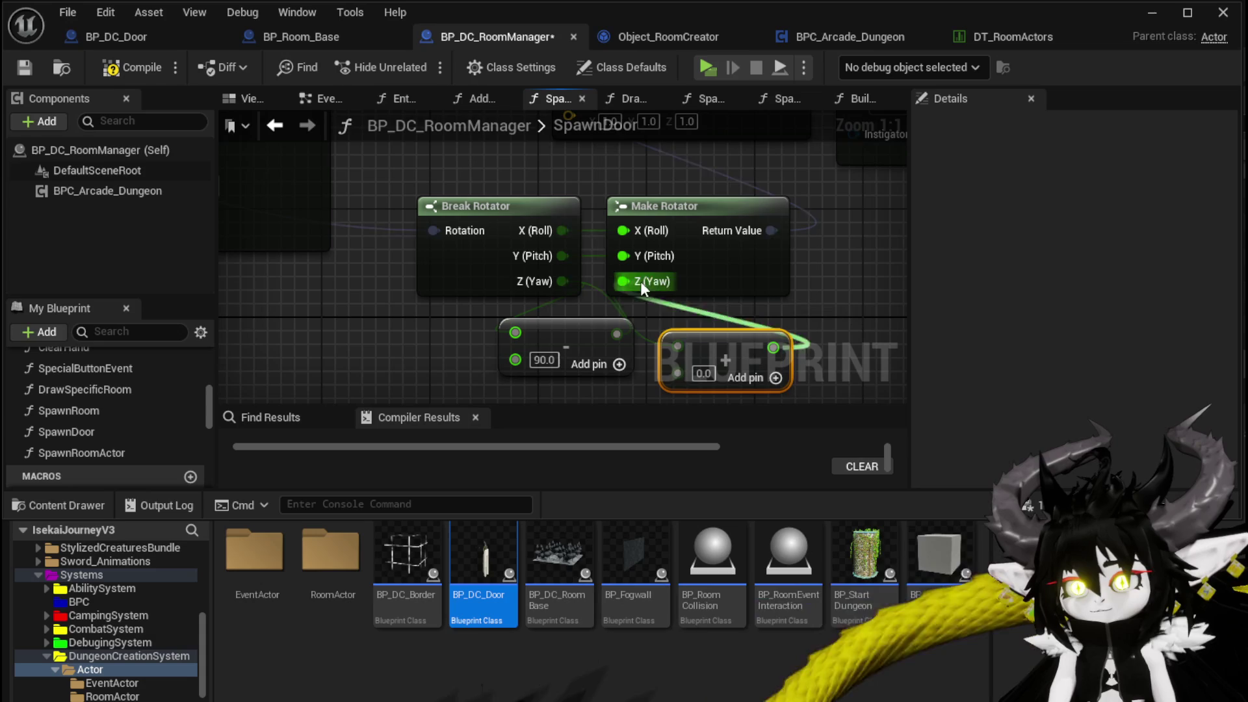
Step: Set the Add node's second value, compile BP_DC_RoomManager, and start a play test
{"action": "left_click", "coordinate": [704, 373]}
{"action": "type", "text": "90"}
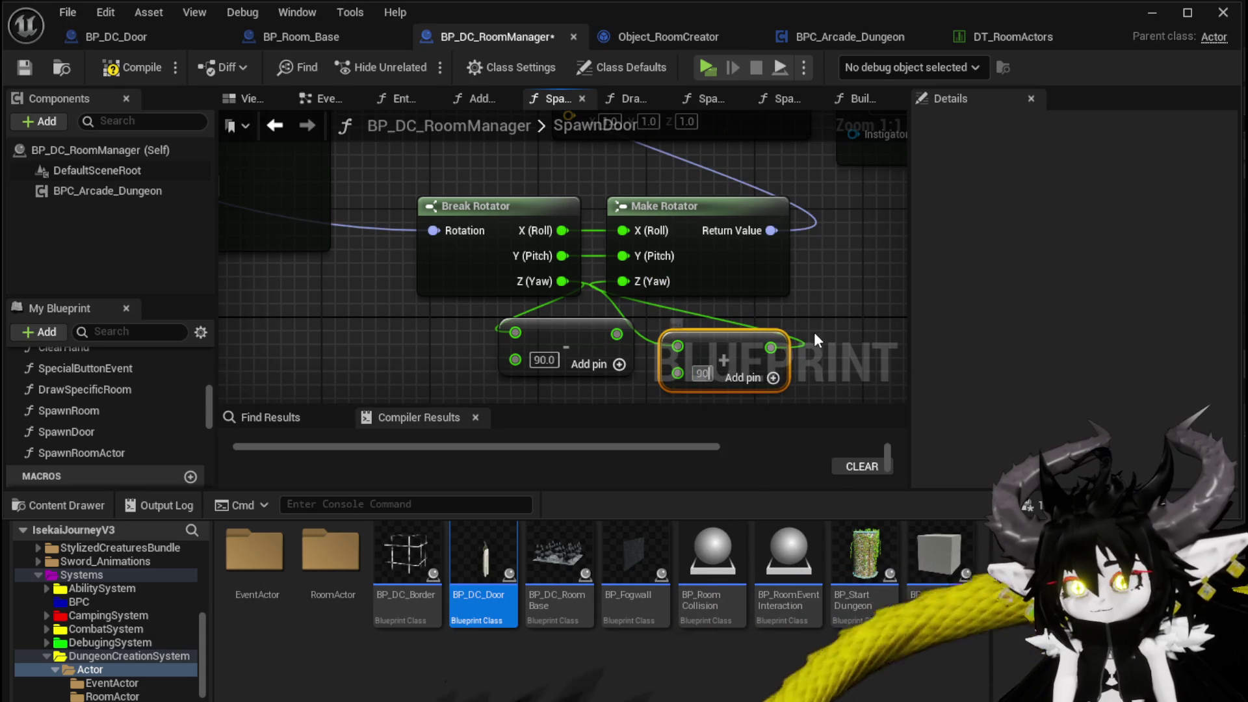
{"action": "key", "text": "ctrl+z"}
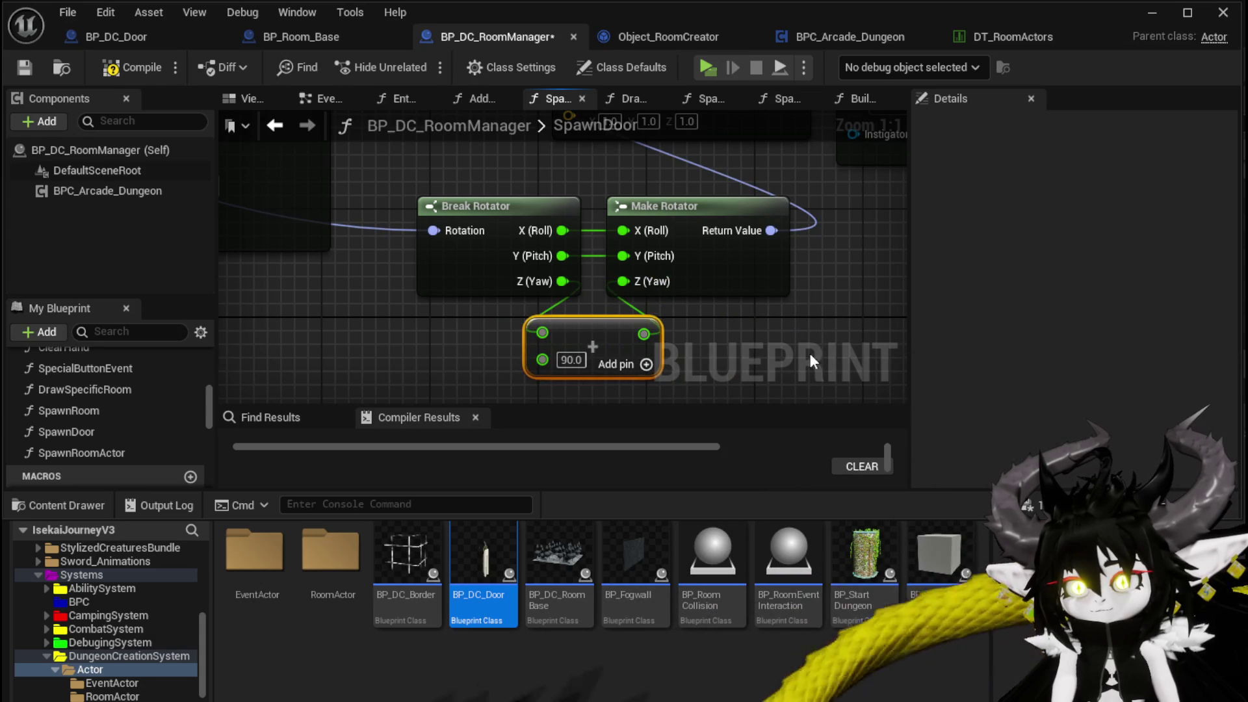
{"action": "left_click", "coordinate": [135, 73]}
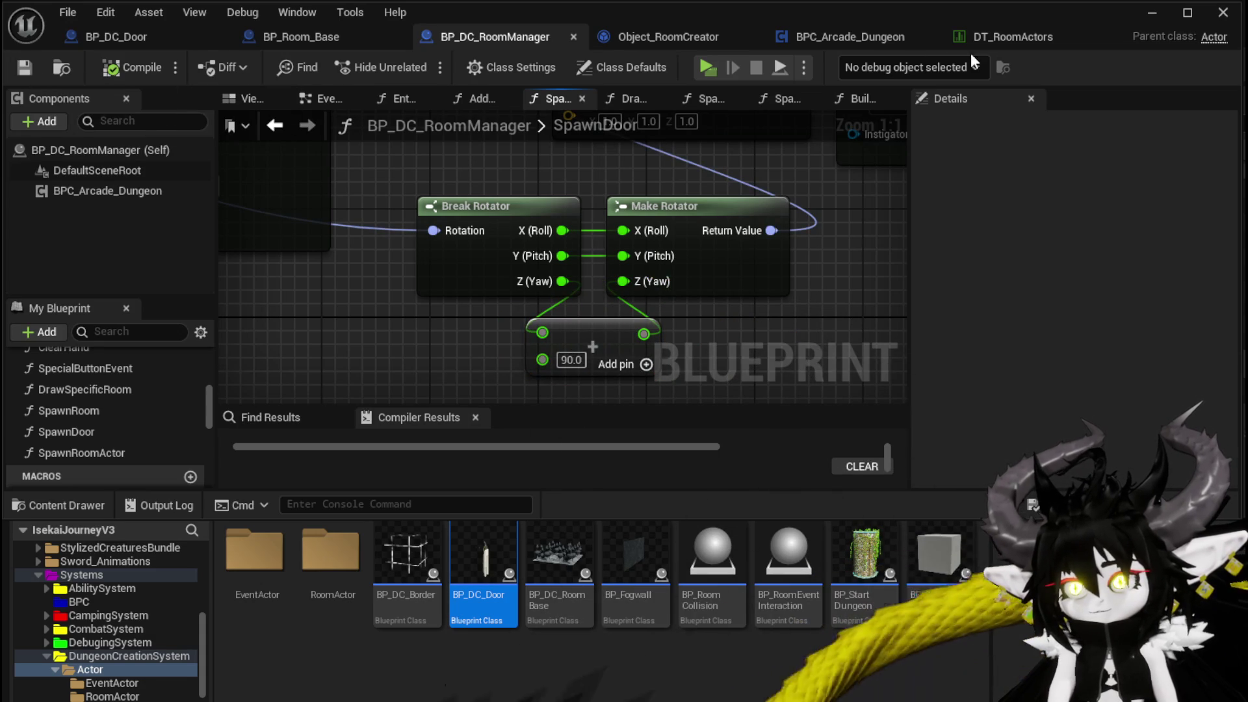
{"action": "left_click", "coordinate": [1107, 37]}
{"action": "left_click", "coordinate": [418, 64]}
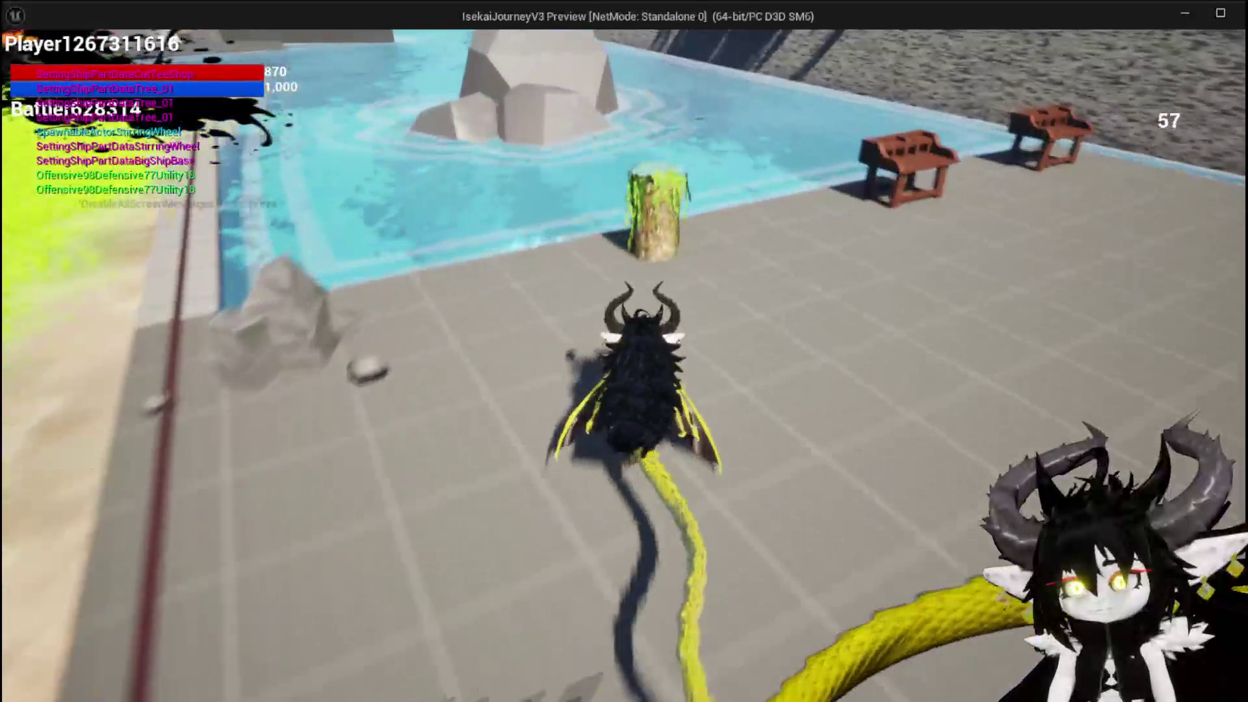
Step: Run through the first doorways, choosing the Temple room and then the Swamp room
{"action": "key", "text": "space"}
{"action": "key", "text": "w"}
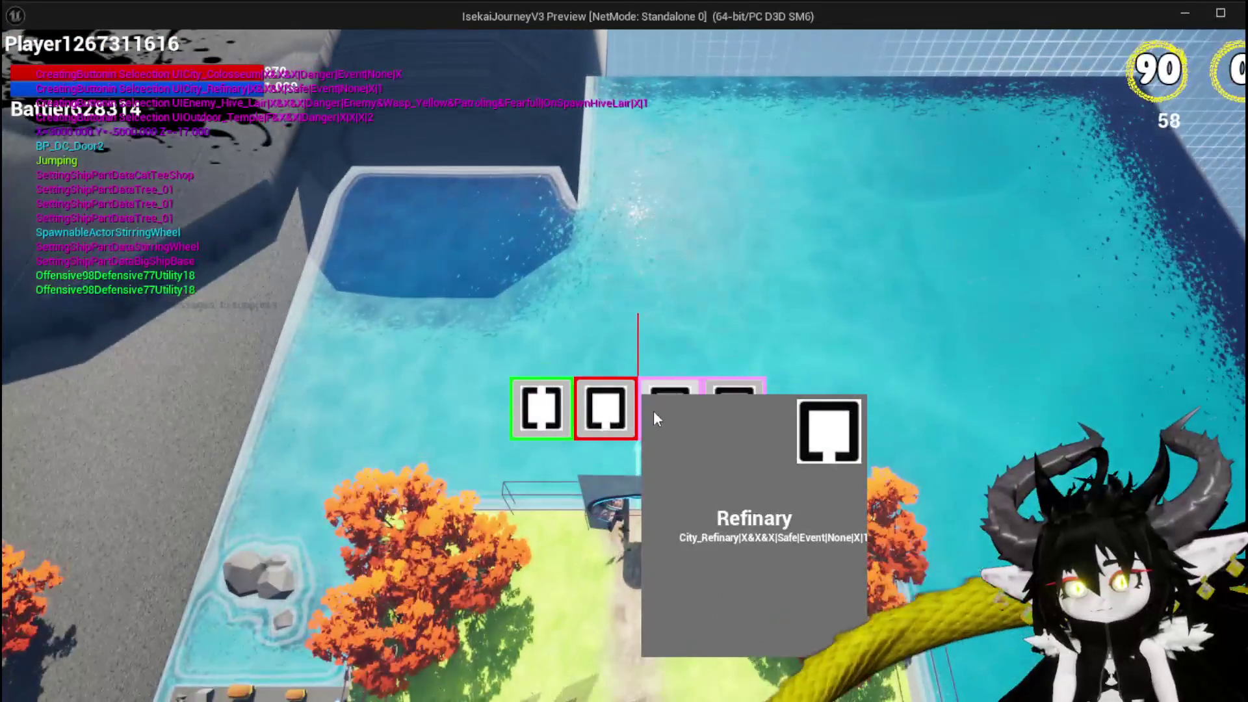
{"action": "mouse_move", "coordinate": [758, 422]}
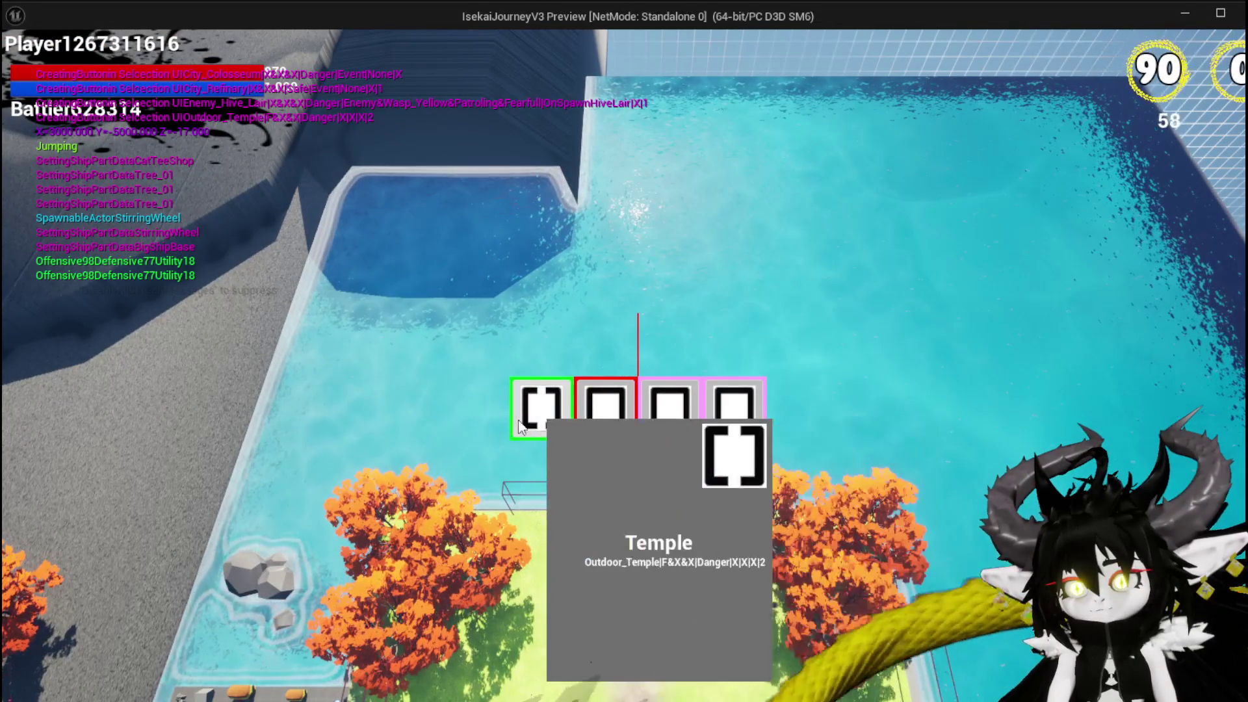
{"action": "left_click", "coordinate": [532, 421]}
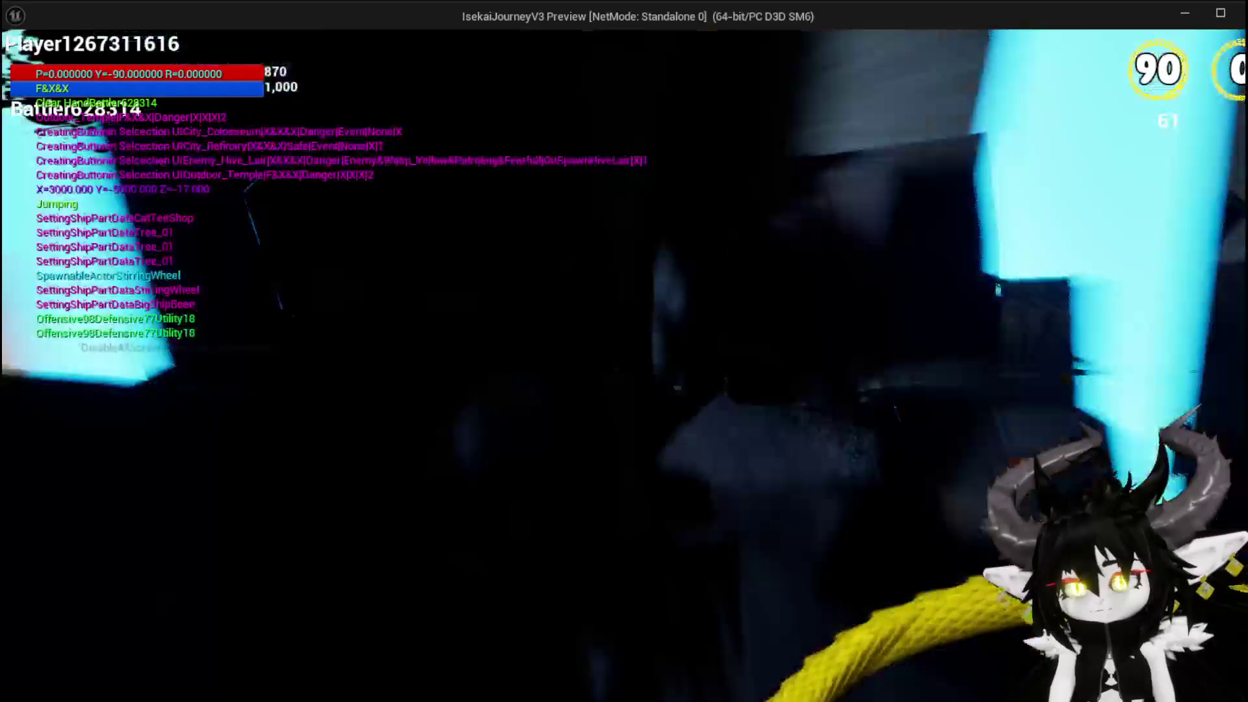
{"action": "key", "text": "w"}
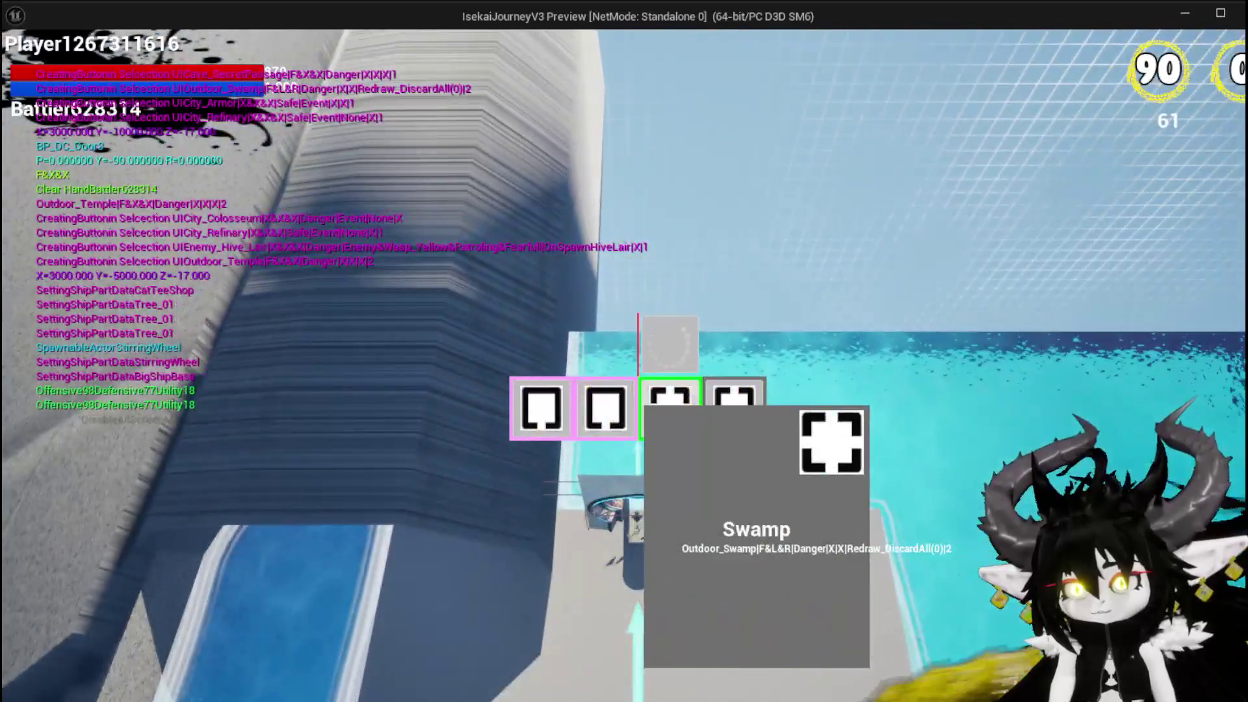
{"action": "left_click", "coordinate": [668, 406]}
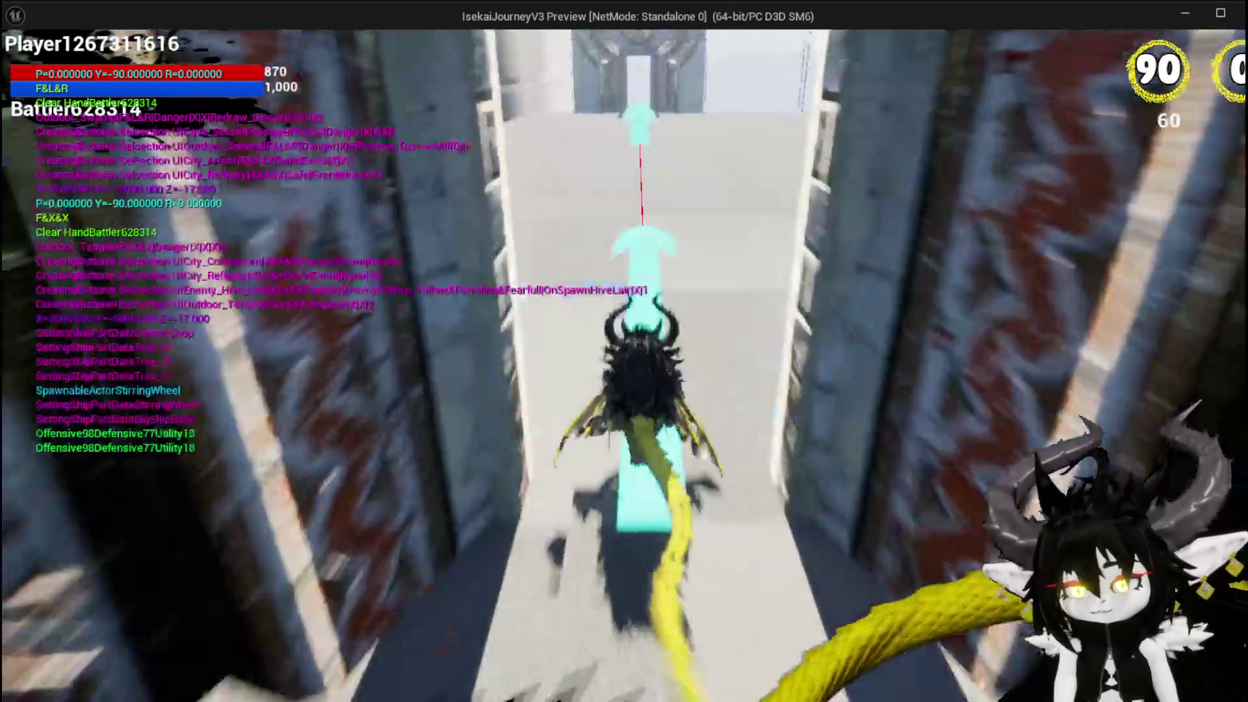
Step: Continue to the next doors choosing Chapel and Desert, then stop the play test
{"action": "key", "text": "w"}
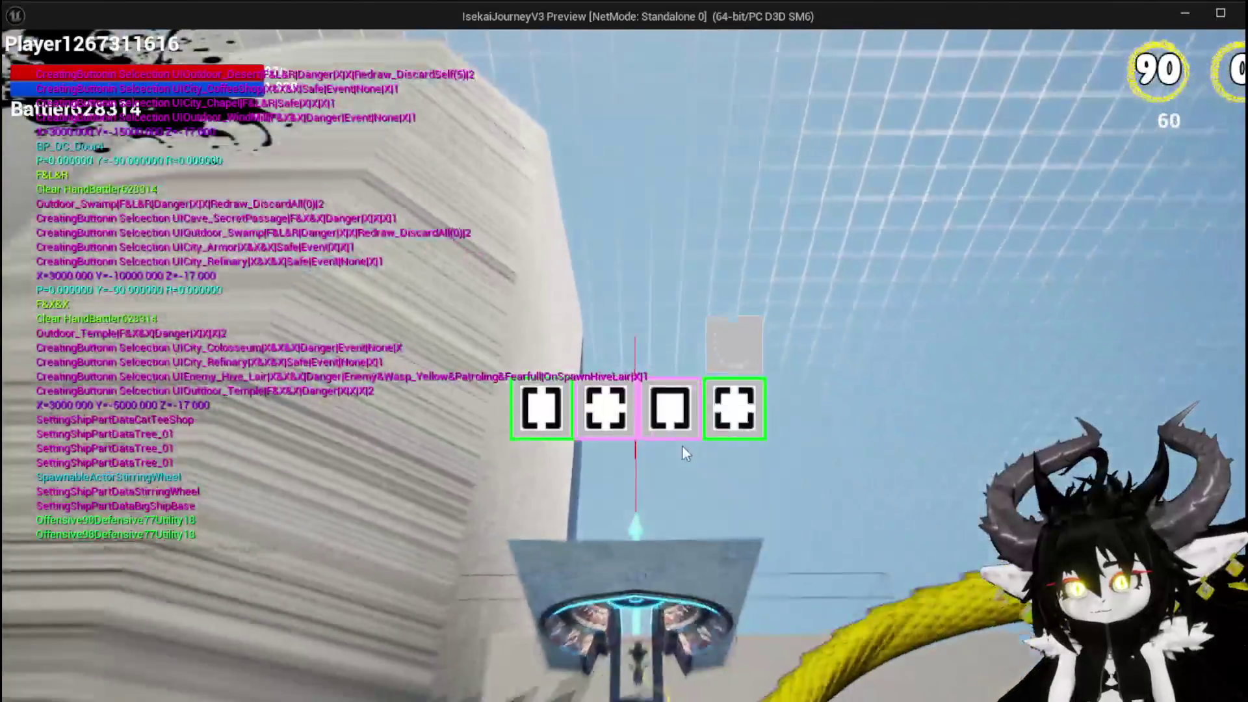
{"action": "mouse_move", "coordinate": [676, 416]}
{"action": "left_click", "coordinate": [627, 416]}
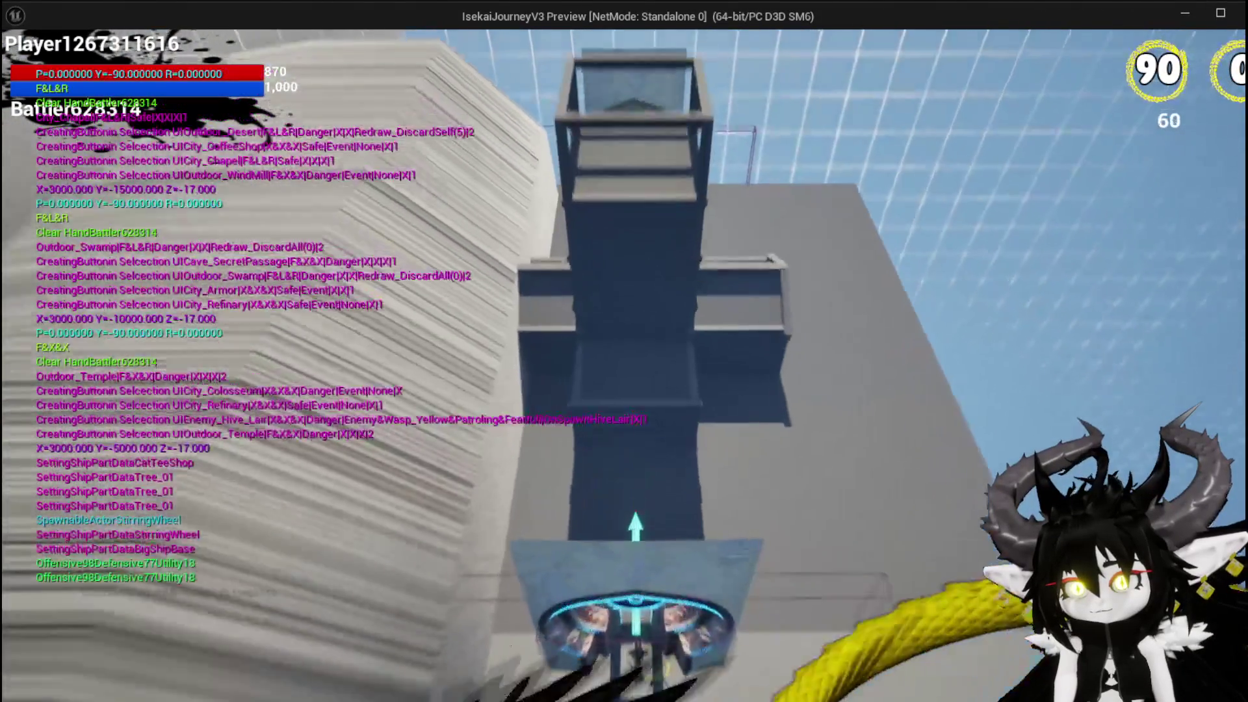
{"action": "key", "text": "w"}
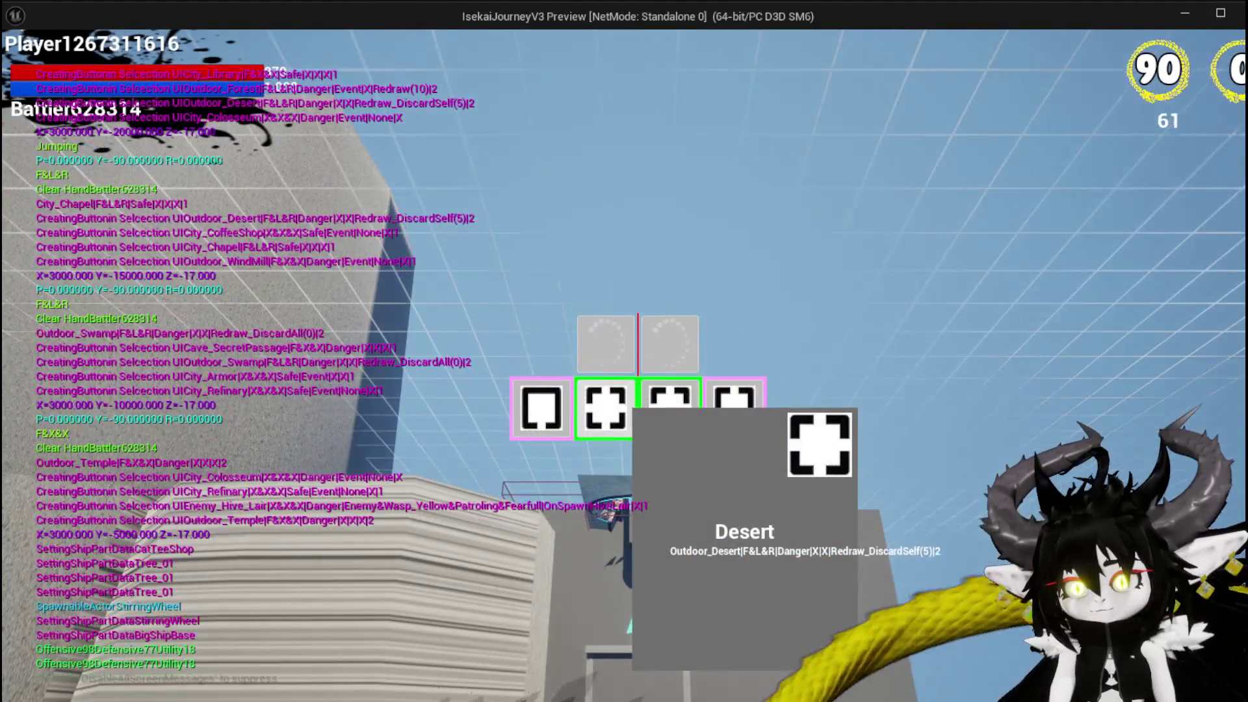
{"action": "left_click", "coordinate": [628, 412]}
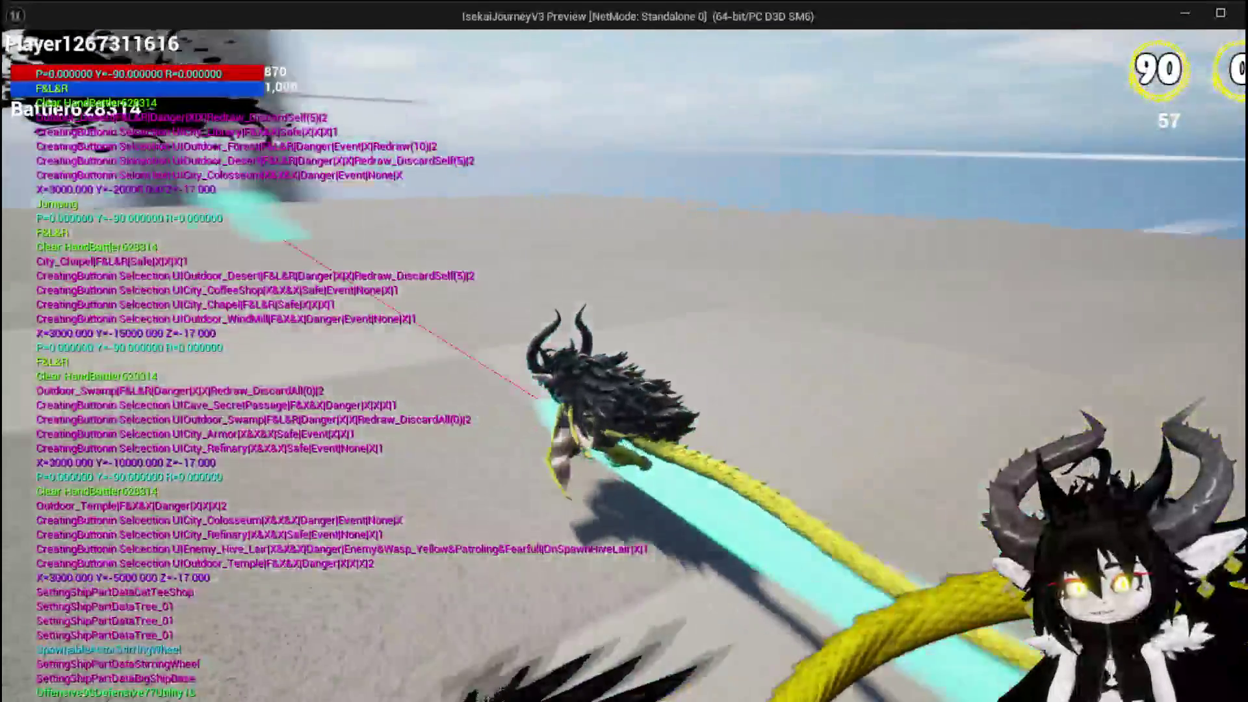
{"action": "key", "text": "space"}
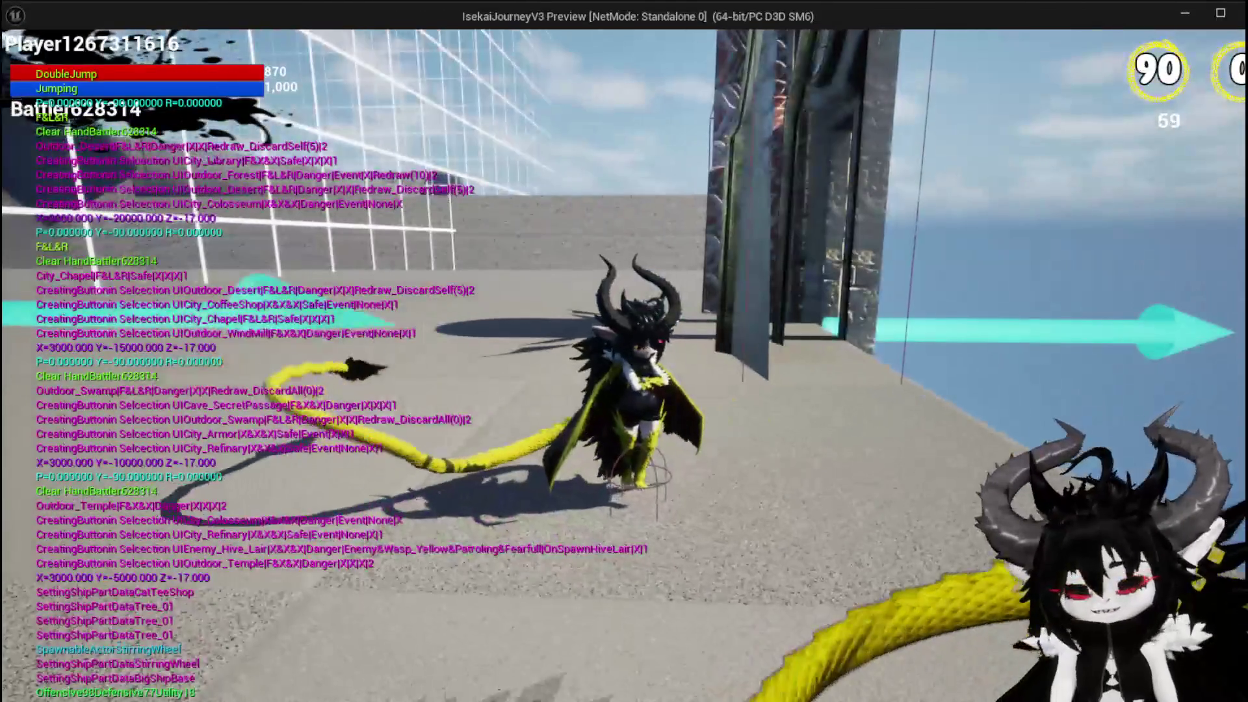
{"action": "key", "text": "Escape"}
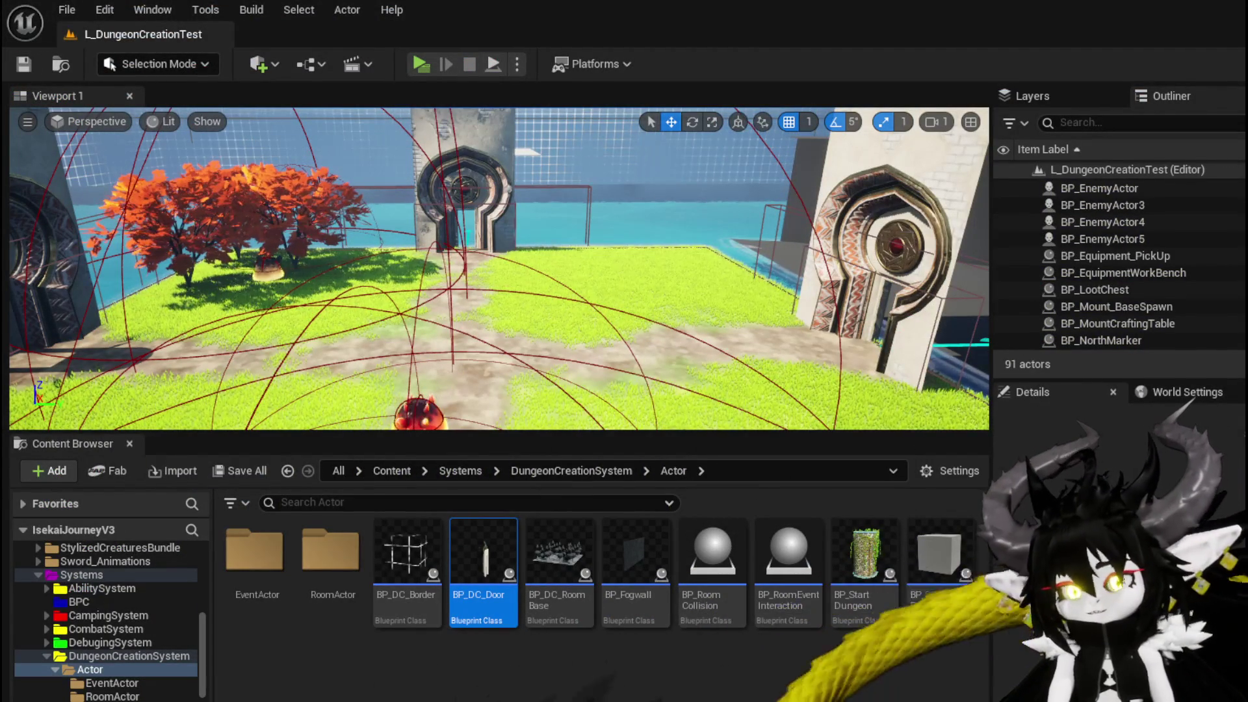
{"action": "left_click_drag", "start_coordinate": [538, 308], "coordinate": [455, 312]}
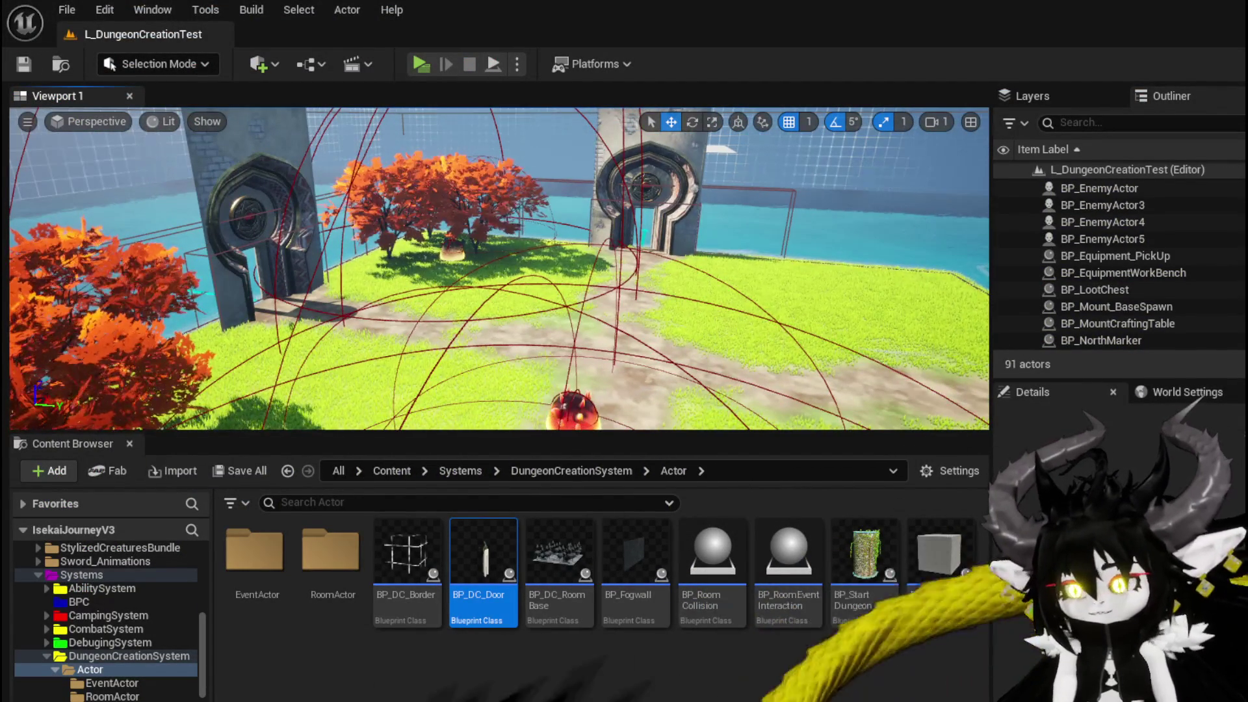
{"action": "key", "text": "alt+Tab"}
{"action": "scroll", "coordinate": [353, 319], "scroll_direction": "down", "scroll_amount": 4}
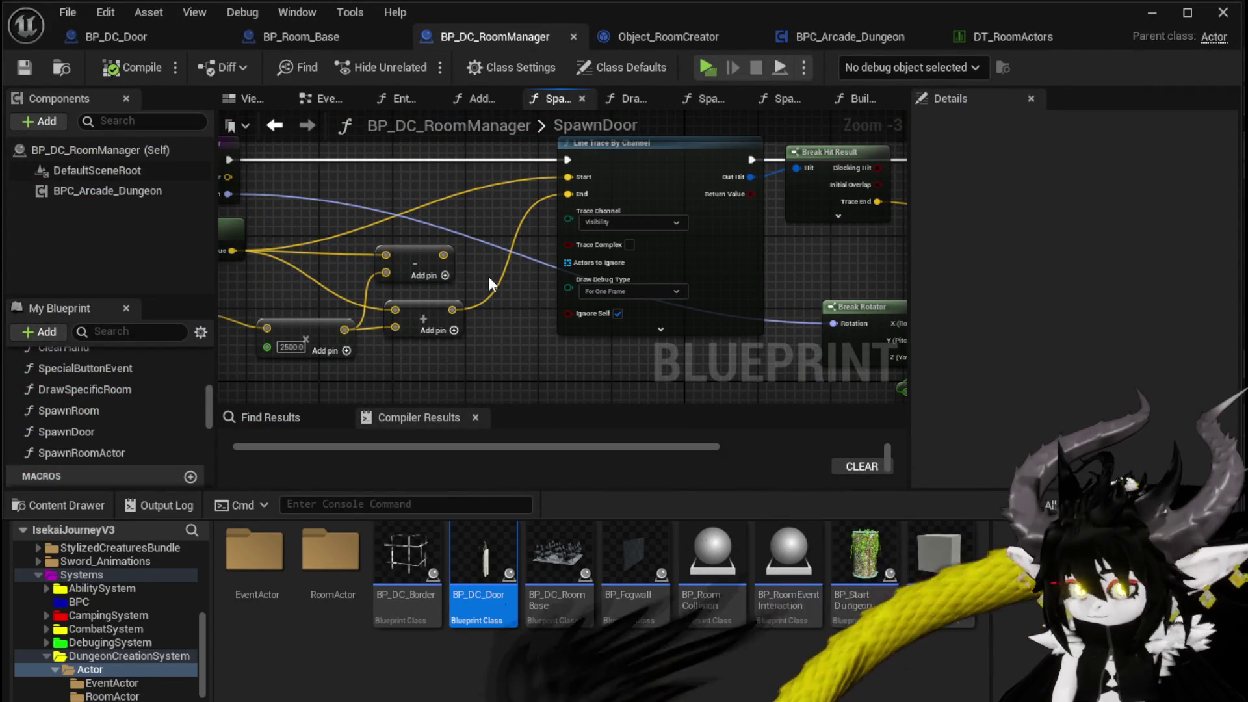
{"action": "mouse_move", "coordinate": [489, 276]}
{"action": "left_mouse_down"}
{"action": "mouse_move", "coordinate": [610, 275]}
{"action": "mouse_move", "coordinate": [524, 234]}
{"action": "left_mouse_up"}
{"action": "left_click_drag", "start_coordinate": [312, 234], "coordinate": [296, 254]}
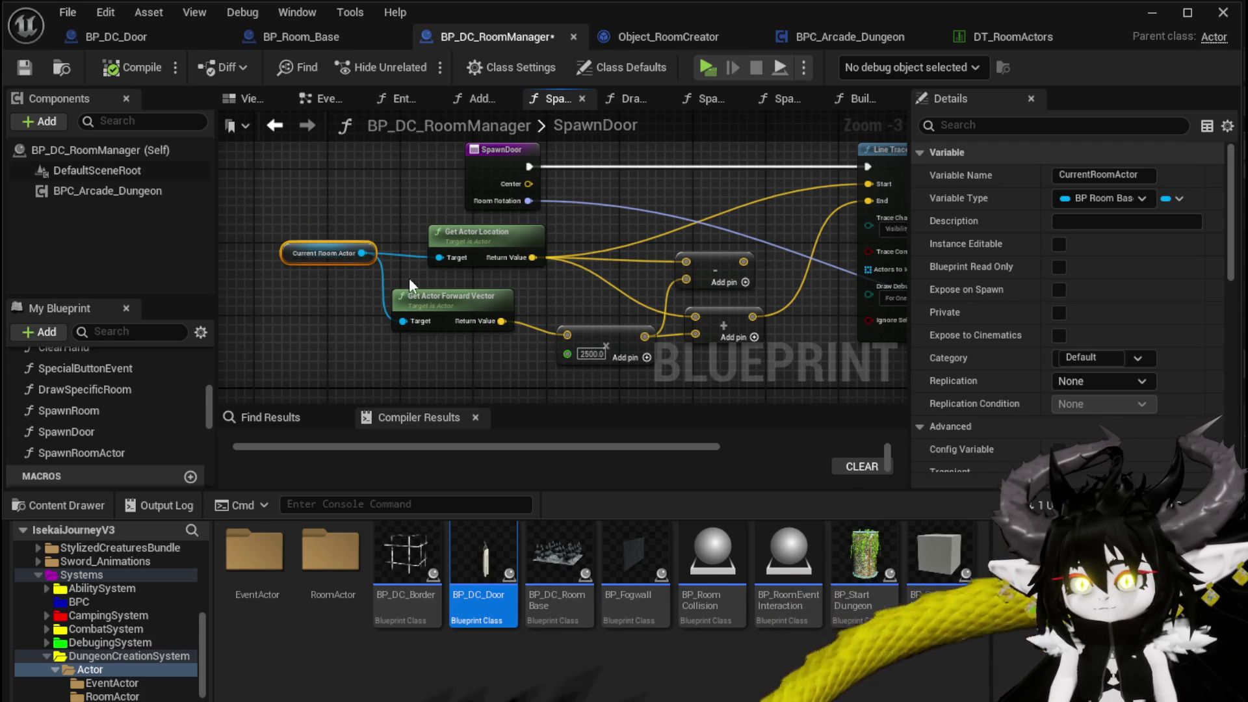
{"action": "left_click", "coordinate": [723, 266]}
{"action": "key", "text": "Delete"}
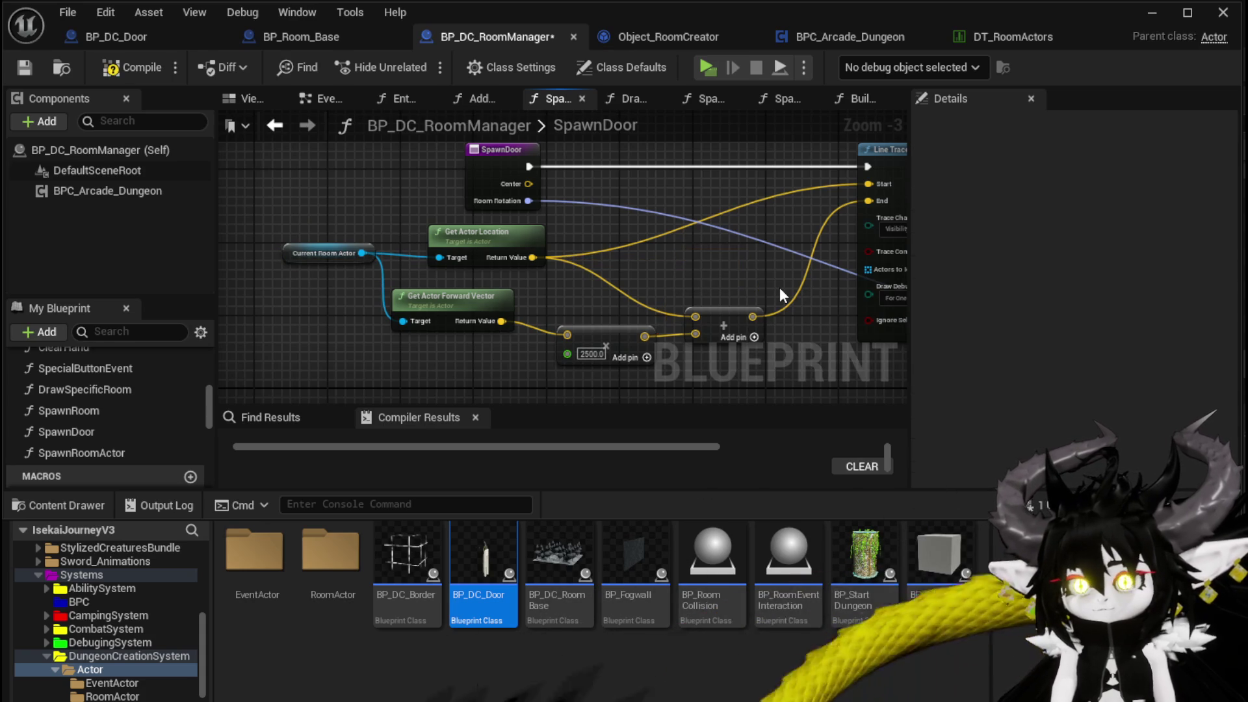
{"action": "left_click_drag", "start_coordinate": [779, 287], "coordinate": [653, 261]}
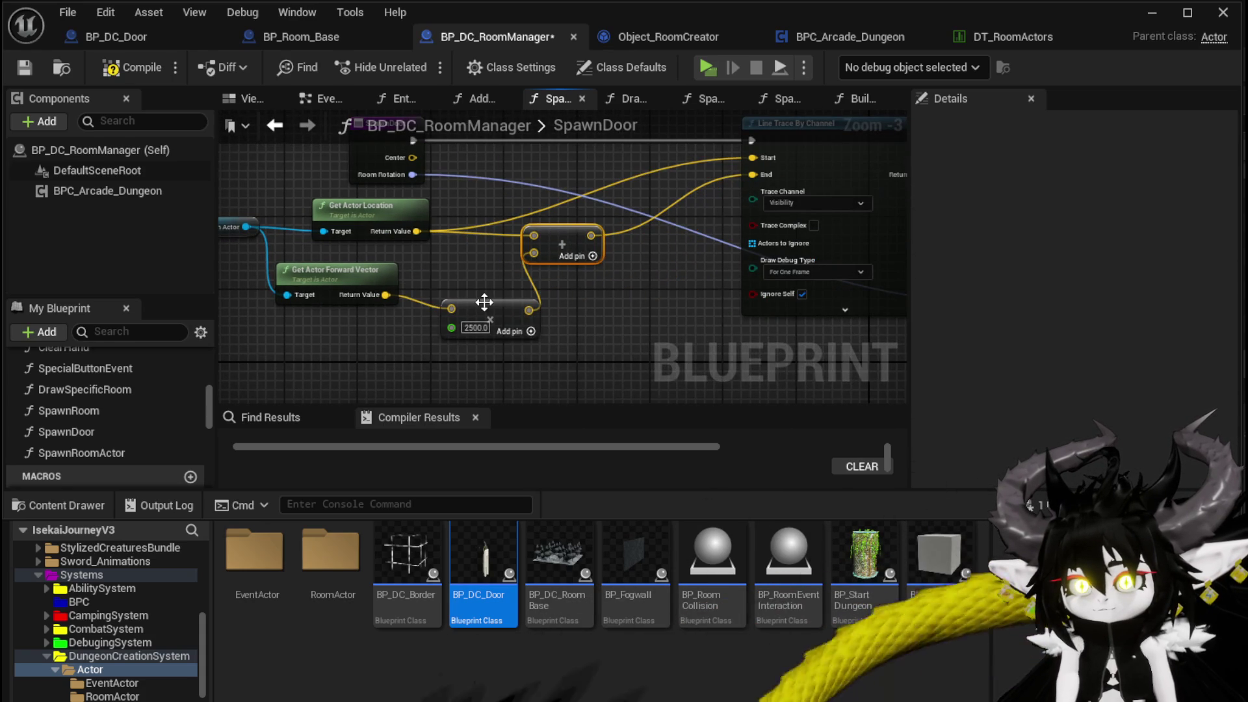
{"action": "left_click", "coordinate": [629, 310]}
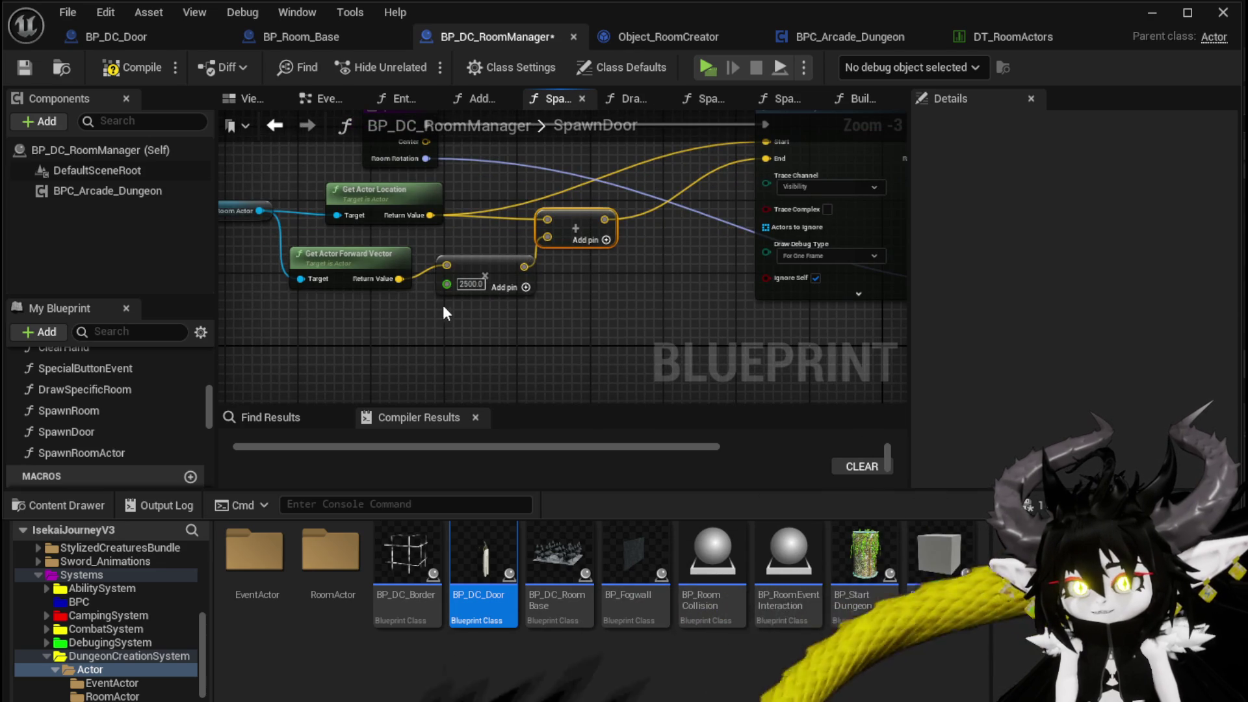
{"action": "left_click_drag", "start_coordinate": [365, 199], "coordinate": [366, 312]}
{"action": "type", "text": "get actor r"}
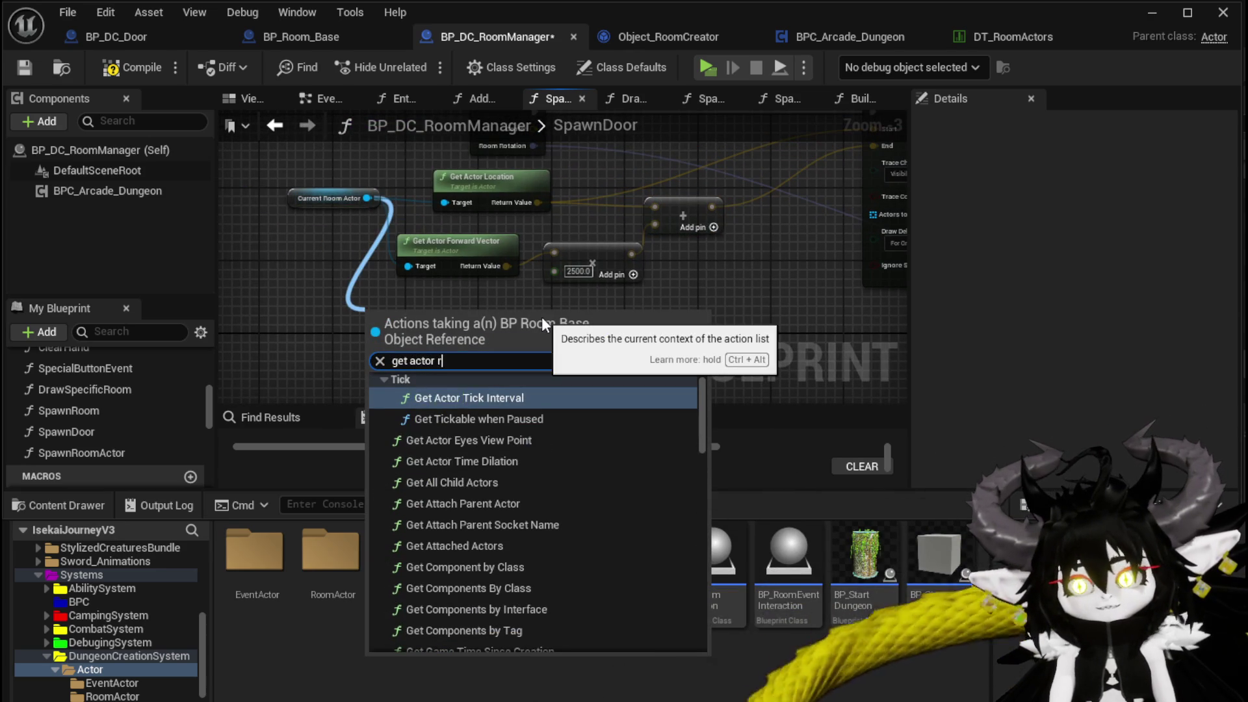
{"action": "type", "text": "ight"}
{"action": "key", "text": "Return"}
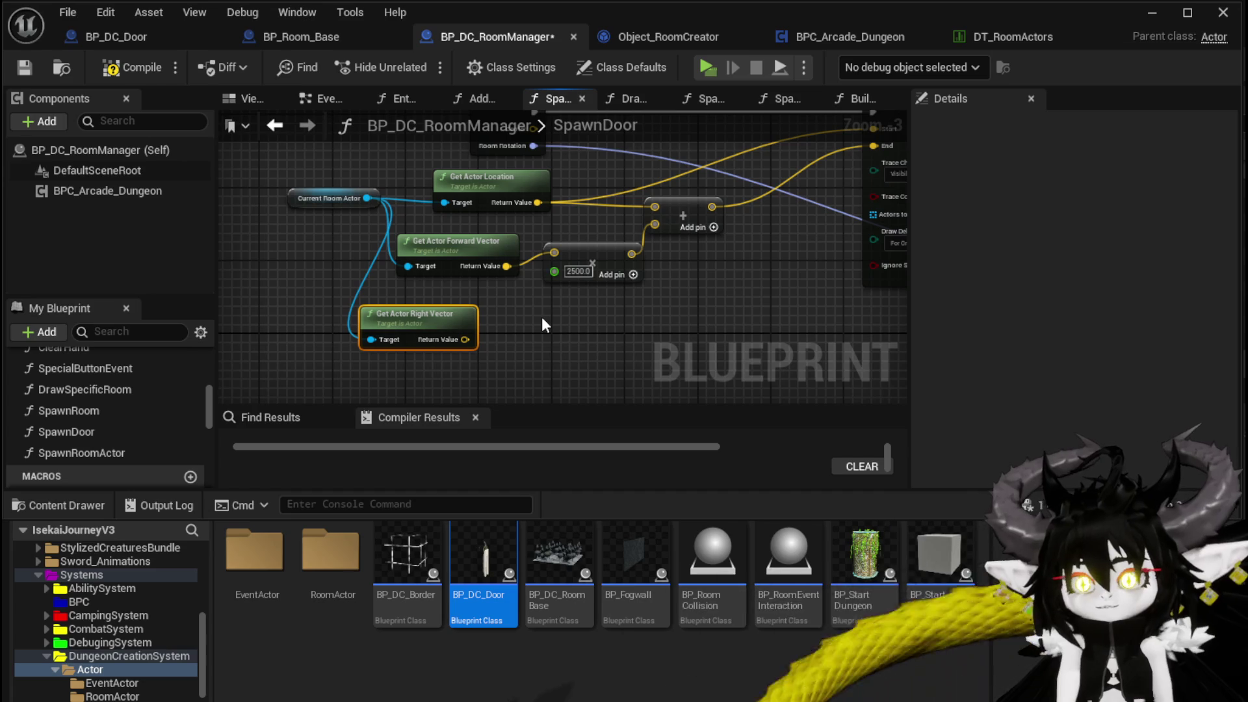
{"action": "left_click_drag", "start_coordinate": [433, 322], "coordinate": [452, 349]}
{"action": "left_click_drag", "start_coordinate": [583, 334], "coordinate": [528, 341]}
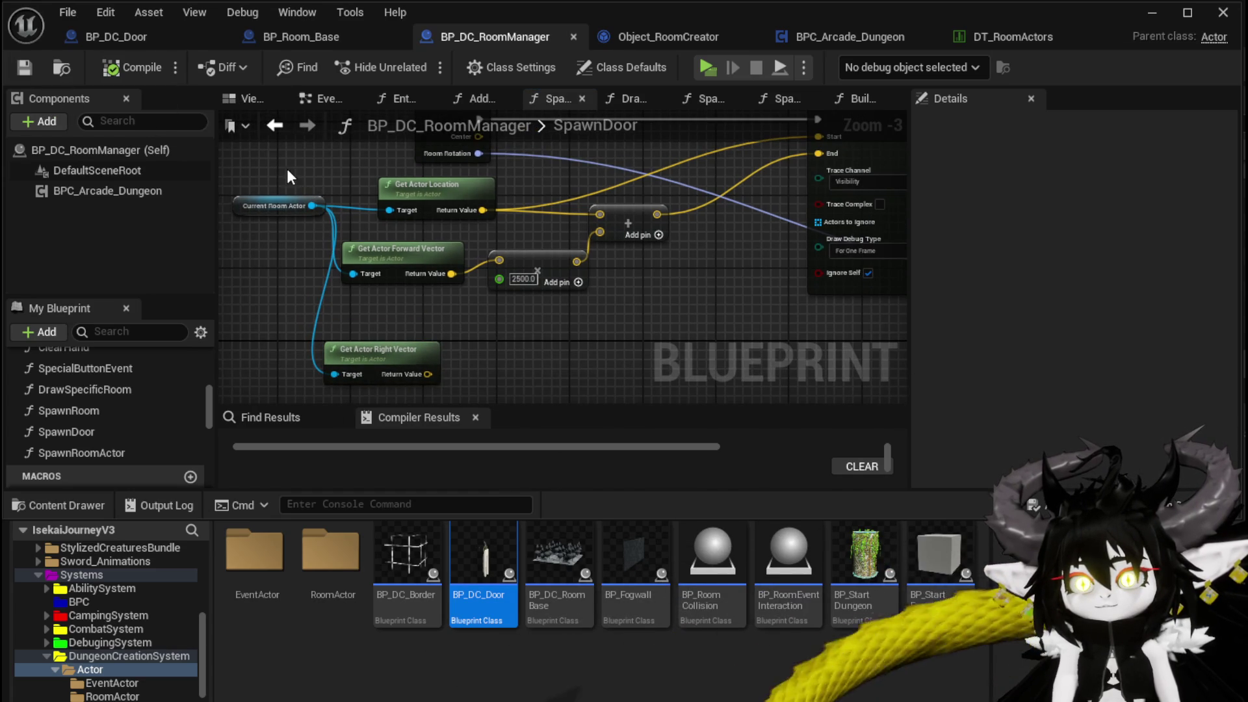
{"action": "left_click_drag", "start_coordinate": [287, 169], "coordinate": [379, 198]}
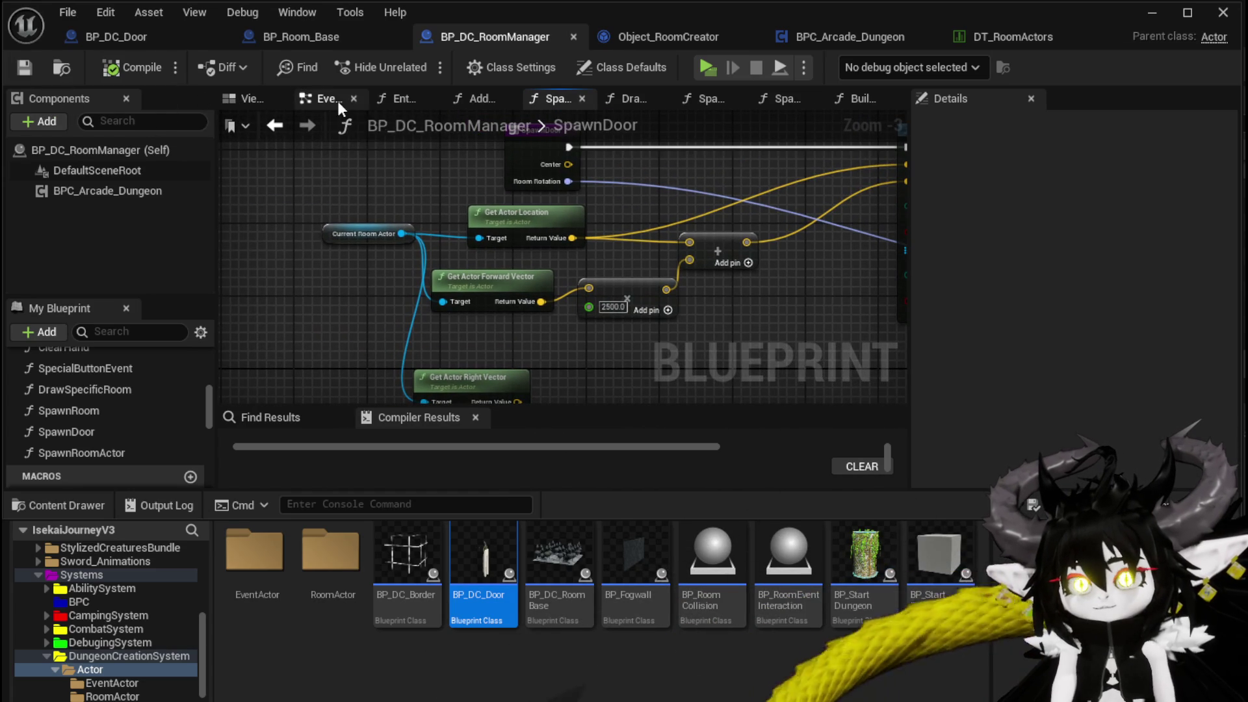
Step: In SpawnRoom, add a Build Room Doors call on the room creator reference, executed right after Set Data
{"action": "double_click", "coordinate": [103, 412]}
{"action": "left_click_drag", "start_coordinate": [451, 283], "coordinate": [441, 206]}
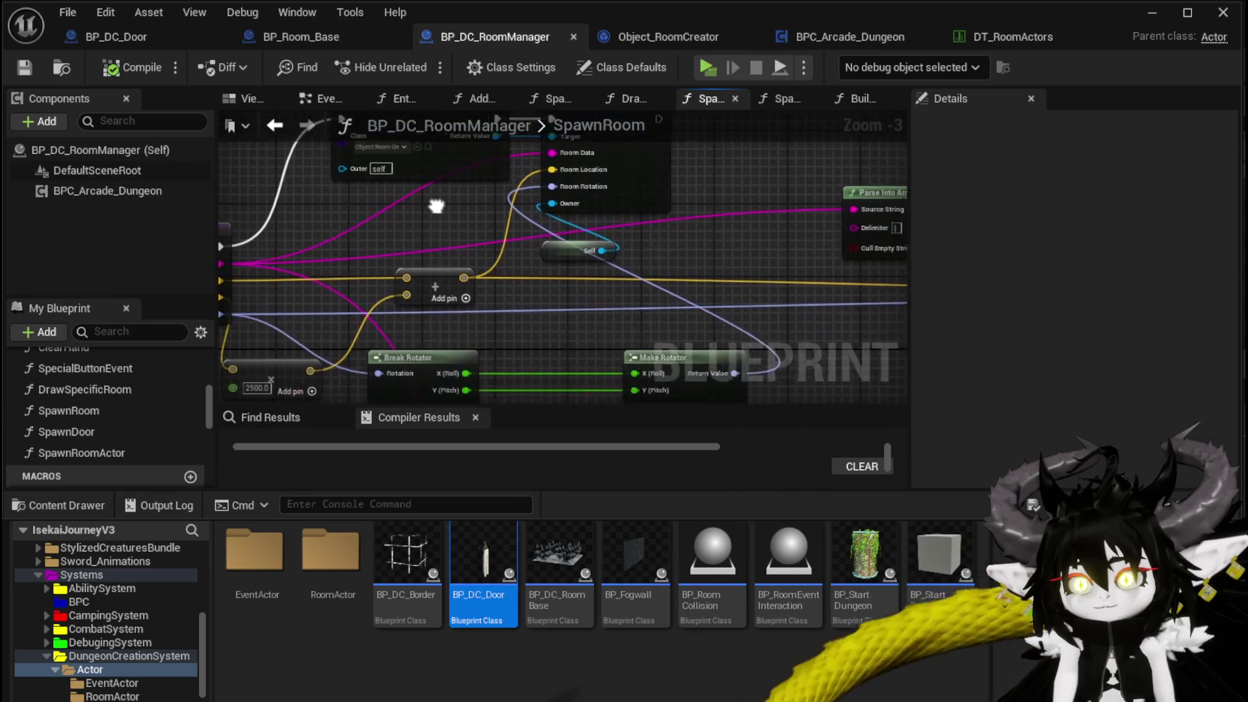
{"action": "mouse_move", "coordinate": [572, 267]}
{"action": "left_mouse_down"}
{"action": "mouse_move", "coordinate": [557, 260]}
{"action": "mouse_move", "coordinate": [582, 208]}
{"action": "mouse_move", "coordinate": [603, 342]}
{"action": "mouse_move", "coordinate": [564, 328]}
{"action": "mouse_move", "coordinate": [538, 213]}
{"action": "mouse_move", "coordinate": [390, 251]}
{"action": "mouse_move", "coordinate": [501, 278]}
{"action": "mouse_move", "coordinate": [598, 237]}
{"action": "mouse_move", "coordinate": [331, 320]}
{"action": "mouse_move", "coordinate": [315, 339]}
{"action": "left_mouse_up"}
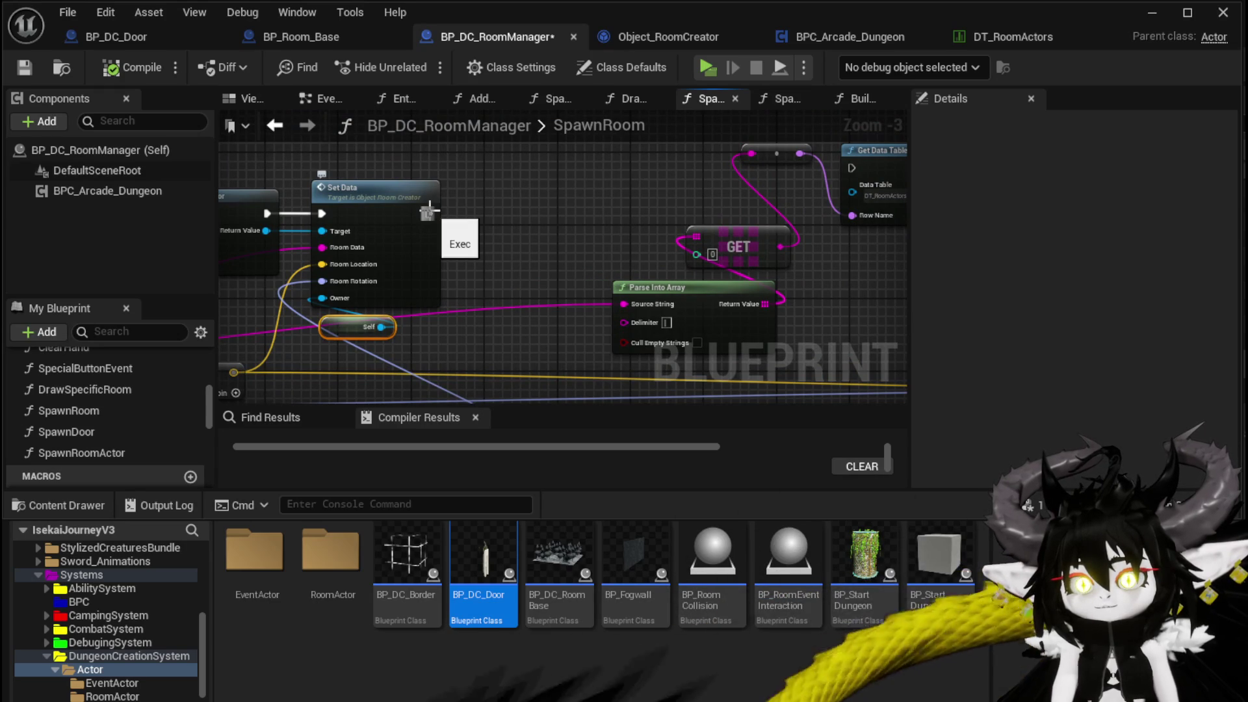
{"action": "mouse_move", "coordinate": [311, 222]}
{"action": "left_mouse_down"}
{"action": "mouse_move", "coordinate": [377, 242]}
{"action": "mouse_move", "coordinate": [496, 247]}
{"action": "left_mouse_up"}
{"action": "type", "text": "B"}
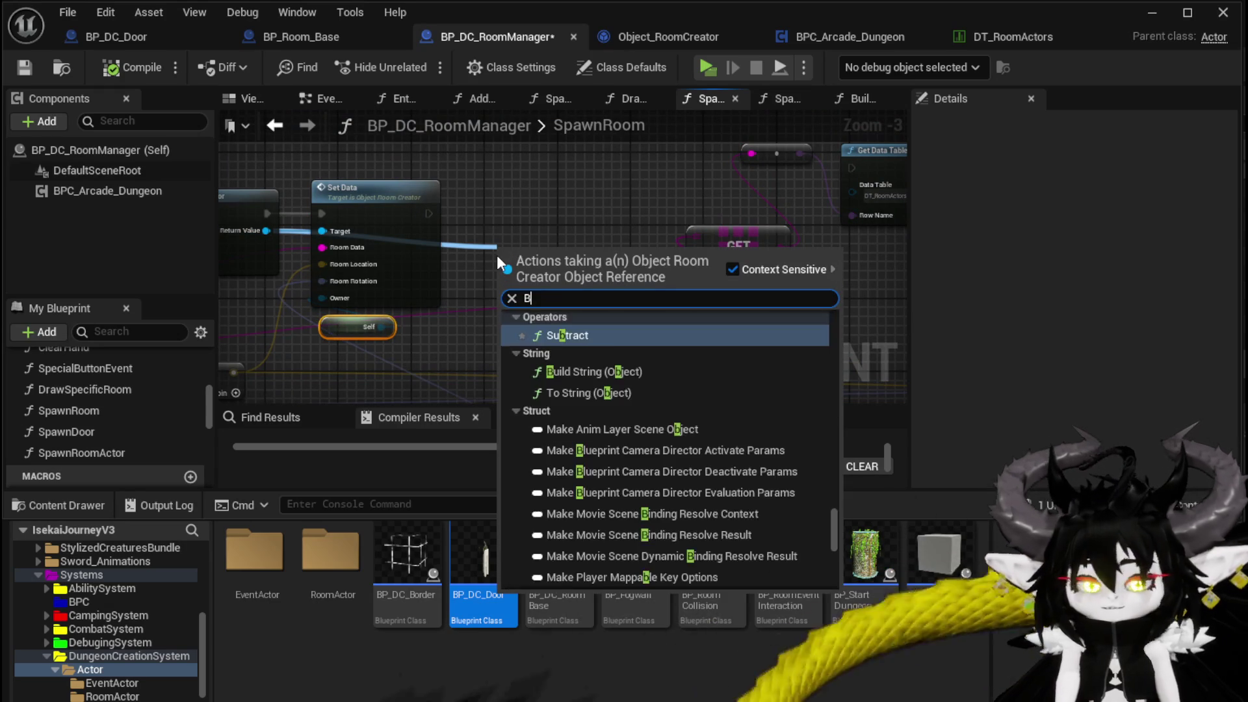
{"action": "type", "text": "uild"}
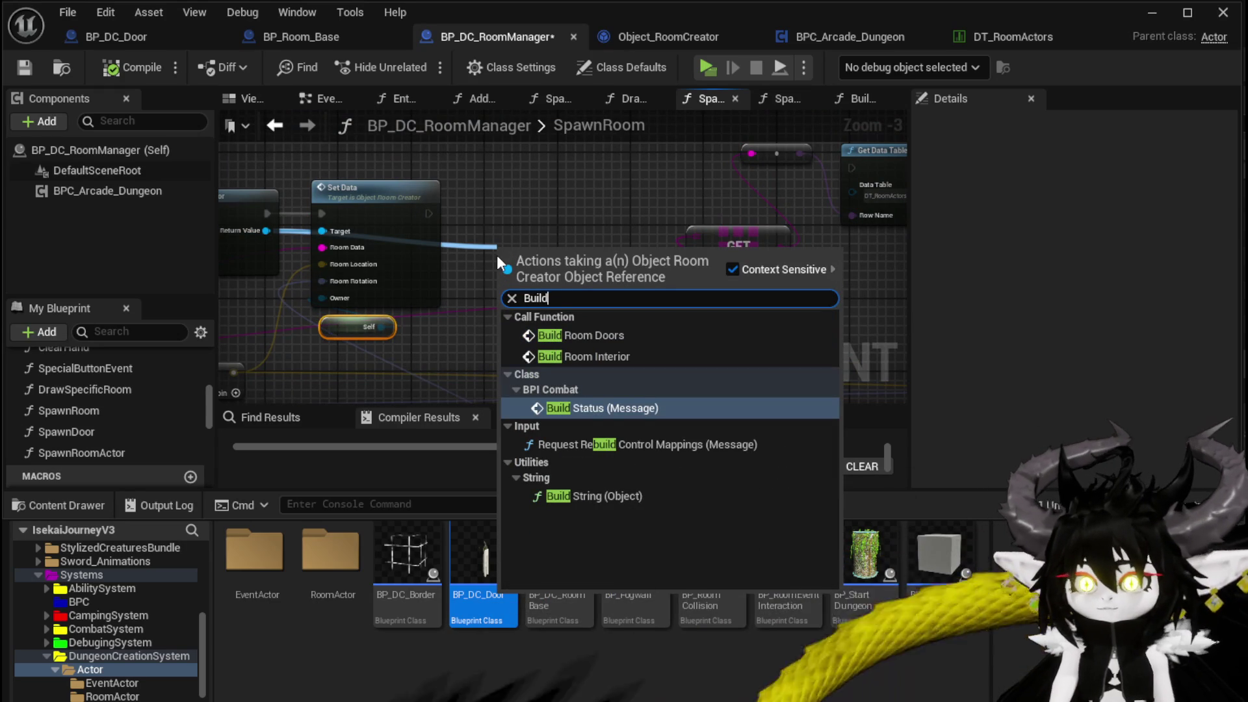
{"action": "left_click", "coordinate": [621, 335]}
{"action": "left_click_drag", "start_coordinate": [539, 251], "coordinate": [540, 205]}
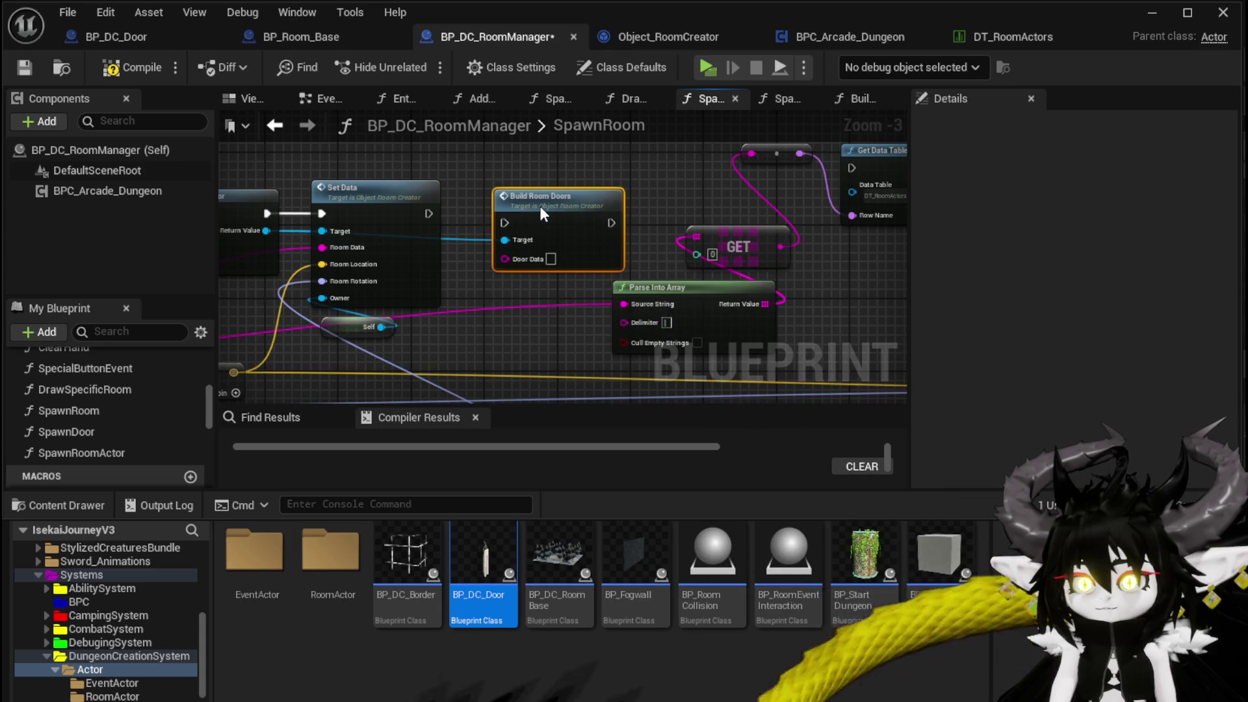
{"action": "mouse_move", "coordinate": [429, 213]}
{"action": "left_mouse_down"}
{"action": "mouse_move", "coordinate": [564, 220]}
{"action": "mouse_move", "coordinate": [859, 276]}
{"action": "mouse_move", "coordinate": [662, 323]}
{"action": "left_mouse_up"}
{"action": "double_click", "coordinate": [542, 245]}
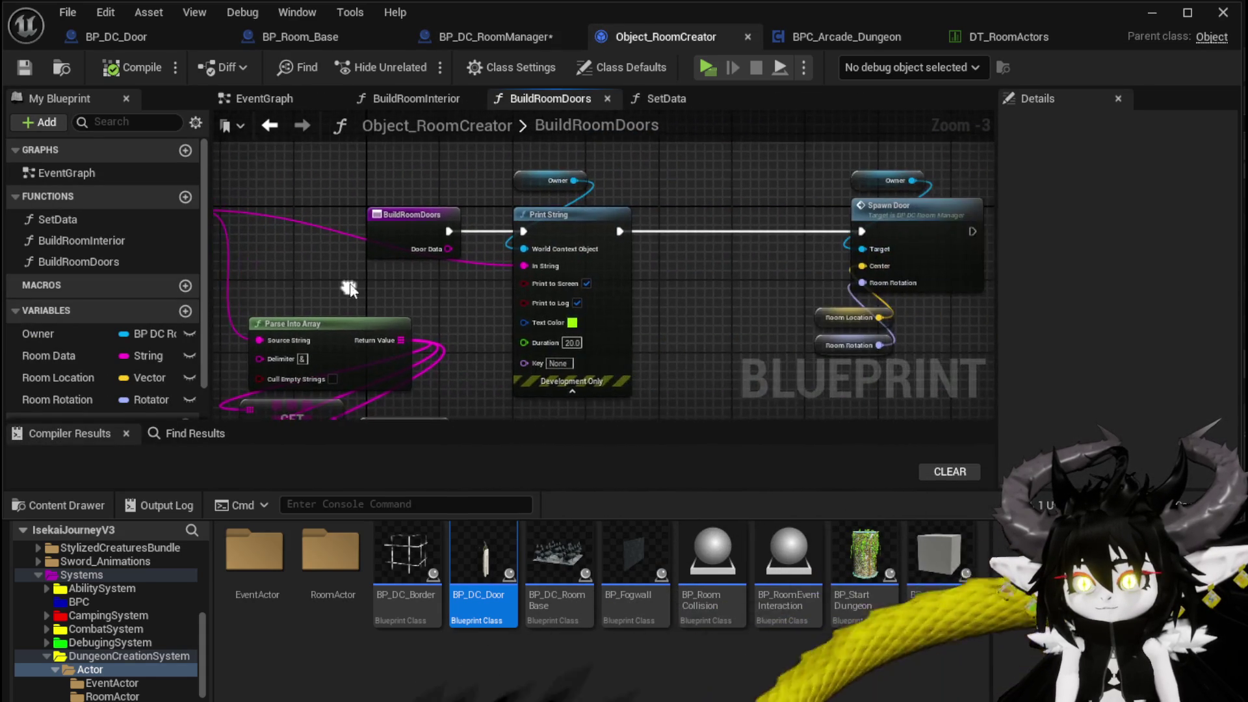
Step: Add a new input named CurrentRoom to the BuildRoomDoors entry node, then return to SpawnRoom
{"action": "left_click", "coordinate": [403, 251]}
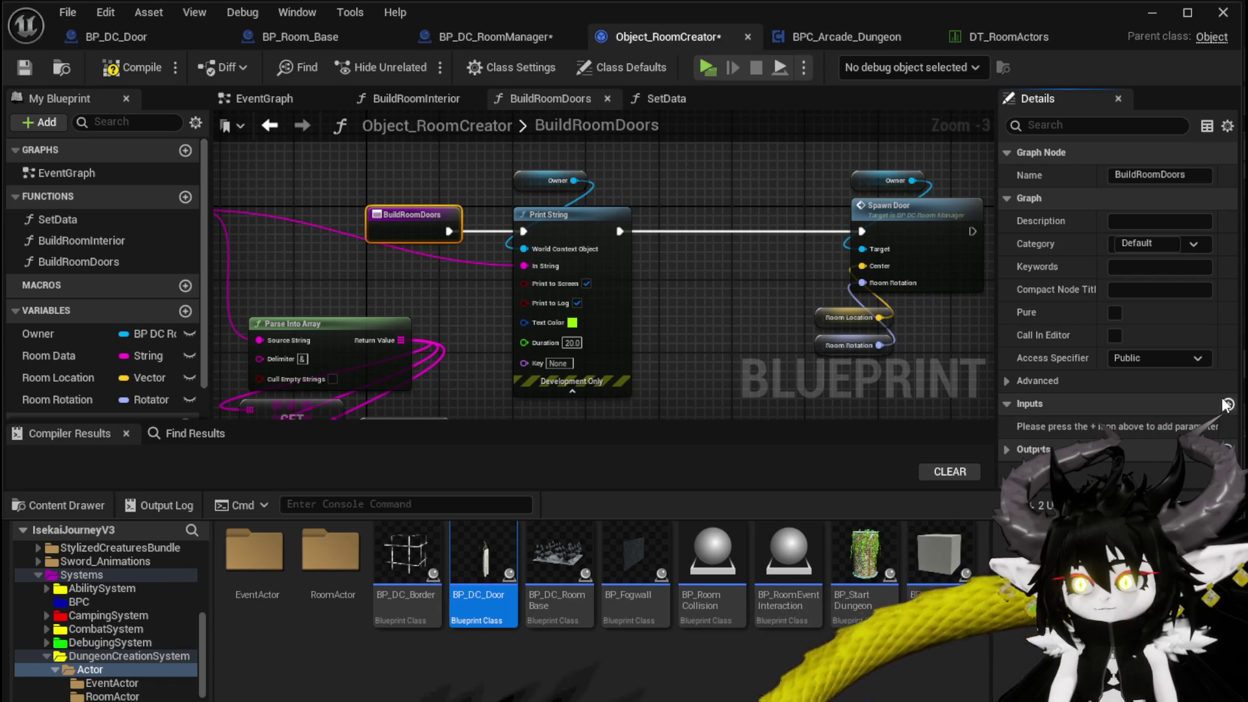
{"action": "left_click", "coordinate": [1134, 426]}
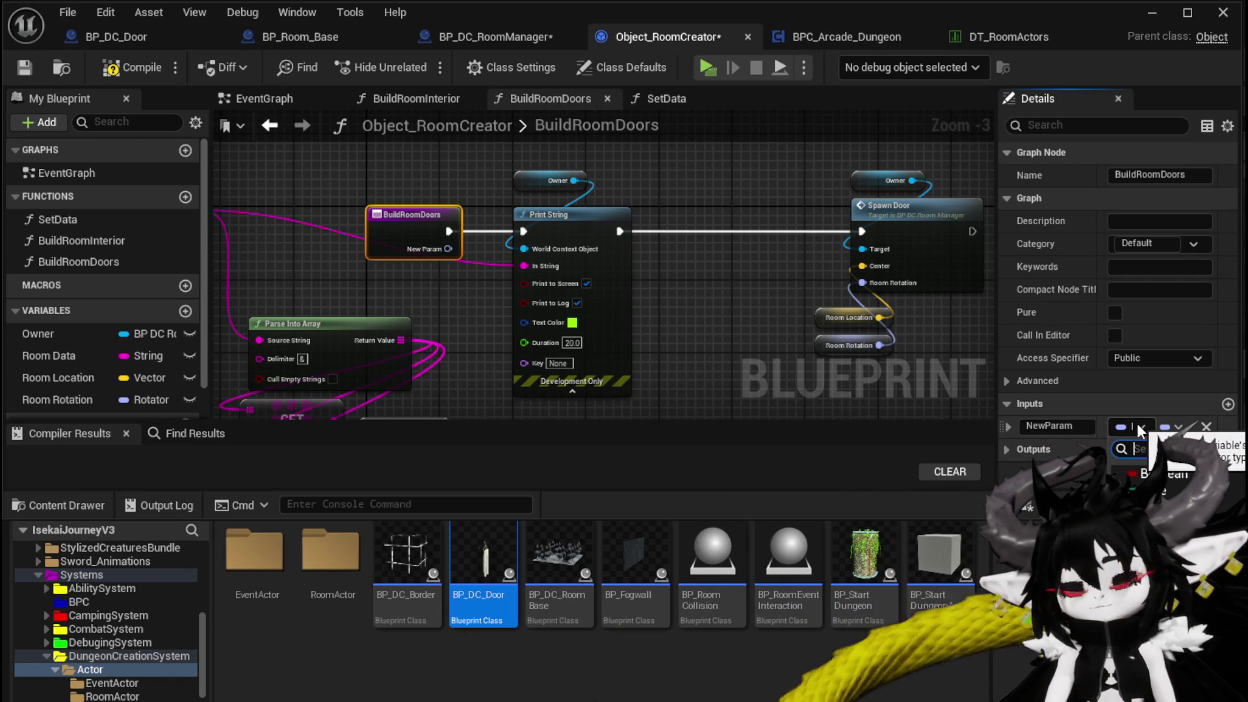
{"action": "type", "text": "Ro"}
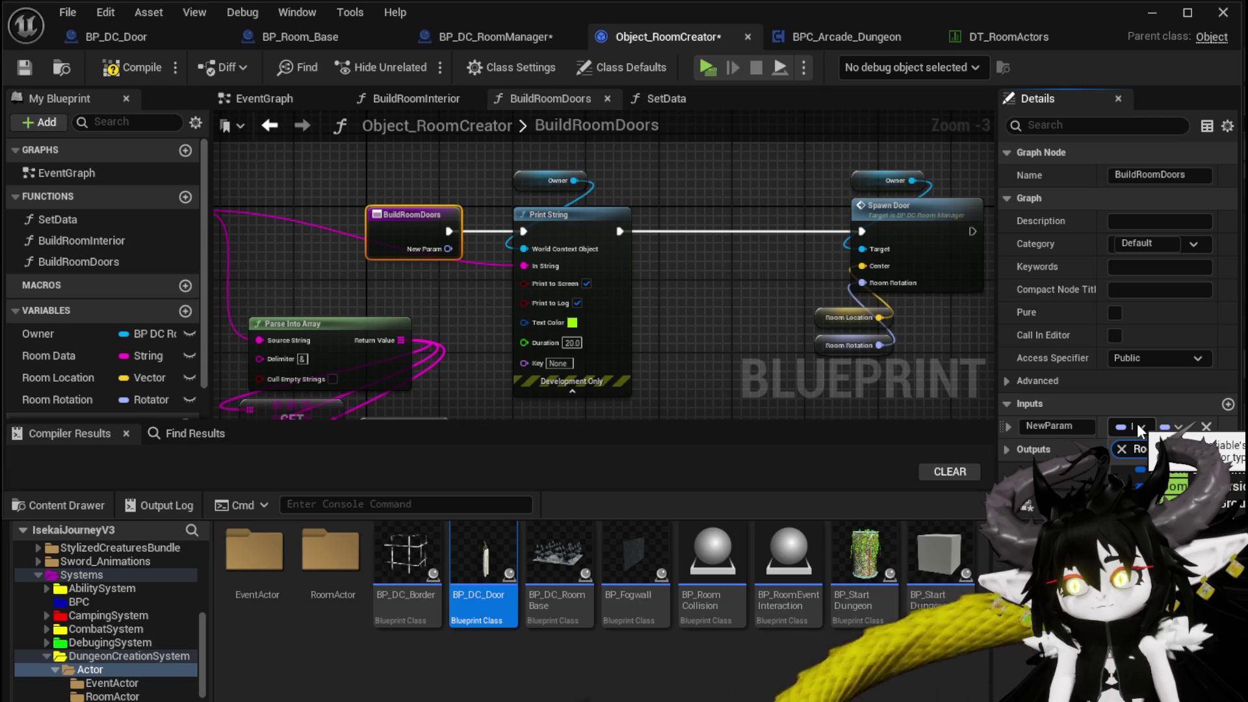
{"action": "type", "text": "om B"}
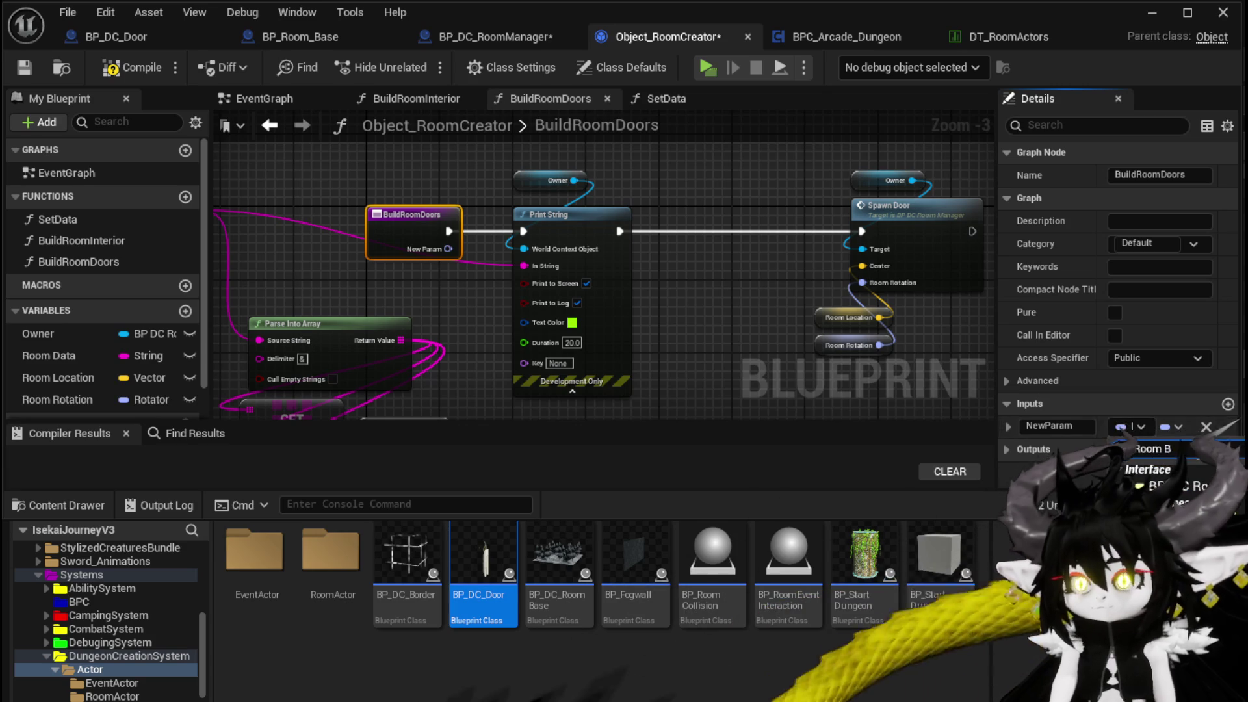
{"action": "key", "text": "BackSpace"}
{"action": "key", "text": "BackSpace"}
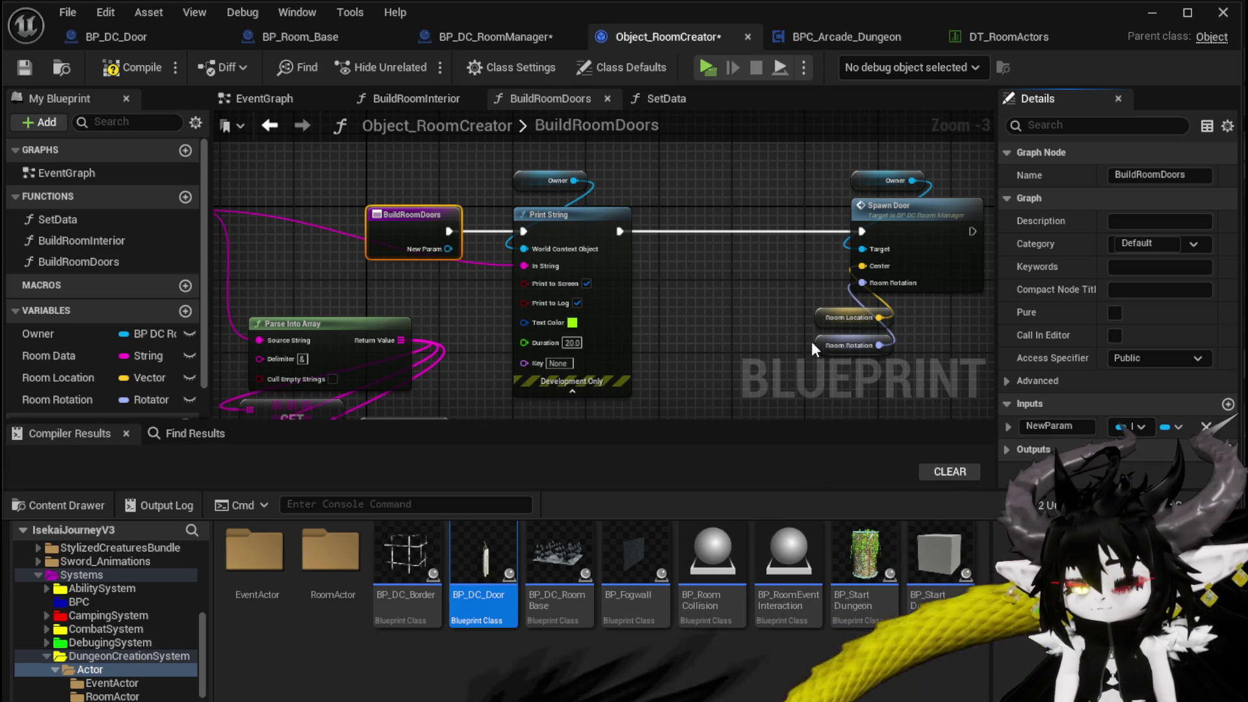
{"action": "left_click_drag", "start_coordinate": [814, 344], "coordinate": [1005, 427]}
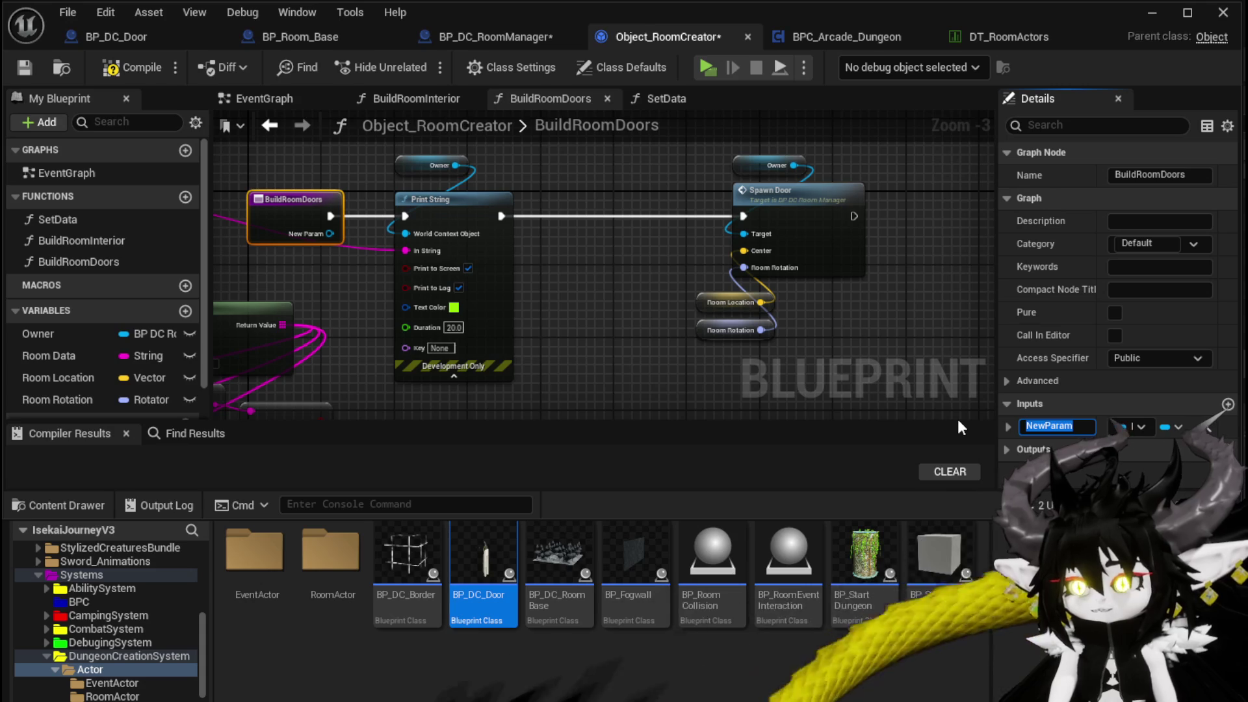
{"action": "type", "text": "R"}
{"action": "key", "text": "BackSpace"}
{"action": "type", "text": "CurrentRoom"}
{"action": "key", "text": "Return"}
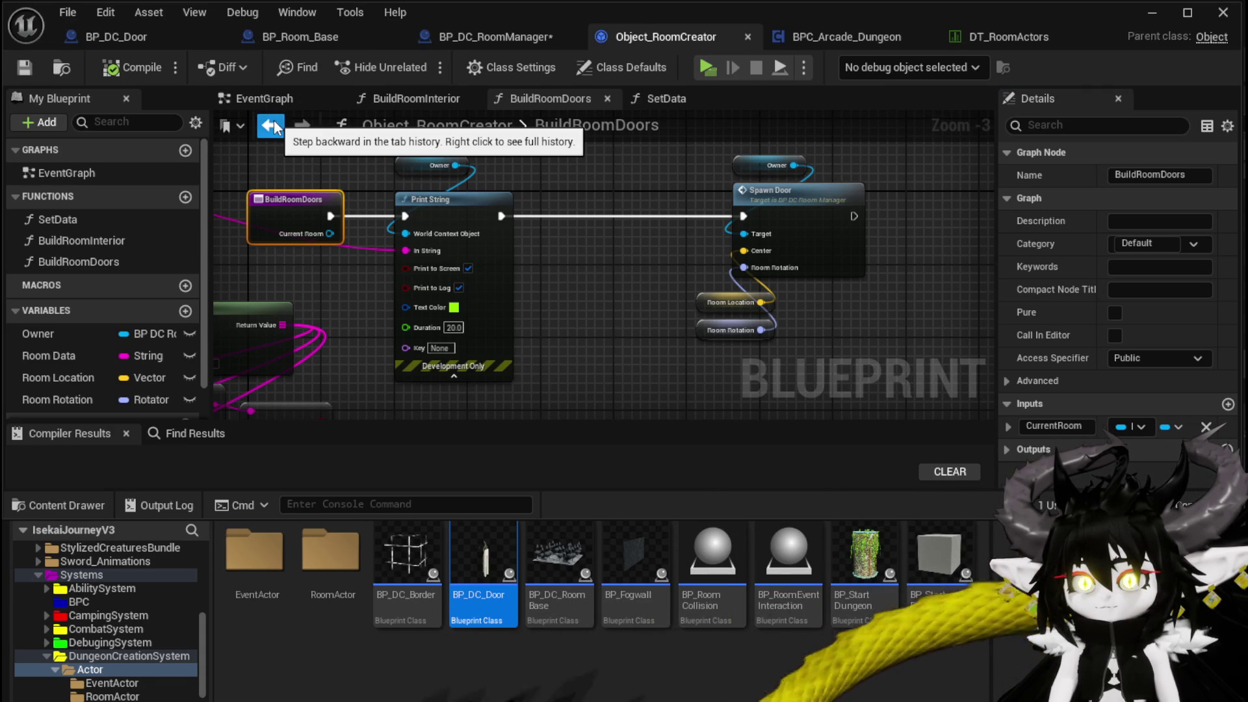
{"action": "left_click", "coordinate": [455, 36]}
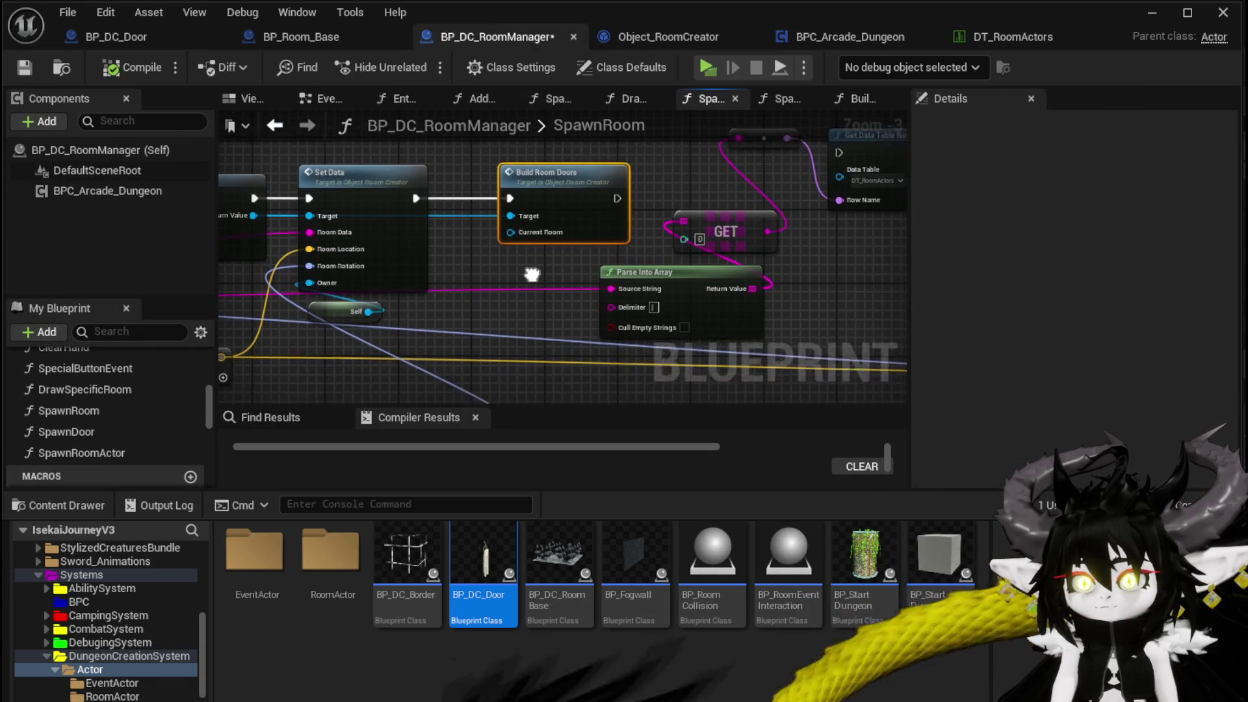
Step: Place a CurrentRoomActor getter in SpawnRoom, then set CurrentRoom's type to BP Room Base and compile
{"action": "scroll", "coordinate": [143, 404], "scroll_direction": "down", "scroll_amount": 5}
{"action": "mouse_move", "coordinate": [116, 456]}
{"action": "left_mouse_down"}
{"action": "mouse_move", "coordinate": [104, 450]}
{"action": "mouse_move", "coordinate": [514, 240]}
{"action": "mouse_move", "coordinate": [517, 267]}
{"action": "mouse_move", "coordinate": [514, 241]}
{"action": "mouse_move", "coordinate": [477, 271]}
{"action": "left_mouse_up"}
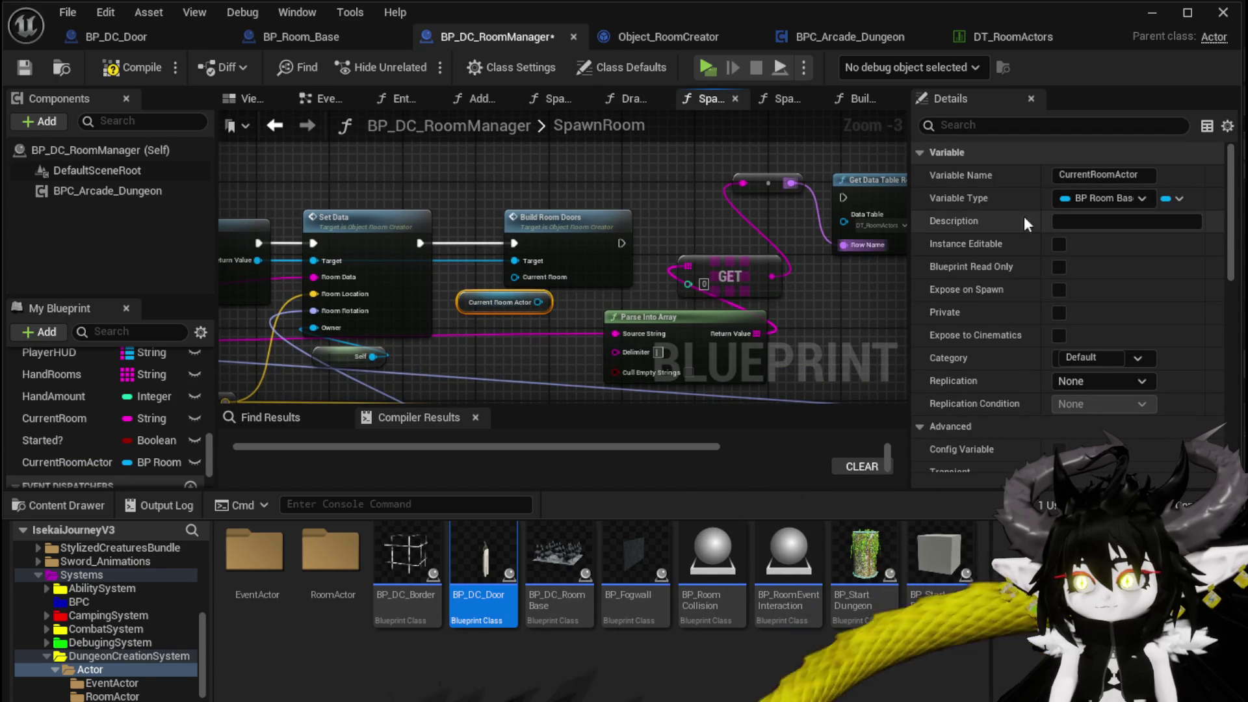
{"action": "double_click", "coordinate": [572, 254]}
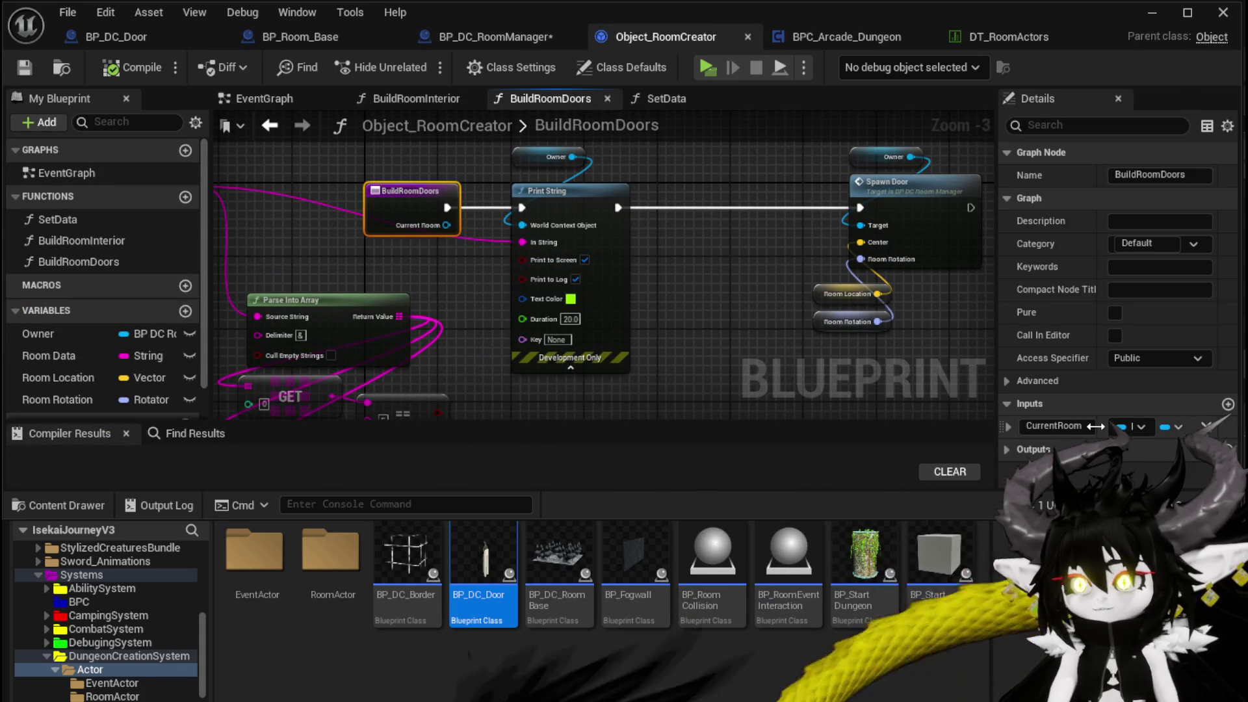
{"action": "left_click", "coordinate": [1136, 434]}
{"action": "type", "text": "room"}
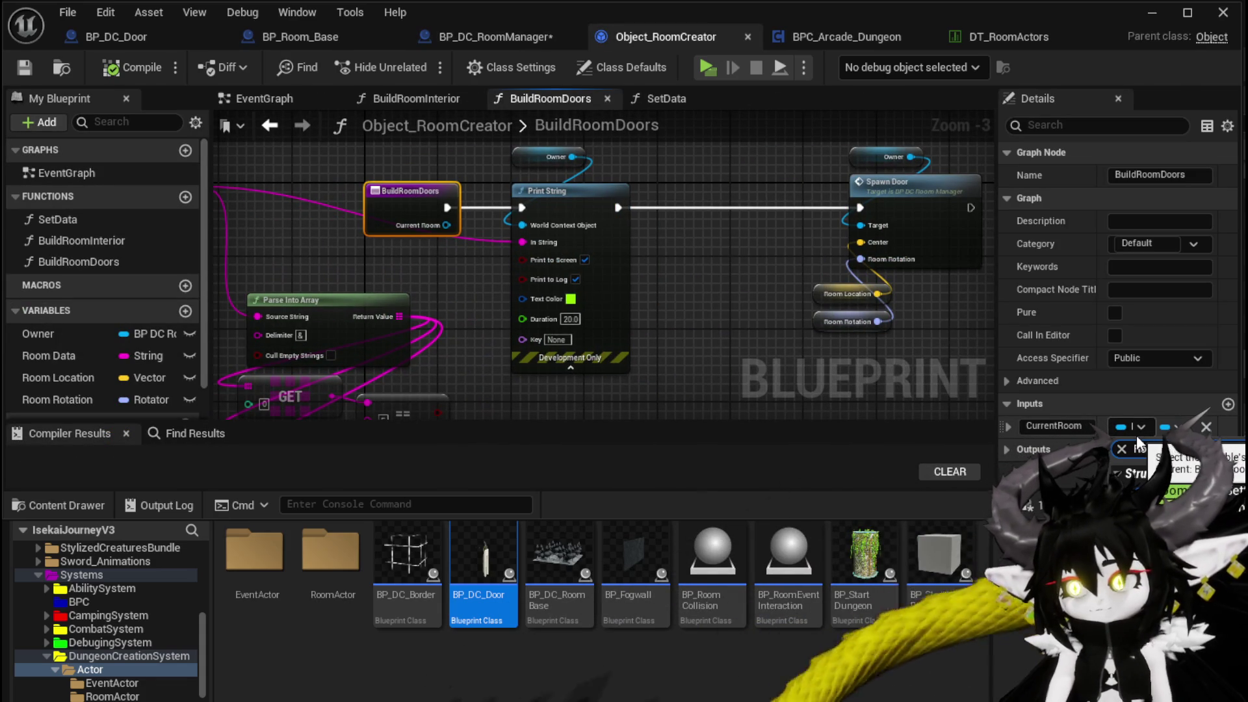
{"action": "type", "text": " Base"}
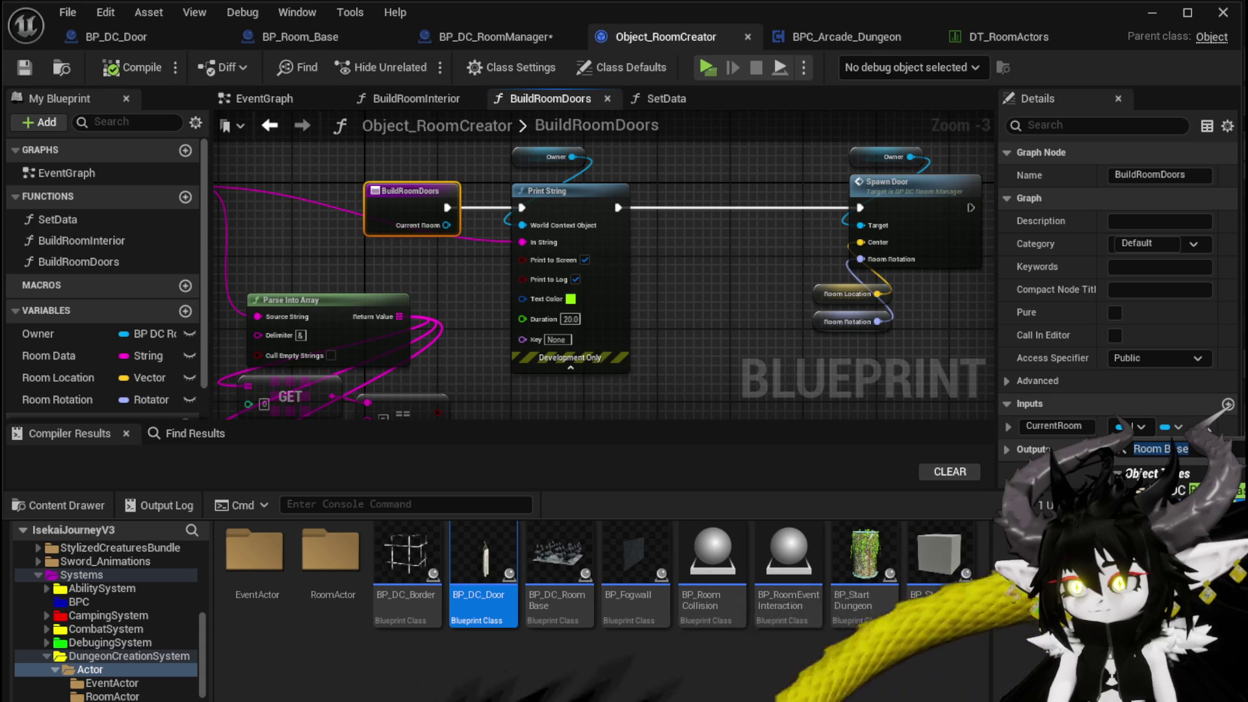
{"action": "key", "text": "Return"}
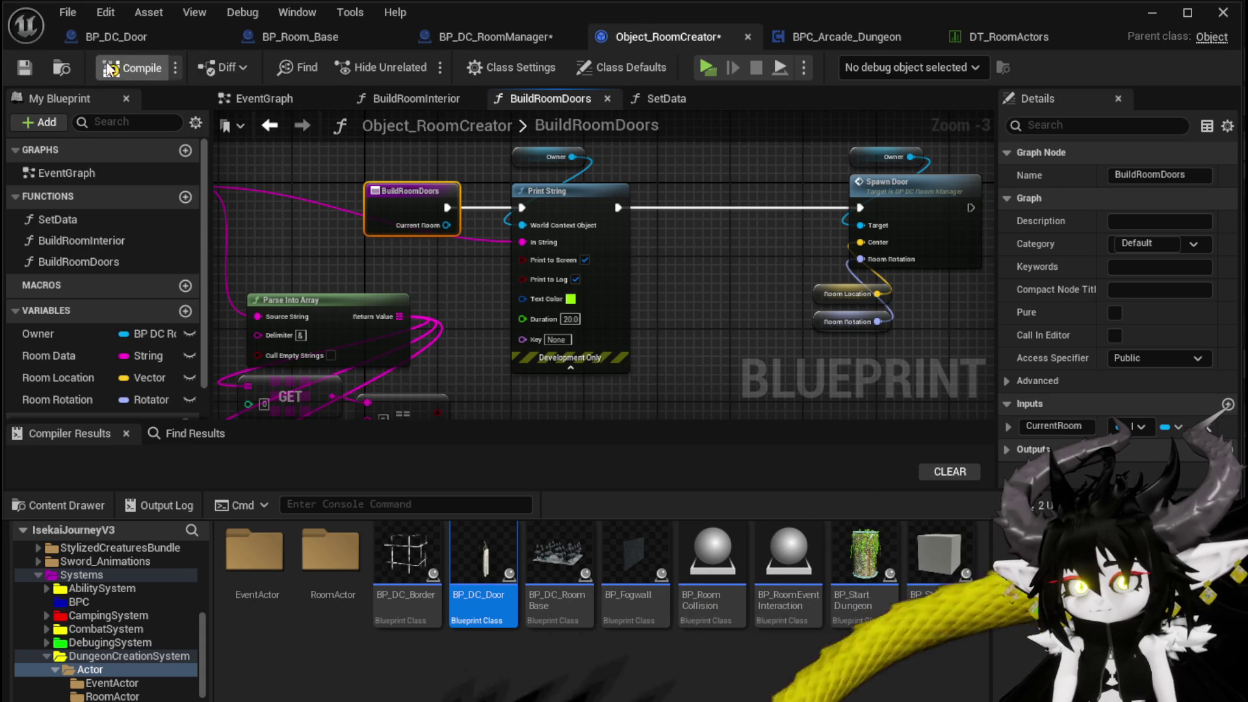
{"action": "left_click", "coordinate": [23, 67]}
Step: Wire Current Room Actor into Build Room Doors' Current Room pin and compile BP_DC_RoomManager
{"action": "left_click", "coordinate": [453, 37]}
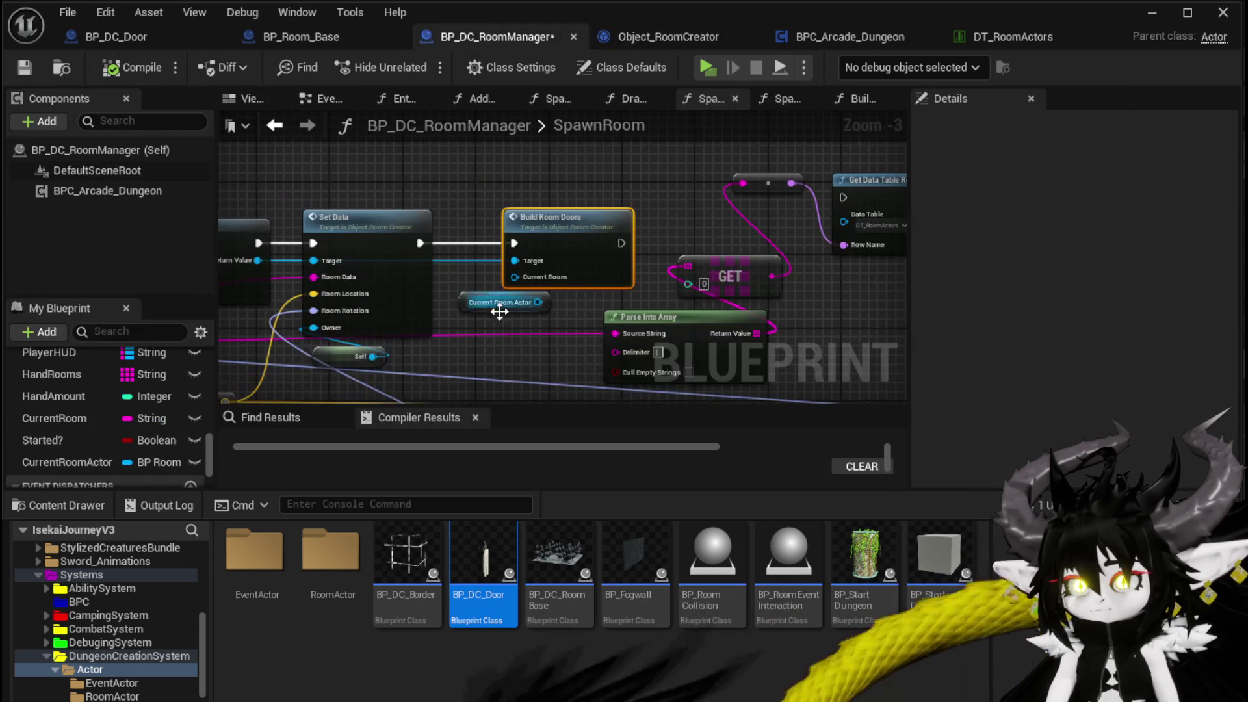
{"action": "left_click_drag", "start_coordinate": [536, 301], "coordinate": [510, 278]}
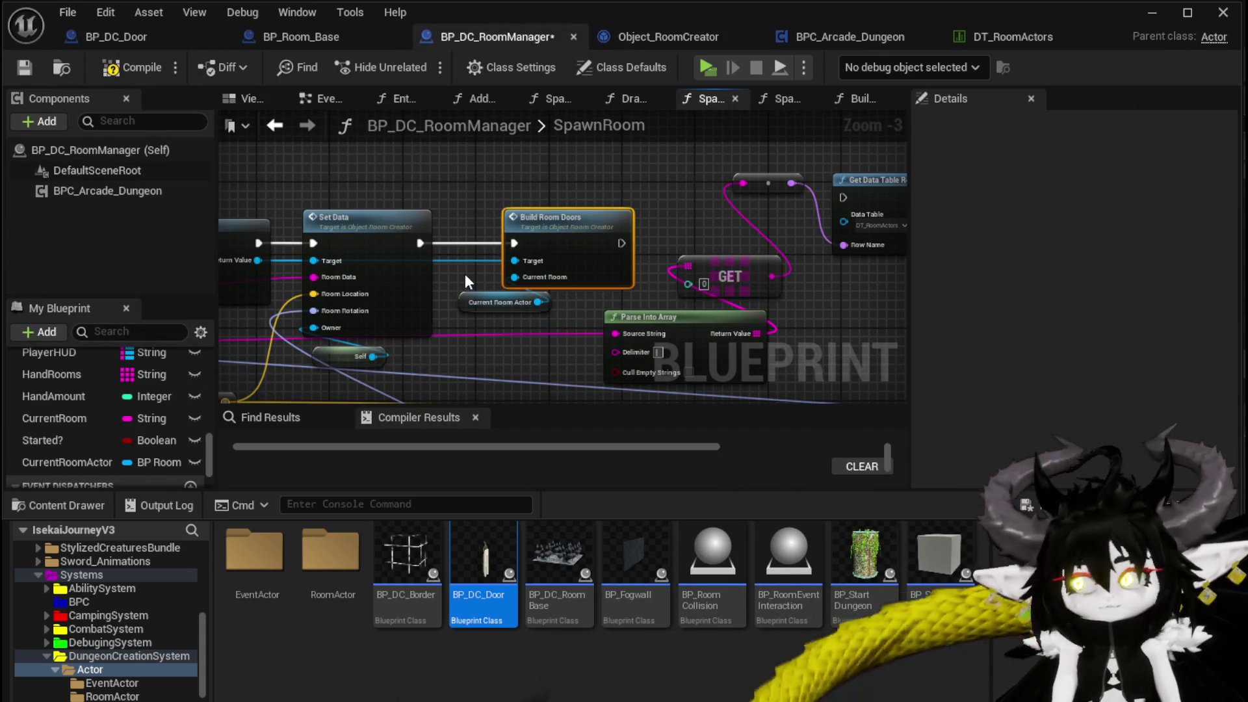
{"action": "left_click", "coordinate": [127, 66]}
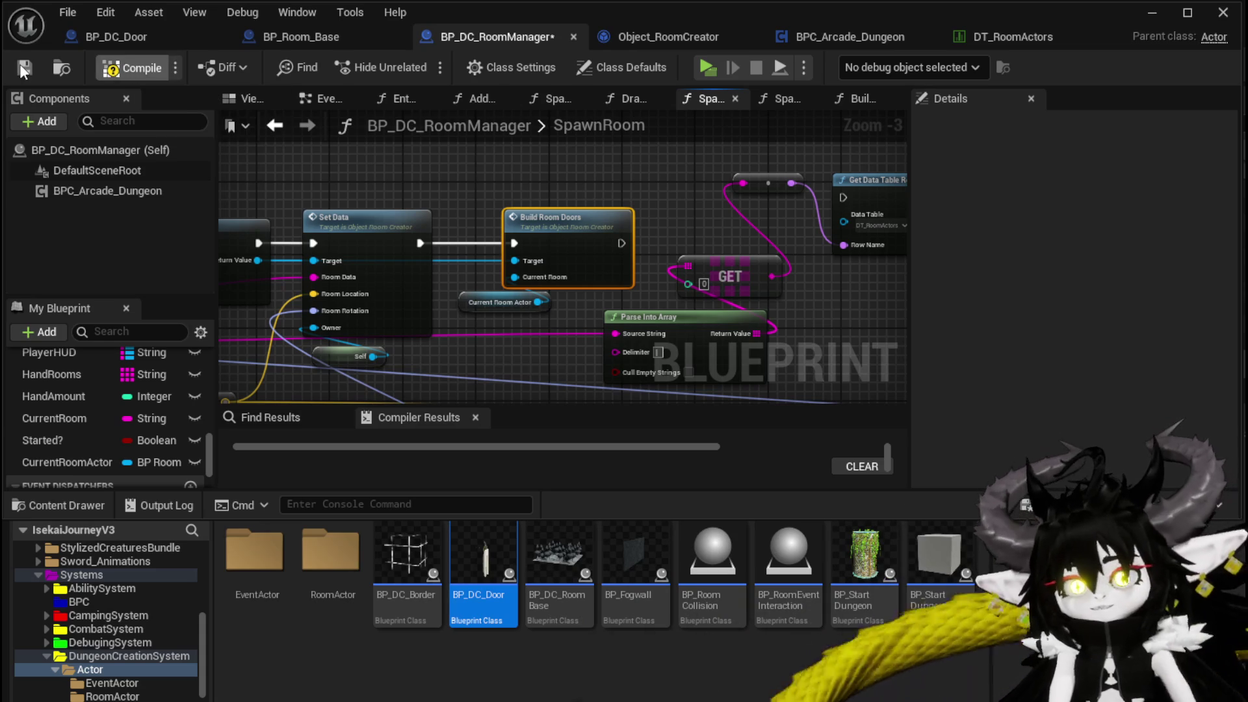
{"action": "scroll", "coordinate": [117, 377], "scroll_direction": "up", "scroll_amount": 10}
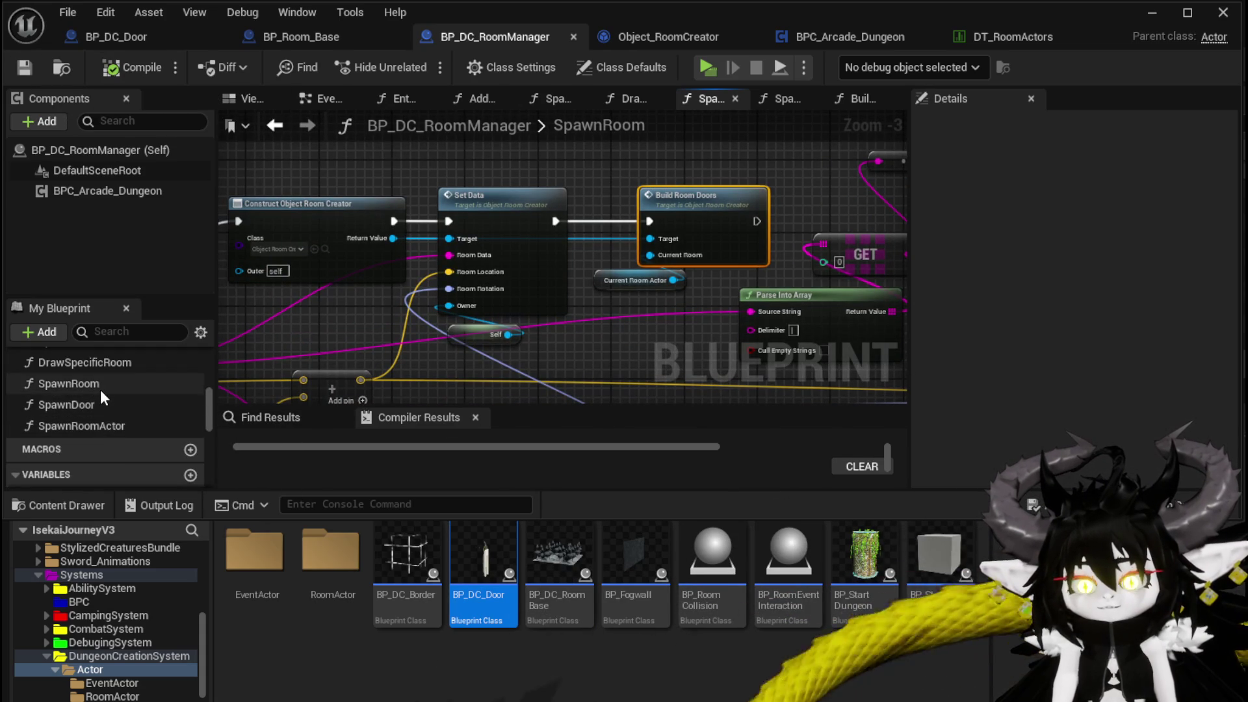
Step: Reopen SpawnDoor, select the trace-point nodes, and select the entry node with Center and RoomRotation inputs
{"action": "double_click", "coordinate": [102, 403]}
{"action": "scroll", "coordinate": [373, 310], "scroll_direction": "down", "scroll_amount": 1}
{"action": "left_click_drag", "start_coordinate": [604, 226], "coordinate": [602, 224]}
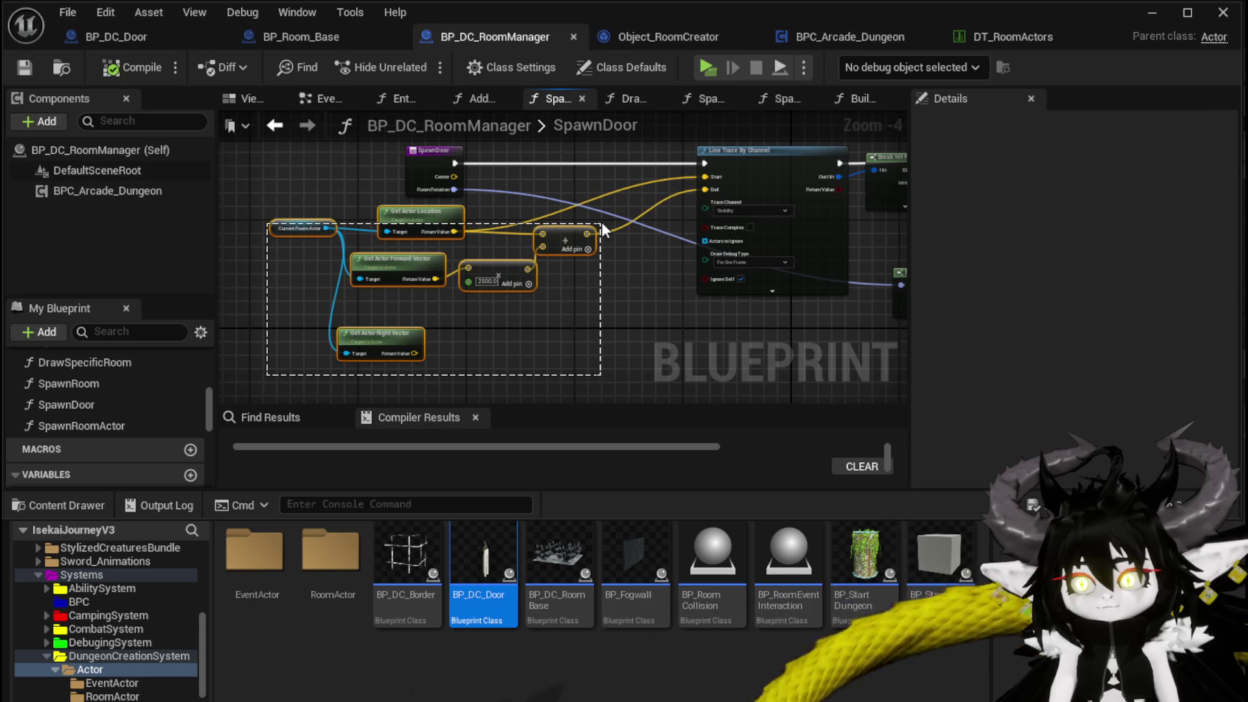
{"action": "scroll", "coordinate": [446, 250], "scroll_direction": "up", "scroll_amount": 1}
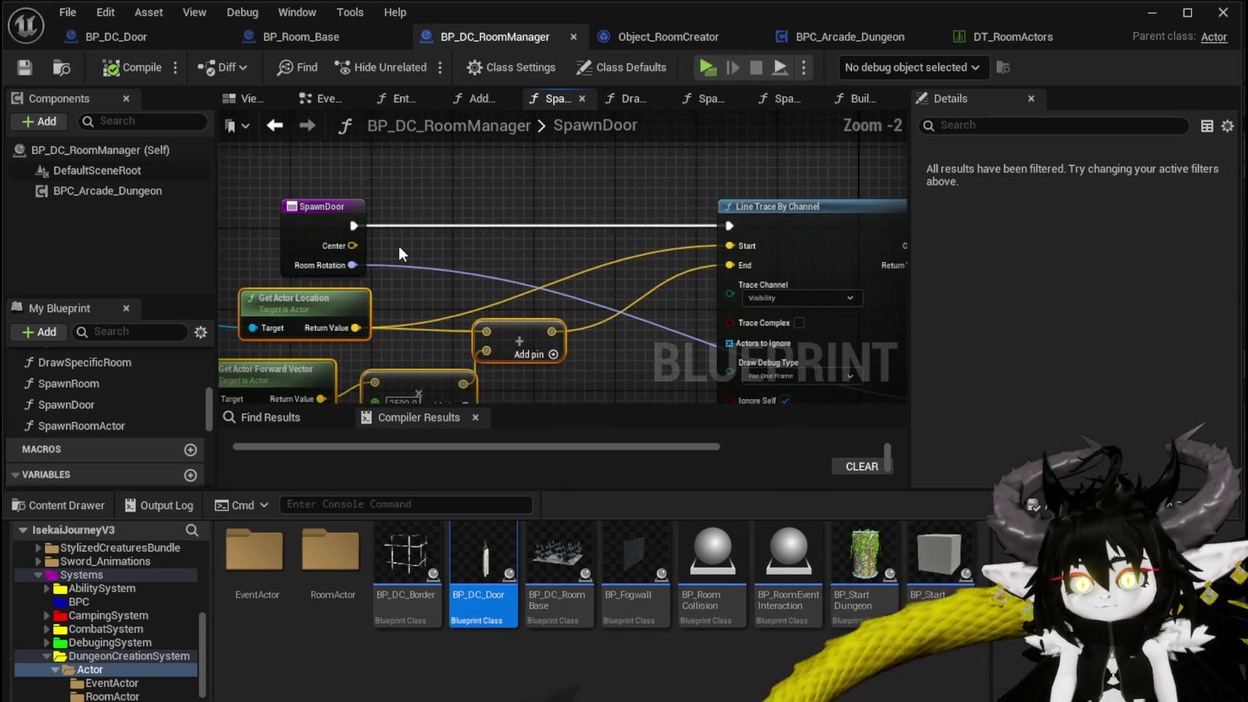
{"action": "scroll", "coordinate": [430, 247], "scroll_direction": "up", "scroll_amount": 1}
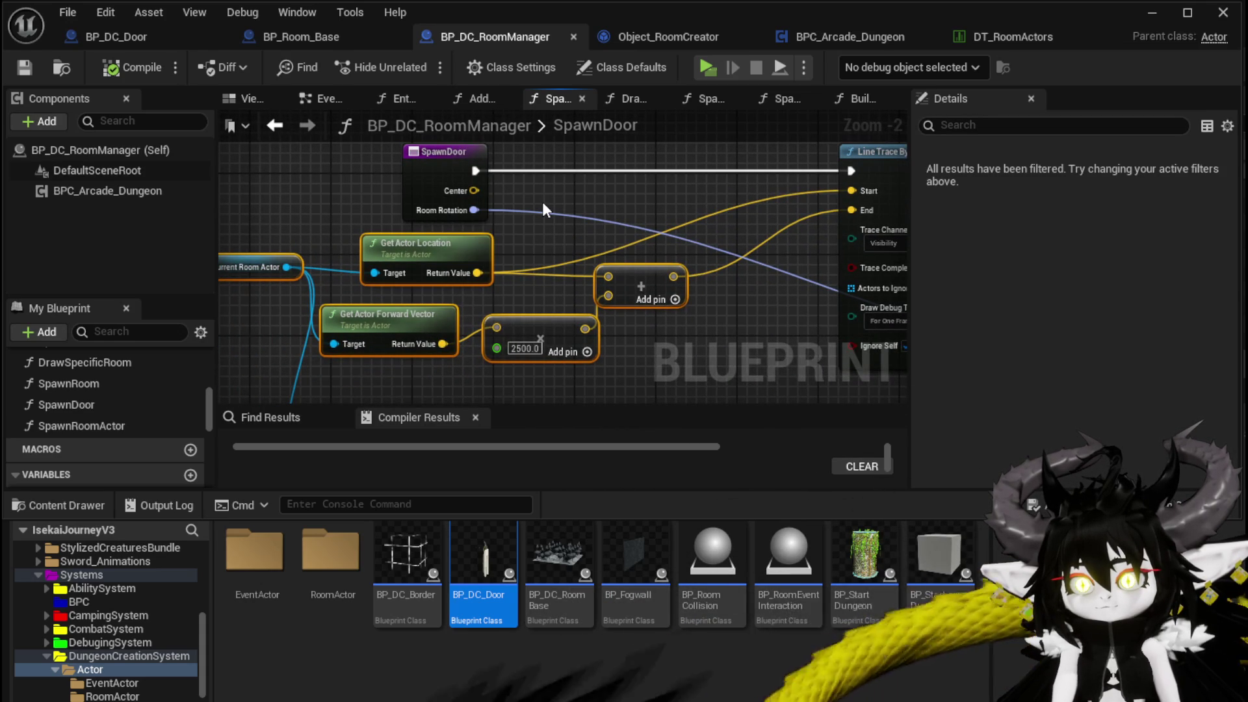
{"action": "left_click", "coordinate": [432, 195]}
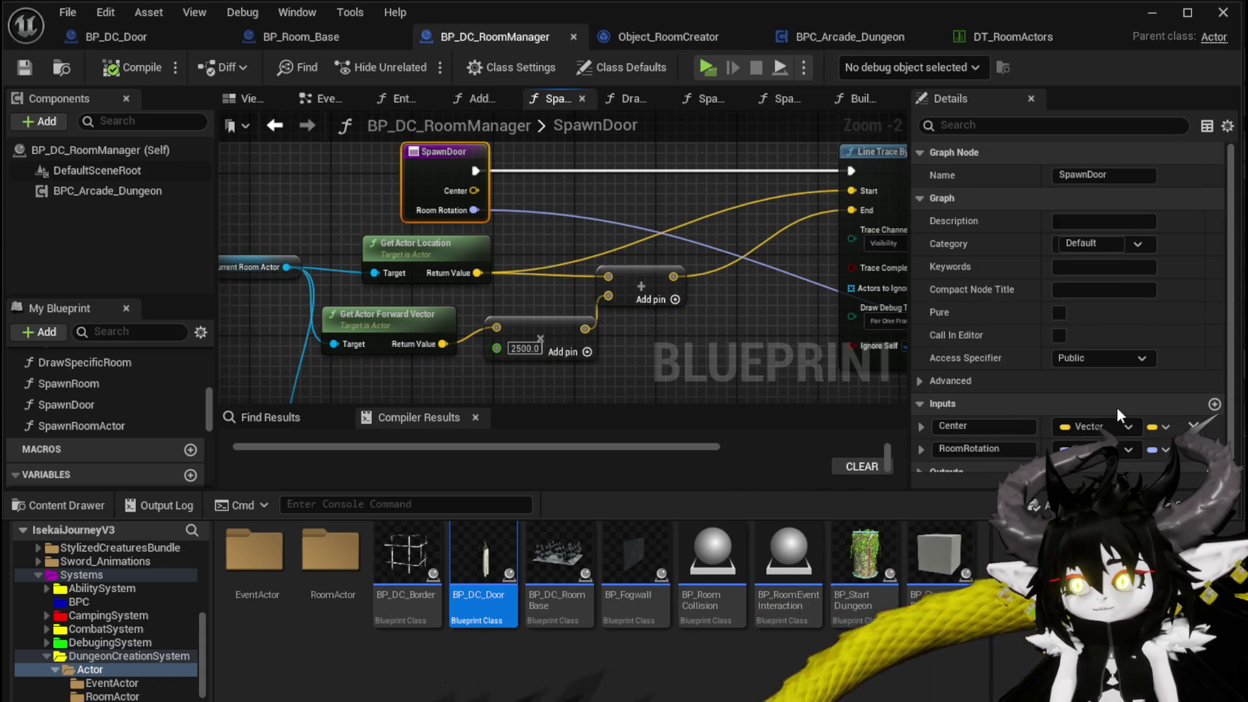
Step: Rename SpawnDoor's Center input to Start and add an End input just below it
{"action": "left_click", "coordinate": [997, 426]}
{"action": "type", "text": "Start"}
{"action": "key", "text": "Return"}
{"action": "scroll", "coordinate": [995, 441], "scroll_direction": "down", "scroll_amount": 1}
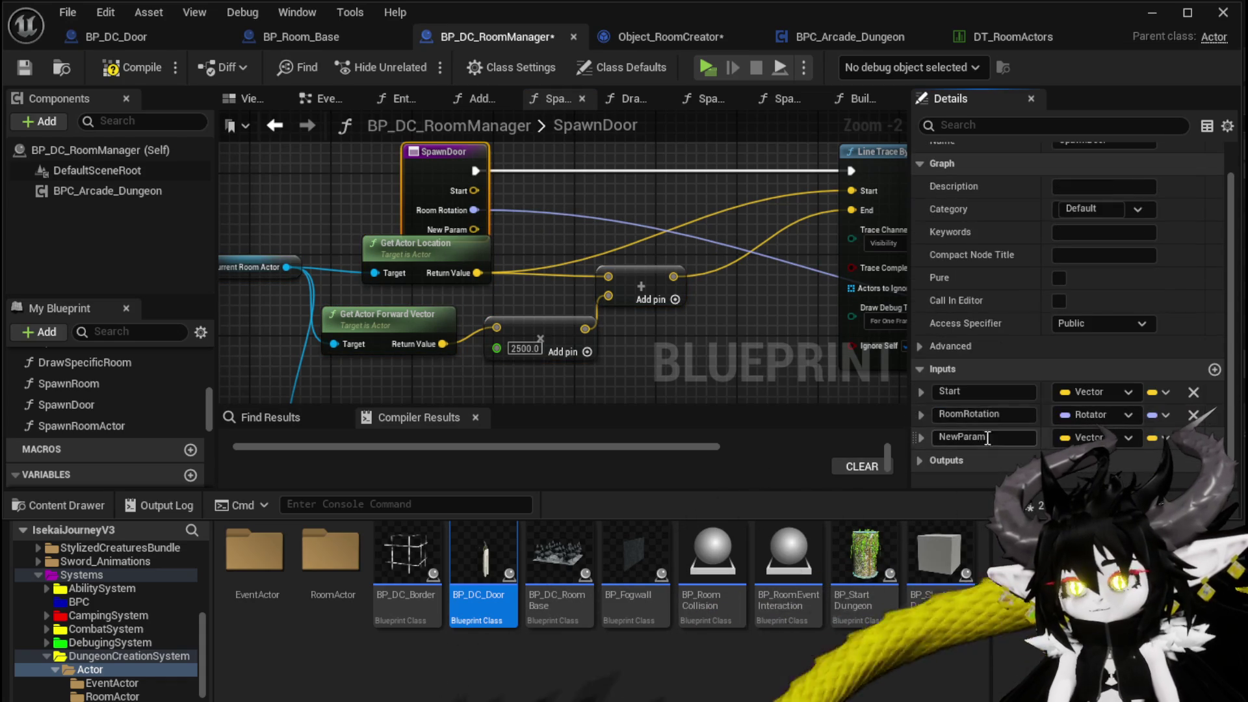
{"action": "type", "text": "End"}
{"action": "key", "text": "Return"}
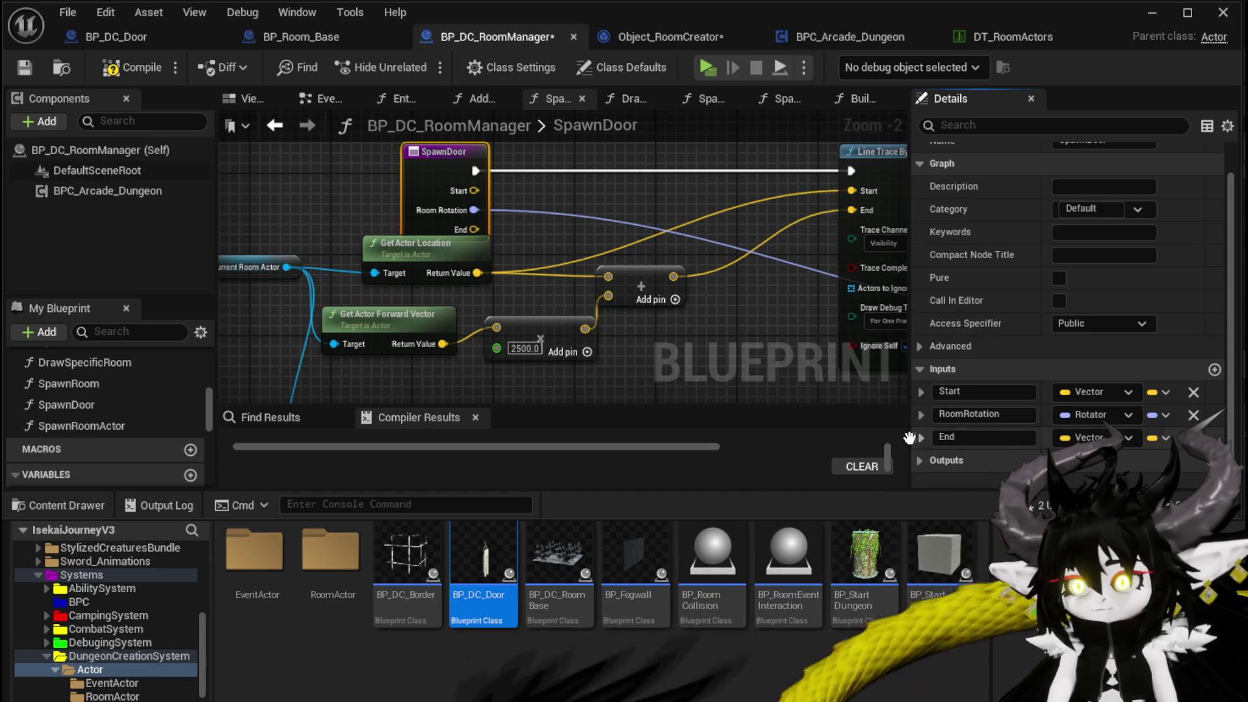
{"action": "left_click_drag", "start_coordinate": [913, 437], "coordinate": [916, 407]}
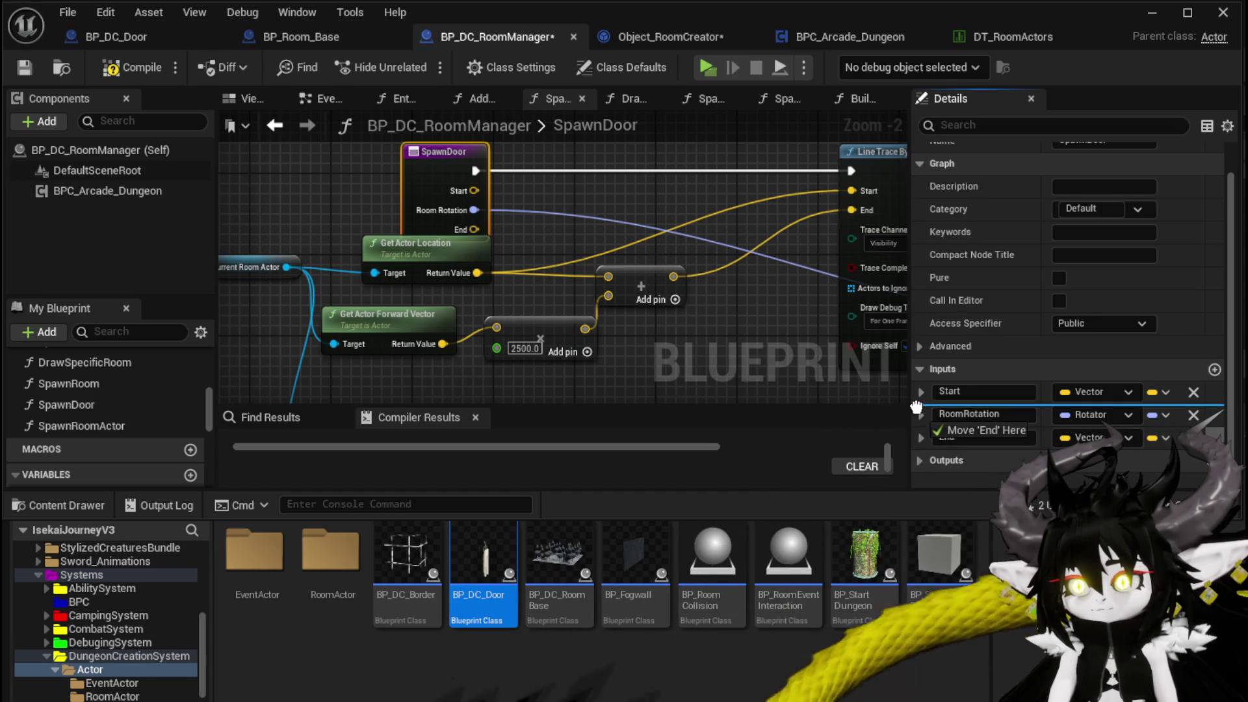
Step: Wire Start and End straight into the line trace and move the old location math aside
{"action": "mouse_move", "coordinate": [474, 191]}
{"action": "left_mouse_down"}
{"action": "mouse_move", "coordinate": [637, 221]}
{"action": "mouse_move", "coordinate": [852, 192]}
{"action": "mouse_move", "coordinate": [581, 222]}
{"action": "left_mouse_up"}
{"action": "left_click_drag", "start_coordinate": [850, 208], "coordinate": [851, 210]}
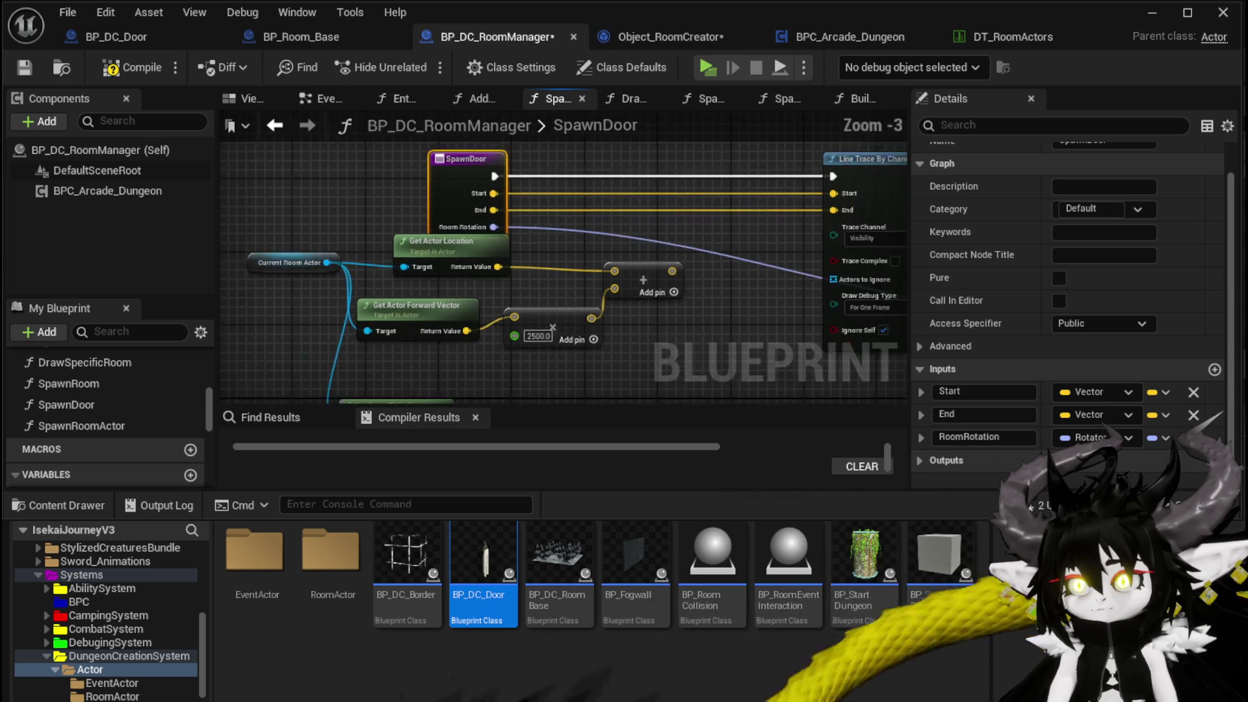
{"action": "scroll", "coordinate": [671, 223], "scroll_direction": "down", "scroll_amount": 1}
{"action": "scroll", "coordinate": [616, 244], "scroll_direction": "down", "scroll_amount": 2}
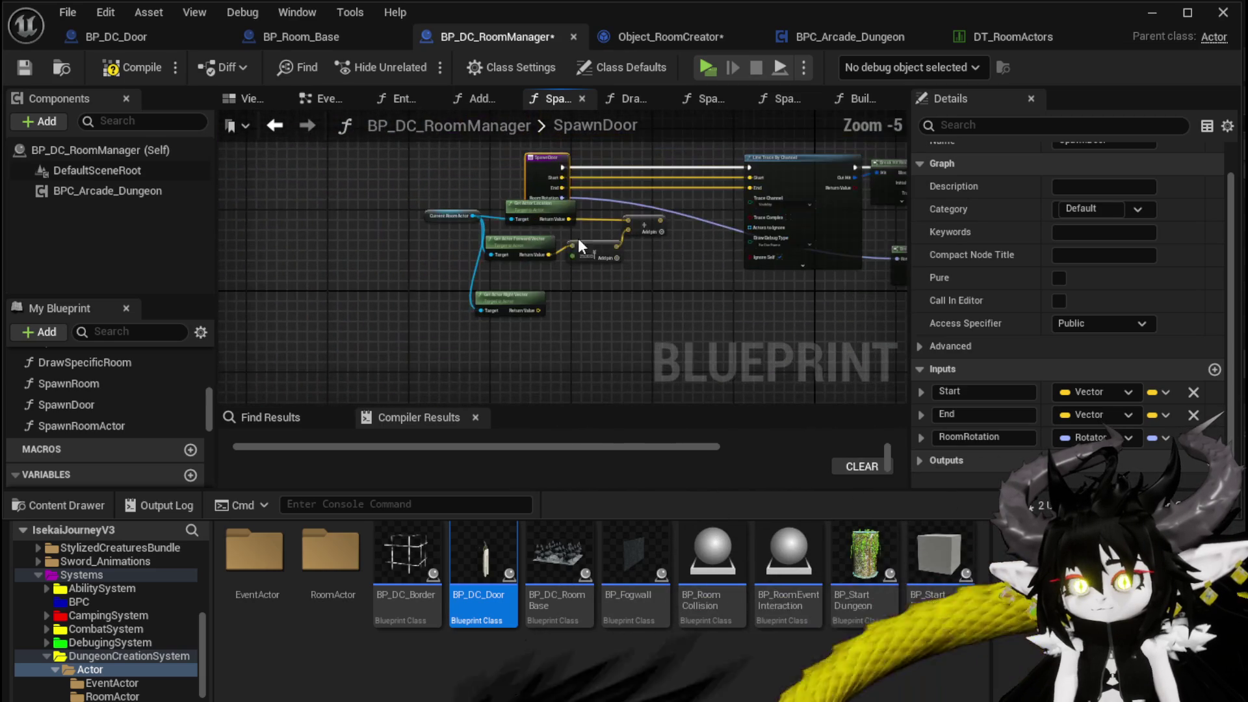
{"action": "mouse_move", "coordinate": [680, 239]}
{"action": "left_mouse_down"}
{"action": "mouse_move", "coordinate": [684, 215]}
{"action": "mouse_move", "coordinate": [630, 241]}
{"action": "mouse_move", "coordinate": [629, 205]}
{"action": "mouse_move", "coordinate": [655, 209]}
{"action": "left_mouse_up"}
{"action": "left_click_drag", "start_coordinate": [527, 205], "coordinate": [517, 251]}
Step: Save BP_DC_RoomManager and switch to Object_RoomCreator's BuildRoomDoors graph
{"action": "left_click", "coordinate": [11, 69]}
{"action": "left_click", "coordinate": [159, 36]}
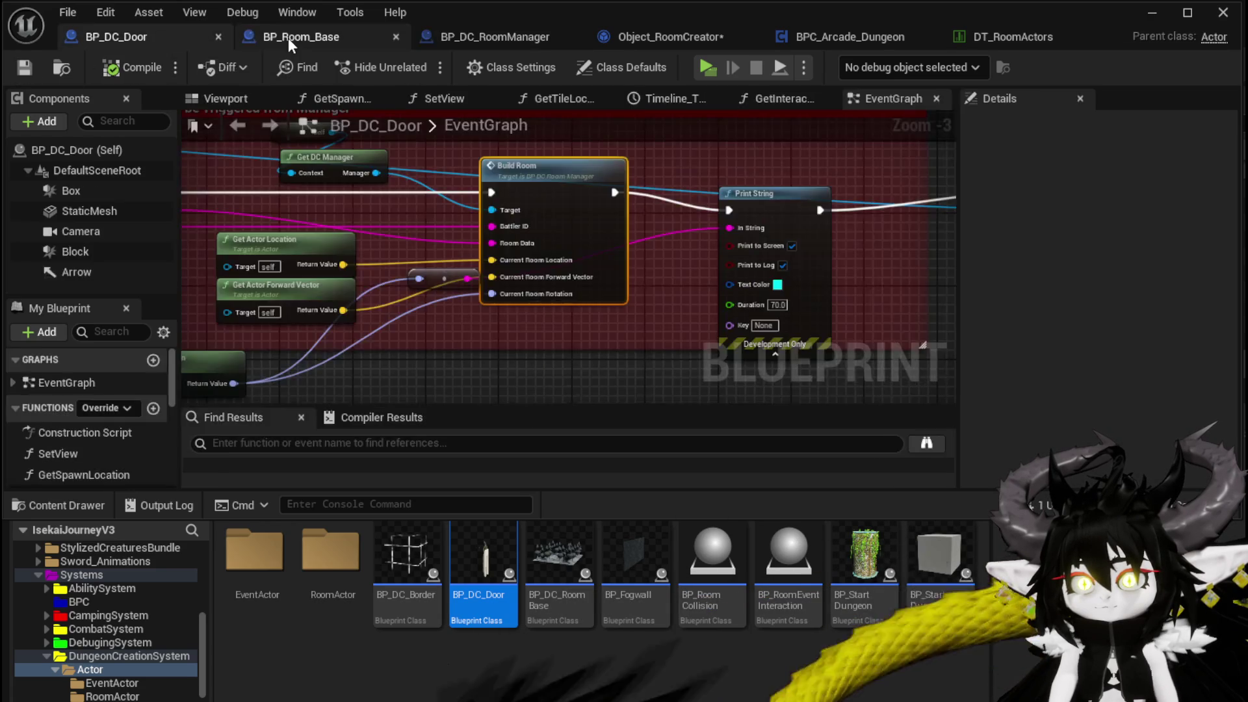
{"action": "left_click", "coordinate": [288, 38]}
{"action": "left_click", "coordinate": [669, 39]}
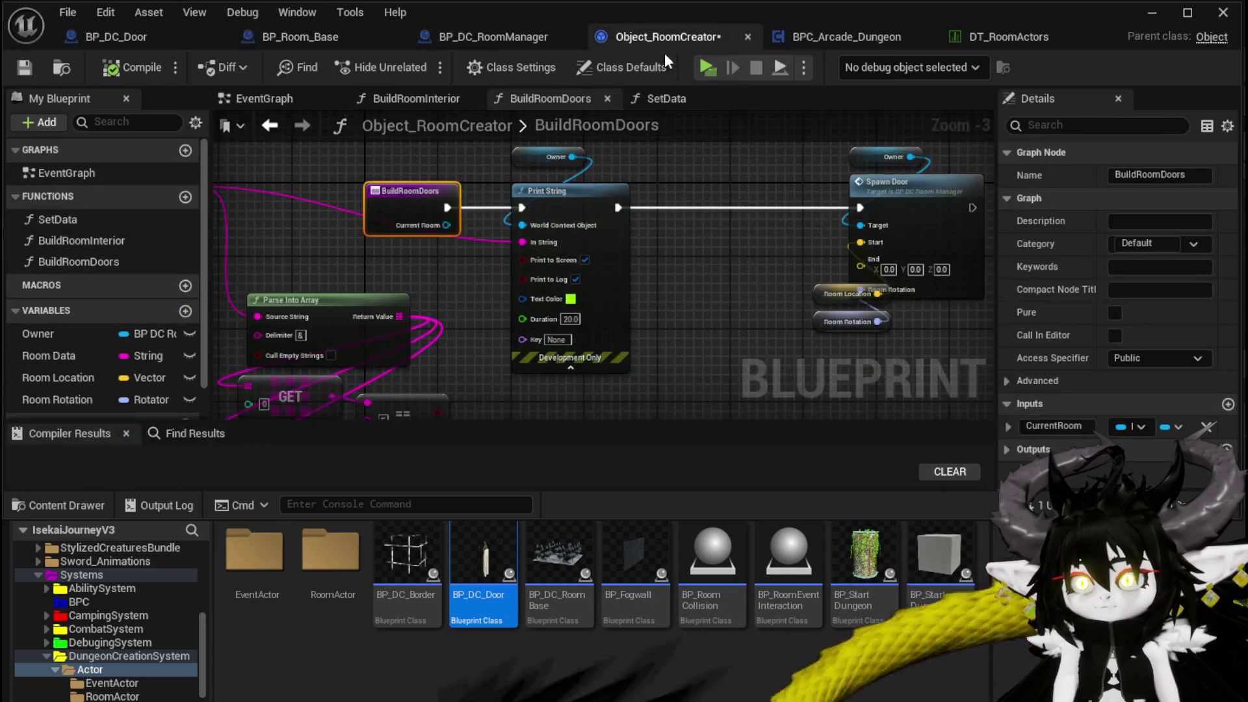
Step: Move the Spawn Door call and its inputs further right in BuildRoomDoors
{"action": "left_click_drag", "start_coordinate": [579, 231], "coordinate": [488, 113]}
{"action": "left_click_drag", "start_coordinate": [575, 310], "coordinate": [701, 399]}
{"action": "left_click", "coordinate": [497, 206]}
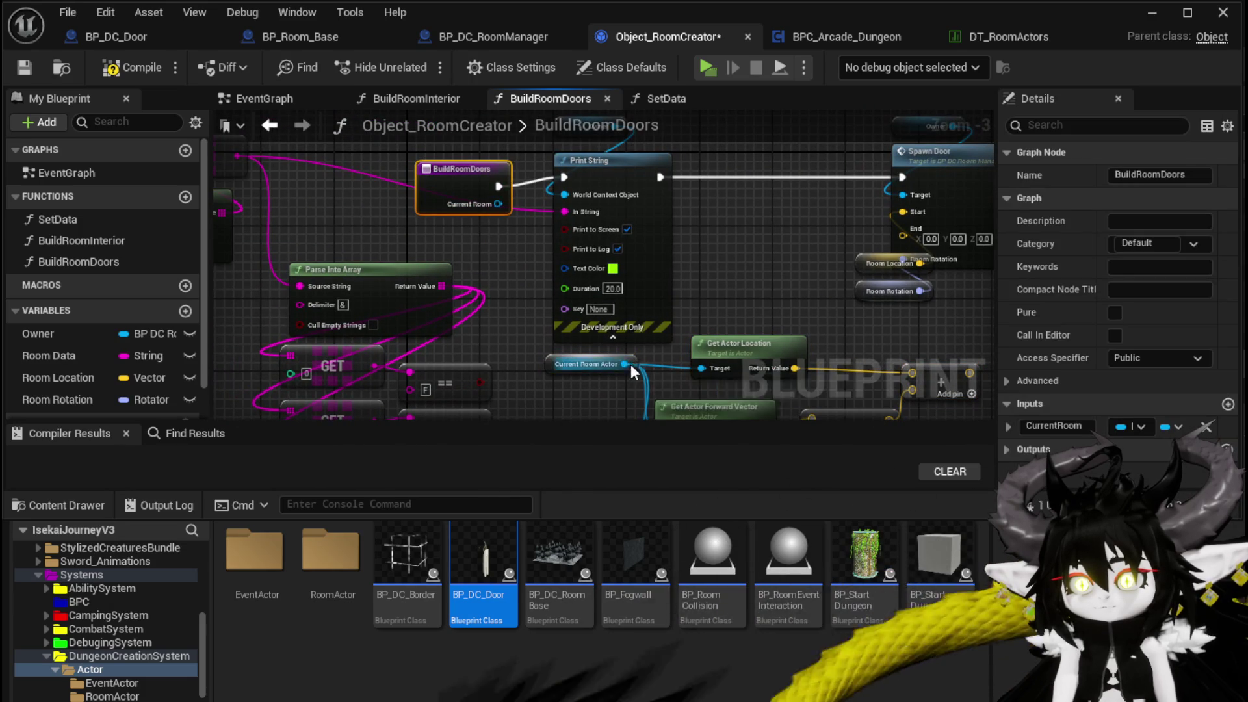
{"action": "mouse_move", "coordinate": [497, 209]}
{"action": "left_mouse_down"}
{"action": "mouse_move", "coordinate": [518, 265]}
{"action": "mouse_move", "coordinate": [497, 262]}
{"action": "left_mouse_up"}
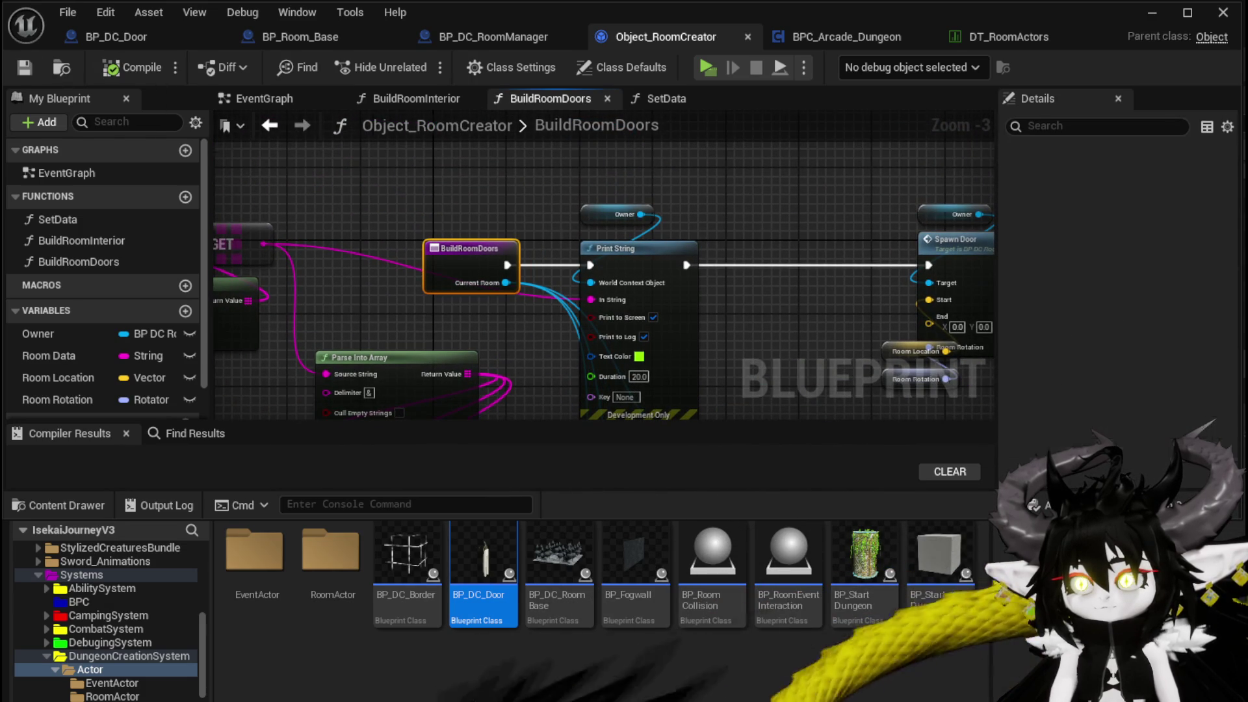
{"action": "left_click_drag", "start_coordinate": [700, 238], "coordinate": [403, 191]}
{"action": "mouse_move", "coordinate": [638, 257]}
{"action": "left_mouse_down"}
{"action": "mouse_move", "coordinate": [929, 213]}
{"action": "mouse_move", "coordinate": [1008, 218]}
{"action": "mouse_move", "coordinate": [991, 218]}
{"action": "left_mouse_up"}
{"action": "scroll", "coordinate": [630, 214], "scroll_direction": "down", "scroll_amount": 1}
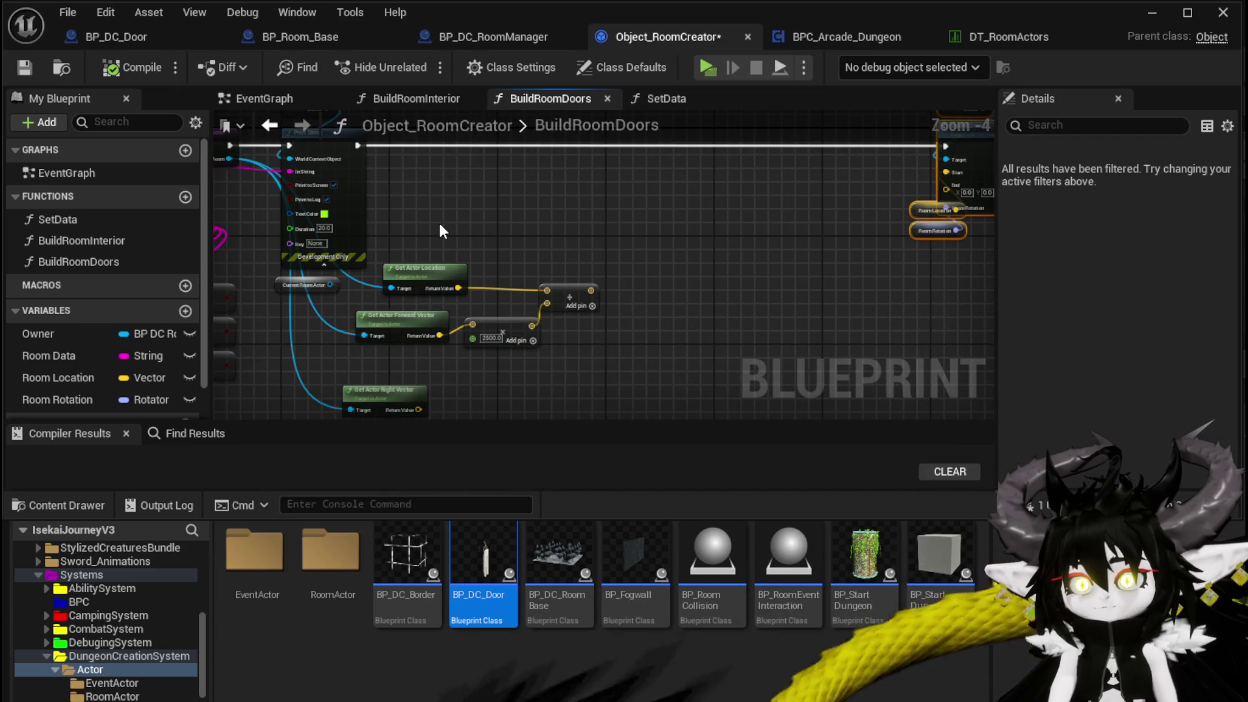
{"action": "left_click_drag", "start_coordinate": [442, 231], "coordinate": [492, 216]}
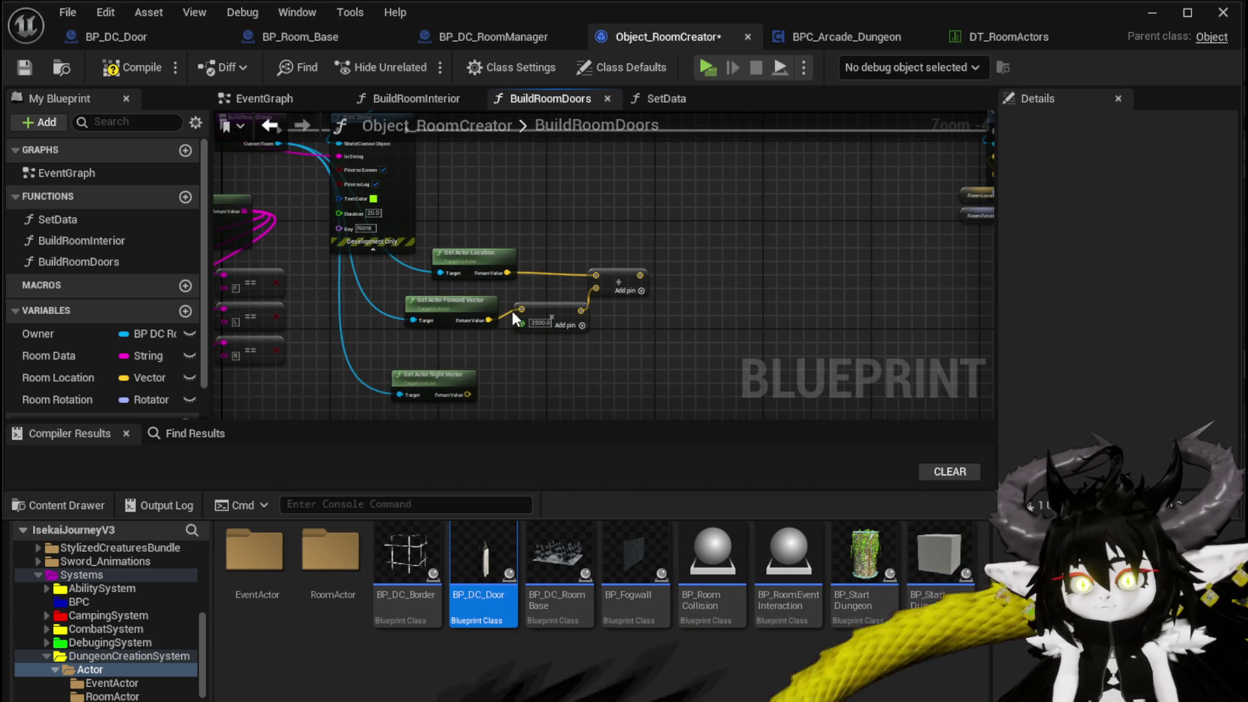
Step: Select the forward/right vector math and the three GET and == comparison pairs
{"action": "mouse_move", "coordinate": [360, 395]}
{"action": "left_mouse_down"}
{"action": "mouse_move", "coordinate": [743, 198]}
{"action": "mouse_move", "coordinate": [390, 273]}
{"action": "left_mouse_up"}
{"action": "scroll", "coordinate": [481, 315], "scroll_direction": "up", "scroll_amount": 2}
{"action": "left_click_drag", "start_coordinate": [481, 315], "coordinate": [617, 268]}
{"action": "scroll", "coordinate": [617, 268], "scroll_direction": "down", "scroll_amount": 2}
{"action": "mouse_move", "coordinate": [536, 259]}
{"action": "left_mouse_down"}
{"action": "mouse_move", "coordinate": [656, 260]}
{"action": "mouse_move", "coordinate": [418, 356]}
{"action": "left_mouse_up"}
{"action": "mouse_move", "coordinate": [356, 384]}
{"action": "left_mouse_down"}
{"action": "mouse_move", "coordinate": [526, 273]}
{"action": "mouse_move", "coordinate": [954, 96]}
{"action": "mouse_move", "coordinate": [833, 272]}
{"action": "mouse_move", "coordinate": [1007, 234]}
{"action": "mouse_move", "coordinate": [336, 322]}
{"action": "mouse_move", "coordinate": [414, 351]}
{"action": "mouse_move", "coordinate": [559, 188]}
{"action": "mouse_move", "coordinate": [430, 185]}
{"action": "mouse_move", "coordinate": [470, 228]}
{"action": "mouse_move", "coordinate": [534, 234]}
{"action": "left_mouse_up"}
Step: Add three Branch nodes driven by the == comparisons and a Sequence node after Print String
{"action": "left_click_drag", "start_coordinate": [421, 215], "coordinate": [545, 301]}
{"action": "left_click_drag", "start_coordinate": [422, 249], "coordinate": [525, 344]}
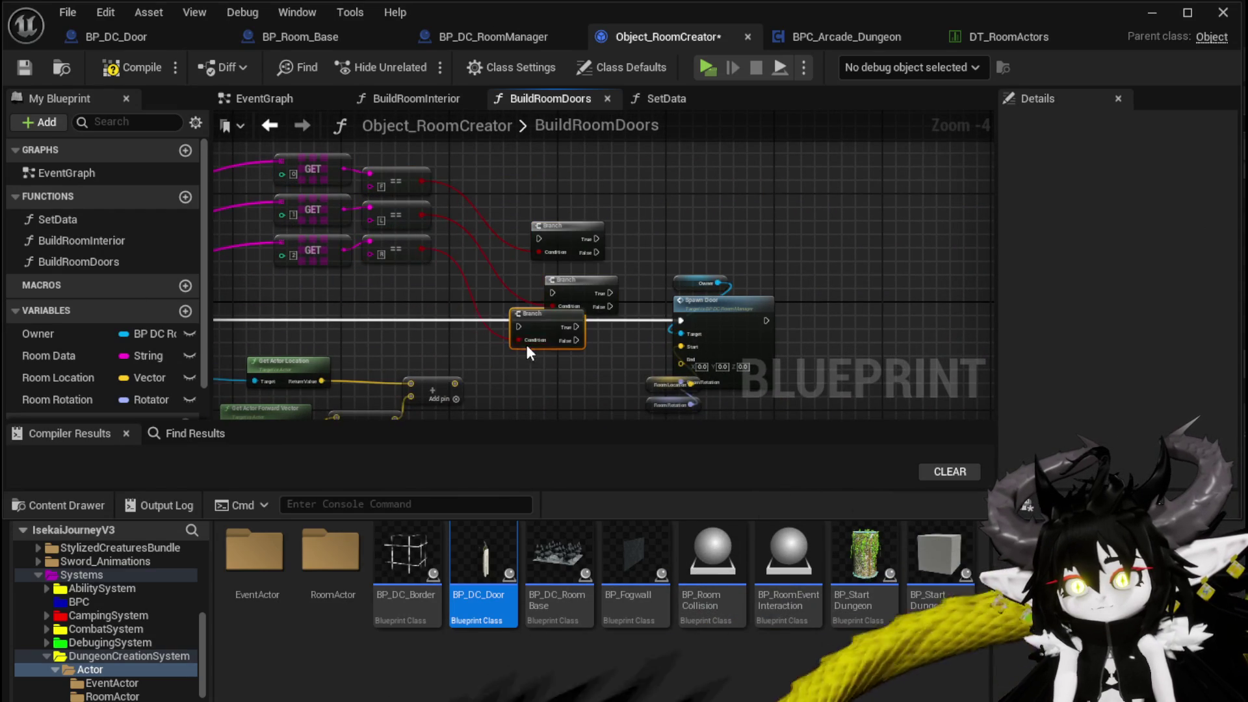
{"action": "left_click_drag", "start_coordinate": [248, 346], "coordinate": [420, 235]}
{"action": "mouse_move", "coordinate": [283, 209]}
{"action": "left_mouse_down"}
{"action": "mouse_move", "coordinate": [347, 244]}
{"action": "mouse_move", "coordinate": [524, 252]}
{"action": "left_mouse_up"}
{"action": "type", "text": "Sequen"}
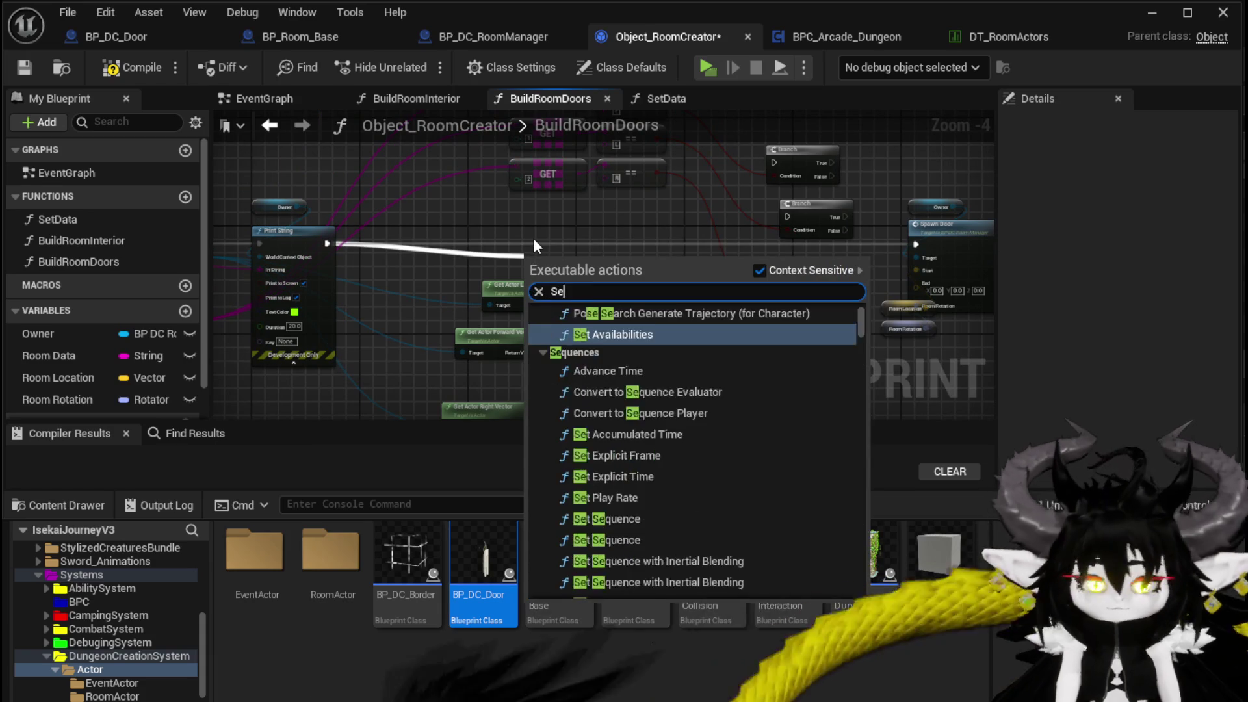
{"action": "key", "text": "Return"}
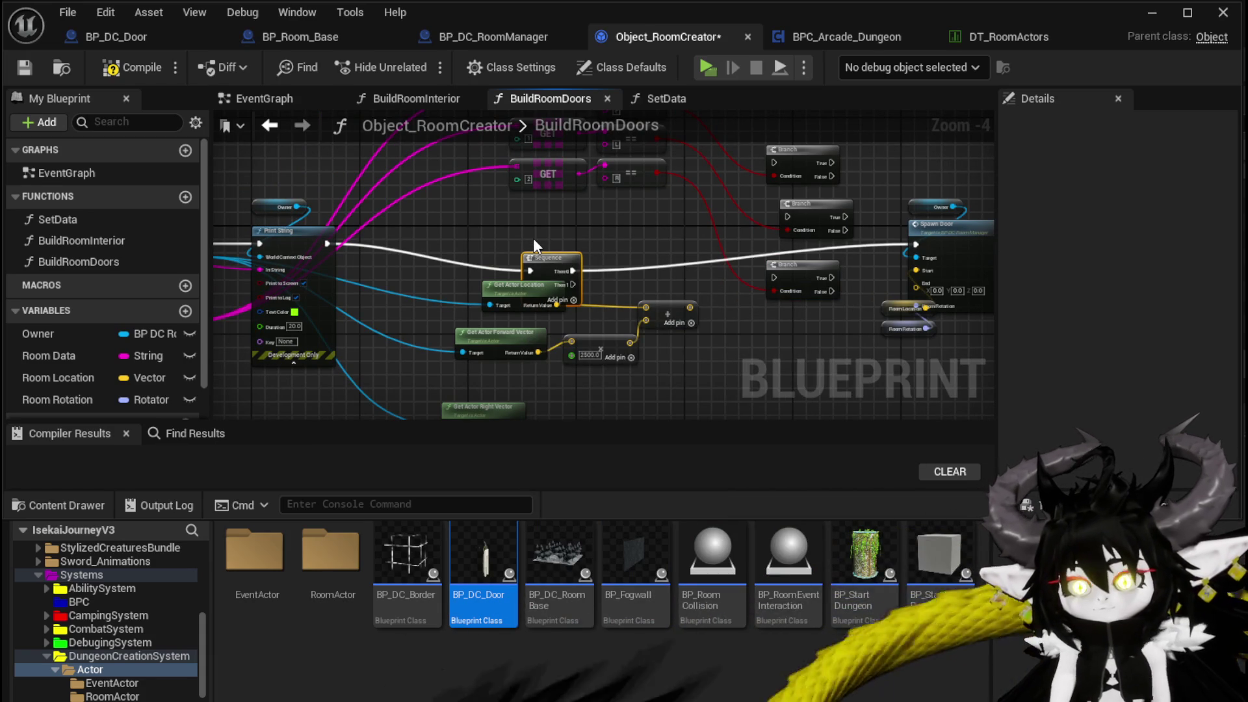
{"action": "left_click_drag", "start_coordinate": [548, 270], "coordinate": [576, 257]}
Step: Connect Sequence Then 0, 1 and 2 to the top, middle and bottom Branches
{"action": "left_click_drag", "start_coordinate": [658, 245], "coordinate": [773, 164]}
{"action": "mouse_move", "coordinate": [659, 258]}
{"action": "left_mouse_down"}
{"action": "mouse_move", "coordinate": [838, 219]}
{"action": "mouse_move", "coordinate": [783, 216]}
{"action": "left_mouse_up"}
{"action": "left_click", "coordinate": [797, 218]}
{"action": "left_click", "coordinate": [661, 272]}
{"action": "left_click_drag", "start_coordinate": [661, 271], "coordinate": [775, 278]}
Step: Wire the True output of all three Branches into Spawn Door
{"action": "left_click", "coordinate": [808, 216]}
{"action": "left_click_drag", "start_coordinate": [742, 339], "coordinate": [830, 244]}
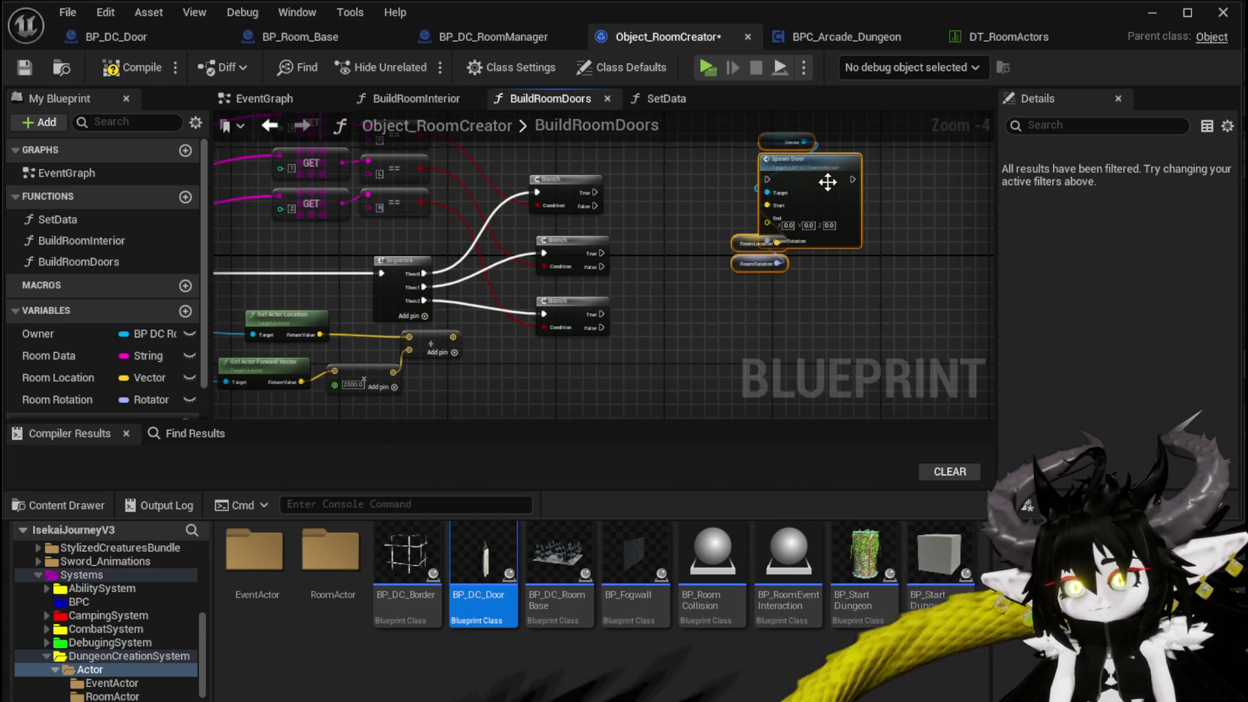
{"action": "left_click_drag", "start_coordinate": [591, 192], "coordinate": [765, 180]}
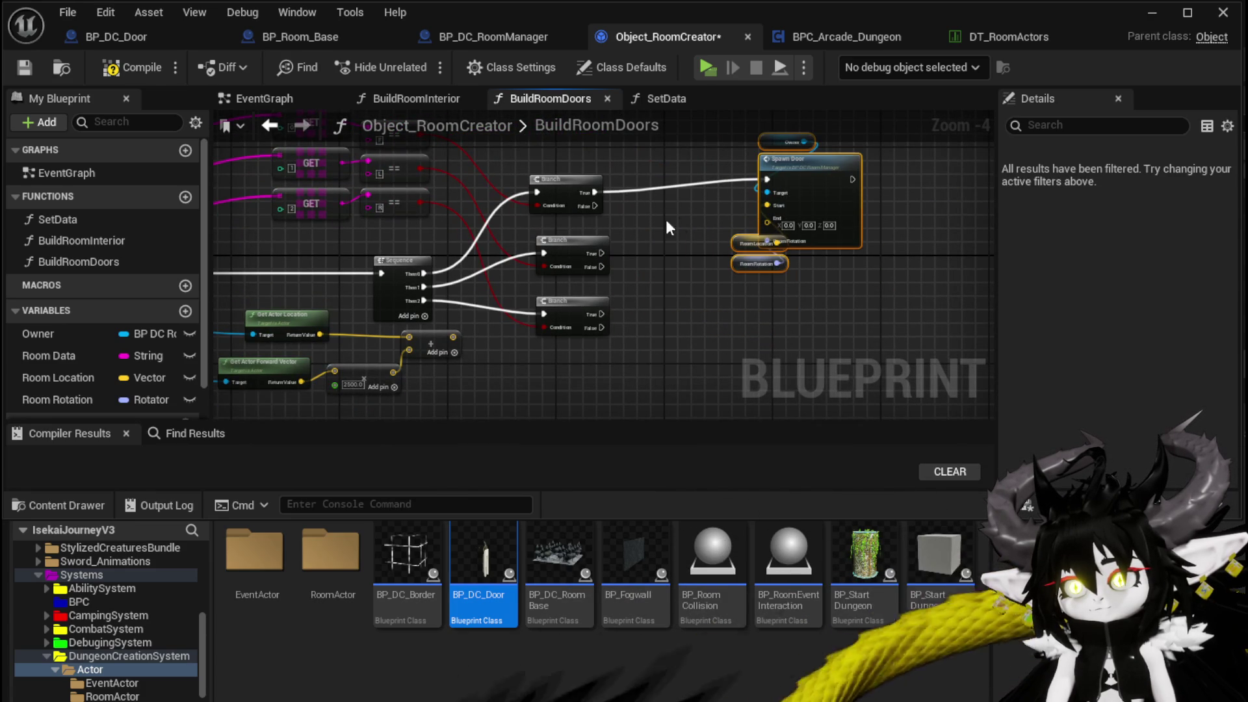
{"action": "mouse_move", "coordinate": [598, 255]}
{"action": "left_mouse_down"}
{"action": "mouse_move", "coordinate": [791, 173]}
{"action": "mouse_move", "coordinate": [777, 181]}
{"action": "left_mouse_up"}
{"action": "key", "text": "Escape"}
{"action": "left_click_drag", "start_coordinate": [587, 272], "coordinate": [754, 204]}
{"action": "left_click_drag", "start_coordinate": [586, 333], "coordinate": [753, 198]}
{"action": "left_click_drag", "start_coordinate": [688, 320], "coordinate": [766, 203]}
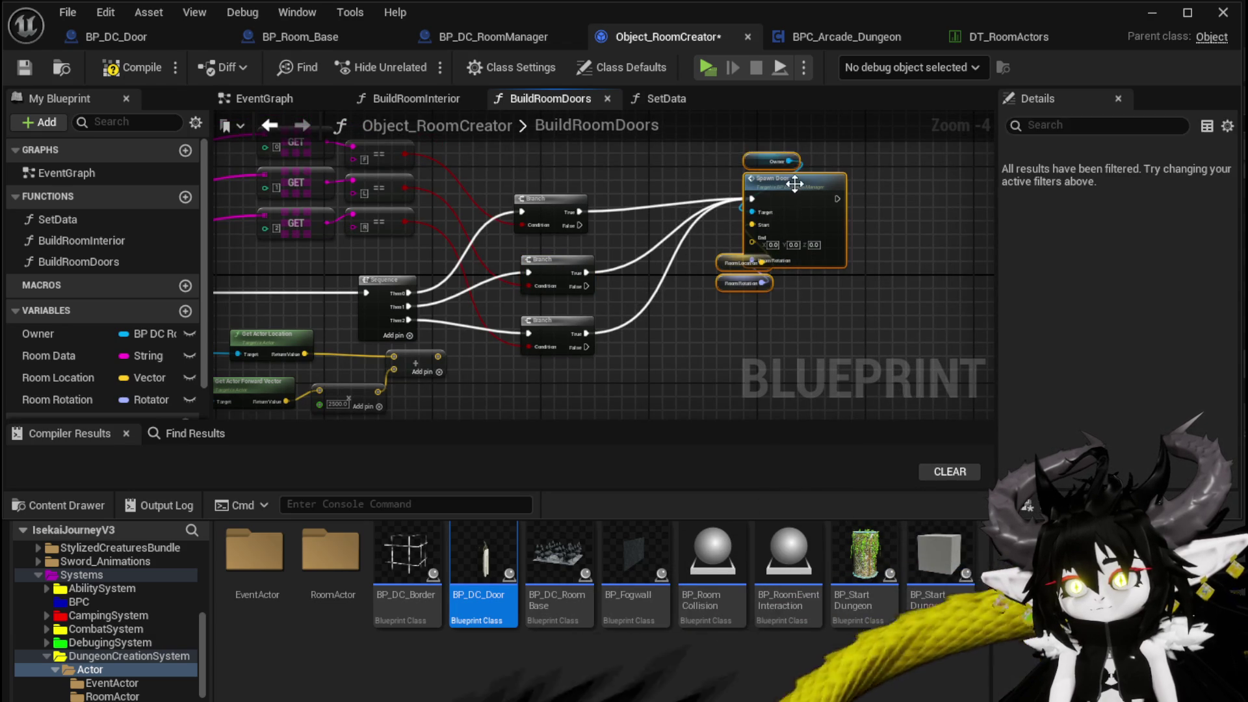
{"action": "scroll", "coordinate": [484, 155], "scroll_direction": "up", "scroll_amount": 2}
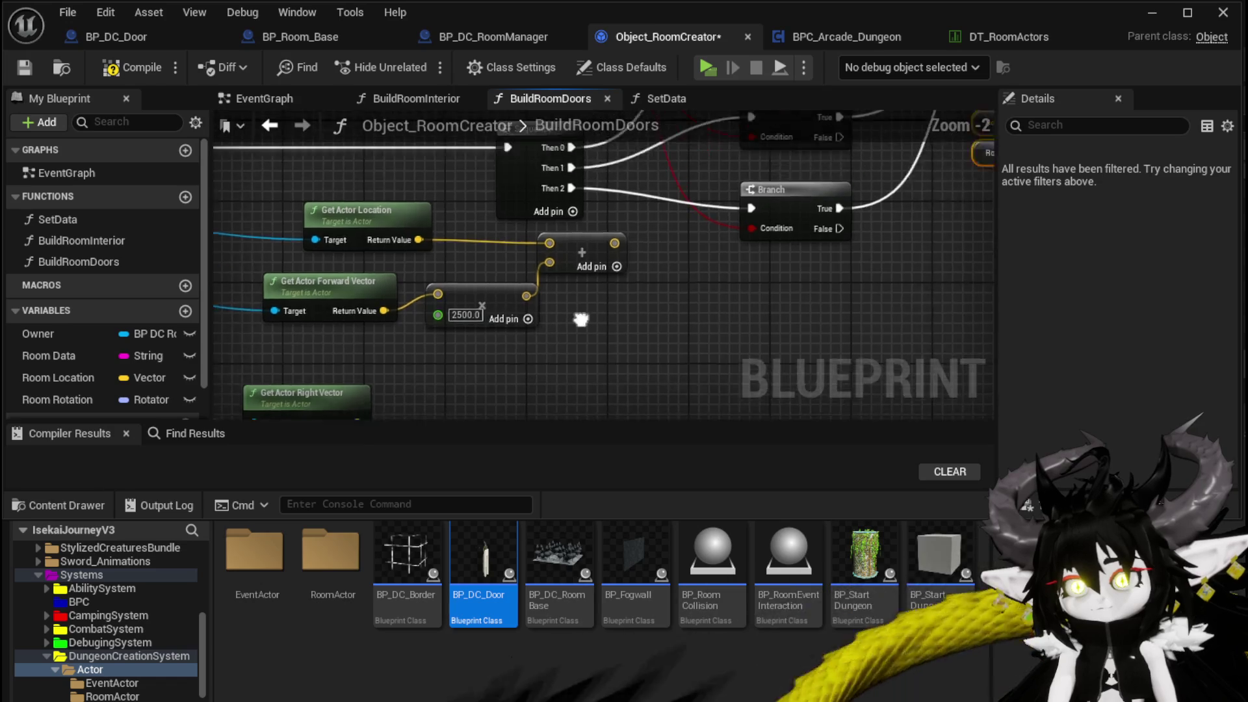
Step: Promote the forward endpoint sum to a TraceEnd local variable, set after the top Branch
{"action": "right_click", "coordinate": [559, 296]}
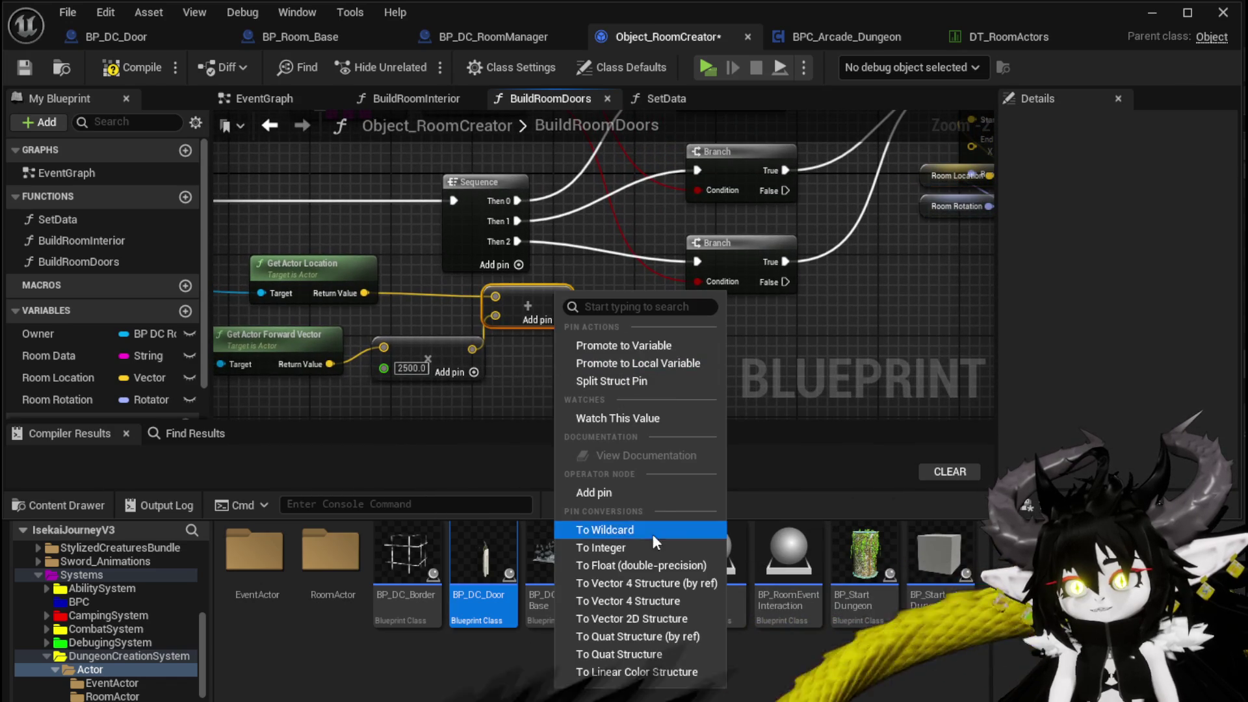
{"action": "left_click", "coordinate": [626, 362]}
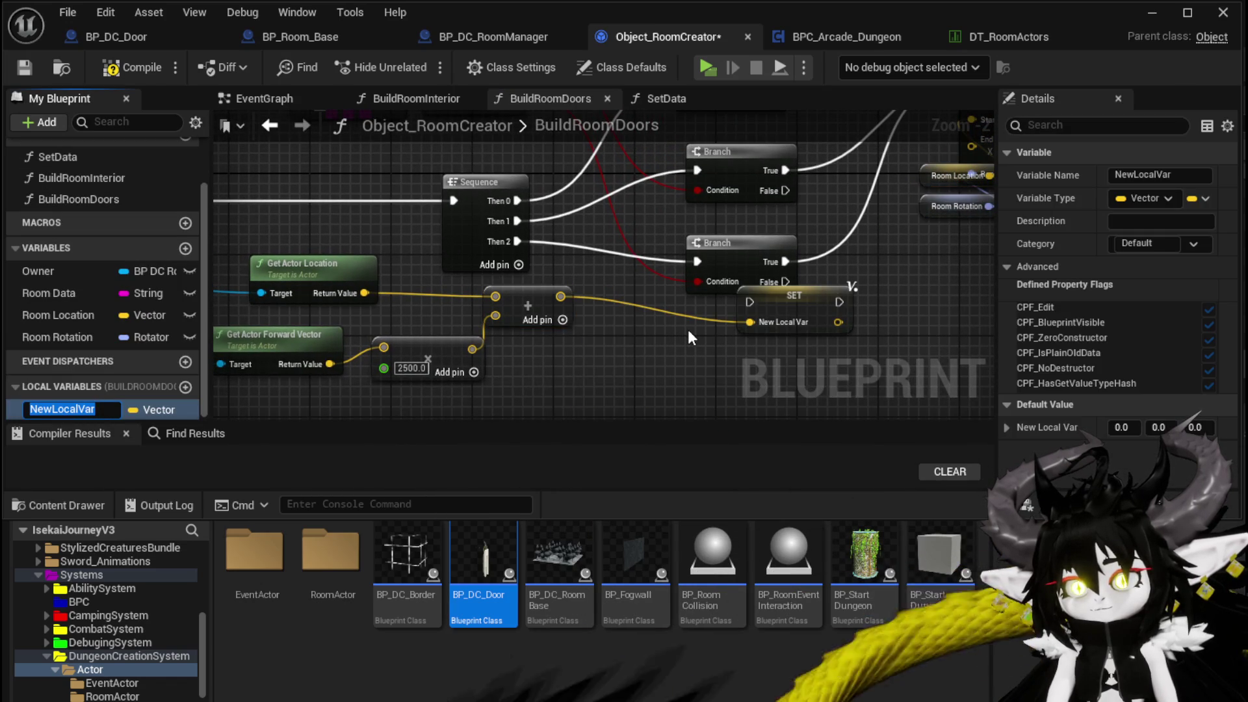
{"action": "type", "text": "TraceEnd"}
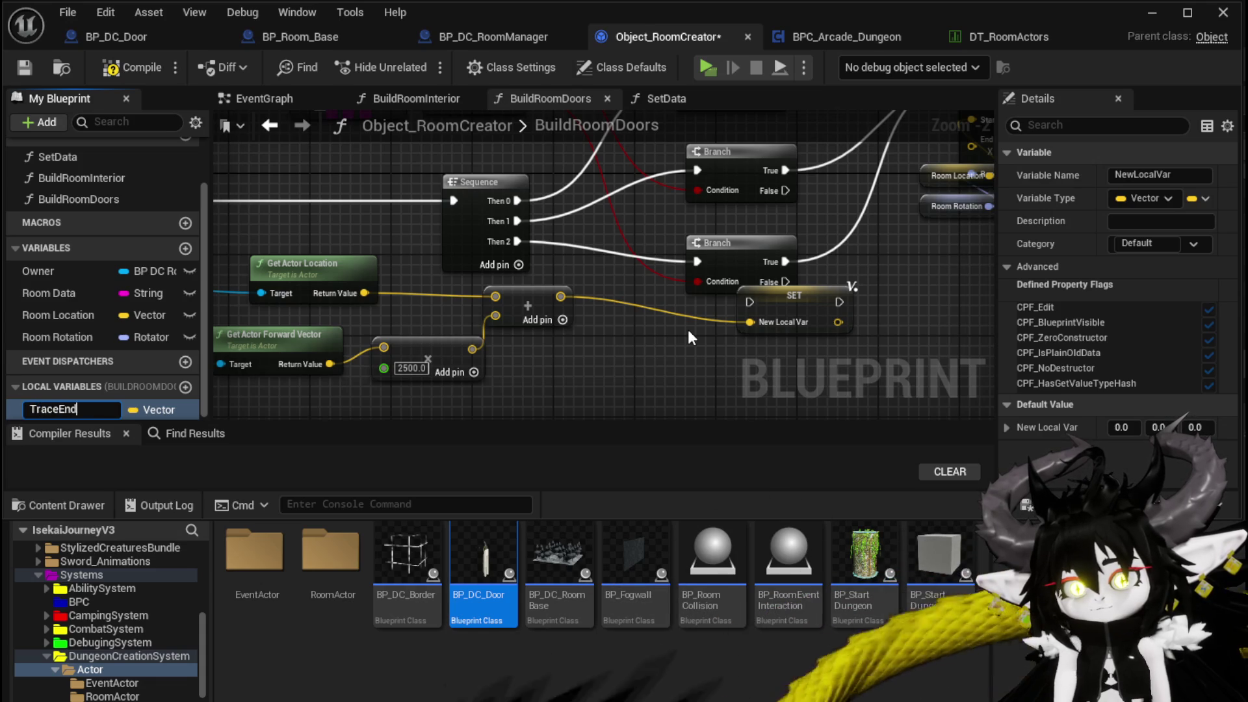
{"action": "key", "text": "Return"}
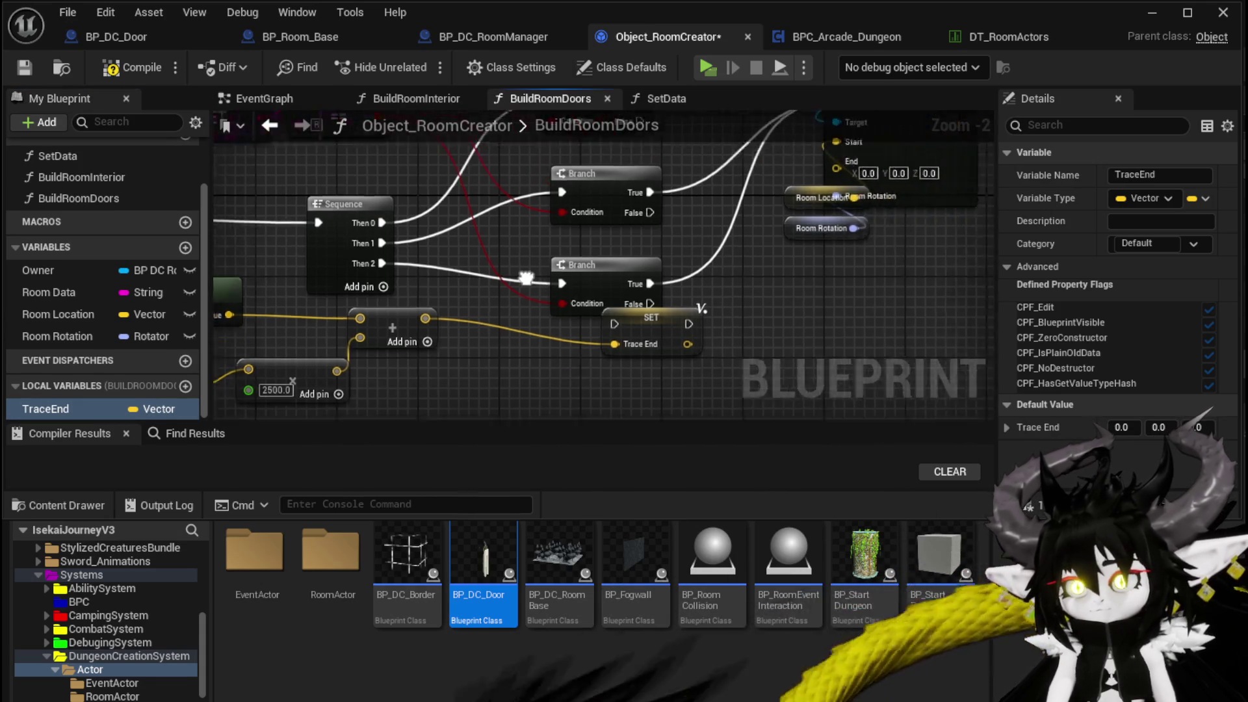
{"action": "left_click_drag", "start_coordinate": [618, 396], "coordinate": [697, 195]}
{"action": "left_click_drag", "start_coordinate": [714, 146], "coordinate": [734, 147]}
{"action": "left_click_drag", "start_coordinate": [470, 207], "coordinate": [664, 210]}
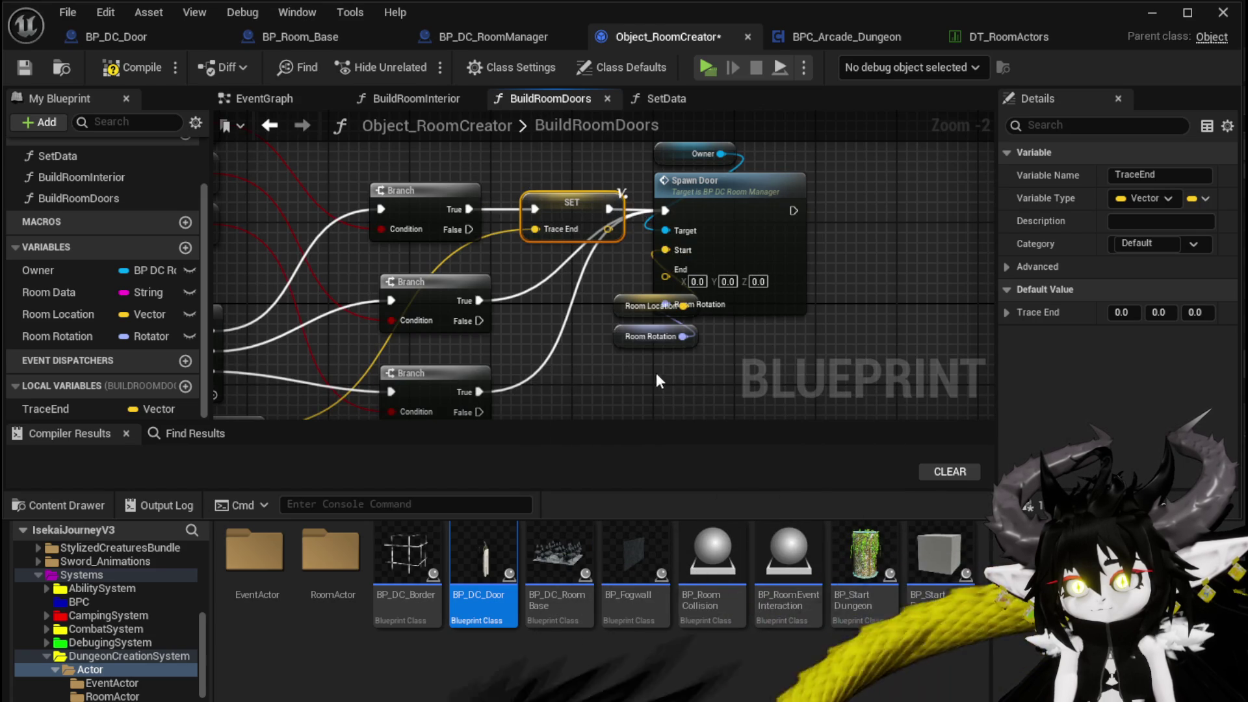
Step: Feed a TraceEnd getter into Spawn Door's End input
{"action": "left_click_drag", "start_coordinate": [741, 189], "coordinate": [823, 210]}
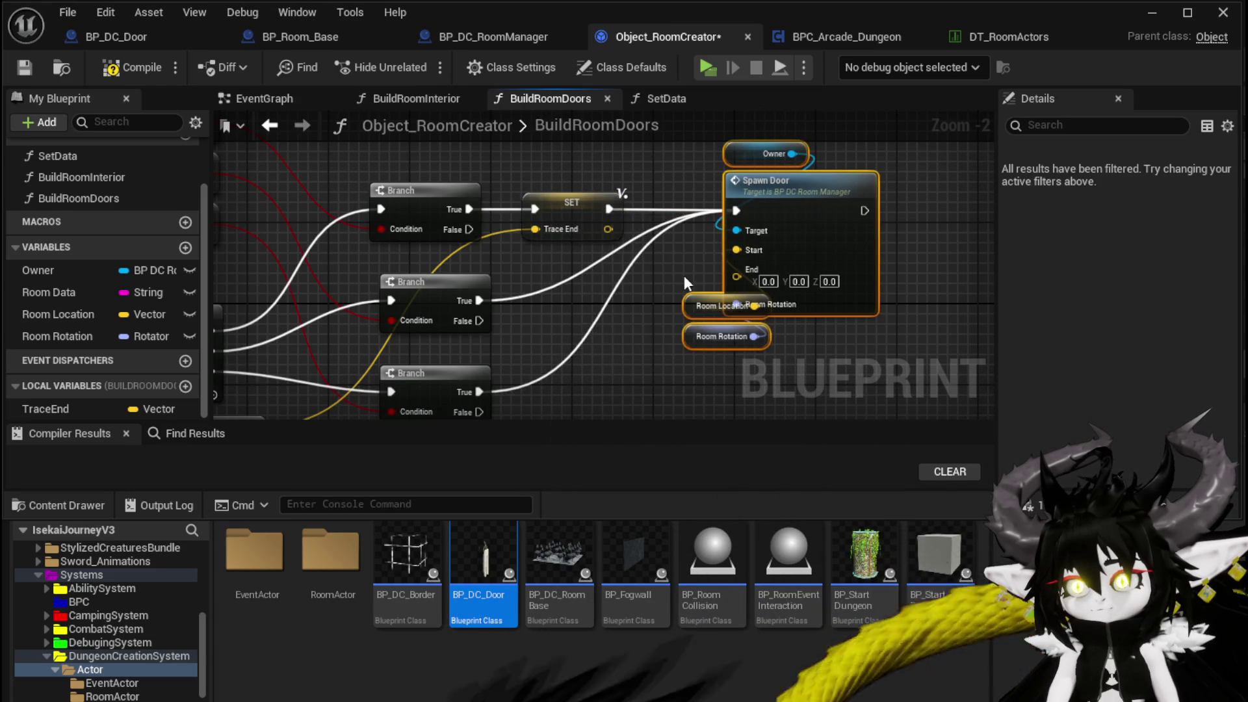
{"action": "mouse_move", "coordinate": [98, 408]}
{"action": "left_mouse_down"}
{"action": "mouse_move", "coordinate": [662, 272]}
{"action": "mouse_move", "coordinate": [704, 185]}
{"action": "left_mouse_up"}
{"action": "left_click", "coordinate": [695, 311]}
{"action": "left_click_drag", "start_coordinate": [595, 318], "coordinate": [656, 219]}
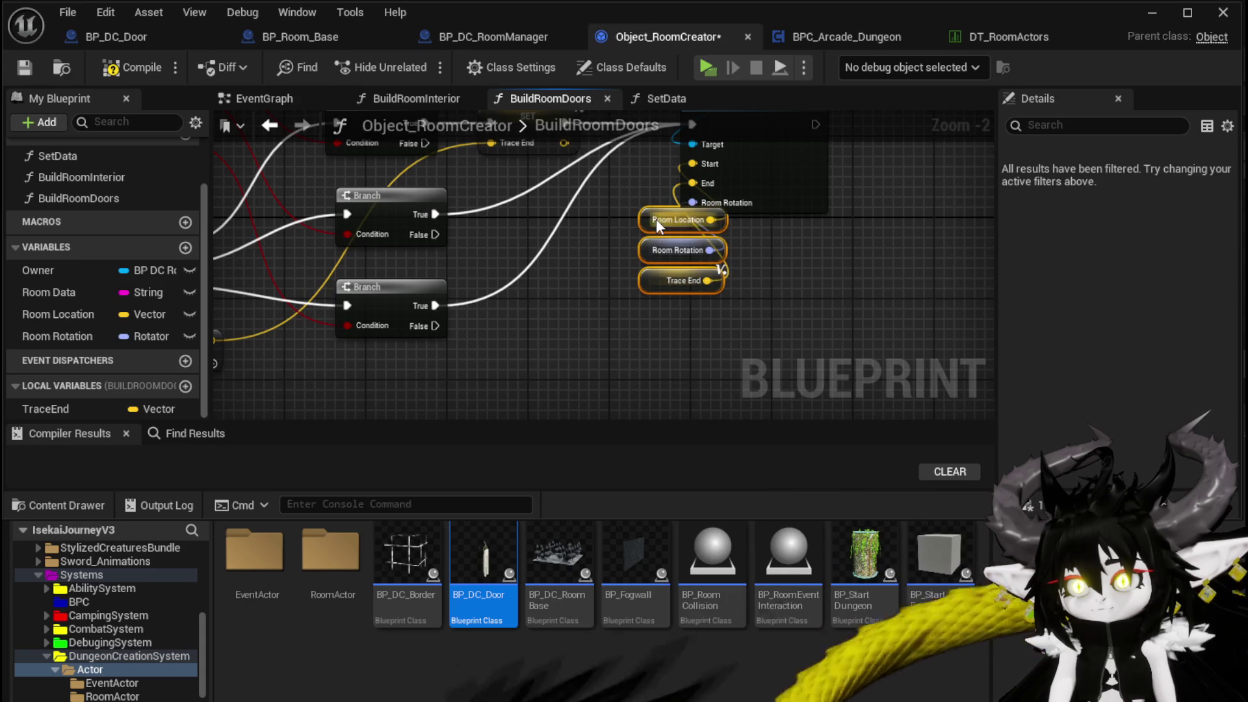
Step: Copy and paste the two offset math nodes
{"action": "mouse_move", "coordinate": [544, 303]}
{"action": "left_mouse_down"}
{"action": "mouse_move", "coordinate": [571, 303]}
{"action": "mouse_move", "coordinate": [400, 345]}
{"action": "mouse_move", "coordinate": [656, 235]}
{"action": "left_mouse_up"}
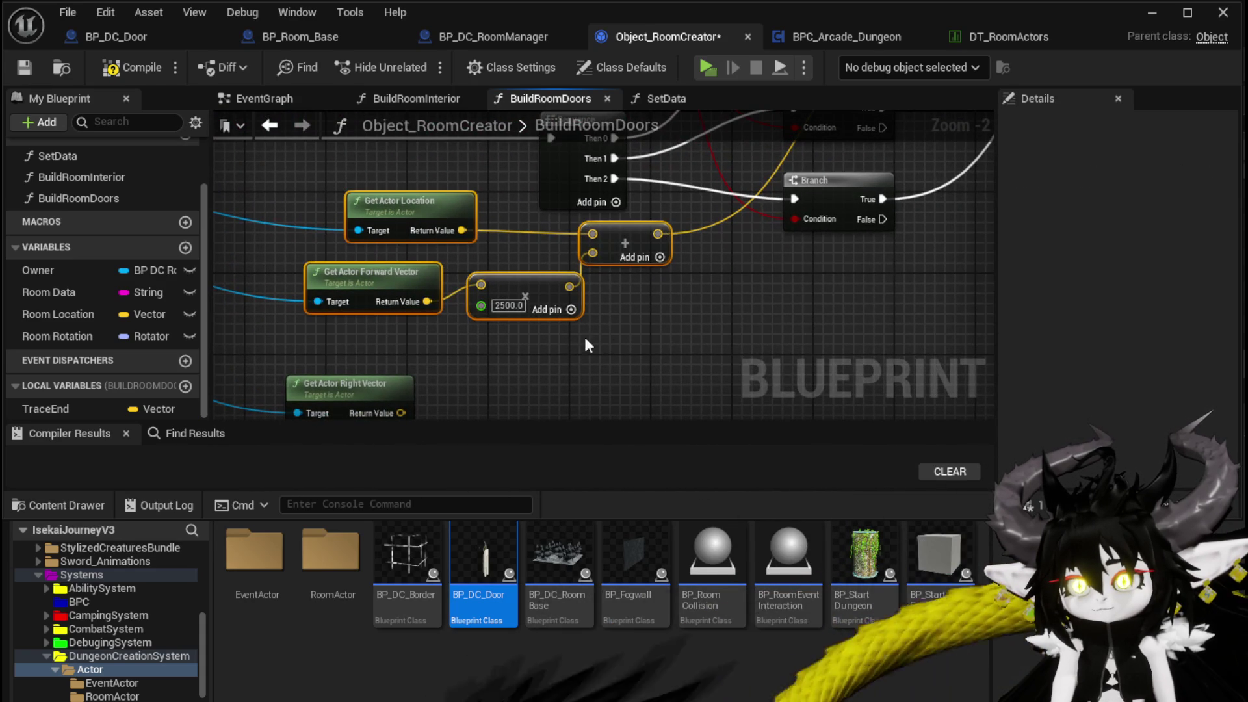
{"action": "left_click_drag", "start_coordinate": [583, 361], "coordinate": [548, 291]}
{"action": "key", "text": "ctrl+c"}
{"action": "key", "text": "ctrl+v"}
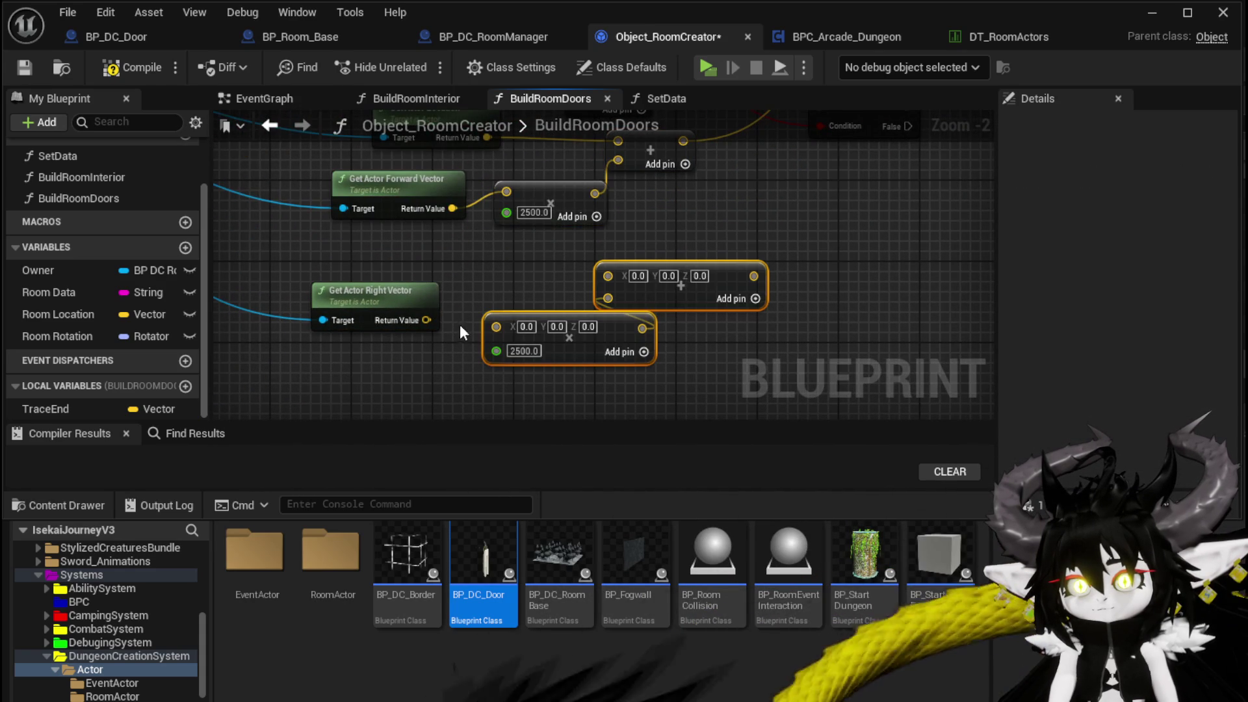
Step: Hook the duplicated math up to Get Actor Right Vector and Get Actor Location
{"action": "mouse_move", "coordinate": [425, 320]}
{"action": "left_mouse_down"}
{"action": "mouse_move", "coordinate": [600, 293]}
{"action": "mouse_move", "coordinate": [606, 275]}
{"action": "mouse_move", "coordinate": [625, 318]}
{"action": "left_mouse_up"}
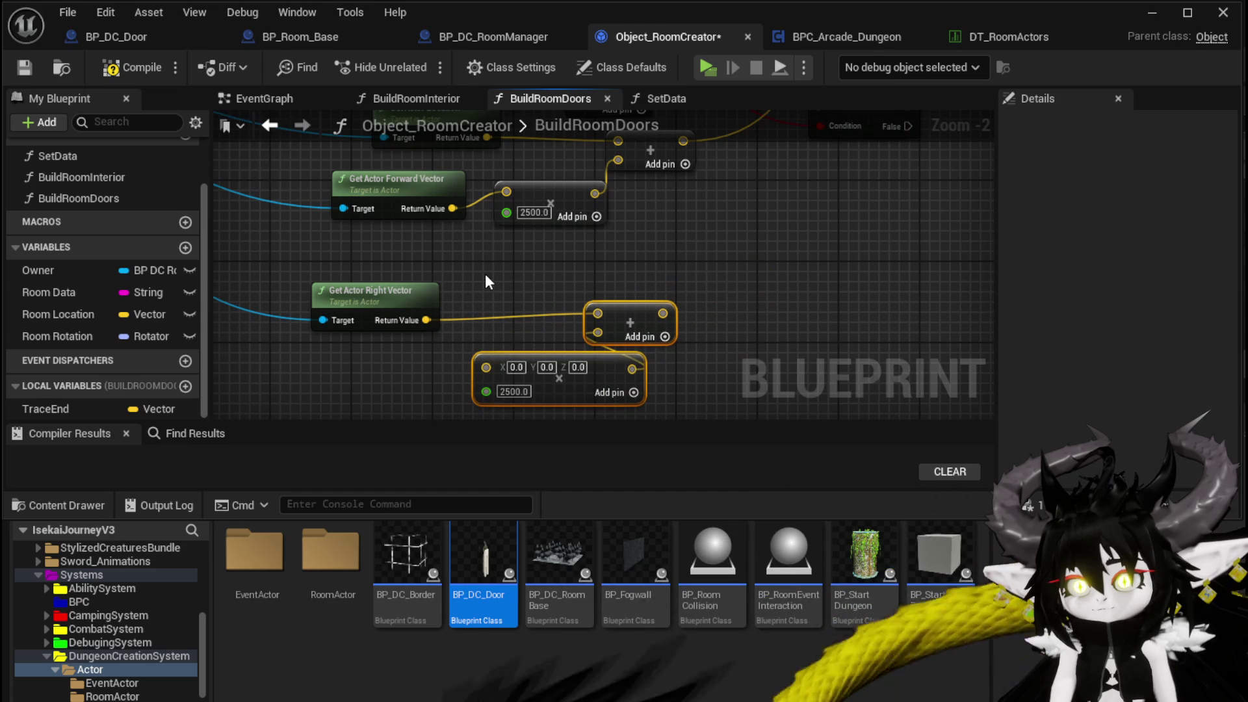
{"action": "mouse_move", "coordinate": [426, 320]}
{"action": "left_mouse_down"}
{"action": "mouse_move", "coordinate": [461, 365]}
{"action": "mouse_move", "coordinate": [486, 365]}
{"action": "left_mouse_up"}
{"action": "scroll", "coordinate": [528, 302], "scroll_direction": "down", "scroll_amount": 2}
{"action": "left_click_drag", "start_coordinate": [464, 216], "coordinate": [544, 332]}
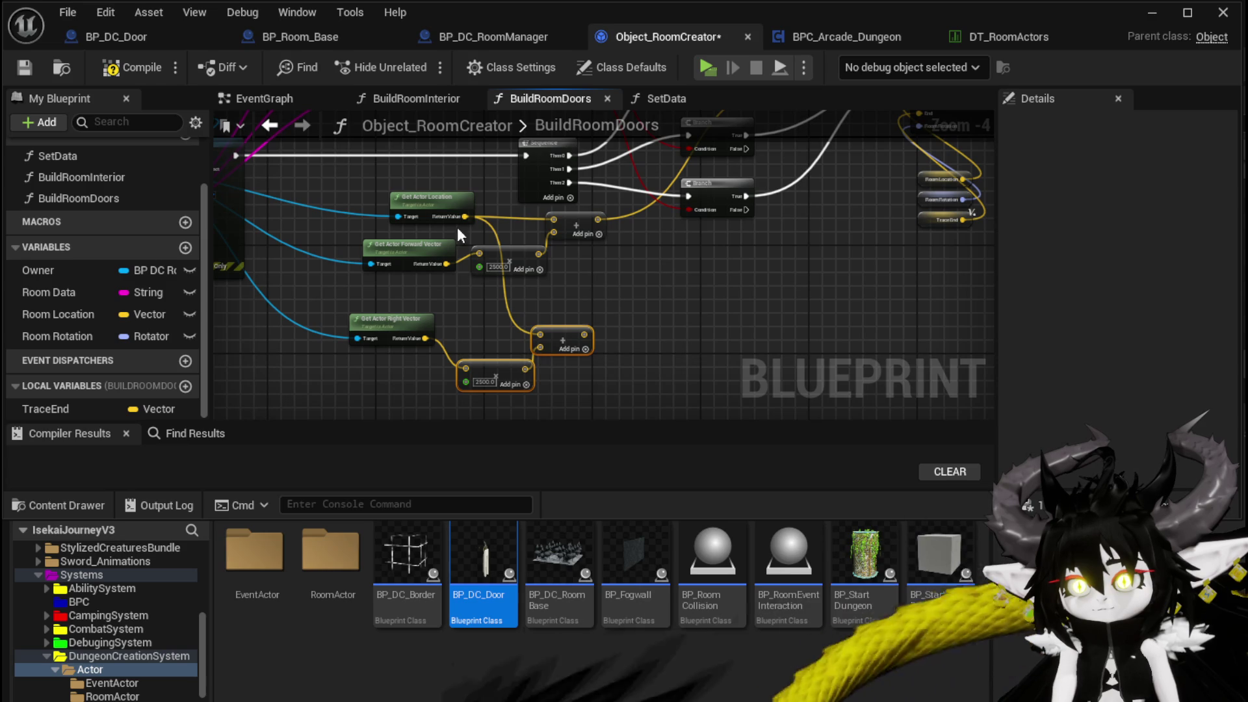
{"action": "left_click_drag", "start_coordinate": [435, 212], "coordinate": [421, 206]}
{"action": "left_click_drag", "start_coordinate": [574, 316], "coordinate": [436, 299]}
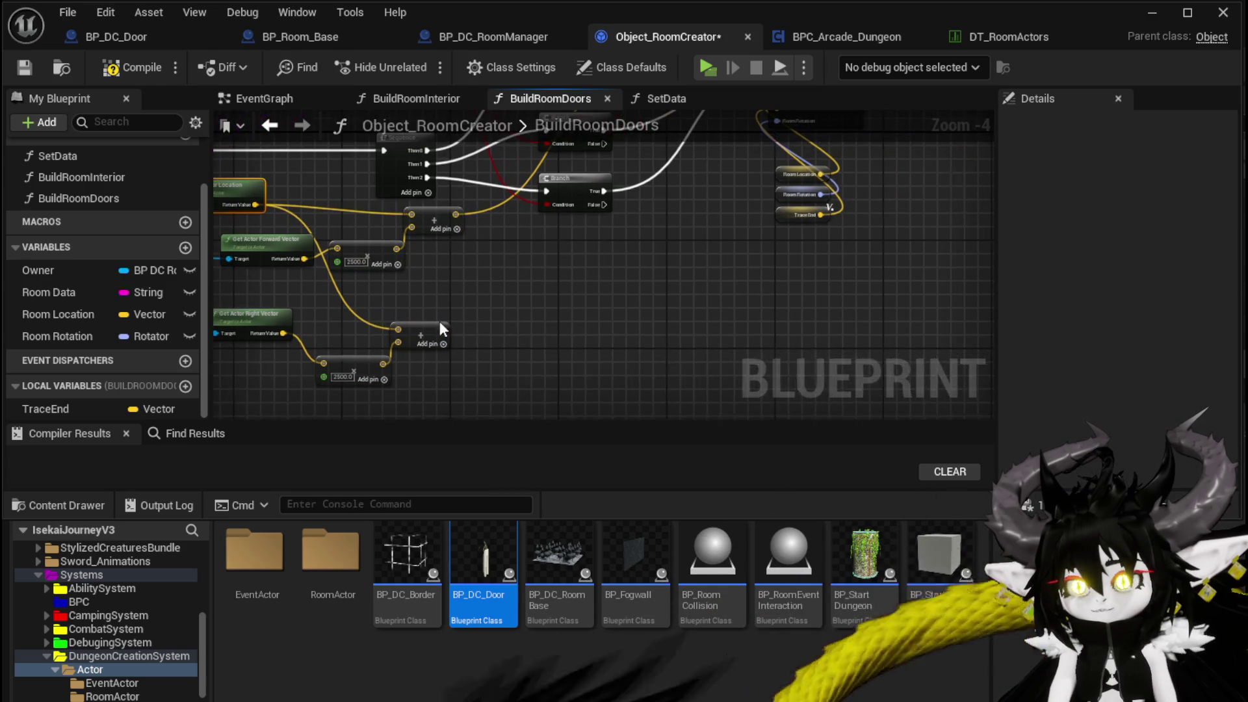
Step: Add a SET TraceEnd fed by the right-vector sum and run it from the lower Branch
{"action": "left_click_drag", "start_coordinate": [97, 411], "coordinate": [532, 287]}
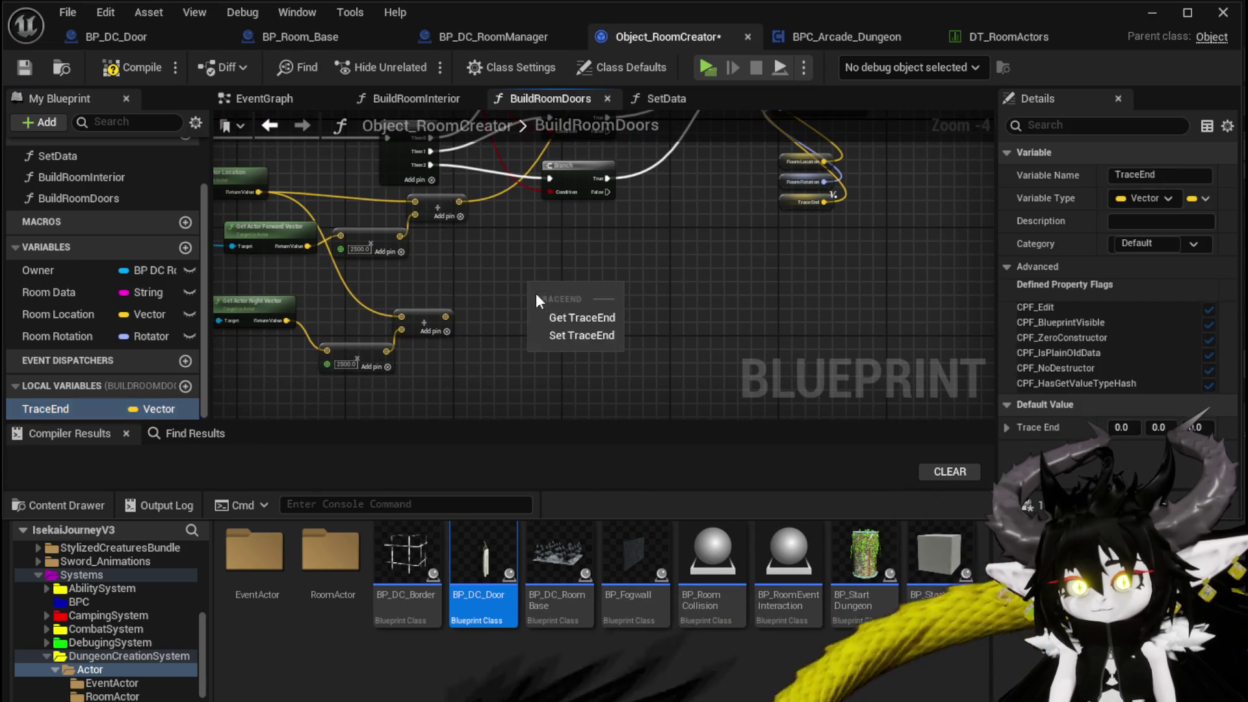
{"action": "left_click", "coordinate": [546, 337]}
{"action": "left_click_drag", "start_coordinate": [446, 317], "coordinate": [531, 308]}
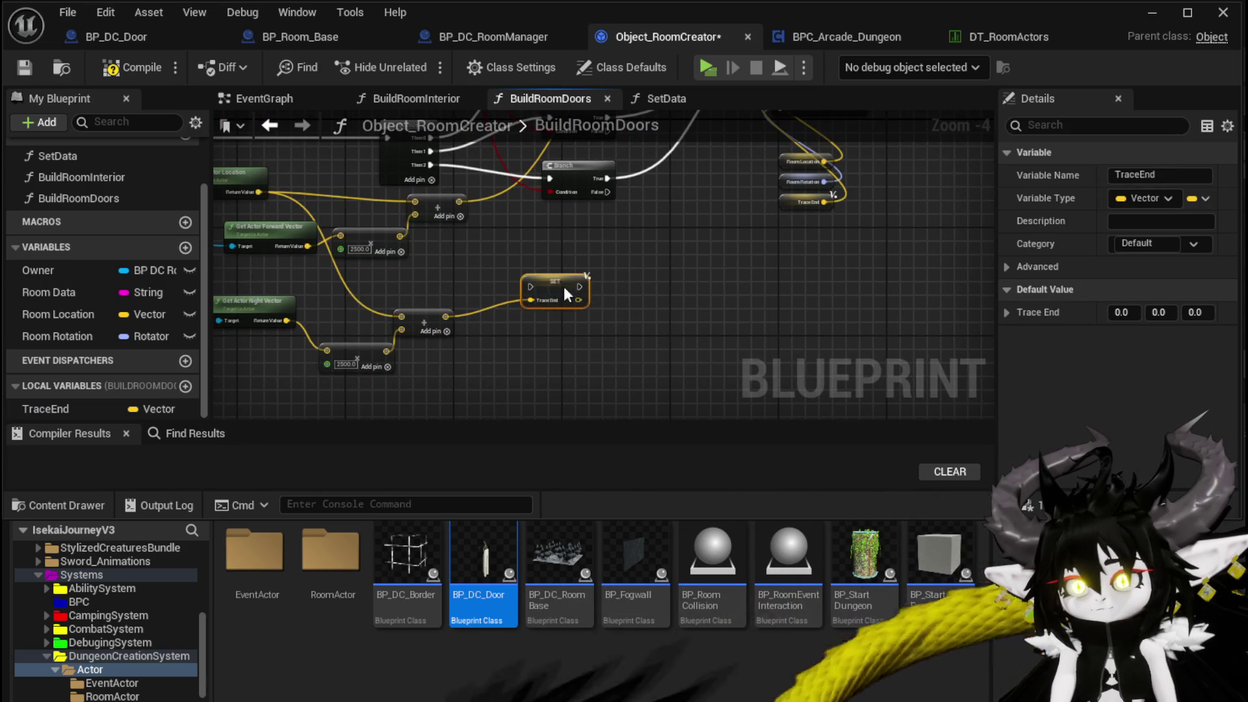
{"action": "scroll", "coordinate": [420, 310], "scroll_direction": "up", "scroll_amount": 3}
{"action": "mouse_move", "coordinate": [446, 285]}
{"action": "left_mouse_down"}
{"action": "mouse_move", "coordinate": [678, 286]}
{"action": "mouse_move", "coordinate": [692, 328]}
{"action": "mouse_move", "coordinate": [421, 286]}
{"action": "left_mouse_up"}
{"action": "mouse_move", "coordinate": [567, 313]}
{"action": "left_mouse_down"}
{"action": "mouse_move", "coordinate": [710, 336]}
{"action": "mouse_move", "coordinate": [719, 302]}
{"action": "mouse_move", "coordinate": [546, 383]}
{"action": "mouse_move", "coordinate": [657, 247]}
{"action": "mouse_move", "coordinate": [746, 170]}
{"action": "mouse_move", "coordinate": [721, 171]}
{"action": "left_mouse_up"}
Step: Create Subtract nodes giving actor location minus the scaled forward and right vectors
{"action": "scroll", "coordinate": [564, 286], "scroll_direction": "down", "scroll_amount": 2}
{"action": "mouse_move", "coordinate": [564, 286]}
{"action": "left_mouse_down"}
{"action": "mouse_move", "coordinate": [675, 247]}
{"action": "mouse_move", "coordinate": [659, 290]}
{"action": "mouse_move", "coordinate": [536, 389]}
{"action": "mouse_move", "coordinate": [532, 473]}
{"action": "mouse_move", "coordinate": [524, 468]}
{"action": "left_mouse_up"}
{"action": "mouse_move", "coordinate": [492, 250]}
{"action": "left_mouse_down"}
{"action": "mouse_move", "coordinate": [442, 316]}
{"action": "mouse_move", "coordinate": [437, 232]}
{"action": "mouse_move", "coordinate": [494, 273]}
{"action": "mouse_move", "coordinate": [576, 222]}
{"action": "mouse_move", "coordinate": [487, 281]}
{"action": "left_mouse_up"}
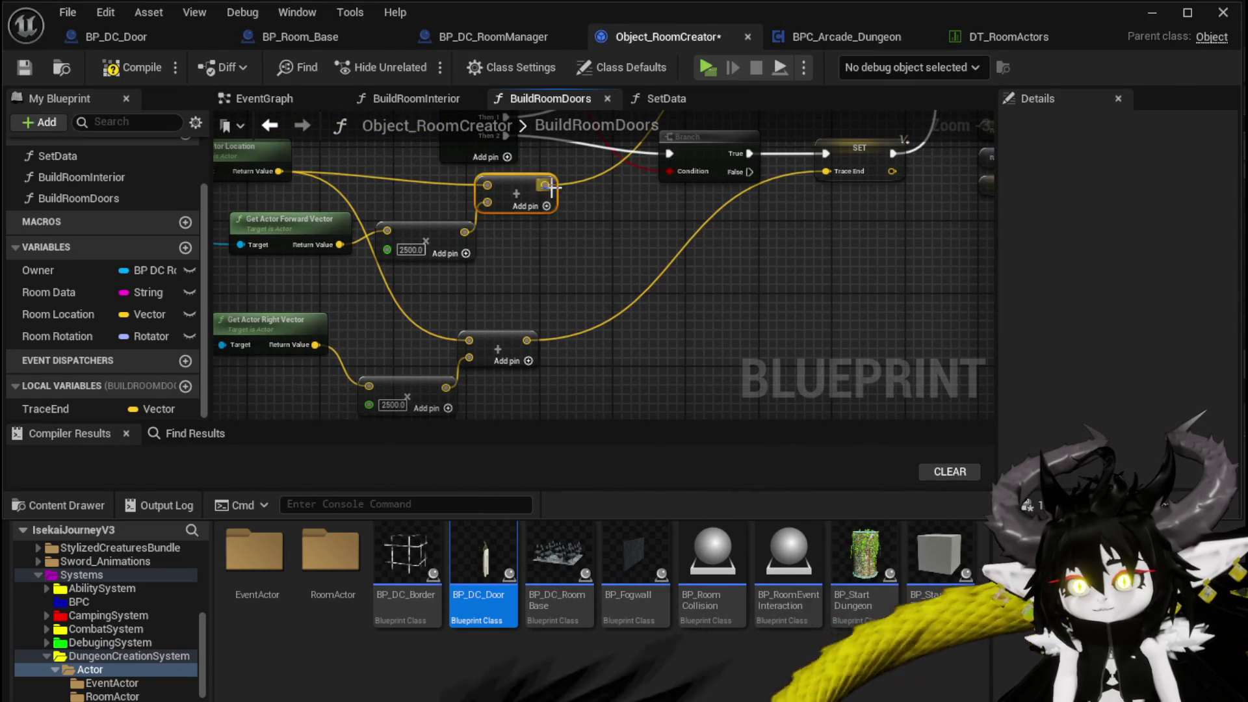
{"action": "key", "text": "ctrl+d"}
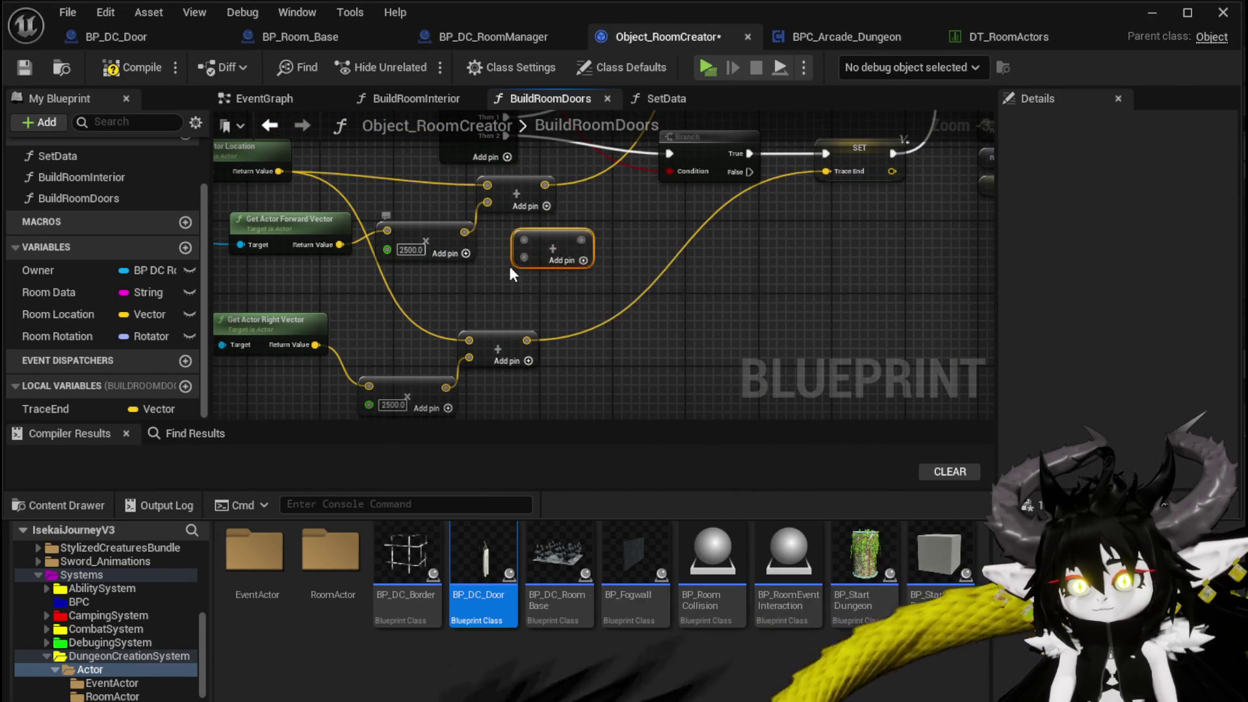
{"action": "left_click_drag", "start_coordinate": [464, 231], "coordinate": [521, 259]}
{"action": "type", "text": "-"}
{"action": "left_click", "coordinate": [572, 345]}
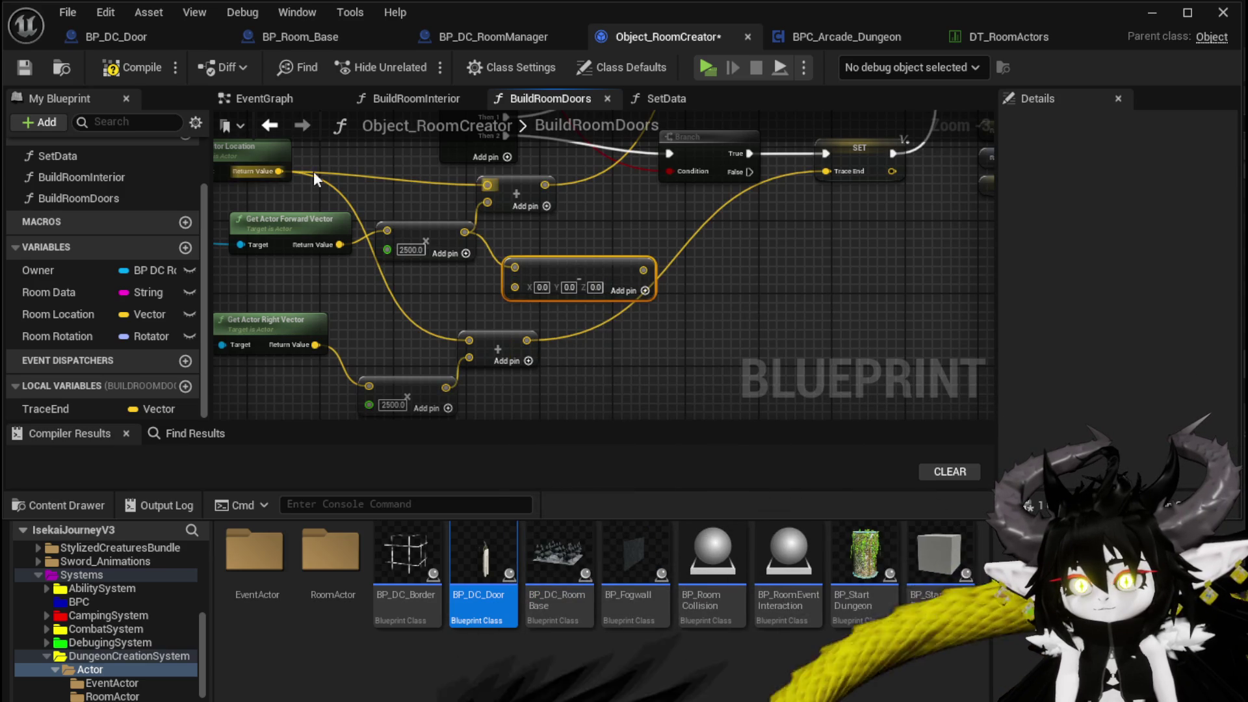
{"action": "left_click_drag", "start_coordinate": [282, 171], "coordinate": [514, 267]}
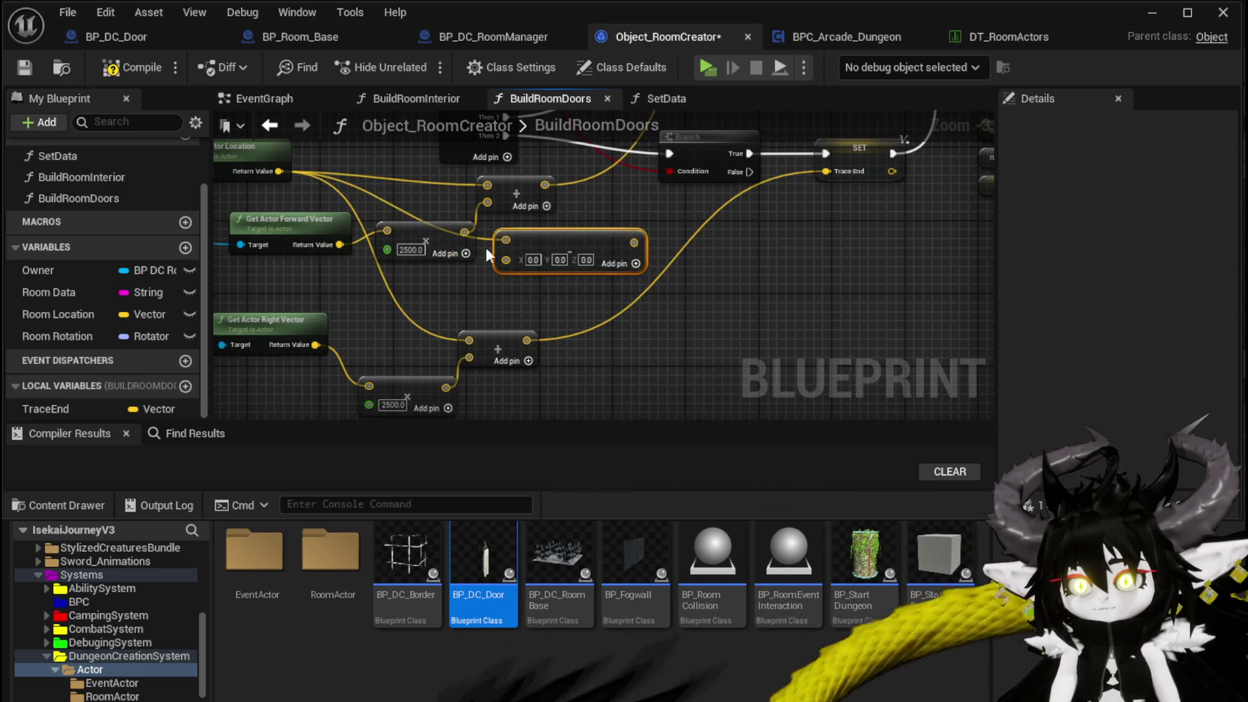
{"action": "left_click_drag", "start_coordinate": [464, 231], "coordinate": [505, 258]}
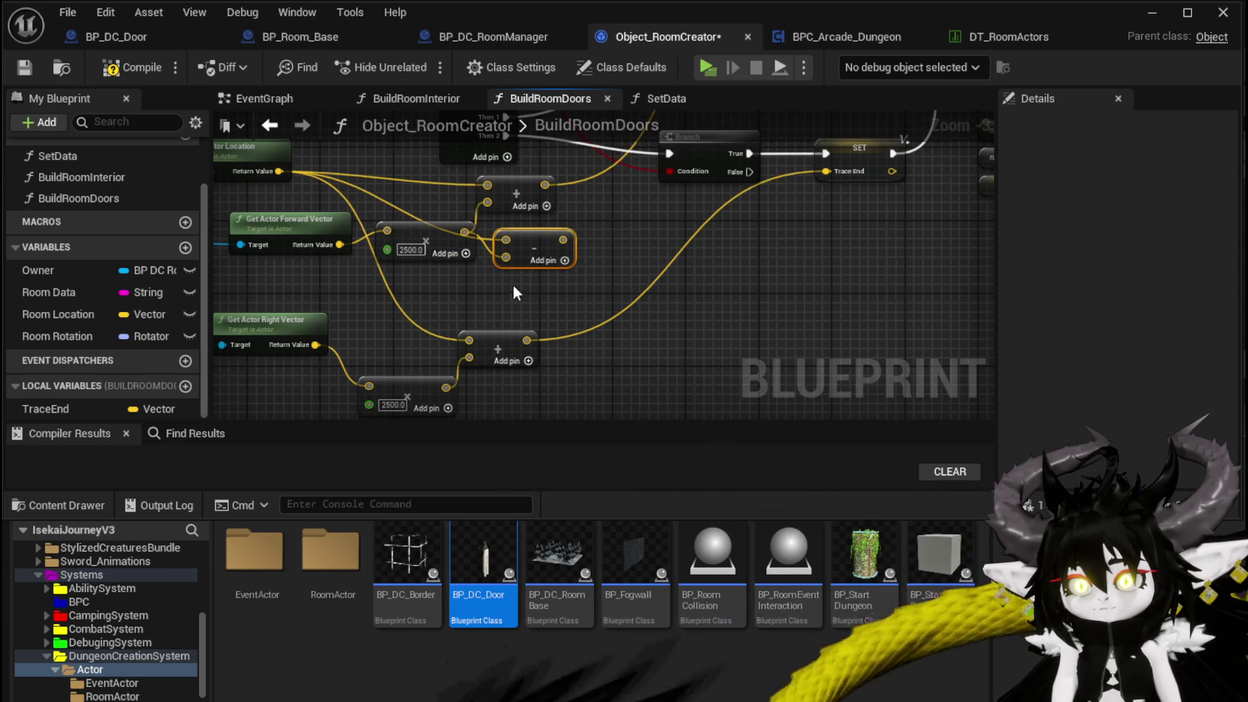
{"action": "key", "text": "ctrl+v"}
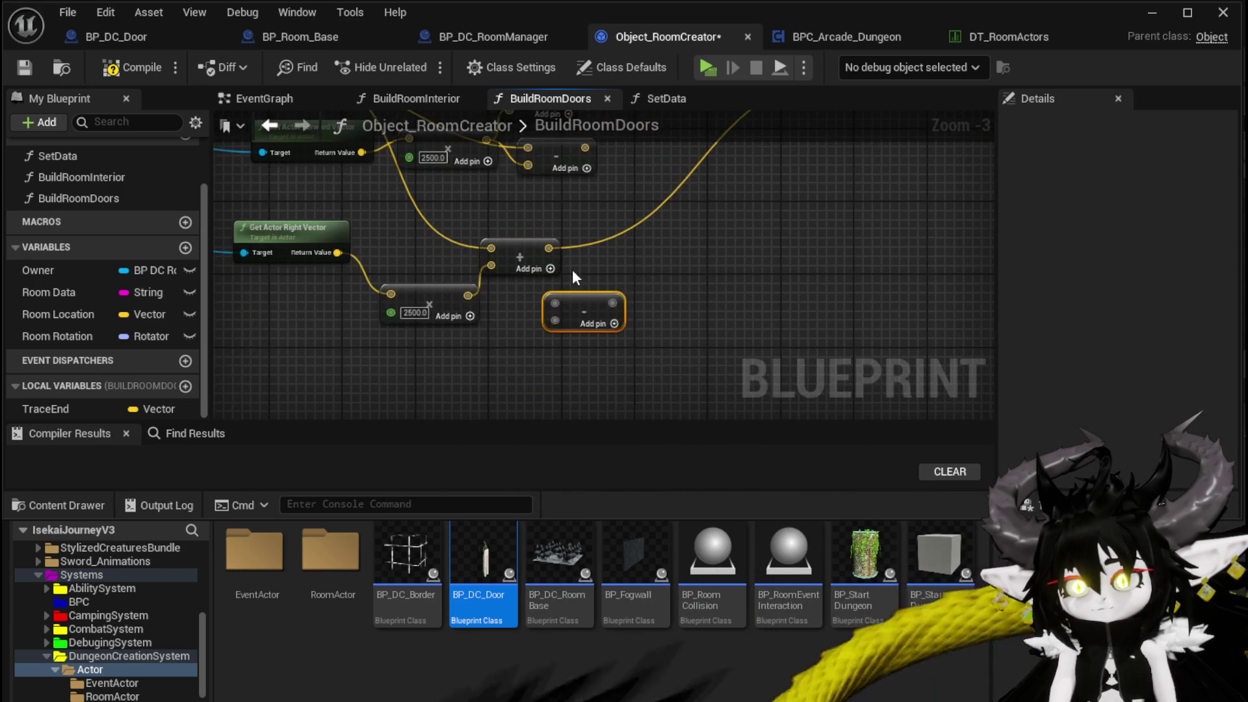
{"action": "mouse_move", "coordinate": [555, 303]}
{"action": "left_mouse_down"}
{"action": "mouse_move", "coordinate": [469, 297]}
{"action": "mouse_move", "coordinate": [556, 323]}
{"action": "mouse_move", "coordinate": [530, 318]}
{"action": "left_mouse_up"}
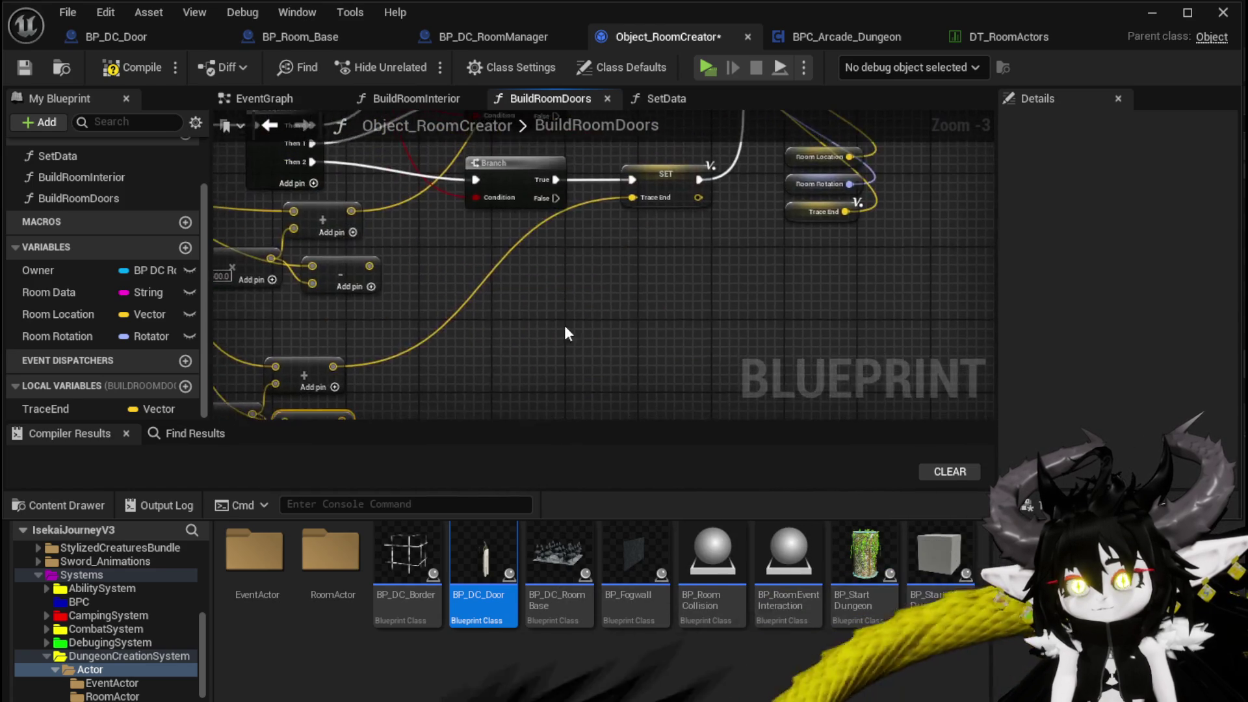
Step: Duplicate SET TraceEnd and feed it a Subtract result
{"action": "left_click", "coordinate": [597, 289]}
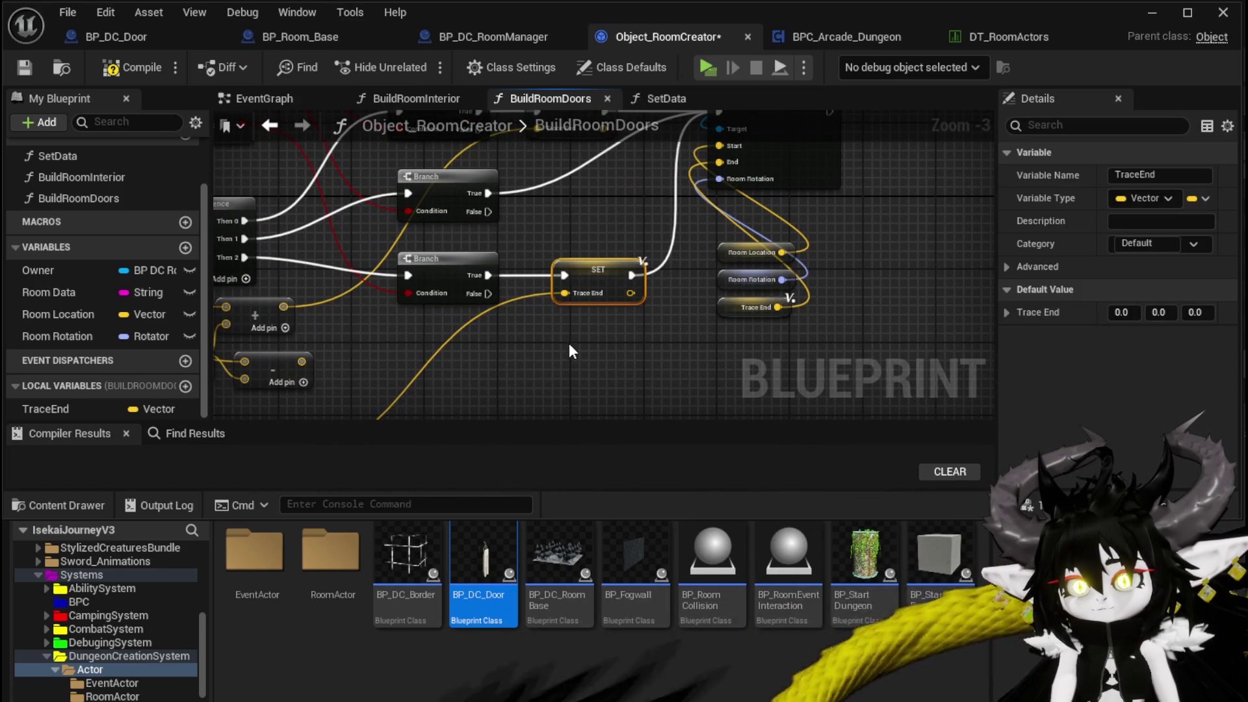
{"action": "key", "text": "ctrl+v"}
{"action": "mouse_move", "coordinate": [549, 221]}
{"action": "left_mouse_down"}
{"action": "mouse_move", "coordinate": [580, 179]}
{"action": "mouse_move", "coordinate": [604, 195]}
{"action": "left_mouse_up"}
{"action": "scroll", "coordinate": [650, 184], "scroll_direction": "down", "scroll_amount": 2}
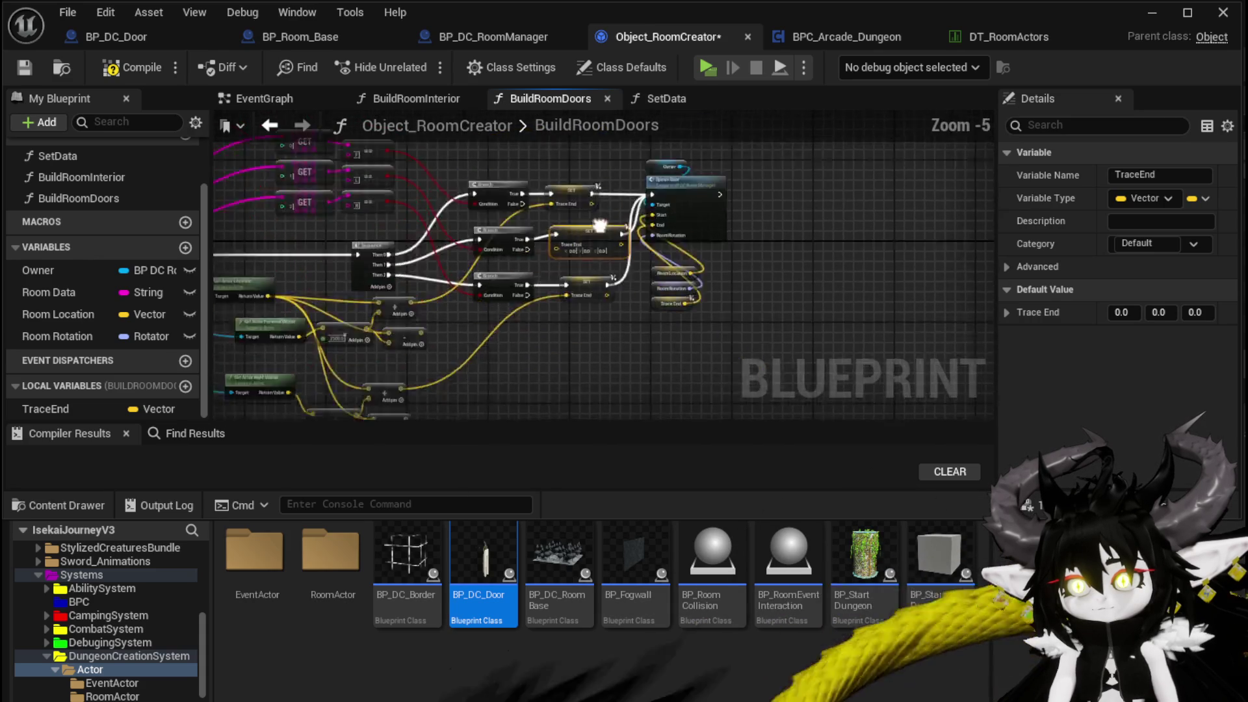
{"action": "scroll", "coordinate": [522, 378], "scroll_direction": "up", "scroll_amount": 2}
{"action": "right_click", "coordinate": [501, 392]}
{"action": "mouse_move", "coordinate": [502, 393]}
{"action": "left_mouse_down"}
{"action": "mouse_move", "coordinate": [795, 189]}
{"action": "mouse_move", "coordinate": [771, 140]}
{"action": "mouse_move", "coordinate": [602, 274]}
{"action": "mouse_move", "coordinate": [676, 229]}
{"action": "left_mouse_up"}
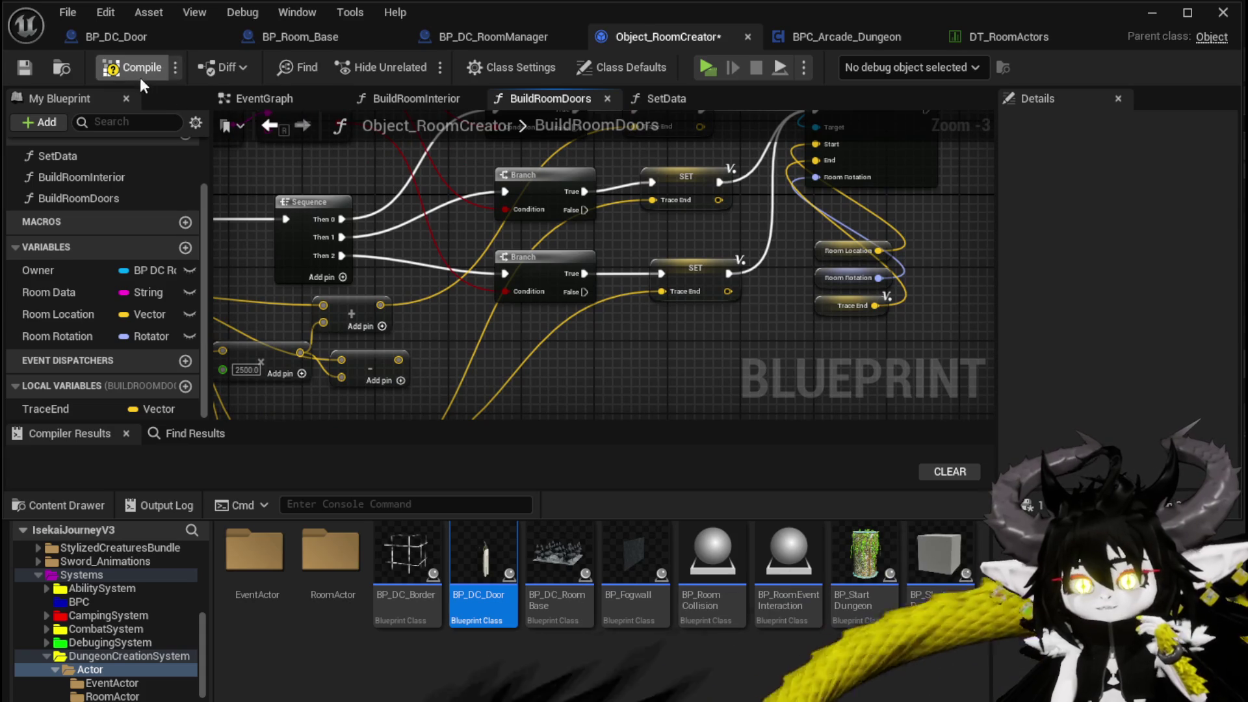
Step: Compile Object_RoomCreator
{"action": "left_click", "coordinate": [26, 67]}
{"action": "left_click_drag", "start_coordinate": [224, 286], "coordinate": [481, 211]}
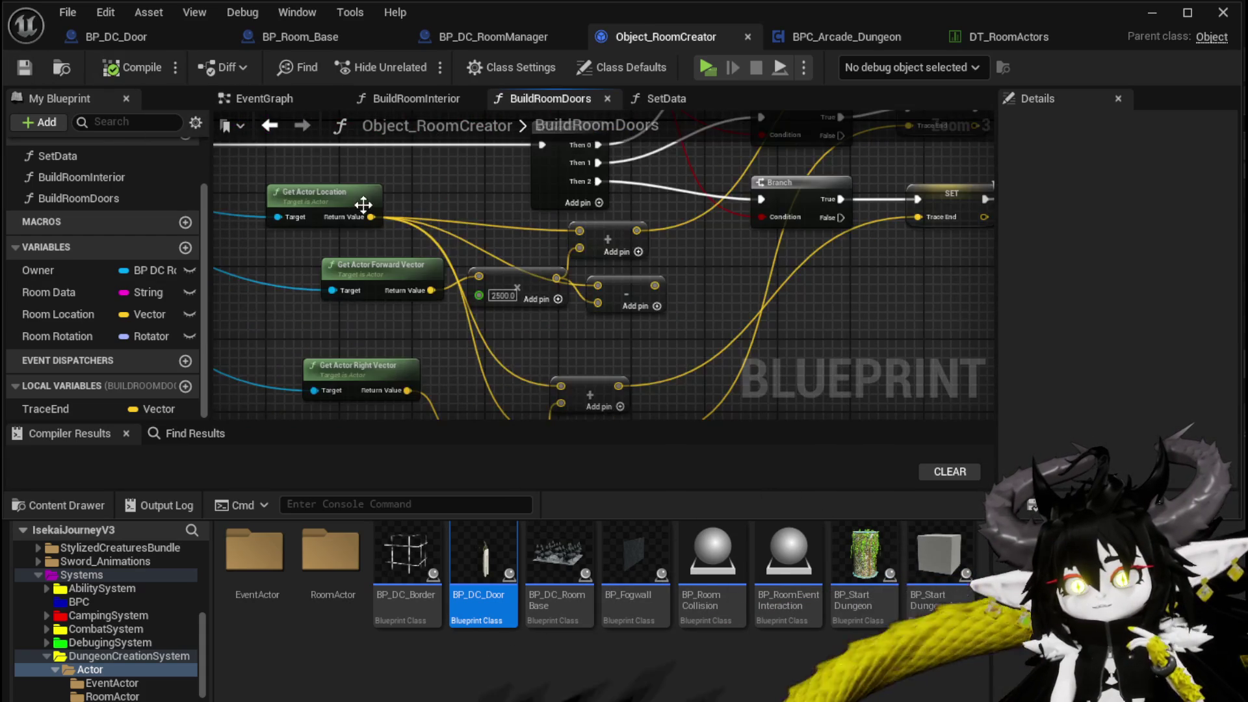
{"action": "left_click_drag", "start_coordinate": [661, 309], "coordinate": [432, 292]}
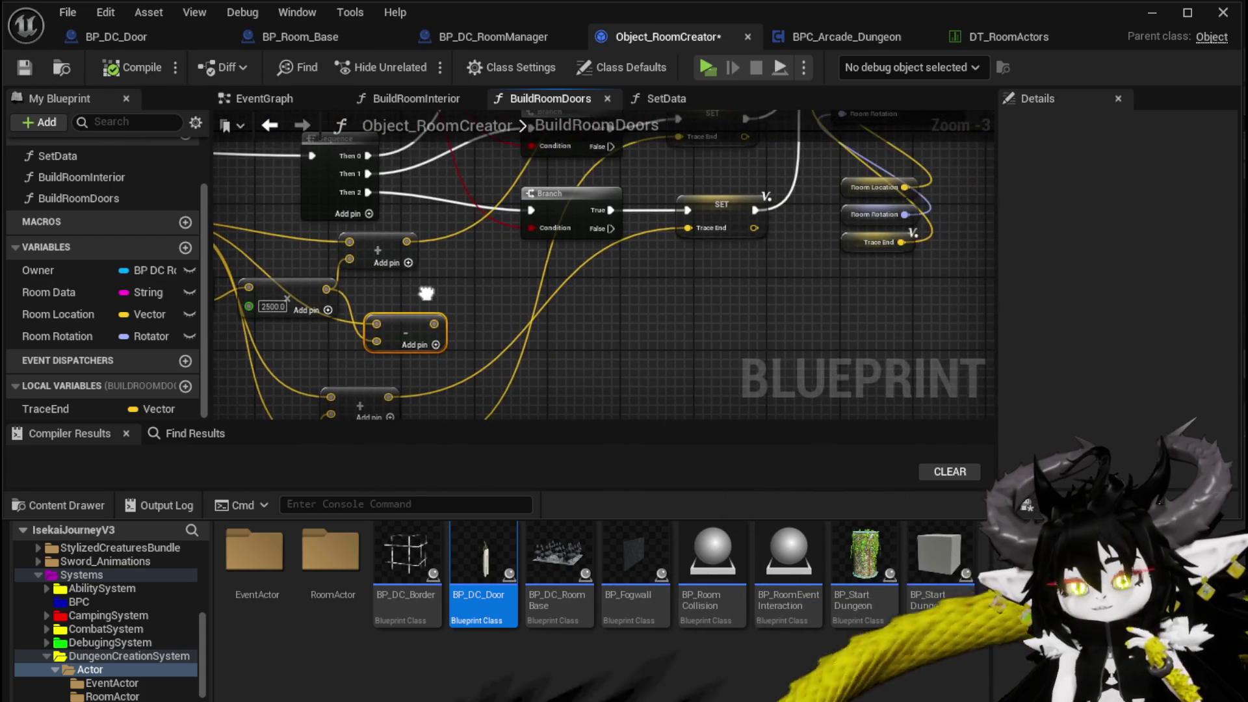
{"action": "left_click", "coordinate": [26, 68]}
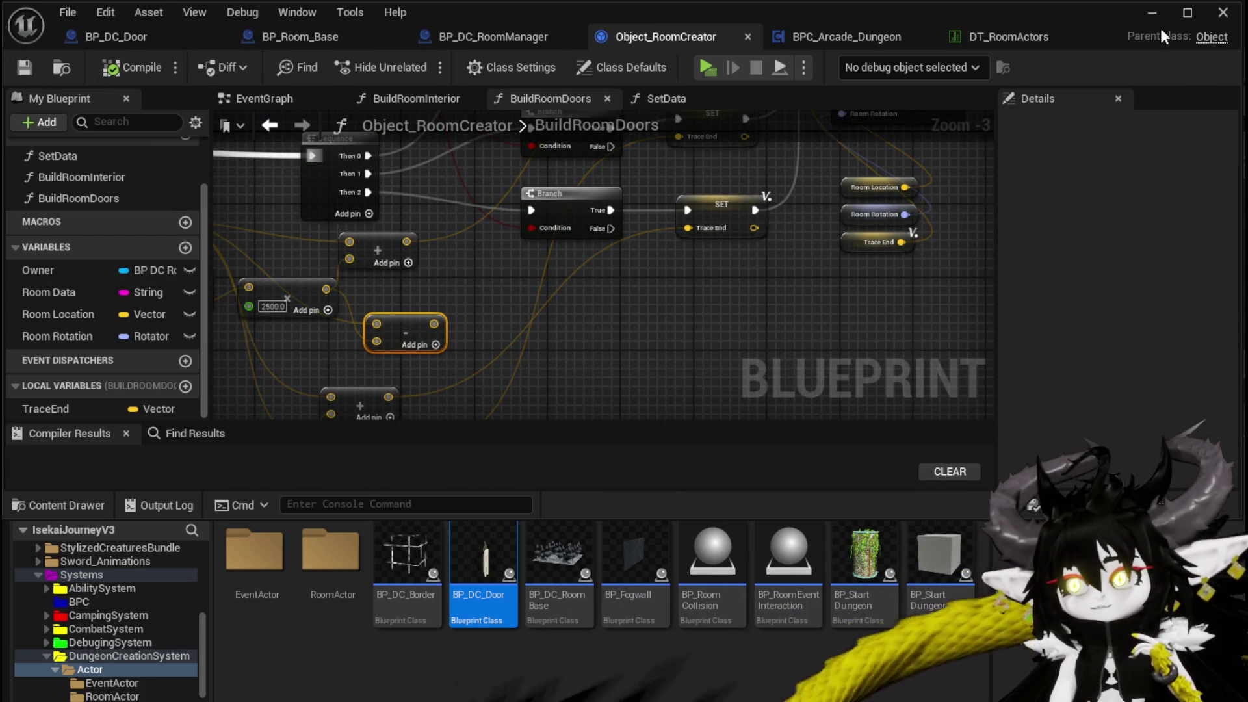
{"action": "left_click", "coordinate": [1152, 12]}
{"action": "left_click", "coordinate": [420, 58]}
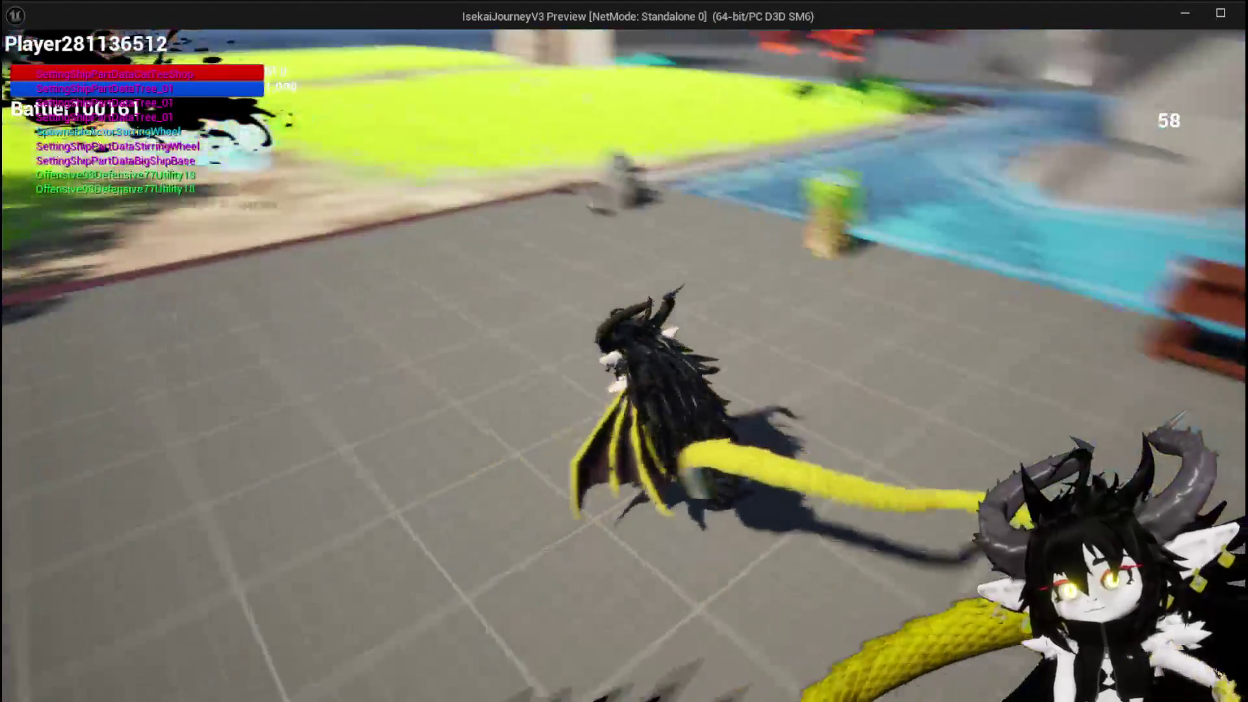
{"action": "key", "text": "w"}
{"action": "key", "text": "space"}
{"action": "key", "text": "w"}
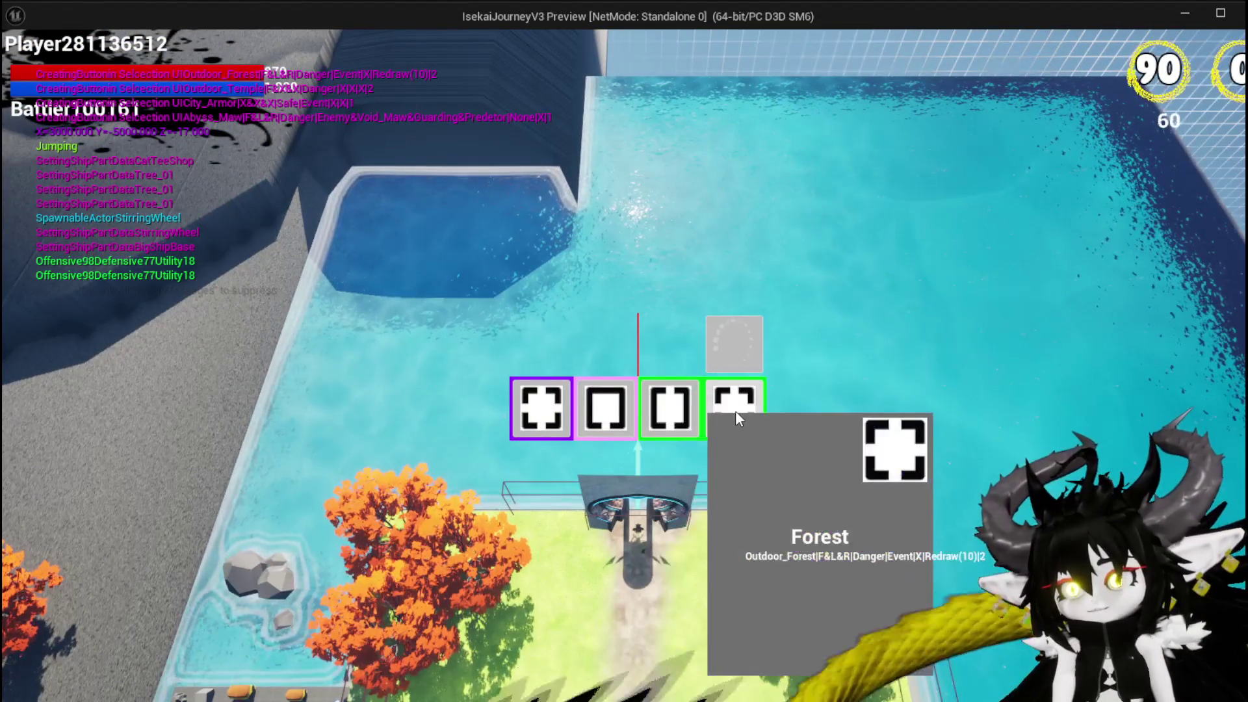
{"action": "left_click", "coordinate": [735, 410]}
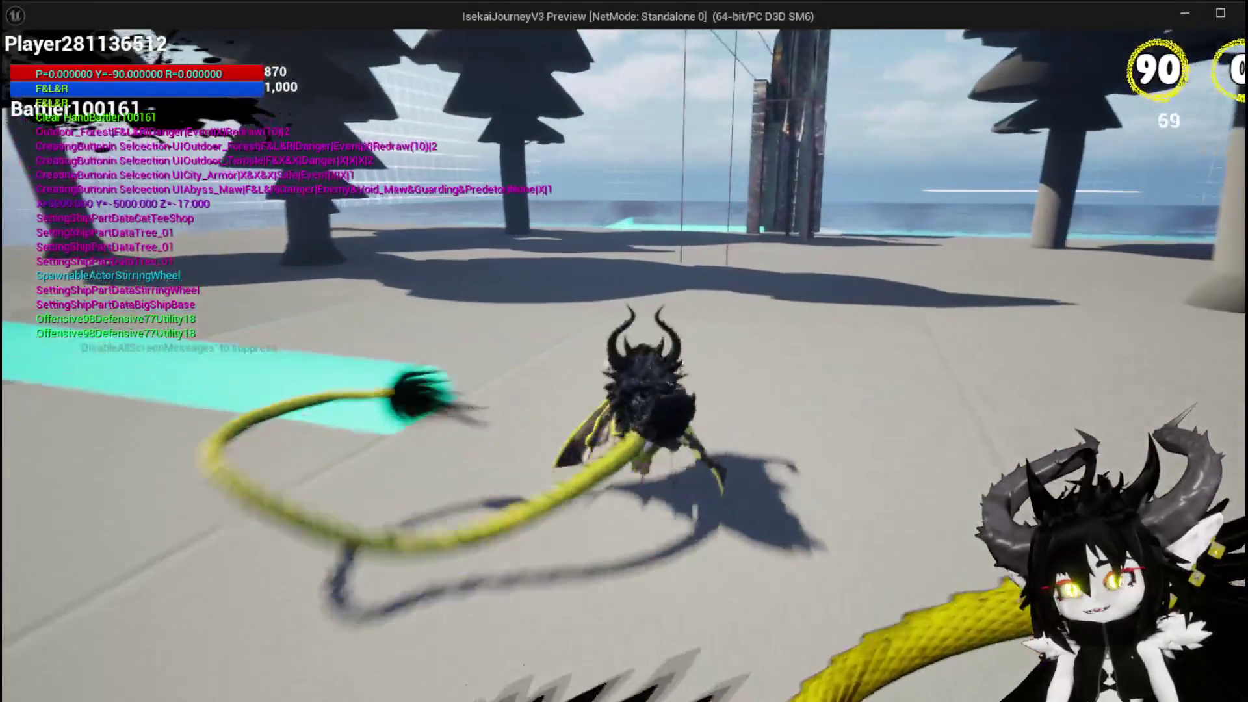
{"action": "key", "text": "Escape"}
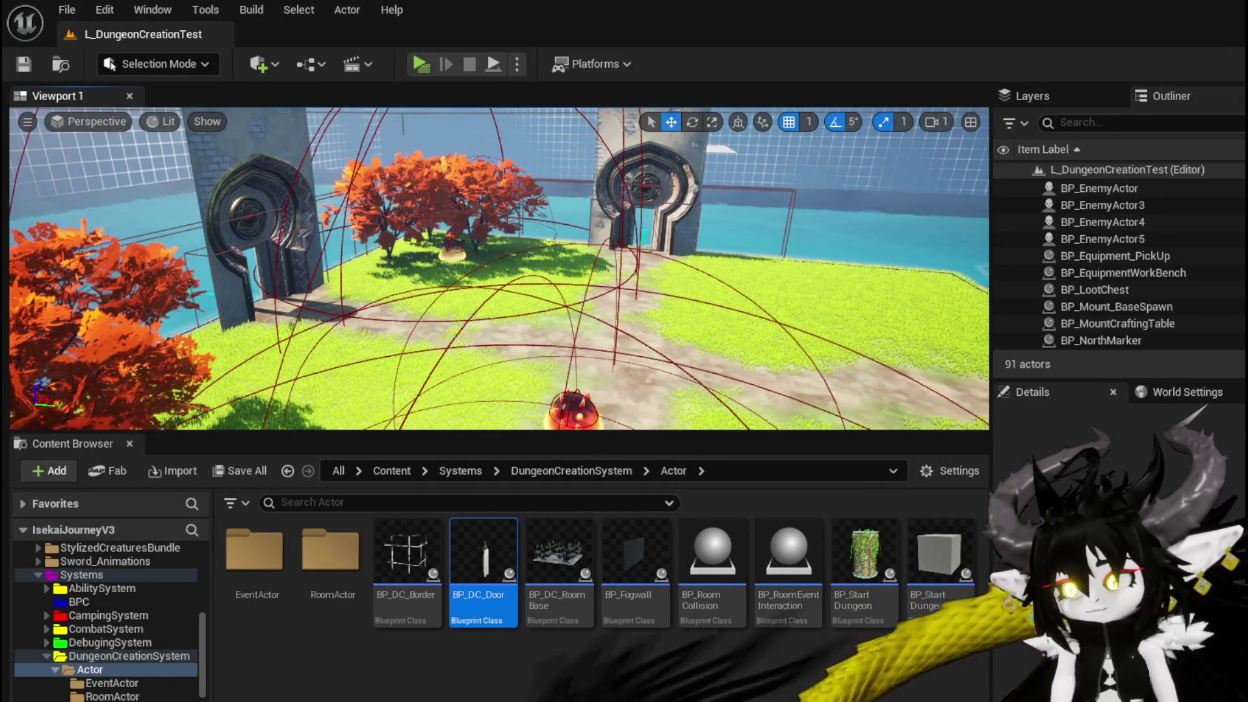
{"action": "key", "text": "alt+Tab"}
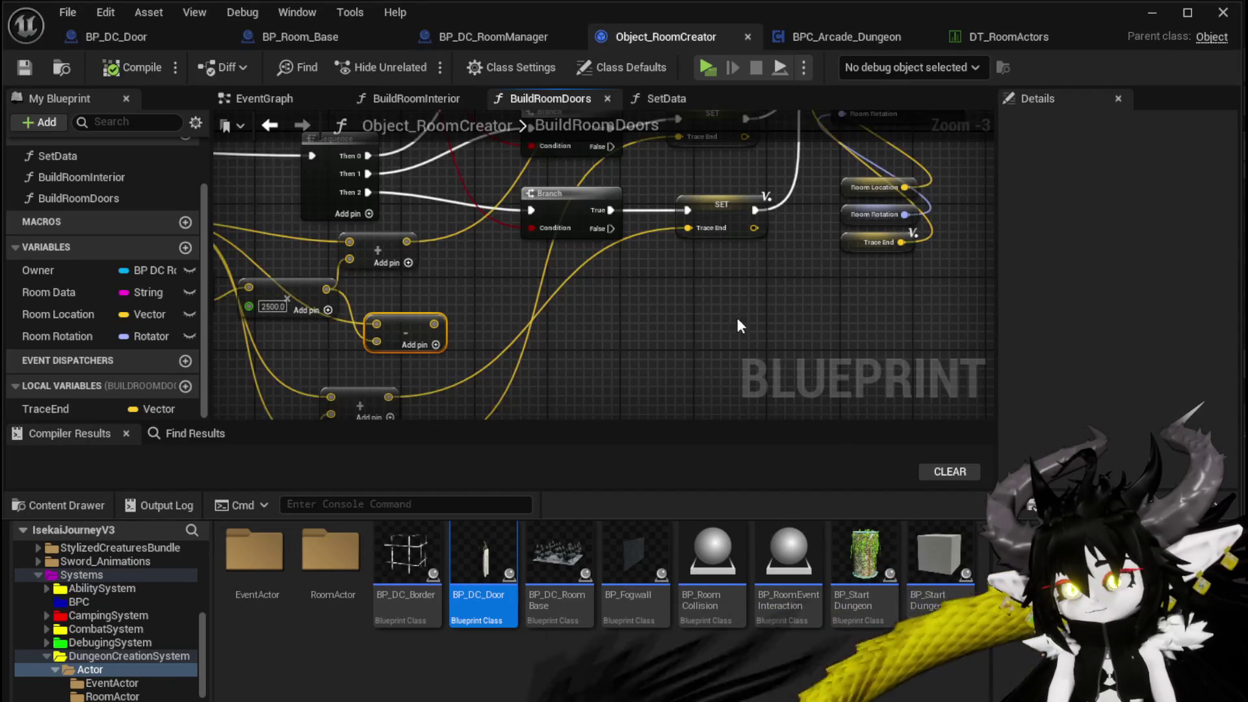
Step: Move Spawn Door further right and the Room Rotation getter down-left
{"action": "left_click_drag", "start_coordinate": [598, 275], "coordinate": [519, 327]}
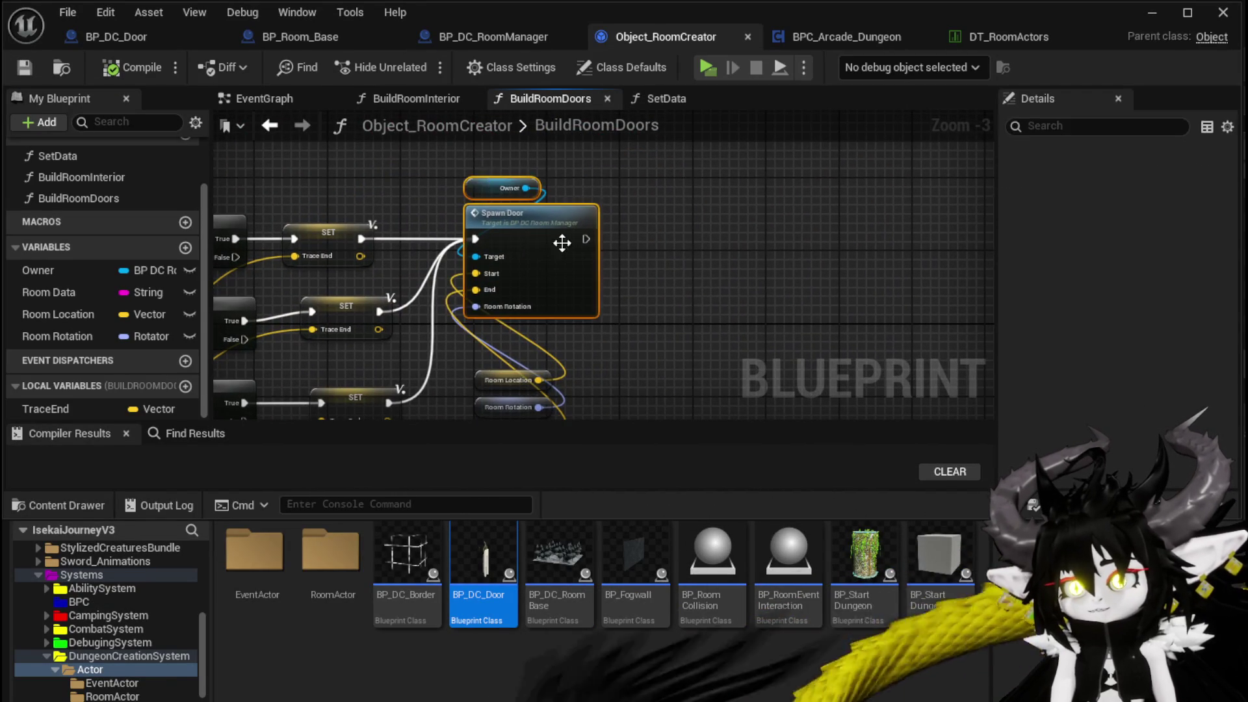
{"action": "left_click_drag", "start_coordinate": [563, 252], "coordinate": [777, 229]}
{"action": "mouse_move", "coordinate": [523, 282]}
{"action": "left_mouse_down"}
{"action": "mouse_move", "coordinate": [427, 372]}
{"action": "mouse_move", "coordinate": [675, 317]}
{"action": "left_mouse_up"}
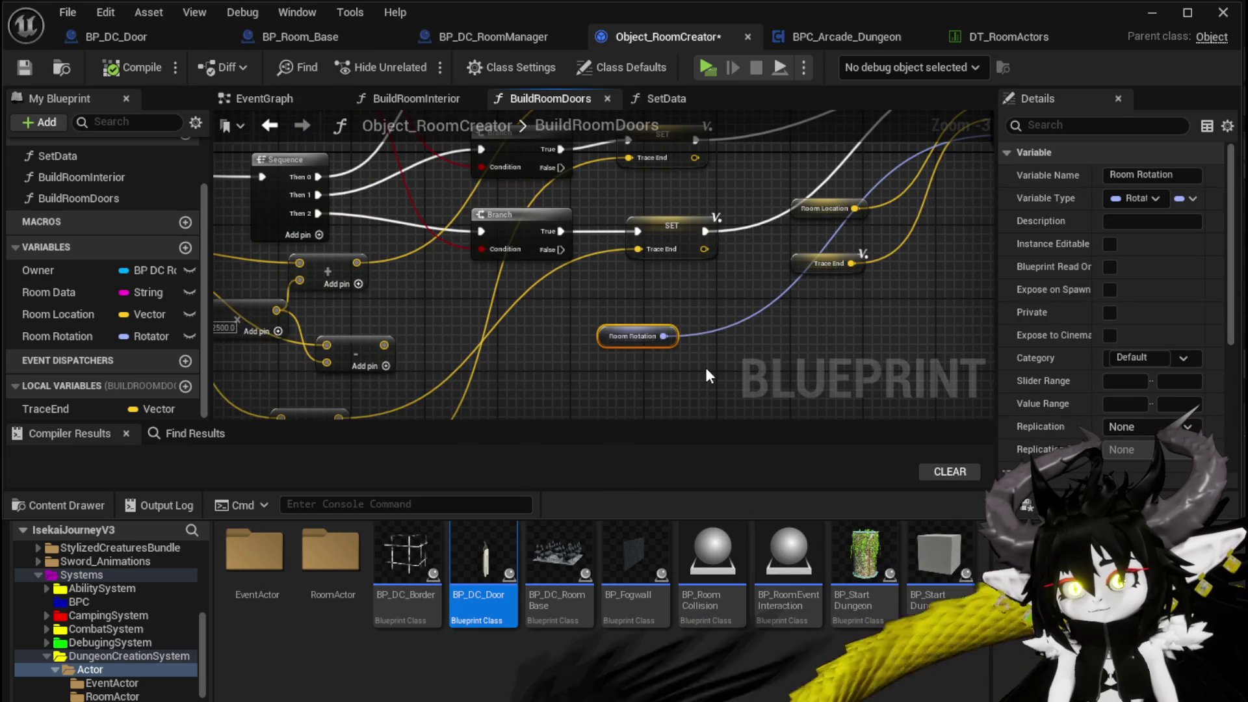
{"action": "scroll", "coordinate": [601, 372], "scroll_direction": "down", "scroll_amount": 1}
{"action": "mouse_move", "coordinate": [601, 373]}
{"action": "left_mouse_down"}
{"action": "mouse_move", "coordinate": [657, 334]}
{"action": "mouse_move", "coordinate": [871, 299]}
{"action": "left_mouse_up"}
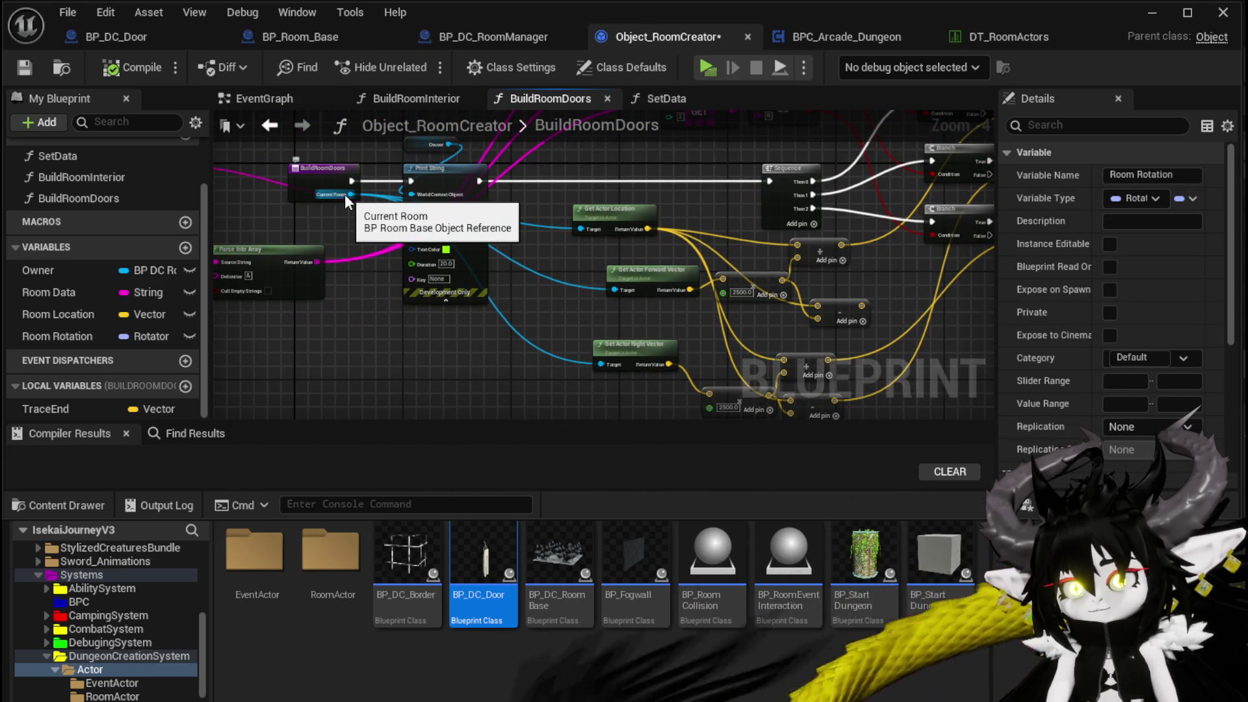
{"action": "mouse_move", "coordinate": [349, 194]}
{"action": "left_mouse_down"}
{"action": "mouse_move", "coordinate": [650, 337]}
{"action": "mouse_move", "coordinate": [975, 409]}
{"action": "left_mouse_up"}
{"action": "left_click_drag", "start_coordinate": [832, 303], "coordinate": [782, 339]}
Step: Select the rotator and add nodes in the room manager's SpawnDoor graph, then drag a wire from Current Room
{"action": "left_click", "coordinate": [454, 38]}
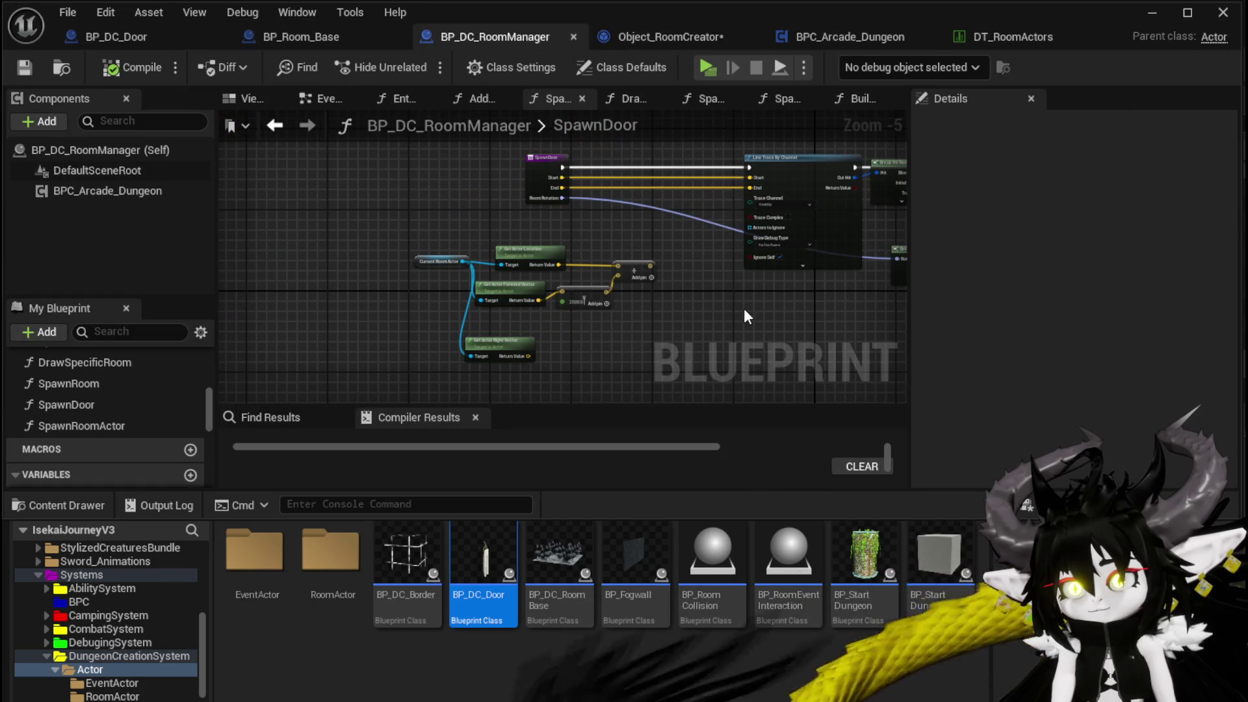
{"action": "mouse_move", "coordinate": [737, 305]}
{"action": "left_mouse_down"}
{"action": "mouse_move", "coordinate": [292, 278]}
{"action": "mouse_move", "coordinate": [482, 330]}
{"action": "left_mouse_up"}
{"action": "left_click_drag", "start_coordinate": [692, 286], "coordinate": [786, 284]}
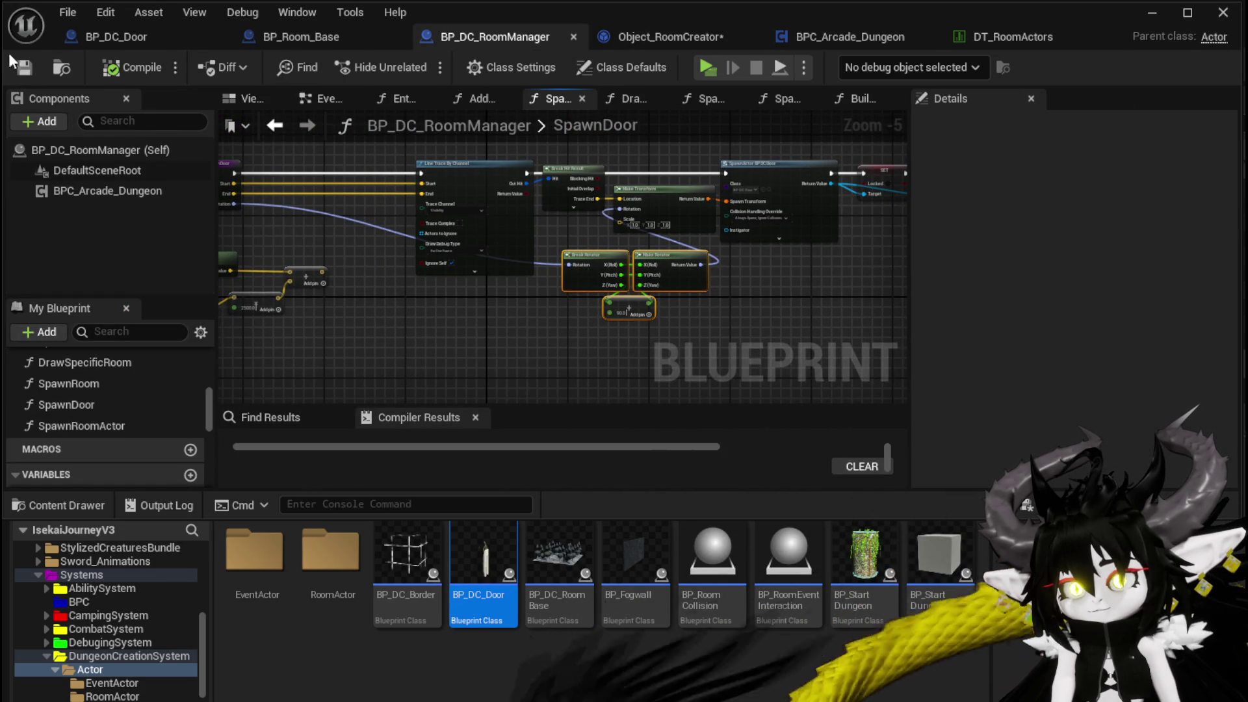
{"action": "left_click", "coordinate": [735, 38]}
{"action": "mouse_move", "coordinate": [650, 273]}
{"action": "left_mouse_down"}
{"action": "mouse_move", "coordinate": [696, 225]}
{"action": "mouse_move", "coordinate": [640, 411]}
{"action": "left_mouse_up"}
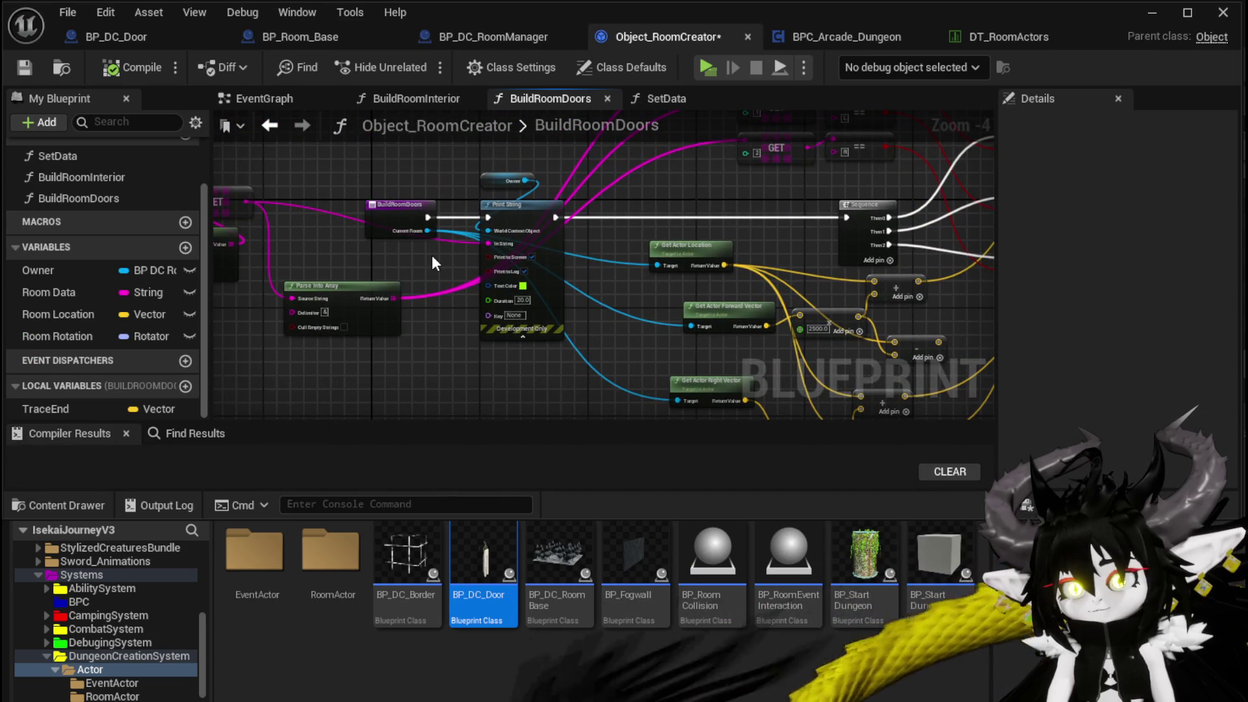
{"action": "mouse_move", "coordinate": [428, 231]}
{"action": "left_mouse_down"}
{"action": "mouse_move", "coordinate": [962, 247]}
{"action": "mouse_move", "coordinate": [1163, 227]}
{"action": "mouse_move", "coordinate": [635, 366]}
{"action": "left_mouse_up"}
Step: Add Get Actor Rotation for the room and paste the rotator adjustment nodes fed by it
{"action": "type", "text": "get ac"}
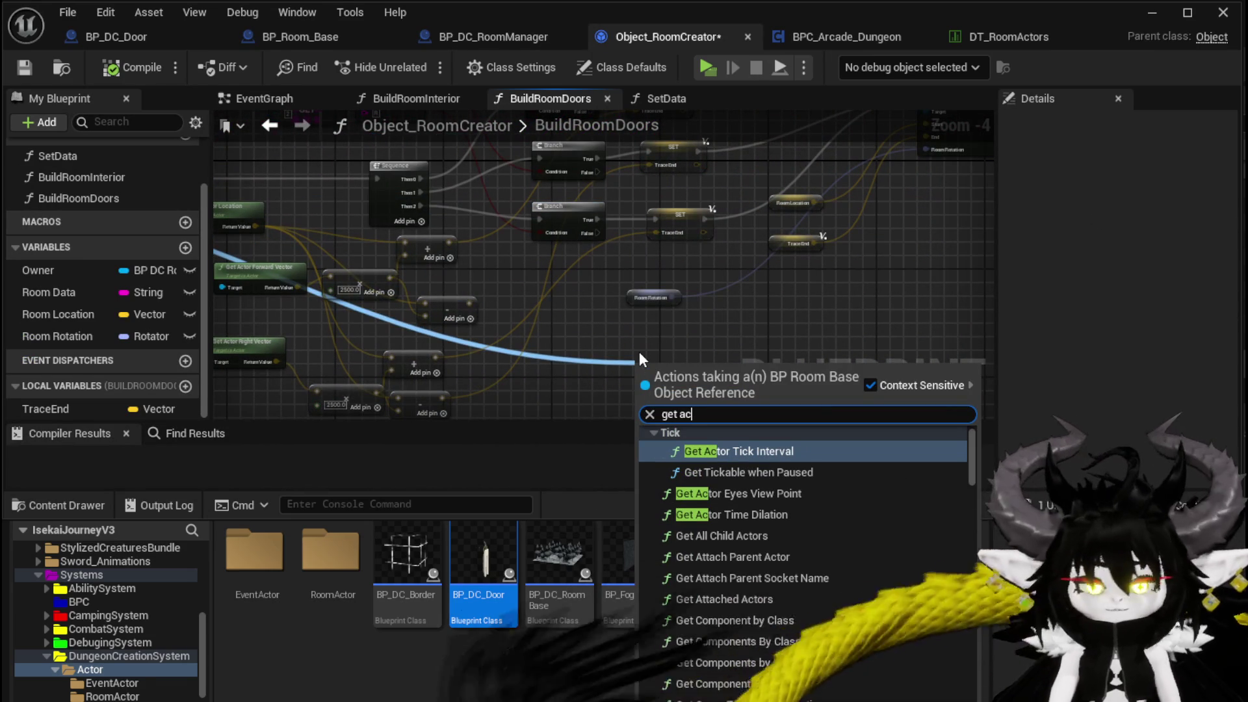
{"action": "type", "text": "tor rotatio"}
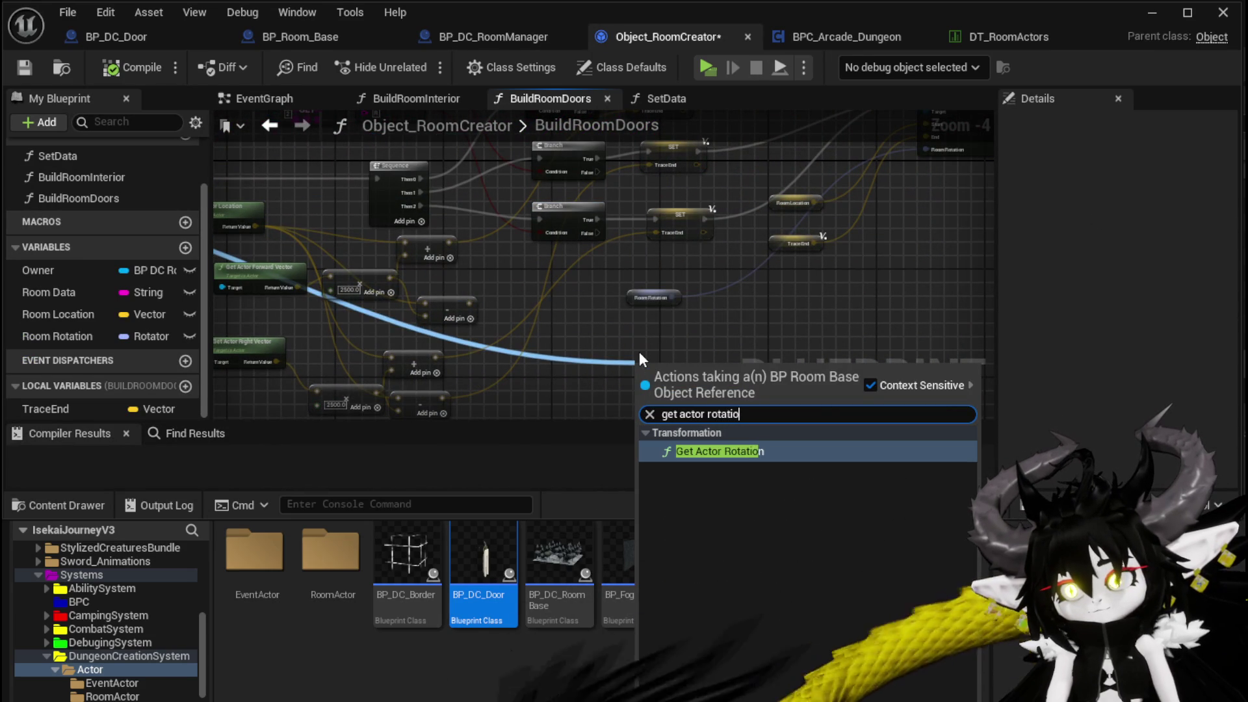
{"action": "type", "text": "n"}
{"action": "key", "text": "Return"}
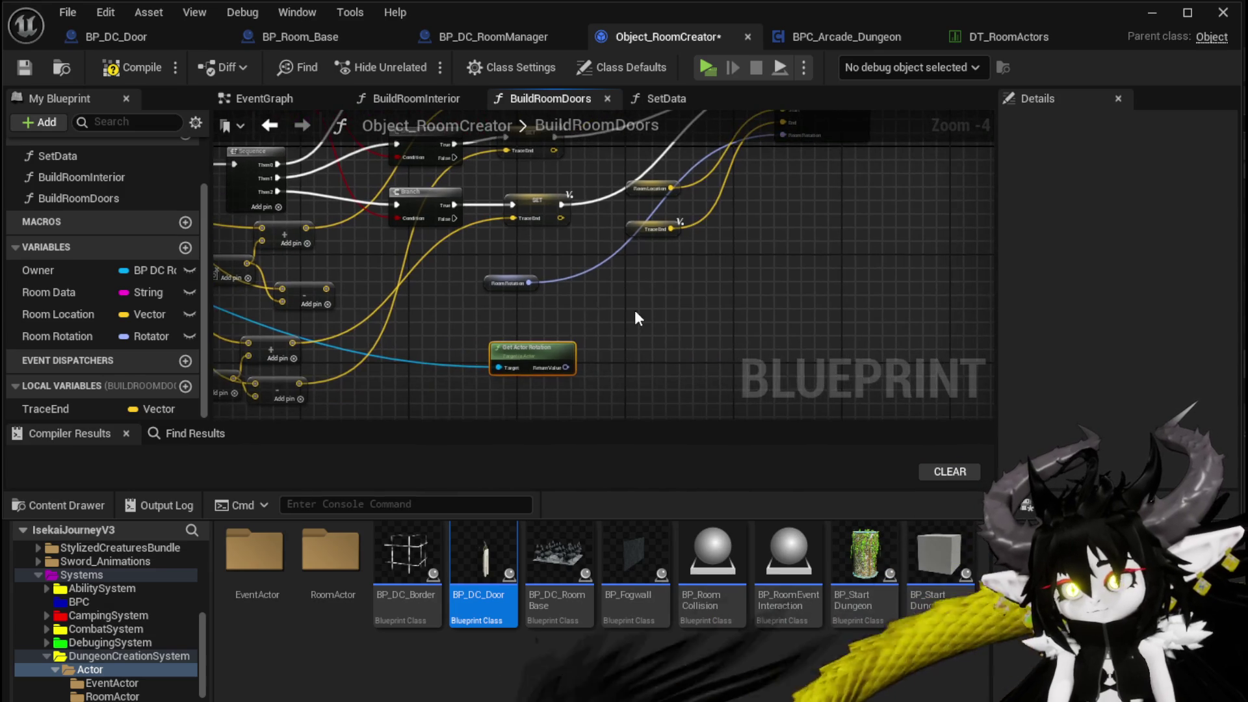
{"action": "key", "text": "ctrl+v"}
{"action": "mouse_move", "coordinate": [543, 355]}
{"action": "left_mouse_down"}
{"action": "mouse_move", "coordinate": [523, 308]}
{"action": "mouse_move", "coordinate": [587, 315]}
{"action": "mouse_move", "coordinate": [605, 153]}
{"action": "mouse_move", "coordinate": [621, 146]}
{"action": "mouse_move", "coordinate": [628, 215]}
{"action": "mouse_move", "coordinate": [661, 279]}
{"action": "mouse_move", "coordinate": [605, 305]}
{"action": "left_mouse_up"}
Step: Promote the Make Rotator result to a TempRotation local variable set beside the other SETs
{"action": "right_click", "coordinate": [607, 299]}
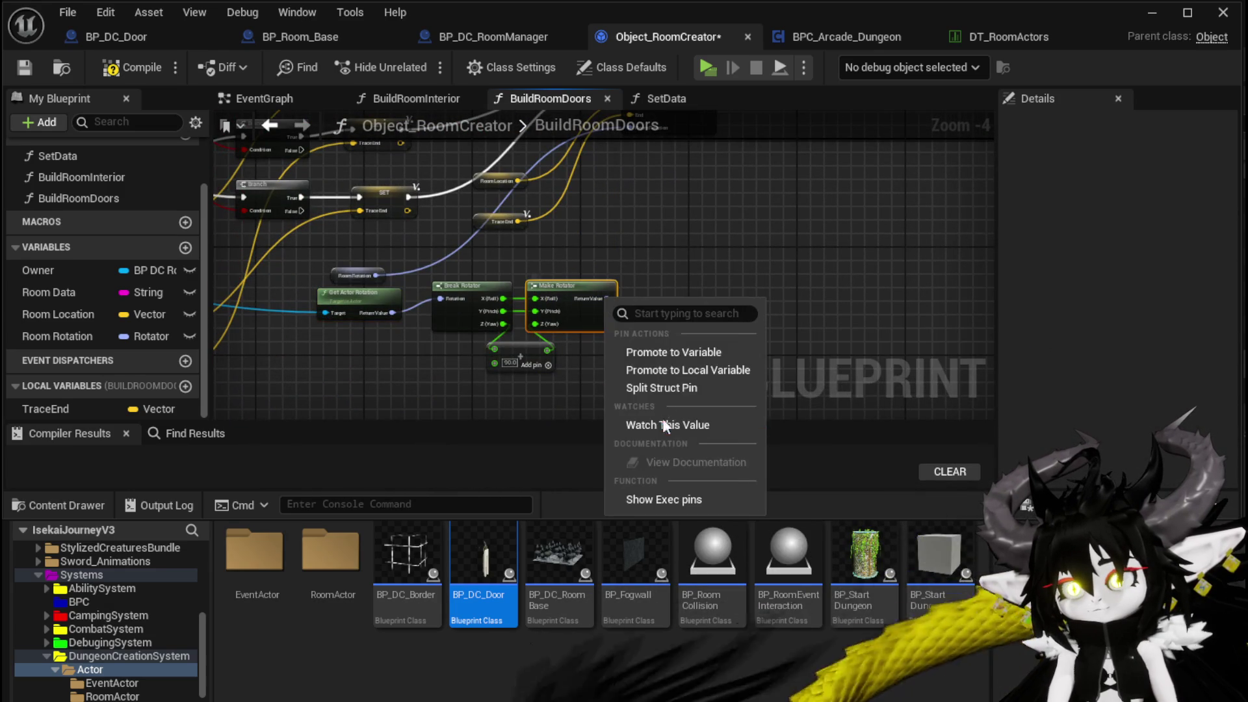
{"action": "left_click", "coordinate": [684, 370]}
{"action": "type", "text": "TempRotat"}
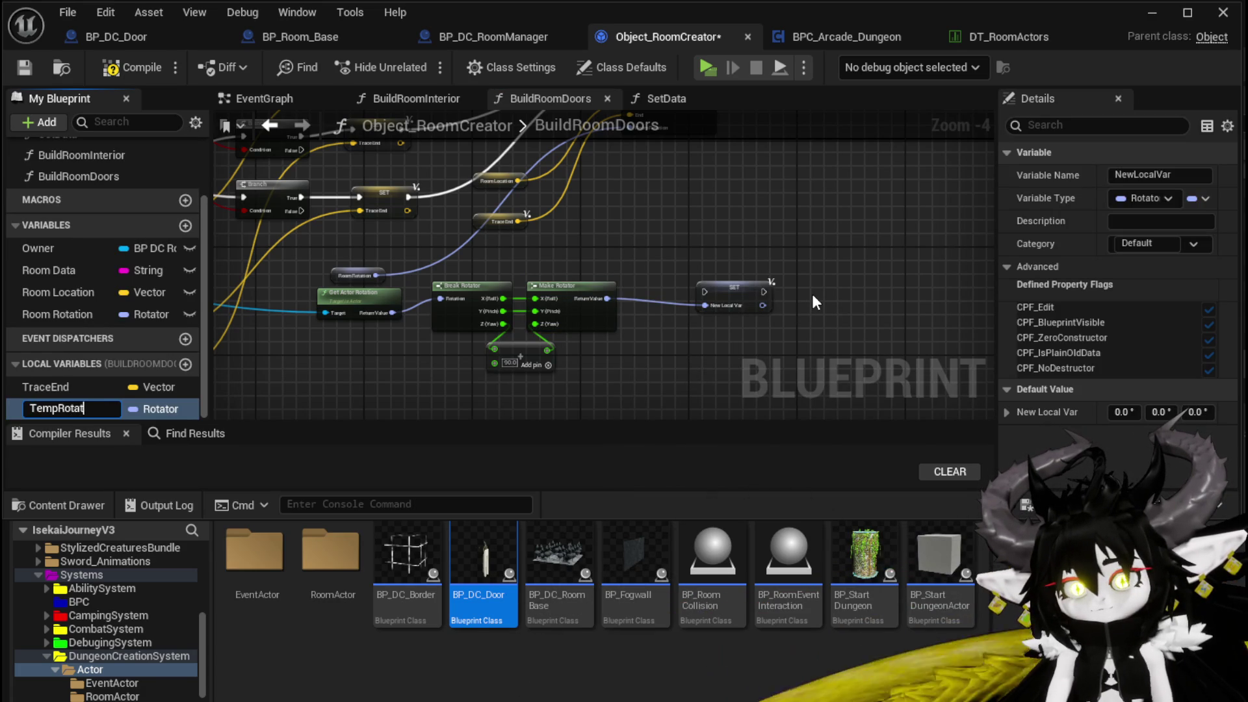
{"action": "type", "text": "ion"}
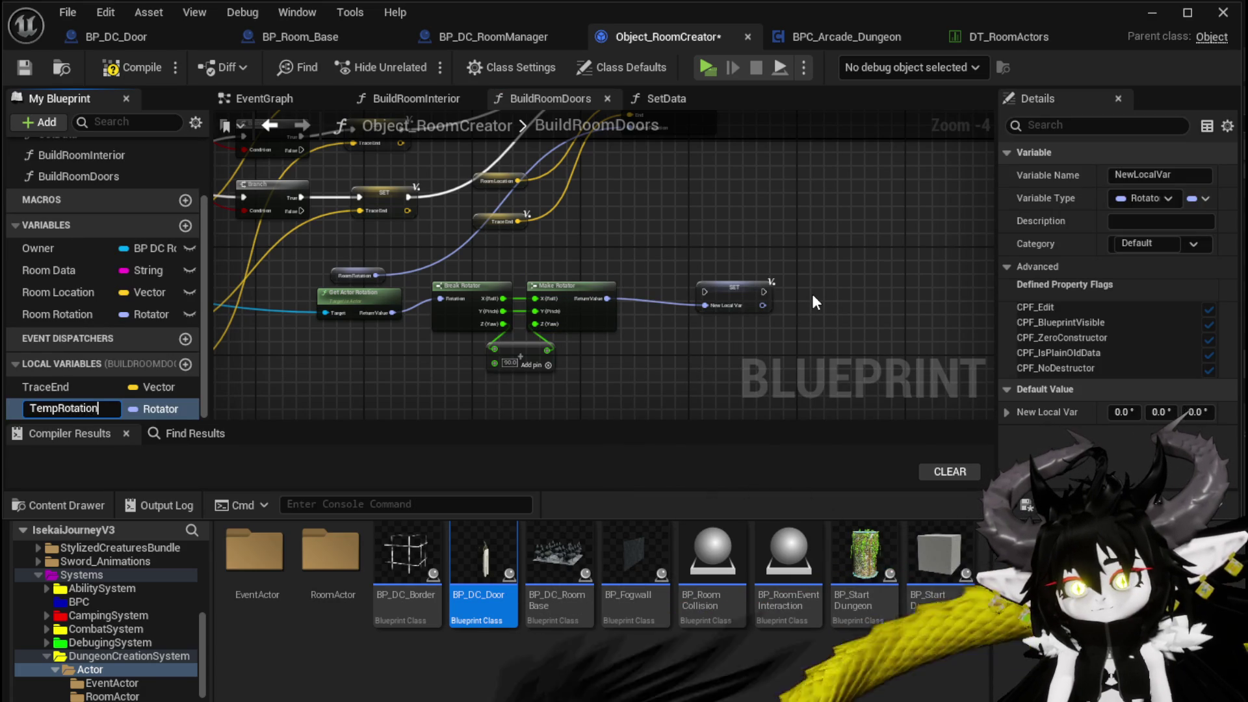
{"action": "key", "text": "Return"}
{"action": "mouse_move", "coordinate": [718, 225]}
{"action": "left_mouse_down"}
{"action": "mouse_move", "coordinate": [724, 357]}
{"action": "mouse_move", "coordinate": [468, 142]}
{"action": "mouse_move", "coordinate": [442, 162]}
{"action": "mouse_move", "coordinate": [452, 165]}
{"action": "mouse_move", "coordinate": [431, 163]}
{"action": "mouse_move", "coordinate": [619, 167]}
{"action": "left_mouse_up"}
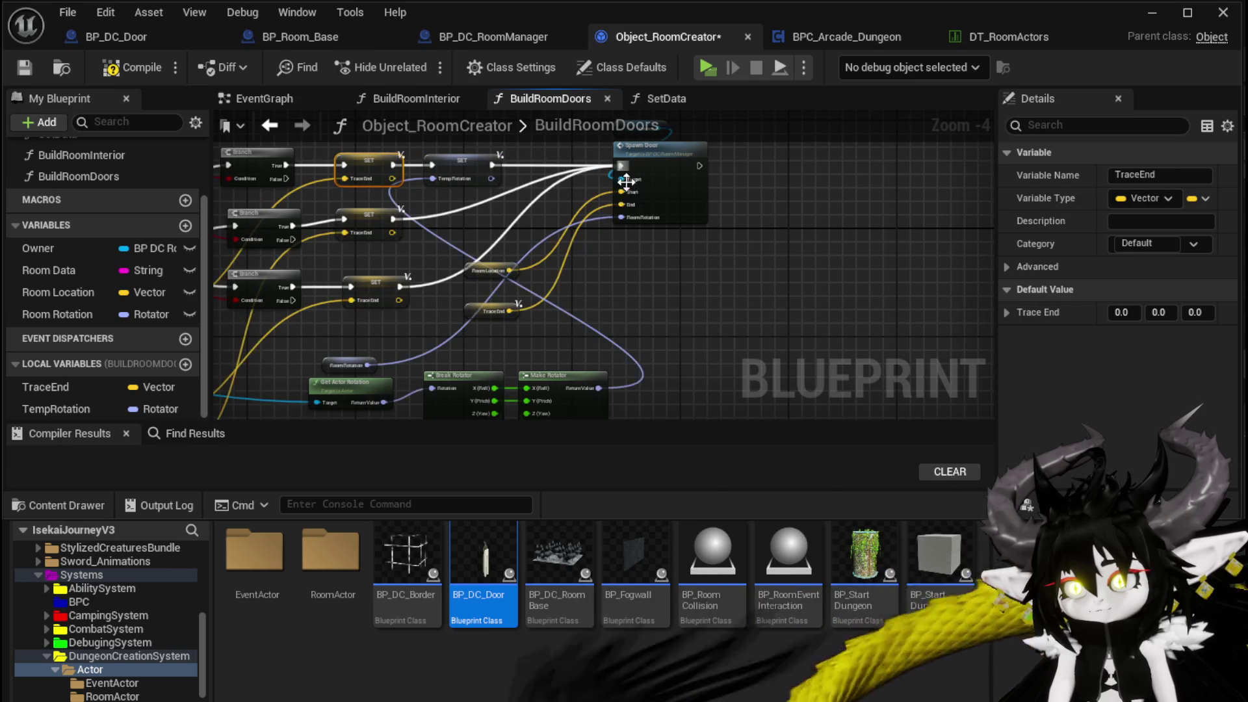
Step: Replace the RoomRotation getter with a TempRotation getter
{"action": "mouse_move", "coordinate": [63, 407]}
{"action": "left_mouse_down"}
{"action": "mouse_move", "coordinate": [639, 250]}
{"action": "mouse_move", "coordinate": [622, 217]}
{"action": "left_mouse_up"}
{"action": "left_click", "coordinate": [642, 286]}
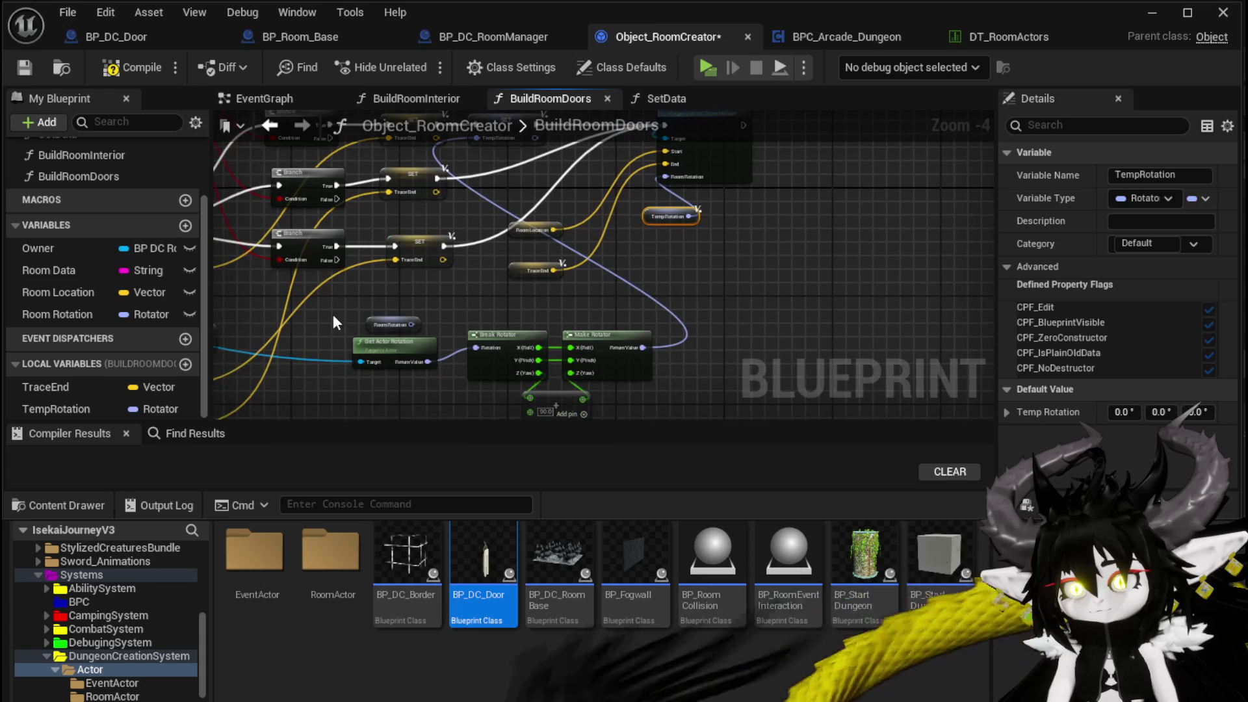
{"action": "key", "text": "Delete"}
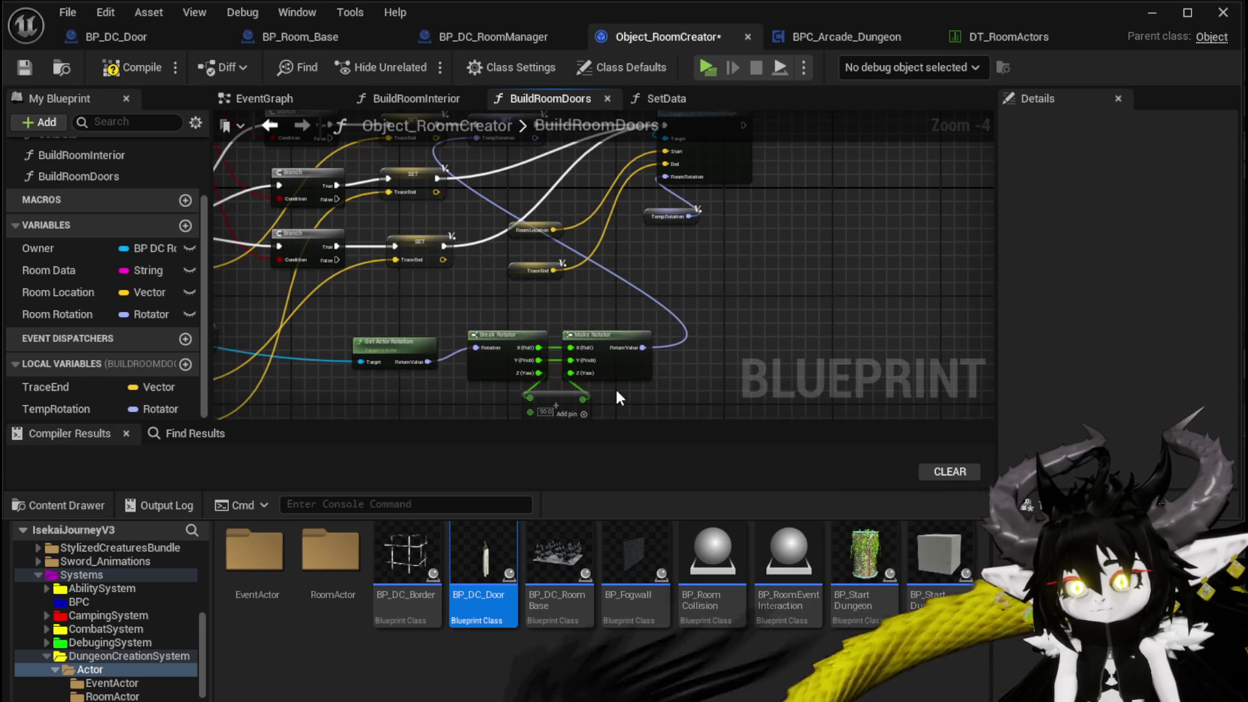
{"action": "mouse_move", "coordinate": [570, 373]}
{"action": "left_mouse_down"}
{"action": "mouse_move", "coordinate": [570, 311]}
{"action": "mouse_move", "coordinate": [680, 347]}
{"action": "left_mouse_up"}
Step: Duplicate the rotator yaw-adjust node group below the original
{"action": "mouse_move", "coordinate": [438, 303]}
{"action": "left_mouse_down"}
{"action": "mouse_move", "coordinate": [398, 336]}
{"action": "mouse_move", "coordinate": [594, 286]}
{"action": "left_mouse_up"}
{"action": "key", "text": "ctrl+c"}
{"action": "key", "text": "ctrl+v"}
{"action": "left_click_drag", "start_coordinate": [339, 225], "coordinate": [358, 341]}
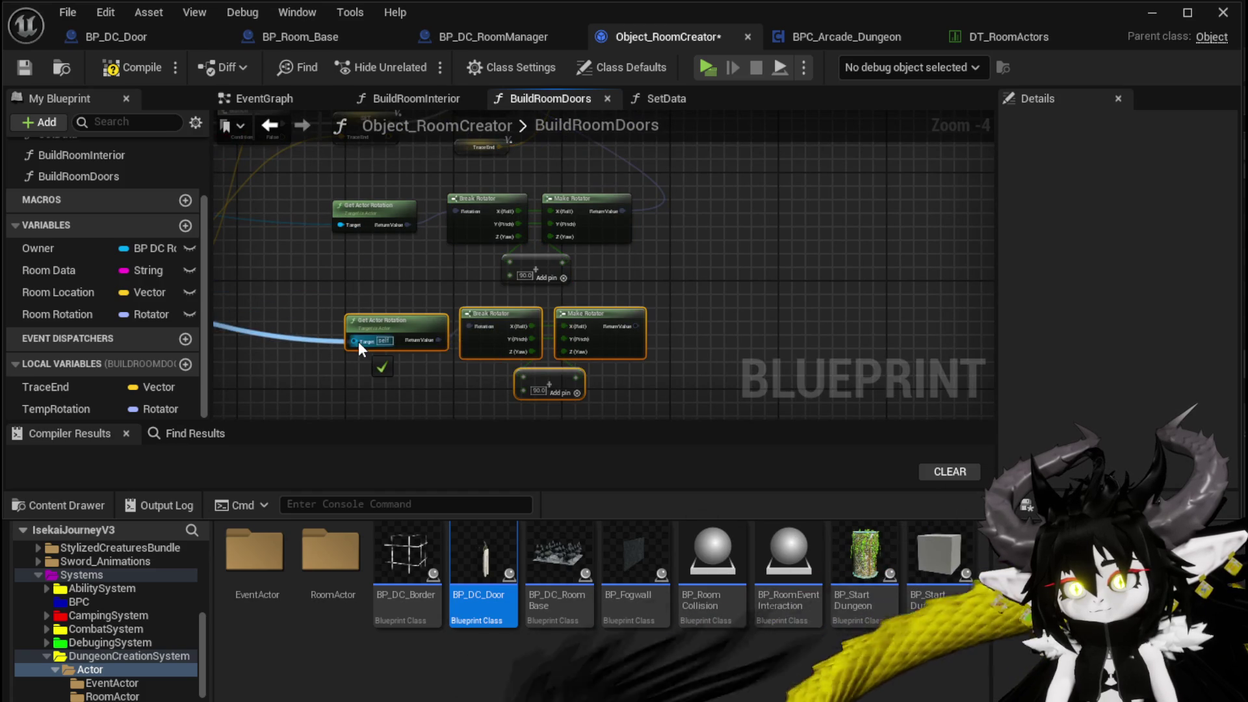
Step: Add a second SET TempRotation fed by the copied Make Rotator and chained into Spawn Door
{"action": "left_click", "coordinate": [513, 213]}
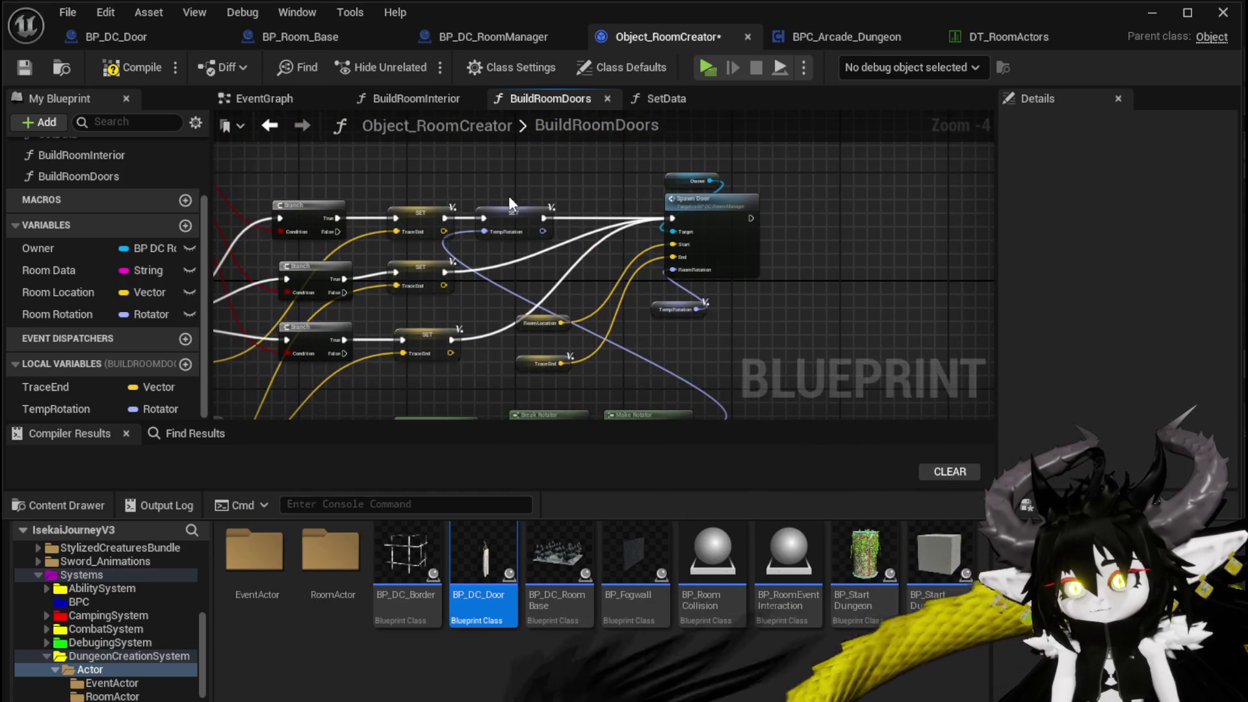
{"action": "mouse_move", "coordinate": [480, 255]}
{"action": "left_mouse_down"}
{"action": "mouse_move", "coordinate": [707, 265]}
{"action": "mouse_move", "coordinate": [627, 272]}
{"action": "mouse_move", "coordinate": [637, 243]}
{"action": "left_mouse_up"}
{"action": "key", "text": "ctrl+c"}
{"action": "key", "text": "ctrl+v"}
{"action": "left_click_drag", "start_coordinate": [562, 249], "coordinate": [613, 245]}
{"action": "mouse_move", "coordinate": [700, 244]}
{"action": "left_mouse_down"}
{"action": "mouse_move", "coordinate": [793, 200]}
{"action": "mouse_move", "coordinate": [618, 243]}
{"action": "left_mouse_up"}
{"action": "left_click_drag", "start_coordinate": [662, 365], "coordinate": [489, 223]}
Step: Paste a third SET TempRotation and wire its branch onward to Spawn Door
{"action": "mouse_move", "coordinate": [554, 307]}
{"action": "left_mouse_down"}
{"action": "mouse_move", "coordinate": [522, 252]}
{"action": "mouse_move", "coordinate": [689, 268]}
{"action": "left_mouse_up"}
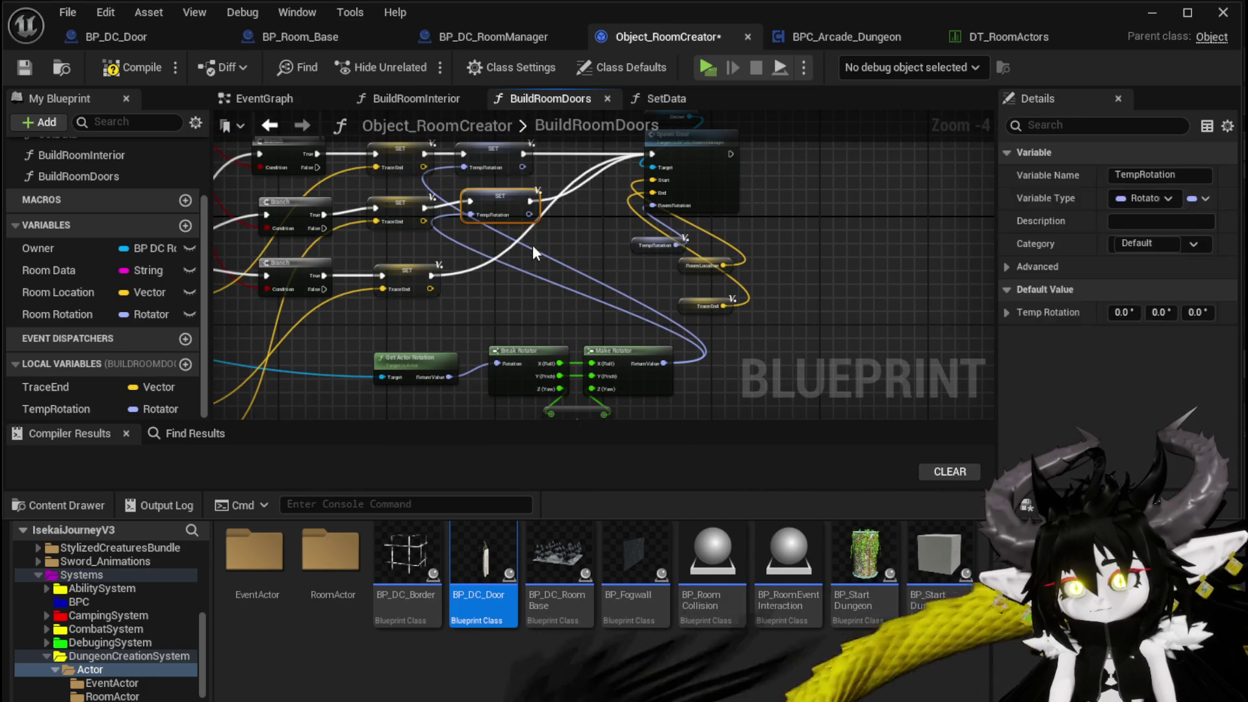
{"action": "key", "text": "ctrl+v"}
{"action": "mouse_move", "coordinate": [433, 277]}
{"action": "left_mouse_down"}
{"action": "mouse_move", "coordinate": [508, 267]}
{"action": "mouse_move", "coordinate": [497, 262]}
{"action": "left_mouse_up"}
{"action": "left_click_drag", "start_coordinate": [585, 263], "coordinate": [652, 154]}
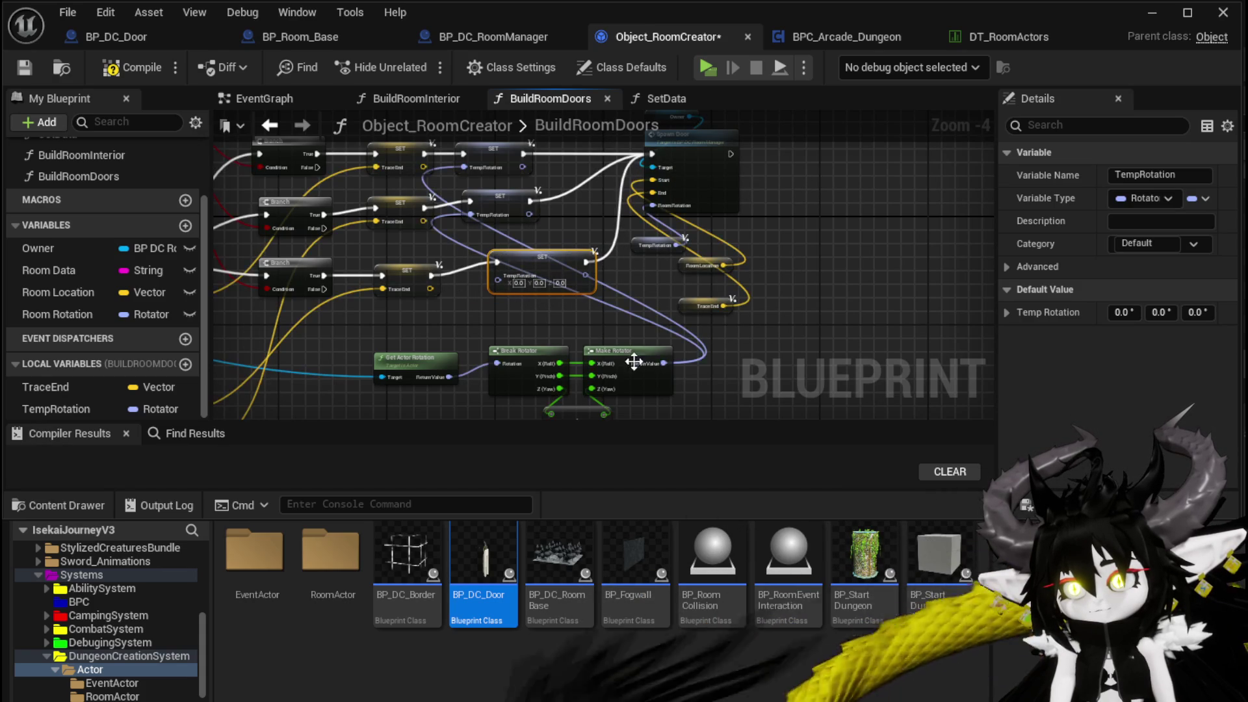
Step: Set the lower rotator group's yaw Add to 180, then start a Standalone play test
{"action": "mouse_move", "coordinate": [638, 416]}
{"action": "left_mouse_down"}
{"action": "mouse_move", "coordinate": [611, 282]}
{"action": "mouse_move", "coordinate": [585, 270]}
{"action": "mouse_move", "coordinate": [623, 305]}
{"action": "left_mouse_up"}
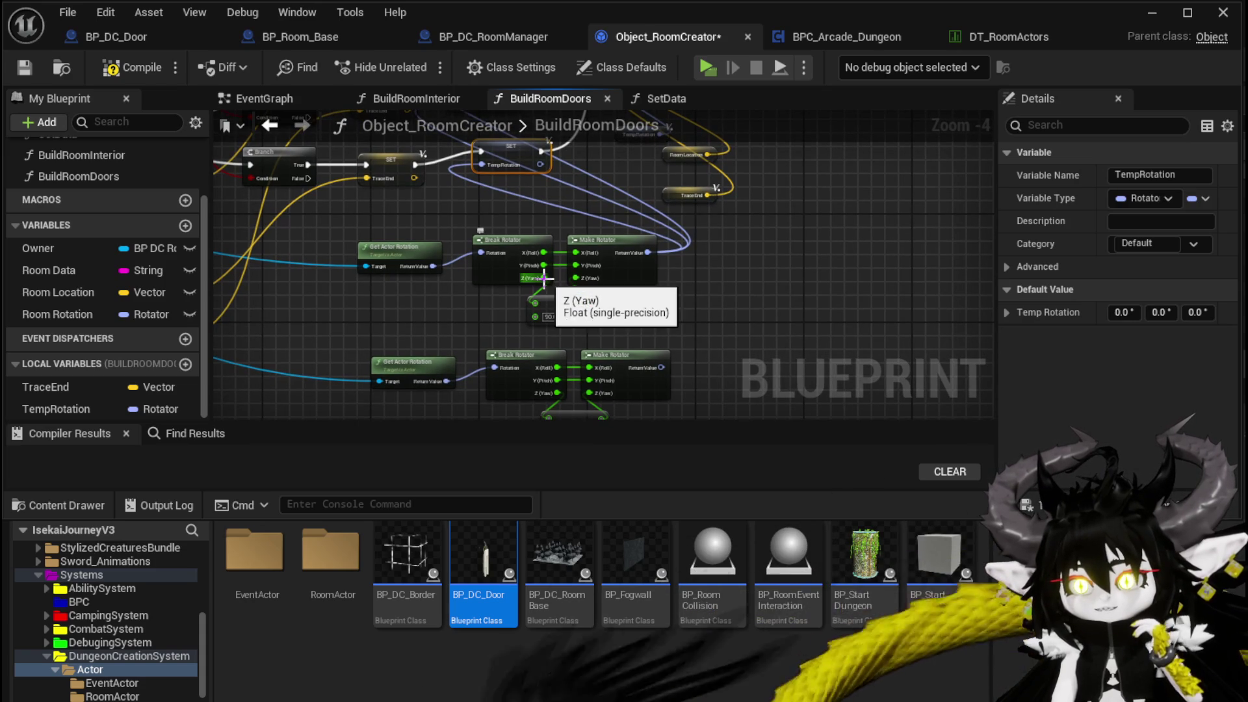
{"action": "left_click_drag", "start_coordinate": [571, 278], "coordinate": [572, 278]}
{"action": "left_click_drag", "start_coordinate": [651, 315], "coordinate": [650, 295]}
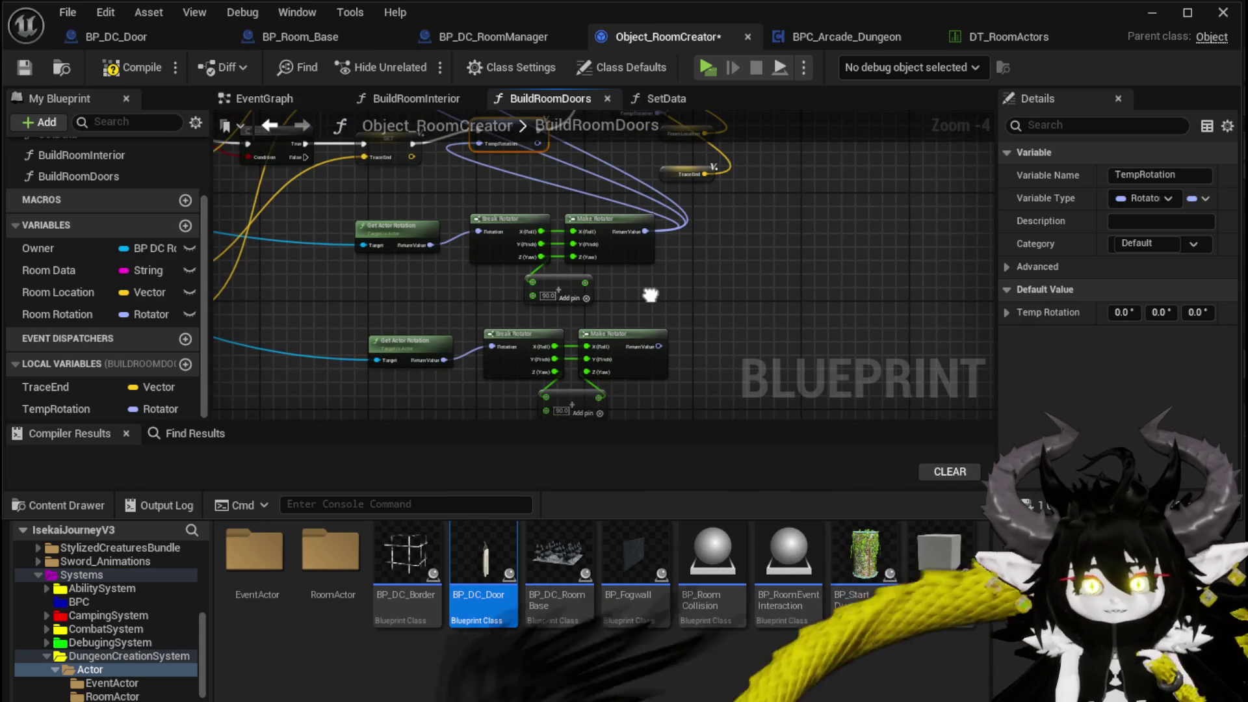
{"action": "left_click_drag", "start_coordinate": [650, 295], "coordinate": [646, 266]}
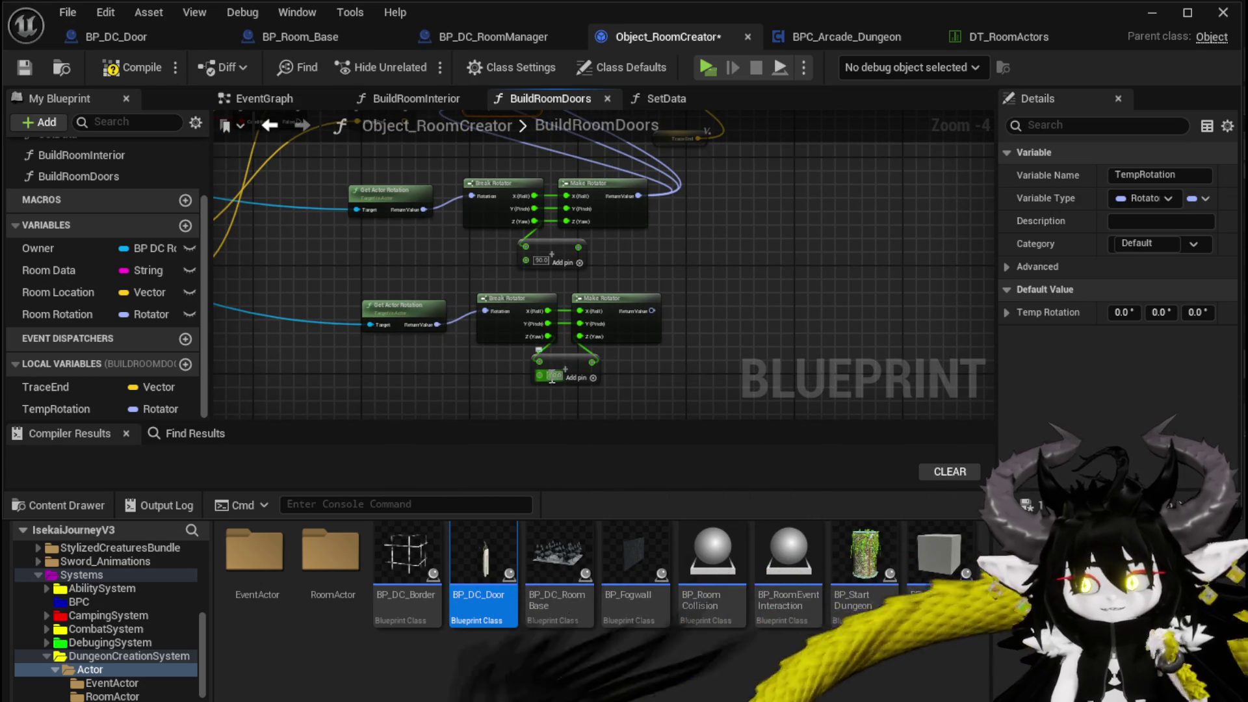
{"action": "type", "text": "180"}
{"action": "left_click", "coordinate": [652, 361]}
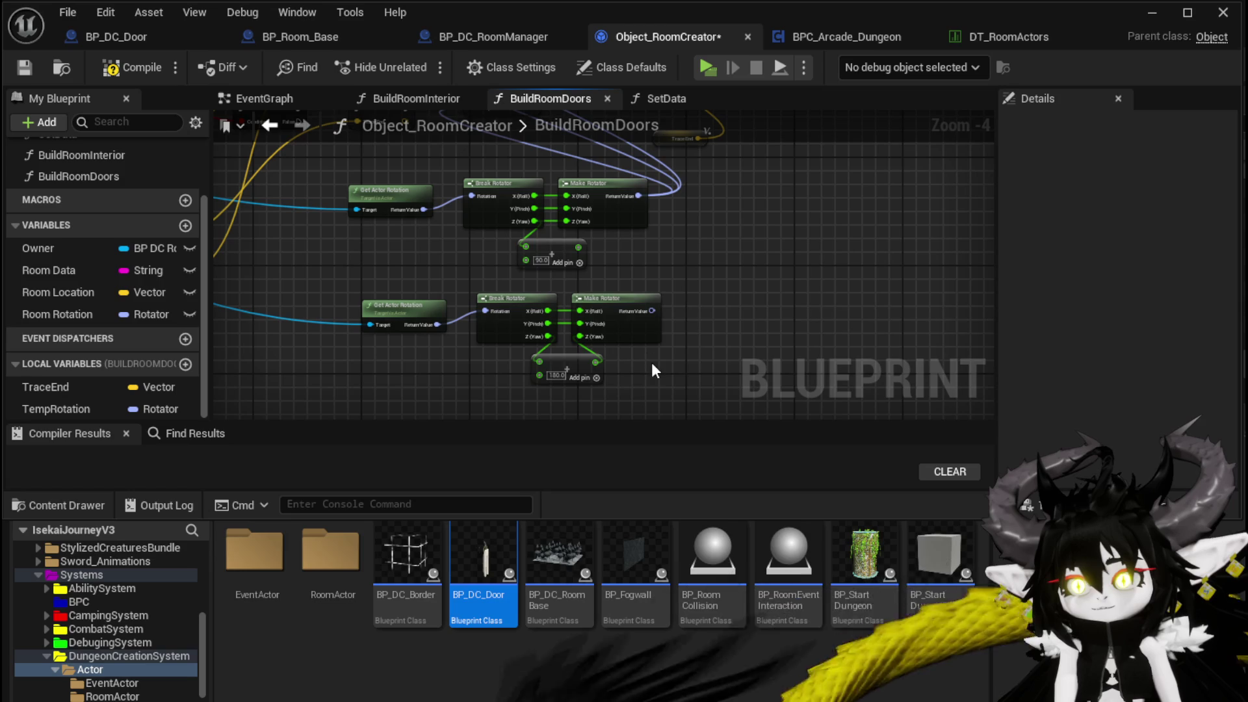
{"action": "left_click", "coordinate": [548, 264]}
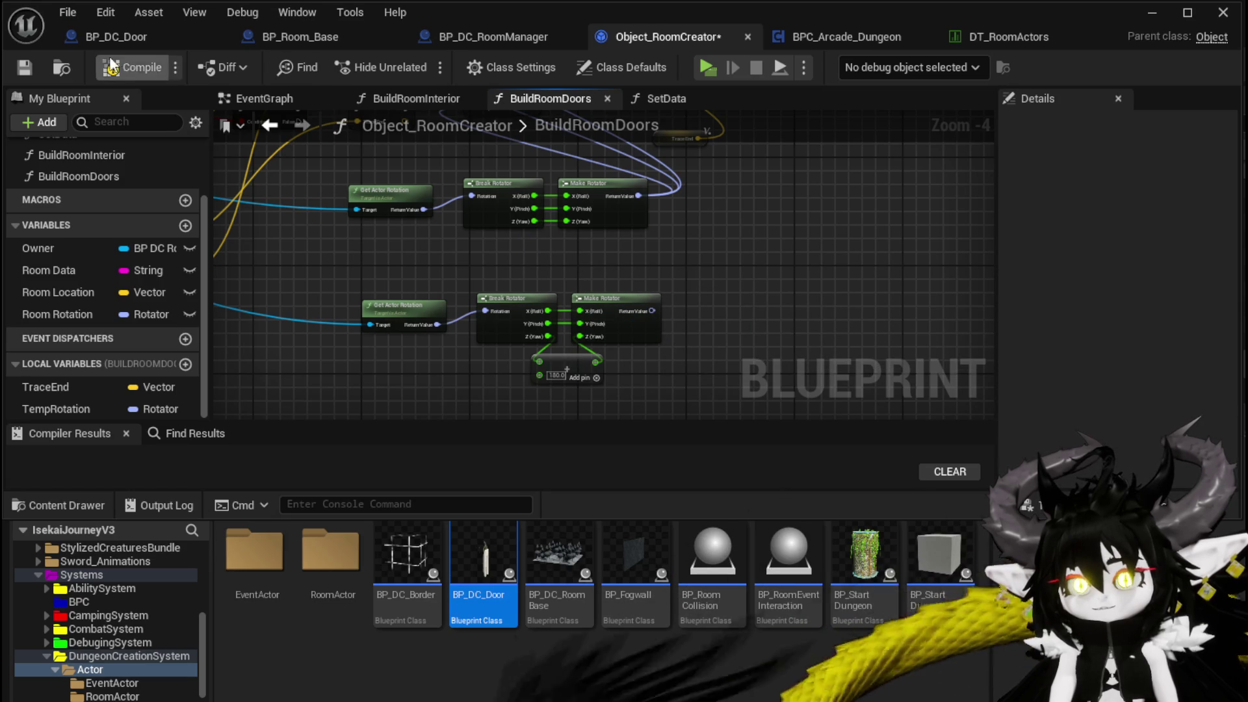
{"action": "left_click", "coordinate": [1168, 11]}
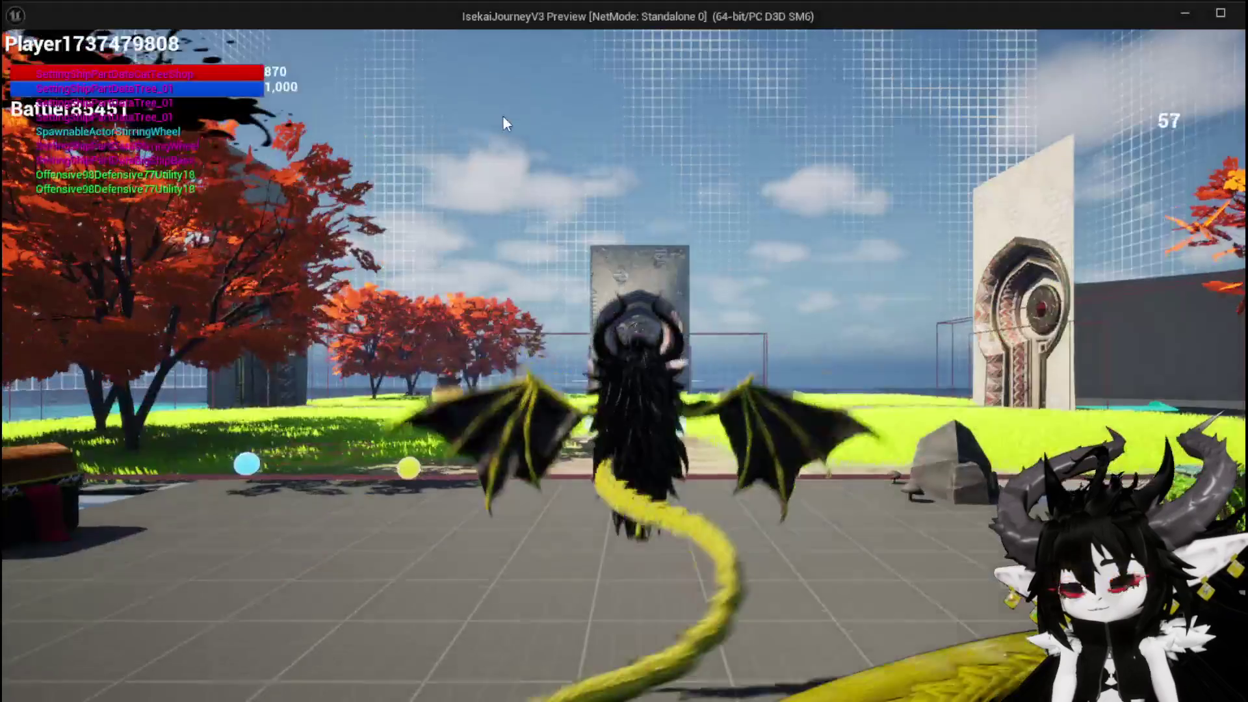
Step: Walk through the stone door, pick the Desert room, then exit back to BuildRoomDoors
{"action": "left_click", "coordinate": [503, 117]}
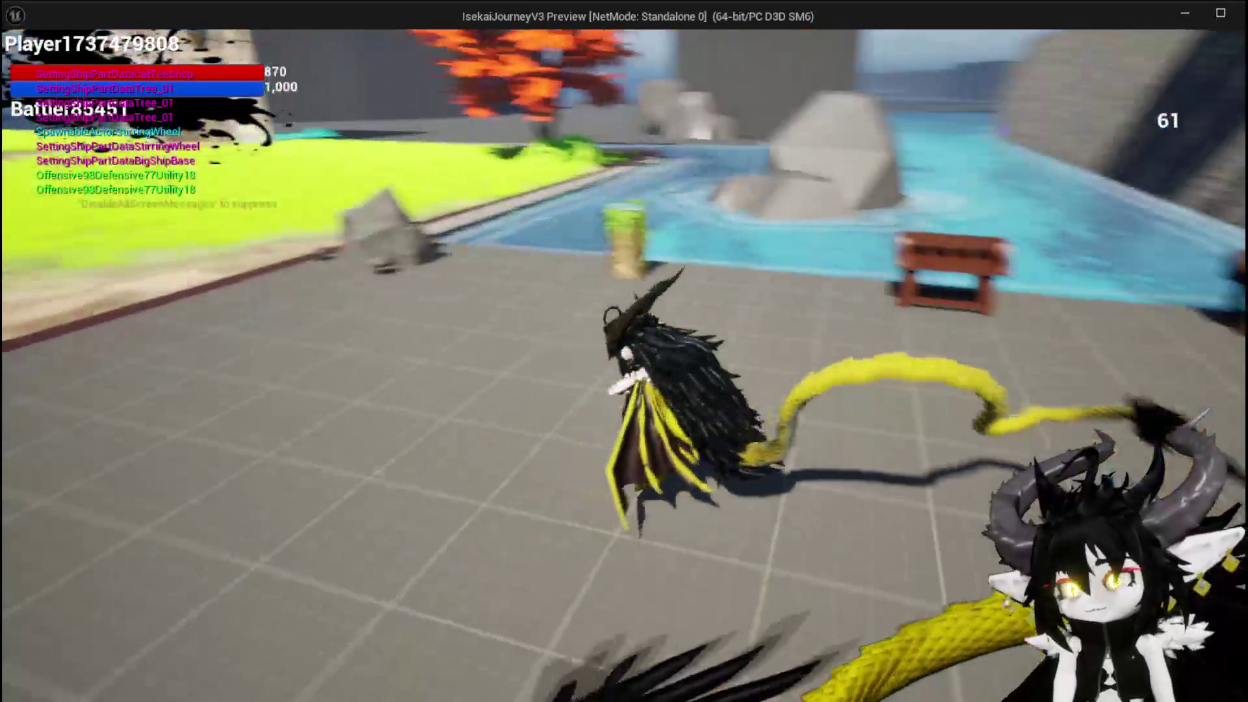
{"action": "key", "text": "w"}
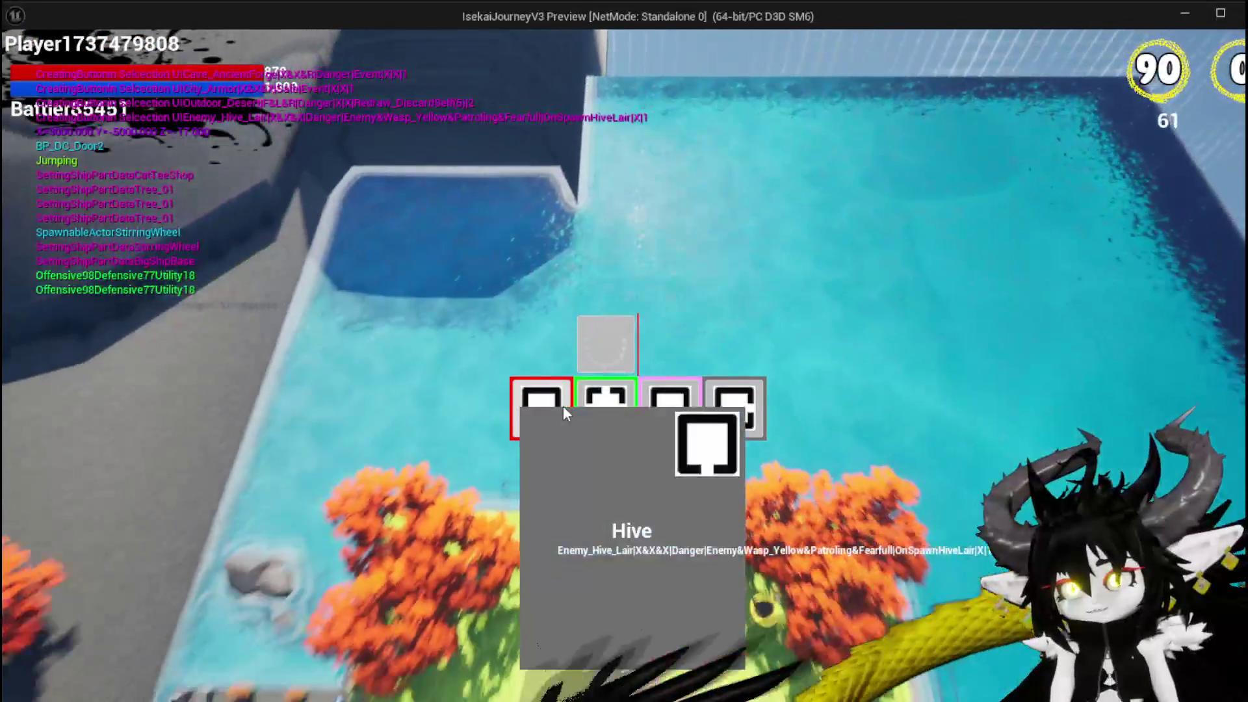
{"action": "left_click", "coordinate": [596, 406]}
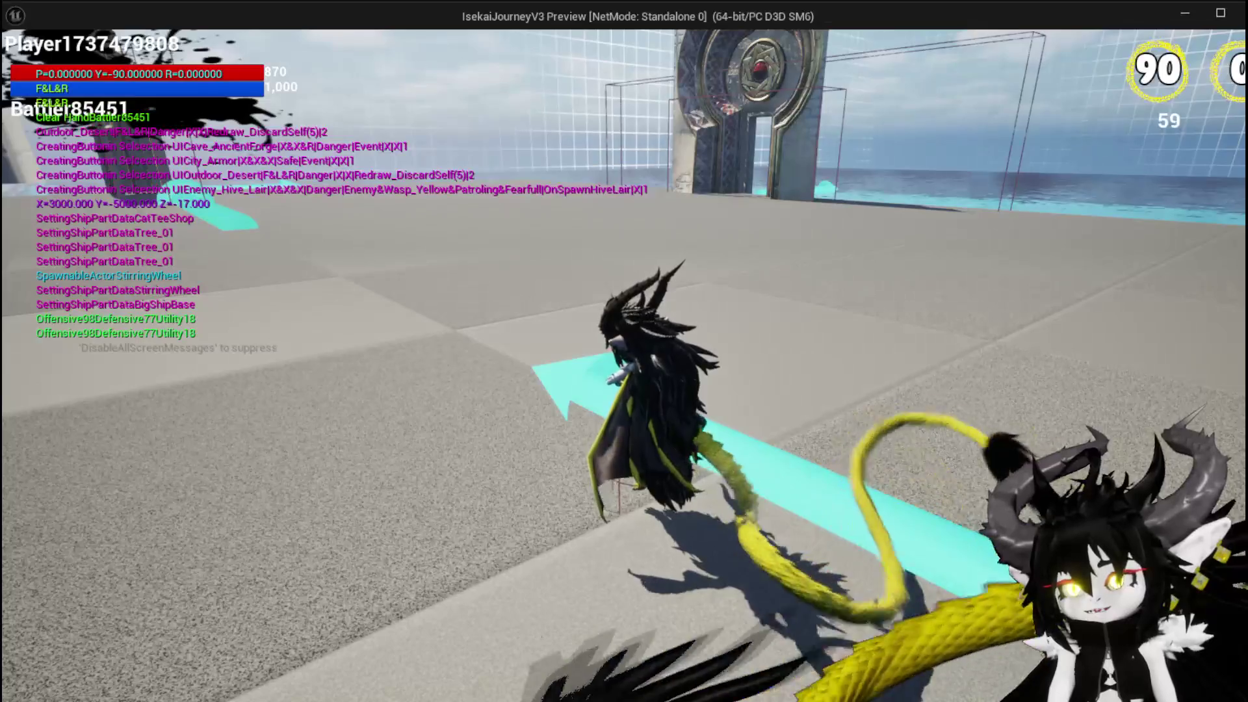
{"action": "key", "text": "Escape"}
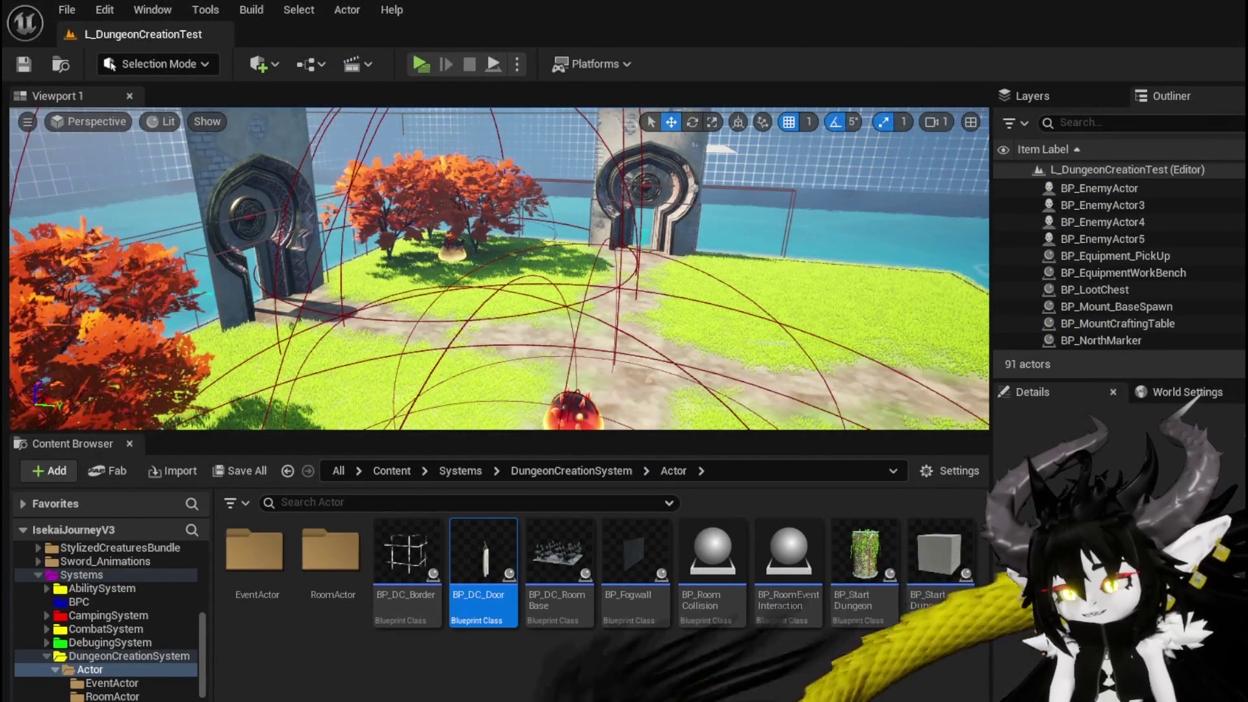
{"action": "key", "text": "alt+Tab"}
{"action": "left_click_drag", "start_coordinate": [723, 397], "coordinate": [709, 323]}
Step: Add 90 to Break Rotator's Z (Yaw) and feed the result into Make Rotator
{"action": "left_click_drag", "start_coordinate": [563, 294], "coordinate": [567, 316]}
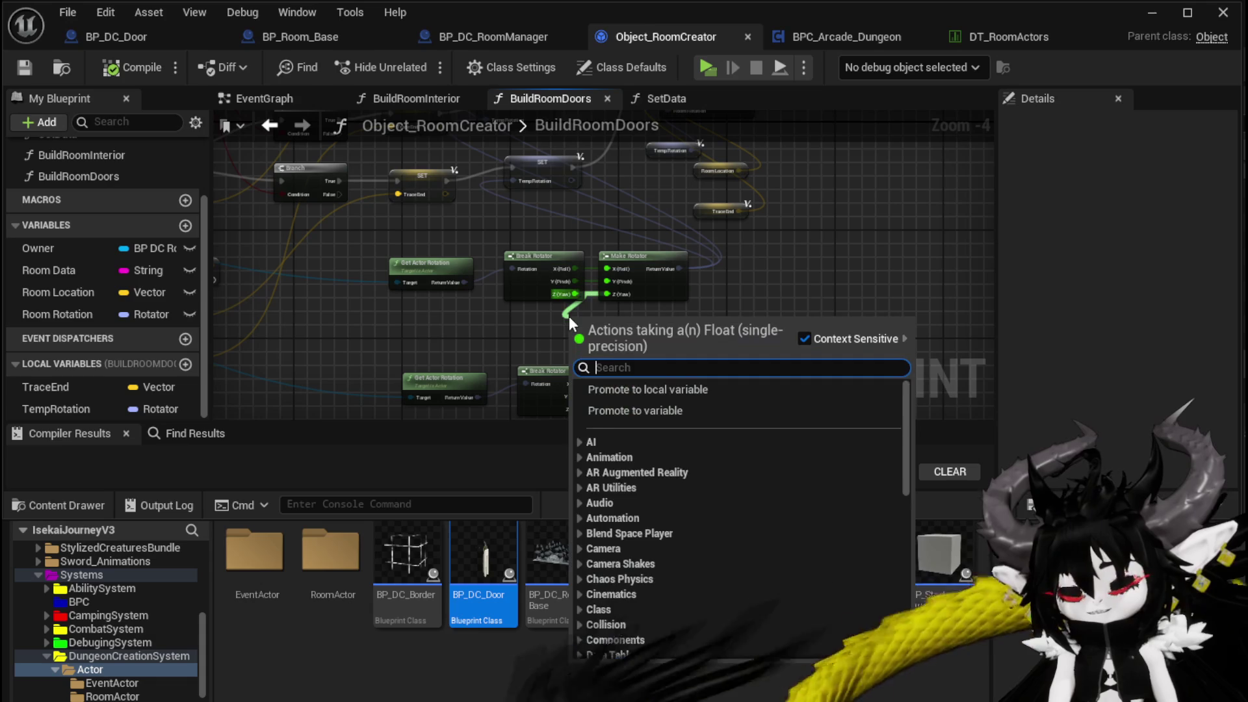
{"action": "type", "text": "-"}
{"action": "left_click", "coordinate": [647, 487]}
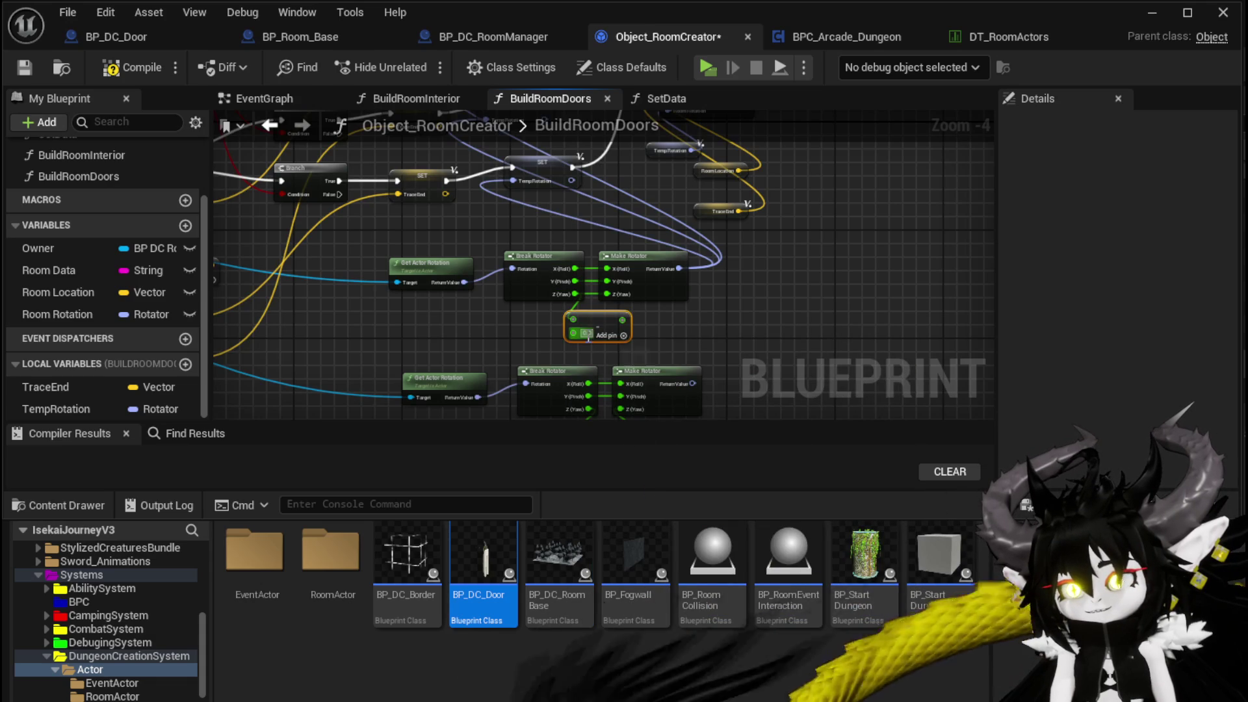
{"action": "key", "text": "Delete"}
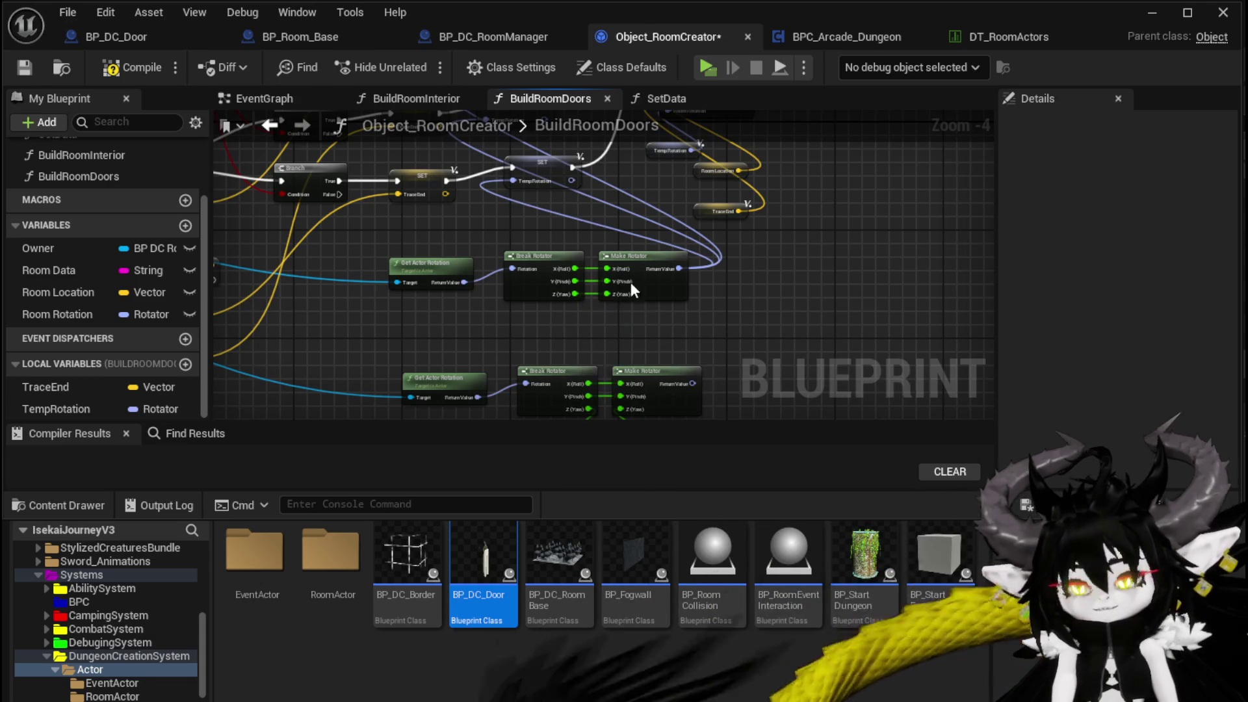
{"action": "left_click_drag", "start_coordinate": [577, 294], "coordinate": [593, 318]}
{"action": "type", "text": "+"}
{"action": "left_click", "coordinate": [644, 470]}
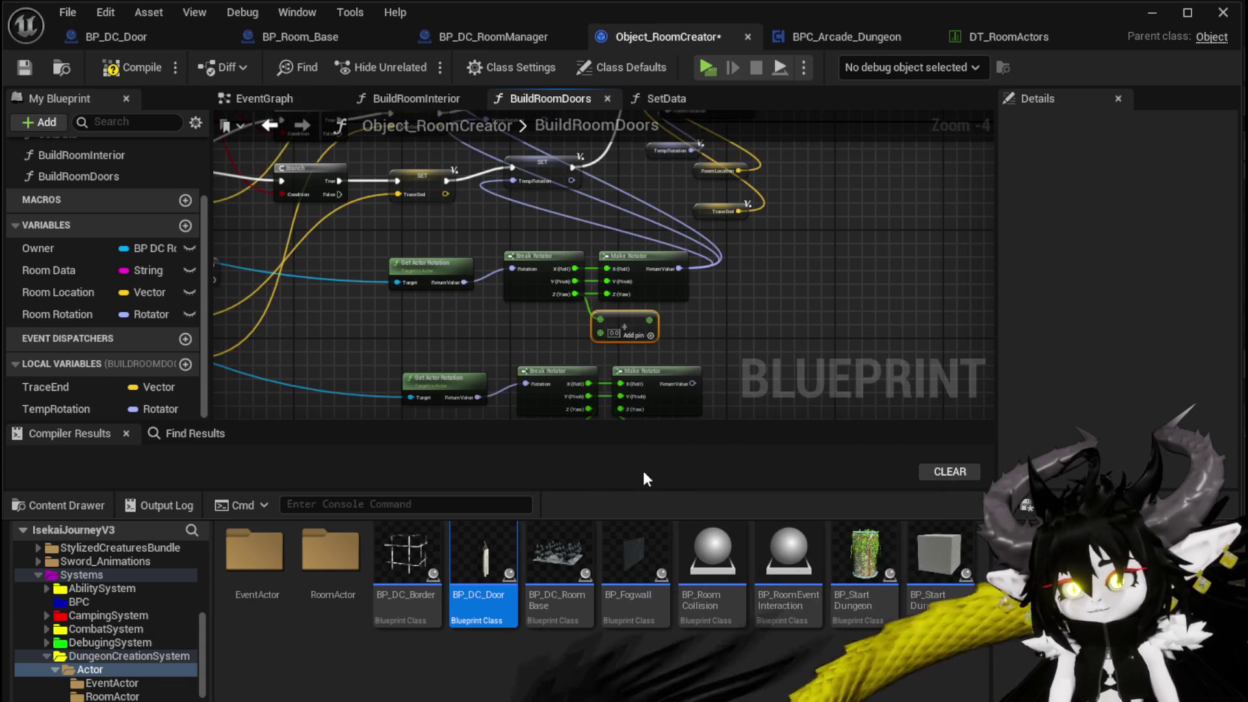
{"action": "type", "text": "90"}
{"action": "key", "text": "Return"}
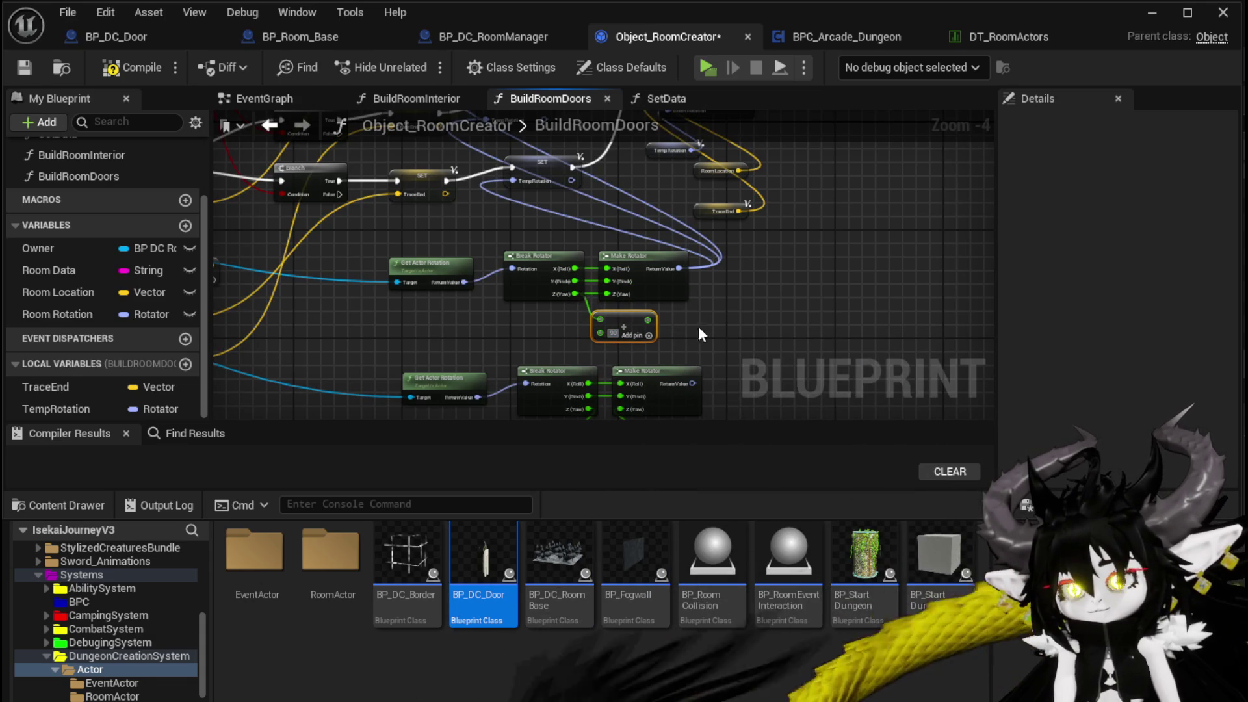
{"action": "mouse_move", "coordinate": [651, 322]}
{"action": "left_mouse_down"}
{"action": "mouse_move", "coordinate": [630, 294]}
{"action": "mouse_move", "coordinate": [555, 297]}
{"action": "left_mouse_up"}
{"action": "left_click_drag", "start_coordinate": [399, 340], "coordinate": [472, 305]}
Step: Rearrange the rotation node groups to make room for another copy
{"action": "left_click_drag", "start_coordinate": [550, 258], "coordinate": [481, 252]}
{"action": "left_click_drag", "start_coordinate": [366, 299], "coordinate": [494, 297]}
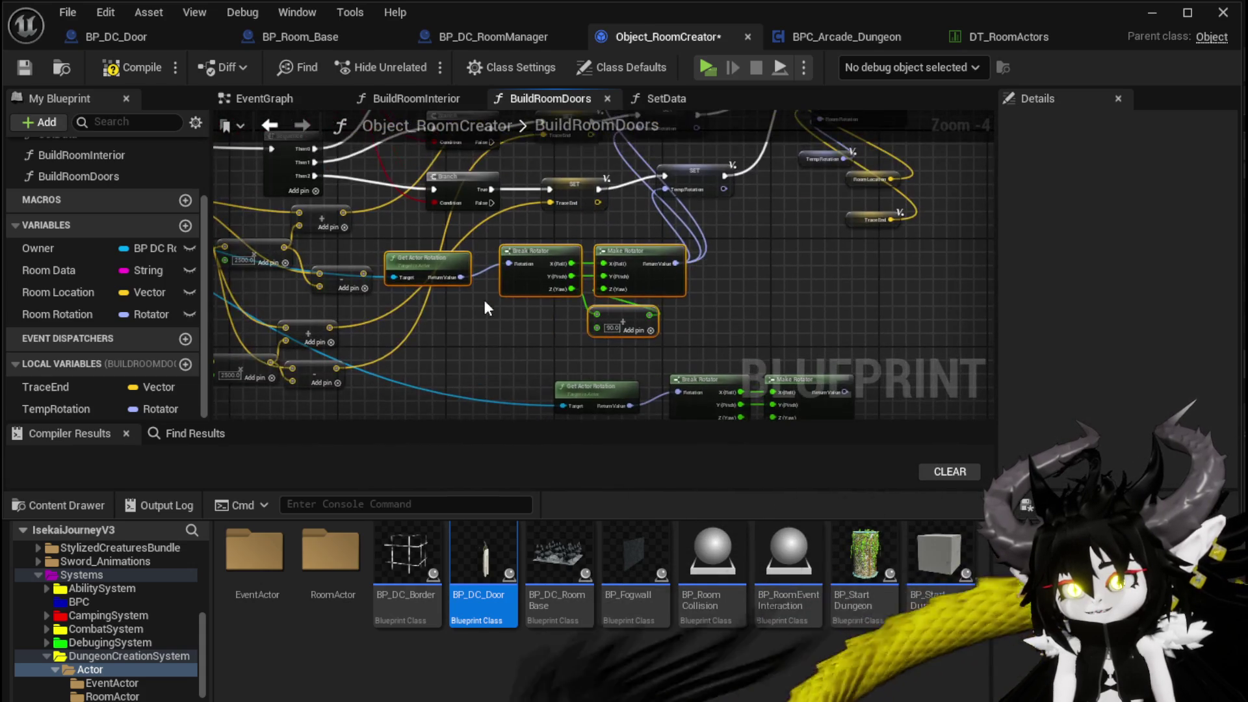
{"action": "left_click_drag", "start_coordinate": [661, 252], "coordinate": [558, 174]}
{"action": "mouse_move", "coordinate": [463, 404]}
{"action": "left_mouse_down"}
{"action": "mouse_move", "coordinate": [754, 293]}
{"action": "mouse_move", "coordinate": [654, 361]}
{"action": "mouse_move", "coordinate": [620, 419]}
{"action": "left_mouse_up"}
{"action": "mouse_move", "coordinate": [386, 282]}
{"action": "left_mouse_down"}
{"action": "mouse_move", "coordinate": [394, 165]}
{"action": "mouse_move", "coordinate": [481, 251]}
{"action": "left_mouse_up"}
Step: Paste the 180-degree rotation group, give it the room Target, and feed it into SET TempRotation
{"action": "key", "text": "ctrl+v"}
{"action": "left_click_drag", "start_coordinate": [613, 249], "coordinate": [646, 250]}
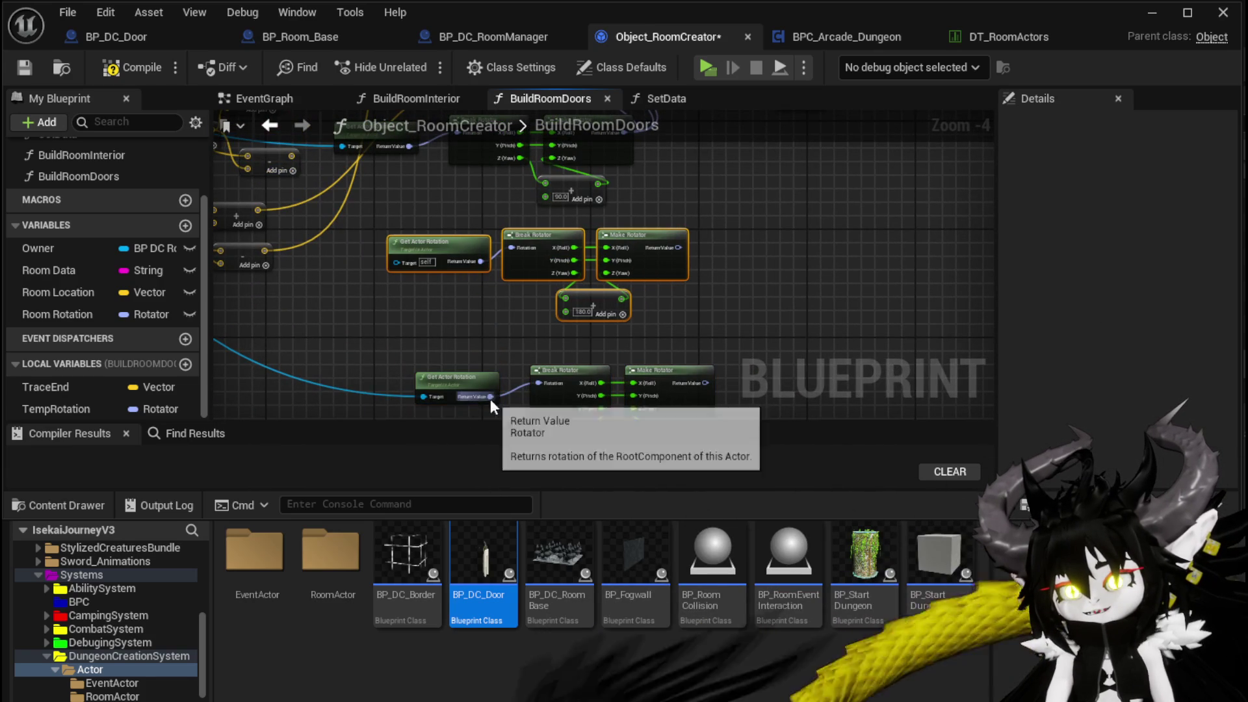
{"action": "left_click_drag", "start_coordinate": [424, 397], "coordinate": [411, 273]}
{"action": "left_click_drag", "start_coordinate": [391, 347], "coordinate": [375, 311]}
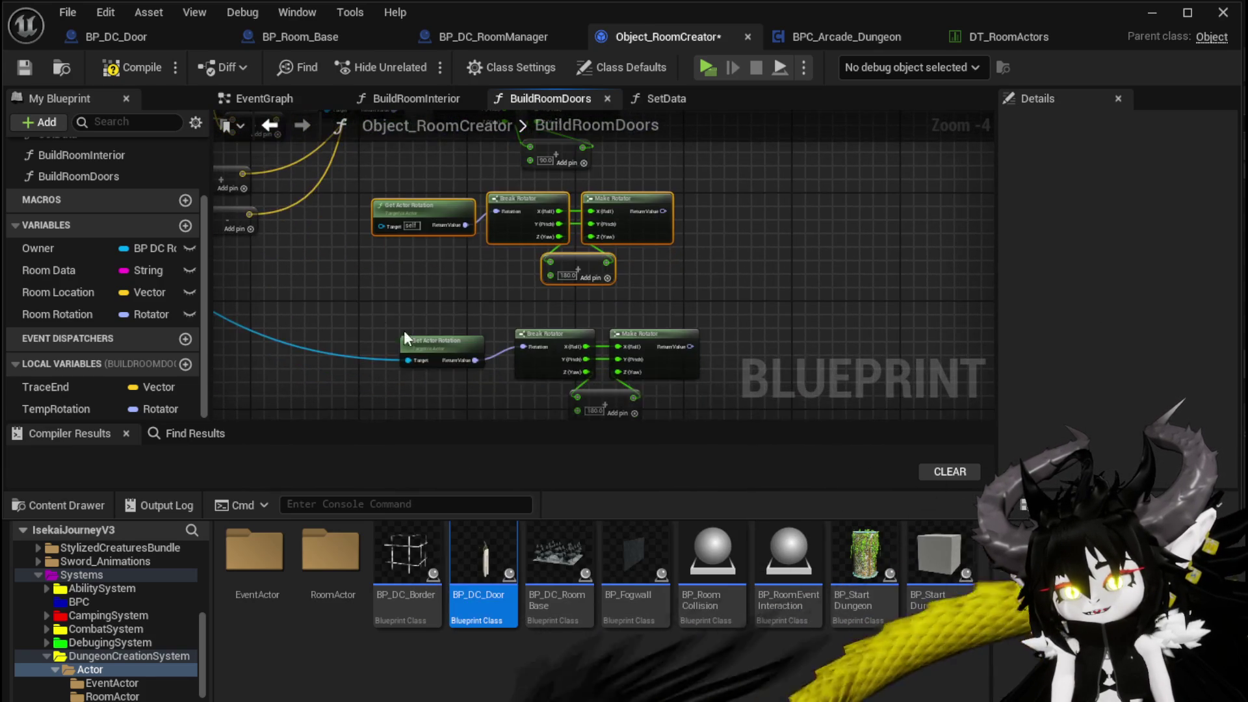
{"action": "mouse_move", "coordinate": [415, 365]}
{"action": "left_mouse_down"}
{"action": "mouse_move", "coordinate": [407, 233]}
{"action": "mouse_move", "coordinate": [383, 225]}
{"action": "left_mouse_up"}
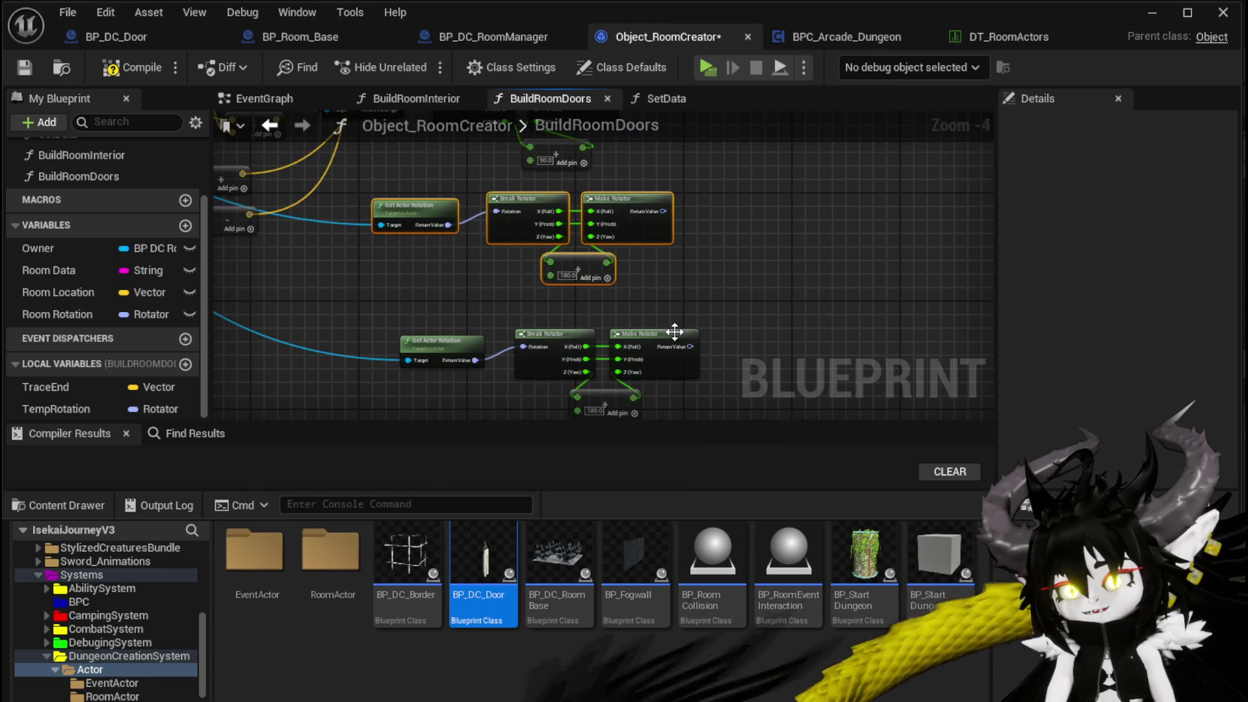
{"action": "mouse_move", "coordinate": [550, 237]}
{"action": "left_mouse_down"}
{"action": "mouse_move", "coordinate": [669, 240]}
{"action": "mouse_move", "coordinate": [603, 80]}
{"action": "mouse_move", "coordinate": [529, 300]}
{"action": "mouse_move", "coordinate": [544, 290]}
{"action": "left_mouse_up"}
{"action": "mouse_move", "coordinate": [596, 414]}
{"action": "left_mouse_down"}
{"action": "mouse_move", "coordinate": [669, 265]}
{"action": "mouse_move", "coordinate": [634, 99]}
{"action": "mouse_move", "coordinate": [596, 282]}
{"action": "left_mouse_up"}
{"action": "left_click_drag", "start_coordinate": [550, 318], "coordinate": [550, 320]}
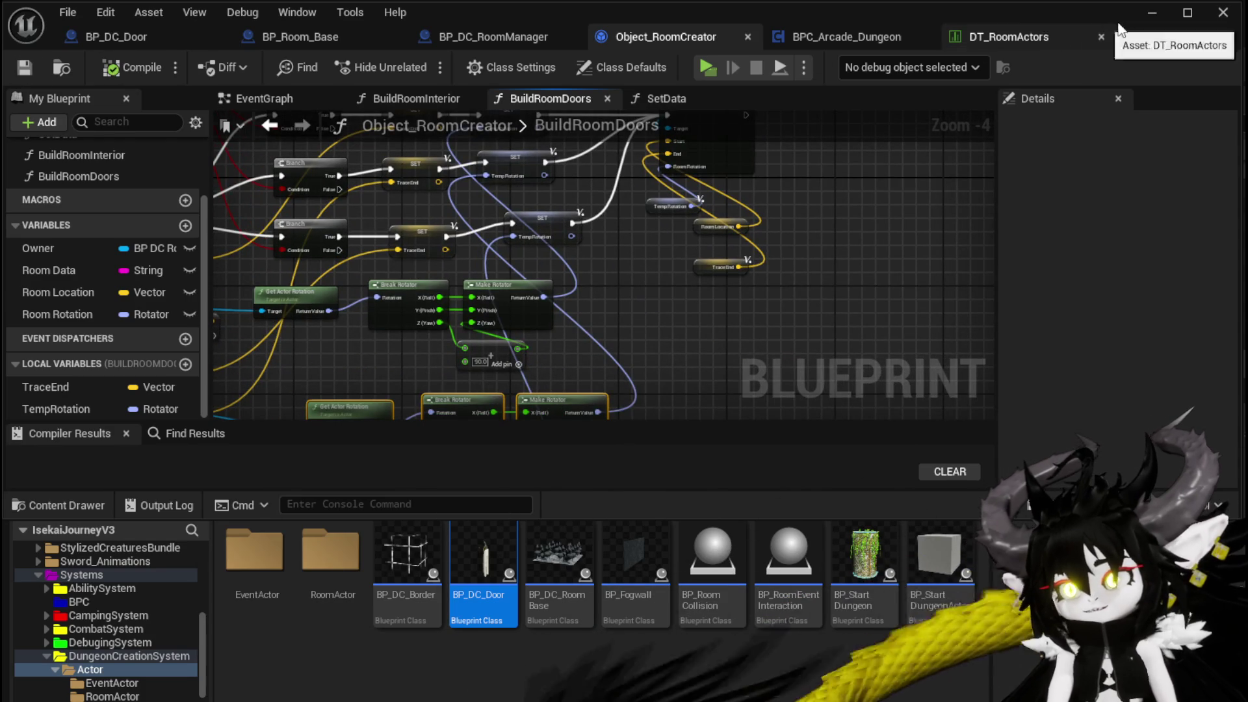
Step: Run a Standalone play test through the stone doorway into Desert, then return to BuildRoomDoors
{"action": "left_click", "coordinate": [1152, 11]}
{"action": "left_click", "coordinate": [421, 63]}
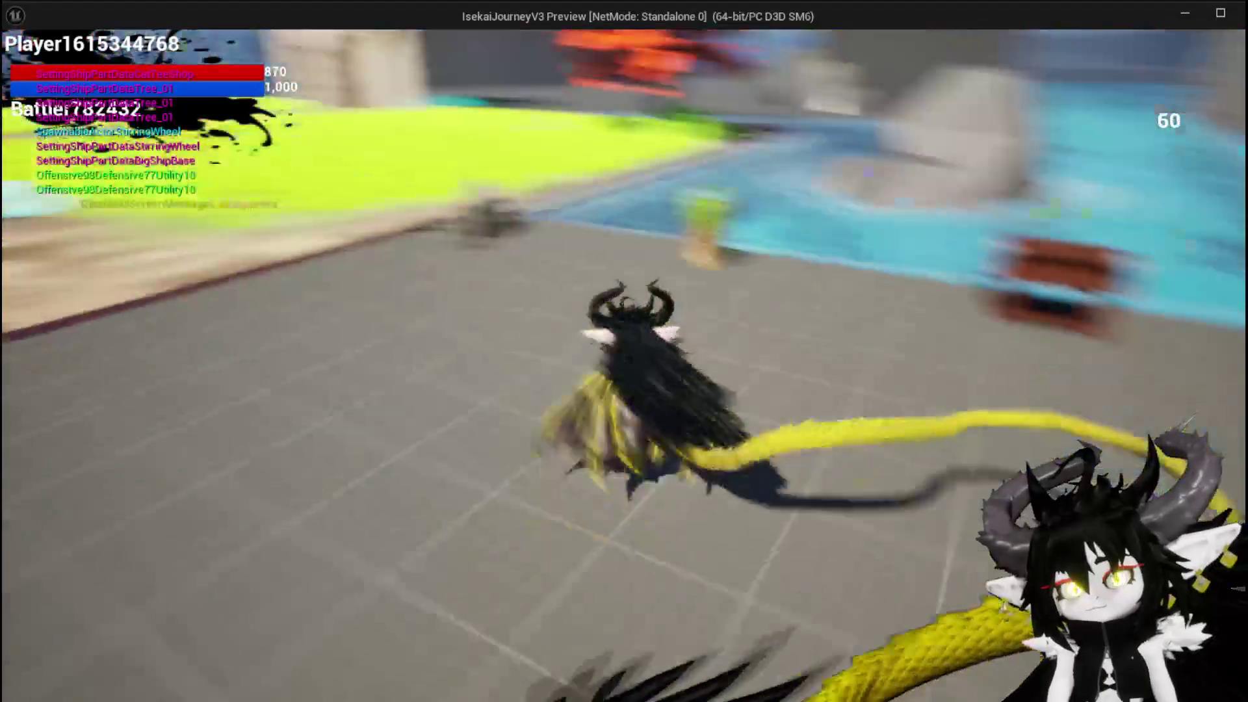
{"action": "key", "text": "space"}
{"action": "key", "text": "w"}
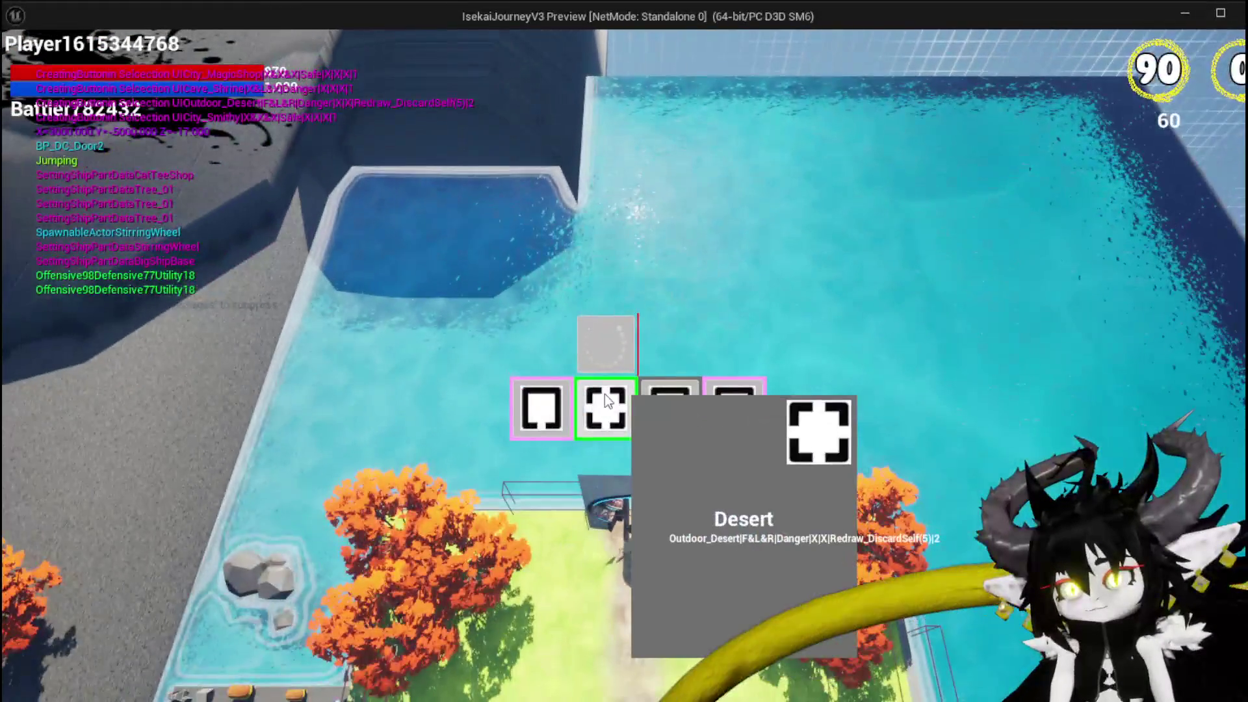
{"action": "left_click", "coordinate": [604, 409]}
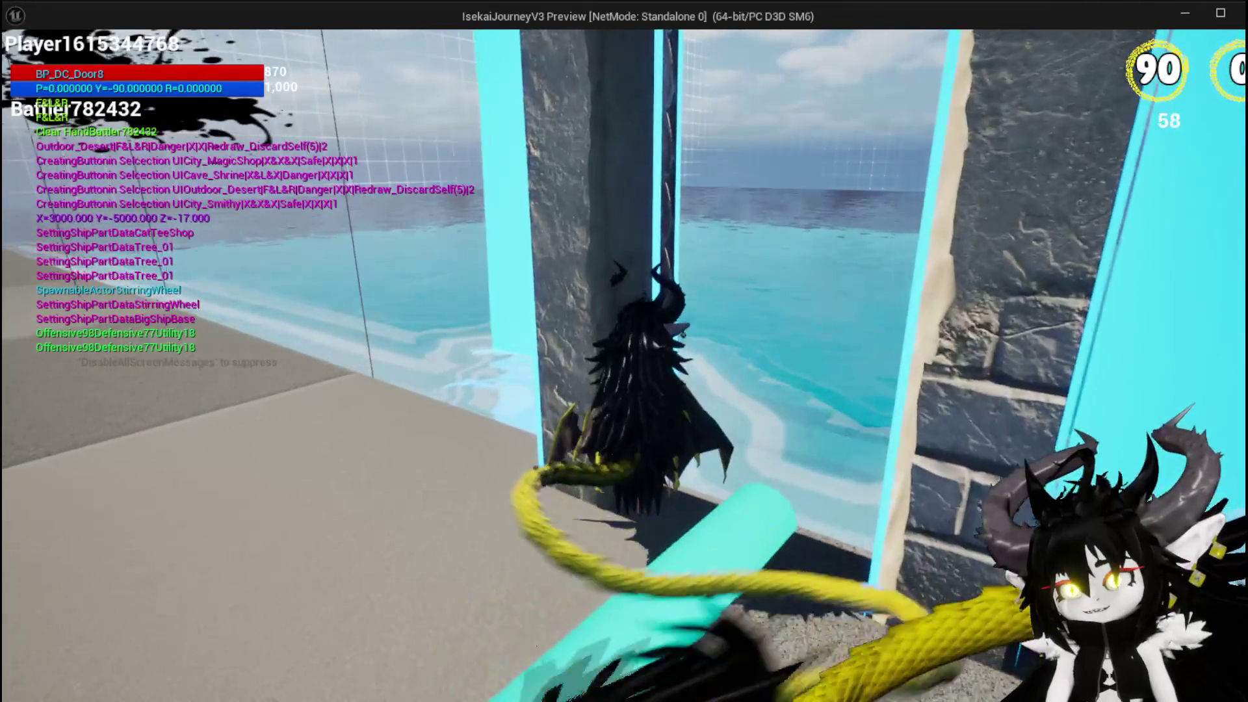
{"action": "key", "text": "Escape"}
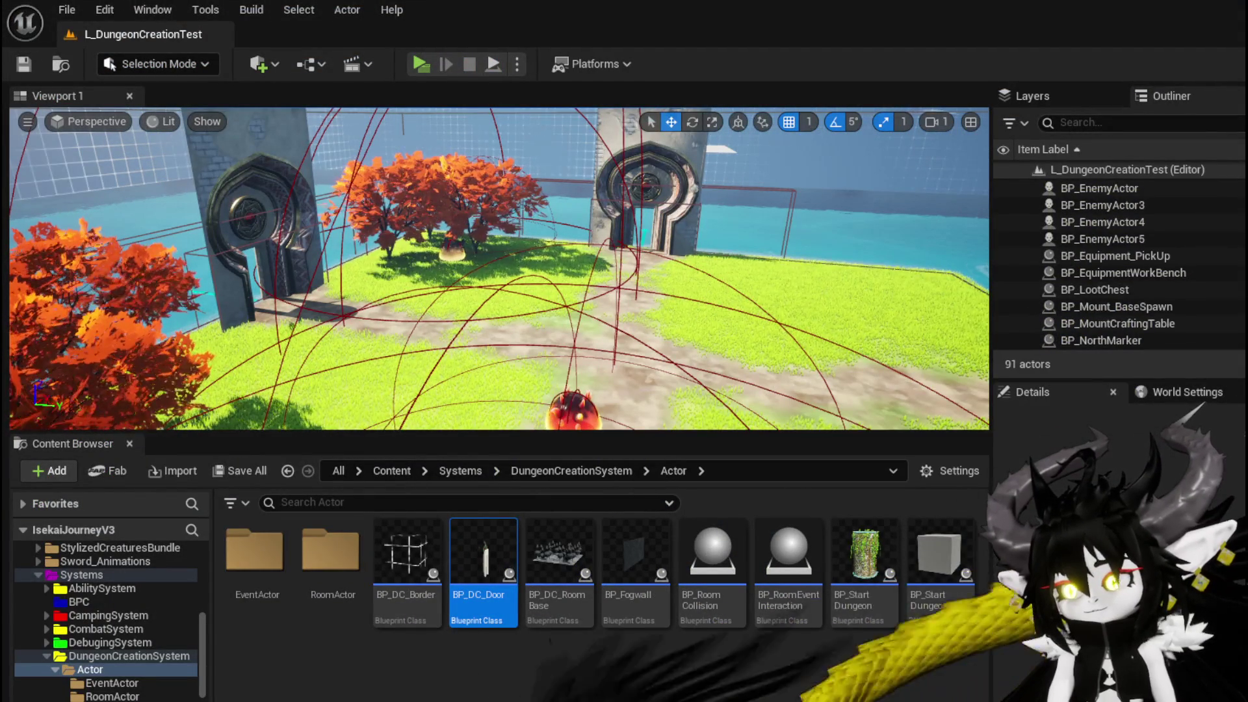
{"action": "key", "text": "alt+Tab"}
Step: Change the 180.0 yaw Add node in BuildRoomDoors to -90, then close the Blueprint editor
{"action": "scroll", "coordinate": [543, 253], "scroll_direction": "up", "scroll_amount": 4}
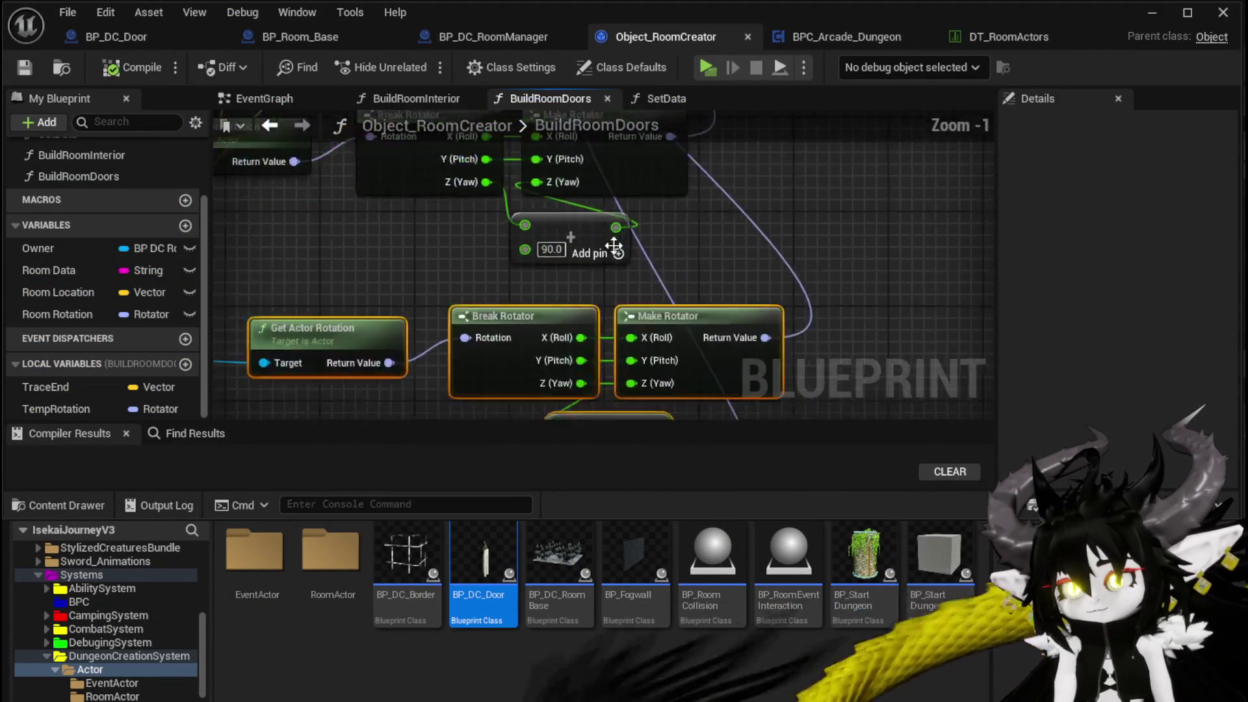
{"action": "left_click_drag", "start_coordinate": [579, 237], "coordinate": [566, 284]}
{"action": "left_click", "coordinate": [366, 309]}
{"action": "type", "text": "18"}
{"action": "scroll", "coordinate": [521, 310], "scroll_direction": "down", "scroll_amount": 2}
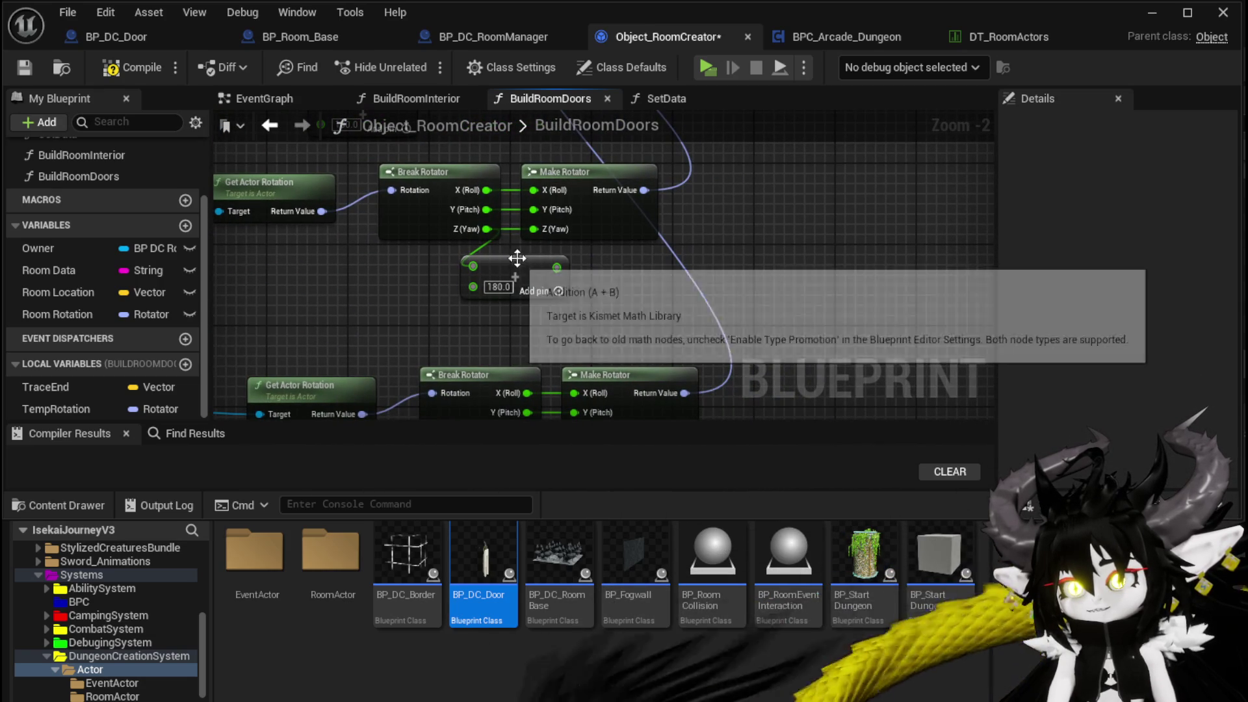
{"action": "mouse_move", "coordinate": [544, 236]}
{"action": "left_mouse_down"}
{"action": "mouse_move", "coordinate": [611, 169]}
{"action": "mouse_move", "coordinate": [645, 212]}
{"action": "mouse_move", "coordinate": [626, 181]}
{"action": "mouse_move", "coordinate": [611, 230]}
{"action": "left_mouse_up"}
{"action": "type", "text": "-90"}
{"action": "mouse_move", "coordinate": [539, 387]}
{"action": "left_mouse_down"}
{"action": "mouse_move", "coordinate": [537, 322]}
{"action": "mouse_move", "coordinate": [540, 338]}
{"action": "mouse_move", "coordinate": [418, 186]}
{"action": "left_mouse_up"}
{"action": "mouse_move", "coordinate": [472, 224]}
{"action": "left_mouse_down"}
{"action": "mouse_move", "coordinate": [619, 299]}
{"action": "mouse_move", "coordinate": [549, 297]}
{"action": "left_mouse_up"}
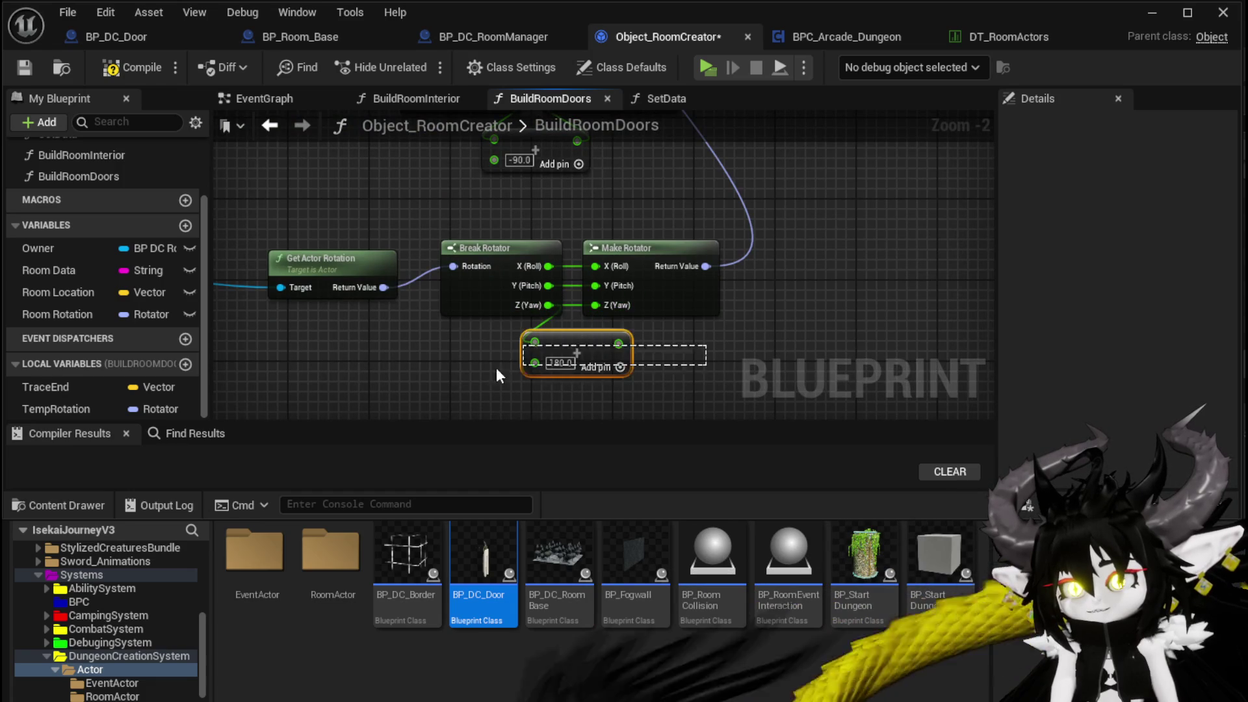
{"action": "left_click", "coordinate": [273, 128]}
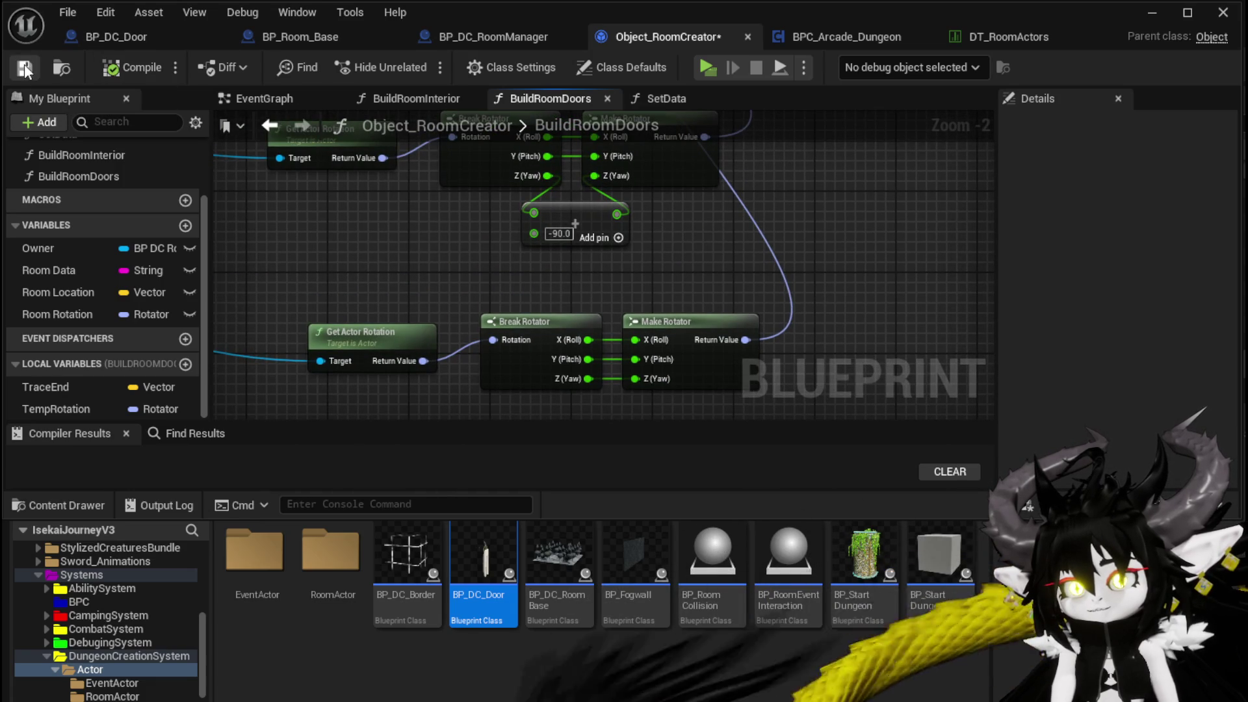
{"action": "mouse_move", "coordinate": [541, 227]}
{"action": "left_mouse_down"}
{"action": "mouse_move", "coordinate": [546, 305]}
{"action": "mouse_move", "coordinate": [555, 190]}
{"action": "mouse_move", "coordinate": [585, 260]}
{"action": "left_mouse_up"}
{"action": "left_click", "coordinate": [1152, 12]}
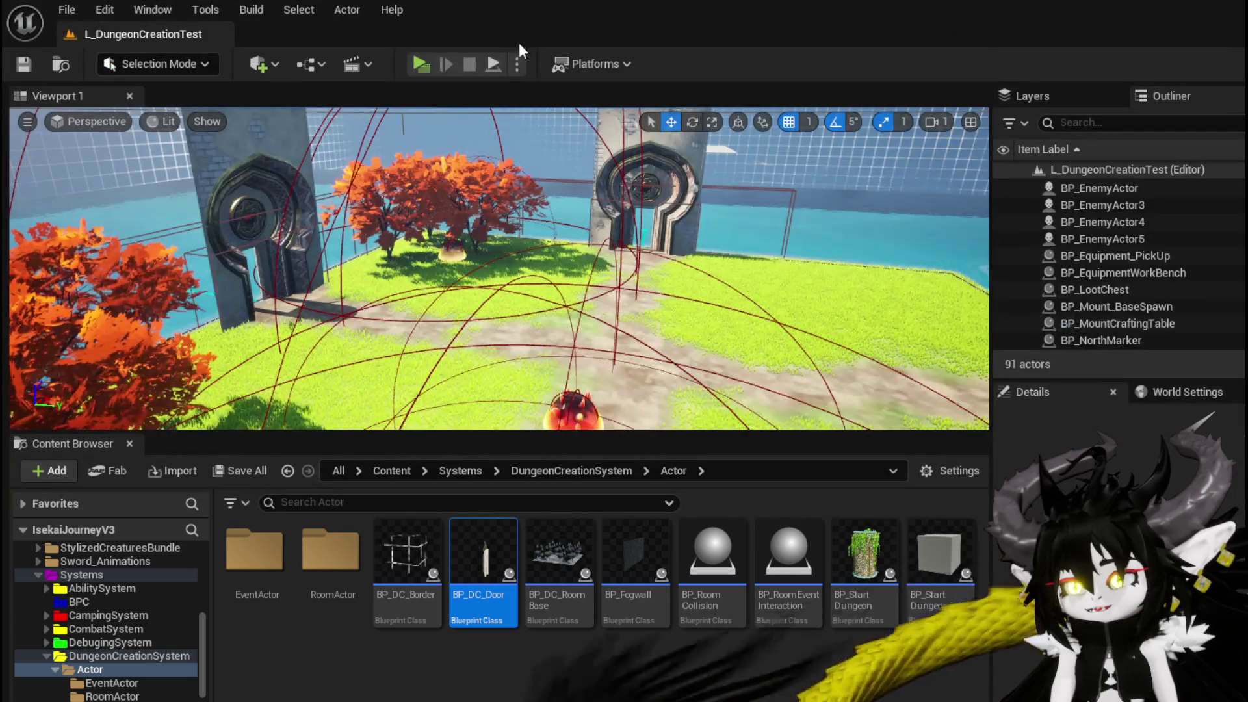
Step: Start a play test and go through the first door into the Ancient Forge room
{"action": "left_click", "coordinate": [410, 64]}
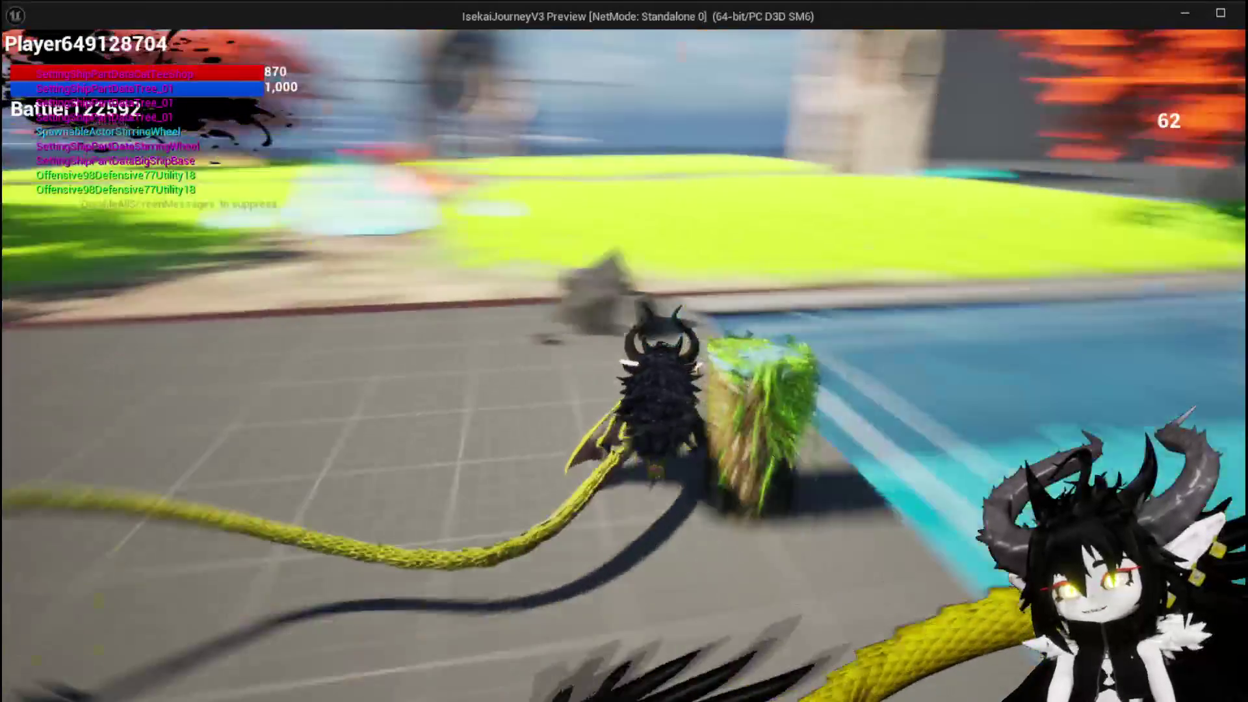
{"action": "key", "text": "w"}
{"action": "key", "text": "space"}
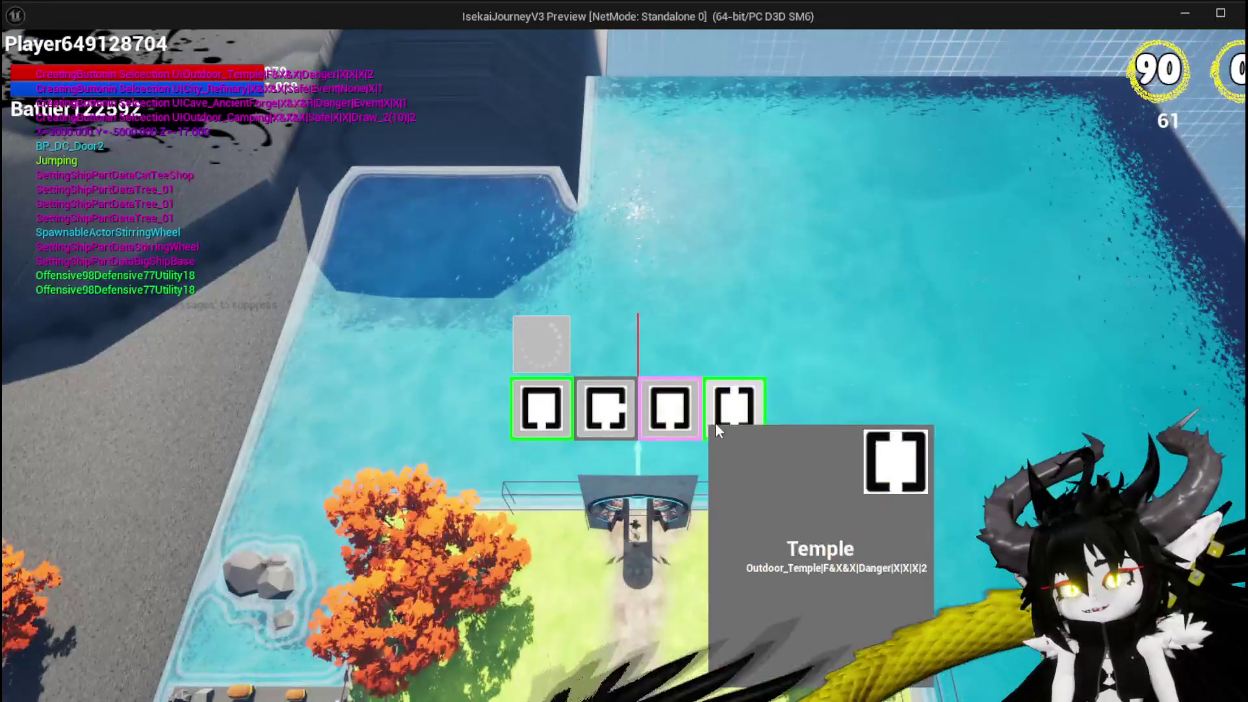
{"action": "left_click", "coordinate": [621, 417]}
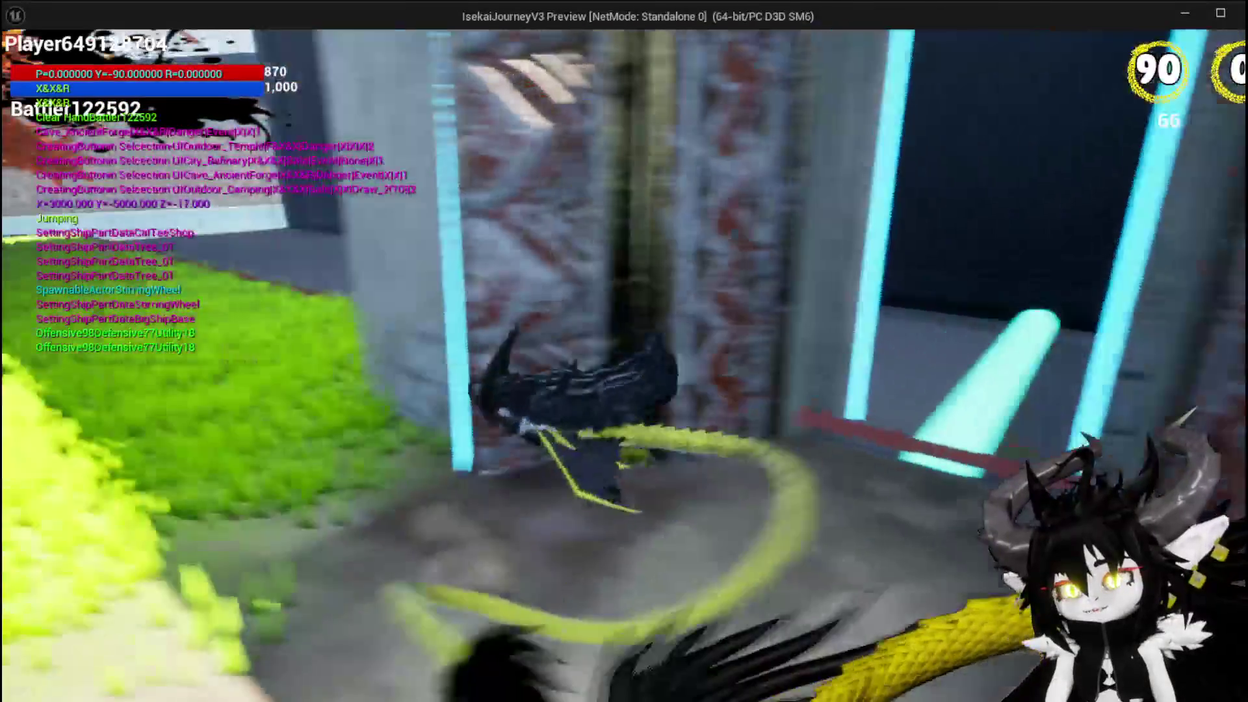
{"action": "key", "text": "space"}
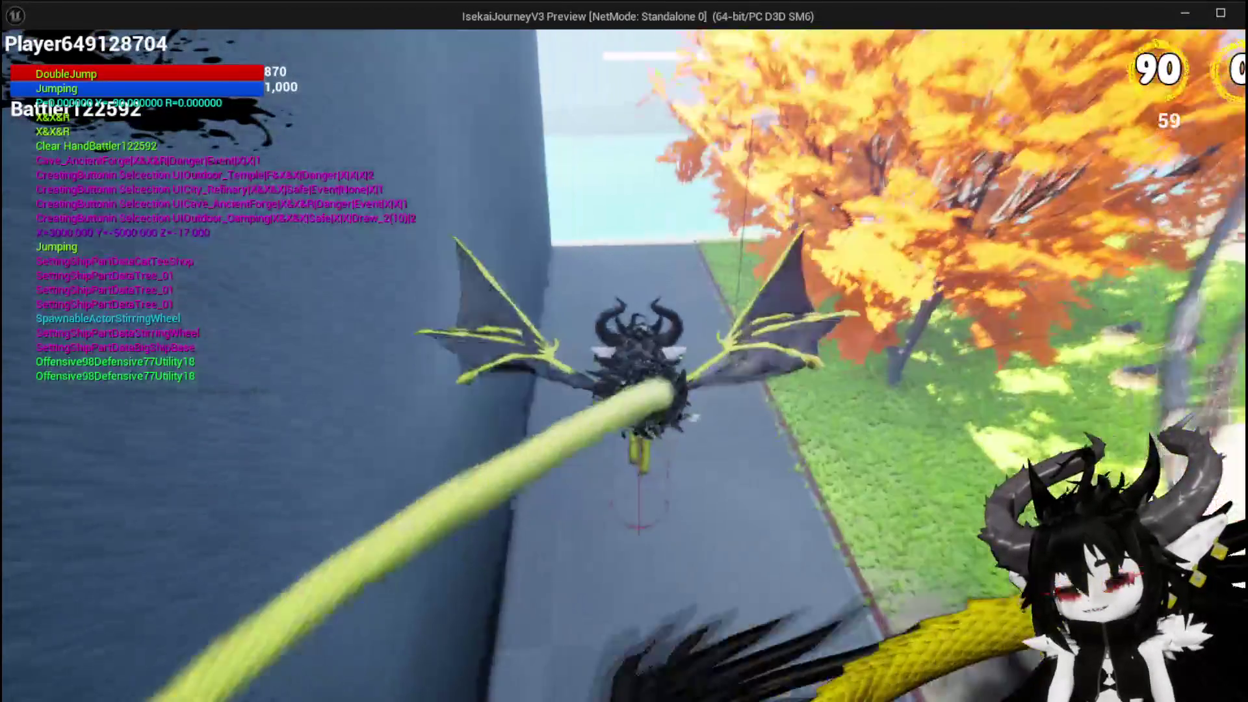
{"action": "key", "text": "space"}
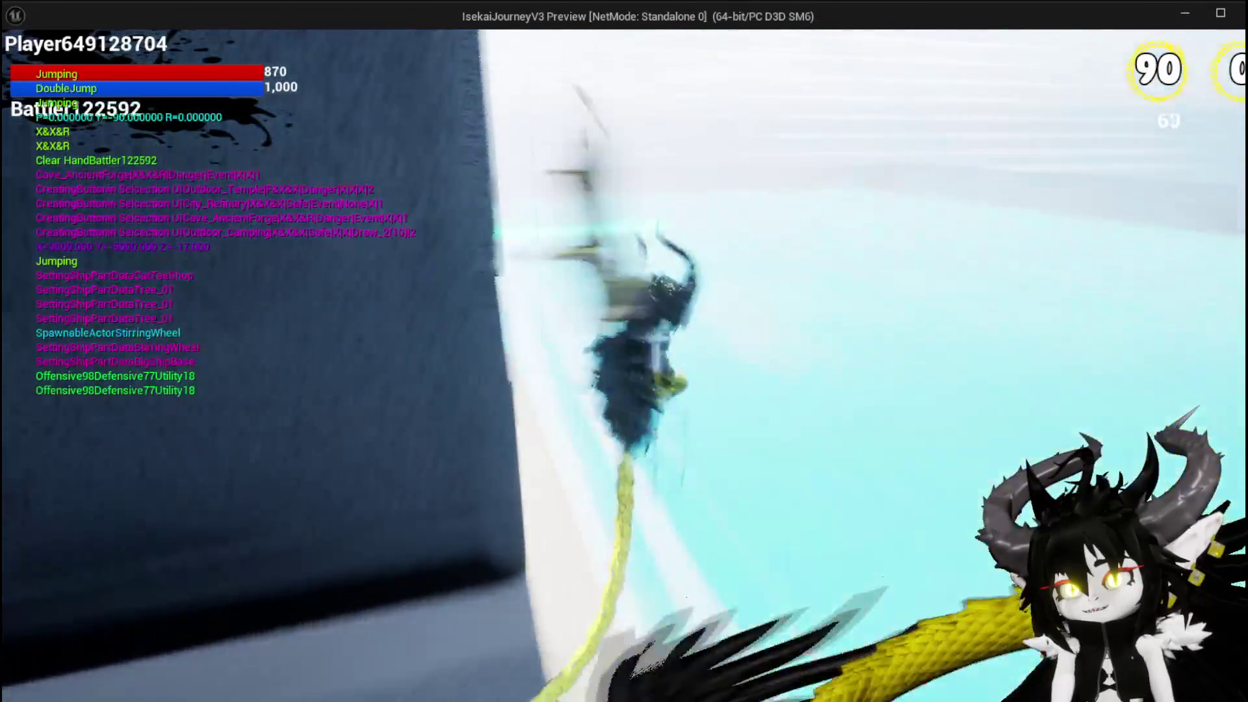
{"action": "key", "text": "w"}
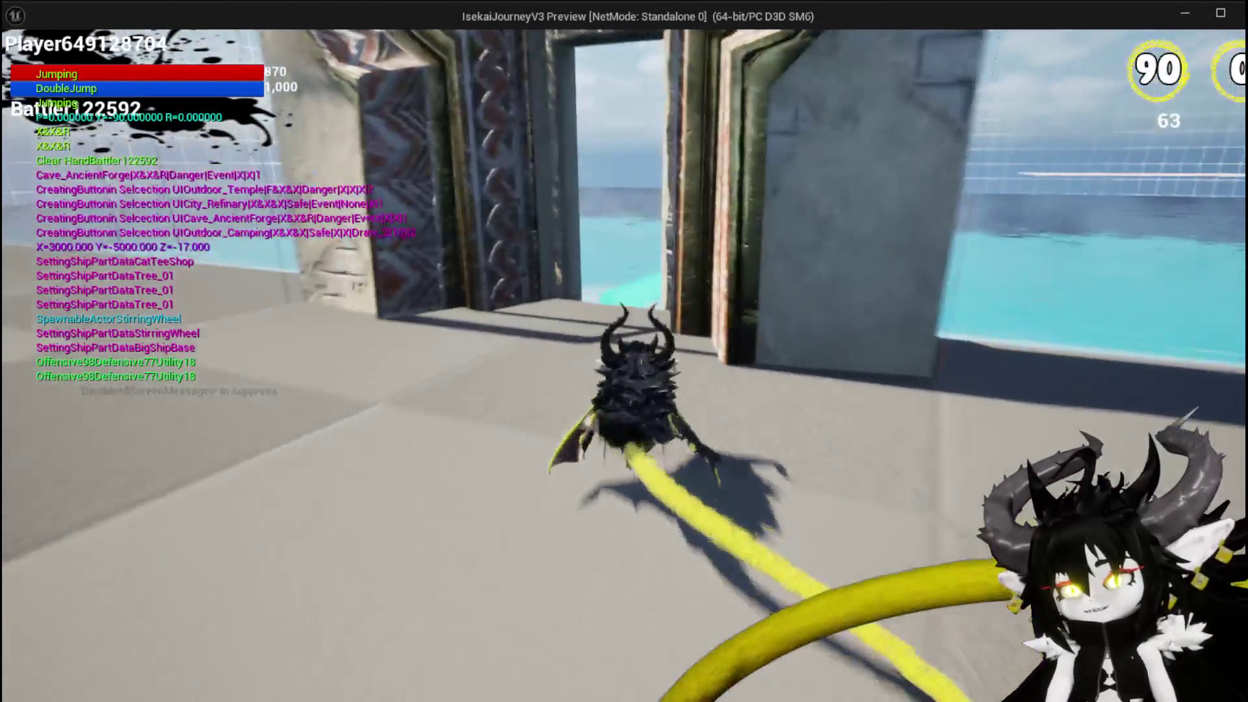
{"action": "key", "text": "w"}
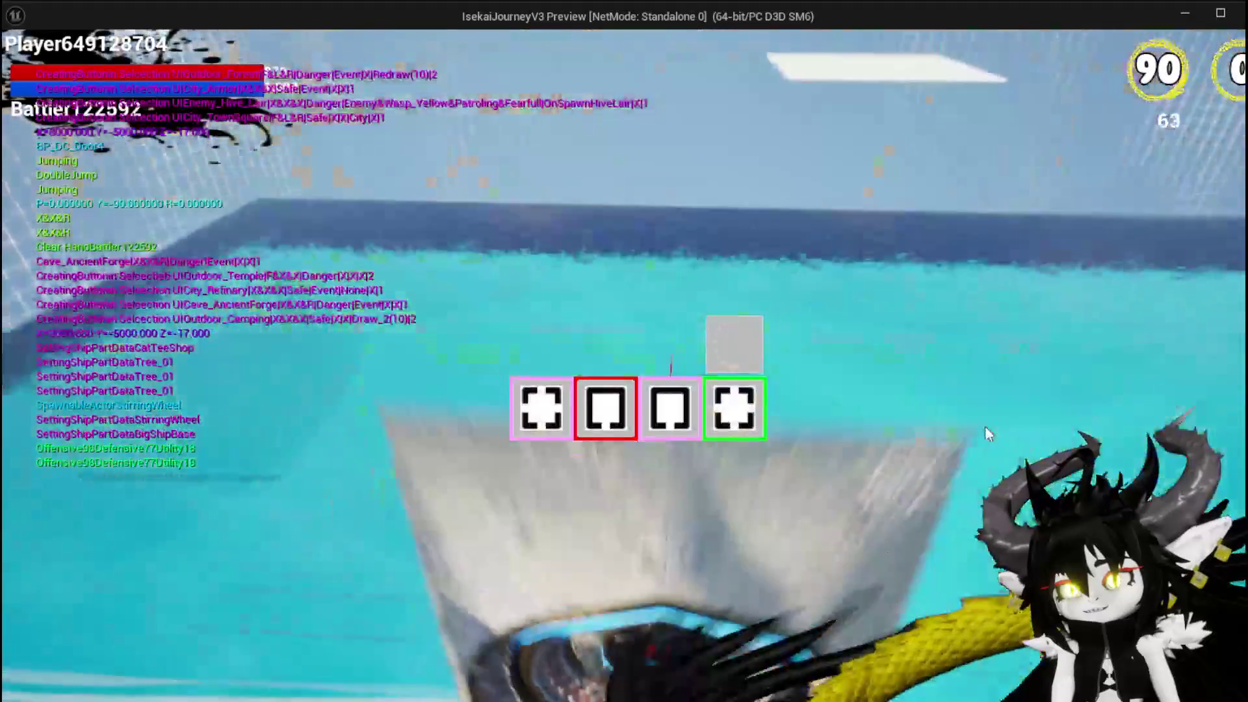
Step: Enter the Forest room at the next door, stop the game, and Save All
{"action": "mouse_move", "coordinate": [744, 419]}
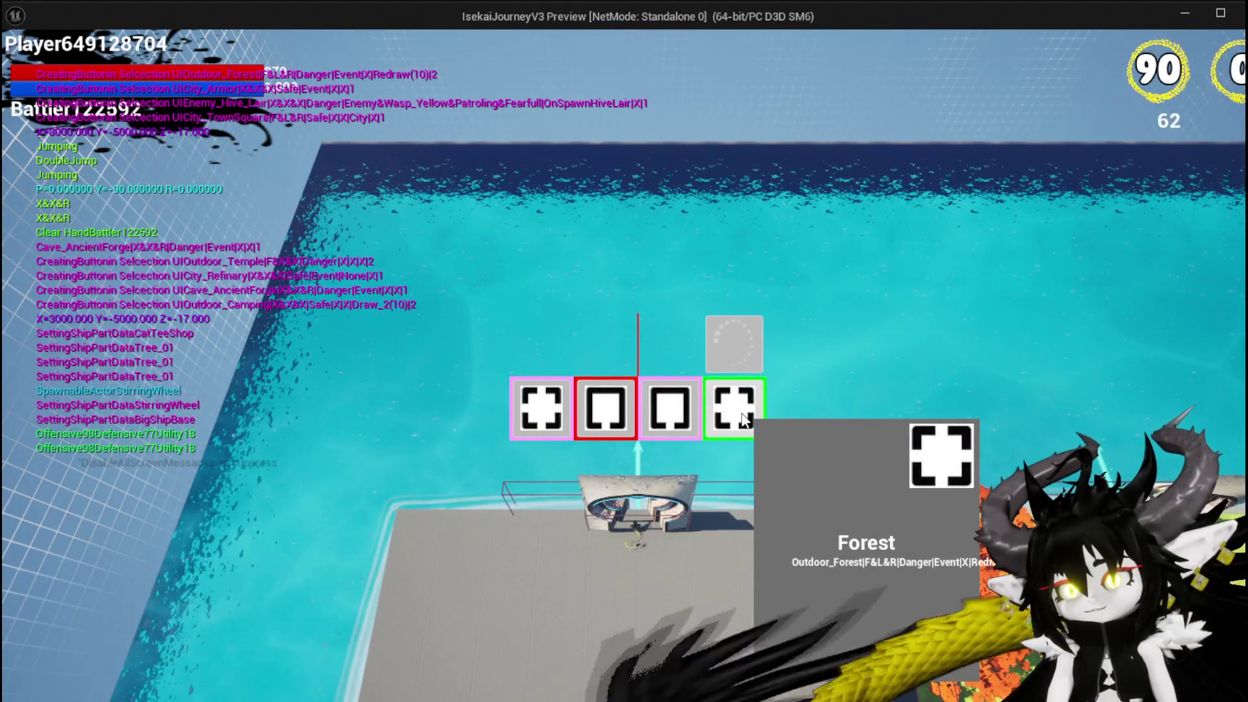
{"action": "left_click", "coordinate": [744, 419]}
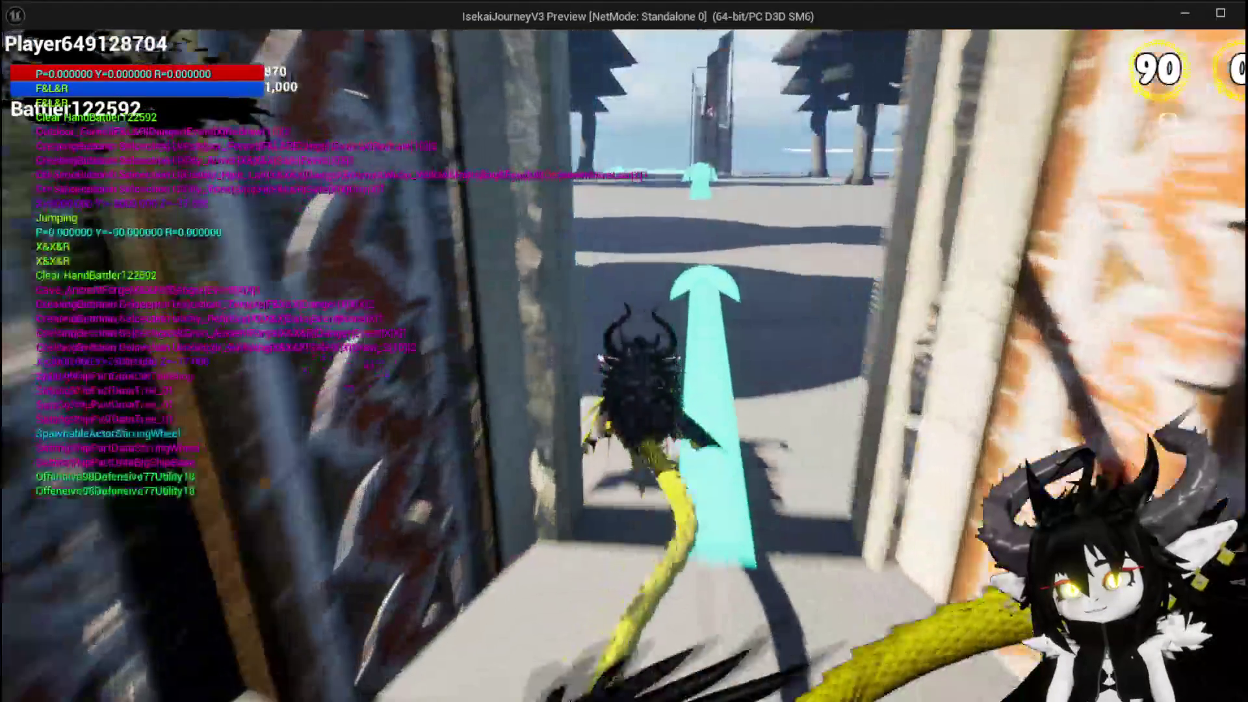
{"action": "key", "text": "w"}
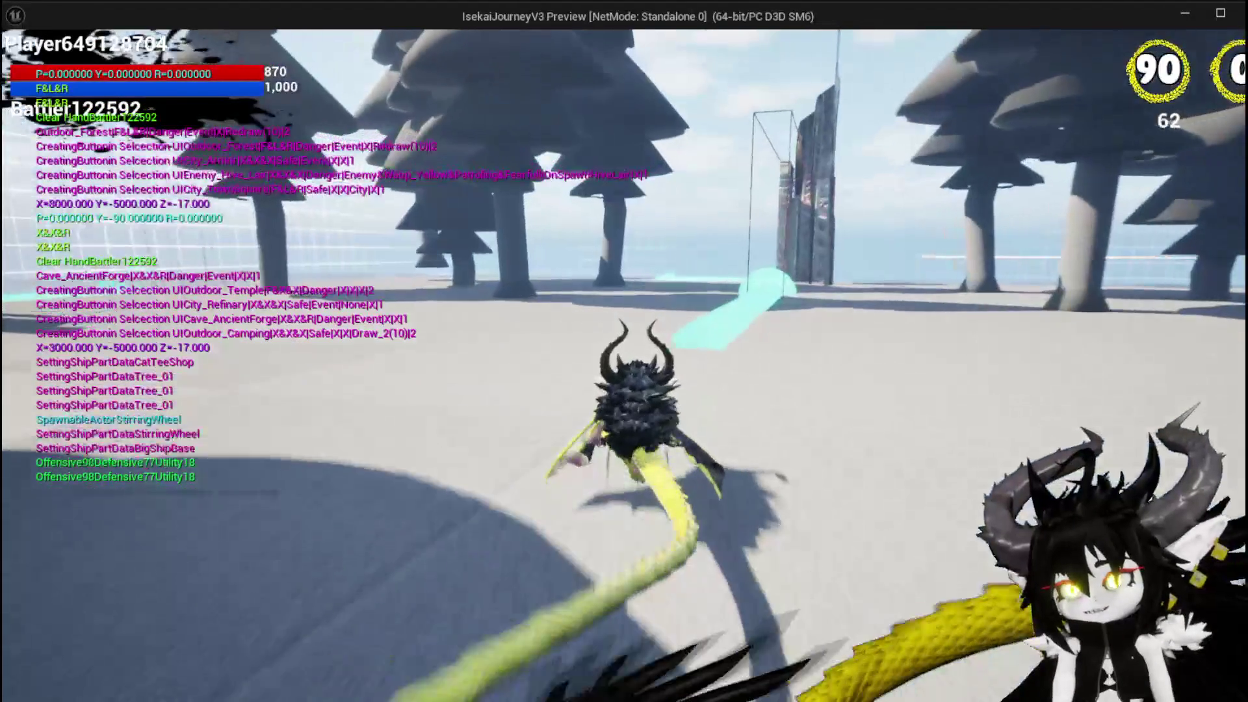
{"action": "key", "text": "w"}
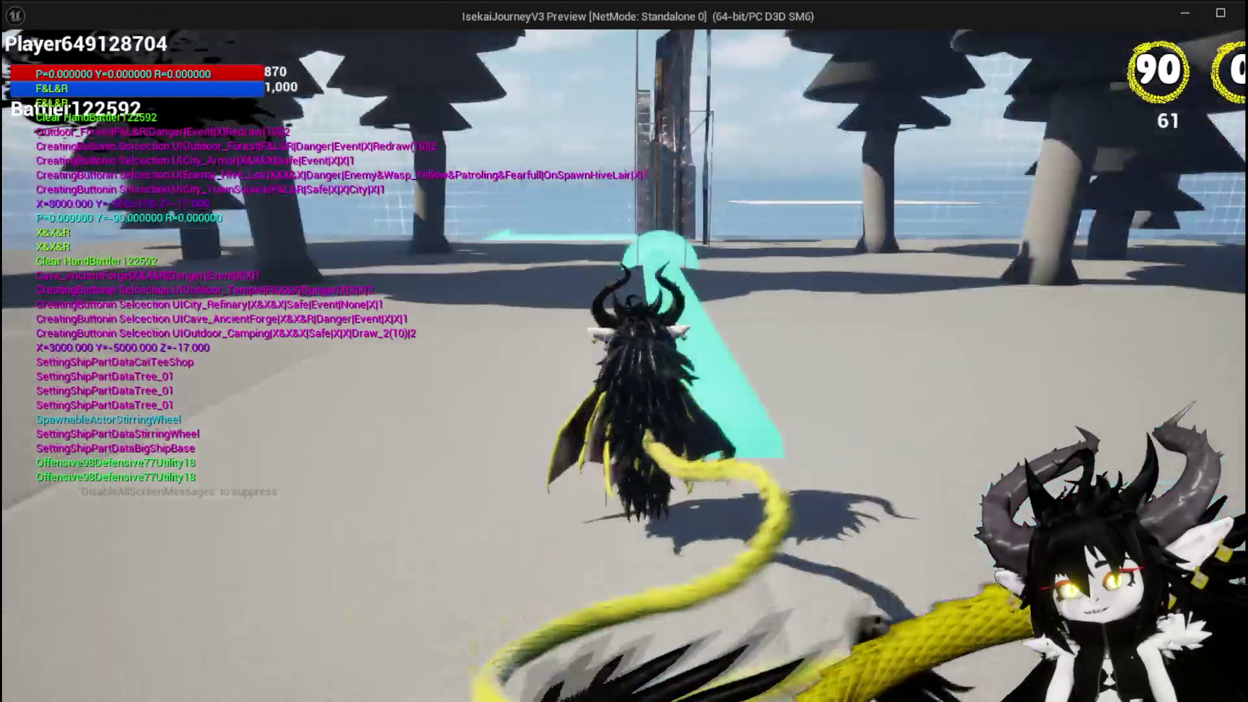
{"action": "key", "text": "a"}
{"action": "key", "text": "w"}
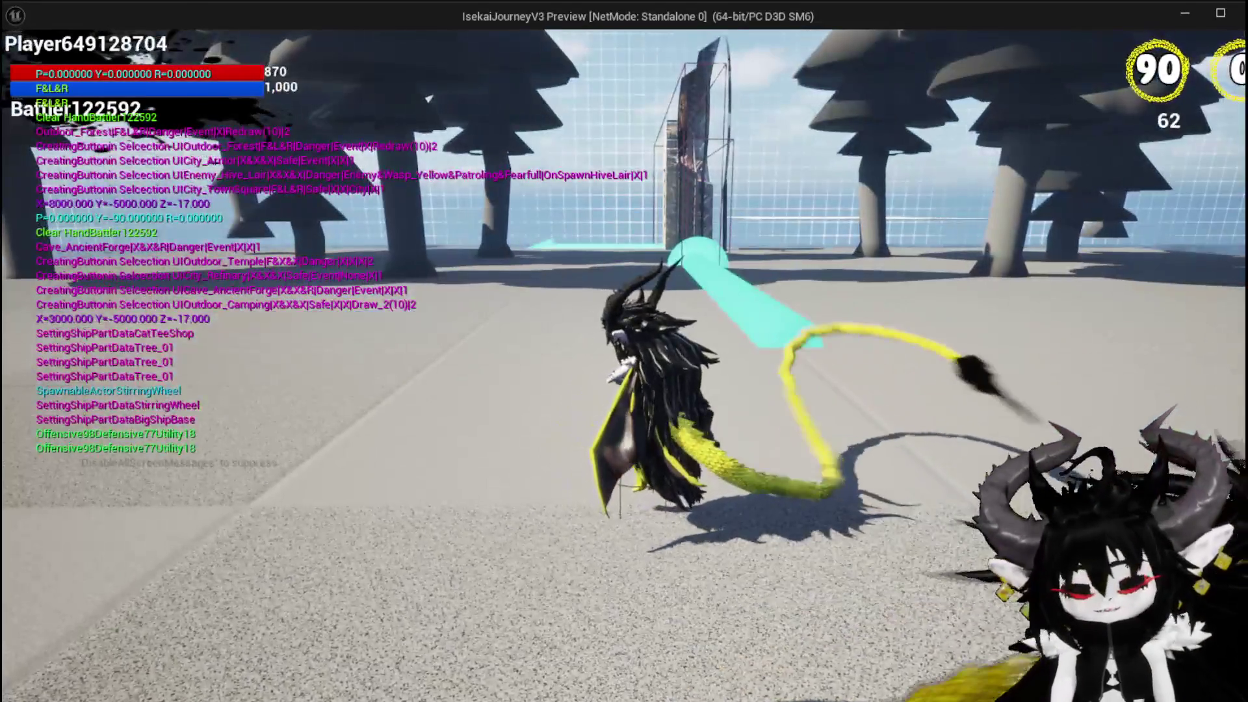
{"action": "key", "text": "Escape"}
{"action": "left_click", "coordinate": [23, 64]}
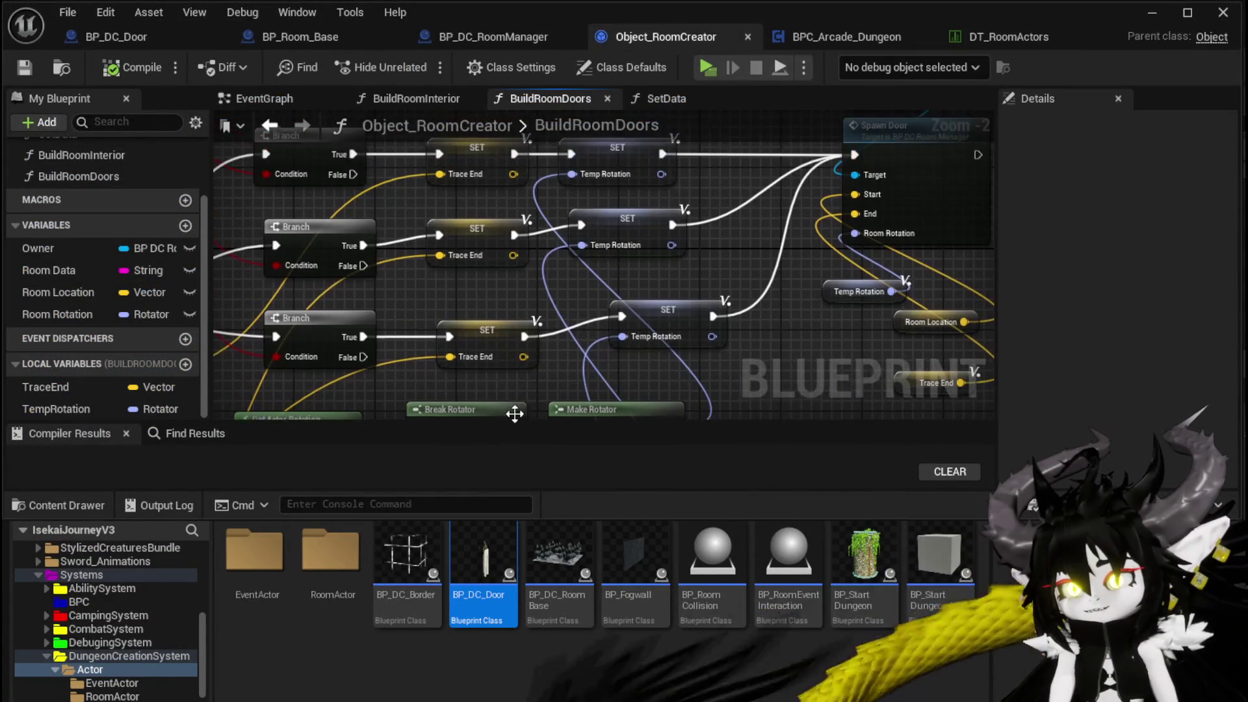
Step: Change the lower yaw Add node from -90 to 90
{"action": "left_click_drag", "start_coordinate": [345, 295], "coordinate": [607, 282]}
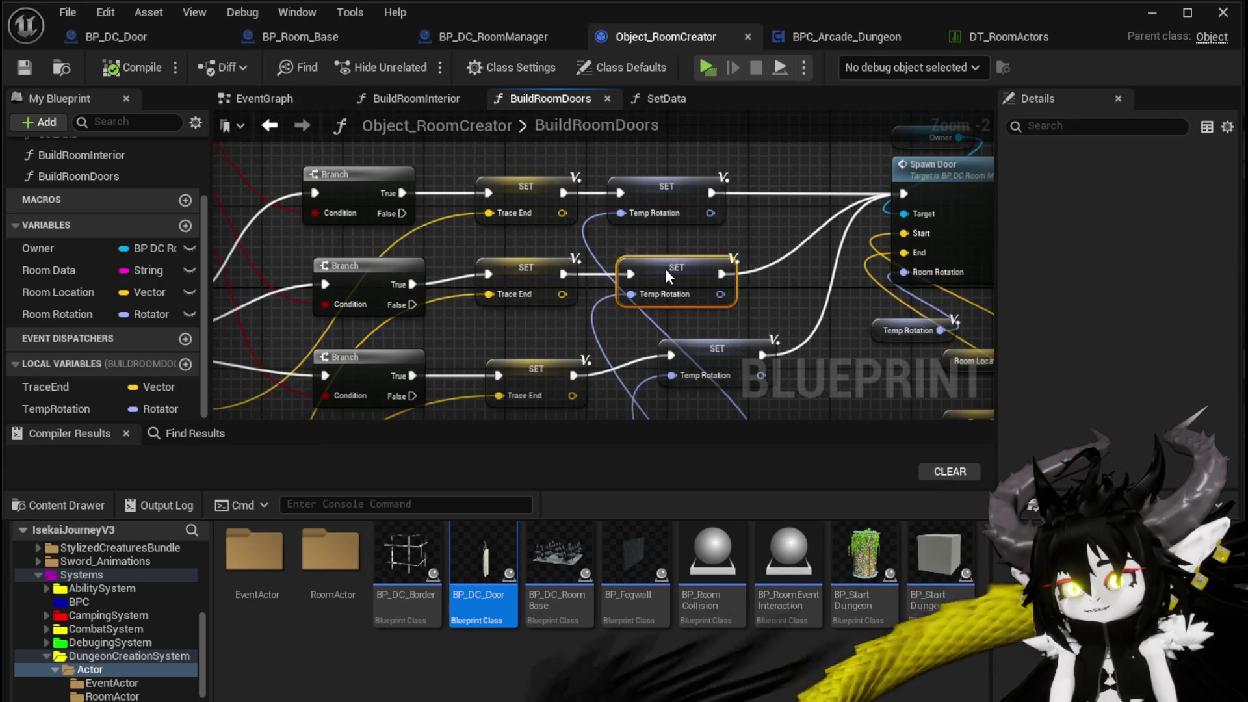
{"action": "mouse_move", "coordinate": [612, 361]}
{"action": "left_mouse_down"}
{"action": "mouse_move", "coordinate": [573, 193]}
{"action": "mouse_move", "coordinate": [546, 151]}
{"action": "mouse_move", "coordinate": [558, 383]}
{"action": "left_mouse_up"}
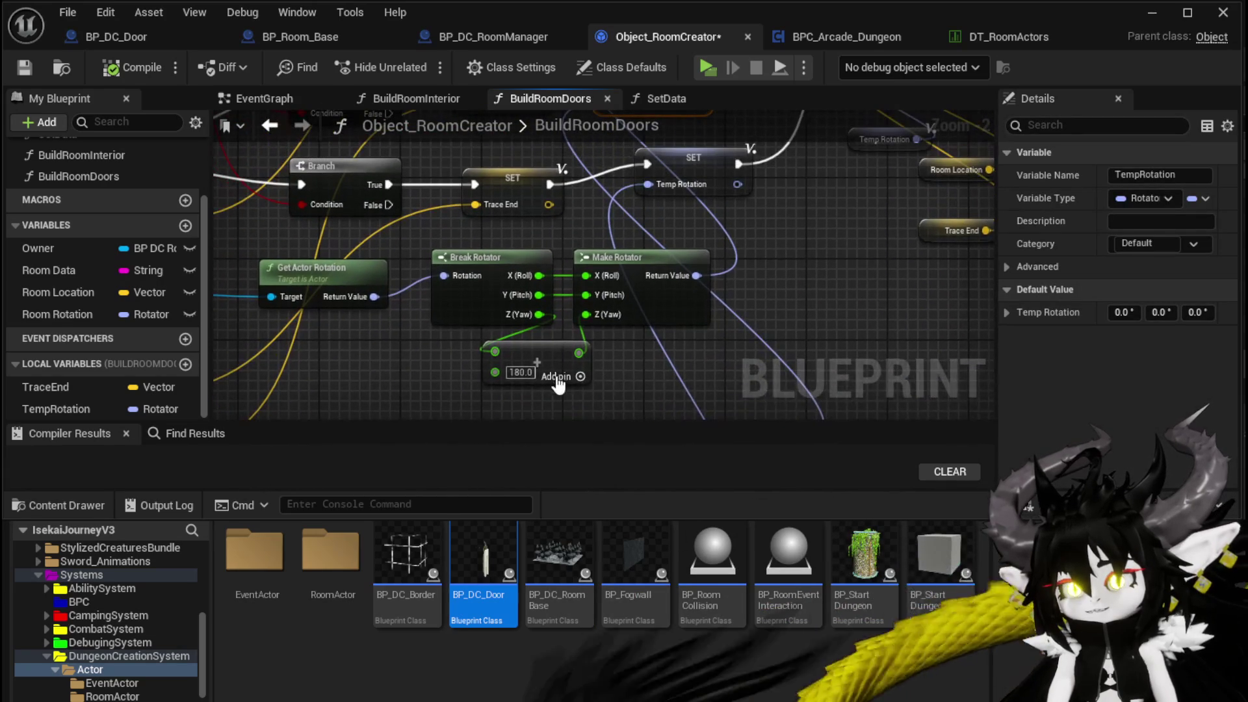
{"action": "type", "text": "90"}
{"action": "left_click_drag", "start_coordinate": [782, 355], "coordinate": [729, 180]}
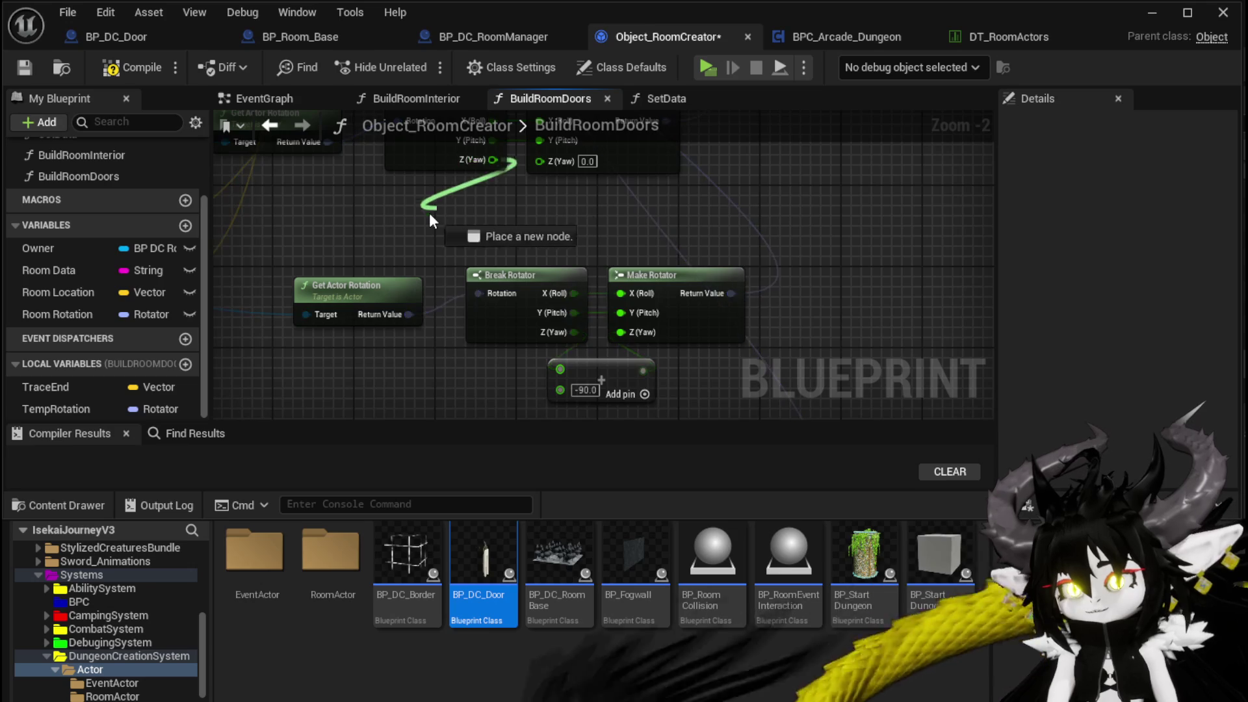
Step: Add a Subtract 90 node off another group's Z (Yaw), then close the Blueprint editor
{"action": "left_click_drag", "start_coordinate": [437, 208], "coordinate": [429, 212]}
{"action": "type", "text": "-"}
{"action": "left_click", "coordinate": [520, 388]}
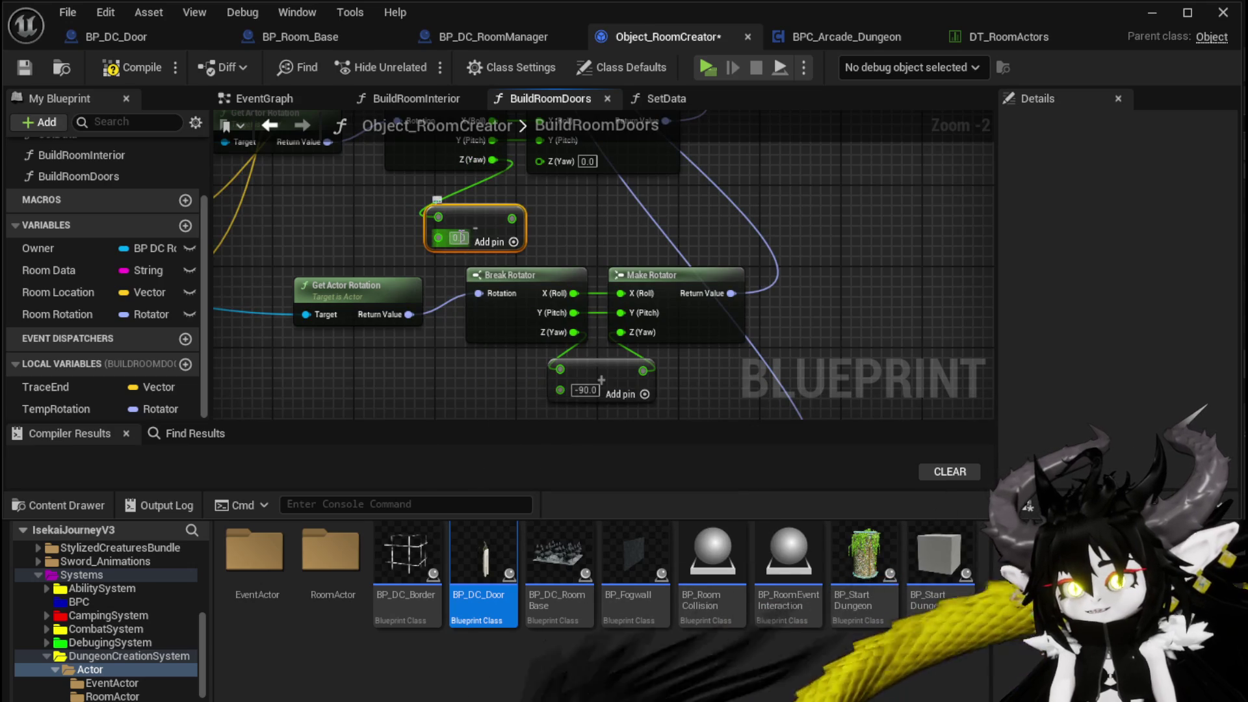
{"action": "type", "text": "90"}
{"action": "mouse_move", "coordinate": [559, 243]}
{"action": "left_mouse_down"}
{"action": "mouse_move", "coordinate": [628, 364]}
{"action": "mouse_move", "coordinate": [541, 342]}
{"action": "left_mouse_up"}
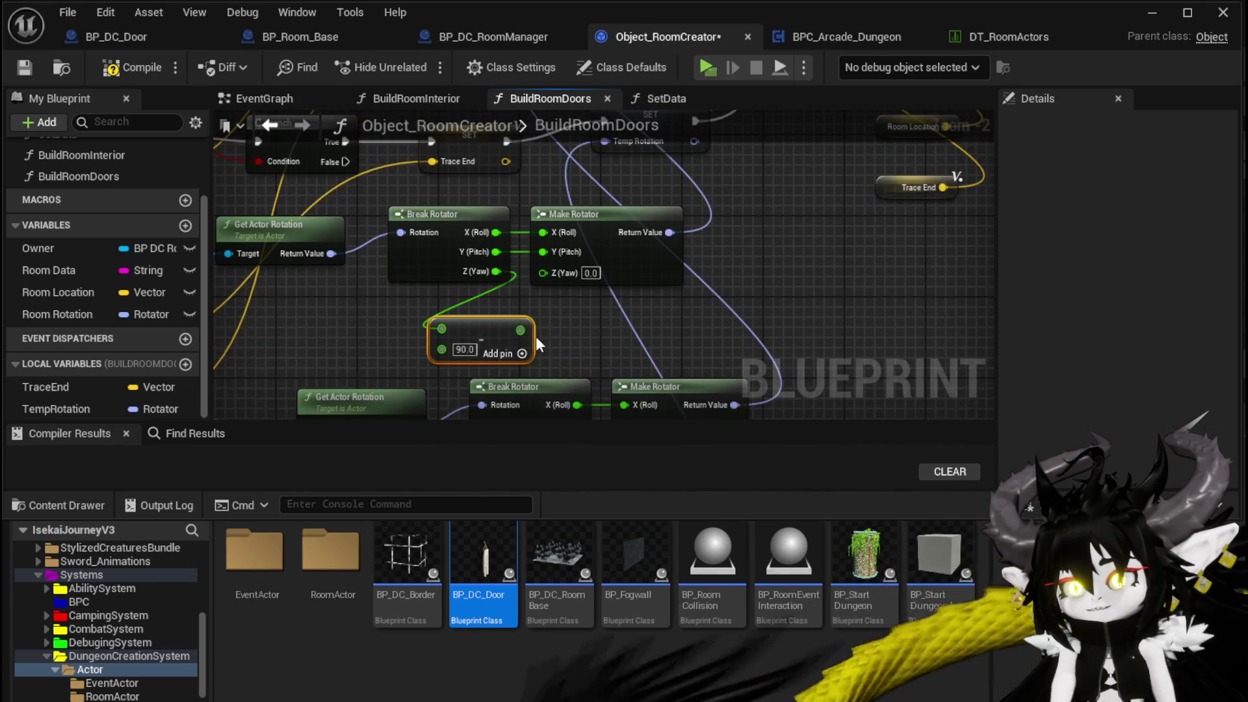
{"action": "mouse_move", "coordinate": [622, 351]}
{"action": "left_mouse_down"}
{"action": "mouse_move", "coordinate": [628, 230]}
{"action": "mouse_move", "coordinate": [670, 389]}
{"action": "mouse_move", "coordinate": [677, 518]}
{"action": "left_mouse_up"}
{"action": "left_click_drag", "start_coordinate": [505, 254], "coordinate": [517, 320]}
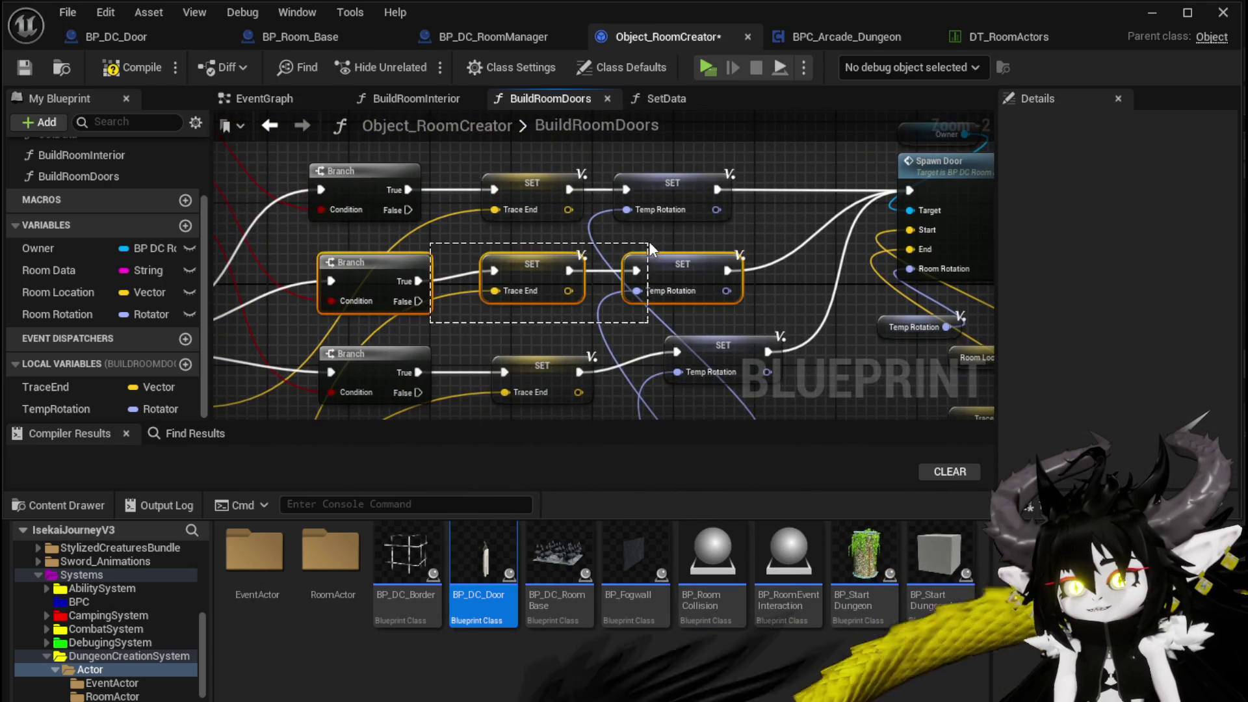
{"action": "left_click_drag", "start_coordinate": [650, 248], "coordinate": [650, 248]}
{"action": "left_click_drag", "start_coordinate": [644, 415], "coordinate": [634, 273]}
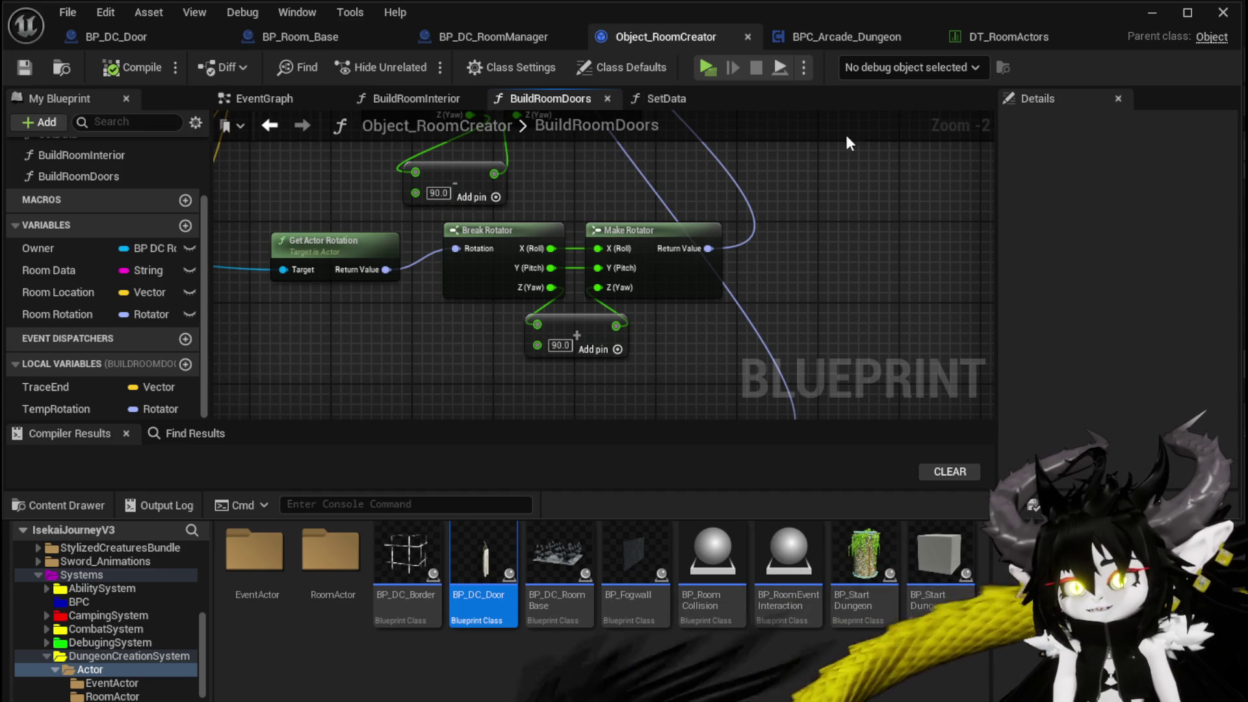
{"action": "left_click", "coordinate": [1223, 12]}
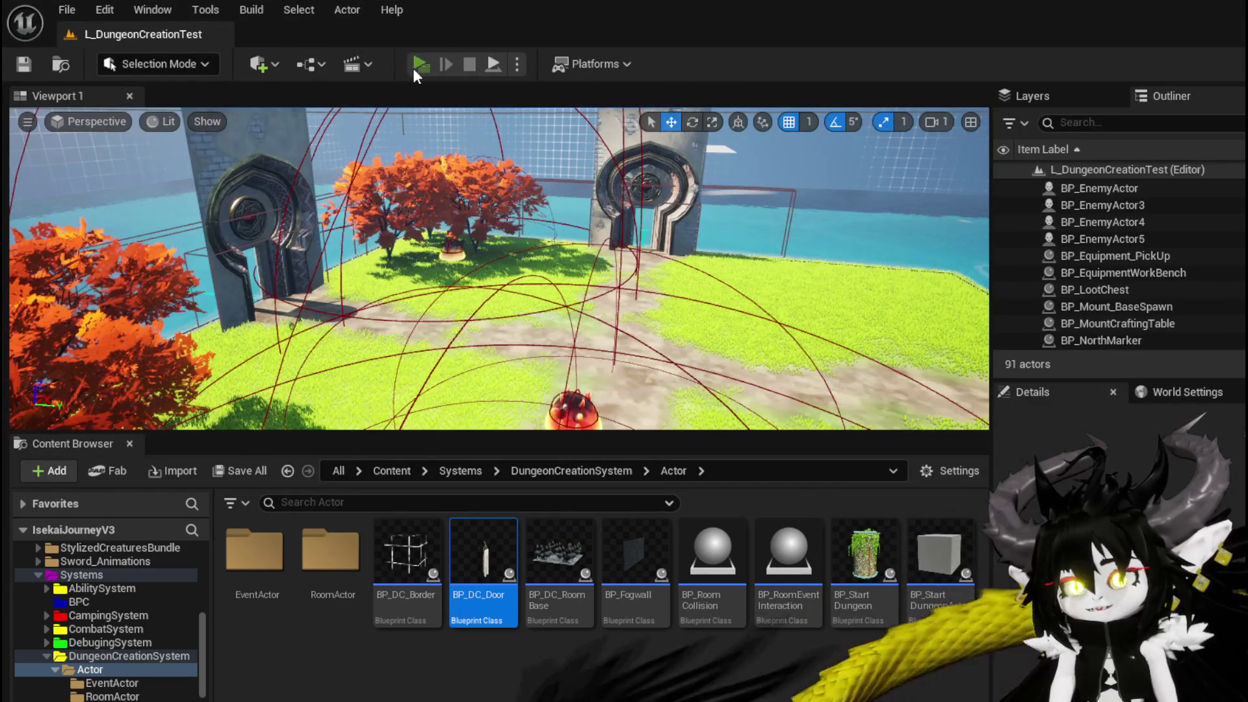
Step: Play-test through the stone gate into the Forest room, stop, and save L_DungeonCreationTest
{"action": "left_click", "coordinate": [416, 63]}
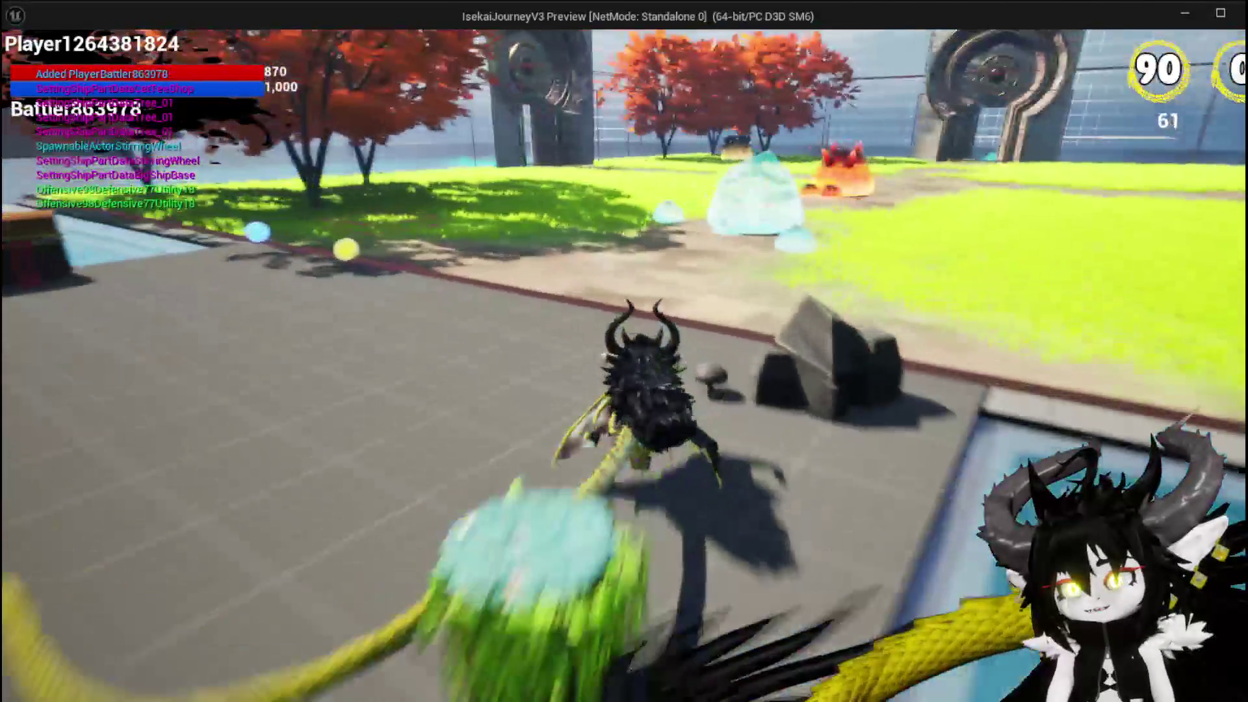
{"action": "key", "text": "space"}
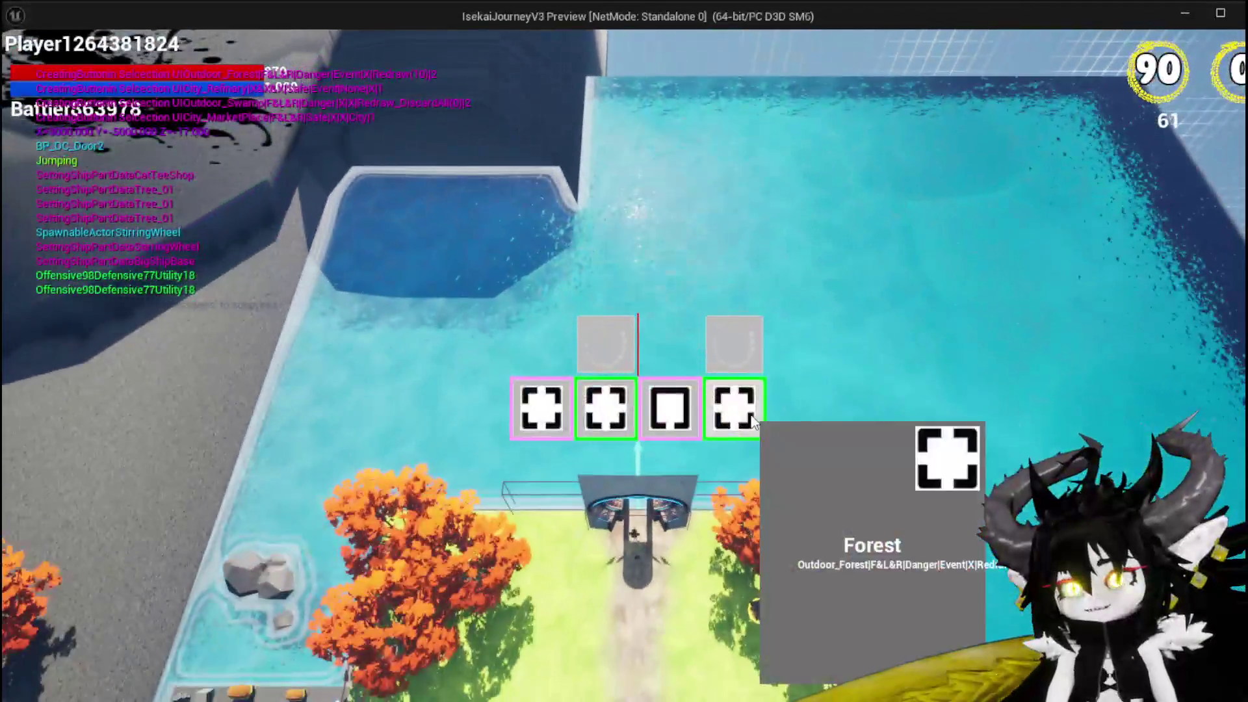
{"action": "left_click", "coordinate": [752, 421]}
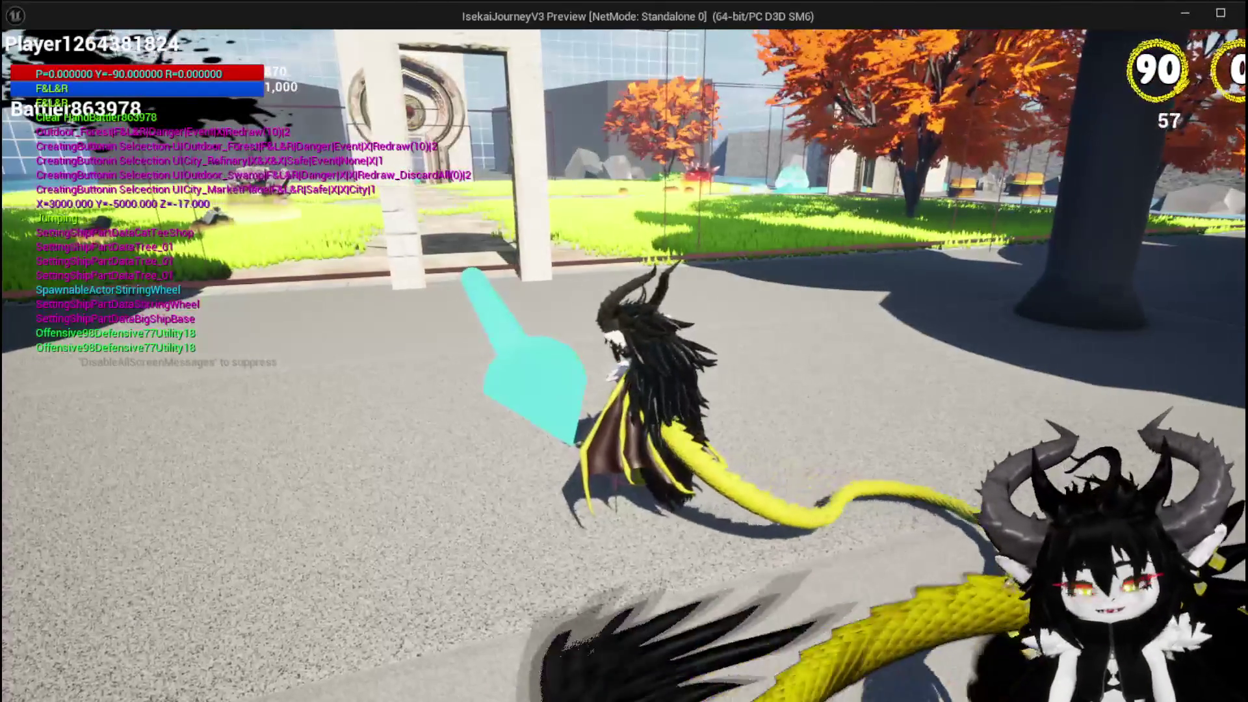
{"action": "key", "text": "Escape"}
{"action": "left_click", "coordinate": [35, 71]}
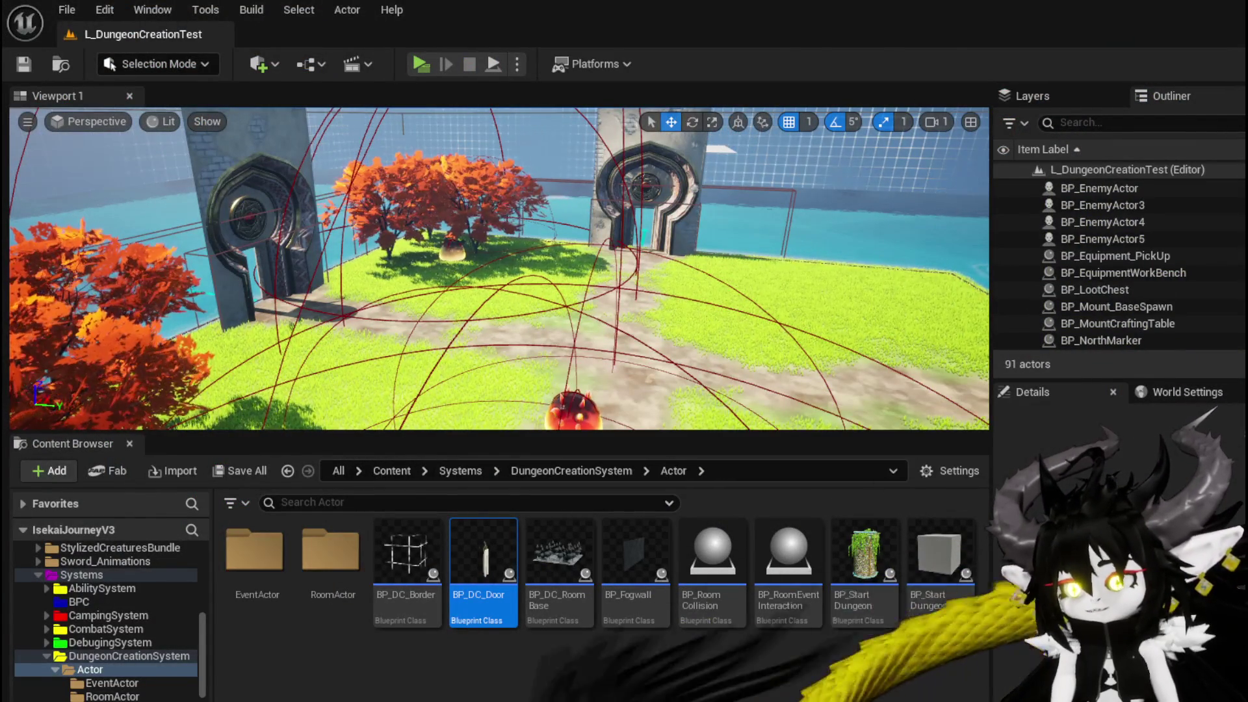
Step: Set the lower yaw Add node in BuildRoomDoors to 180 and save Object_RoomCreator
{"action": "key", "text": "alt+Tab"}
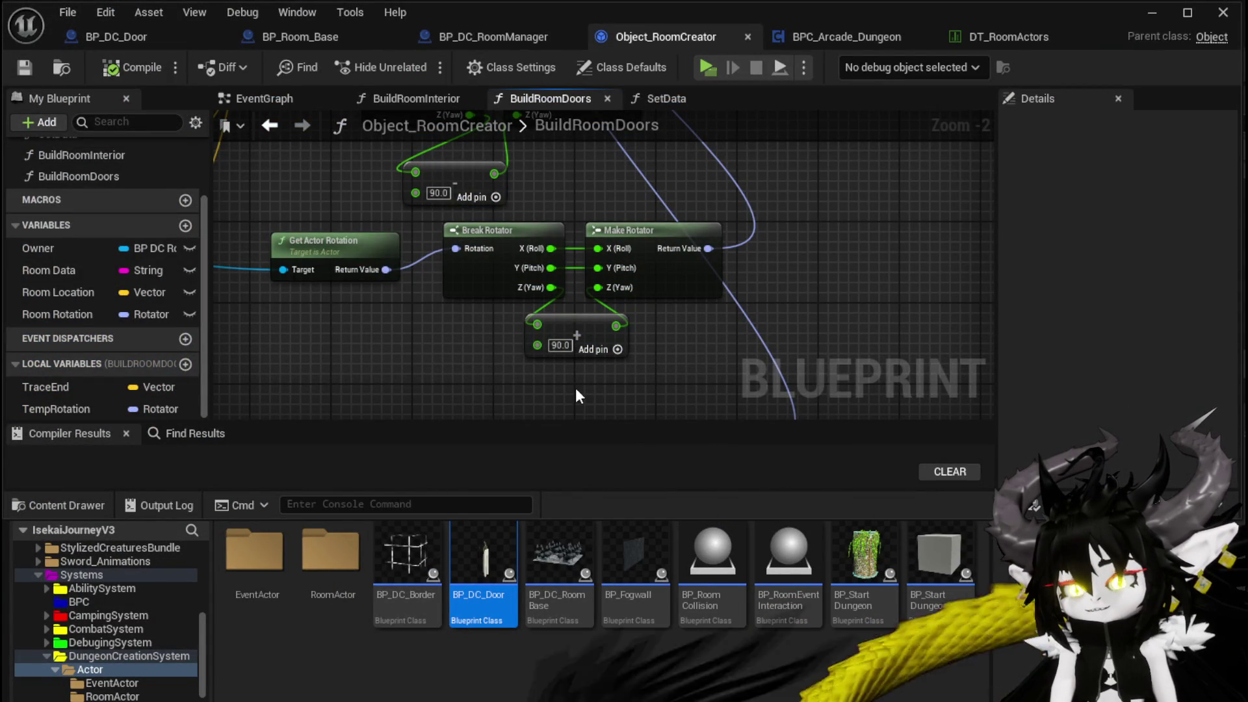
{"action": "type", "text": "180"}
{"action": "key", "text": "Return"}
{"action": "left_click", "coordinate": [27, 64]}
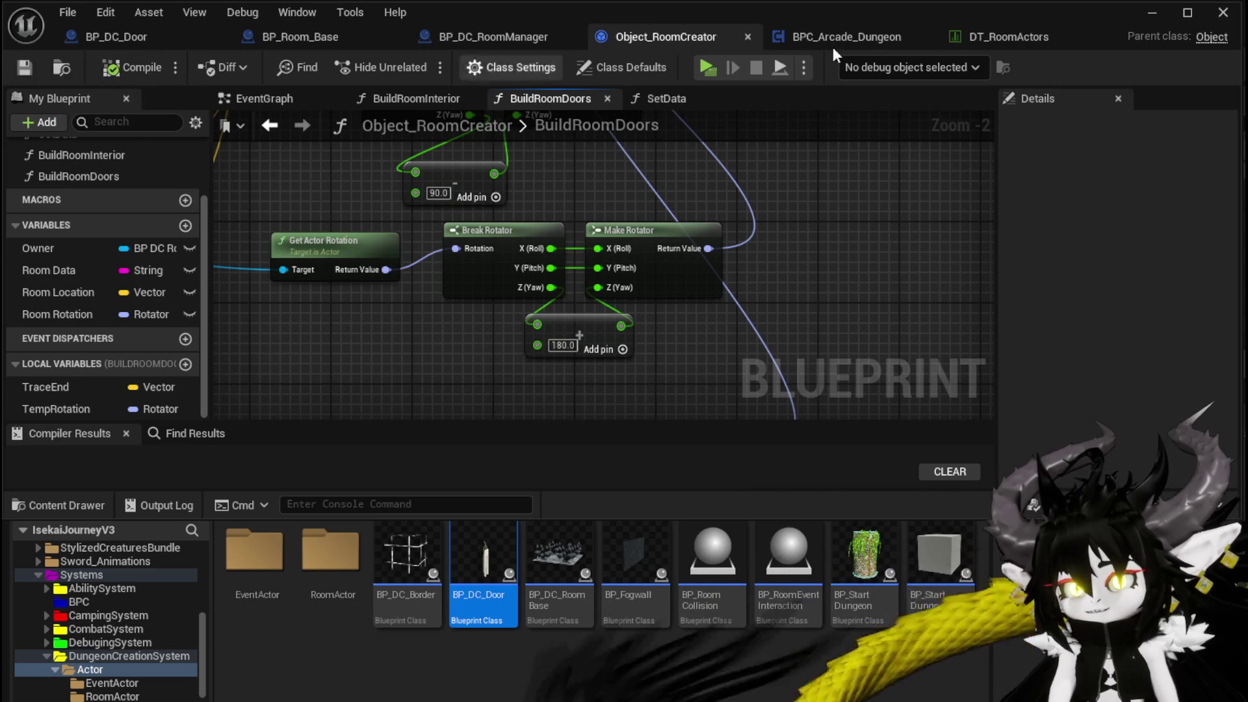
{"action": "left_click", "coordinate": [1152, 12]}
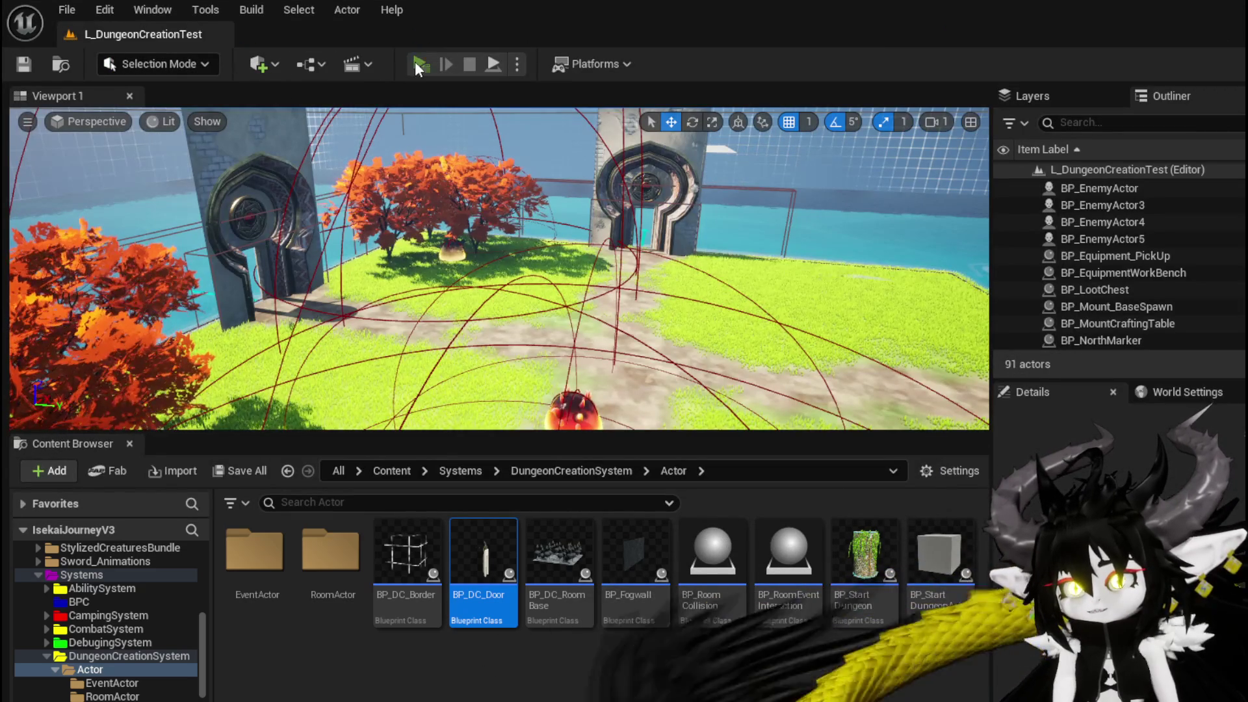
{"action": "left_click", "coordinate": [417, 64]}
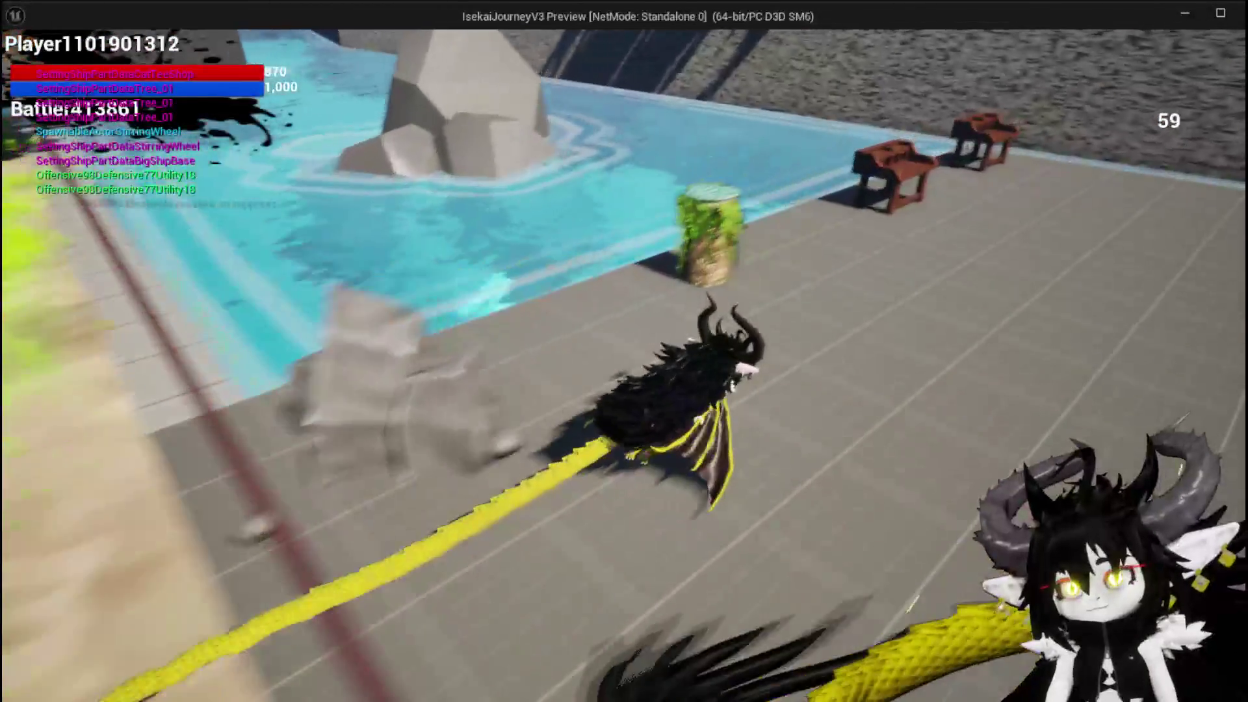
{"action": "key", "text": "space"}
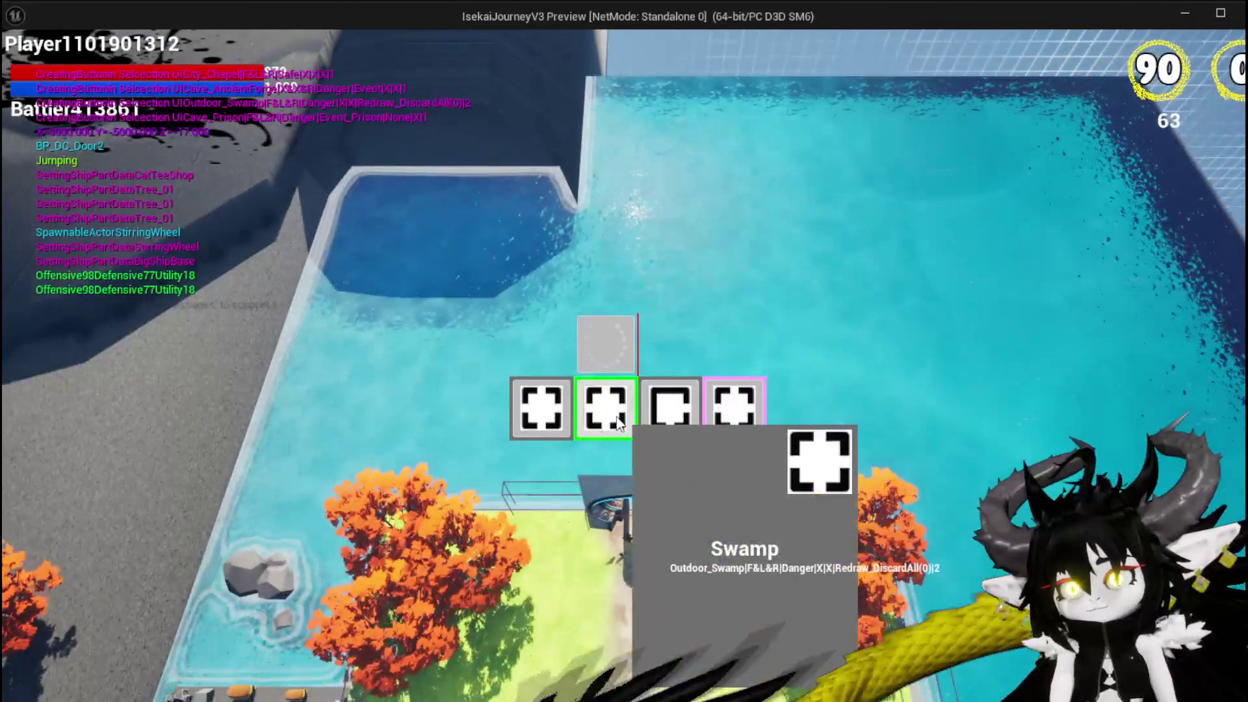
{"action": "left_click", "coordinate": [619, 424]}
{"action": "key", "text": "space"}
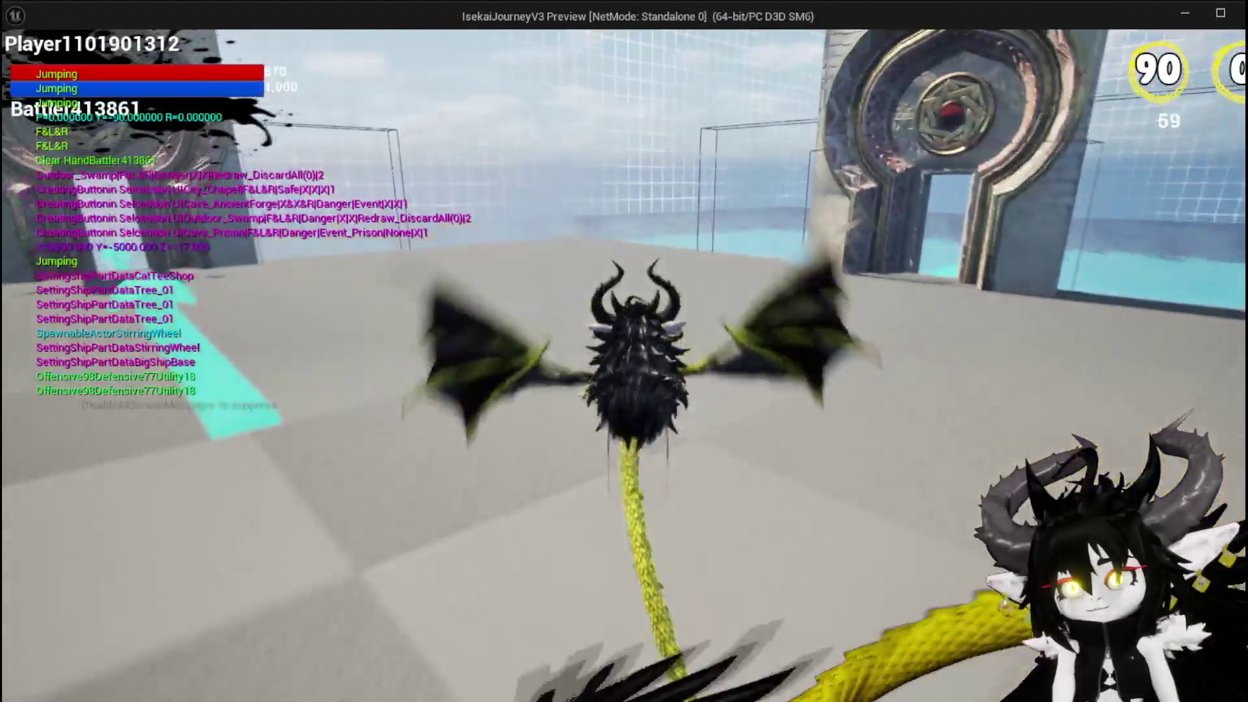
{"action": "key", "text": "space"}
{"action": "key", "text": "space"}
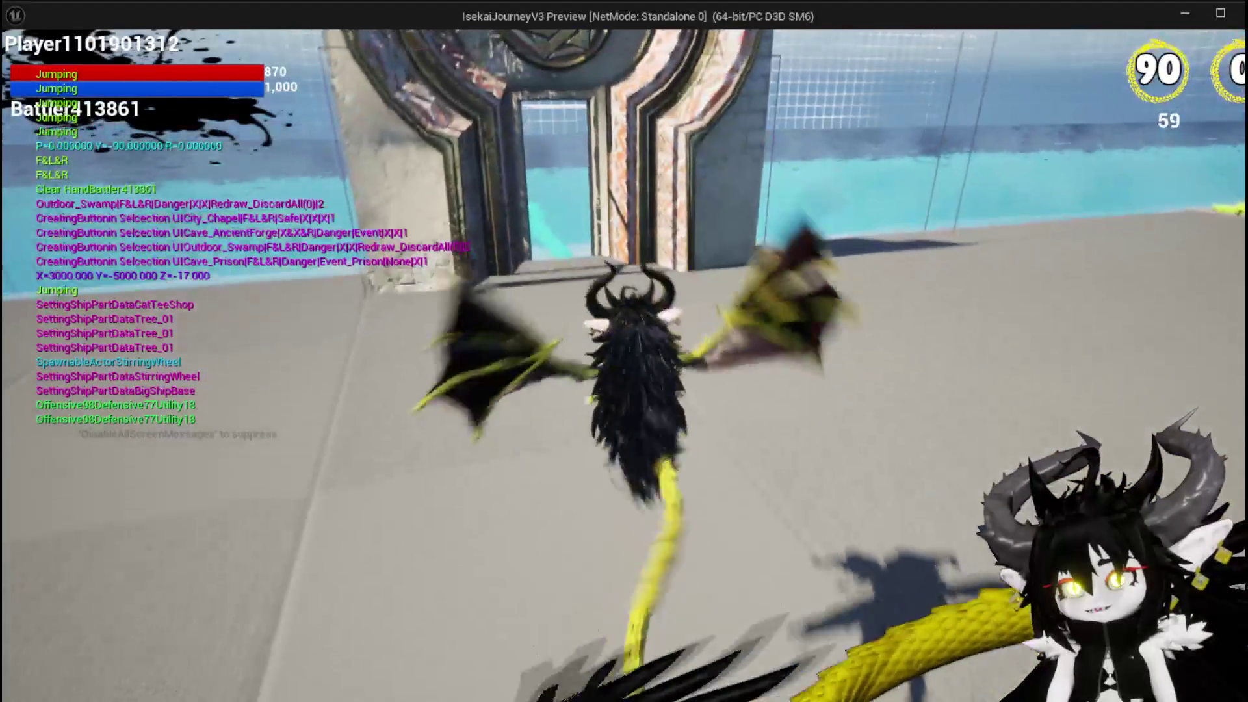
{"action": "key", "text": "w"}
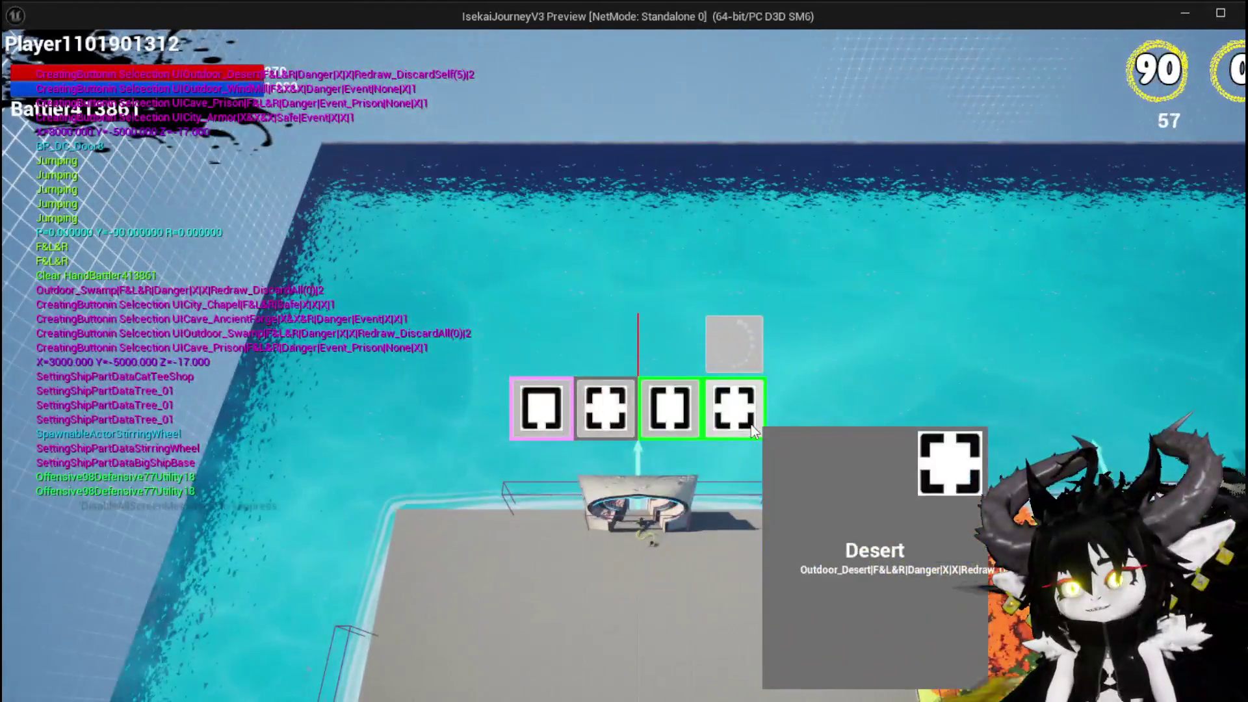
{"action": "left_click", "coordinate": [752, 432]}
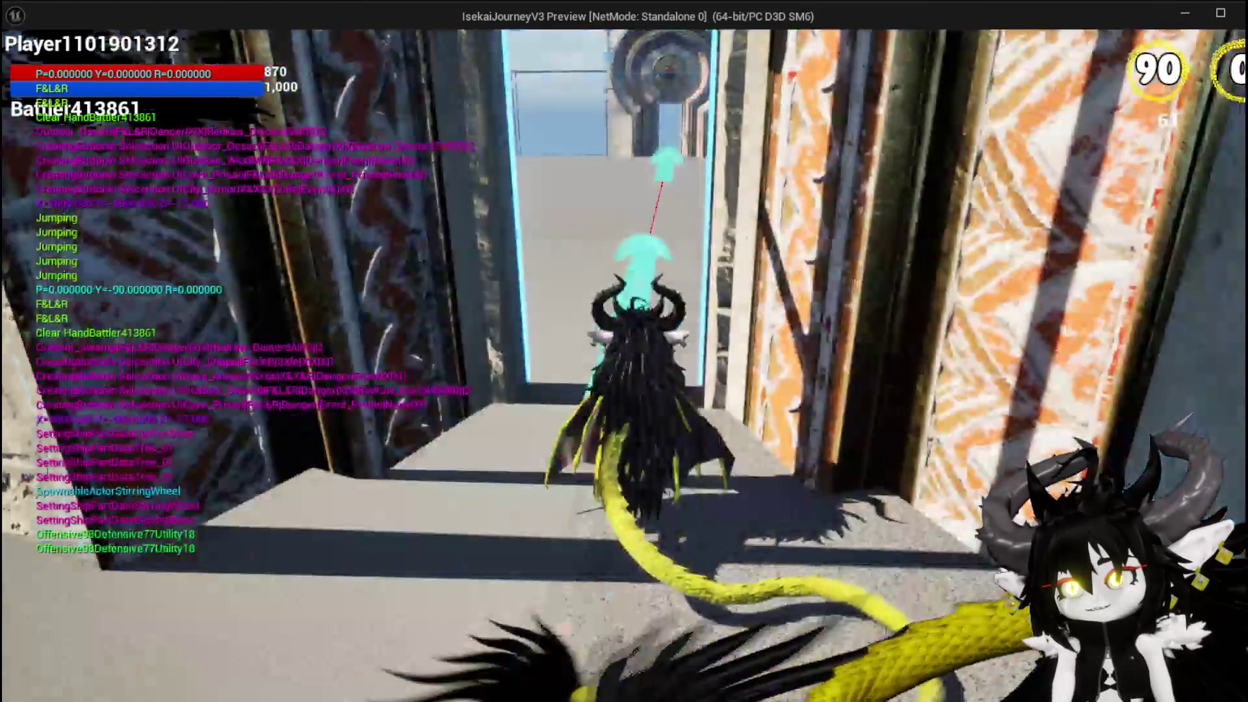
{"action": "key", "text": "w"}
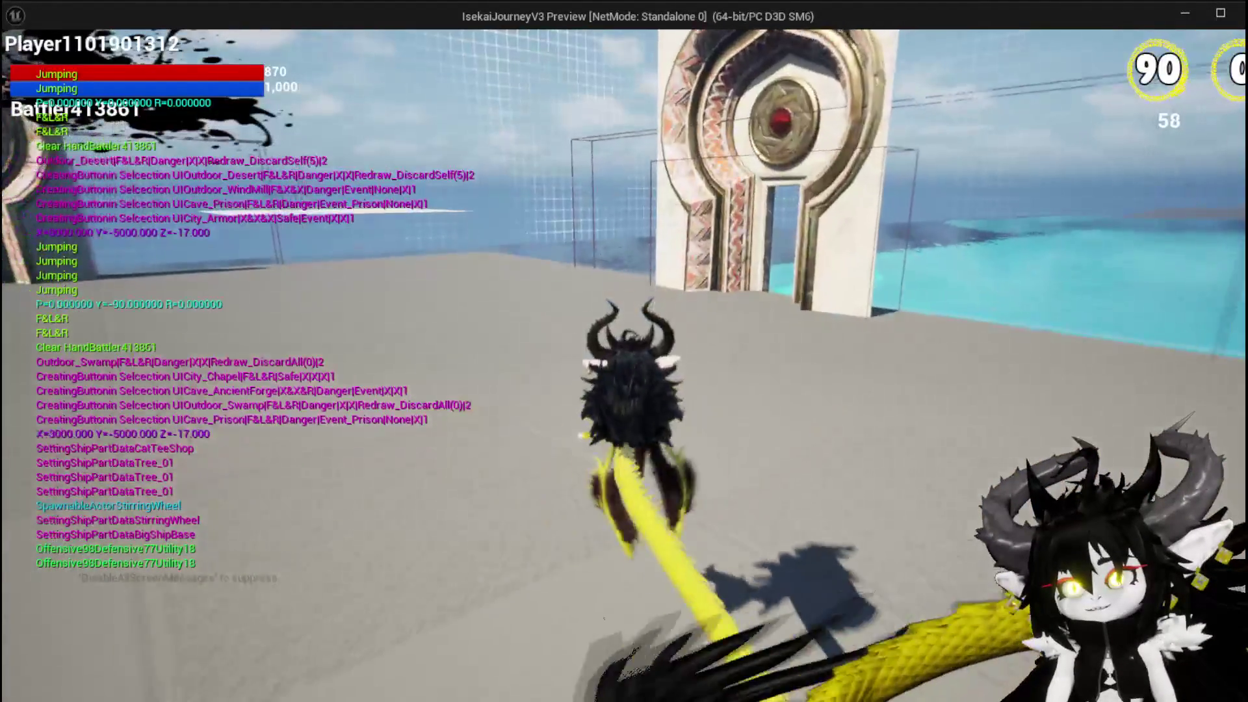
{"action": "key", "text": "w"}
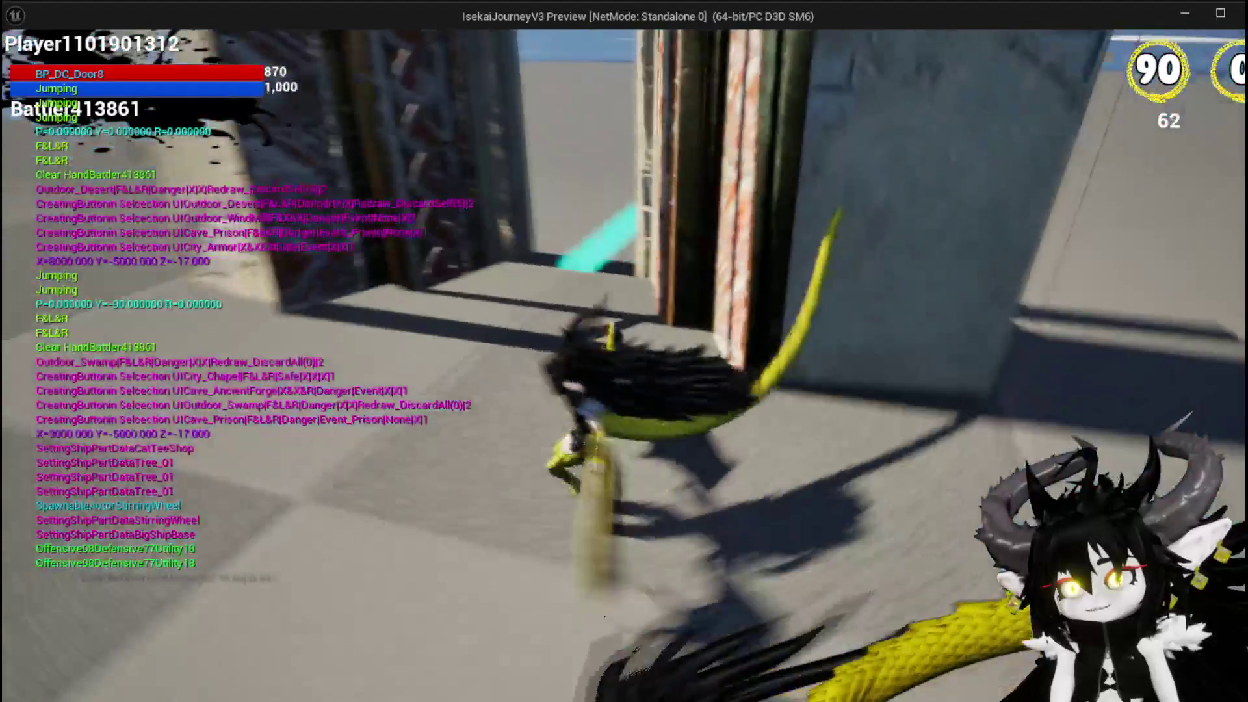
{"action": "key", "text": "w"}
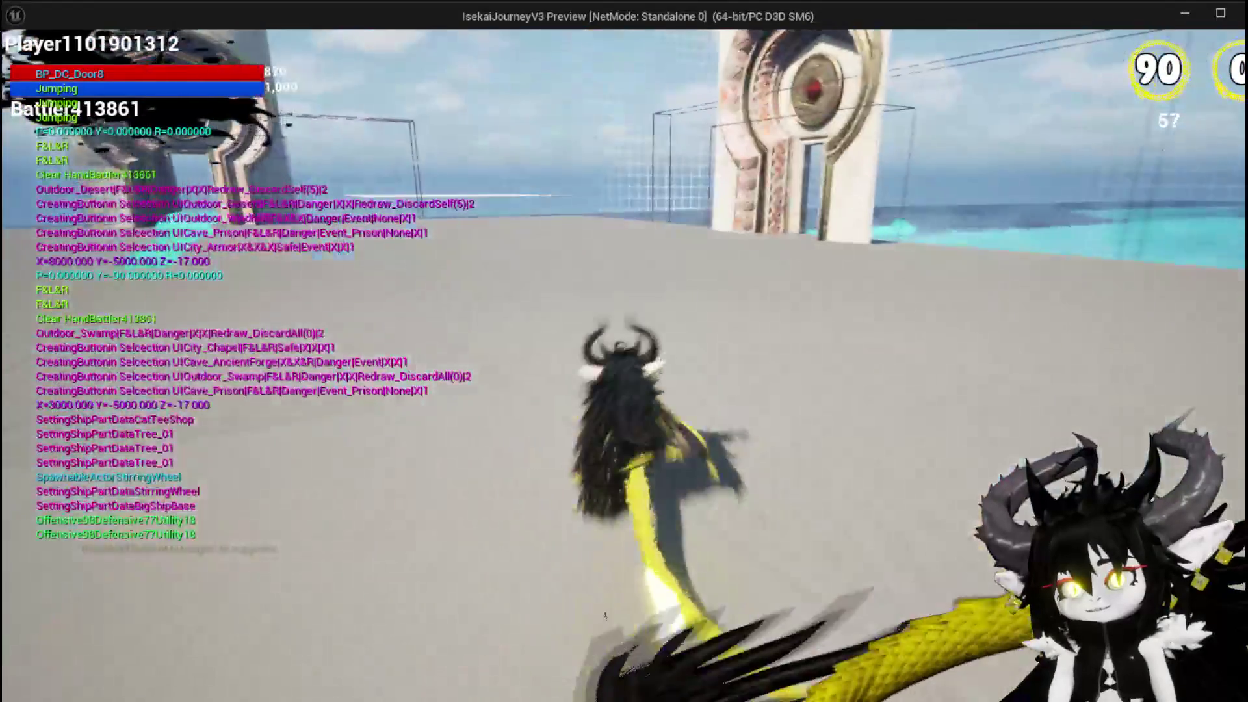
{"action": "key", "text": "w"}
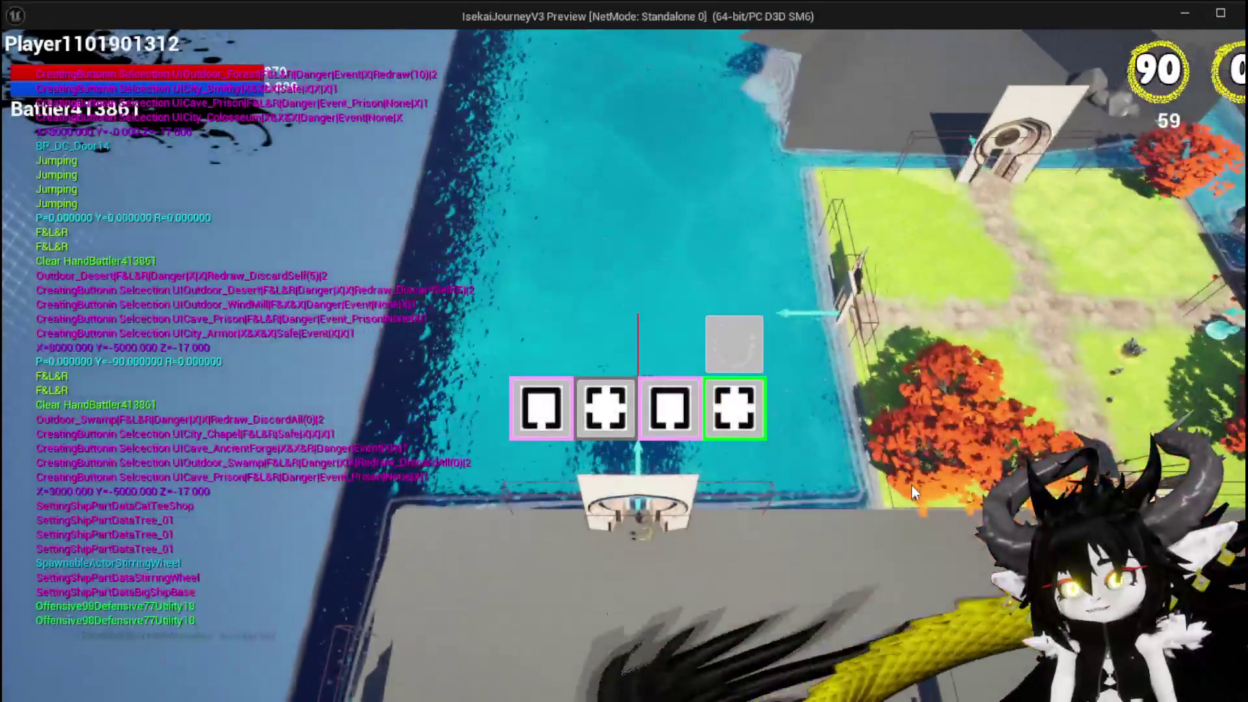
{"action": "left_click", "coordinate": [723, 404]}
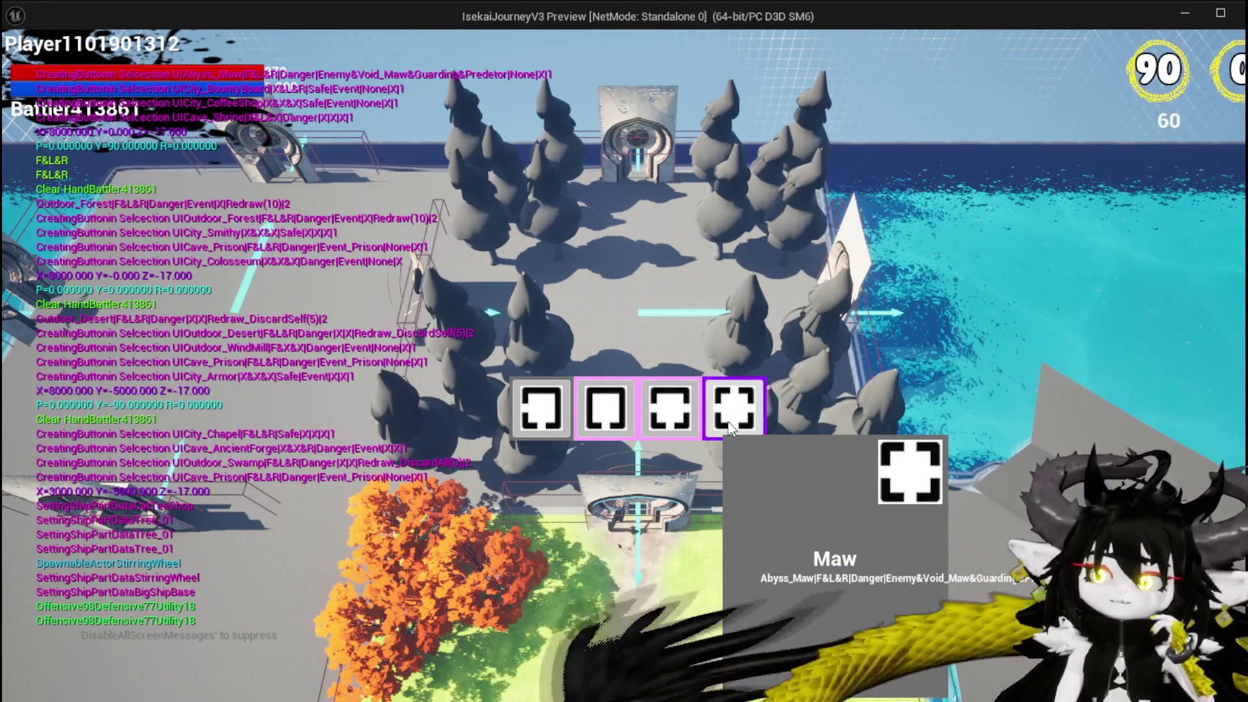
{"action": "left_click", "coordinate": [626, 420]}
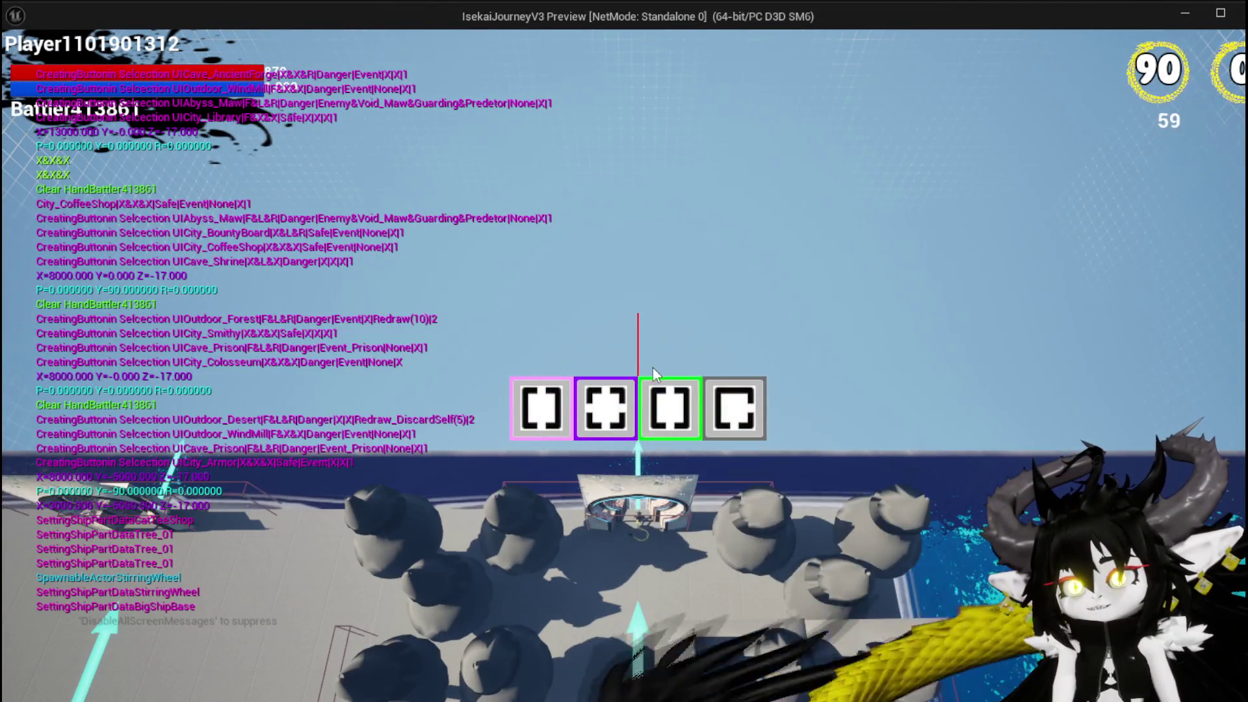
{"action": "mouse_move", "coordinate": [695, 416]}
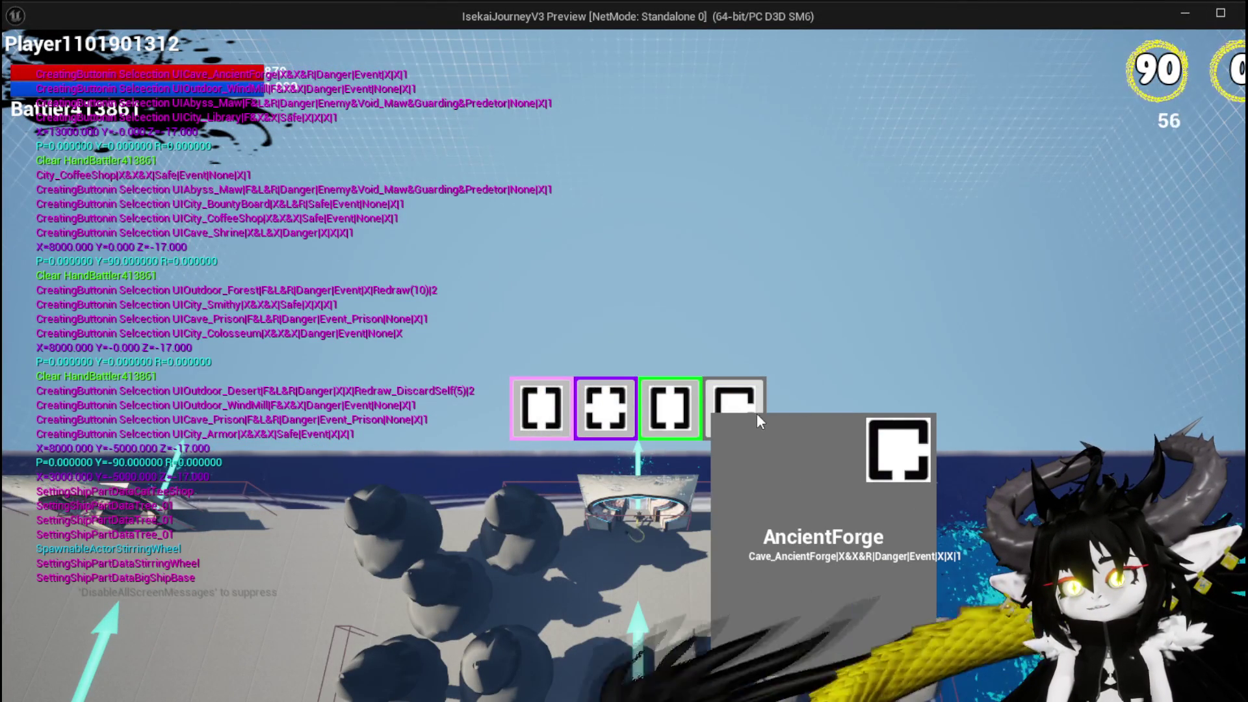
{"action": "left_click", "coordinate": [694, 416]}
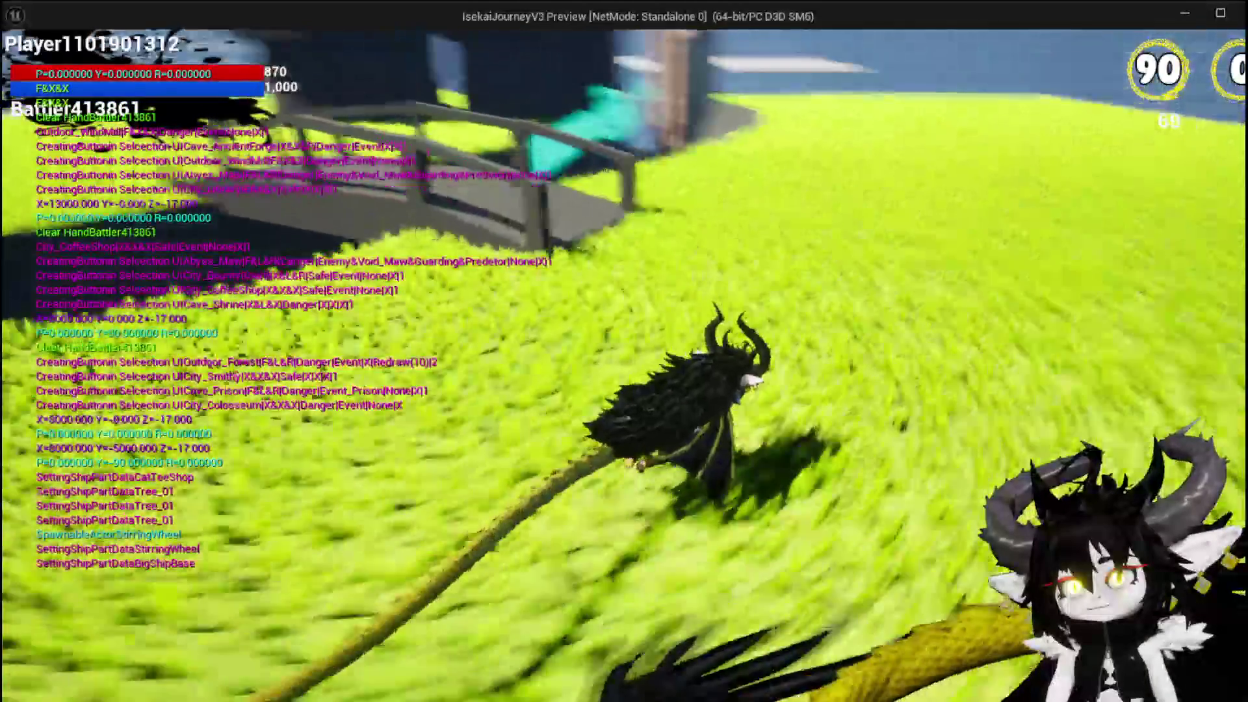
{"action": "key", "text": "w"}
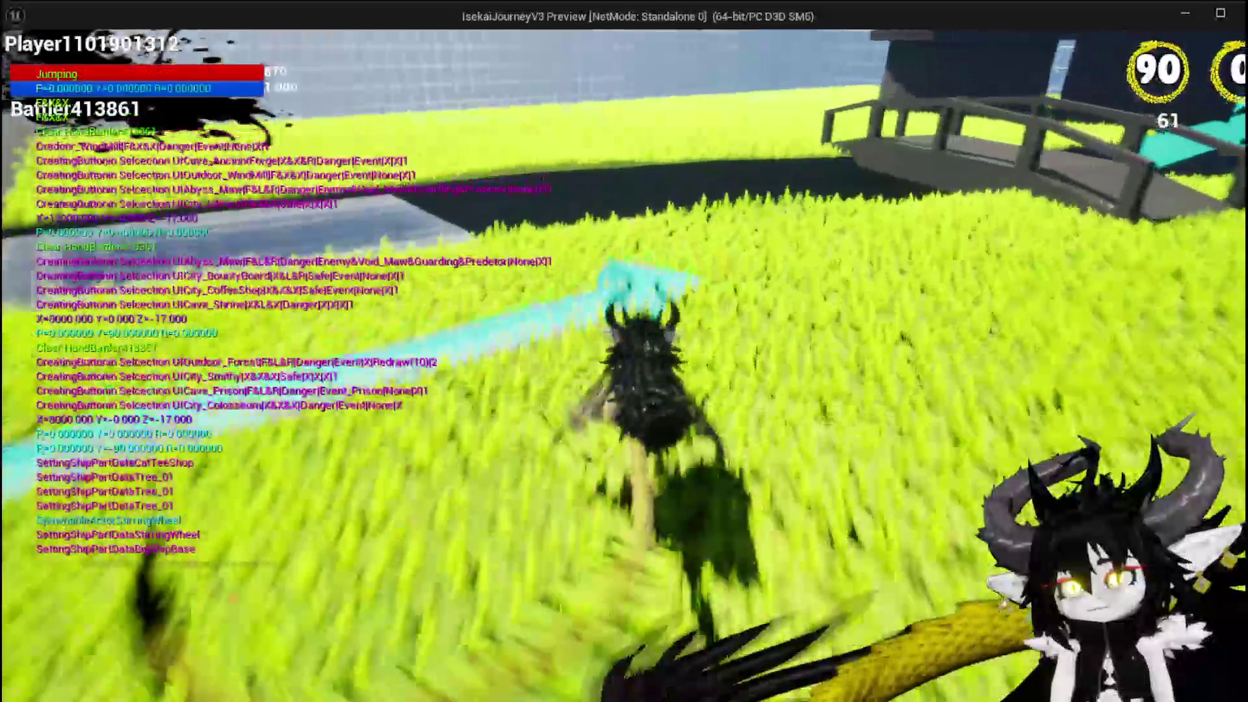
{"action": "key", "text": "space"}
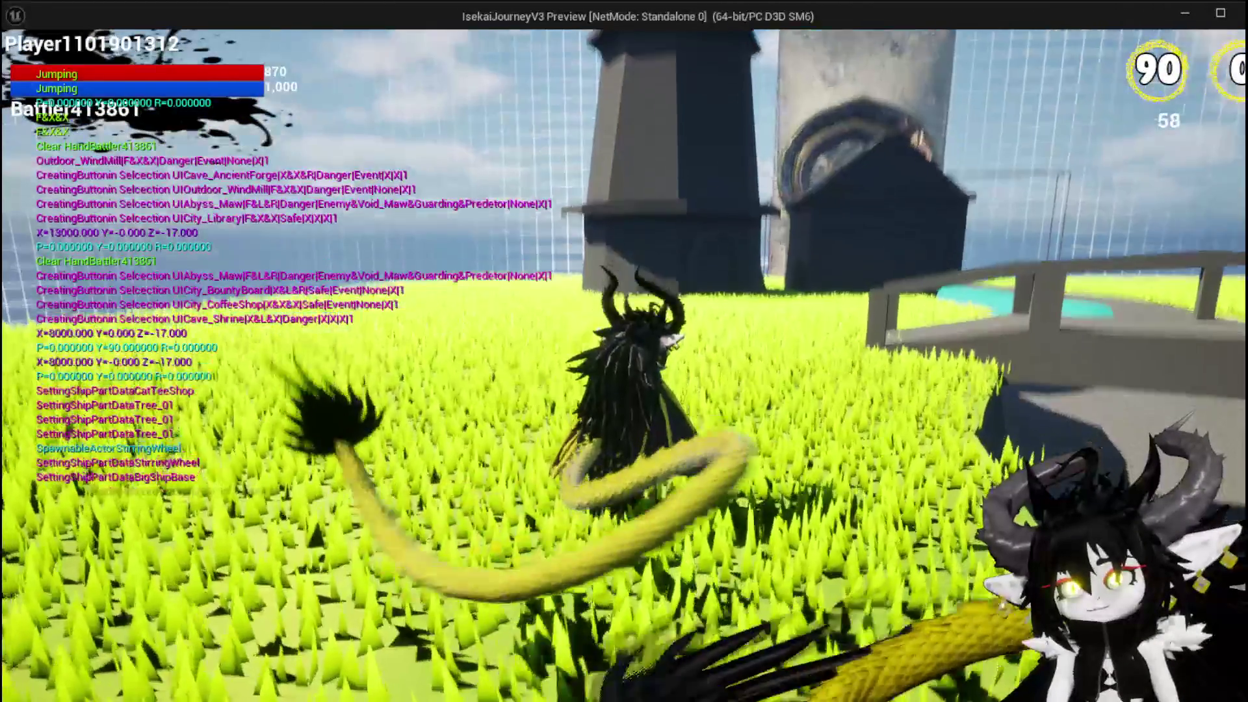
{"action": "key", "text": "Escape"}
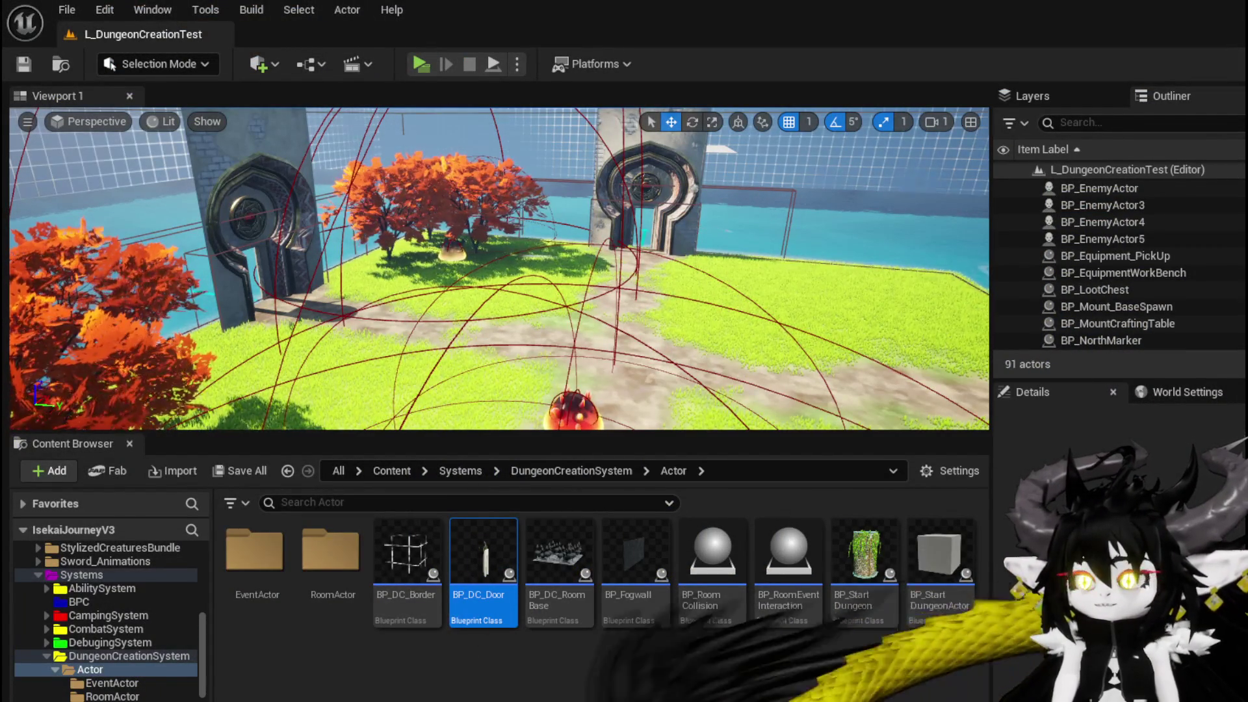
{"action": "key", "text": "alt+Tab"}
Step: Move Make Array above BP_DC_Door's Line Trace For Objects, save, and switch to BP_Room_Base
{"action": "left_click", "coordinate": [134, 39]}
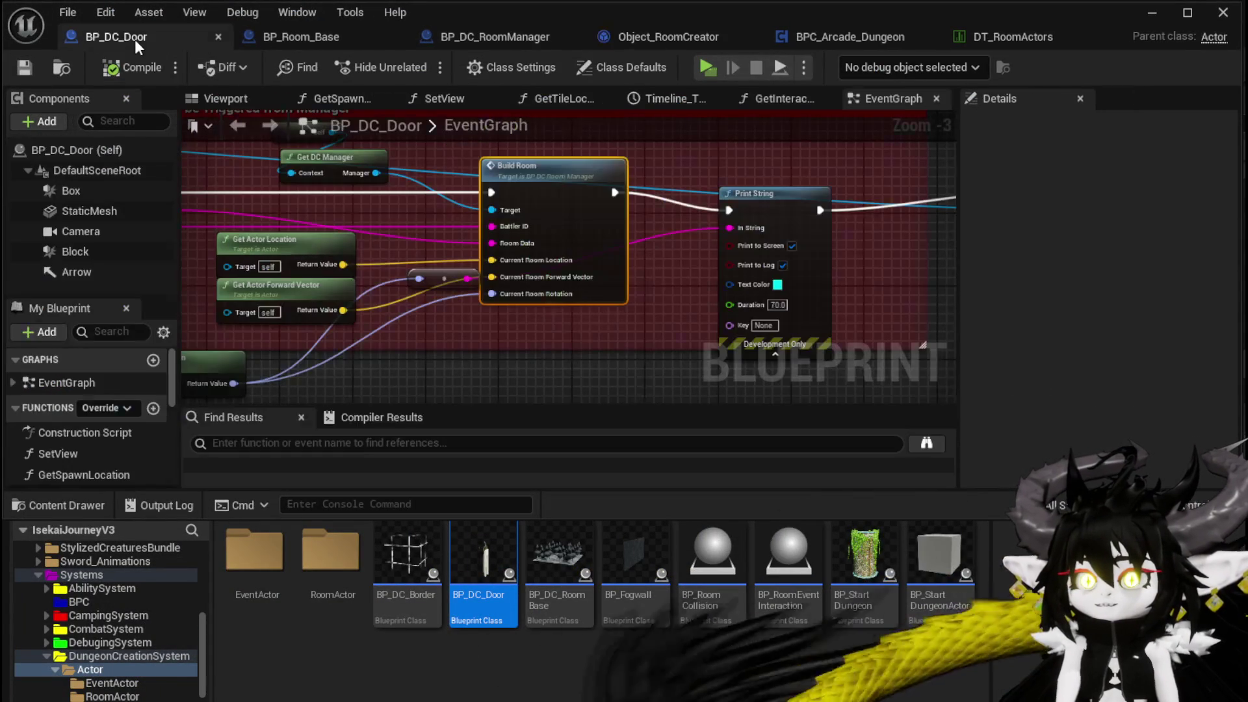
{"action": "scroll", "coordinate": [381, 205], "scroll_direction": "down", "scroll_amount": 5}
{"action": "scroll", "coordinate": [455, 260], "scroll_direction": "up", "scroll_amount": 4}
{"action": "mouse_move", "coordinate": [600, 175]}
{"action": "left_mouse_down"}
{"action": "mouse_move", "coordinate": [530, 213]}
{"action": "mouse_move", "coordinate": [460, 289]}
{"action": "left_mouse_up"}
{"action": "mouse_move", "coordinate": [682, 283]}
{"action": "left_mouse_down"}
{"action": "mouse_move", "coordinate": [368, 358]}
{"action": "mouse_move", "coordinate": [339, 380]}
{"action": "mouse_move", "coordinate": [407, 434]}
{"action": "left_mouse_up"}
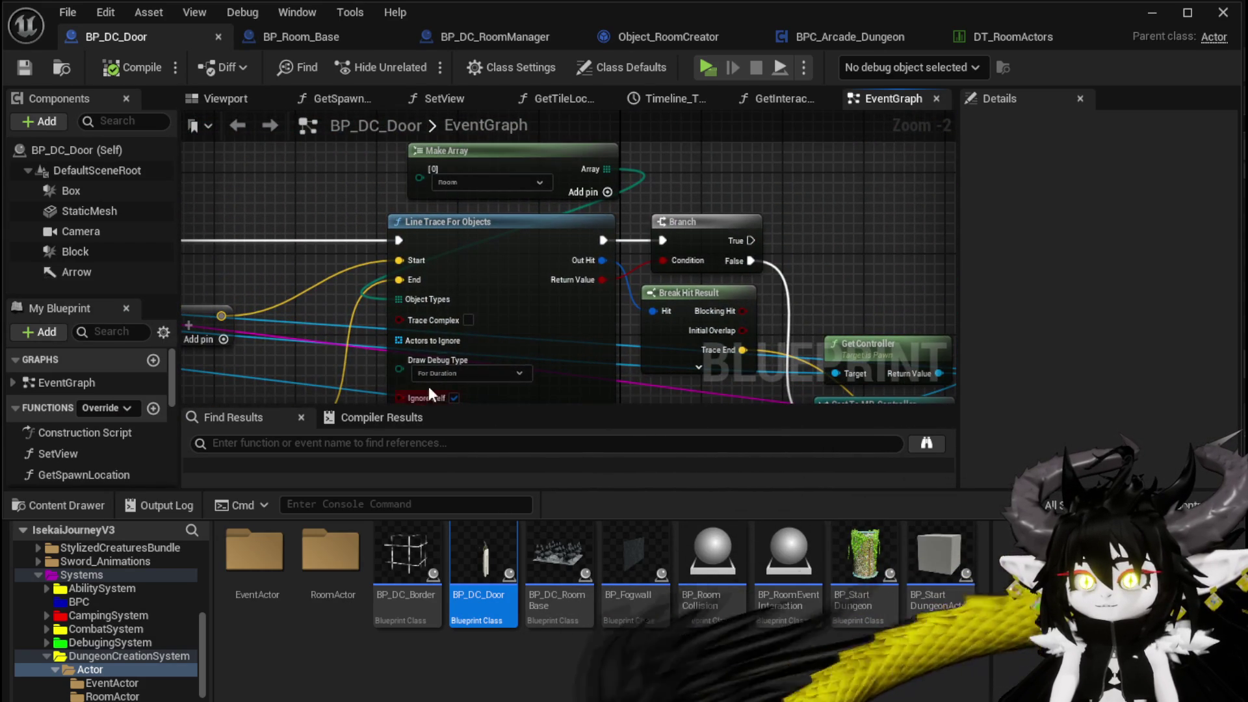
{"action": "mouse_move", "coordinate": [938, 246]}
{"action": "left_mouse_down"}
{"action": "mouse_move", "coordinate": [564, 161]}
{"action": "mouse_move", "coordinate": [529, 133]}
{"action": "mouse_move", "coordinate": [353, 188]}
{"action": "mouse_move", "coordinate": [302, 184]}
{"action": "mouse_move", "coordinate": [287, 260]}
{"action": "mouse_move", "coordinate": [289, 85]}
{"action": "mouse_move", "coordinate": [484, 88]}
{"action": "mouse_move", "coordinate": [687, 193]}
{"action": "mouse_move", "coordinate": [778, 312]}
{"action": "left_mouse_up"}
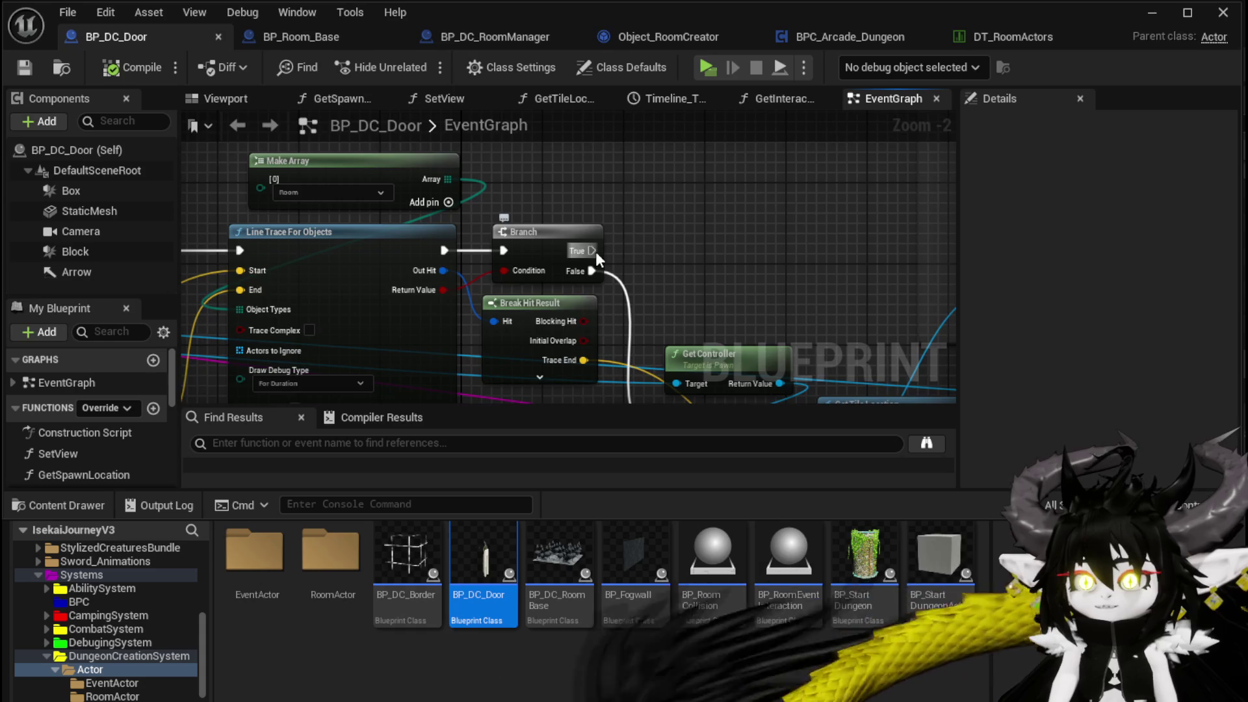
{"action": "left_click_drag", "start_coordinate": [678, 255], "coordinate": [799, 297]}
{"action": "left_click_drag", "start_coordinate": [426, 216], "coordinate": [332, 173]}
{"action": "left_click_drag", "start_coordinate": [655, 219], "coordinate": [780, 210]}
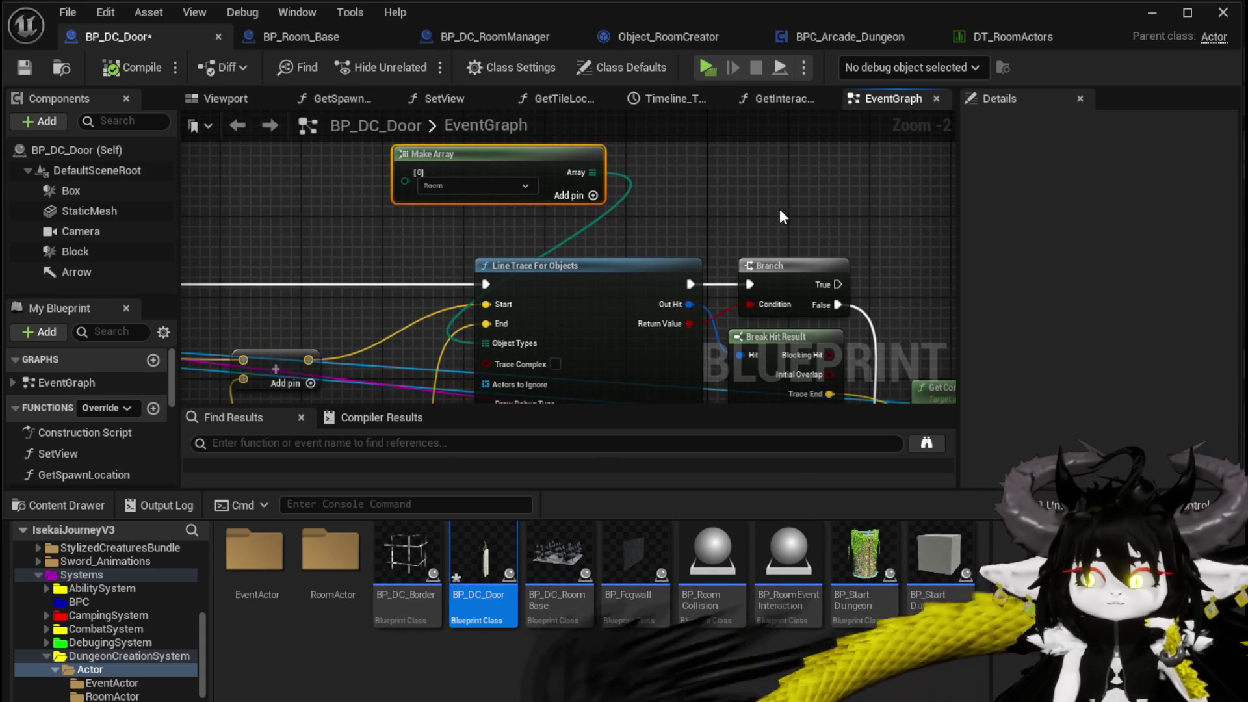
{"action": "left_click", "coordinate": [30, 65]}
{"action": "left_click", "coordinate": [263, 35]}
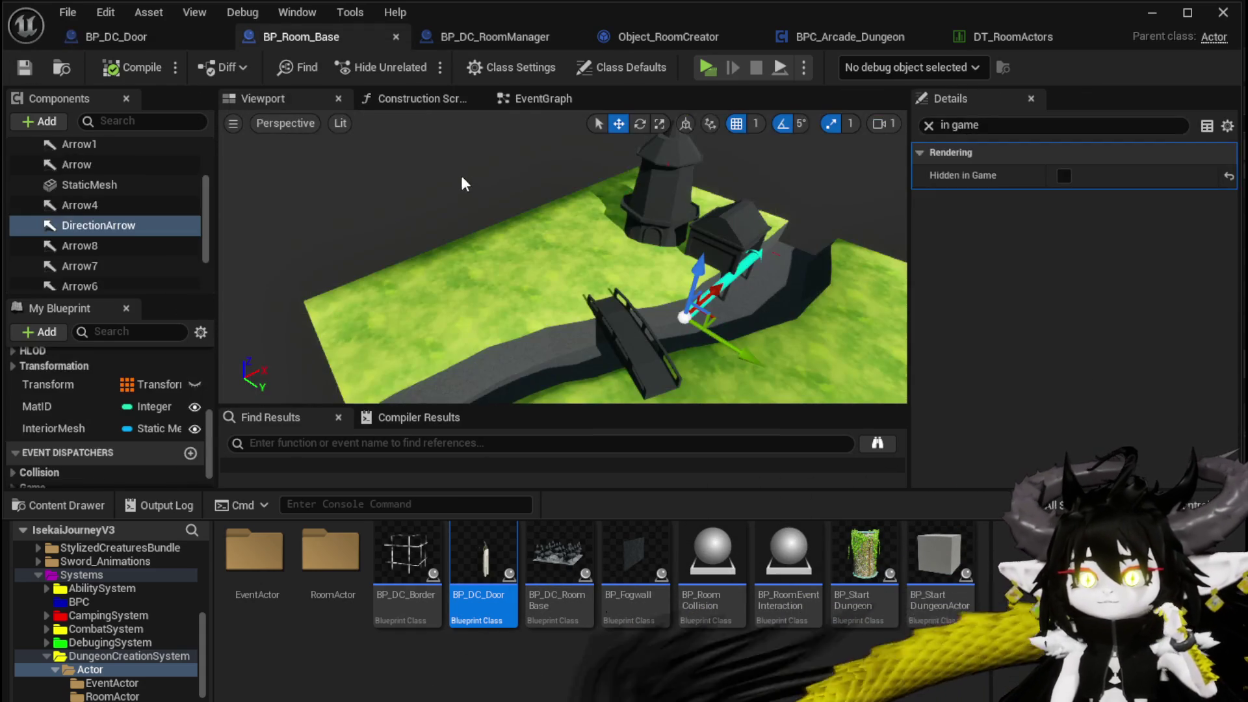
Step: Select BP_Room_Base's floor mesh and clear the Details filter to reach its Collision section
{"action": "left_click", "coordinate": [129, 188]}
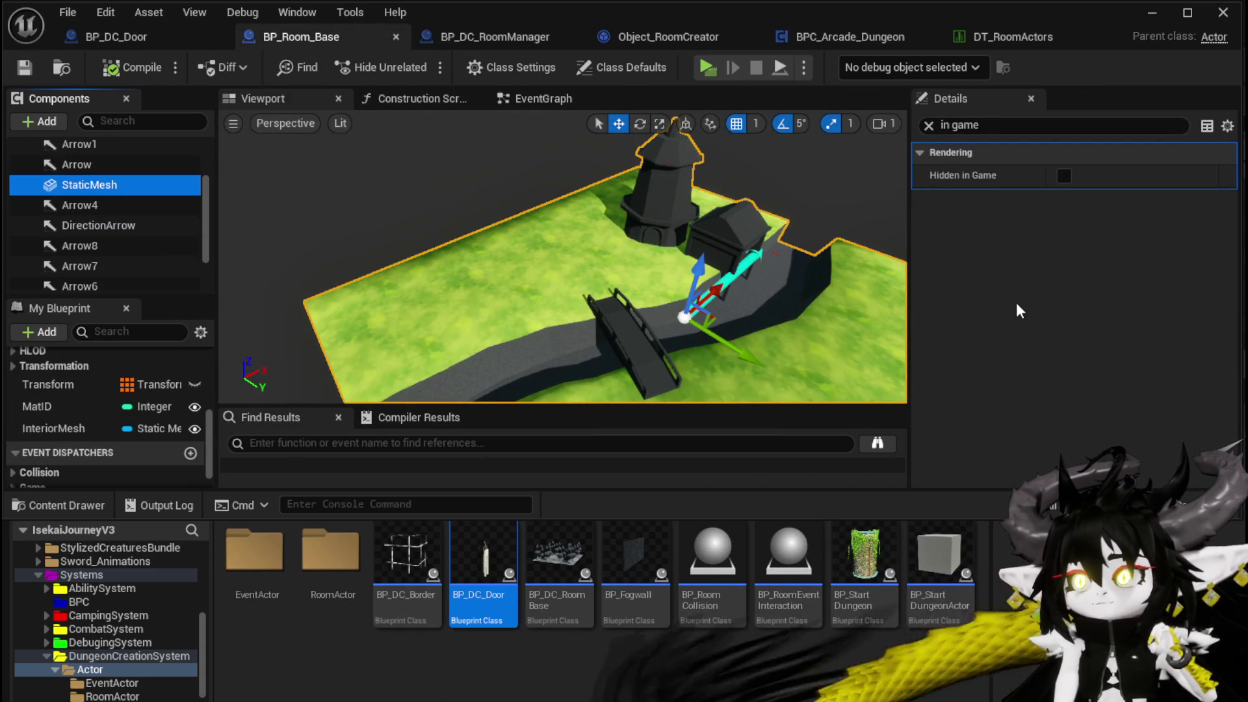
{"action": "left_click", "coordinate": [928, 124]}
{"action": "scroll", "coordinate": [1047, 298], "scroll_direction": "down", "scroll_amount": 15}
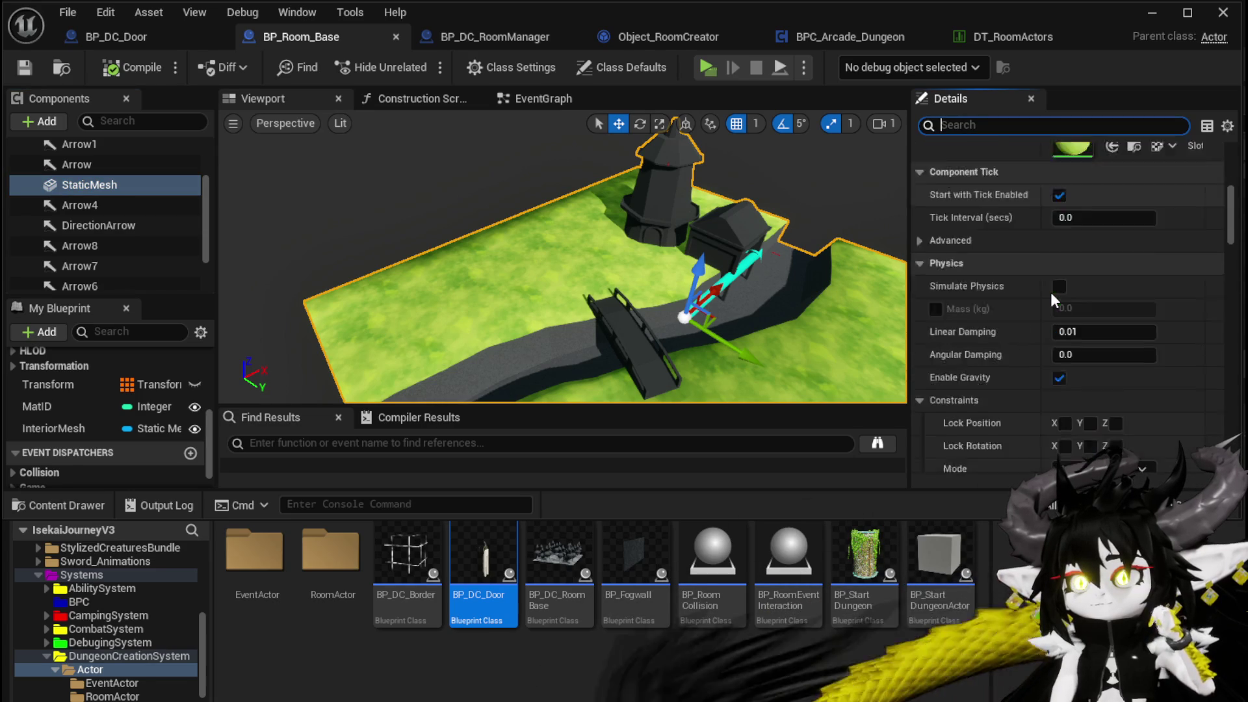
{"action": "scroll", "coordinate": [1051, 291], "scroll_direction": "down", "scroll_amount": 20}
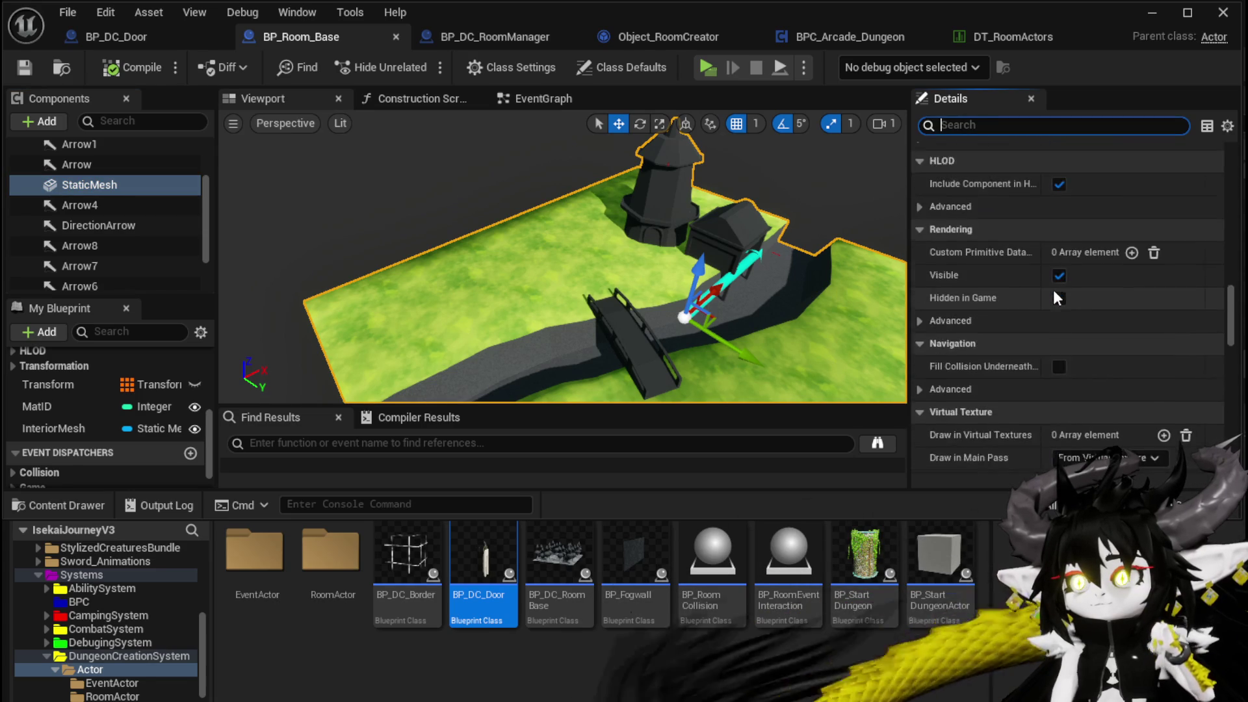
{"action": "scroll", "coordinate": [1053, 290], "scroll_direction": "down", "scroll_amount": 6}
{"action": "scroll", "coordinate": [1059, 287], "scroll_direction": "up", "scroll_amount": 8}
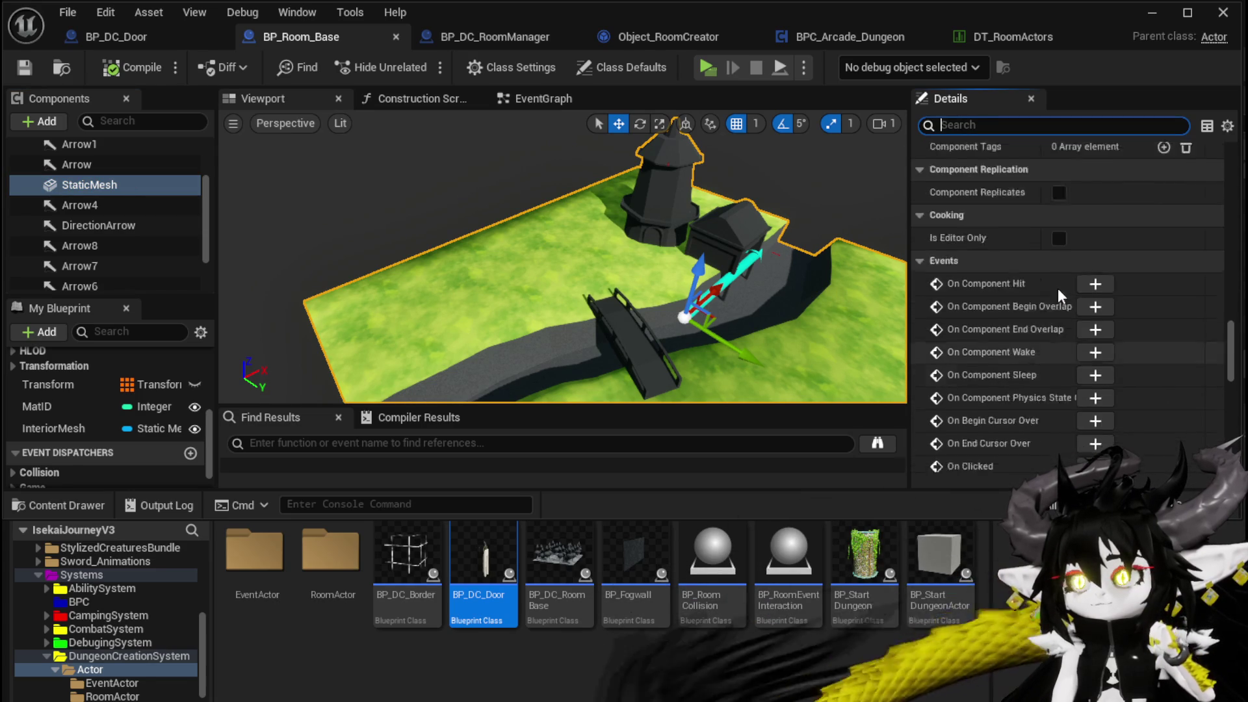
{"action": "scroll", "coordinate": [1061, 288], "scroll_direction": "up", "scroll_amount": 10}
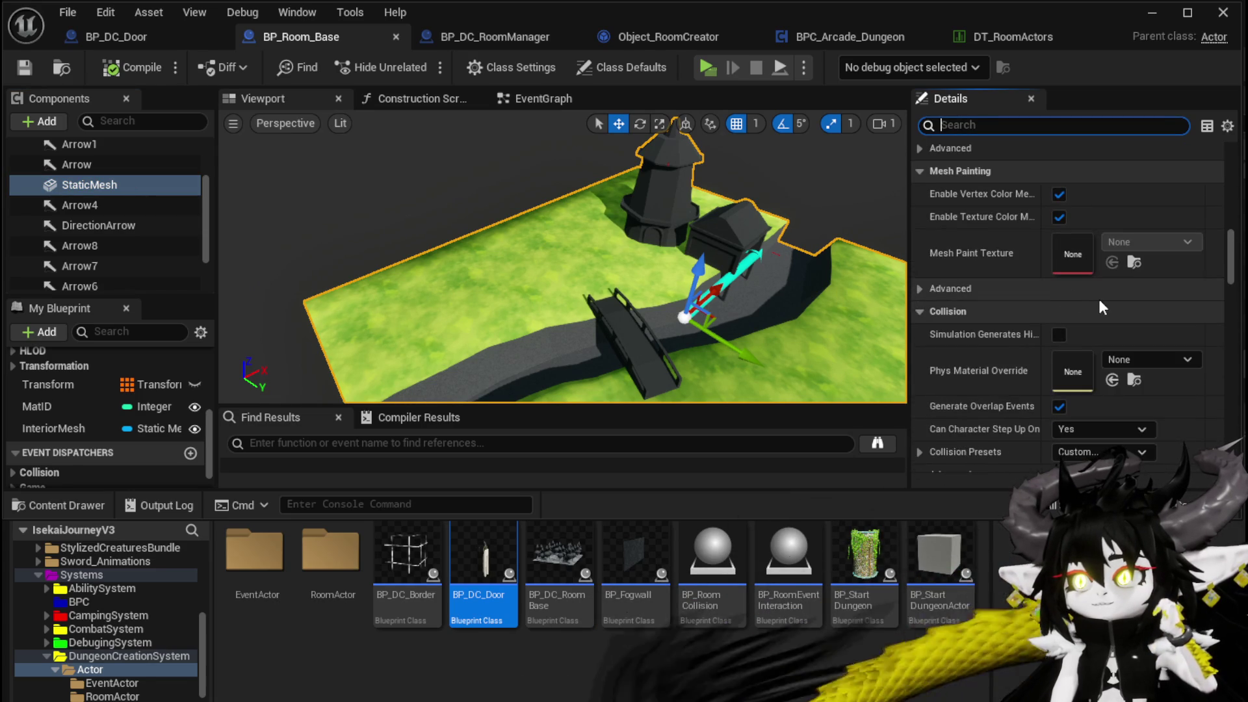
{"action": "scroll", "coordinate": [1101, 299], "scroll_direction": "down", "scroll_amount": 4}
Step: Expand Collision Presets to review the Room object type and its response checkboxes
{"action": "left_click", "coordinate": [921, 317]}
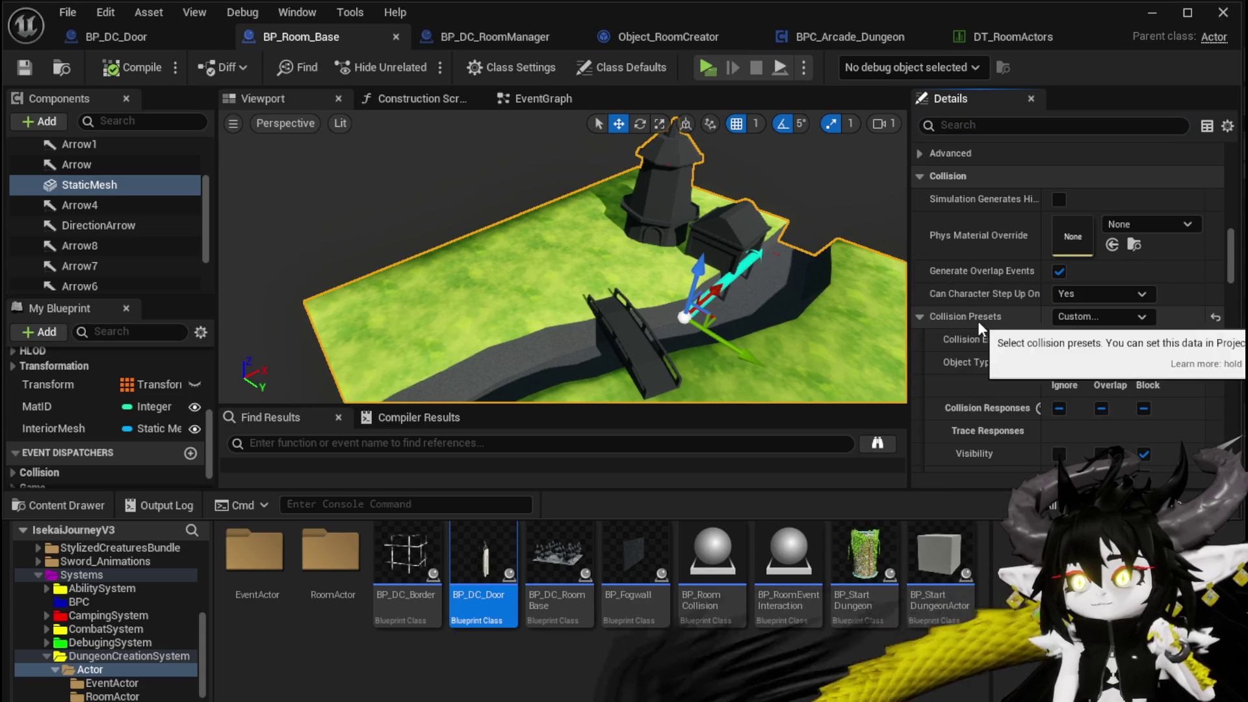
{"action": "scroll", "coordinate": [1089, 362], "scroll_direction": "down", "scroll_amount": 4}
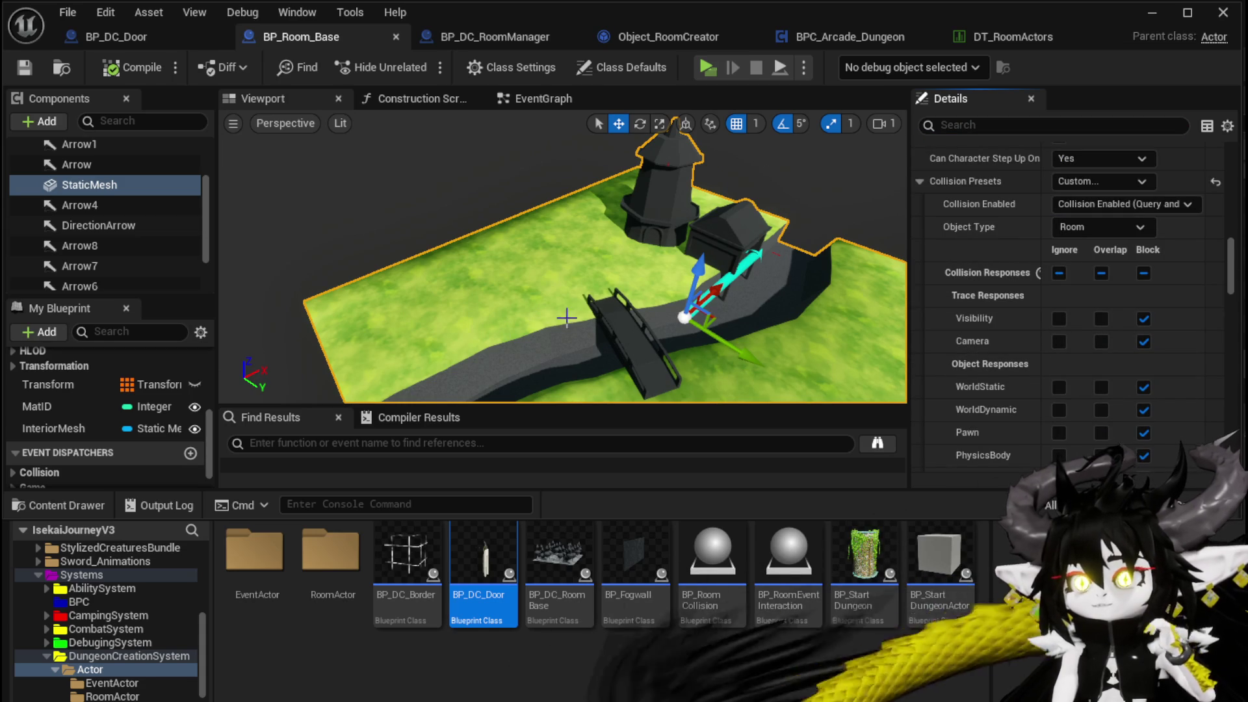
{"action": "scroll", "coordinate": [1122, 371], "scroll_direction": "down", "scroll_amount": 4}
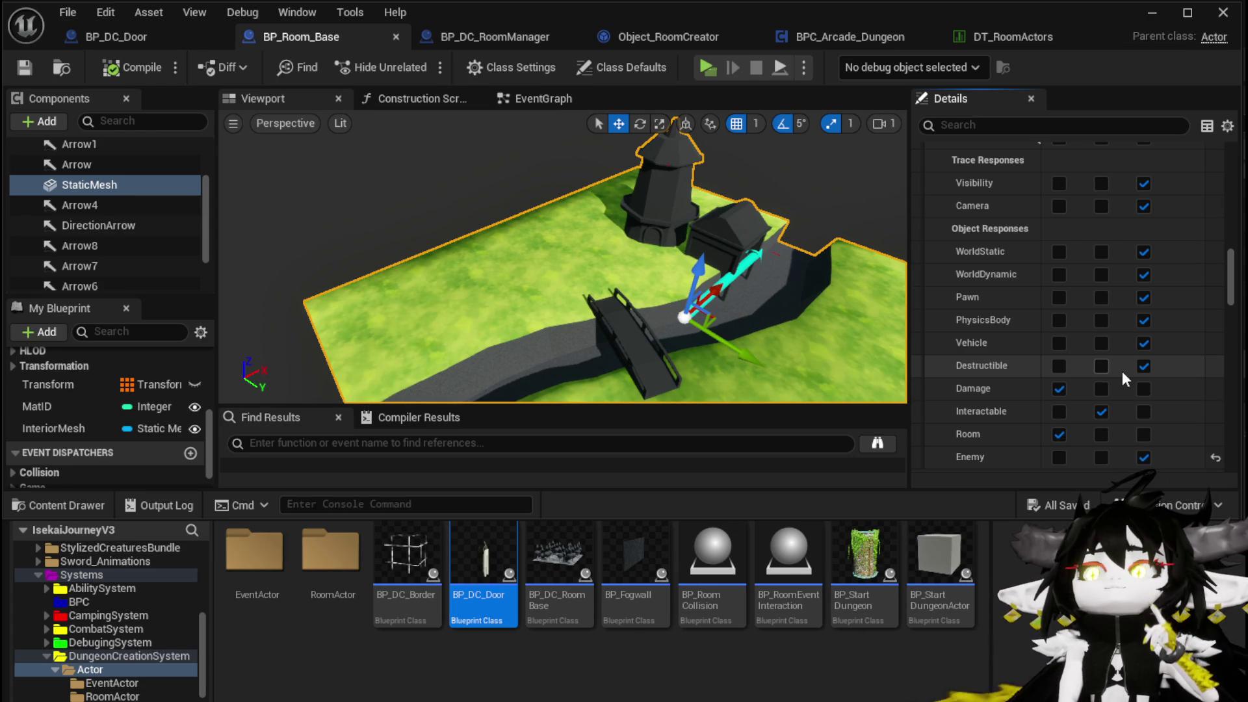
{"action": "scroll", "coordinate": [1122, 371], "scroll_direction": "down", "scroll_amount": 1}
{"action": "scroll", "coordinate": [1122, 371], "scroll_direction": "up", "scroll_amount": 3}
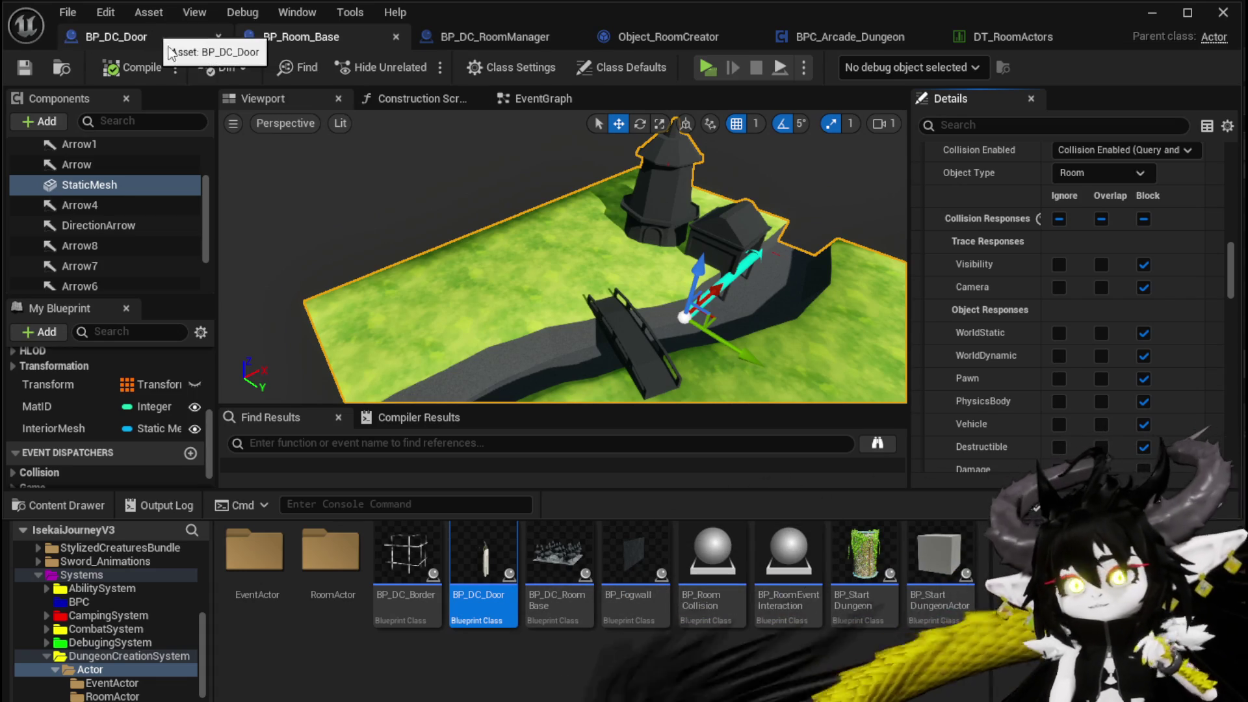
{"action": "scroll", "coordinate": [1040, 284], "scroll_direction": "up", "scroll_amount": 3}
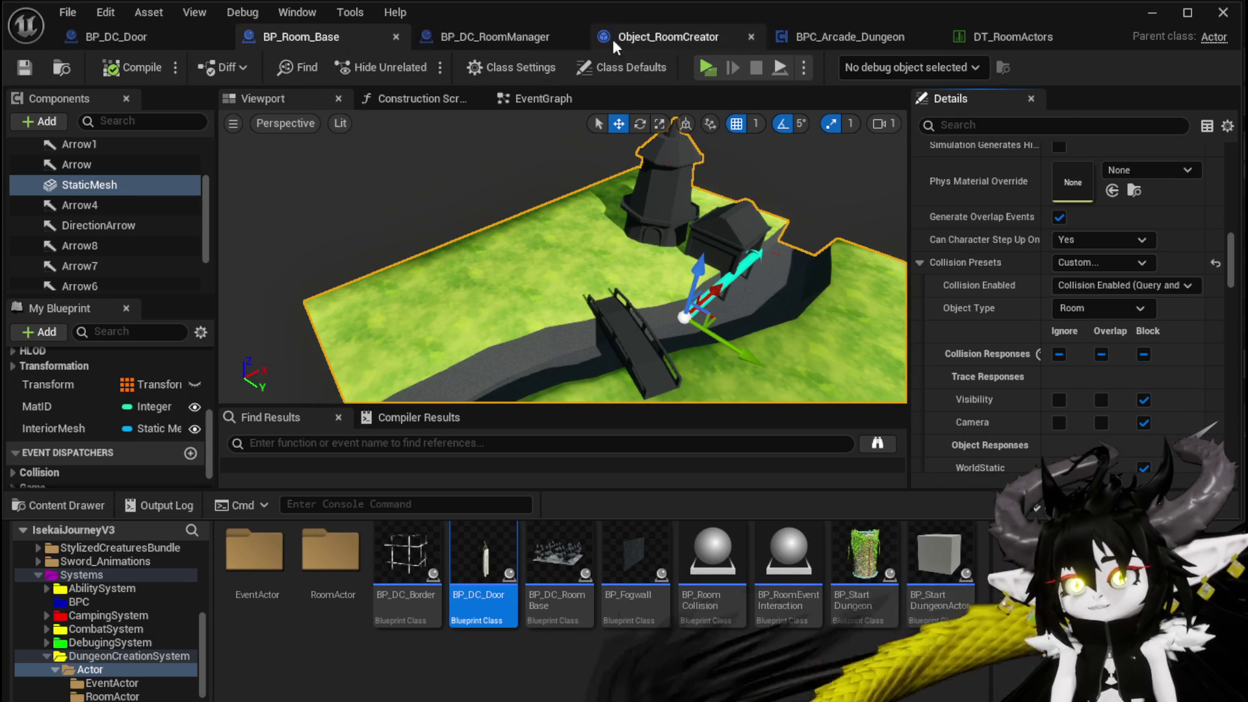
Step: Add a Sphere Trace For Objects node in BP_DC_Door's EventGraph beside the line trace
{"action": "left_click", "coordinate": [158, 36]}
{"action": "scroll", "coordinate": [560, 236], "scroll_direction": "down", "scroll_amount": 2}
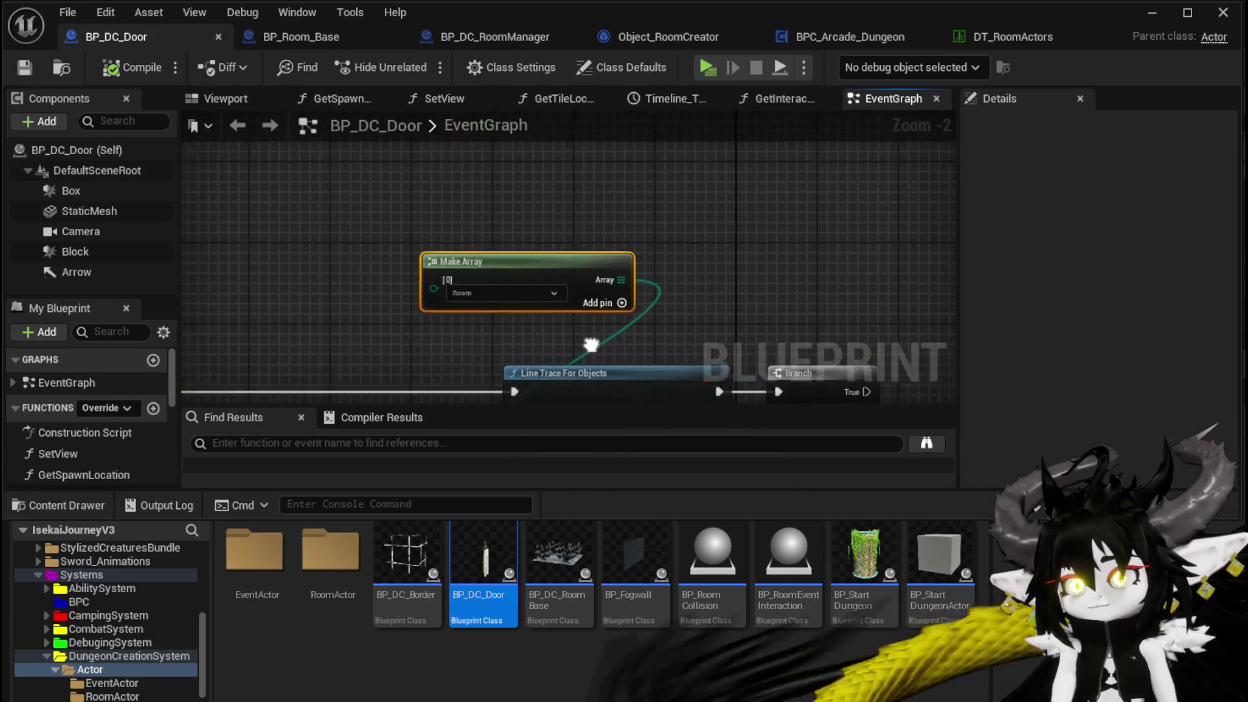
{"action": "right_click", "coordinate": [499, 209]}
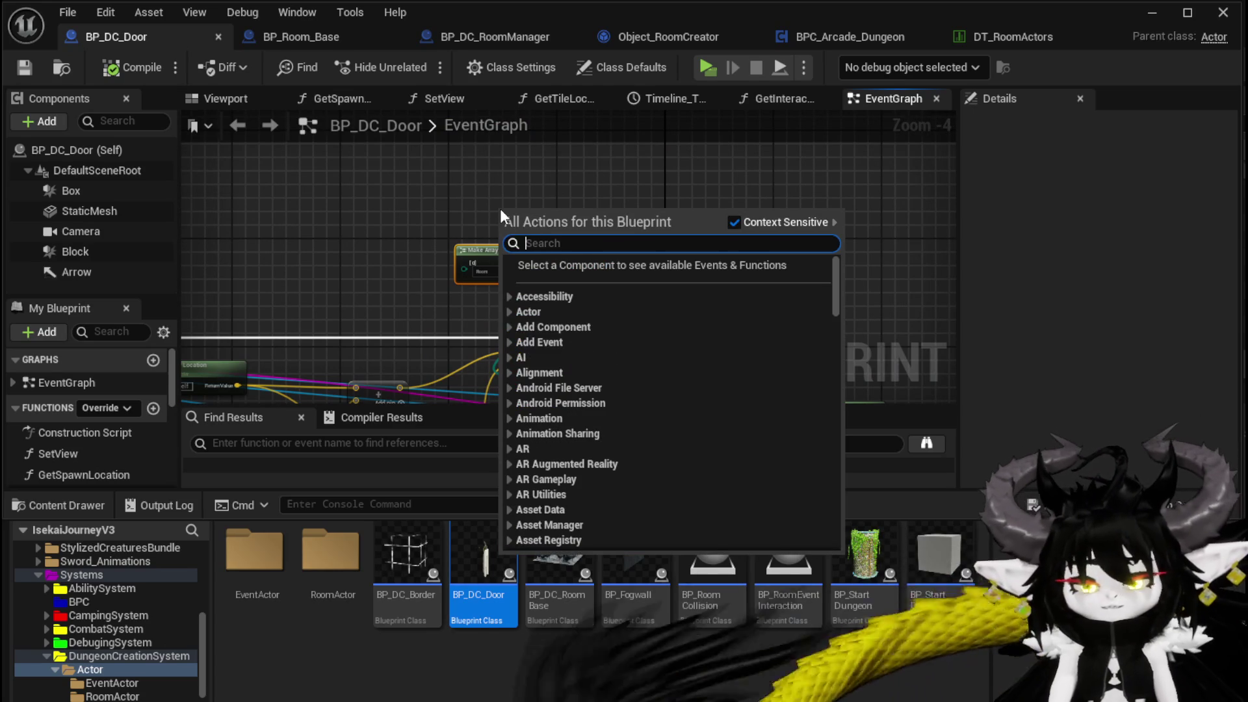
{"action": "type", "text": "Spe"}
{"action": "key", "text": "BackSpace"}
{"action": "type", "text": "here "}
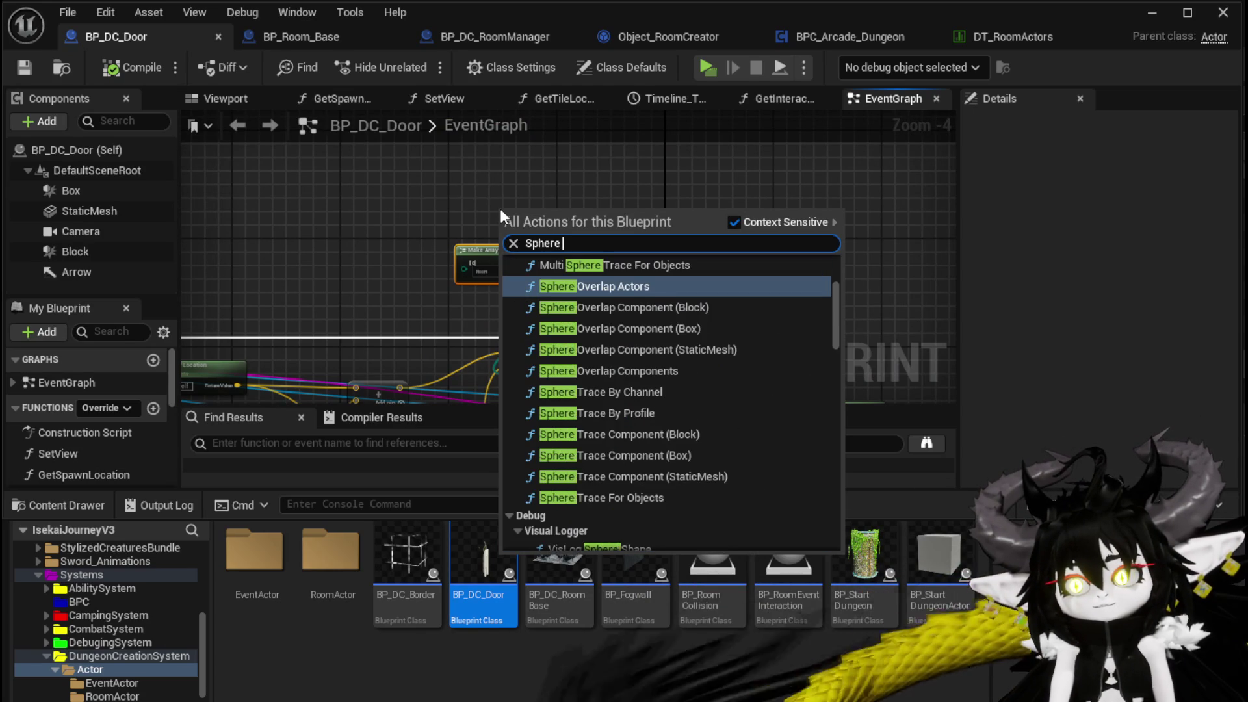
{"action": "type", "text": "Trace"}
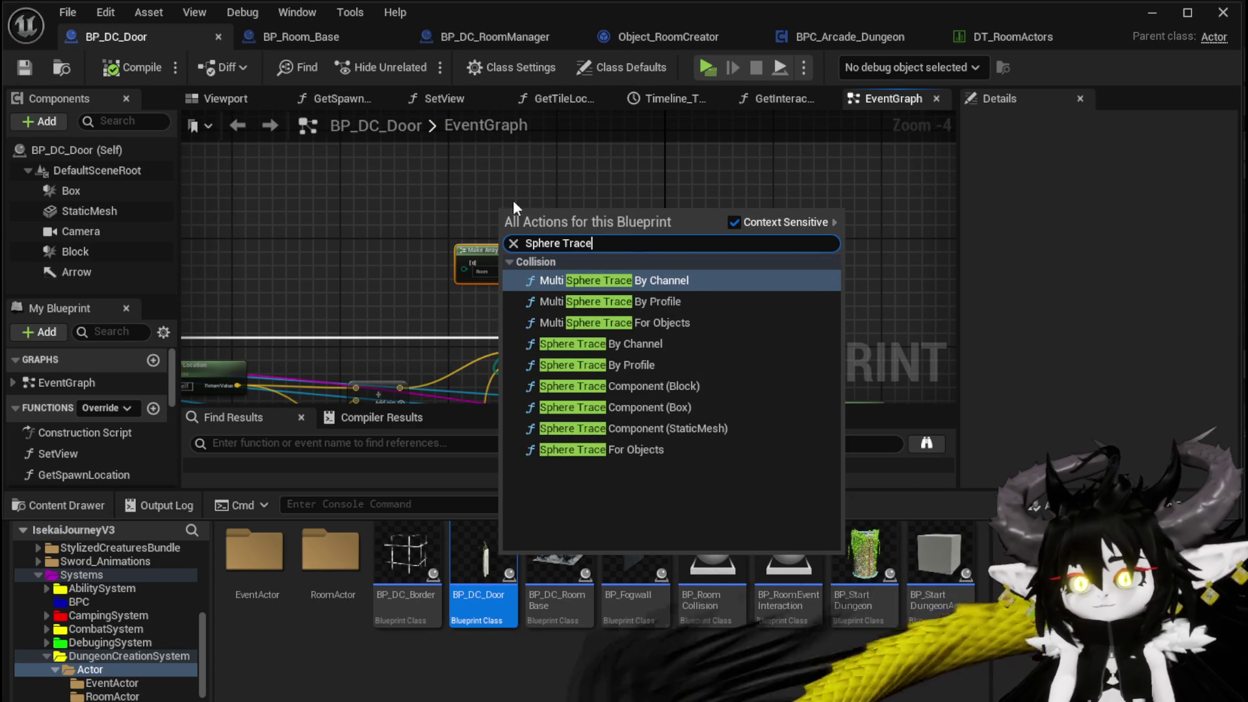
{"action": "left_click", "coordinate": [683, 322]}
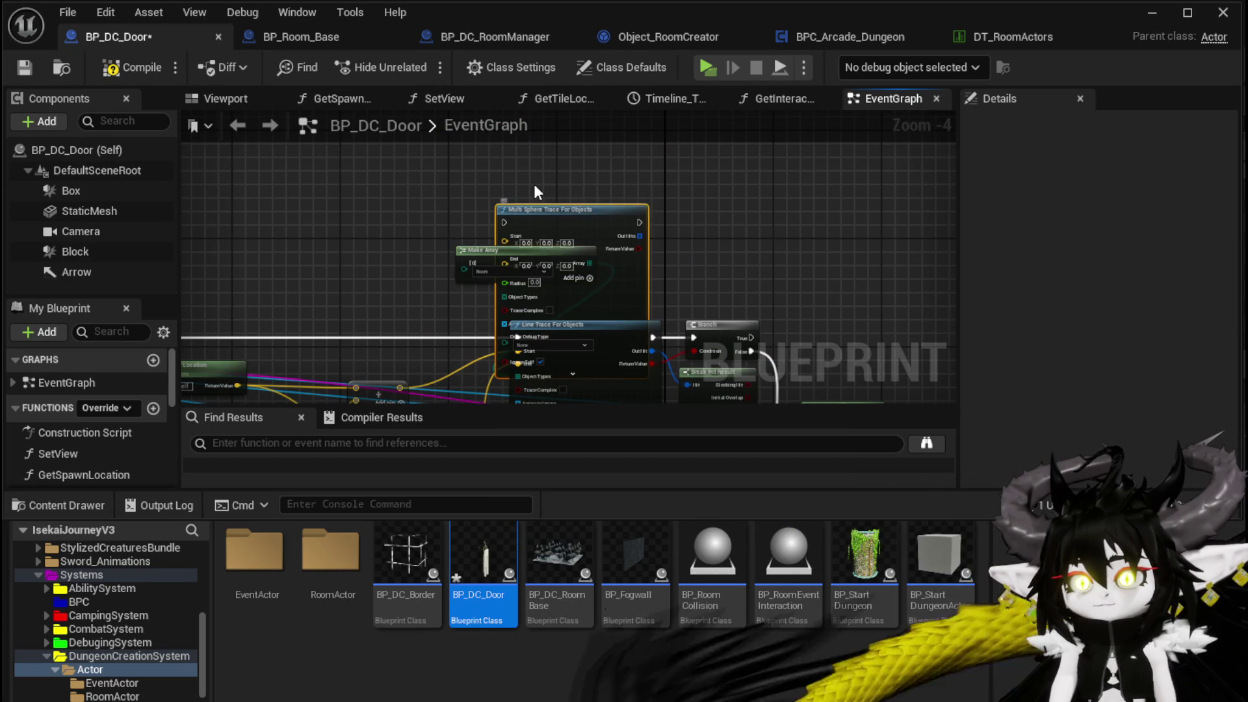
{"action": "right_click", "coordinate": [531, 191]}
{"action": "type", "text": "Sphere Trace for"}
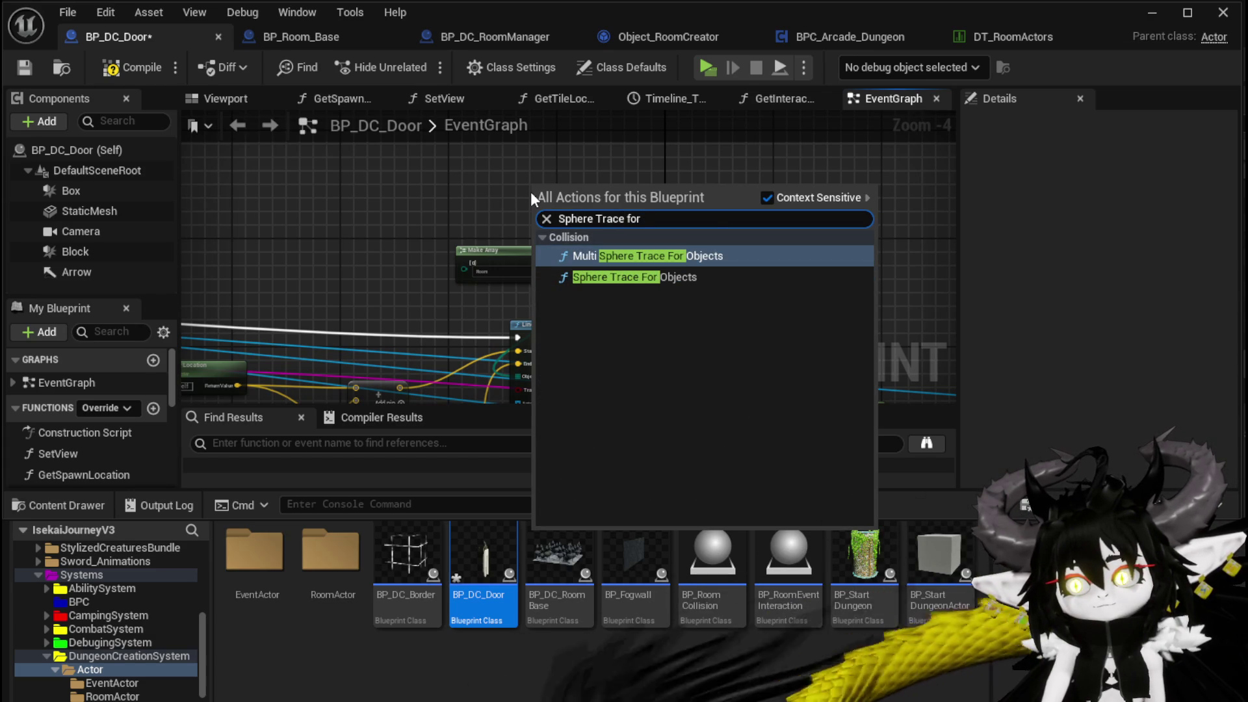
{"action": "left_click", "coordinate": [581, 277]}
{"action": "mouse_move", "coordinate": [580, 207]}
{"action": "left_mouse_down"}
{"action": "mouse_move", "coordinate": [591, 299]}
{"action": "mouse_move", "coordinate": [633, 220]}
{"action": "left_mouse_up"}
Step: Feed the Room object type array and start location into the sphere trace and break its hit result
{"action": "mouse_move", "coordinate": [460, 330]}
{"action": "left_mouse_down"}
{"action": "mouse_move", "coordinate": [343, 310]}
{"action": "mouse_move", "coordinate": [422, 325]}
{"action": "mouse_move", "coordinate": [517, 255]}
{"action": "mouse_move", "coordinate": [520, 270]}
{"action": "mouse_move", "coordinate": [656, 151]}
{"action": "left_mouse_up"}
{"action": "mouse_move", "coordinate": [581, 299]}
{"action": "left_mouse_down"}
{"action": "mouse_move", "coordinate": [560, 203]}
{"action": "mouse_move", "coordinate": [444, 334]}
{"action": "left_mouse_up"}
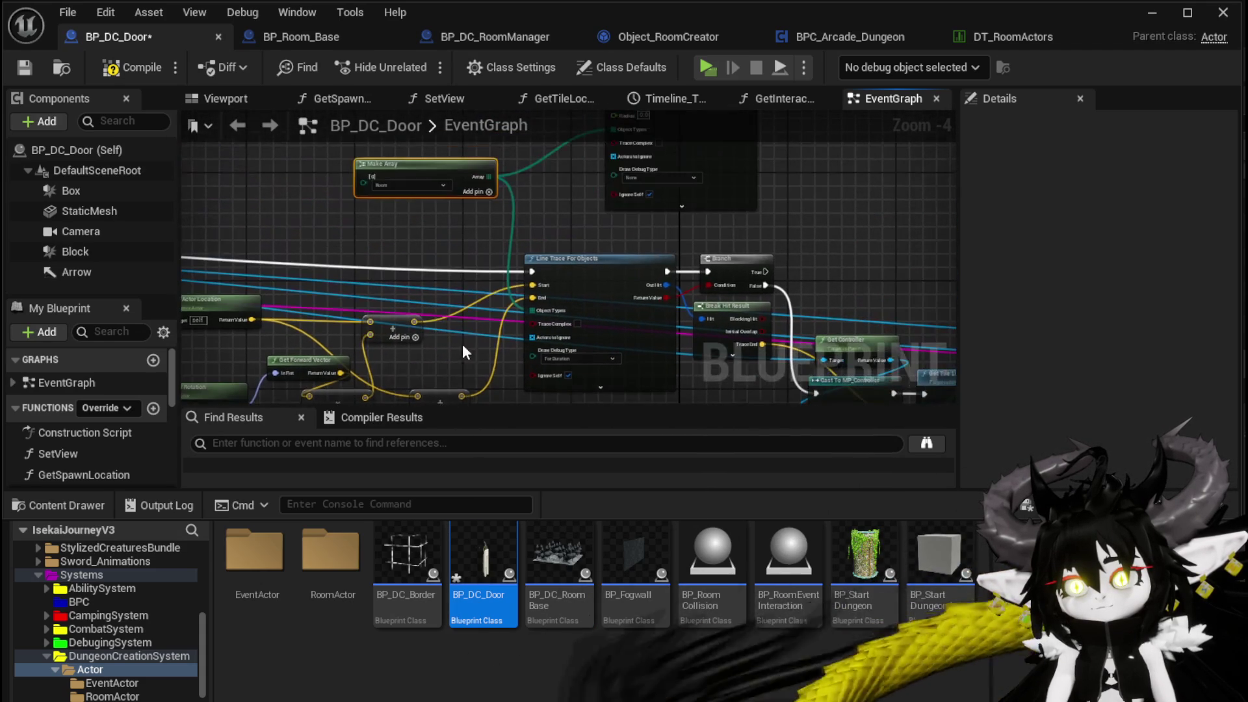
{"action": "mouse_move", "coordinate": [465, 391]}
{"action": "left_mouse_down"}
{"action": "mouse_move", "coordinate": [559, 91]}
{"action": "mouse_move", "coordinate": [616, 203]}
{"action": "mouse_move", "coordinate": [617, 143]}
{"action": "mouse_move", "coordinate": [585, 195]}
{"action": "mouse_move", "coordinate": [553, 198]}
{"action": "mouse_move", "coordinate": [559, 185]}
{"action": "left_mouse_up"}
{"action": "scroll", "coordinate": [571, 210], "scroll_direction": "up", "scroll_amount": 2}
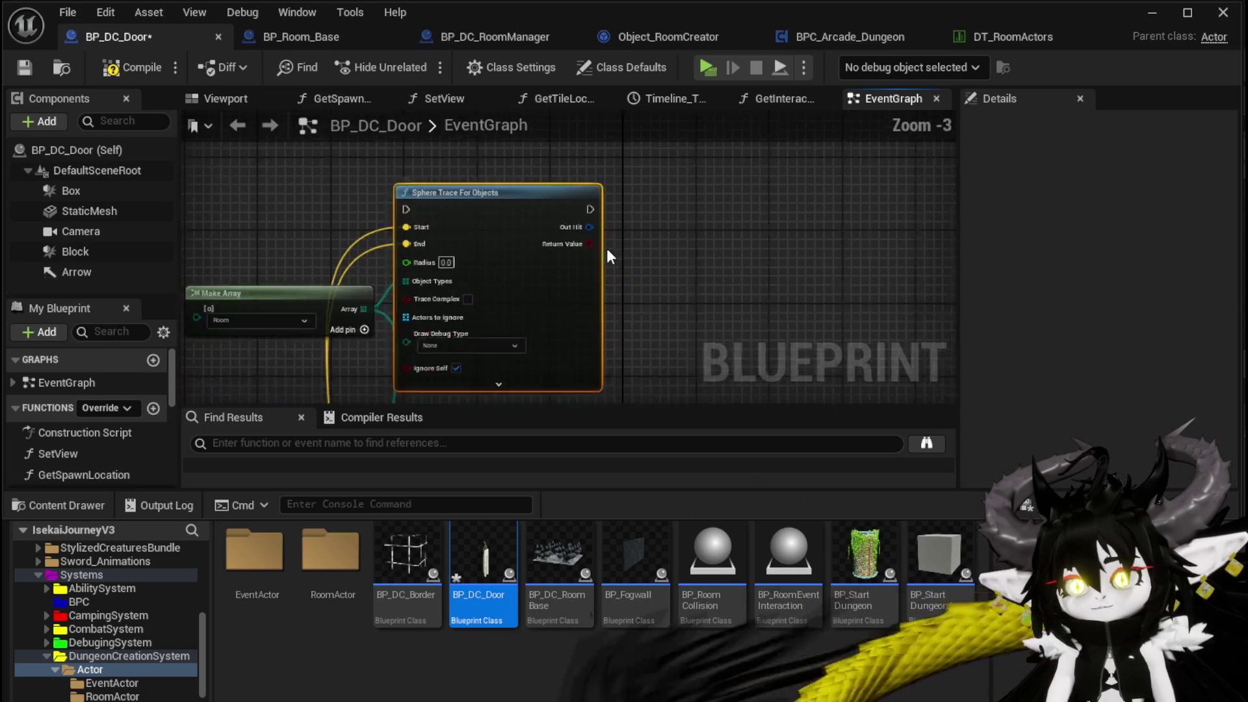
{"action": "left_click_drag", "start_coordinate": [579, 227], "coordinate": [629, 243]}
{"action": "type", "text": "brea"}
{"action": "left_click", "coordinate": [684, 325]}
{"action": "scroll", "coordinate": [609, 189], "scroll_direction": "down", "scroll_amount": 3}
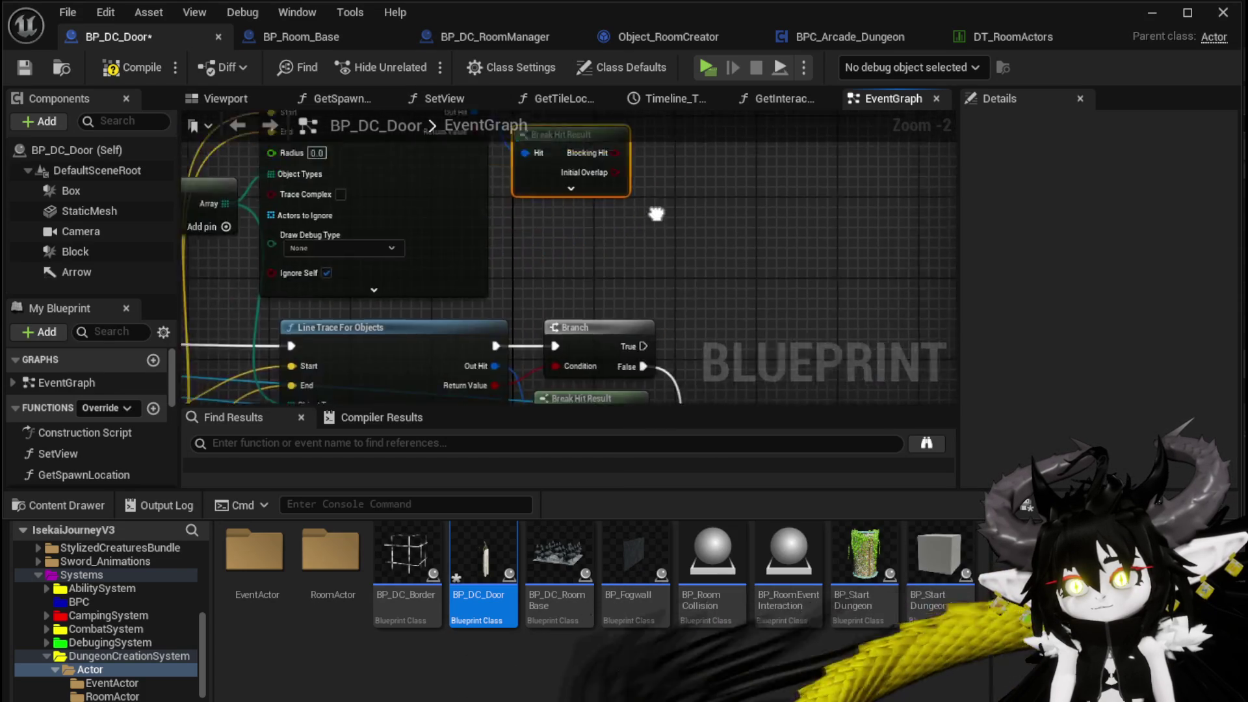
{"action": "scroll", "coordinate": [540, 218], "scroll_direction": "up", "scroll_amount": 1}
Step: Wire the sphere trace result into the Branch condition and run it instead of the line trace
{"action": "mouse_move", "coordinate": [555, 229]}
{"action": "left_mouse_down"}
{"action": "mouse_move", "coordinate": [512, 165]}
{"action": "mouse_move", "coordinate": [260, 75]}
{"action": "left_mouse_up"}
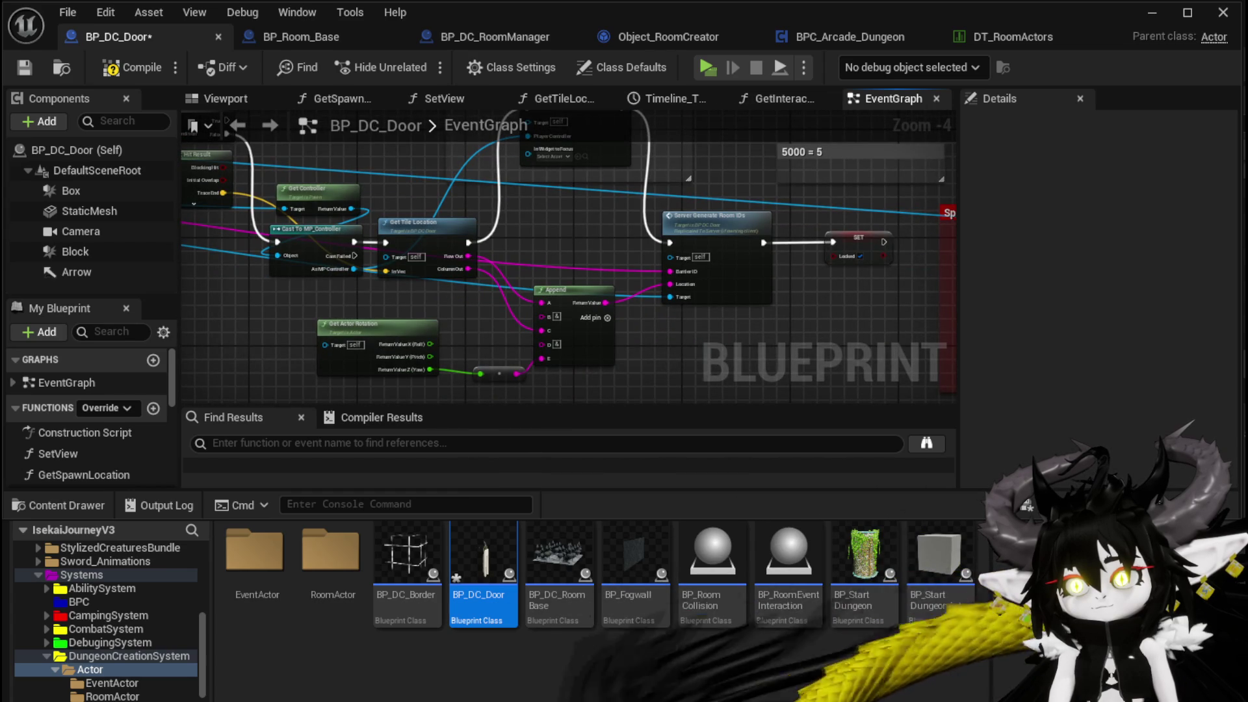
{"action": "left_click_drag", "start_coordinate": [342, 302], "coordinate": [428, 331]}
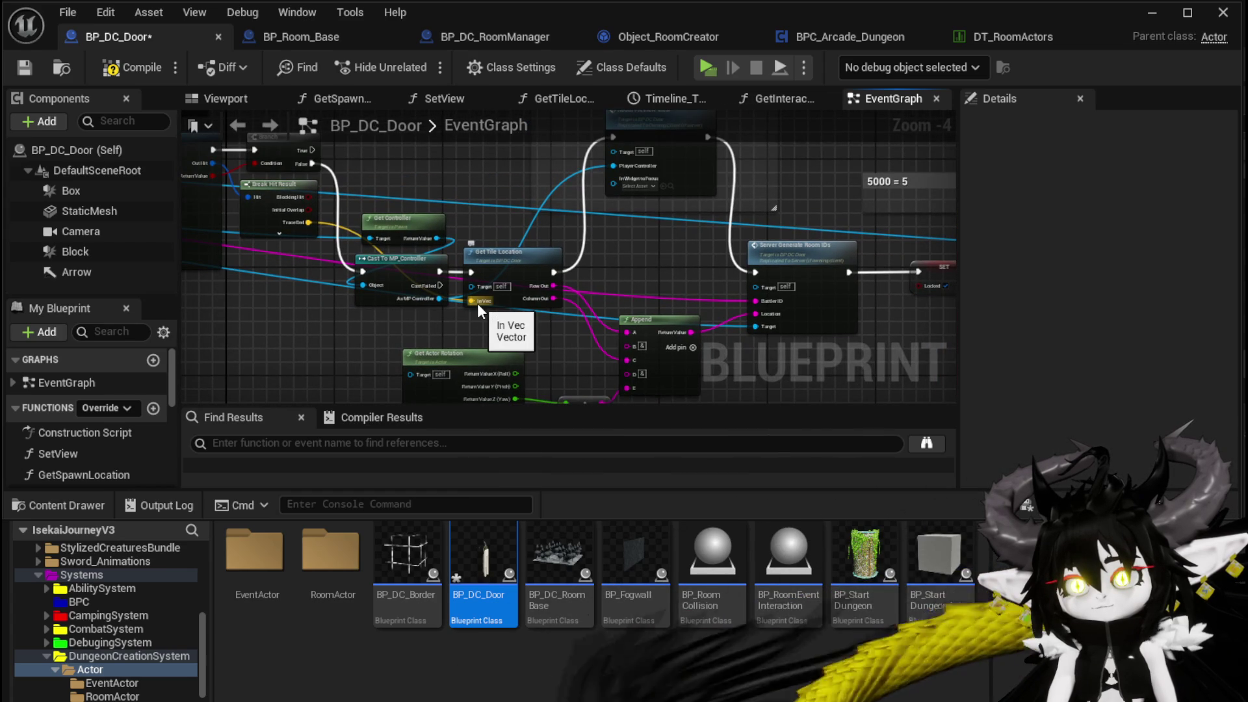
{"action": "mouse_move", "coordinate": [428, 327]}
{"action": "left_mouse_down"}
{"action": "mouse_move", "coordinate": [475, 322]}
{"action": "mouse_move", "coordinate": [502, 249]}
{"action": "mouse_move", "coordinate": [603, 232]}
{"action": "mouse_move", "coordinate": [621, 257]}
{"action": "left_mouse_up"}
{"action": "scroll", "coordinate": [637, 253], "scroll_direction": "up", "scroll_amount": 3}
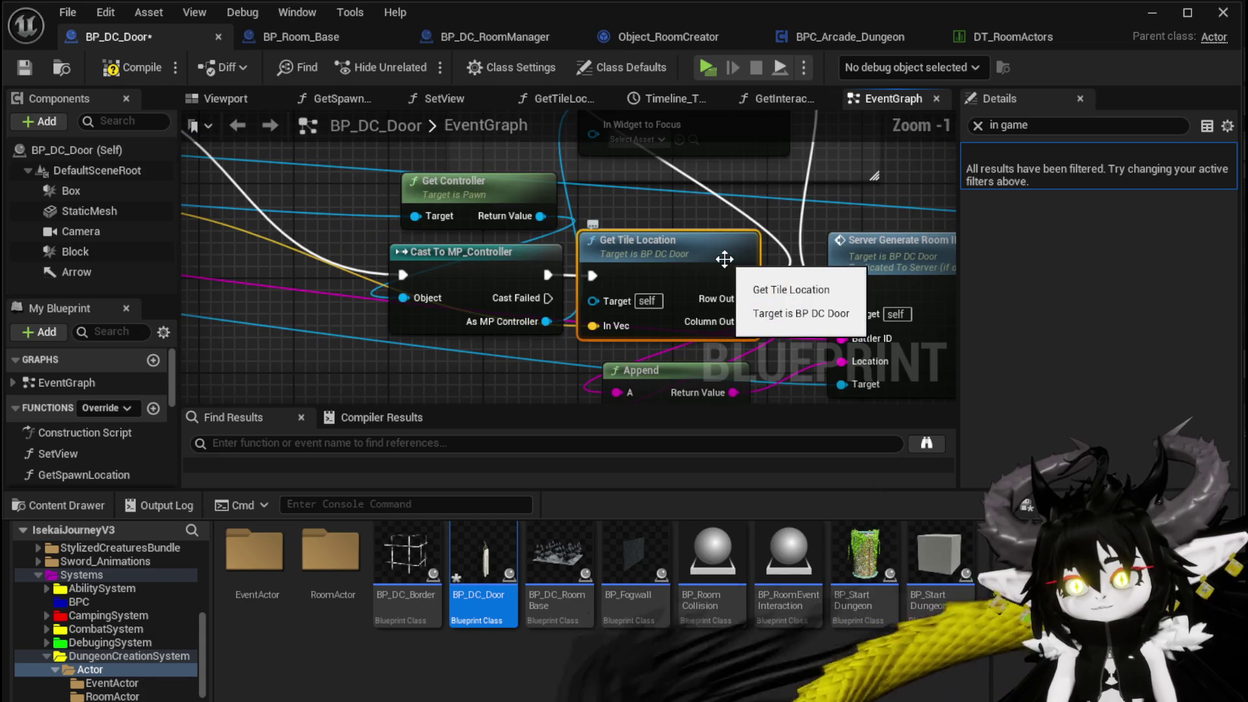
{"action": "scroll", "coordinate": [724, 260], "scroll_direction": "down", "scroll_amount": 1}
{"action": "mouse_move", "coordinate": [724, 260]}
{"action": "left_mouse_down"}
{"action": "mouse_move", "coordinate": [301, 252]}
{"action": "mouse_move", "coordinate": [418, 191]}
{"action": "mouse_move", "coordinate": [753, 265]}
{"action": "mouse_move", "coordinate": [715, 286]}
{"action": "mouse_move", "coordinate": [599, 287]}
{"action": "mouse_move", "coordinate": [497, 140]}
{"action": "mouse_move", "coordinate": [591, 314]}
{"action": "mouse_move", "coordinate": [607, 239]}
{"action": "mouse_move", "coordinate": [657, 398]}
{"action": "left_mouse_up"}
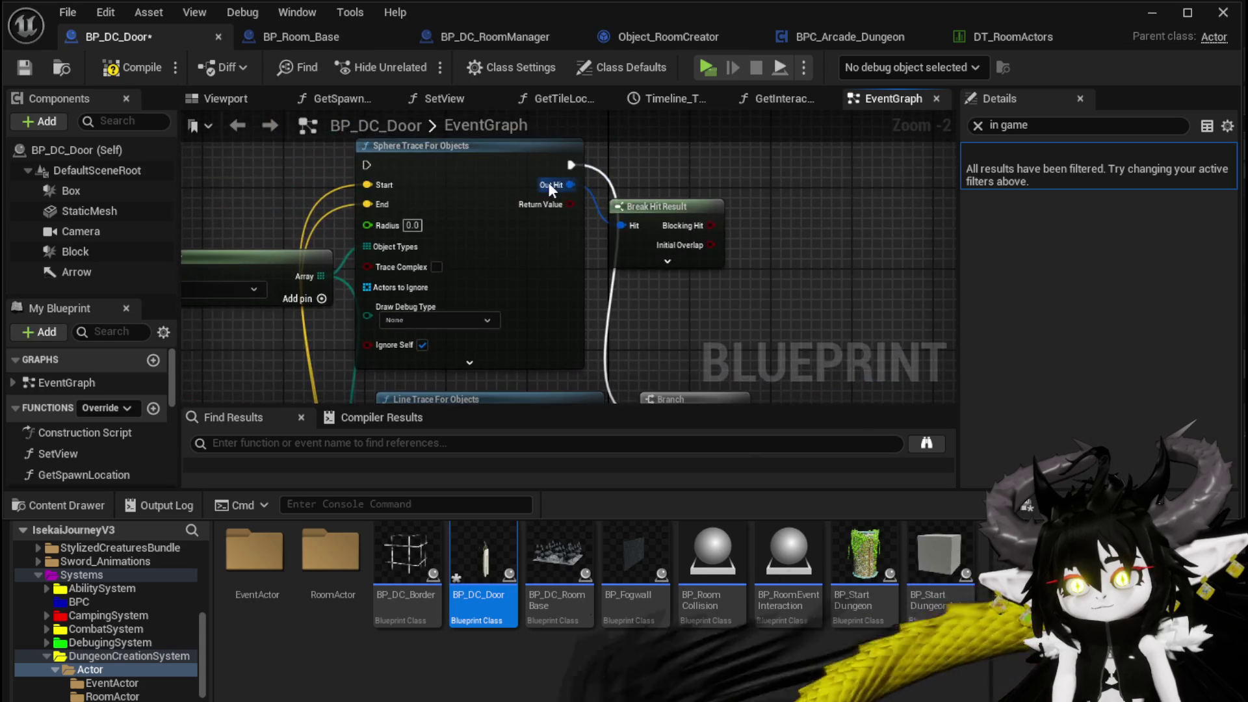
{"action": "mouse_move", "coordinate": [586, 247]}
{"action": "left_mouse_down"}
{"action": "mouse_move", "coordinate": [652, 286]}
{"action": "mouse_move", "coordinate": [657, 272]}
{"action": "left_mouse_up"}
{"action": "mouse_move", "coordinate": [657, 272]}
{"action": "left_mouse_down"}
{"action": "mouse_move", "coordinate": [487, 331]}
{"action": "mouse_move", "coordinate": [643, 245]}
{"action": "mouse_move", "coordinate": [732, 326]}
{"action": "mouse_move", "coordinate": [728, 311]}
{"action": "left_mouse_up"}
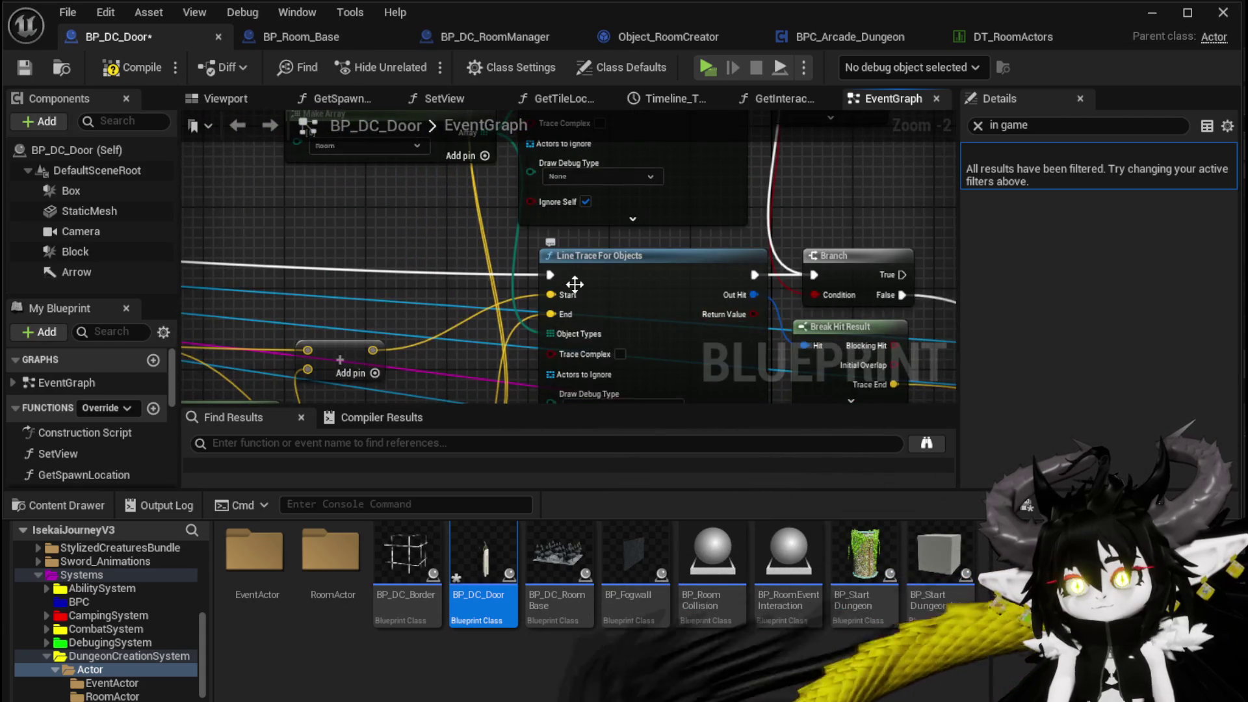
{"action": "mouse_move", "coordinate": [555, 276]}
{"action": "left_mouse_down"}
{"action": "mouse_move", "coordinate": [569, 156]}
{"action": "mouse_move", "coordinate": [530, 168]}
{"action": "left_mouse_up"}
Step: Set the sphere trace to Draw Debug For Duration with radius 1600, then compile and save
{"action": "left_click", "coordinate": [579, 321]}
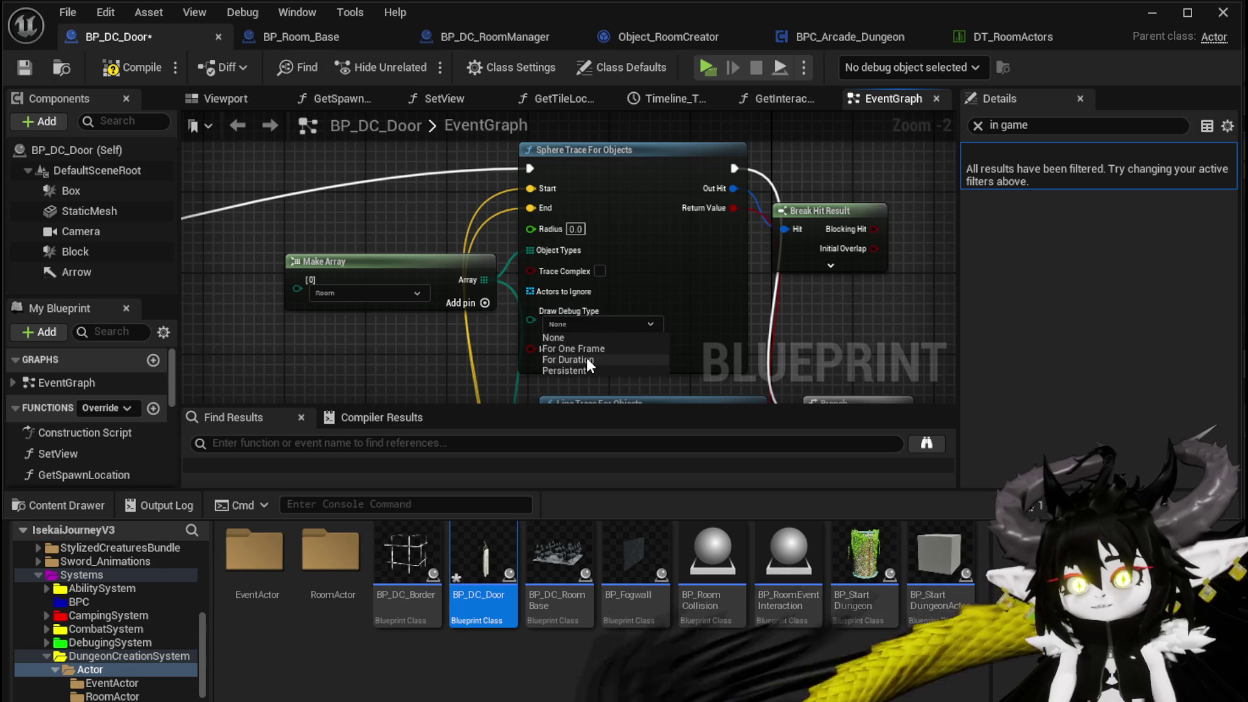
{"action": "left_click", "coordinate": [587, 358]}
{"action": "left_click", "coordinate": [576, 229]}
{"action": "type", "text": "1600"}
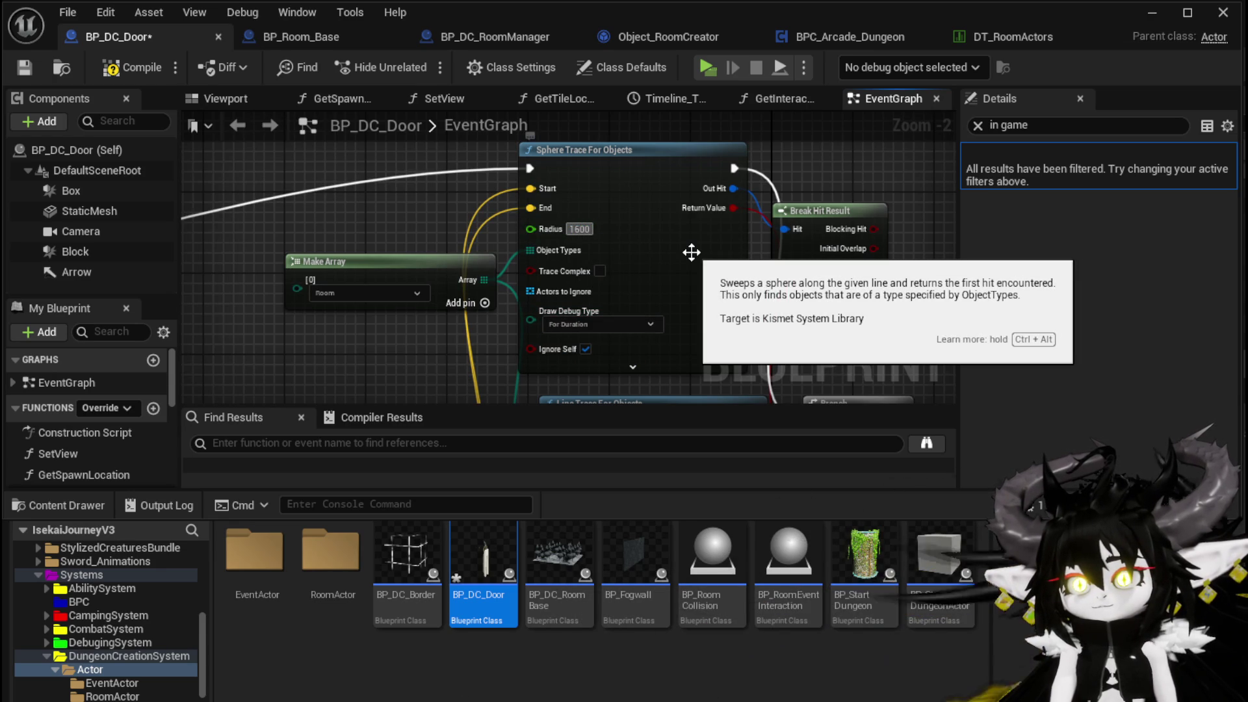
{"action": "key", "text": "Return"}
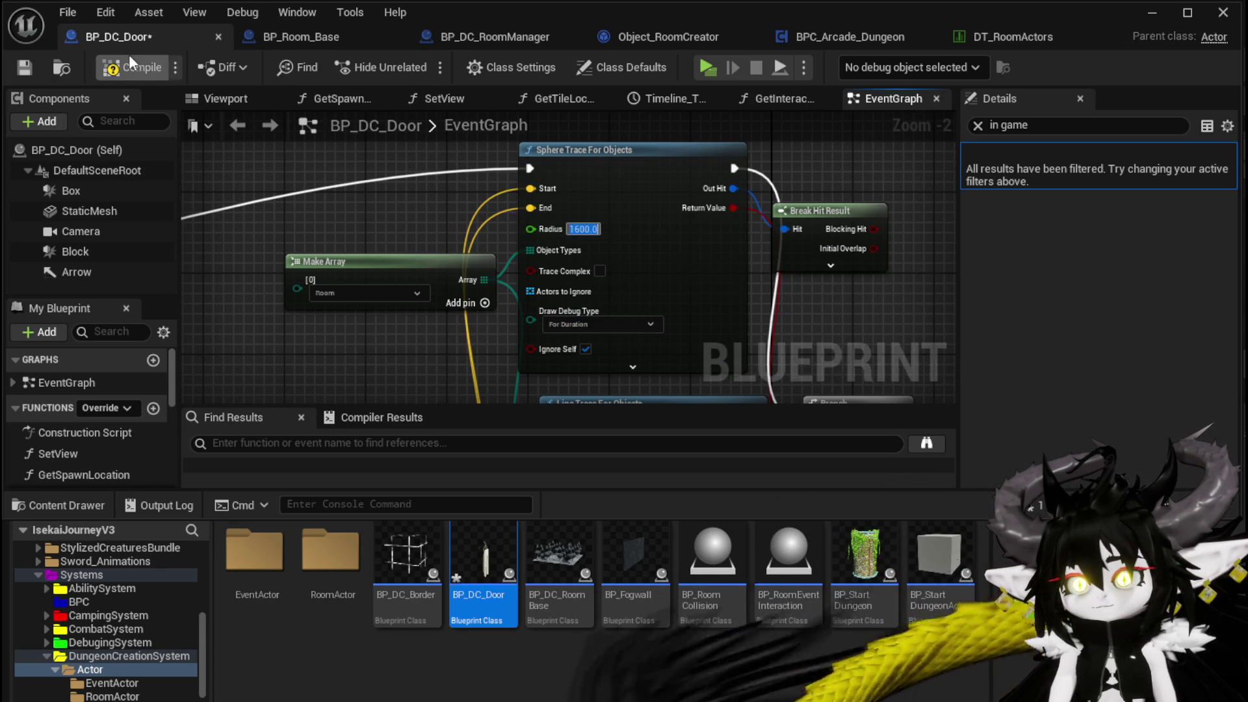
{"action": "left_click", "coordinate": [128, 72]}
{"action": "left_click", "coordinate": [25, 68]}
Step: Break the old link into the tile location input and recompile to clear the error
{"action": "scroll", "coordinate": [915, 325], "scroll_direction": "down", "scroll_amount": 2}
{"action": "left_click_drag", "start_coordinate": [718, 196], "coordinate": [638, 225]}
{"action": "left_click_drag", "start_coordinate": [449, 185], "coordinate": [447, 236]}
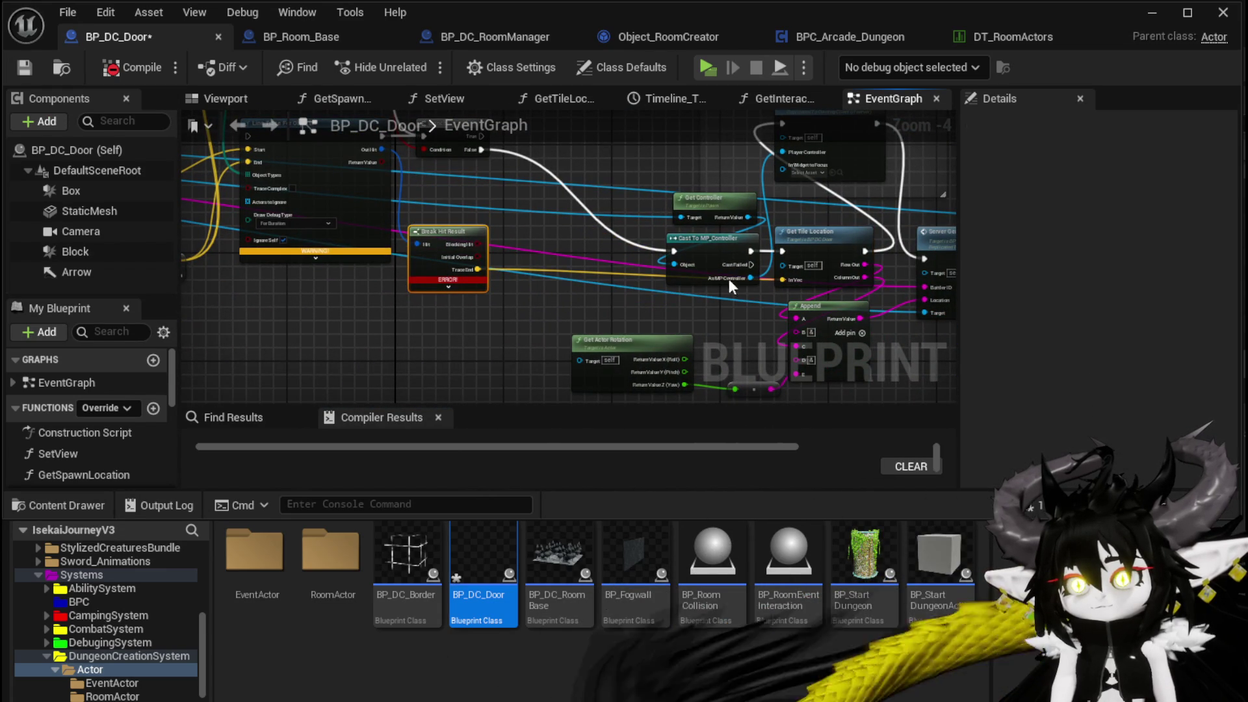
{"action": "left_click", "coordinate": [785, 281], "text": "alt"}
{"action": "left_click_drag", "start_coordinate": [718, 291], "coordinate": [602, 301]}
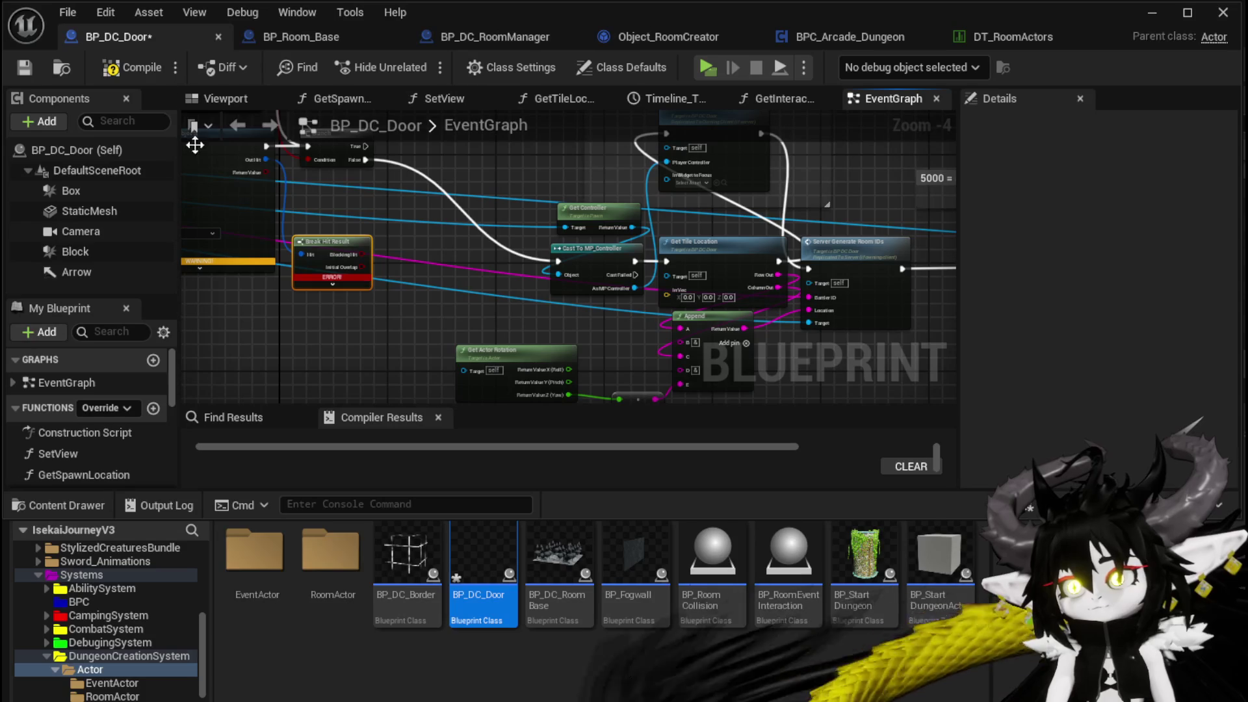
{"action": "left_click", "coordinate": [127, 76]}
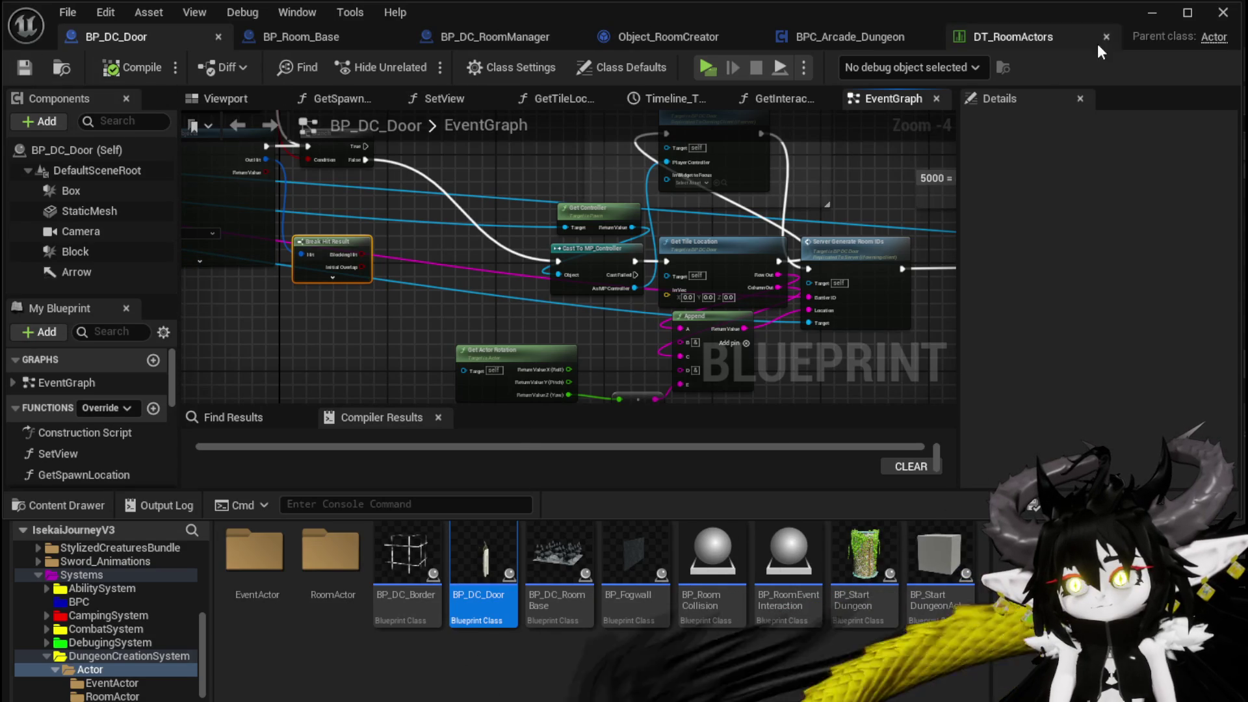
Step: In the preview, choose the Prison room and run the character back out through its door
{"action": "left_click", "coordinate": [1151, 15]}
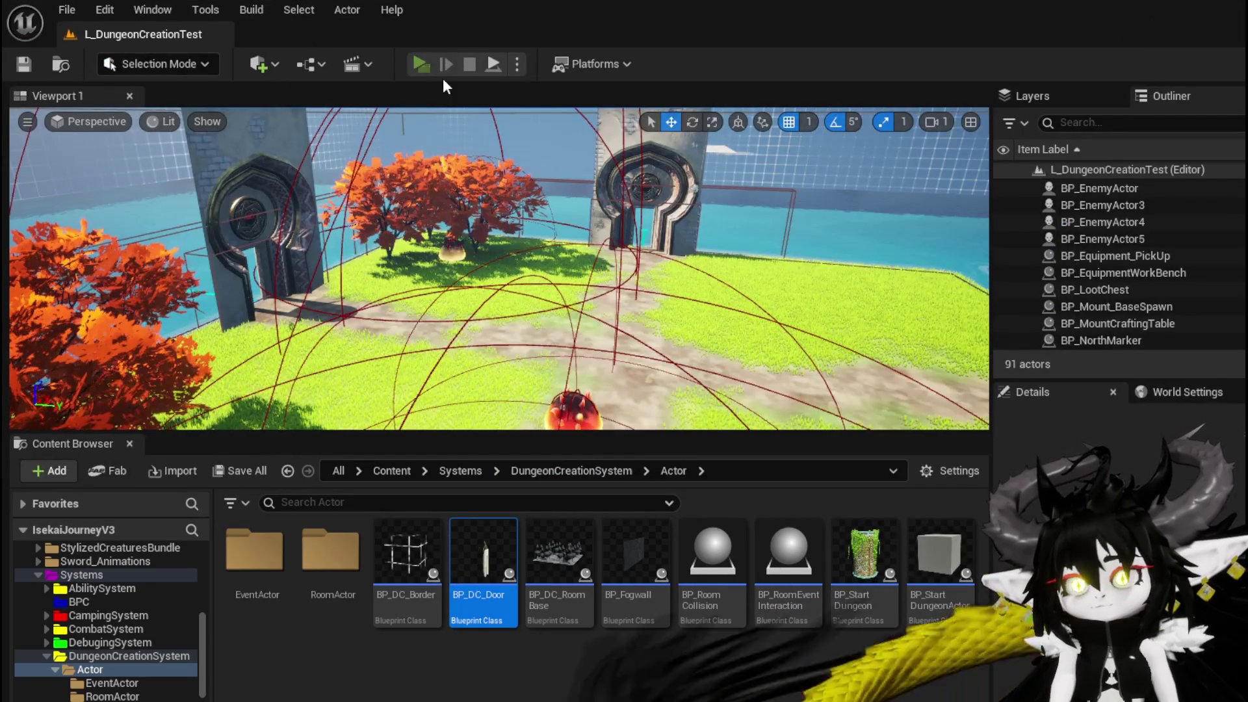
{"action": "key", "text": "space"}
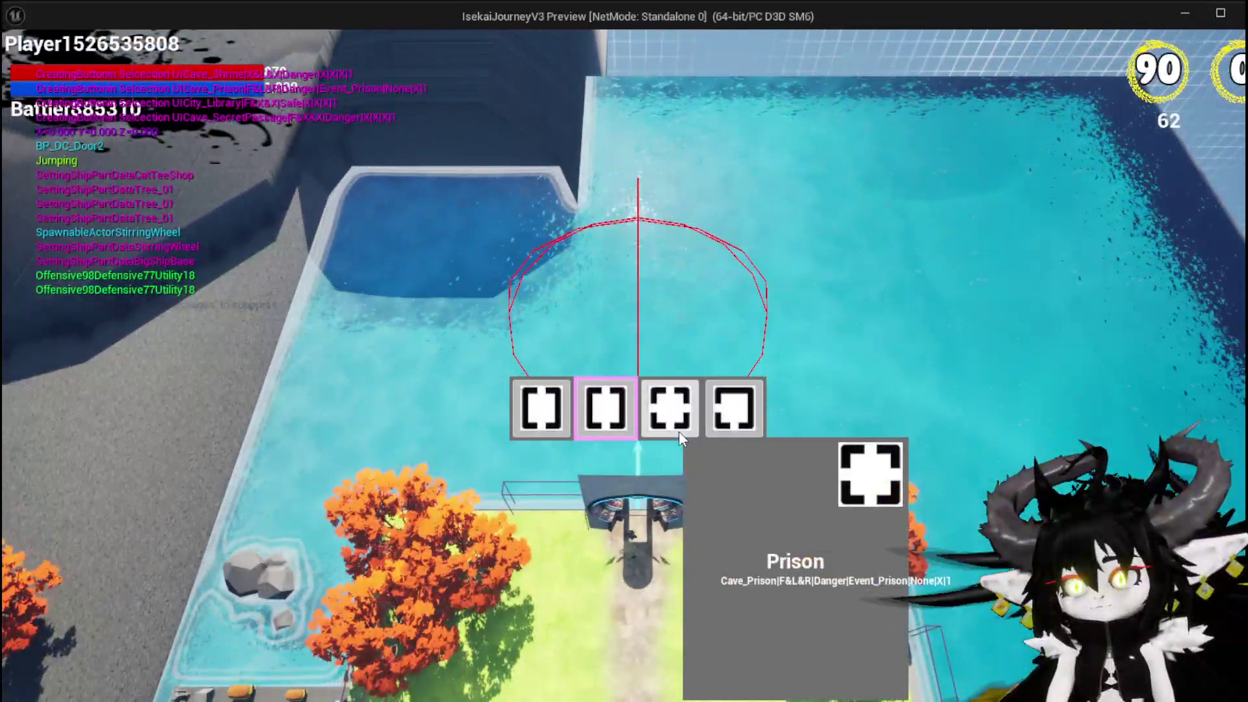
{"action": "left_click", "coordinate": [674, 419]}
{"action": "key", "text": "w"}
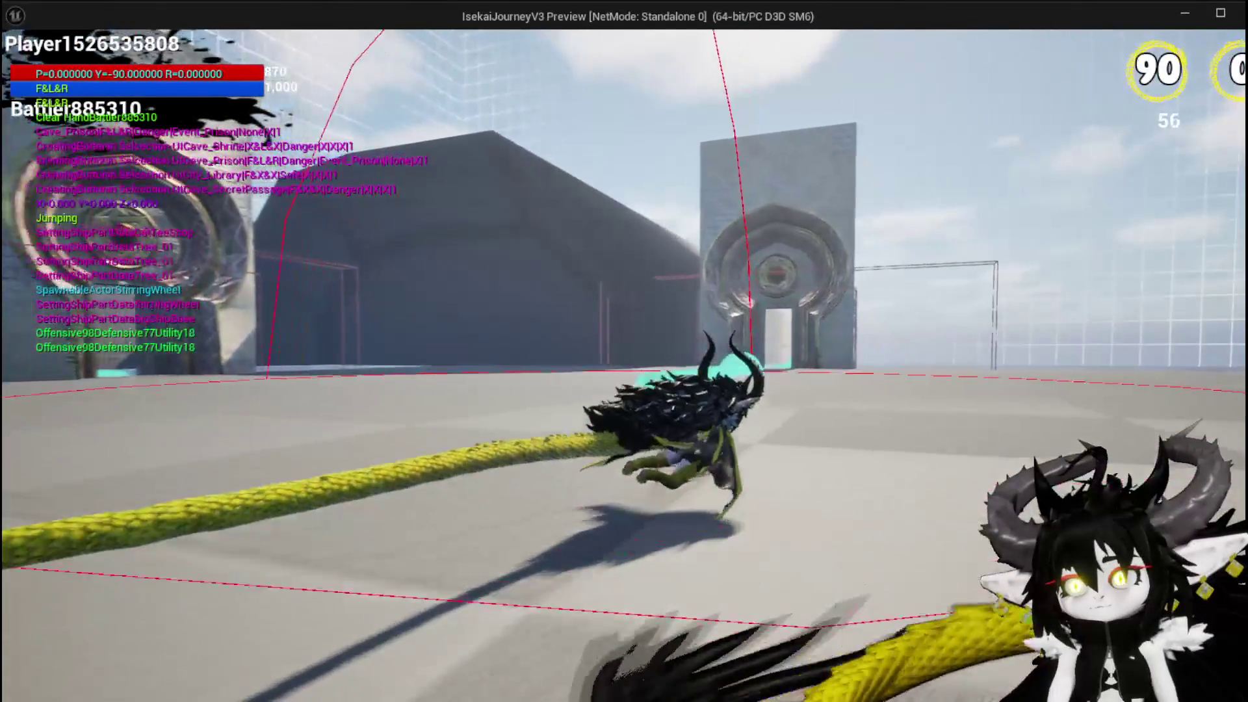
{"action": "key", "text": "w"}
{"action": "key", "text": "w"}
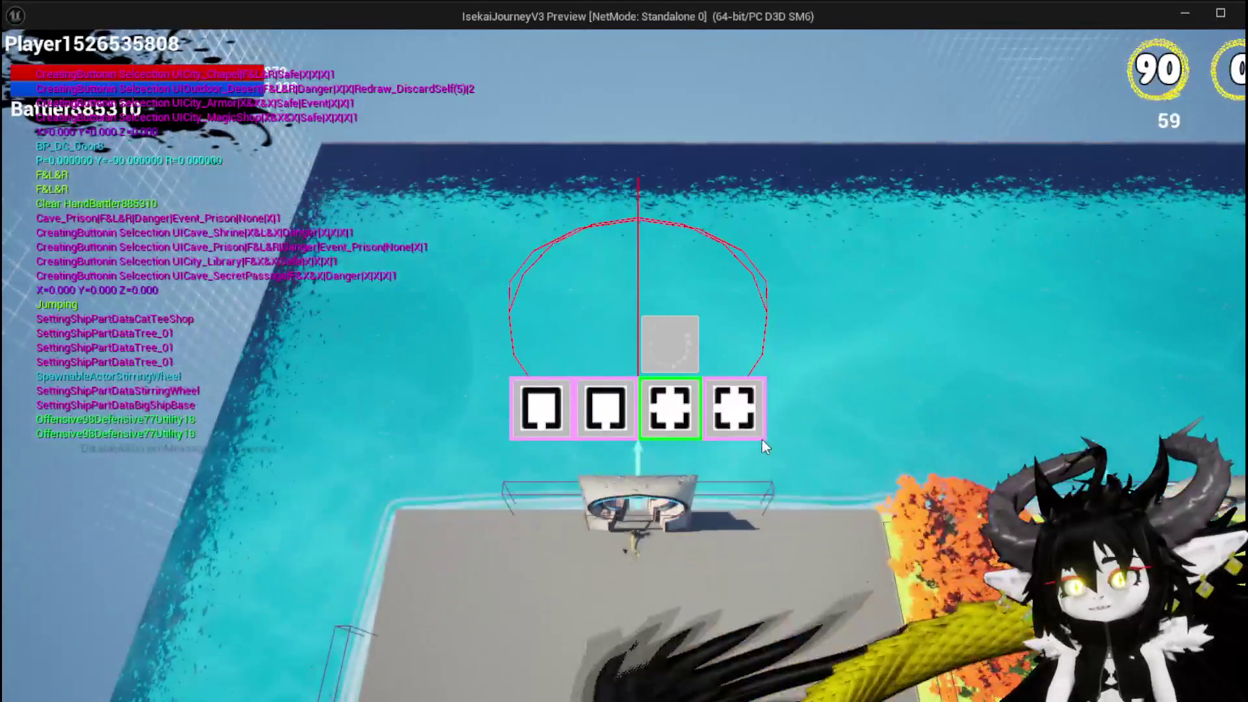
Step: Place the Chapel and AncientForge rooms, then stop the play-test
{"action": "mouse_move", "coordinate": [753, 429]}
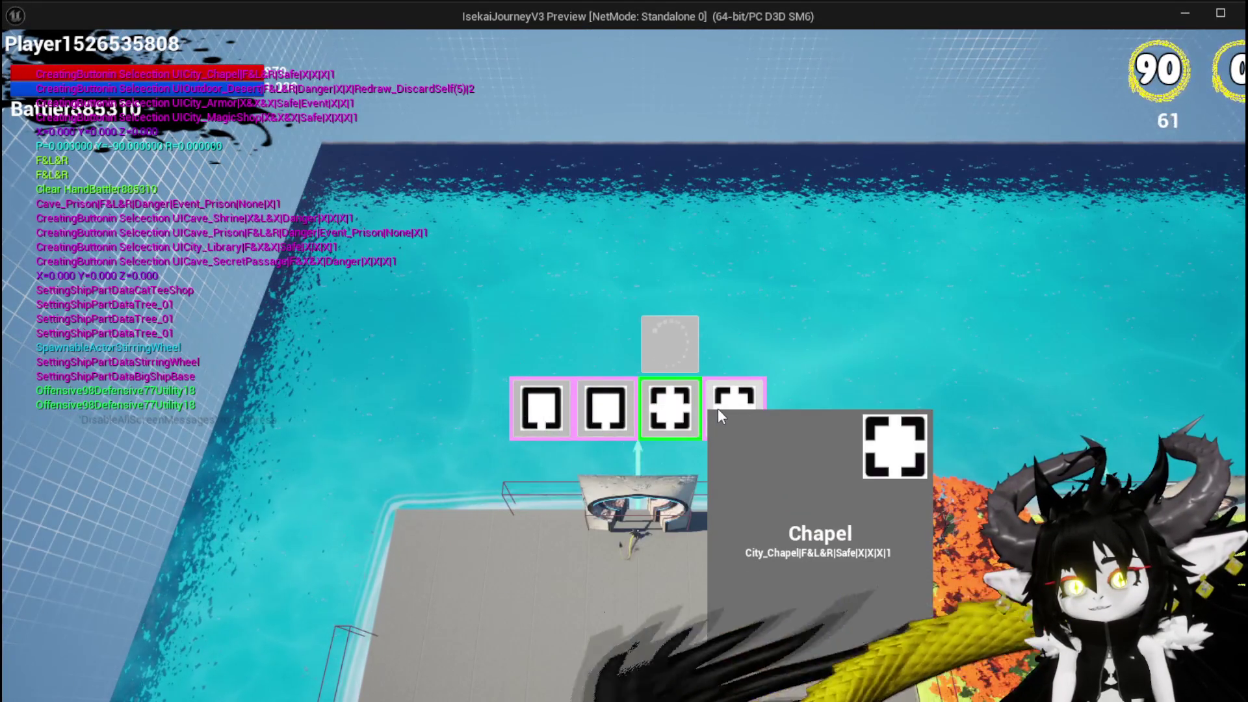
{"action": "left_click", "coordinate": [717, 408]}
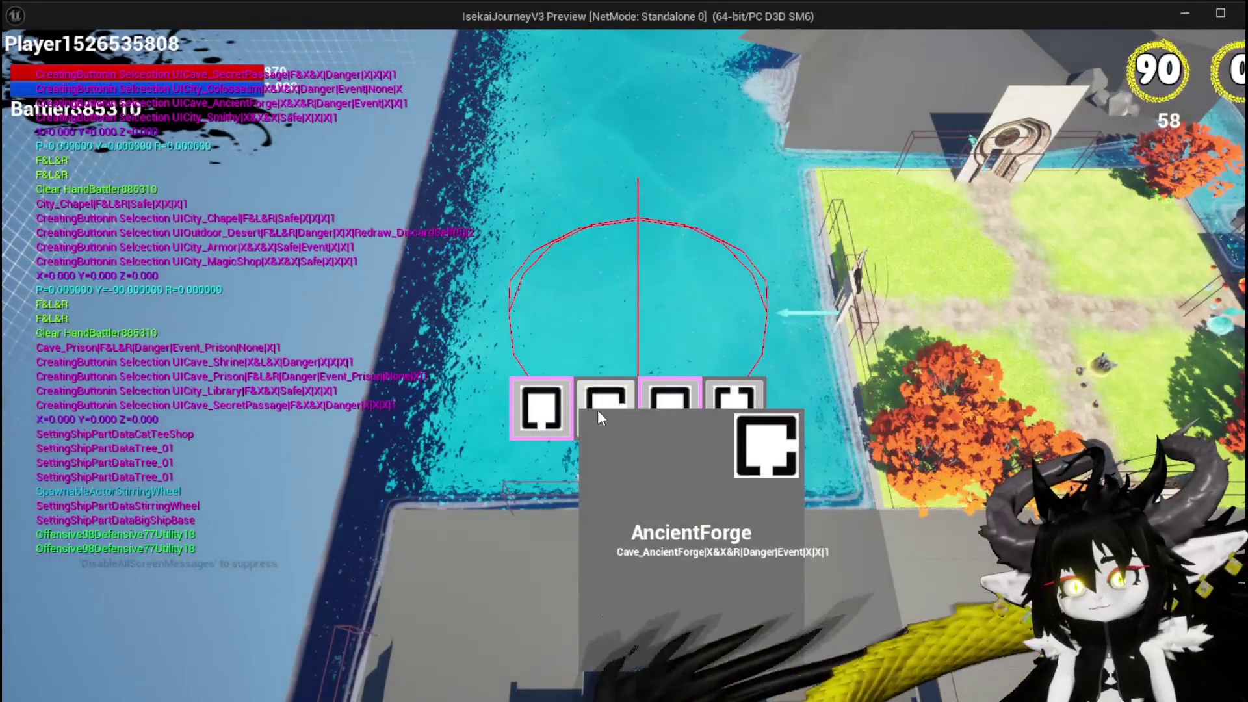
{"action": "left_click", "coordinate": [598, 409]}
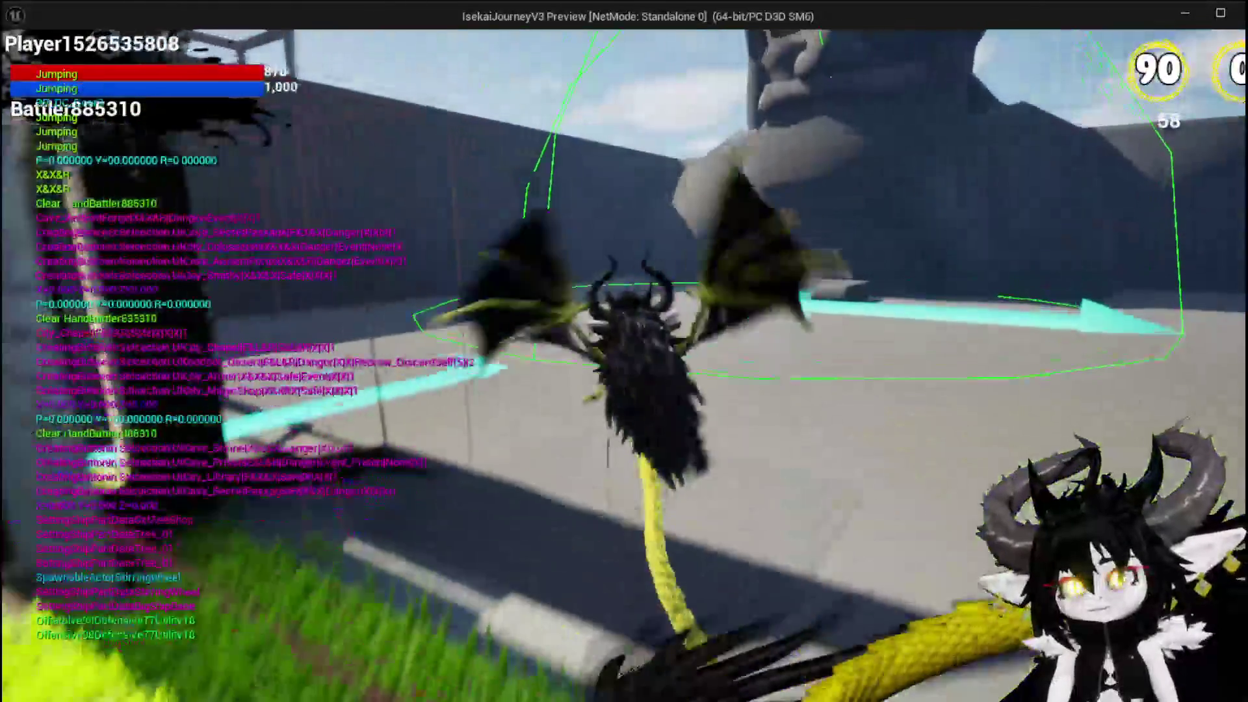
{"action": "key", "text": "Escape"}
{"action": "key", "text": "ctrl+s"}
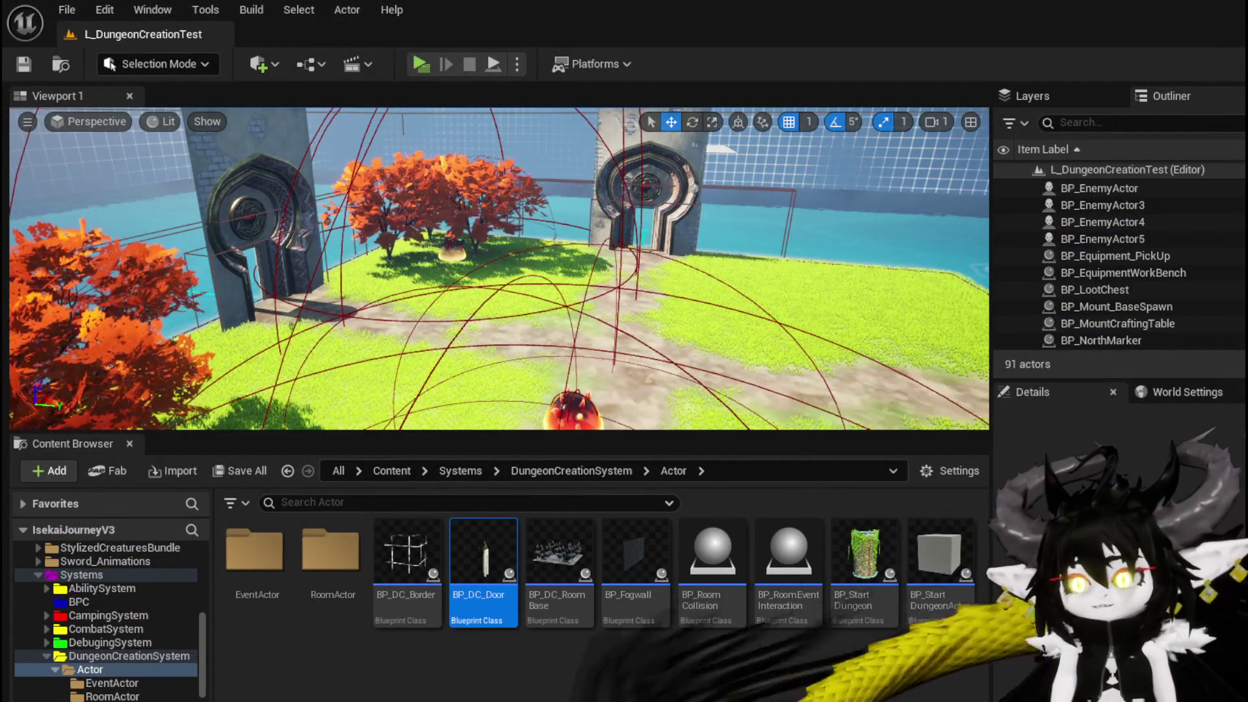
Step: Add a Set Locked node to BP_DC_Door, run it from the Branch's True output, and save
{"action": "double_click", "coordinate": [484, 556]}
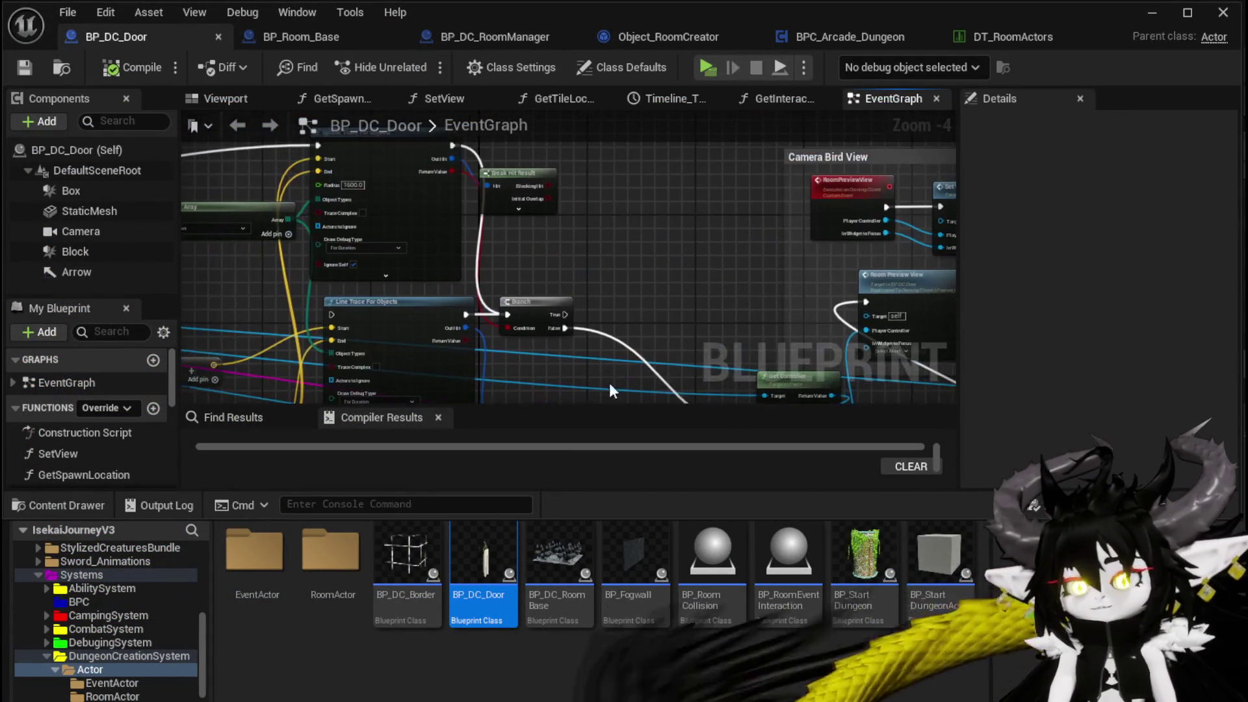
{"action": "scroll", "coordinate": [84, 439], "scroll_direction": "down", "scroll_amount": 8}
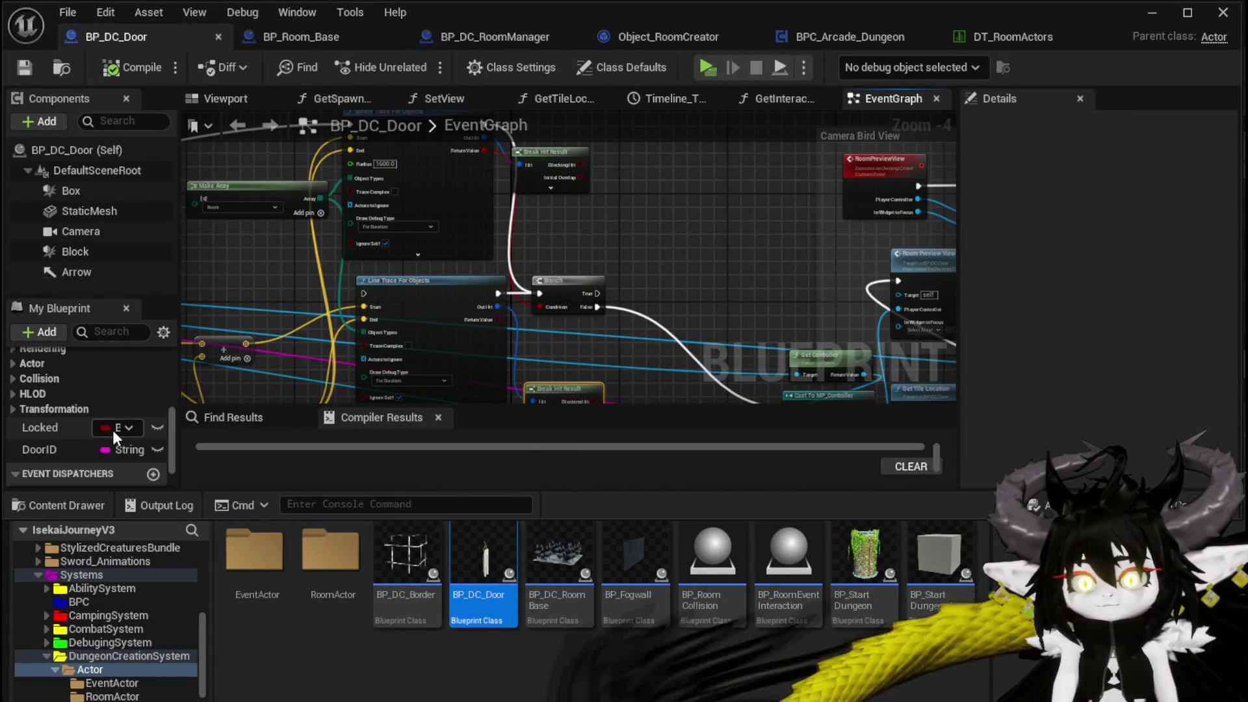
{"action": "mouse_move", "coordinate": [44, 421]}
{"action": "left_mouse_down"}
{"action": "mouse_move", "coordinate": [713, 226]}
{"action": "mouse_move", "coordinate": [689, 235]}
{"action": "left_mouse_up"}
{"action": "left_click", "coordinate": [676, 286]}
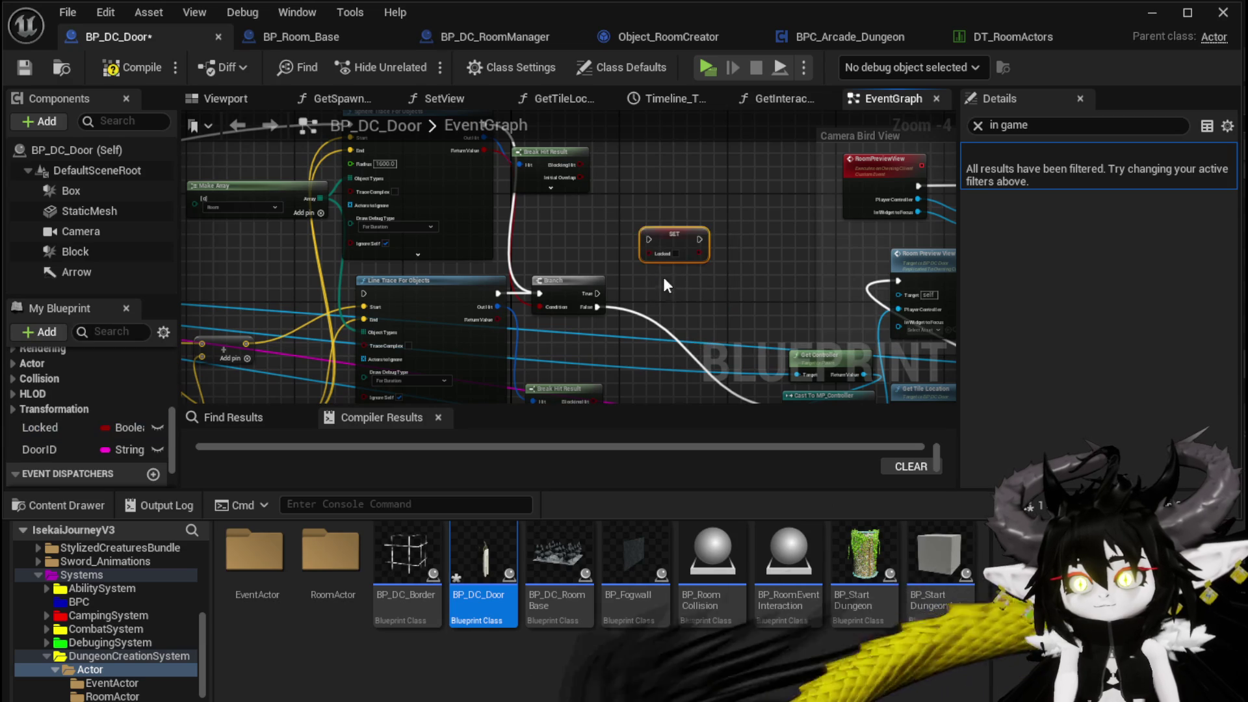
{"action": "left_click_drag", "start_coordinate": [597, 293], "coordinate": [665, 252]}
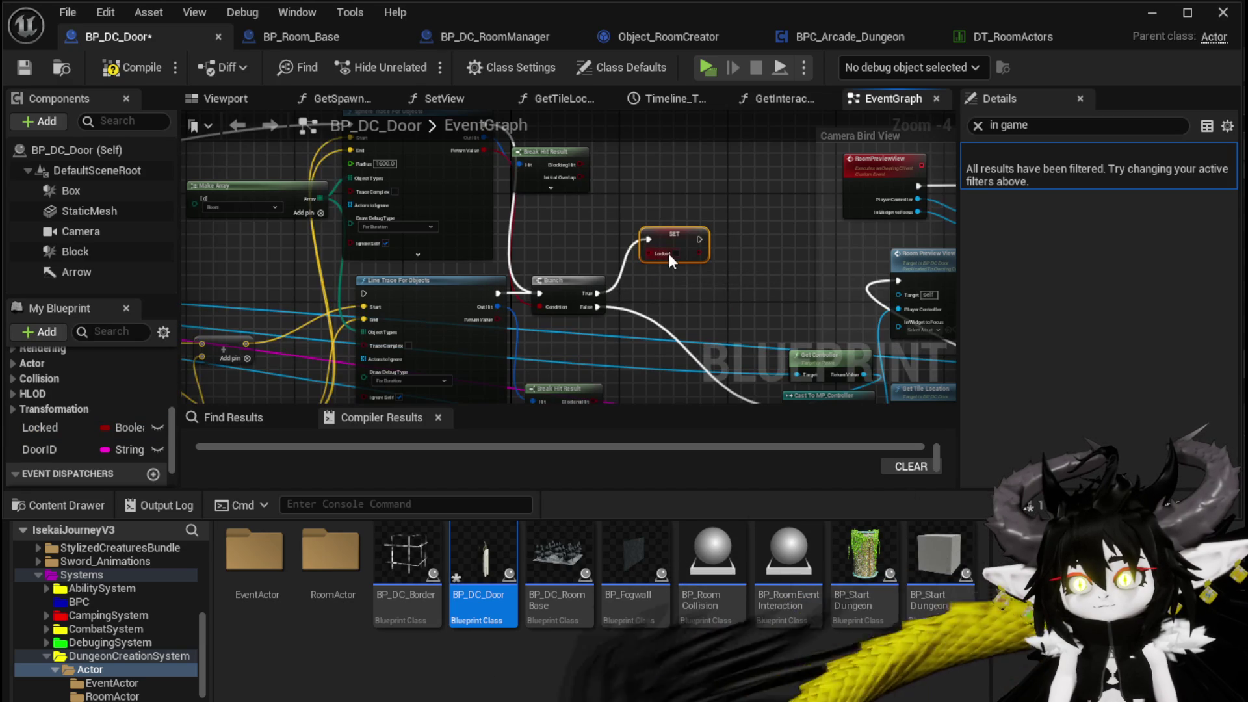
{"action": "left_click", "coordinate": [37, 69]}
Step: Delete the Set Locked node again, recompile BP_DC_Door and minimize its editor
{"action": "scroll", "coordinate": [556, 189], "scroll_direction": "down", "scroll_amount": 2}
{"action": "left_click_drag", "start_coordinate": [545, 212], "coordinate": [668, 247]}
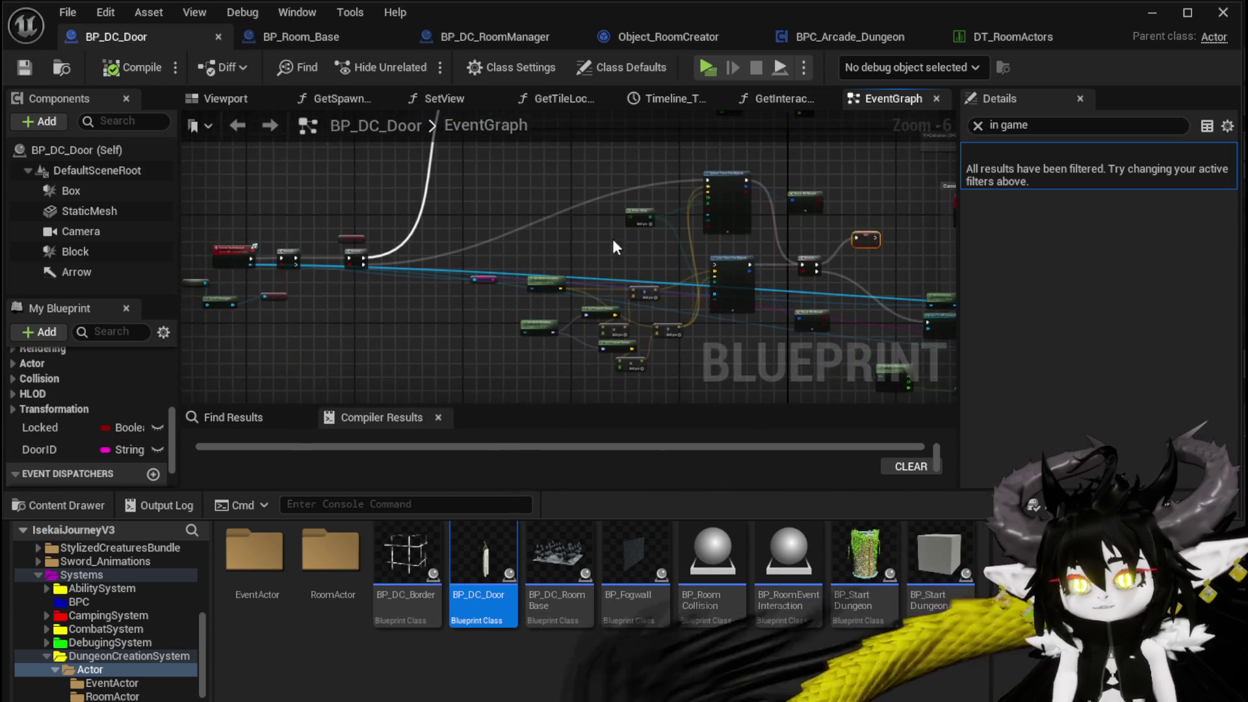
{"action": "scroll", "coordinate": [645, 243], "scroll_direction": "up", "scroll_amount": 3}
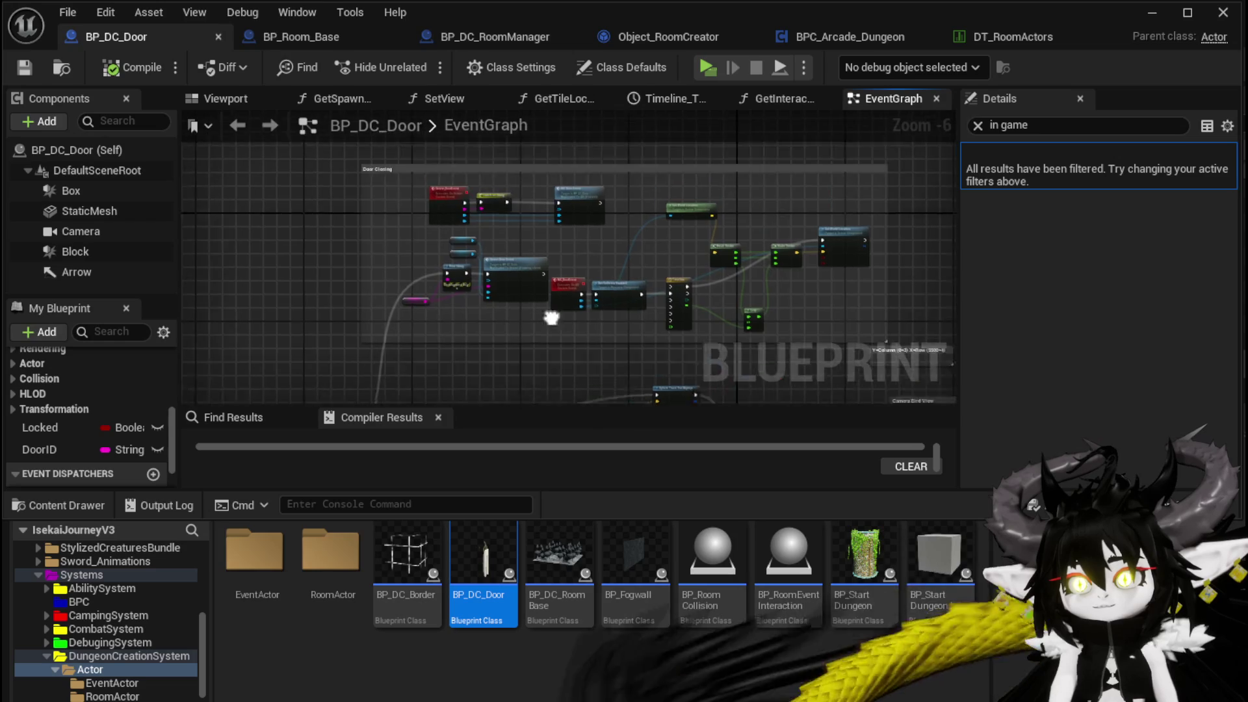
{"action": "mouse_move", "coordinate": [681, 292]}
{"action": "left_mouse_down"}
{"action": "mouse_move", "coordinate": [660, 201]}
{"action": "mouse_move", "coordinate": [956, 241]}
{"action": "left_mouse_up"}
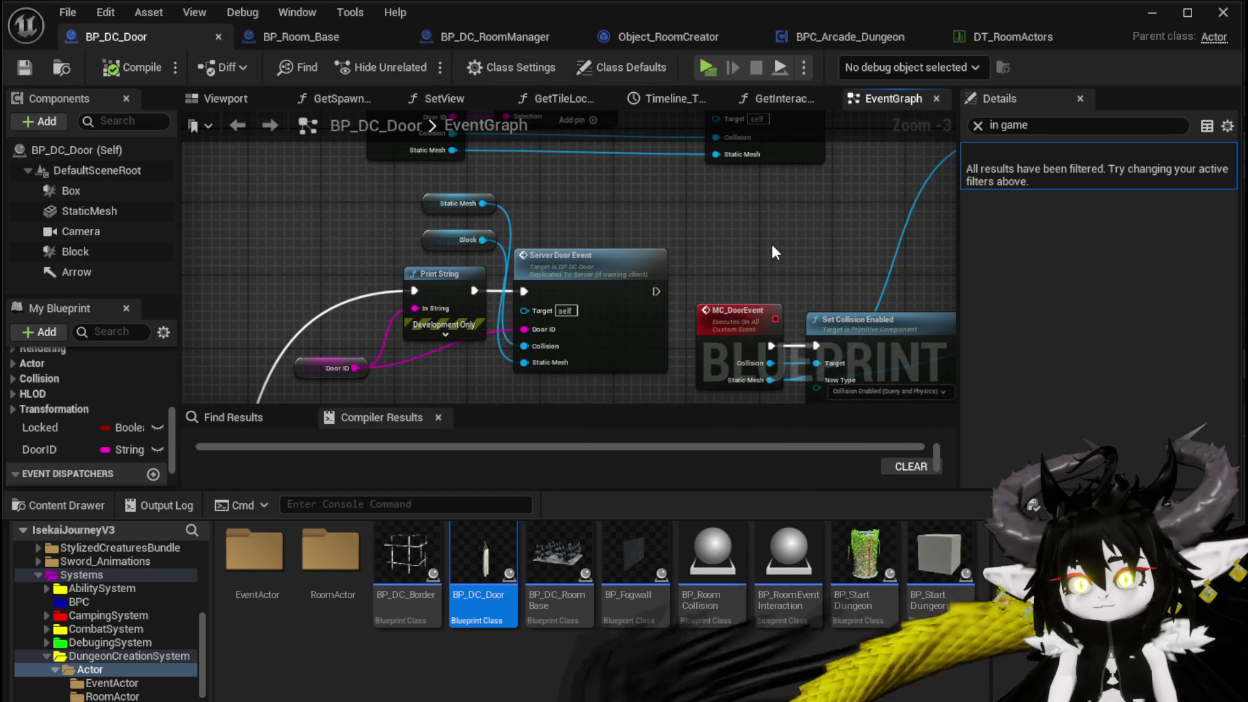
{"action": "scroll", "coordinate": [772, 251], "scroll_direction": "down", "scroll_amount": 2}
{"action": "left_click_drag", "start_coordinate": [651, 312], "coordinate": [732, 224]}
{"action": "scroll", "coordinate": [498, 349], "scroll_direction": "up", "scroll_amount": 4}
{"action": "mouse_move", "coordinate": [498, 349]}
{"action": "left_mouse_down"}
{"action": "mouse_move", "coordinate": [515, 259]}
{"action": "mouse_move", "coordinate": [393, 382]}
{"action": "mouse_move", "coordinate": [551, 268]}
{"action": "mouse_move", "coordinate": [593, 312]}
{"action": "mouse_move", "coordinate": [561, 362]}
{"action": "mouse_move", "coordinate": [579, 415]}
{"action": "left_mouse_up"}
{"action": "scroll", "coordinate": [513, 286], "scroll_direction": "down", "scroll_amount": 3}
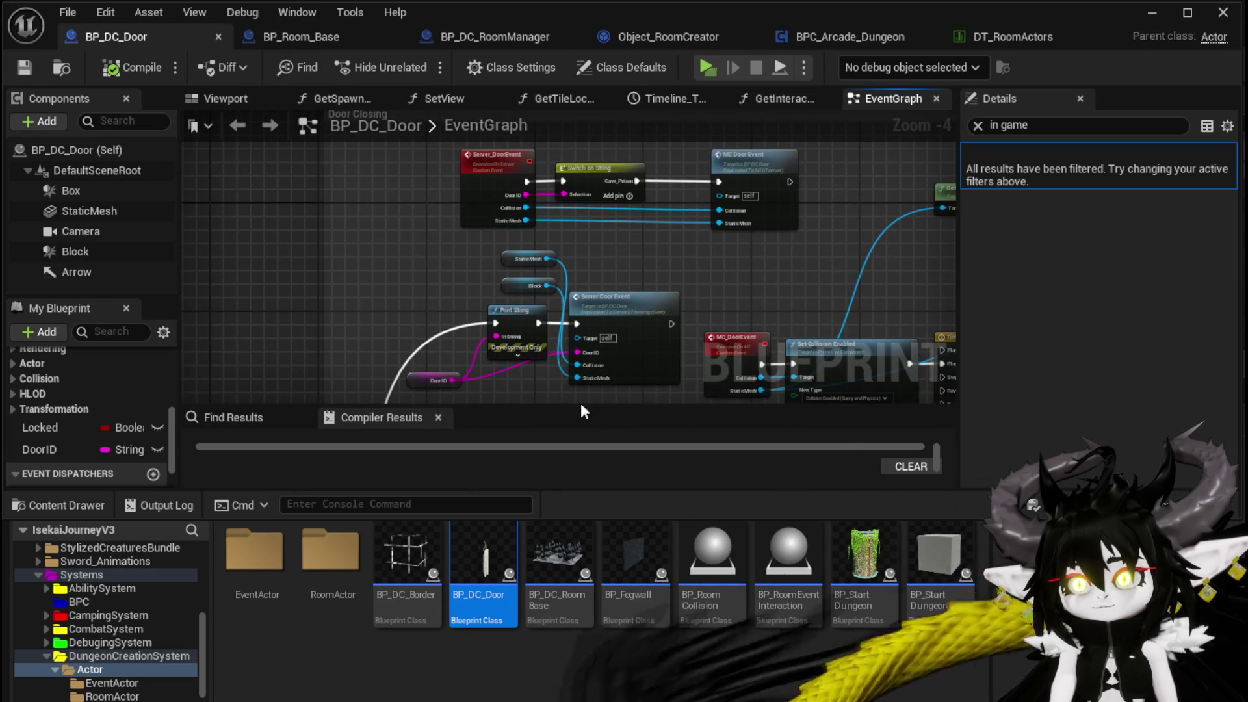
{"action": "scroll", "coordinate": [719, 265], "scroll_direction": "up", "scroll_amount": 3}
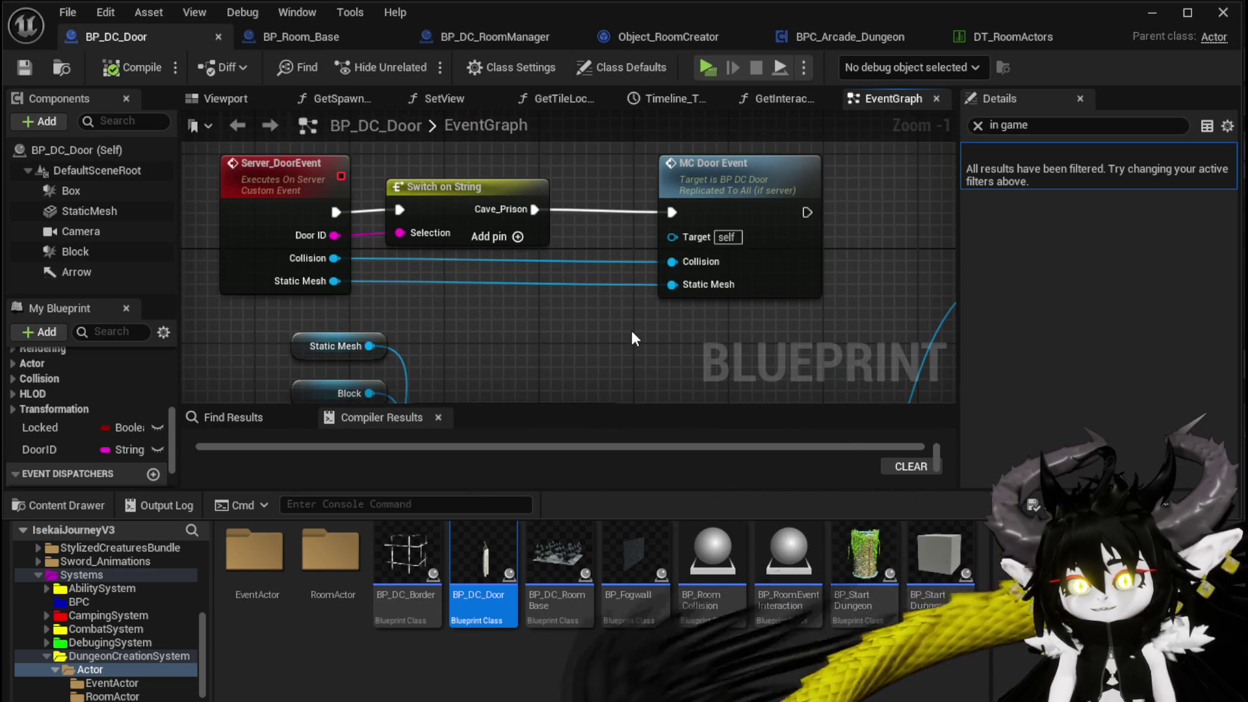
{"action": "scroll", "coordinate": [305, 161], "scroll_direction": "down", "scroll_amount": 6}
{"action": "left_click_drag", "start_coordinate": [296, 253], "coordinate": [564, 296]}
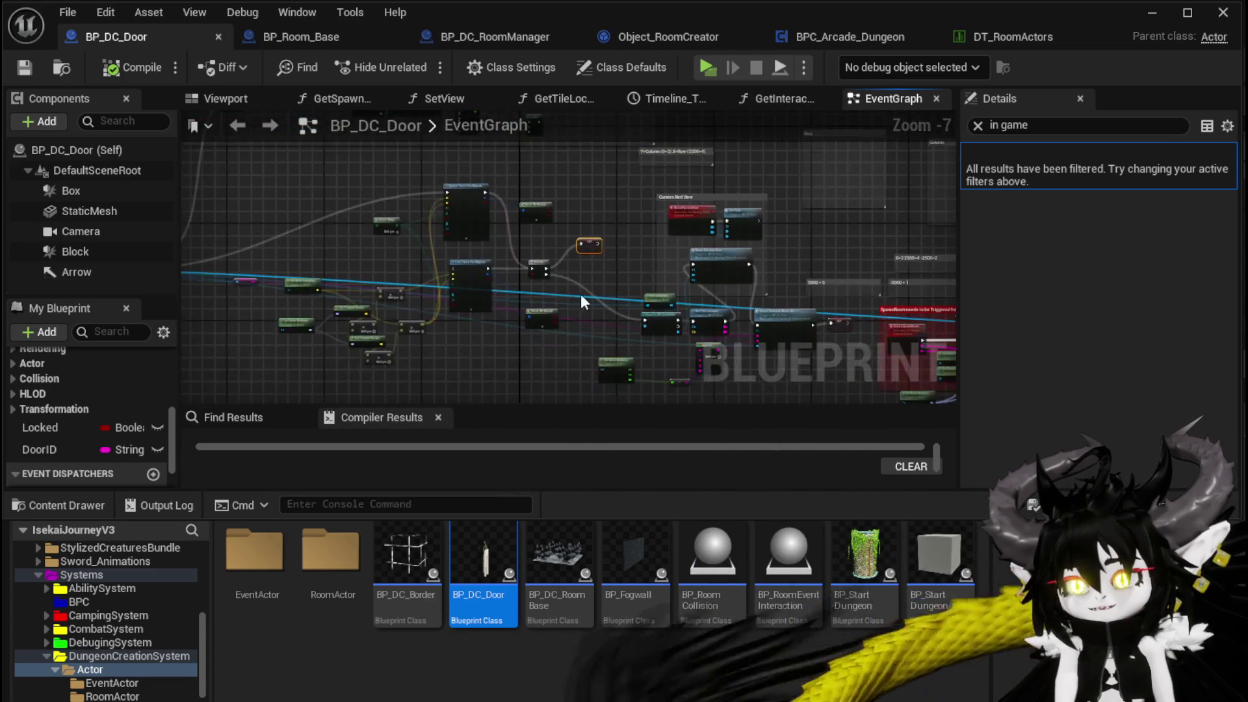
{"action": "scroll", "coordinate": [564, 297], "scroll_direction": "up", "scroll_amount": 4}
{"action": "key", "text": "Delete"}
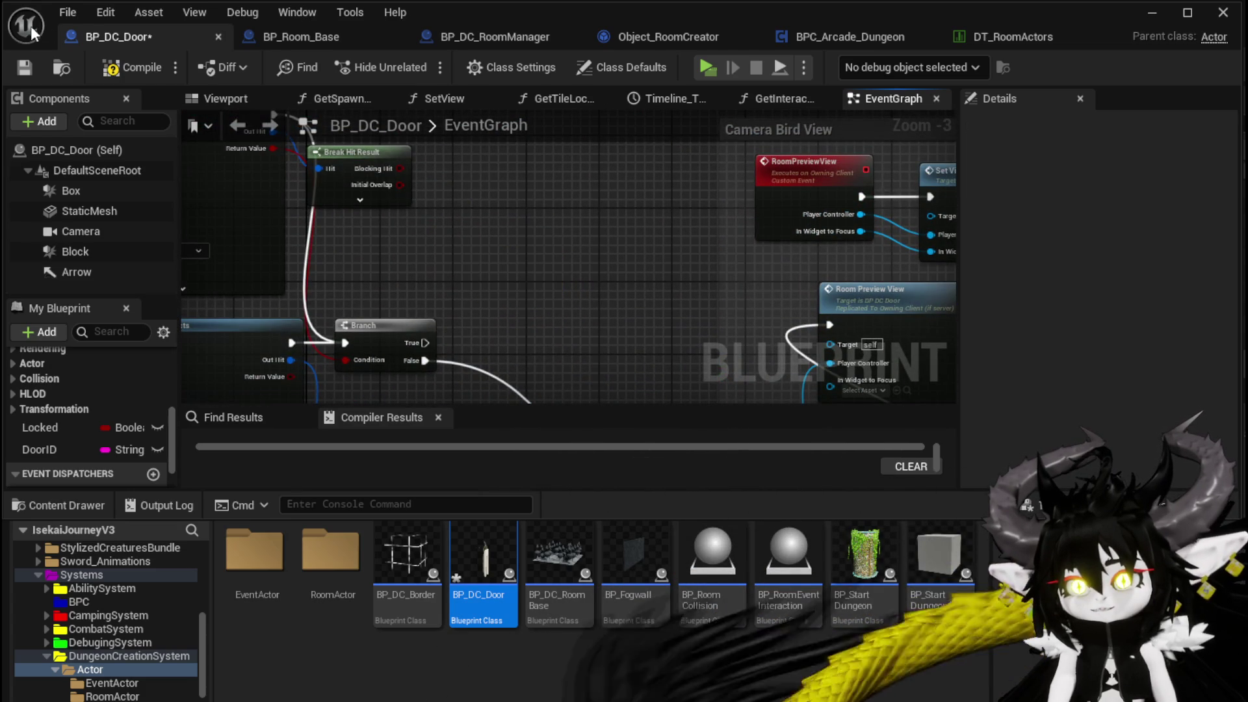
{"action": "left_click", "coordinate": [131, 67]}
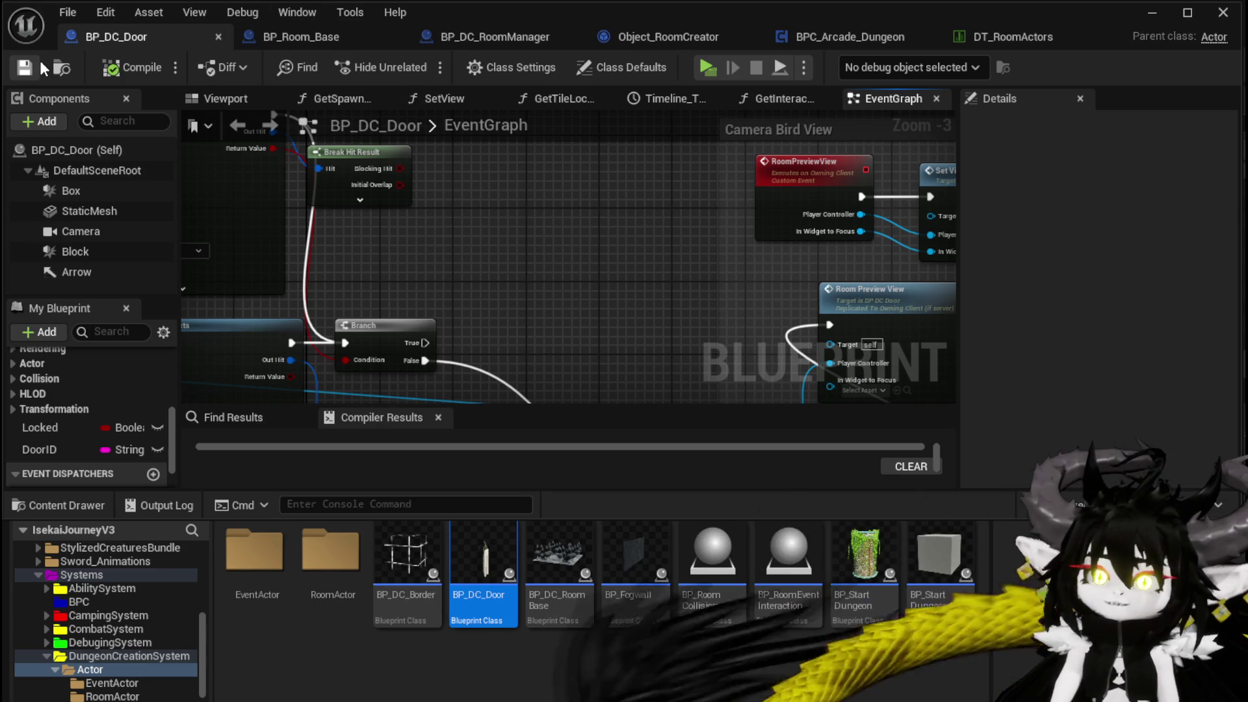
{"action": "left_click", "coordinate": [1152, 12]}
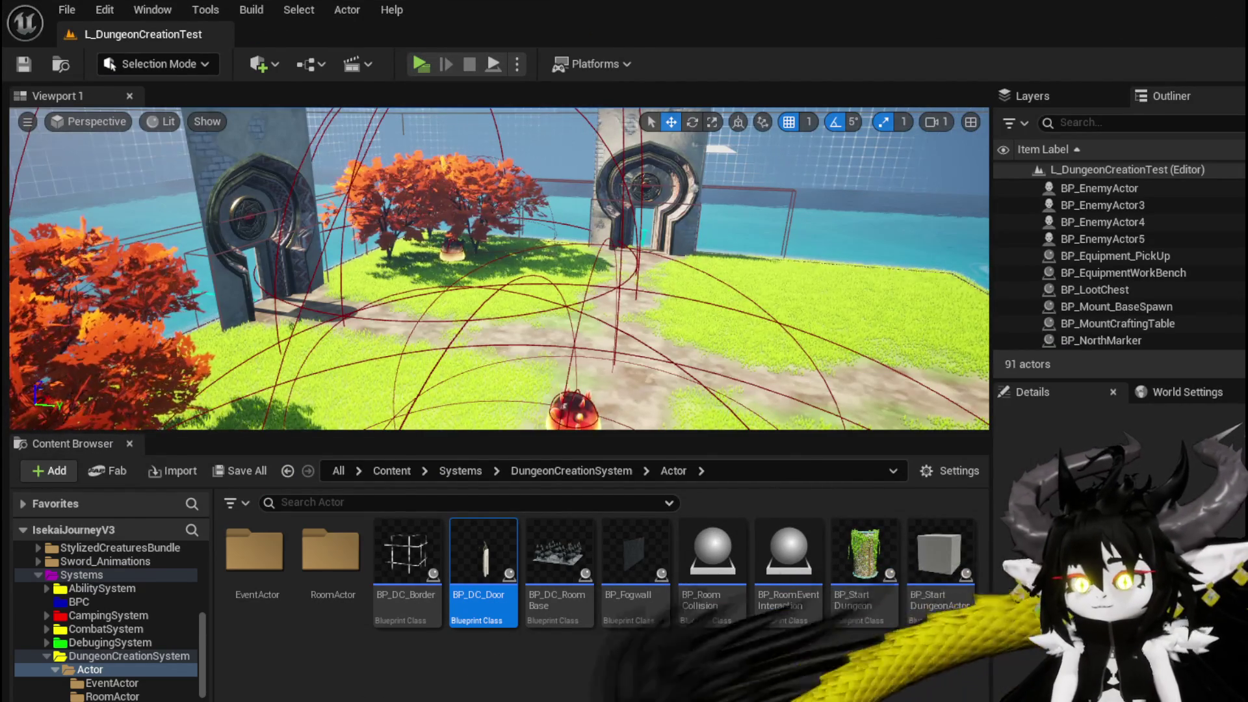
Step: Restore the minimized BP_DC_Door Blueprint editor with Alt+Tab
{"action": "key", "text": "alt+Tab"}
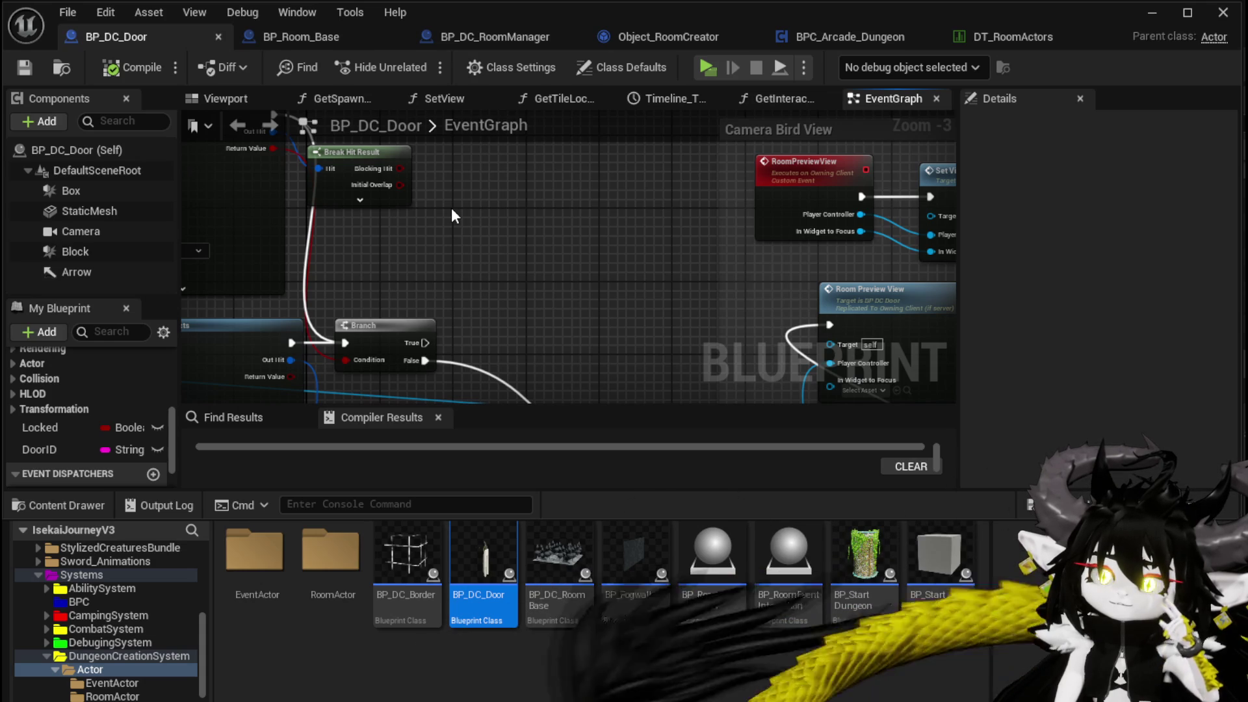
Step: Switch to BP_Room_Base and orbit its viewport around the room mesh and door ramp
{"action": "left_click", "coordinate": [317, 43]}
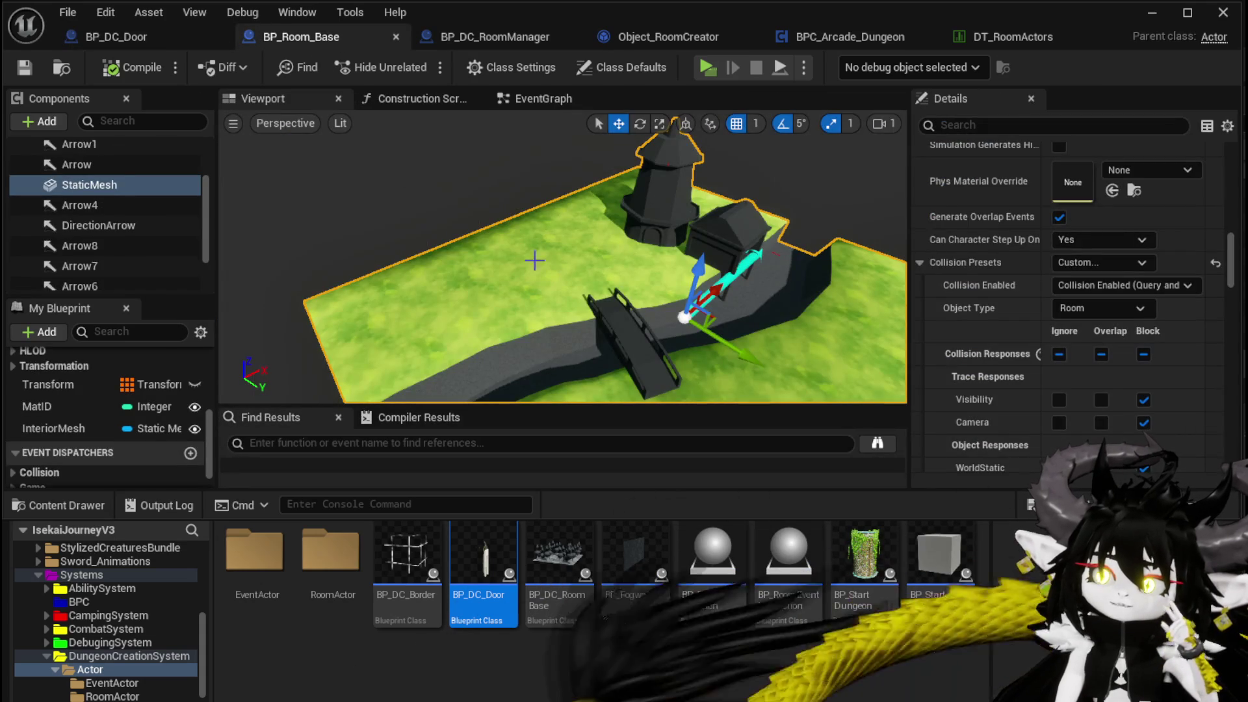
{"action": "left_click_drag", "start_coordinate": [494, 295], "coordinate": [508, 290]}
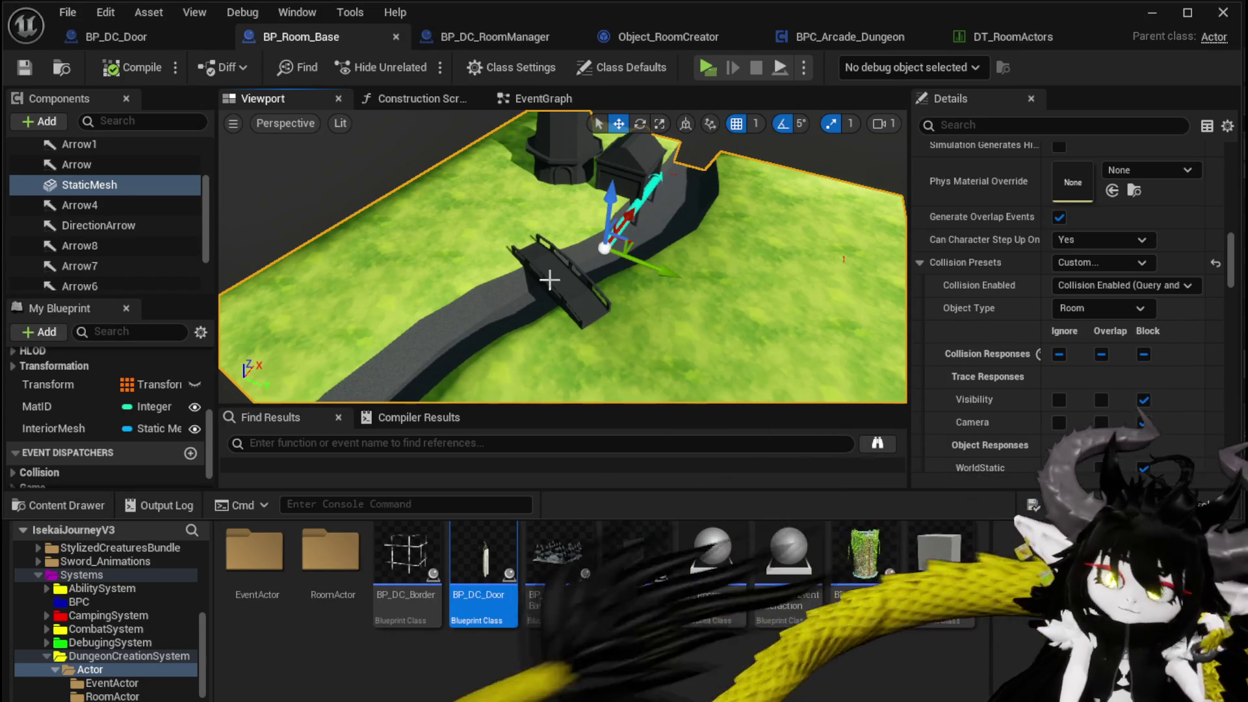
{"action": "left_click_drag", "start_coordinate": [507, 289], "coordinate": [425, 230]}
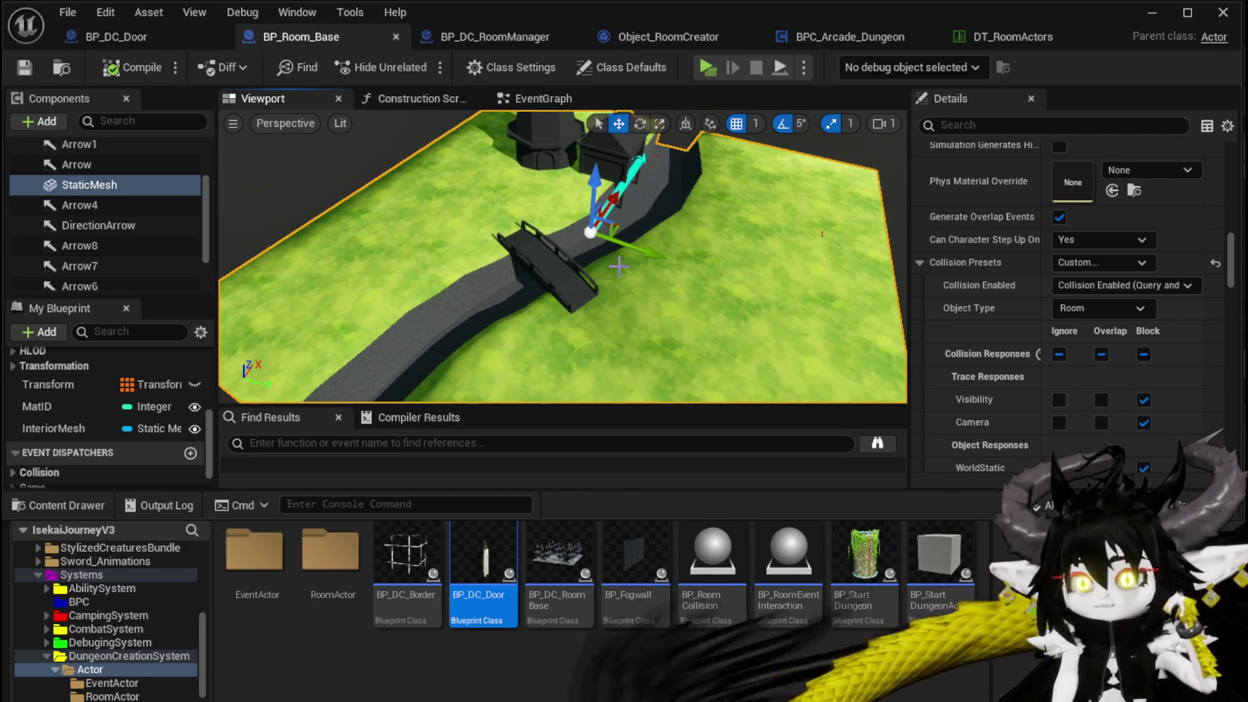
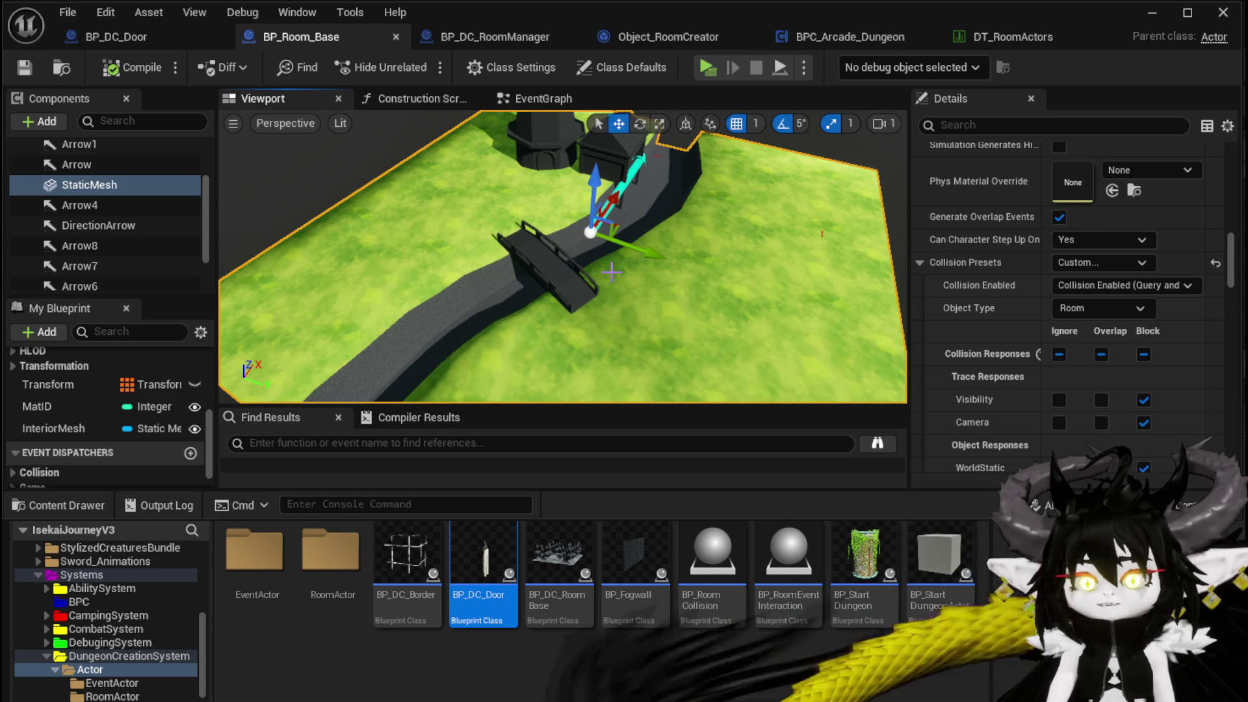
Step: Browse the dungeon folders to show RoomActor's BP_Room_Base and PCG_Scatter, then the EventActor folder
{"action": "scroll", "coordinate": [107, 618], "scroll_direction": "down", "scroll_amount": 3}
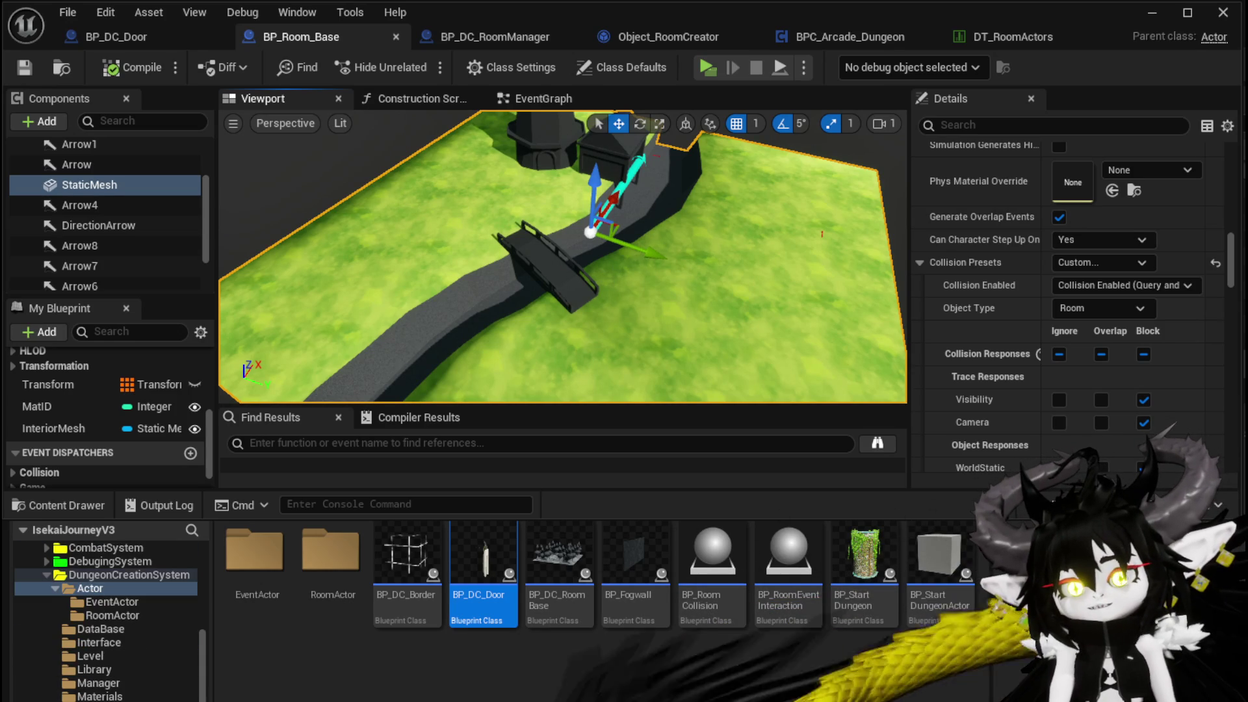
{"action": "scroll", "coordinate": [451, 691], "scroll_direction": "down", "scroll_amount": 5}
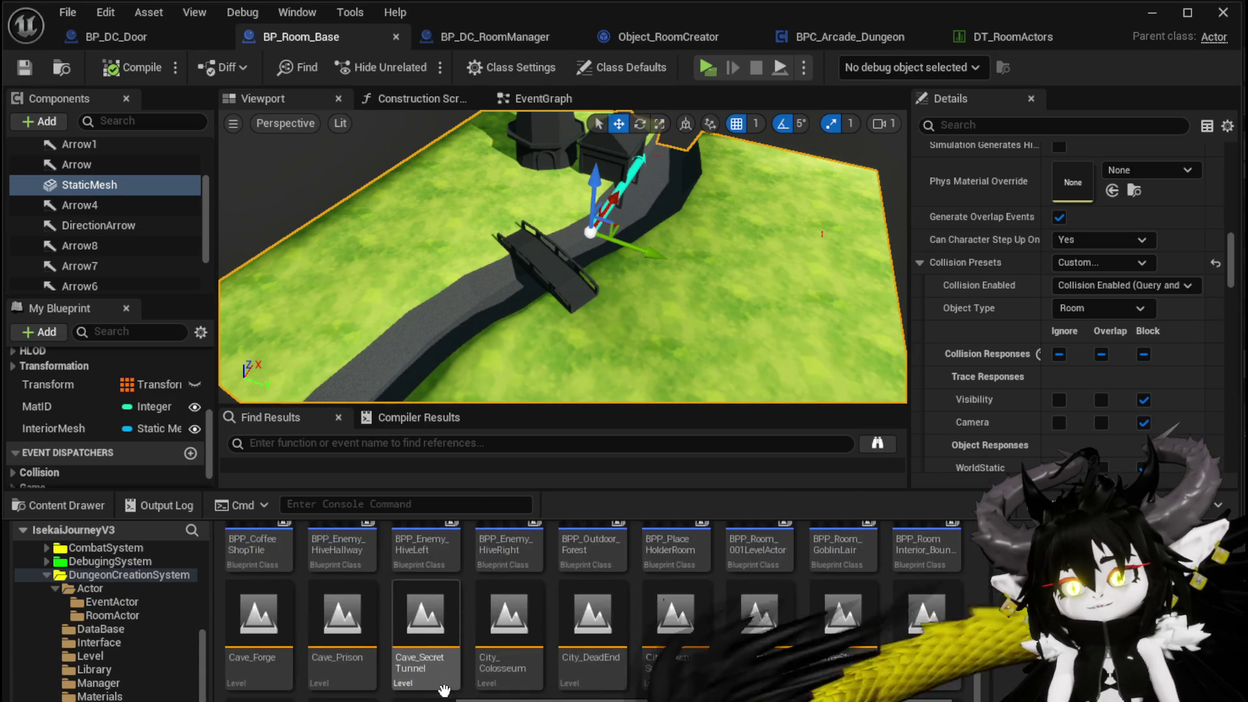
{"action": "scroll", "coordinate": [432, 618], "scroll_direction": "up", "scroll_amount": 1}
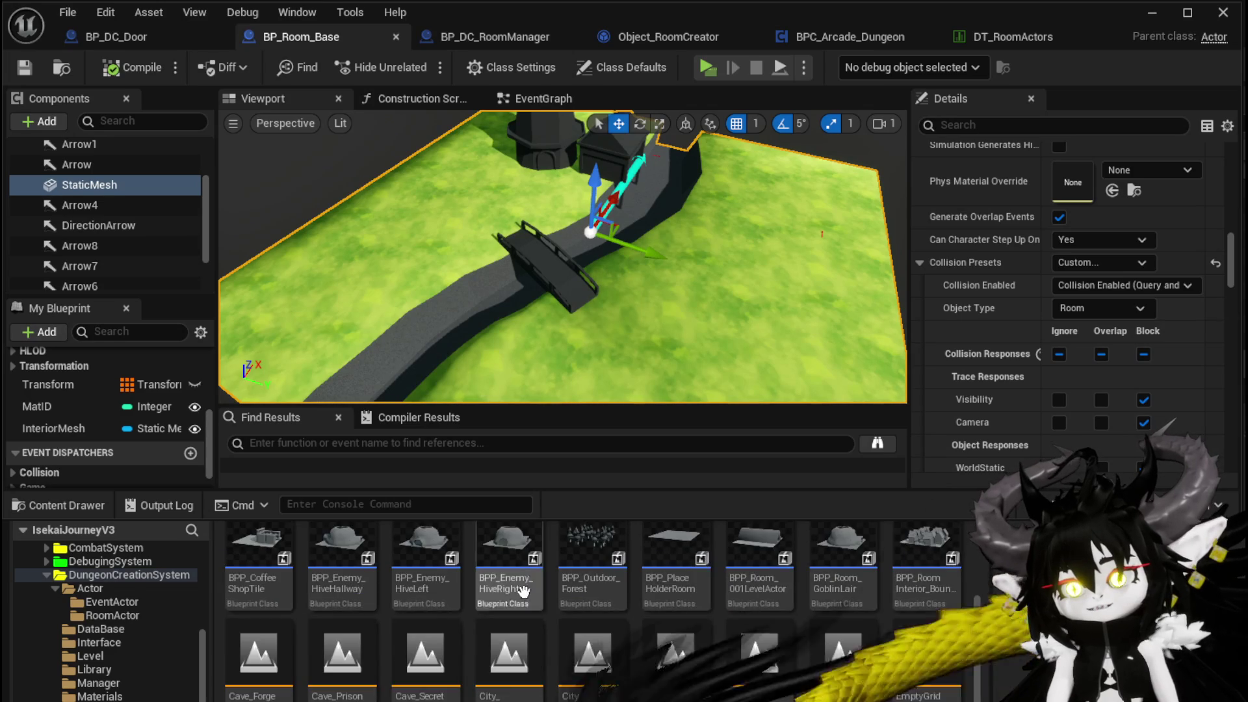
{"action": "scroll", "coordinate": [432, 618], "scroll_direction": "up", "scroll_amount": 1}
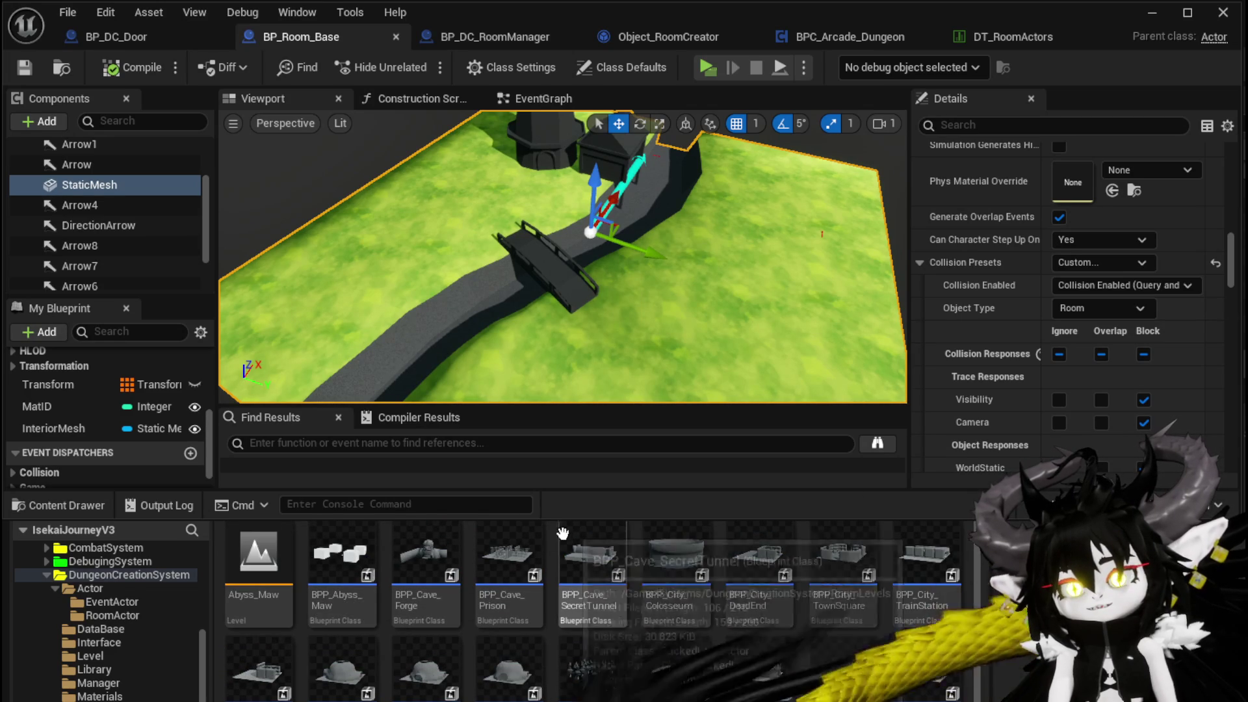
{"action": "scroll", "coordinate": [432, 617], "scroll_direction": "up", "scroll_amount": 3}
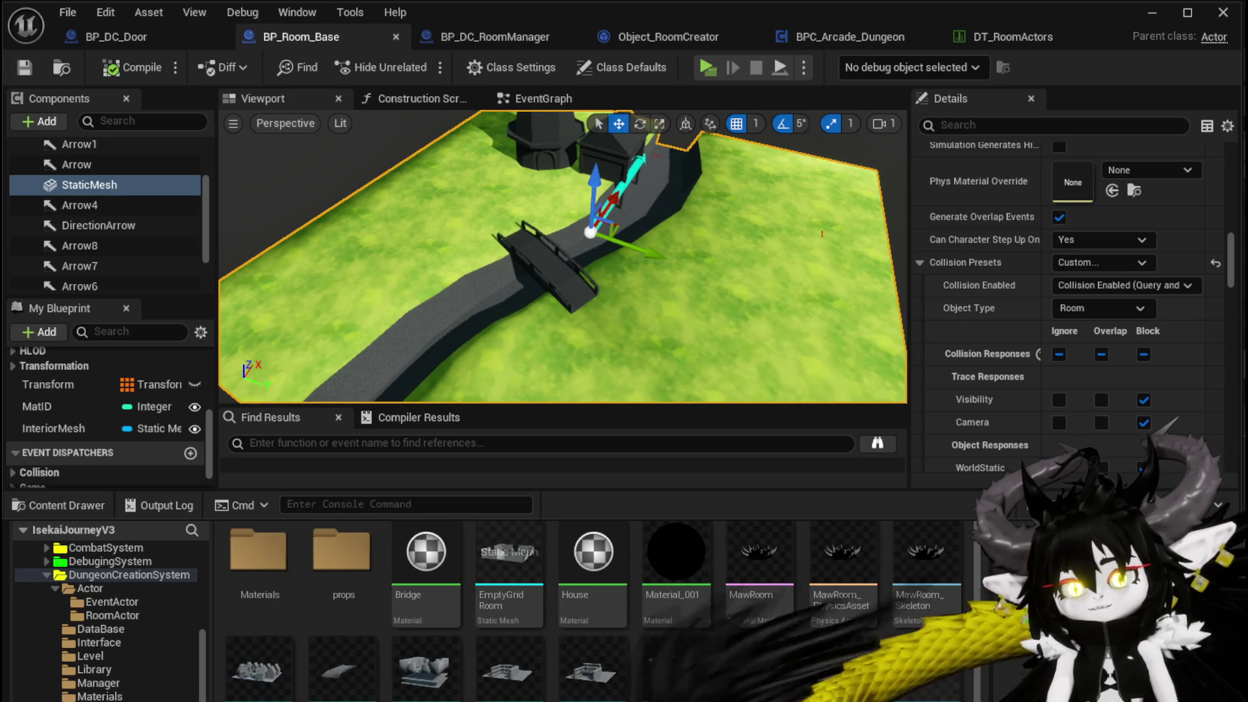
{"action": "scroll", "coordinate": [572, 650], "scroll_direction": "down", "scroll_amount": 3}
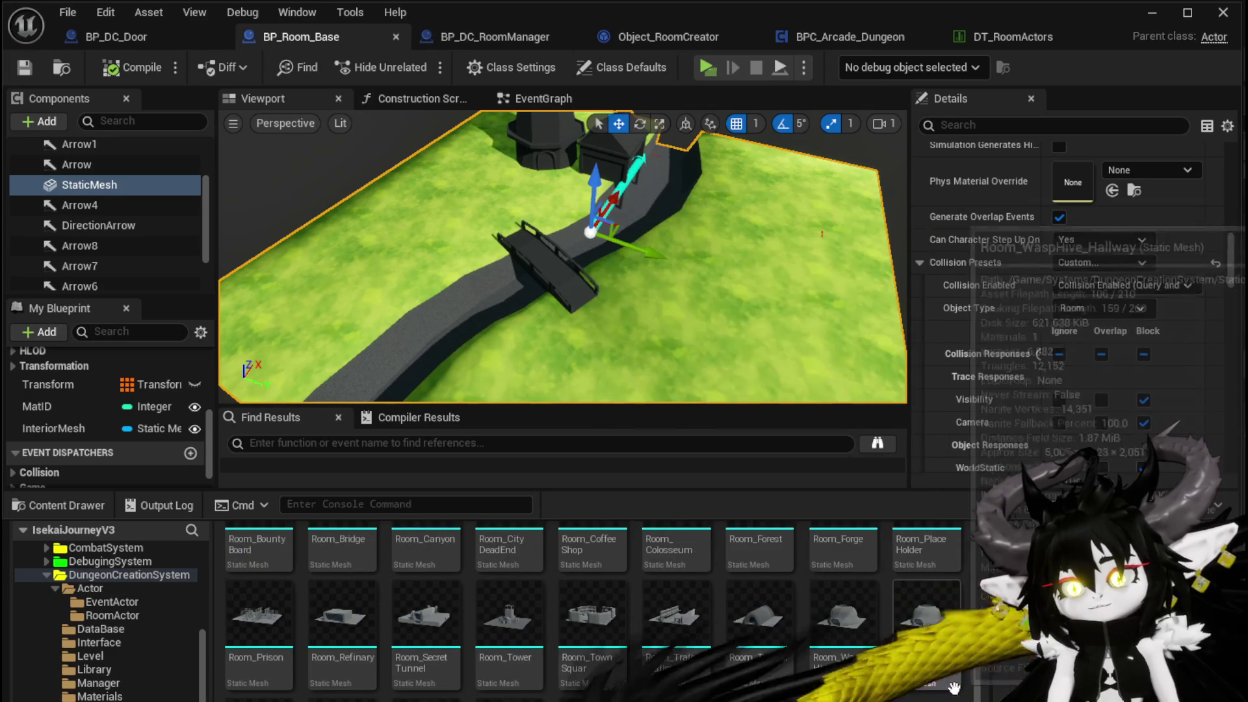
{"action": "scroll", "coordinate": [467, 694], "scroll_direction": "up", "scroll_amount": 1}
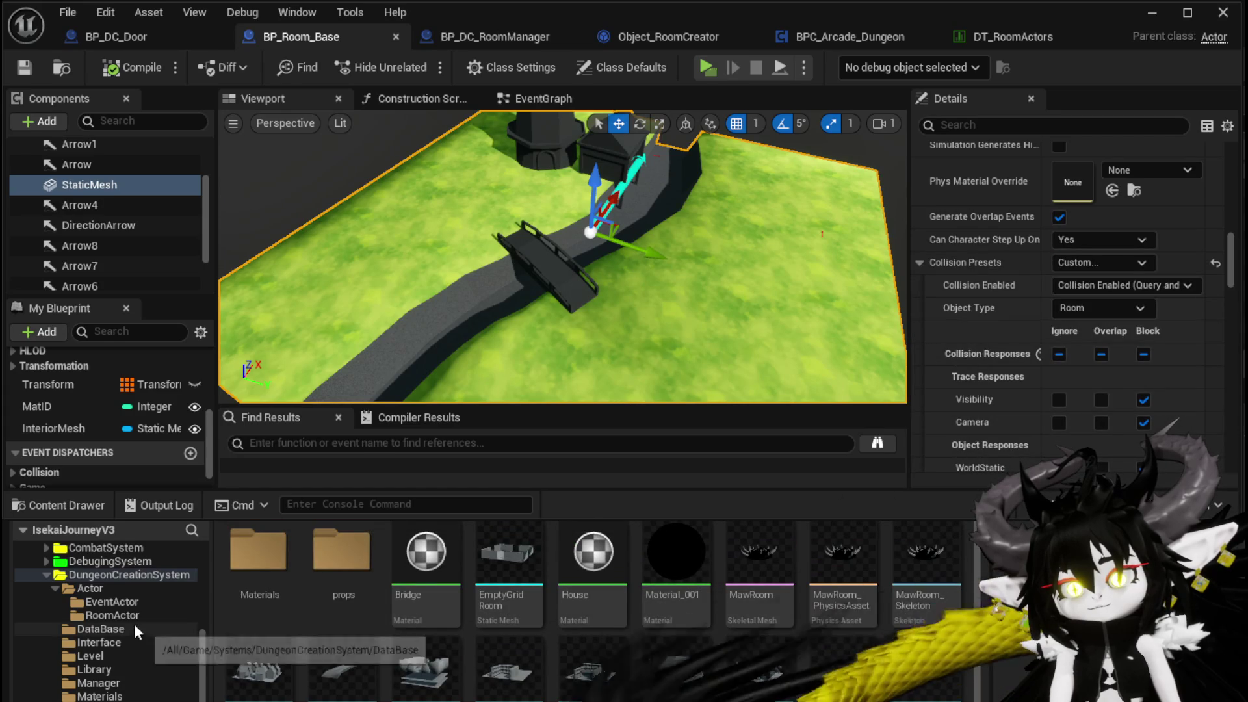
{"action": "left_click", "coordinate": [110, 615]}
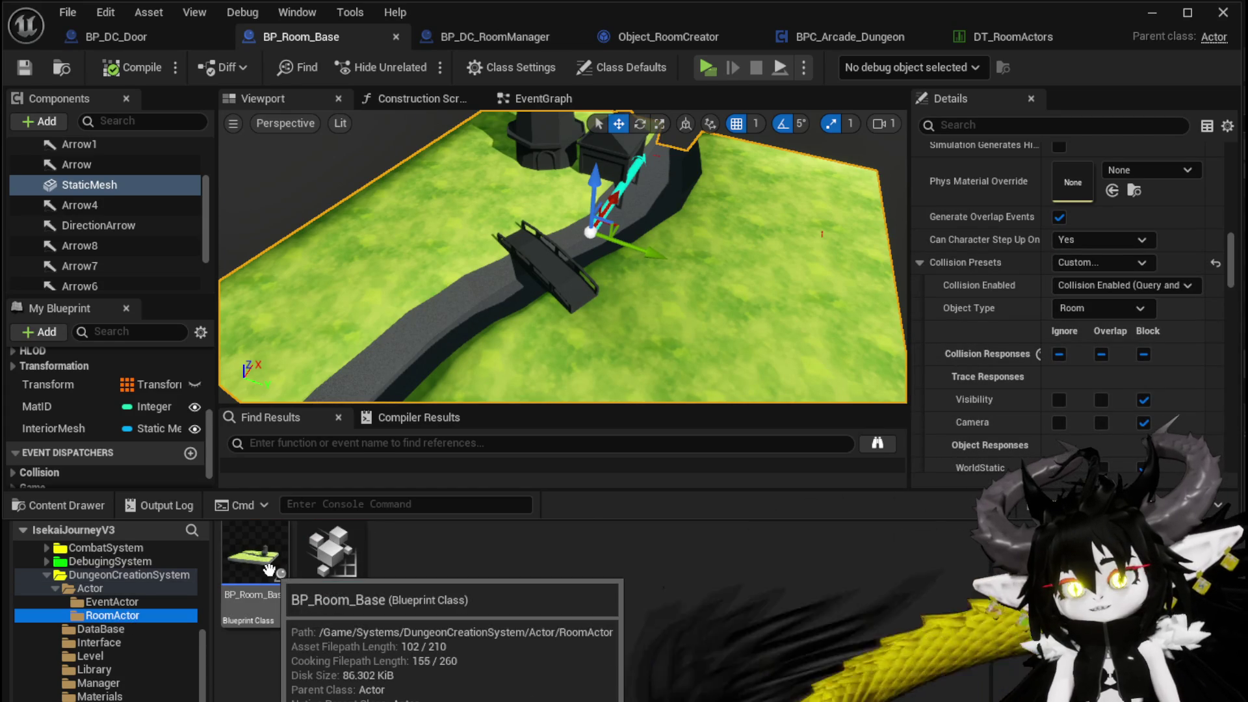
{"action": "left_click", "coordinate": [111, 601]}
Step: Check the Transform variable, then view Outdoor_WindMill's RoomActors list in DT_RoomActors
{"action": "left_click", "coordinate": [130, 614]}
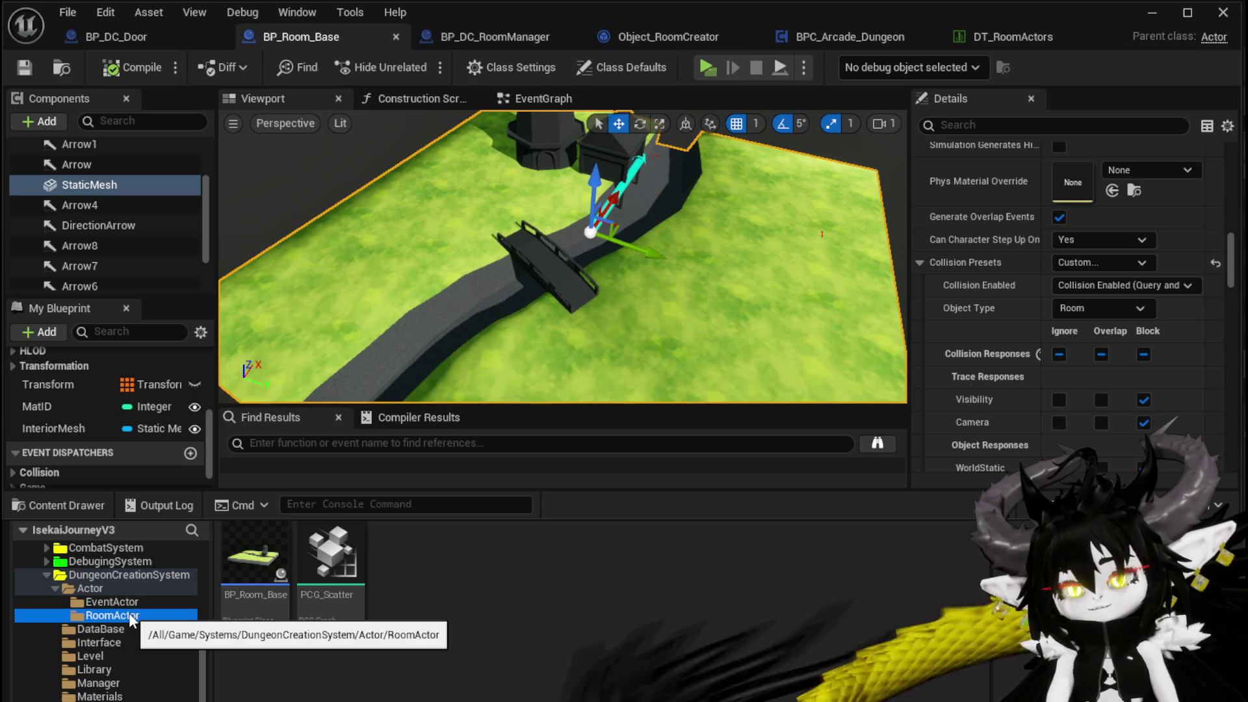
{"action": "left_click", "coordinate": [78, 388]}
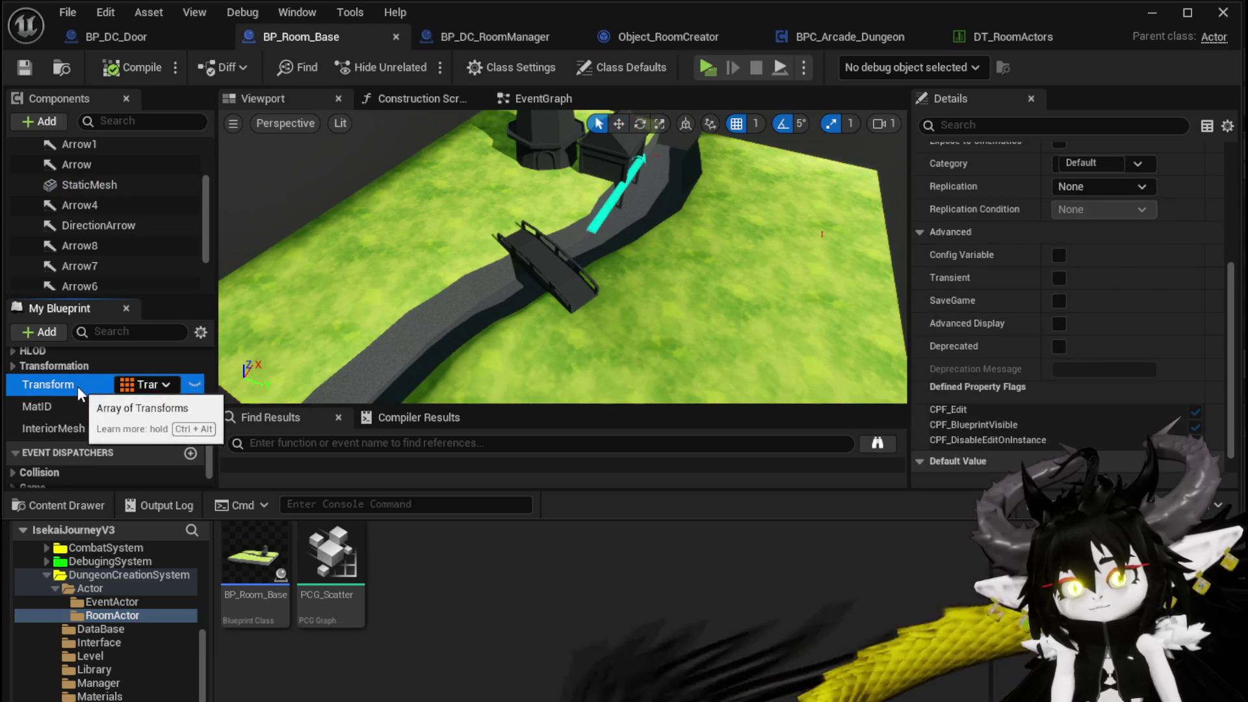
{"action": "left_click", "coordinate": [1051, 41]}
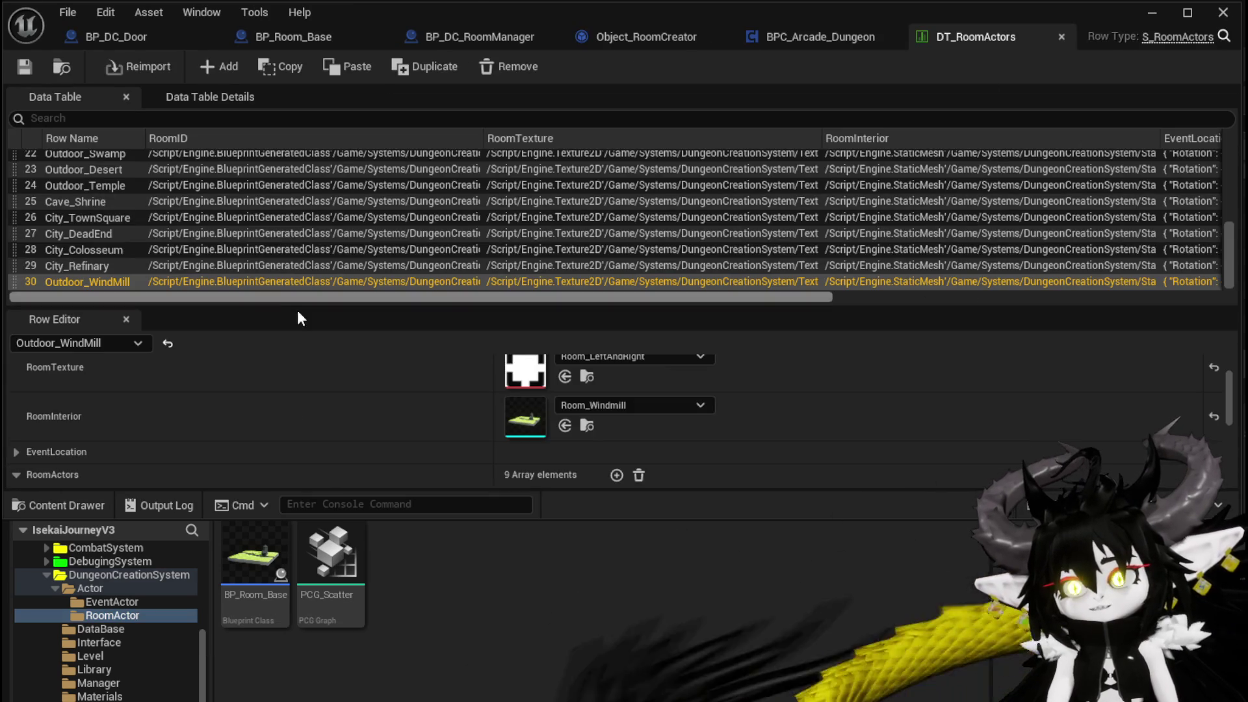
{"action": "scroll", "coordinate": [278, 398], "scroll_direction": "down", "scroll_amount": 5}
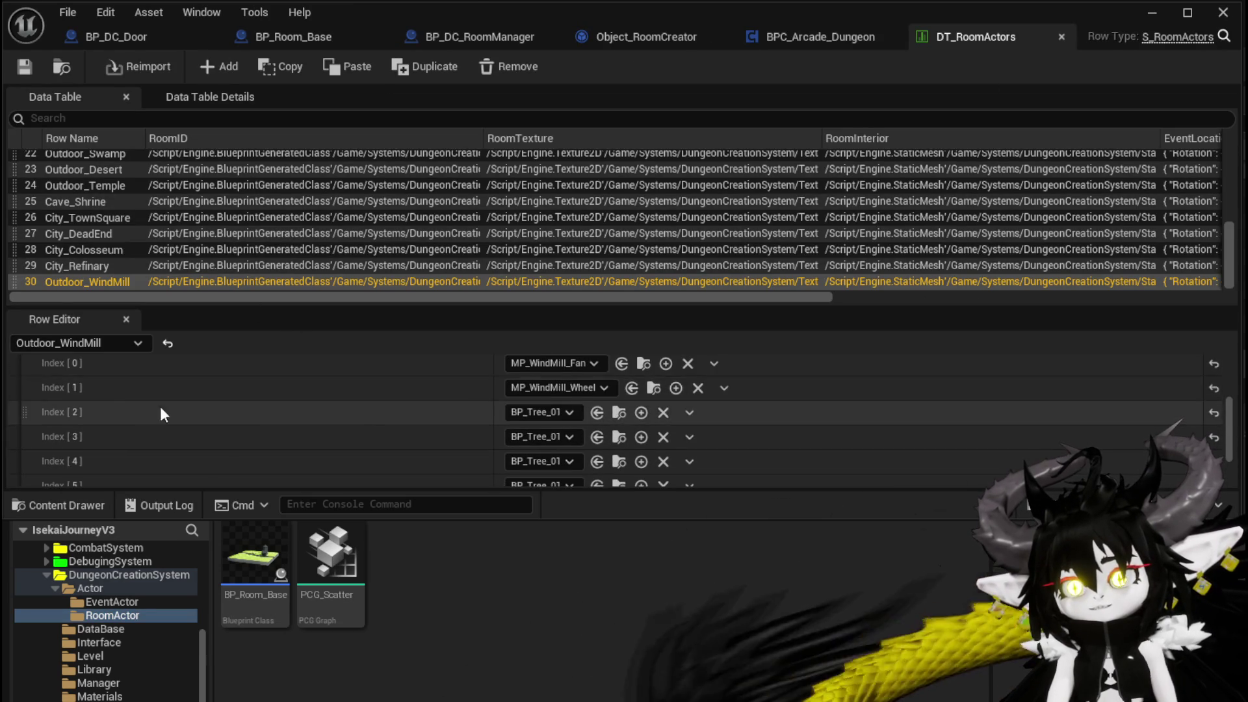